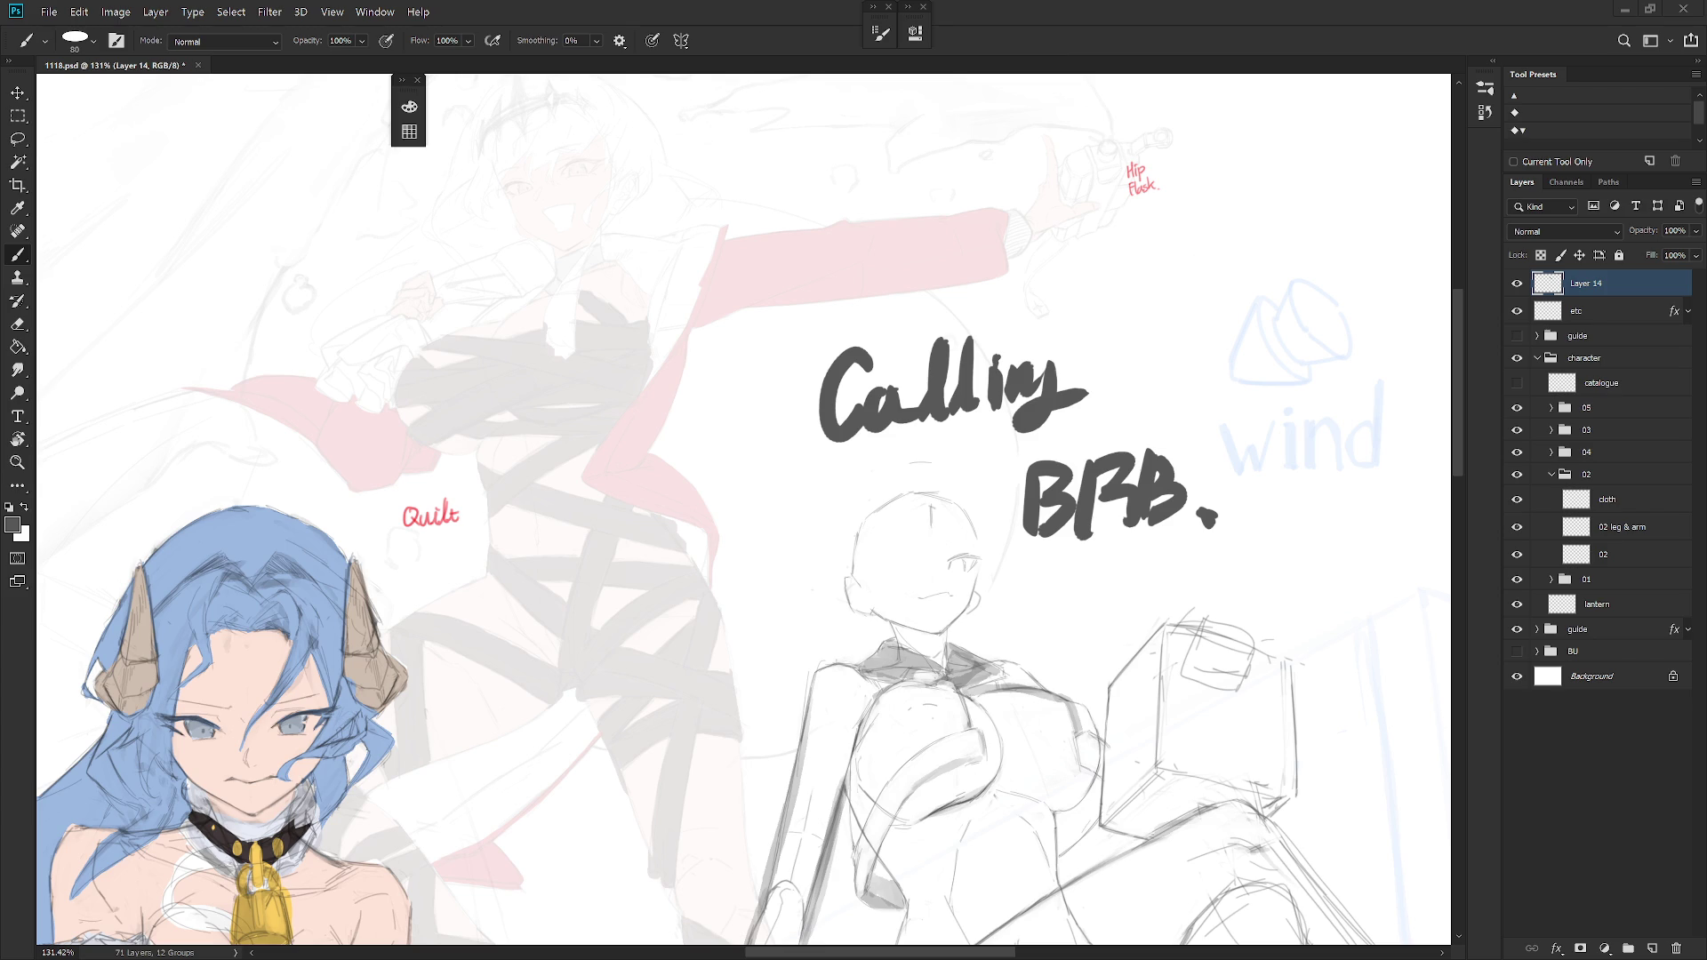
Delete the layer holding the 'Calling BRB.' text note.
{"action": "key", "text": "Delete"}
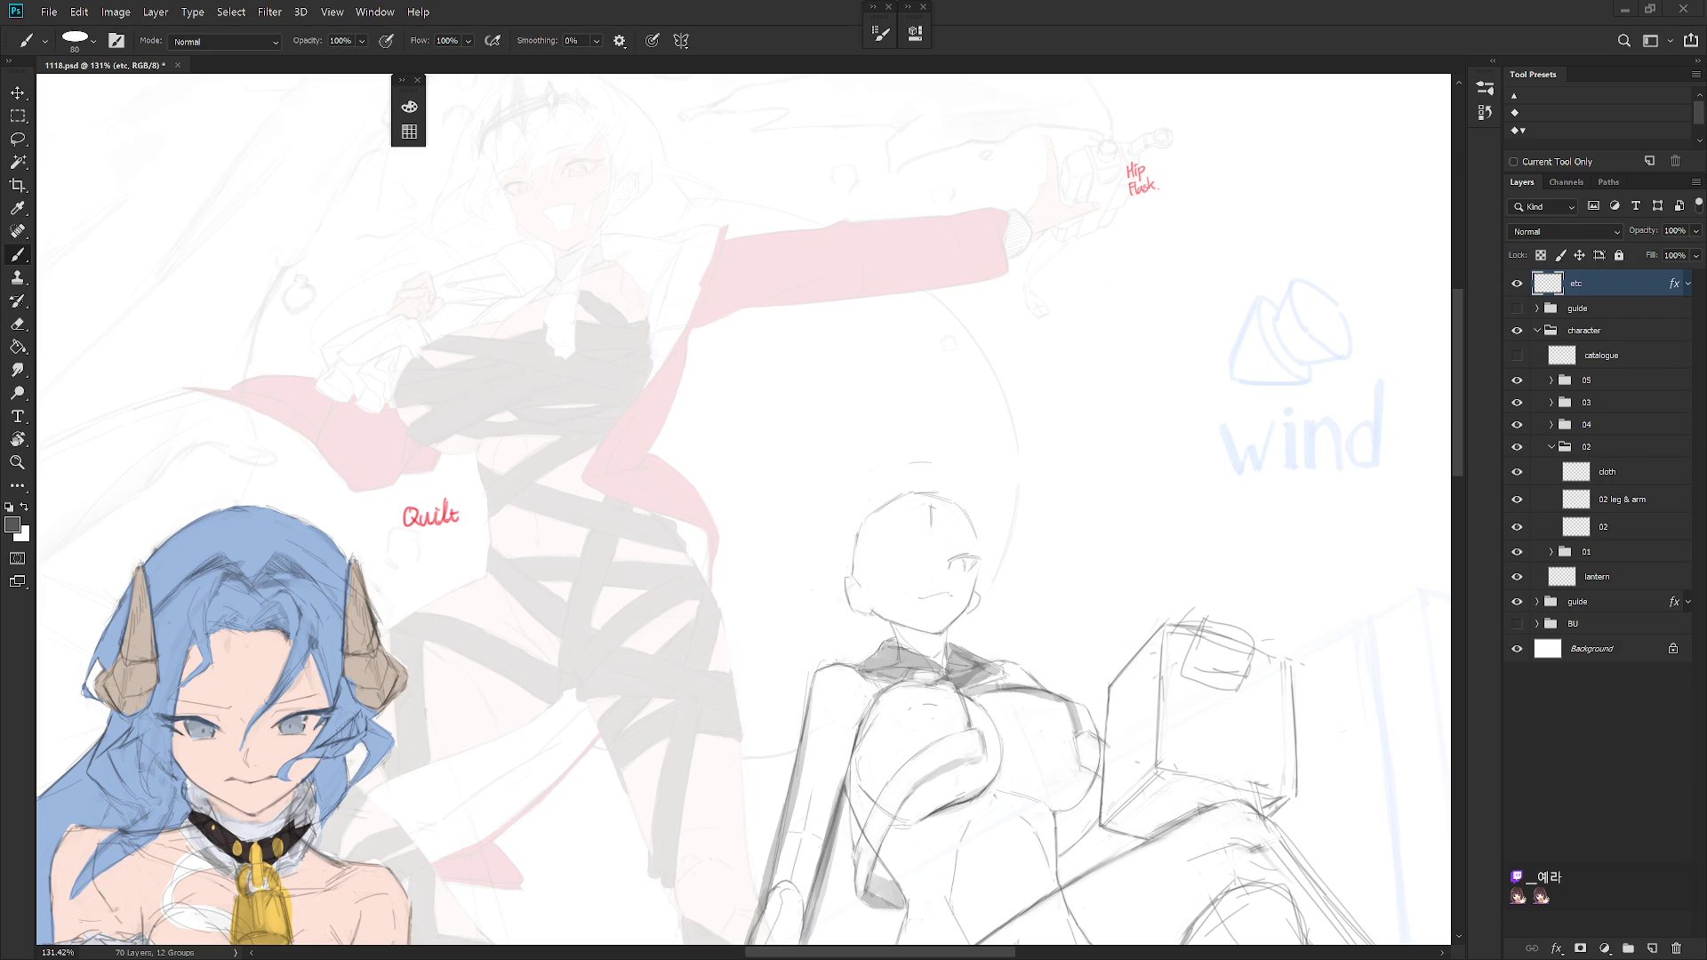
{"action": "scroll", "coordinate": [1071, 587], "scroll_direction": "down", "scroll_amount": 2}
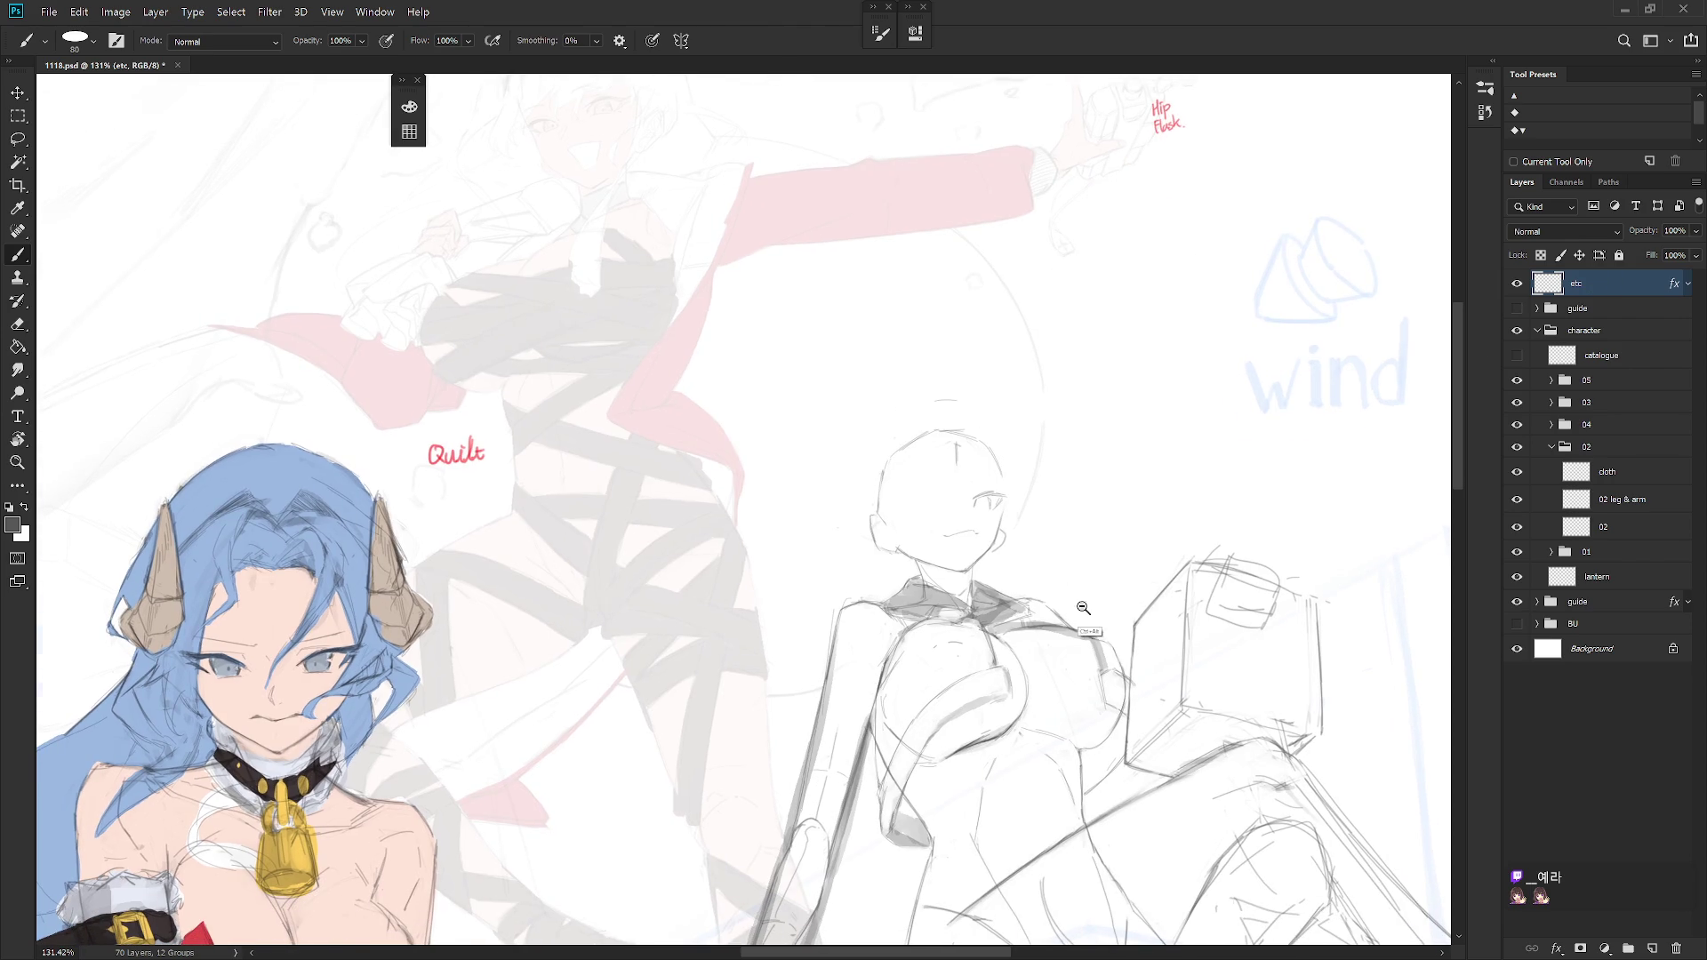
Pick the Hard Round M40 brush at size 2, then switch to the Eraser on layer 02.
{"action": "scroll", "coordinate": [1111, 582], "scroll_direction": "down", "scroll_amount": 3}
{"action": "right_click", "coordinate": [1077, 582]}
{"action": "scroll", "coordinate": [1280, 889], "scroll_direction": "down", "scroll_amount": 5}
{"action": "left_click", "coordinate": [1245, 905]}
{"action": "type", "text": "2"}
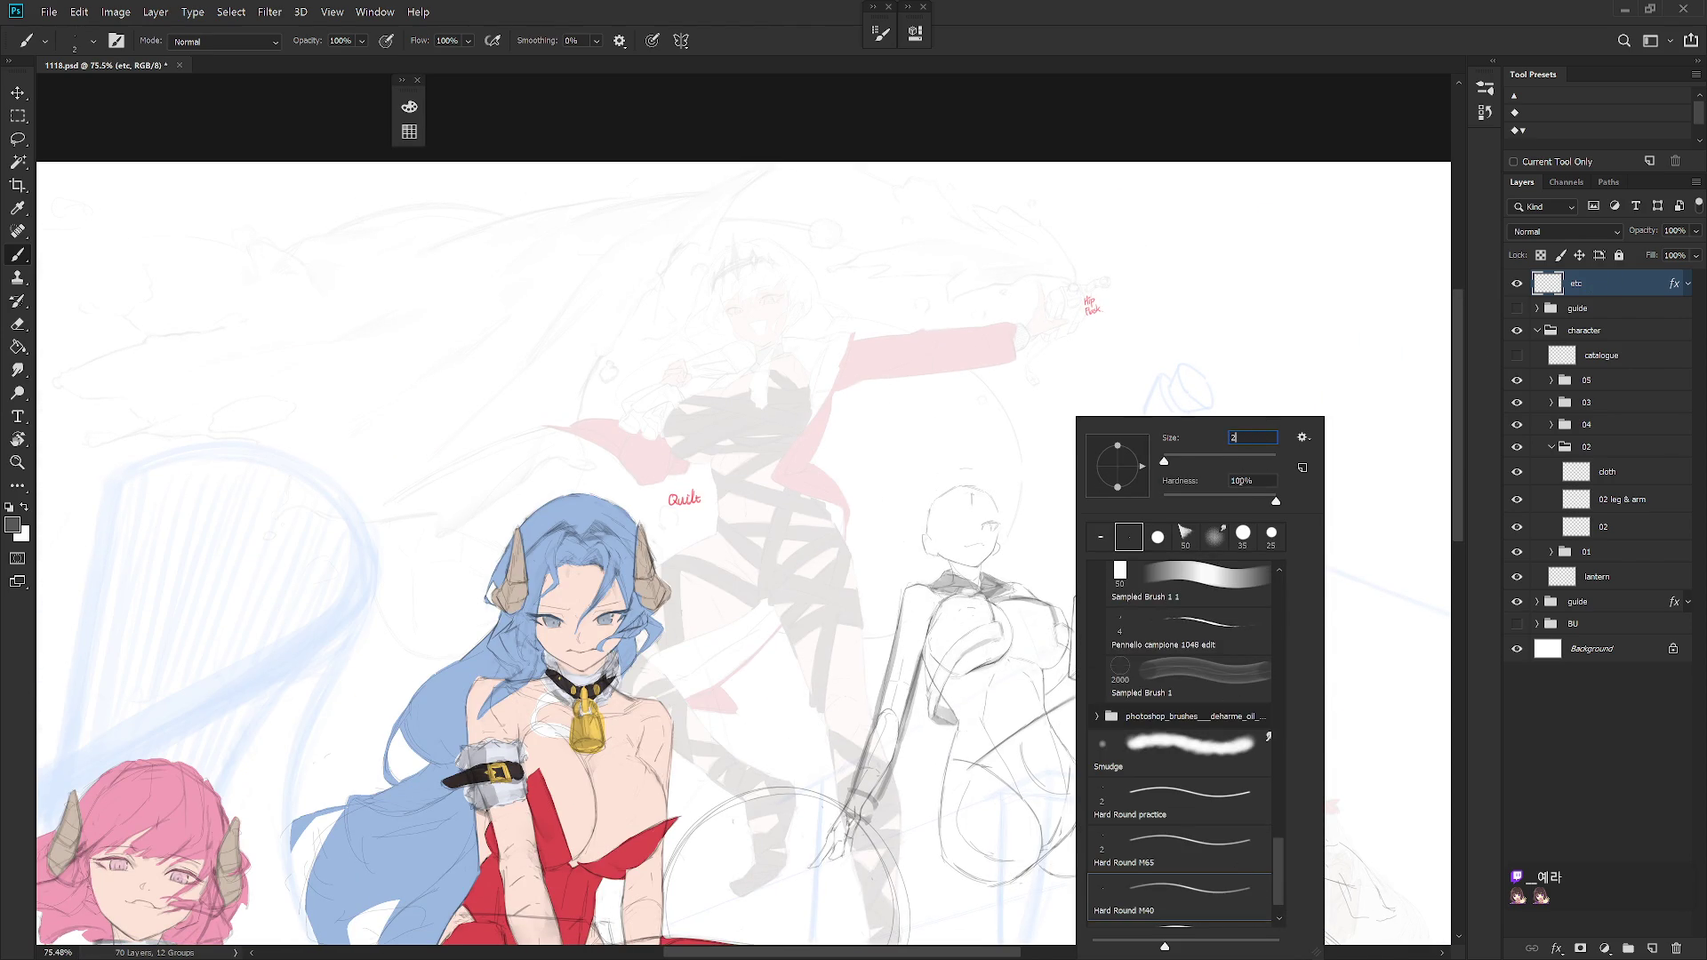
{"action": "key", "text": "Return"}
{"action": "scroll", "coordinate": [994, 508], "scroll_direction": "up", "scroll_amount": 5}
{"action": "key", "text": "e"}
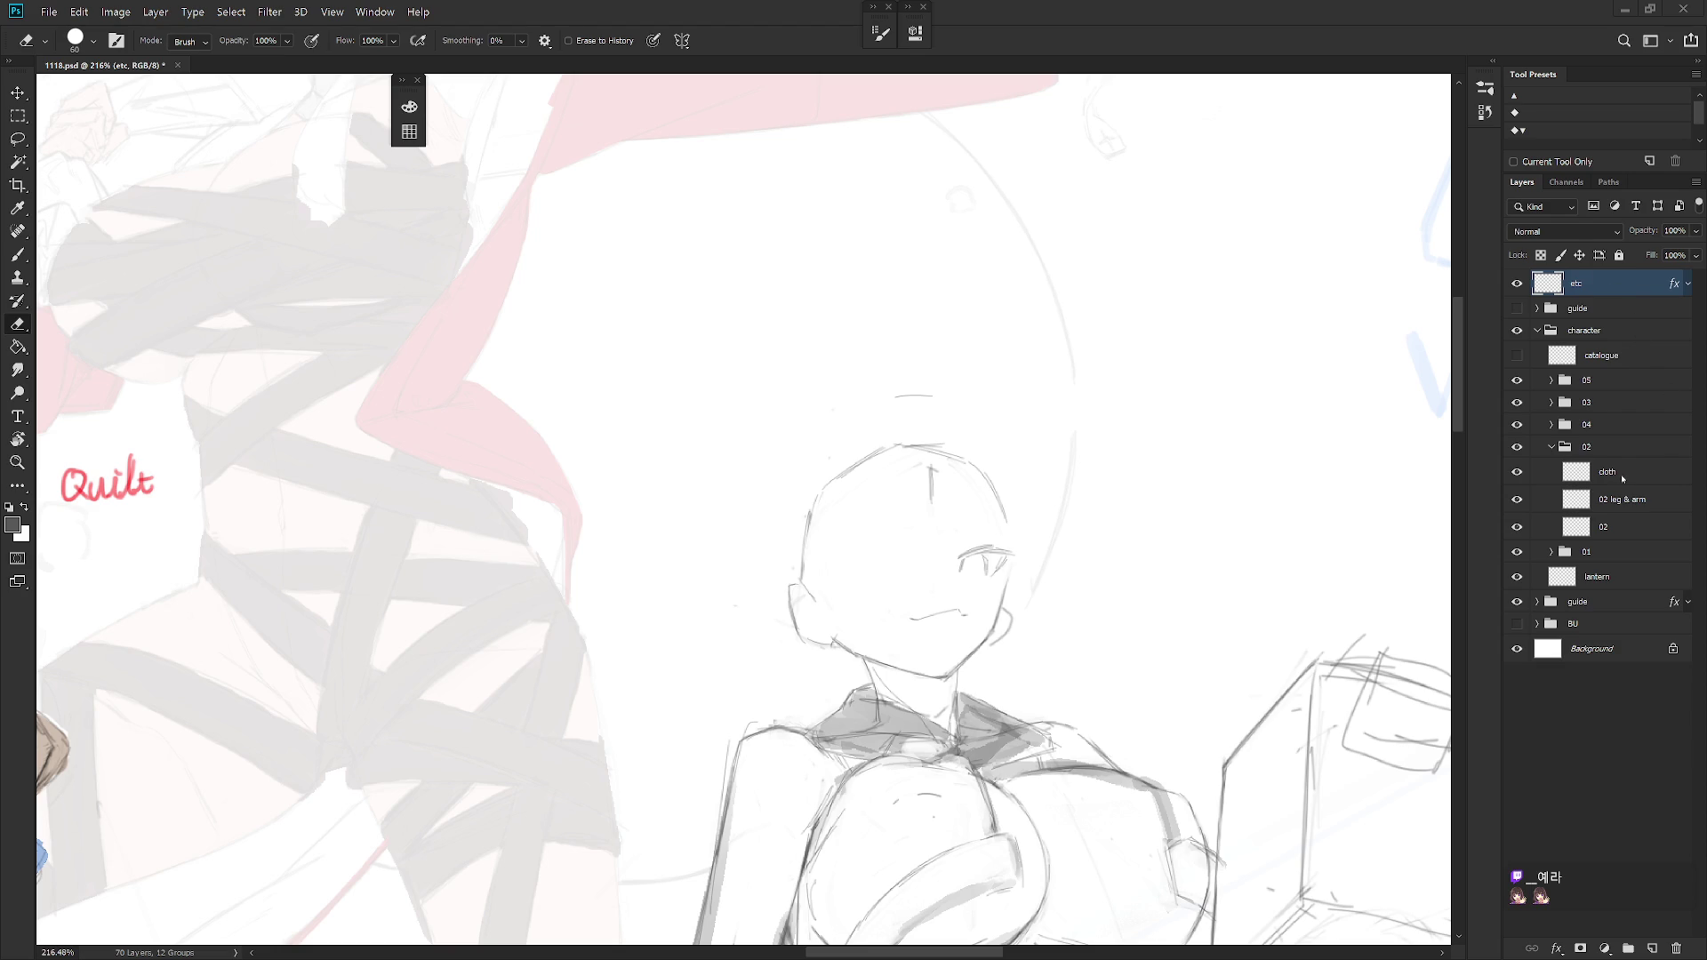
{"action": "left_click", "coordinate": [1613, 526]}
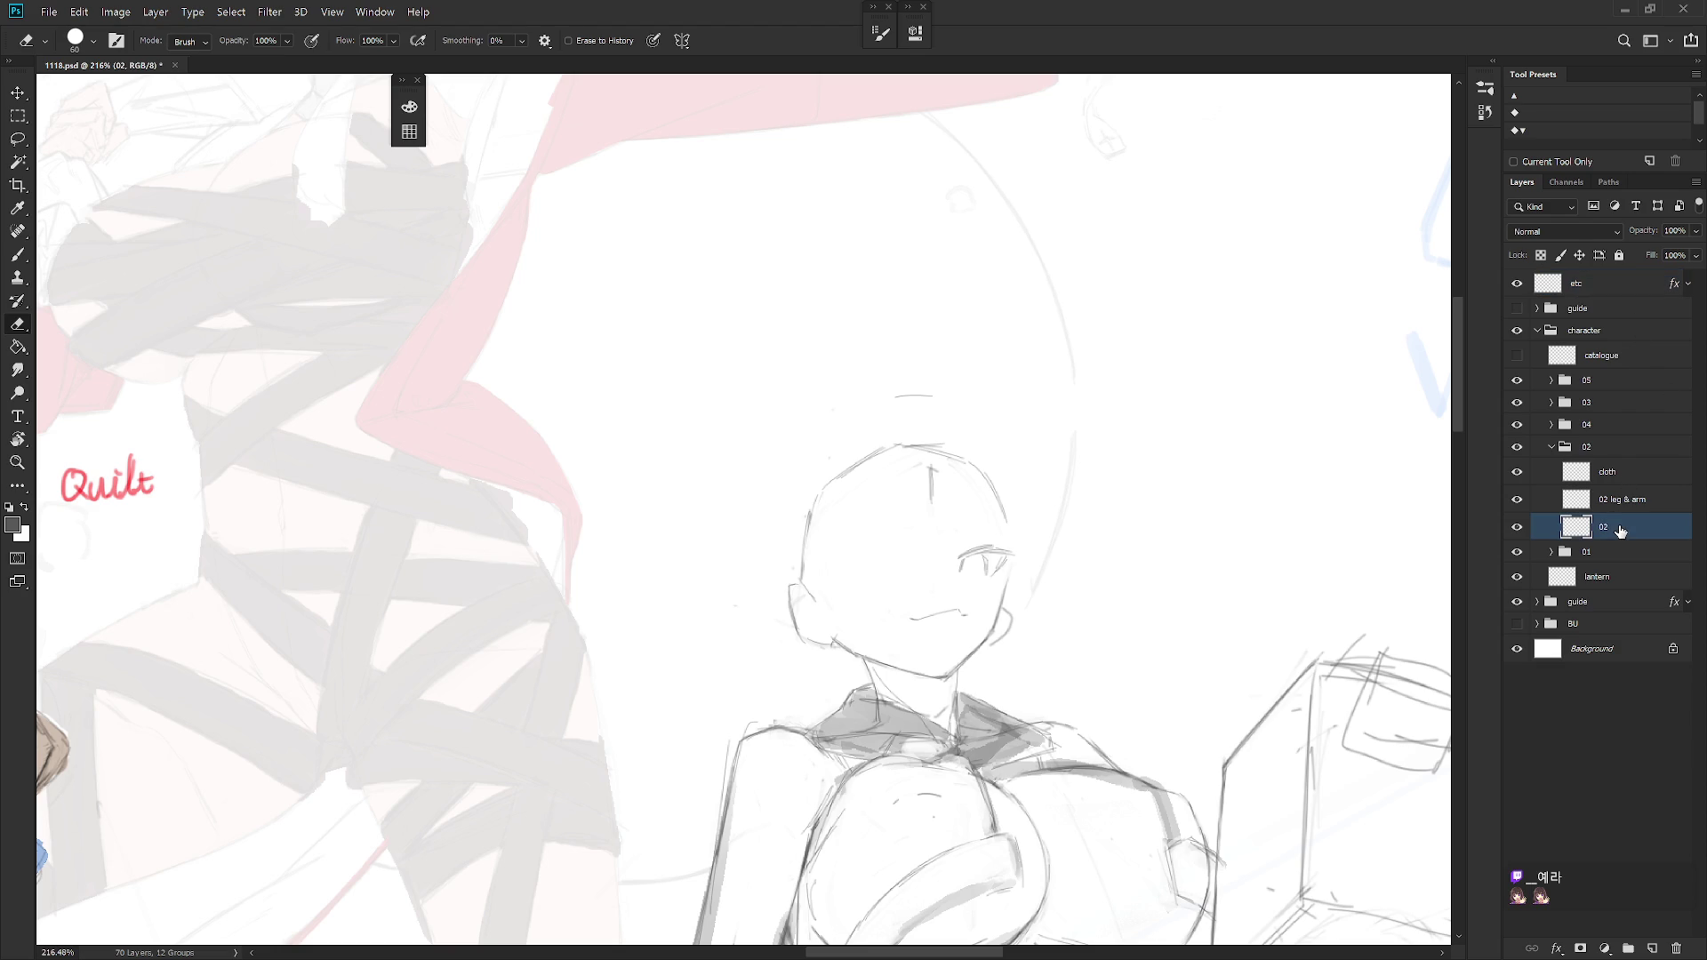
Lasso the sketched face on layer 02 and copy it onto a new Layer 14.
{"action": "left_click", "coordinate": [1517, 529]}
{"action": "left_click", "coordinate": [1517, 529]}
{"action": "key", "text": "l"}
{"action": "mouse_move", "coordinate": [975, 619]}
{"action": "left_mouse_down"}
{"action": "mouse_move", "coordinate": [1016, 559]}
{"action": "mouse_move", "coordinate": [969, 658]}
{"action": "left_mouse_up"}
{"action": "key", "text": "ctrl+j"}
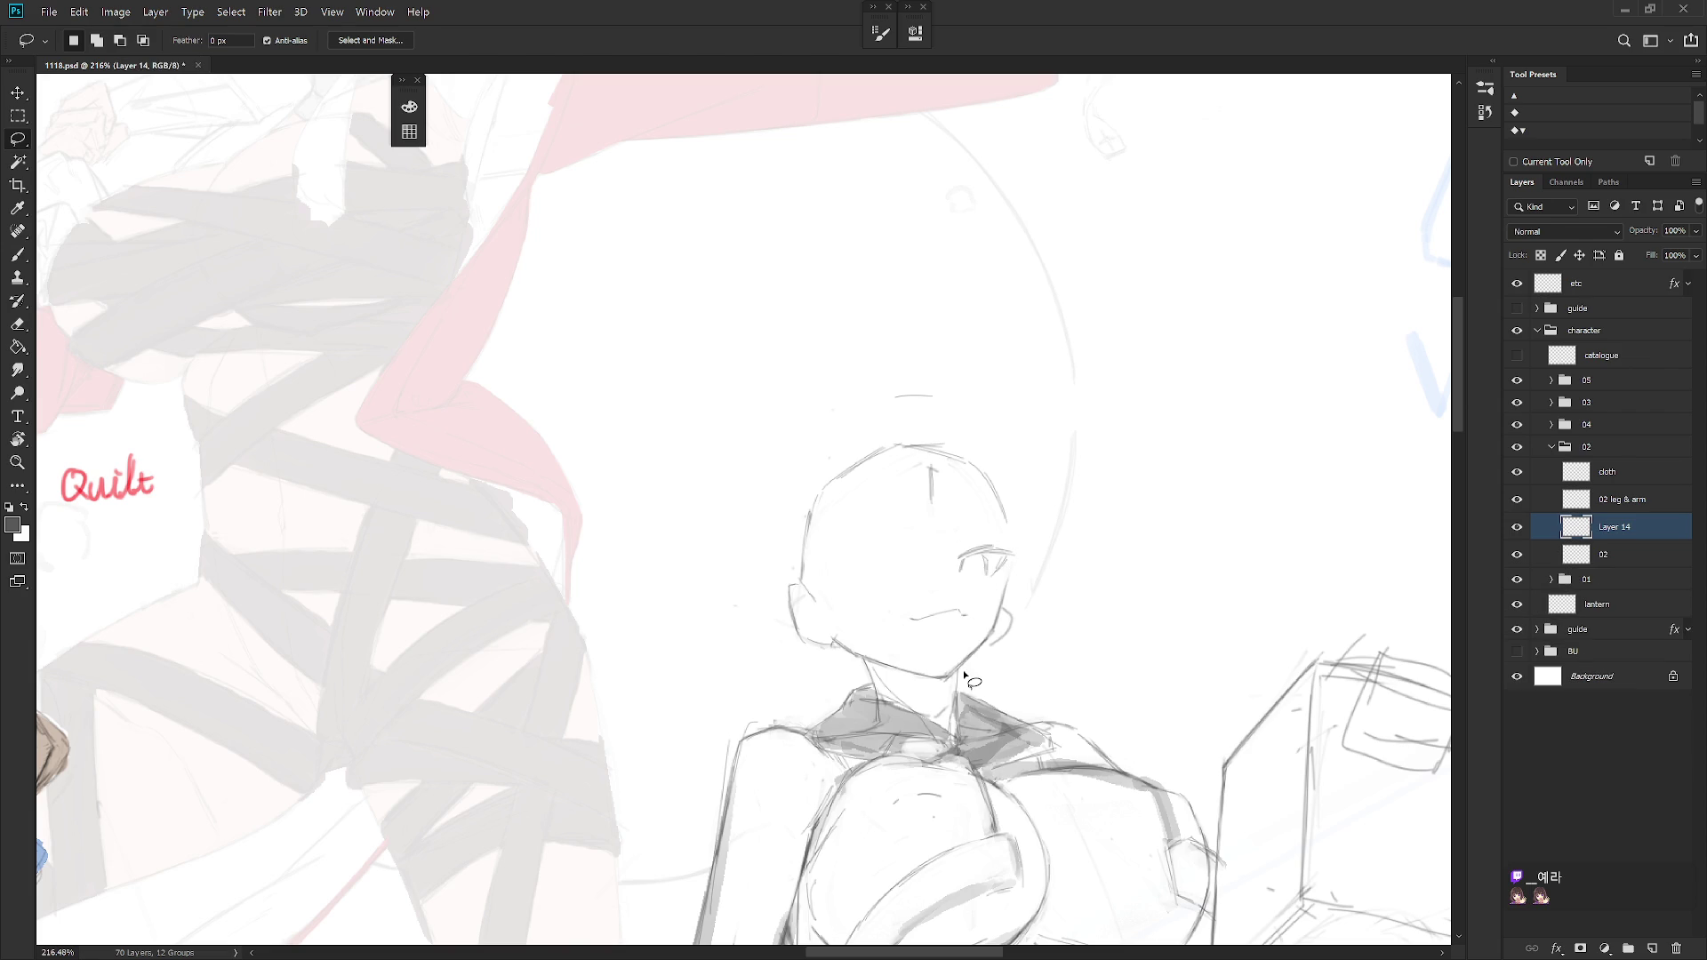
On Layer 14, erase faint stray marks on the cheek and add a short stroke beside the eye.
{"action": "left_click", "coordinate": [1613, 560]}
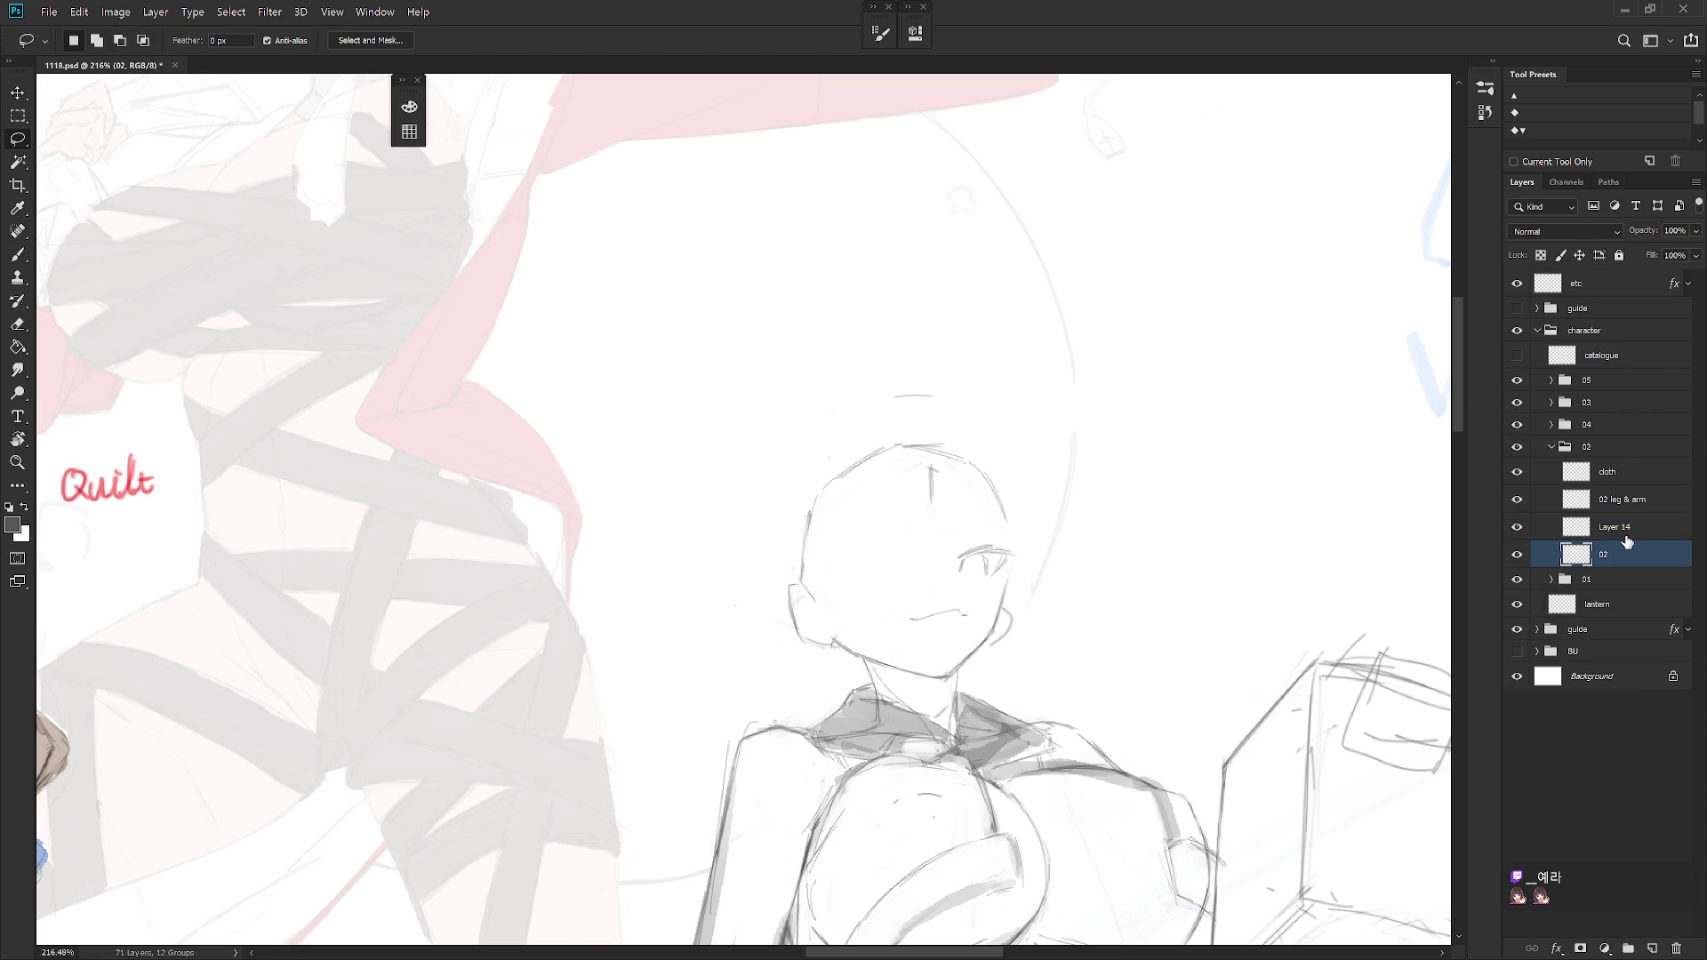
{"action": "left_click", "coordinate": [1634, 538]}
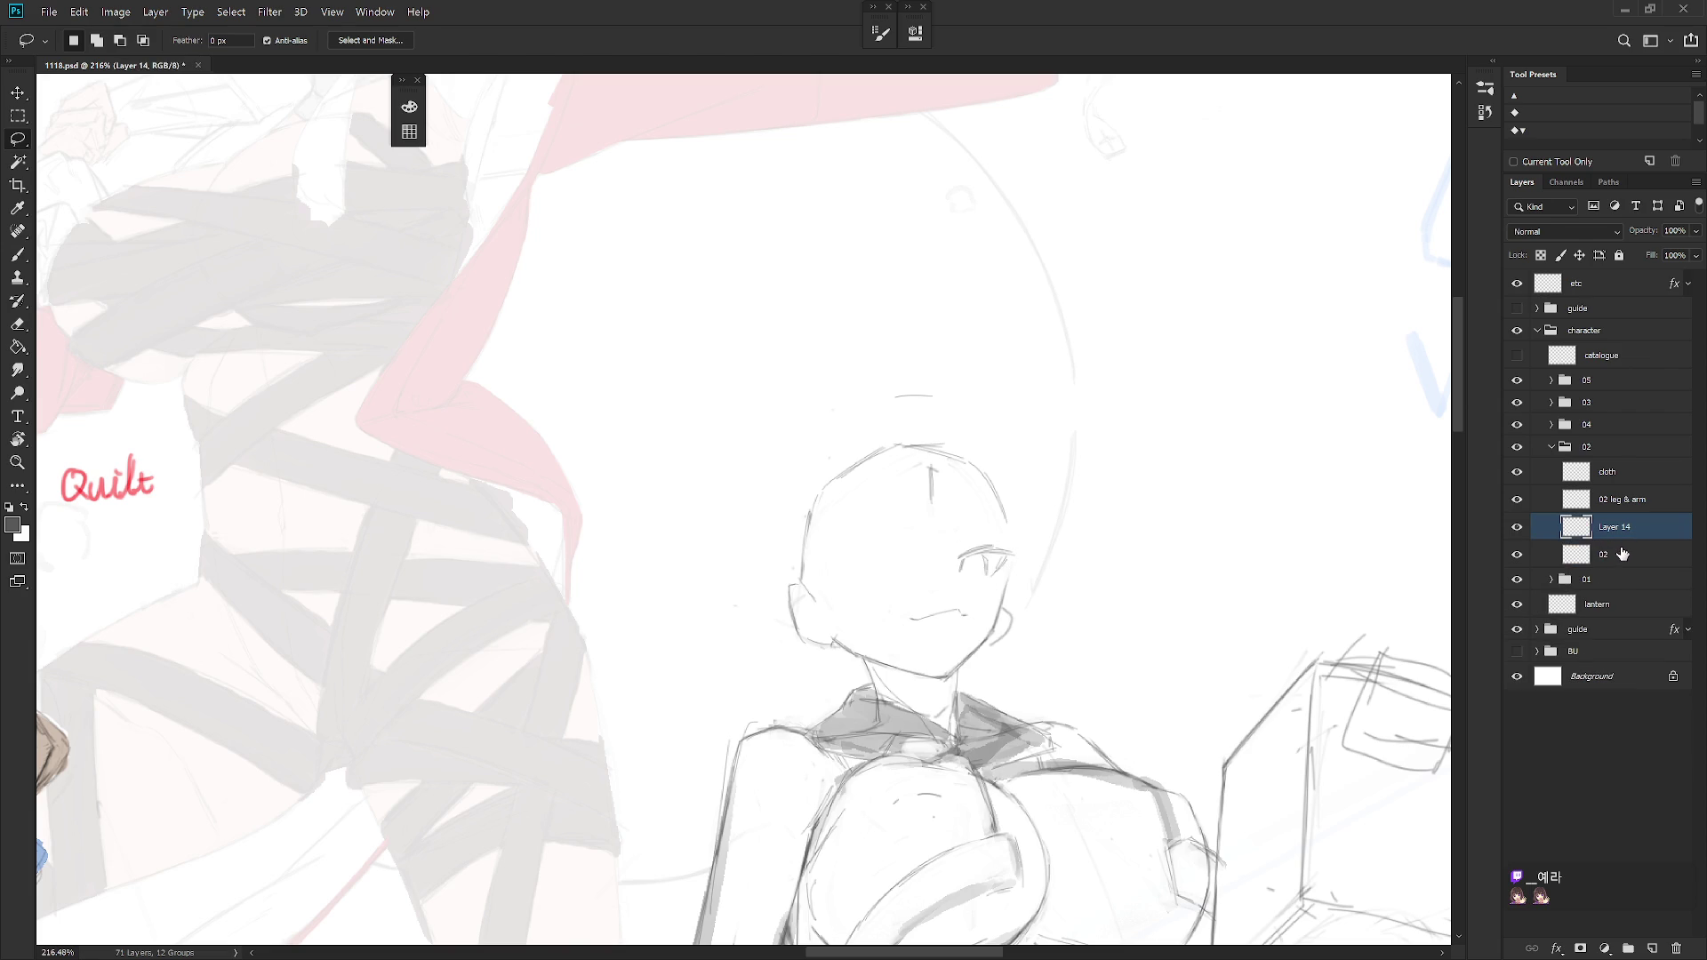
{"action": "key", "text": "e"}
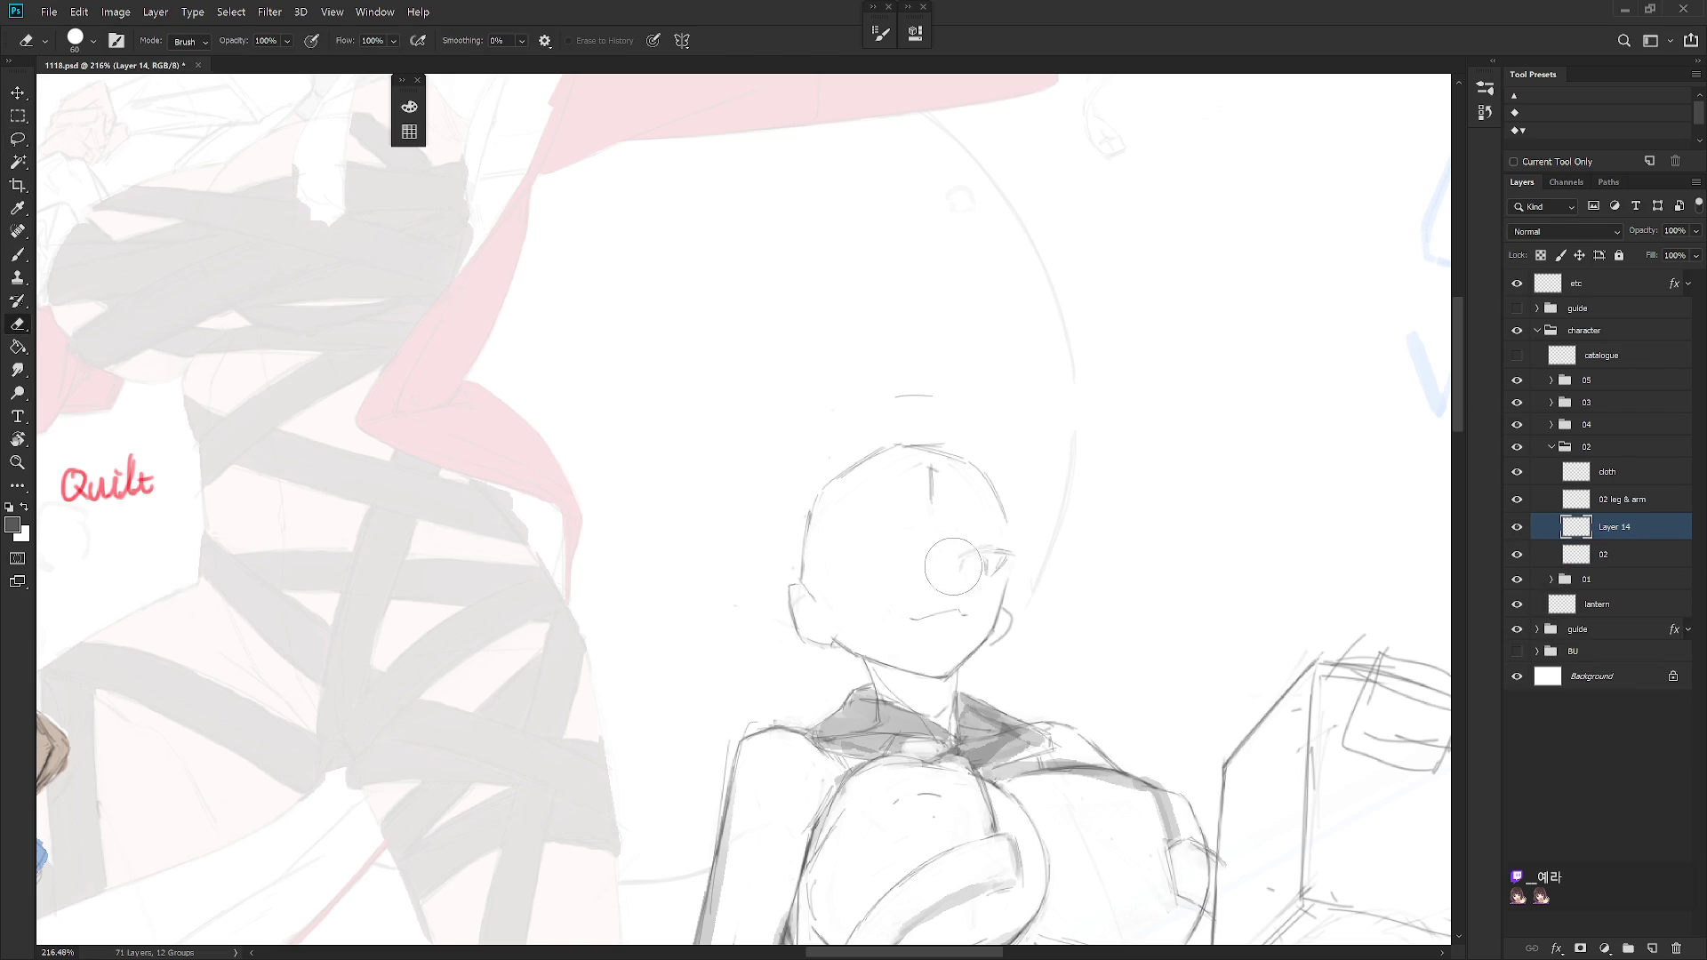
{"action": "left_click_drag", "start_coordinate": [976, 574], "coordinate": [1000, 561]}
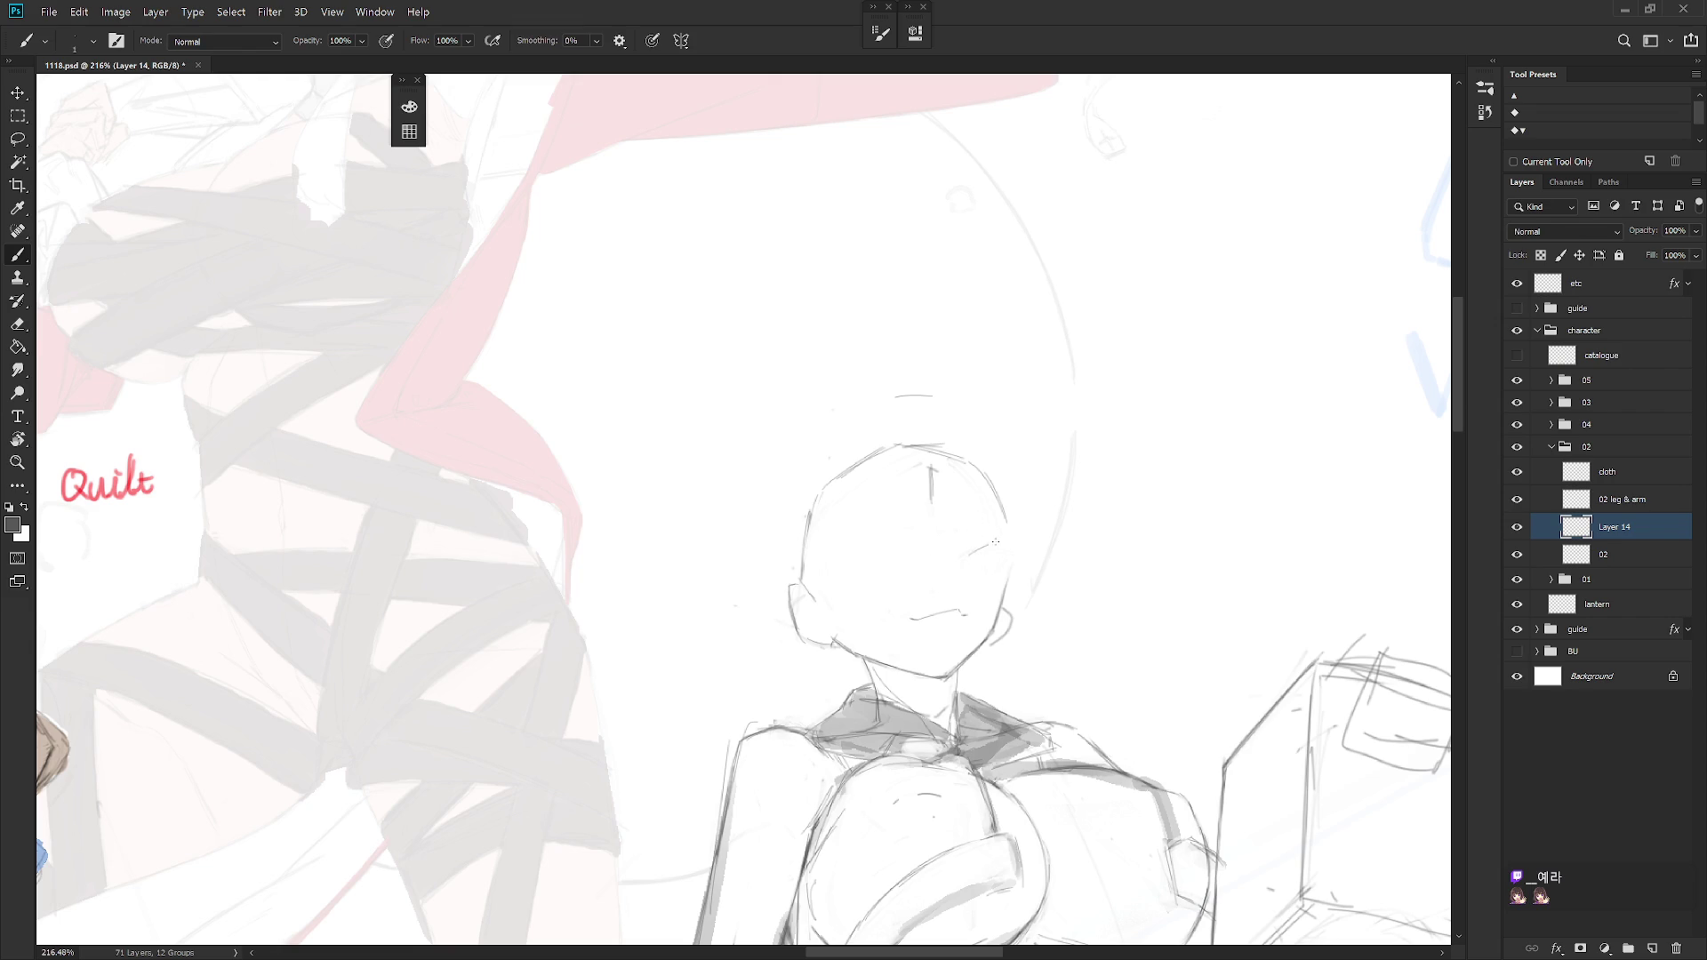
{"action": "mouse_move", "coordinate": [979, 549]}
{"action": "left_mouse_down"}
{"action": "mouse_move", "coordinate": [996, 542]}
{"action": "mouse_move", "coordinate": [983, 549]}
{"action": "left_mouse_up"}
Extend the closed-eye arc to the right and add an eyelash tick at its end on Layer 14.
{"action": "left_click_drag", "start_coordinate": [981, 550], "coordinate": [1014, 549]}
{"action": "left_click_drag", "start_coordinate": [1009, 553], "coordinate": [997, 569]}
{"action": "mouse_move", "coordinate": [1003, 598]}
{"action": "left_mouse_down"}
{"action": "mouse_move", "coordinate": [1022, 609]}
{"action": "mouse_move", "coordinate": [1023, 588]}
{"action": "left_mouse_up"}
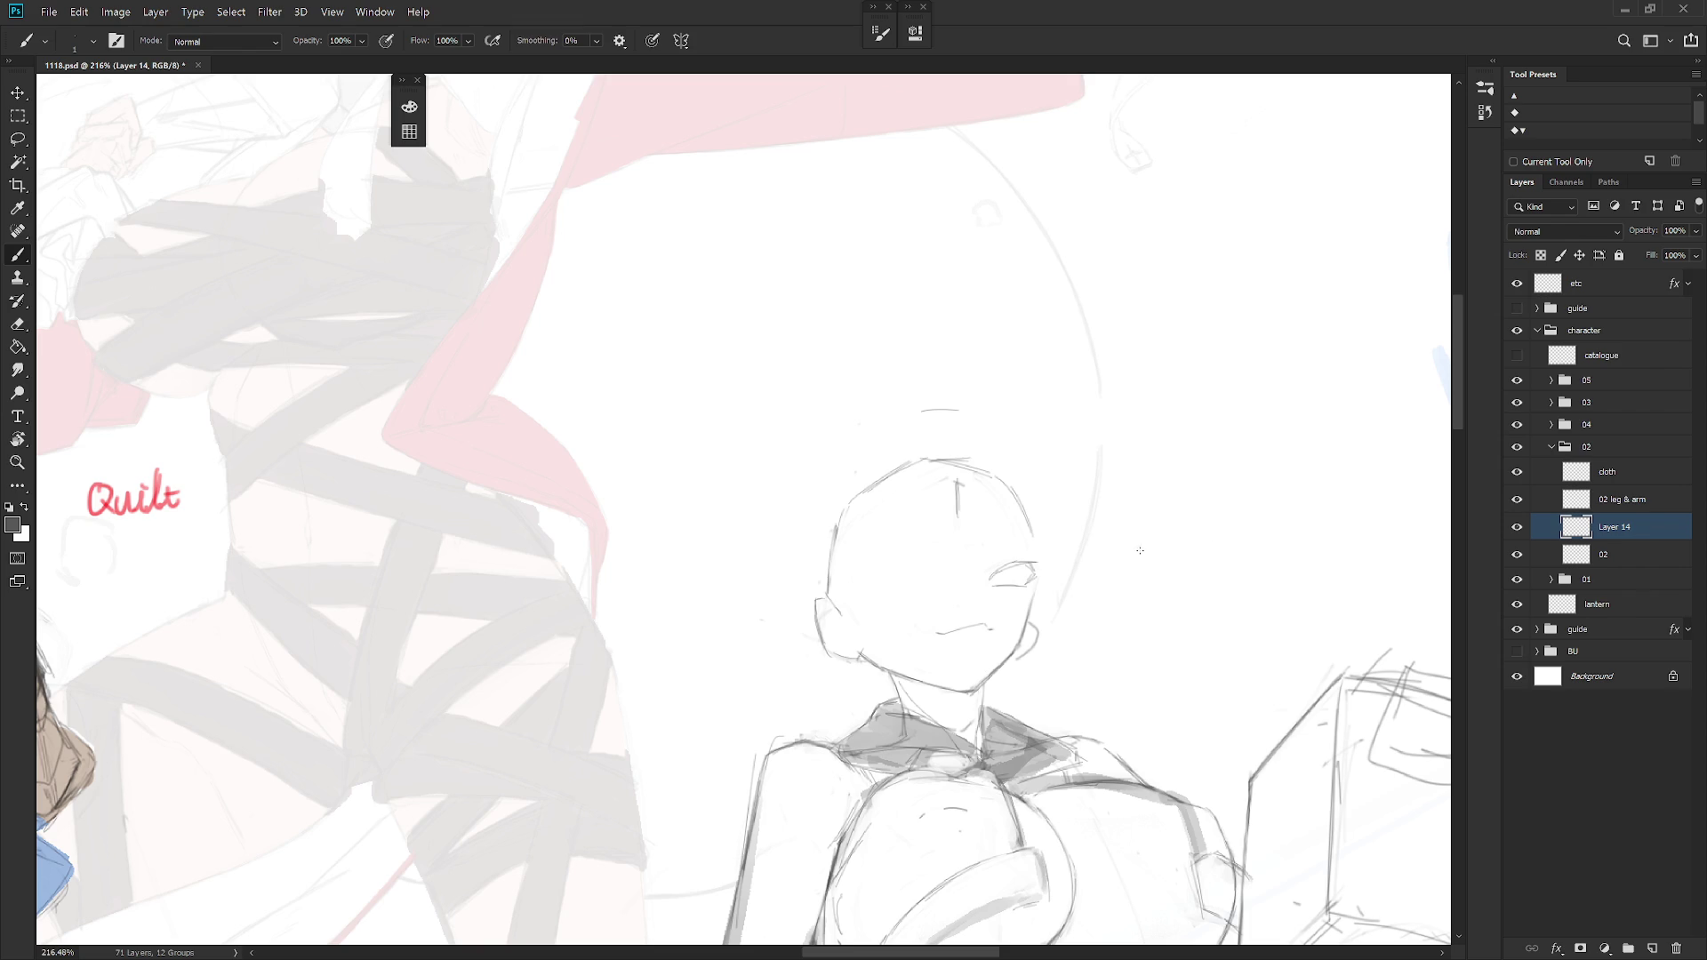
{"action": "key", "text": "l"}
{"action": "scroll", "coordinate": [1067, 660], "scroll_direction": "down", "scroll_amount": 5}
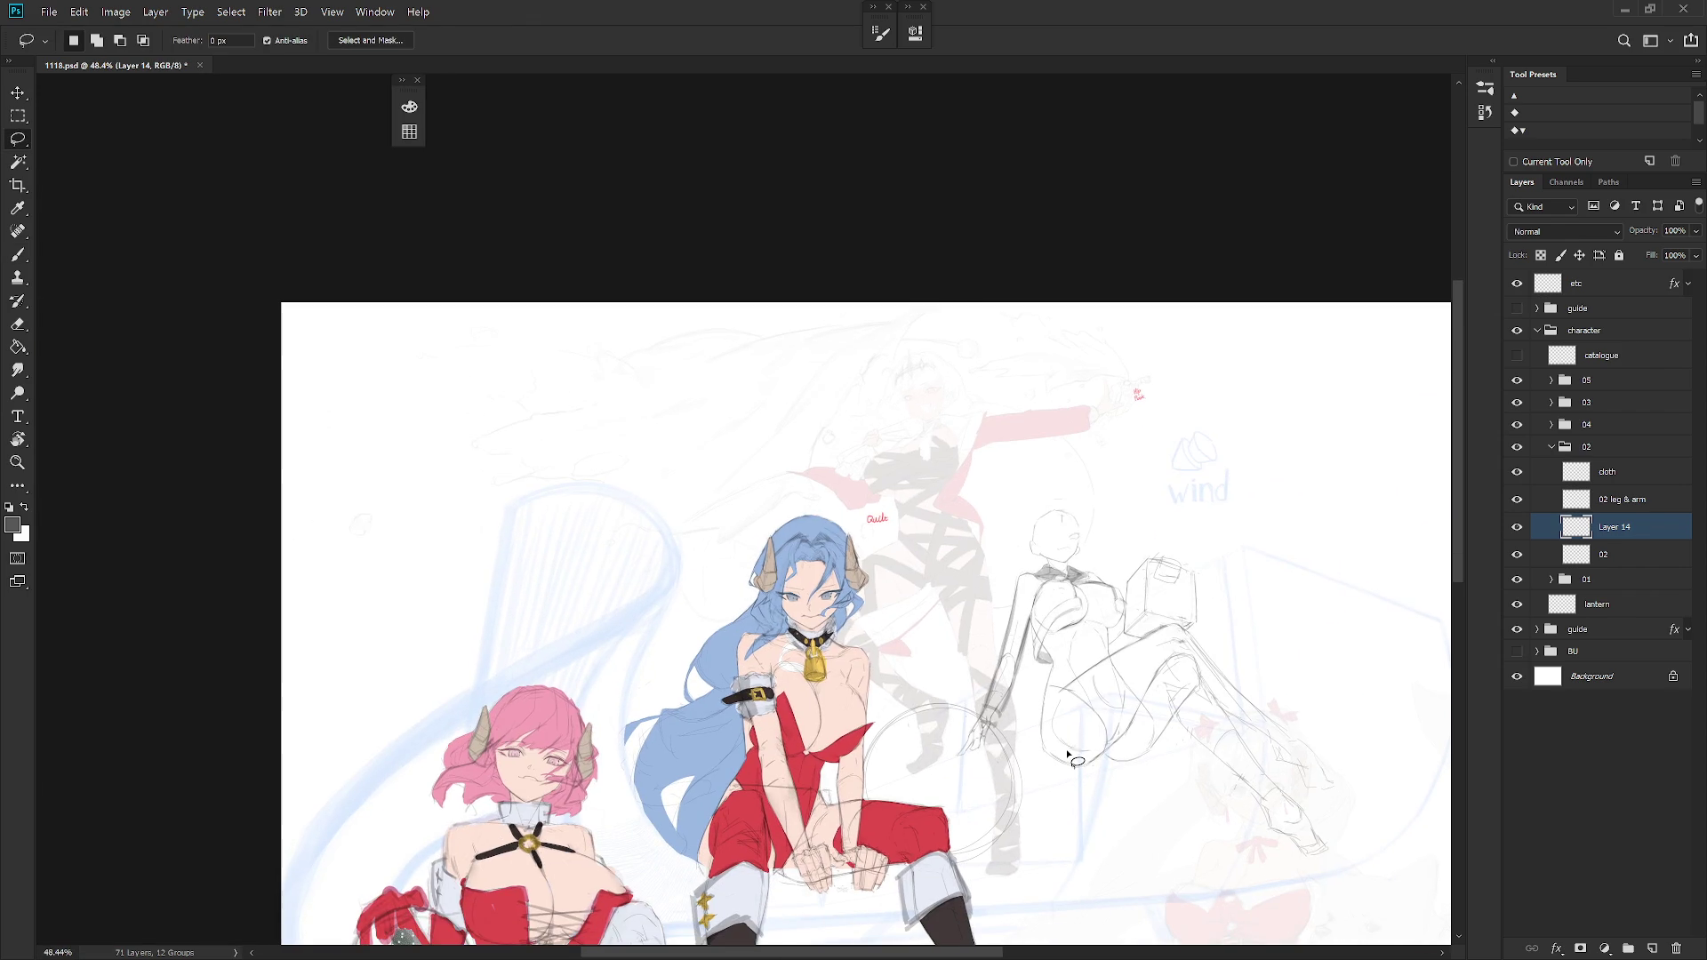
{"action": "key", "text": "ctrl+shift+h"}
{"action": "left_click_drag", "start_coordinate": [1071, 769], "coordinate": [1130, 696]}
{"action": "scroll", "coordinate": [824, 431], "scroll_direction": "up", "scroll_amount": 5}
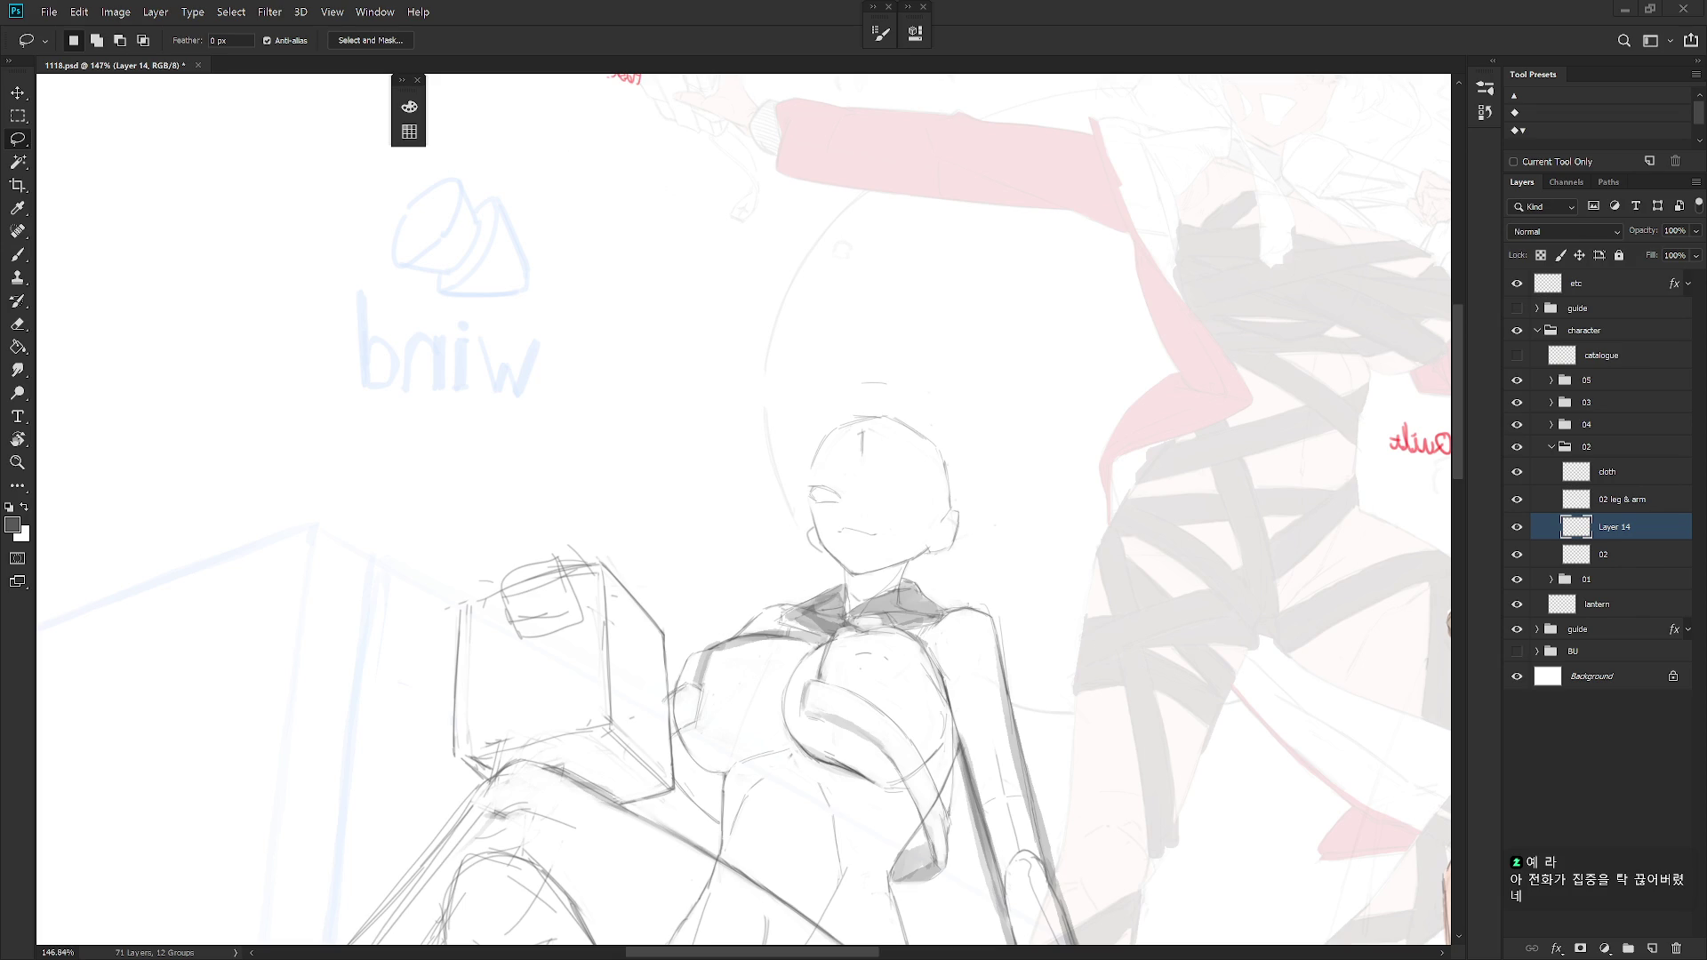
{"action": "scroll", "coordinate": [929, 420], "scroll_direction": "down", "scroll_amount": 2}
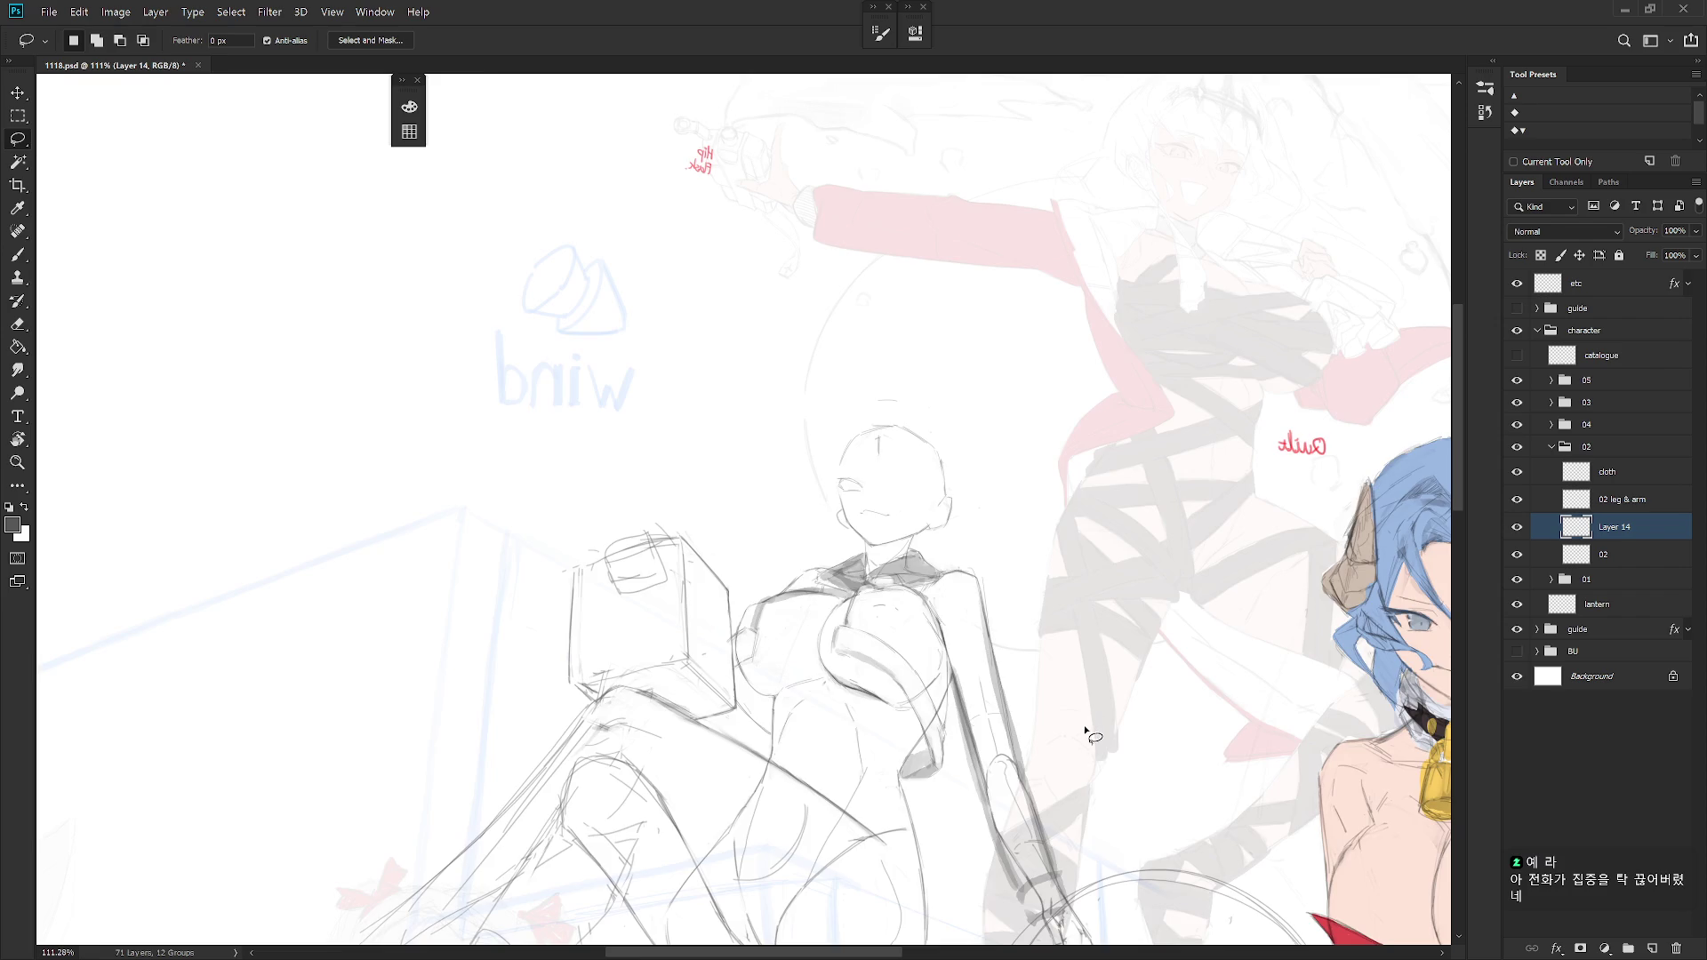
{"action": "scroll", "coordinate": [1086, 731], "scroll_direction": "right", "scroll_amount": 5}
{"action": "scroll", "coordinate": [837, 655], "scroll_direction": "down", "scroll_amount": 1}
{"action": "scroll", "coordinate": [1168, 457], "scroll_direction": "up", "scroll_amount": 4}
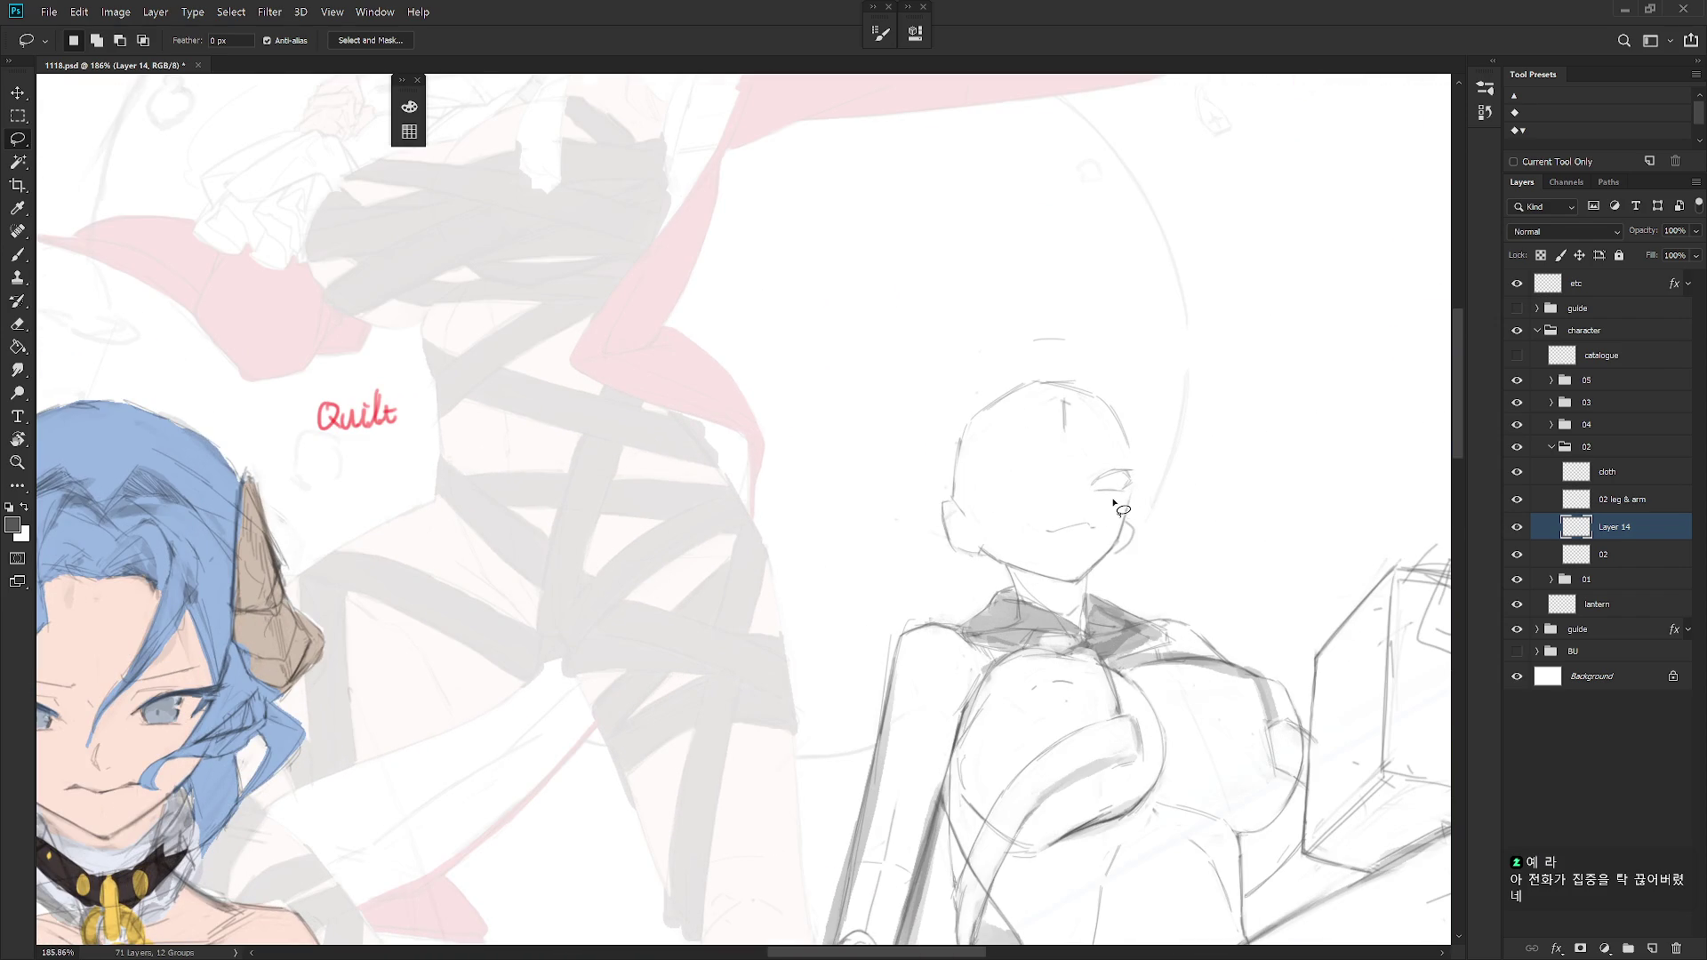
{"action": "key", "text": "b"}
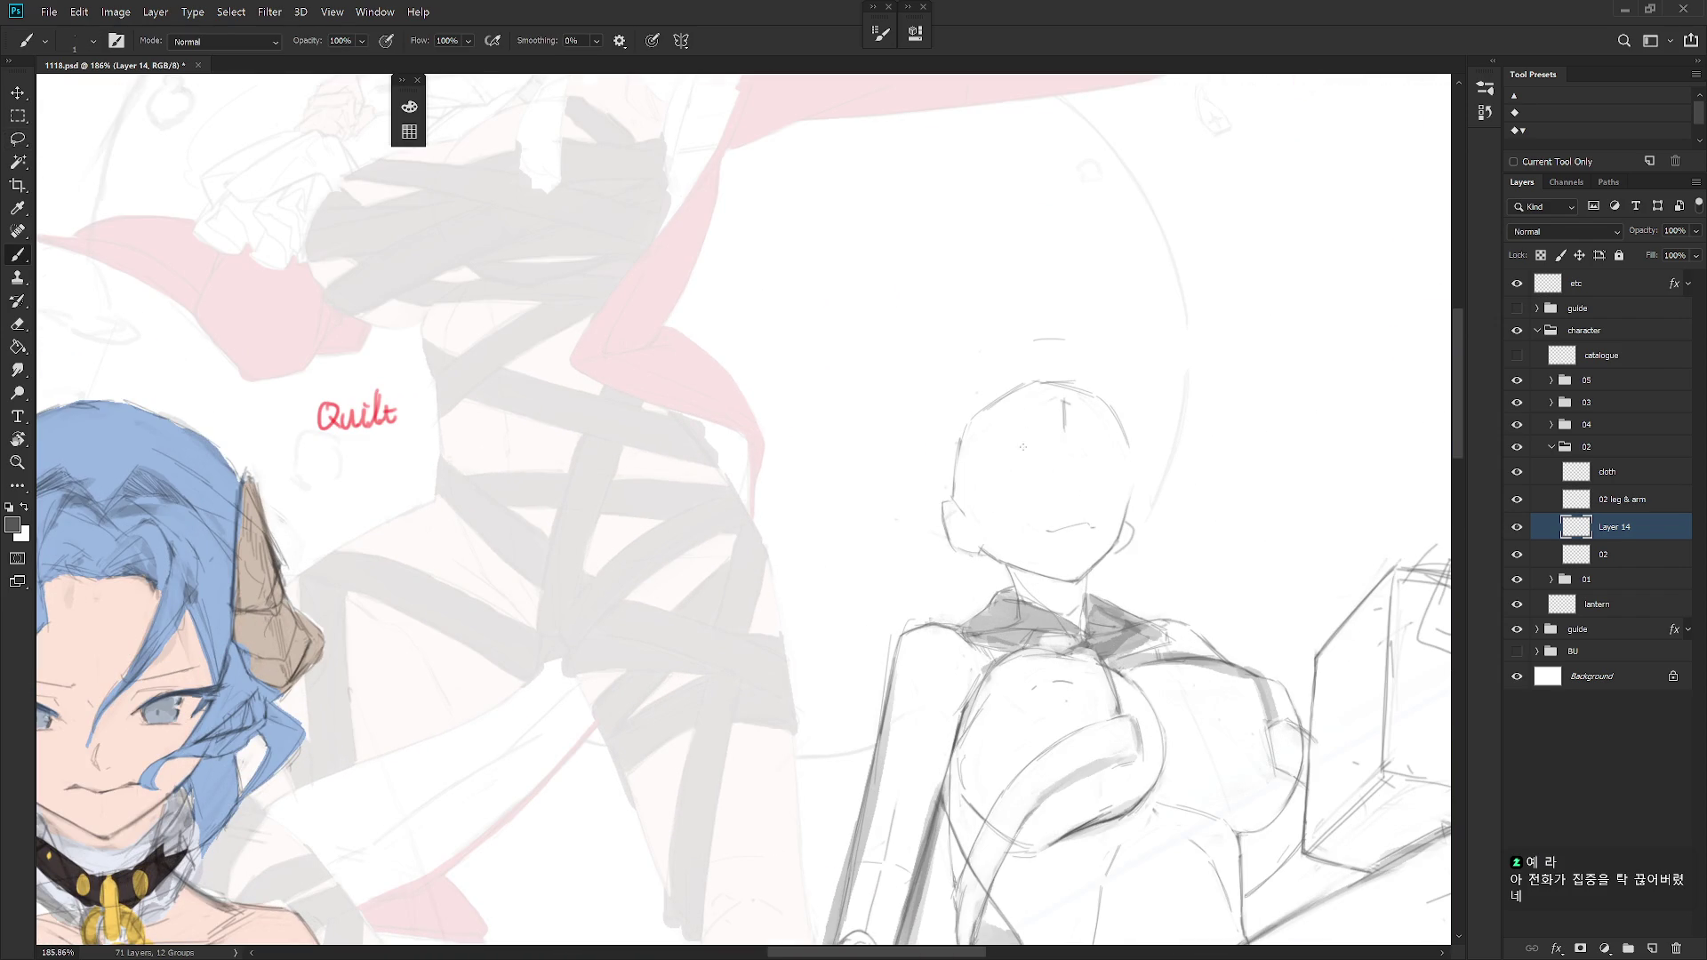
Draw closed-eye curves on both sides of the face, undoing the stray line and mouth strokes.
{"action": "left_click_drag", "start_coordinate": [1010, 453], "coordinate": [1099, 451]}
{"action": "key", "text": "ctrl+z"}
{"action": "key", "text": "ctrl+z"}
{"action": "key", "text": "ctrl+z"}
{"action": "left_click_drag", "start_coordinate": [1099, 487], "coordinate": [1131, 480]}
{"action": "mouse_move", "coordinate": [996, 483]}
{"action": "left_mouse_down"}
{"action": "mouse_move", "coordinate": [1055, 472]}
{"action": "mouse_move", "coordinate": [987, 506]}
{"action": "mouse_move", "coordinate": [1031, 507]}
{"action": "mouse_move", "coordinate": [1005, 498]}
{"action": "mouse_move", "coordinate": [1016, 478]}
{"action": "left_mouse_up"}
{"action": "key", "text": "ctrl+z"}
{"action": "key", "text": "ctrl+z"}
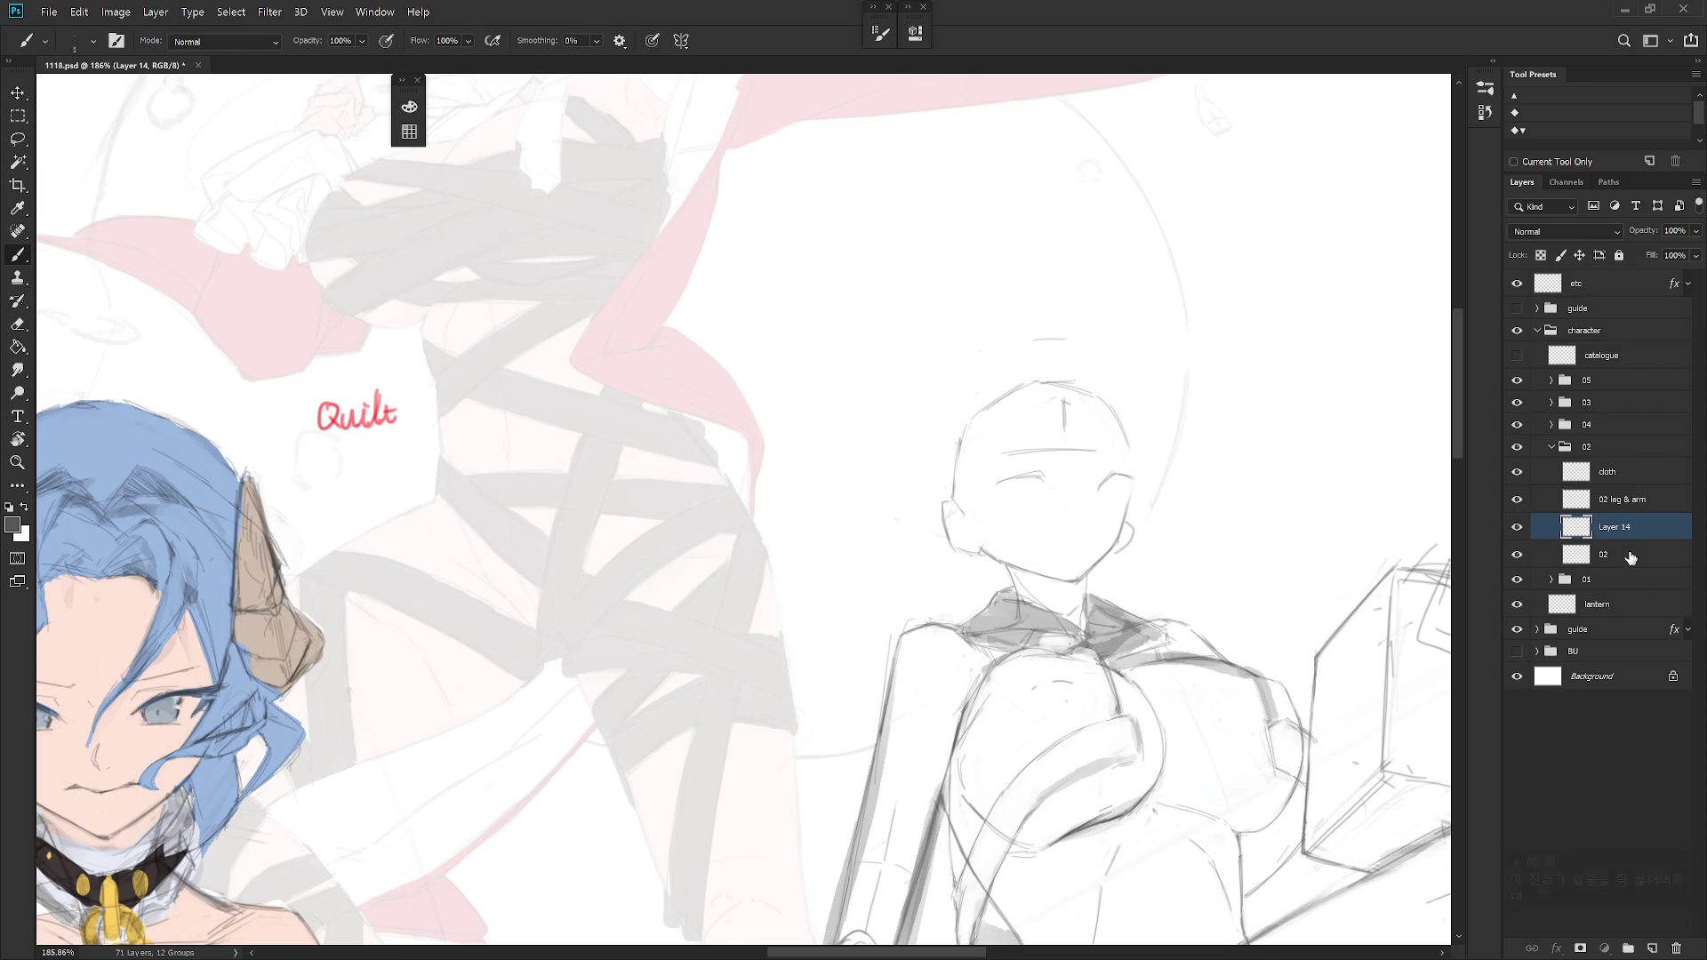
Redraw the left closed-eye arc darker without its hooked end and refine the right arc's end.
{"action": "key", "text": "l"}
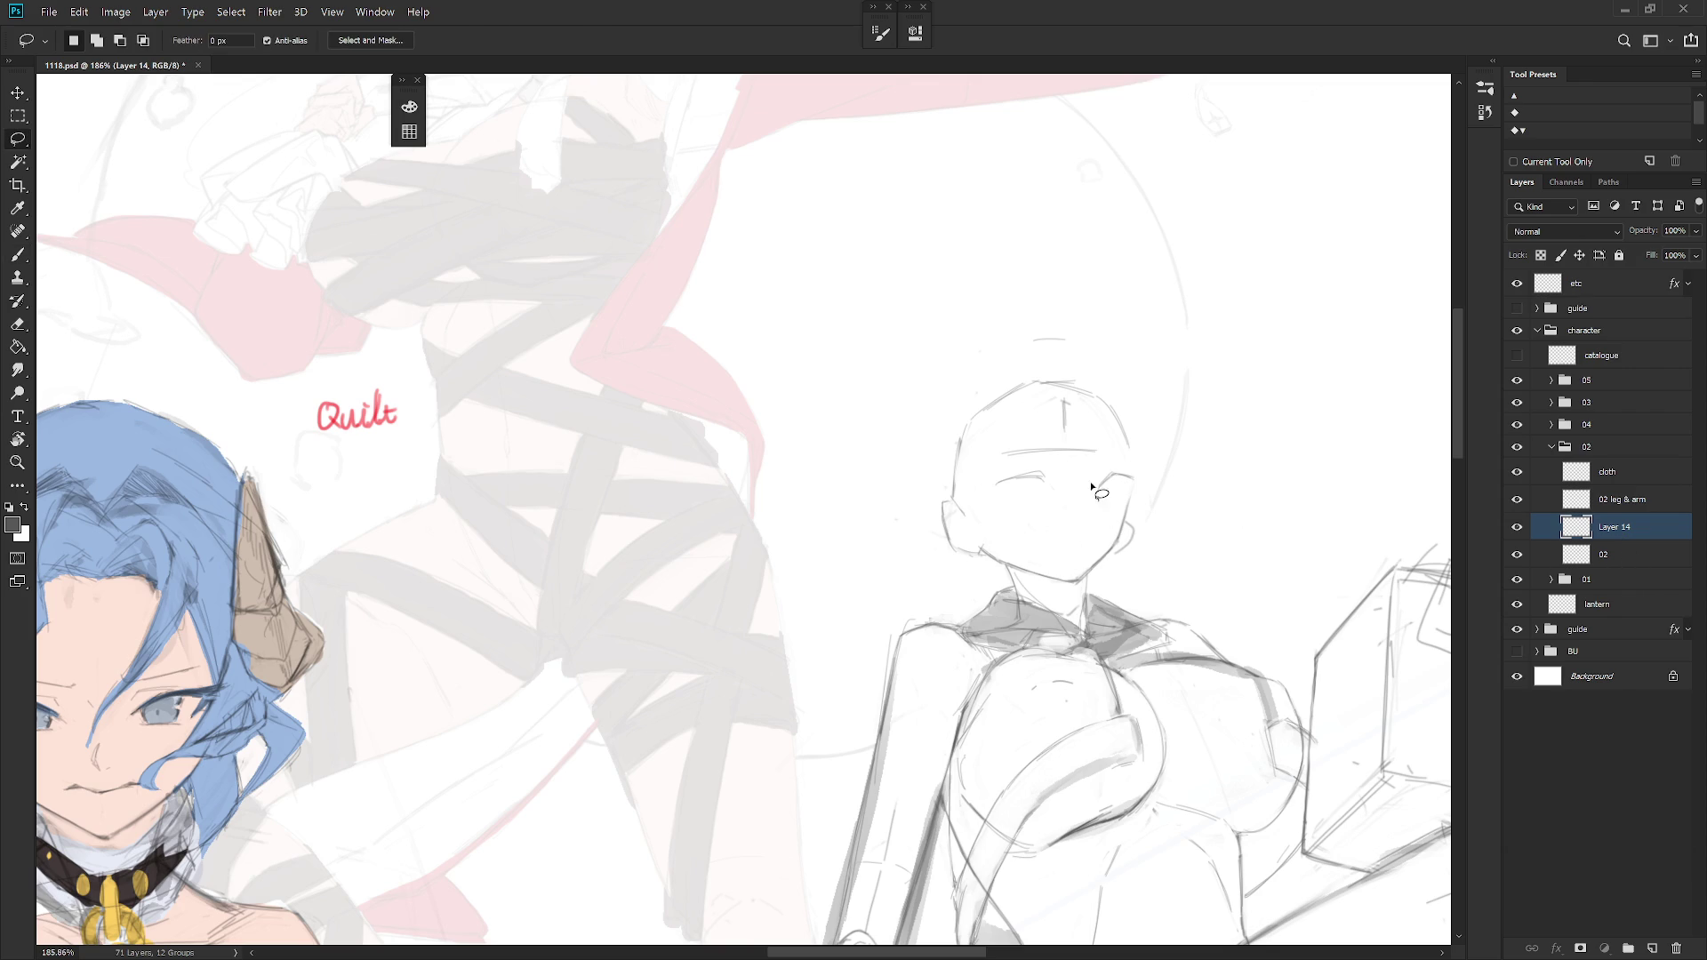
{"action": "key", "text": "b"}
{"action": "key", "text": "e"}
{"action": "key", "text": "b"}
{"action": "left_click_drag", "start_coordinate": [1000, 478], "coordinate": [1033, 470]}
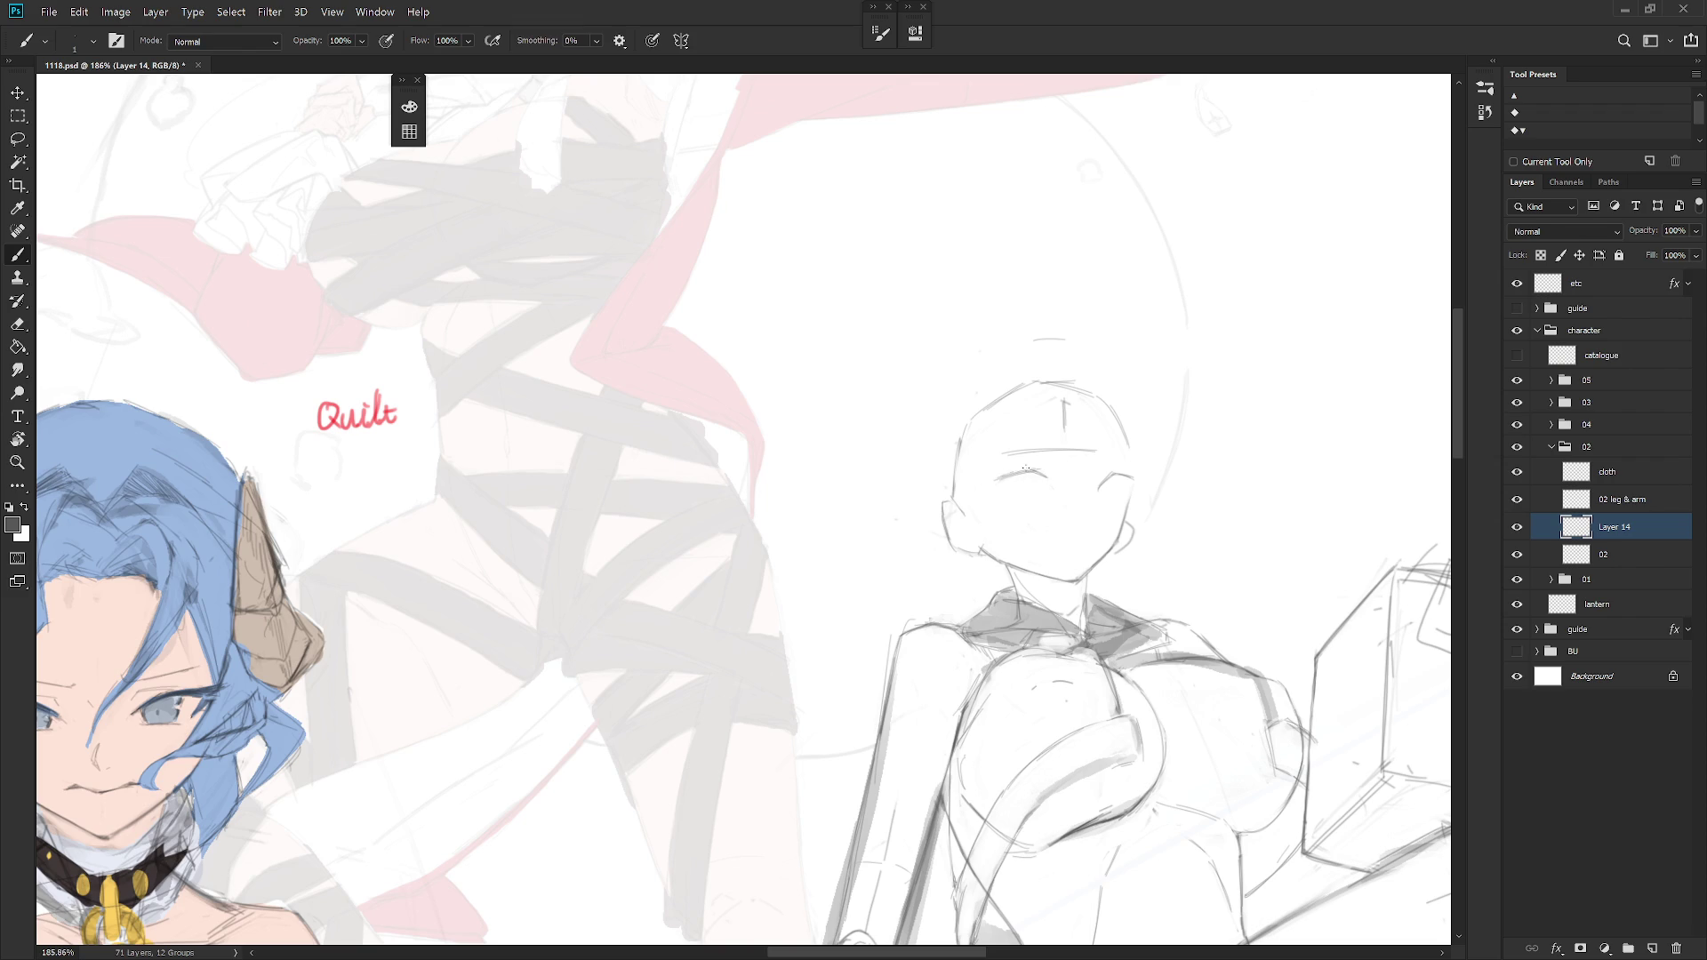
{"action": "mouse_move", "coordinate": [997, 479]}
{"action": "left_mouse_down"}
{"action": "mouse_move", "coordinate": [1040, 473]}
{"action": "mouse_move", "coordinate": [1027, 467]}
{"action": "left_mouse_up"}
{"action": "key", "text": "ctrl+z"}
{"action": "left_click_drag", "start_coordinate": [1108, 479], "coordinate": [1127, 472]}
{"action": "key", "text": "alt+bracketleft"}
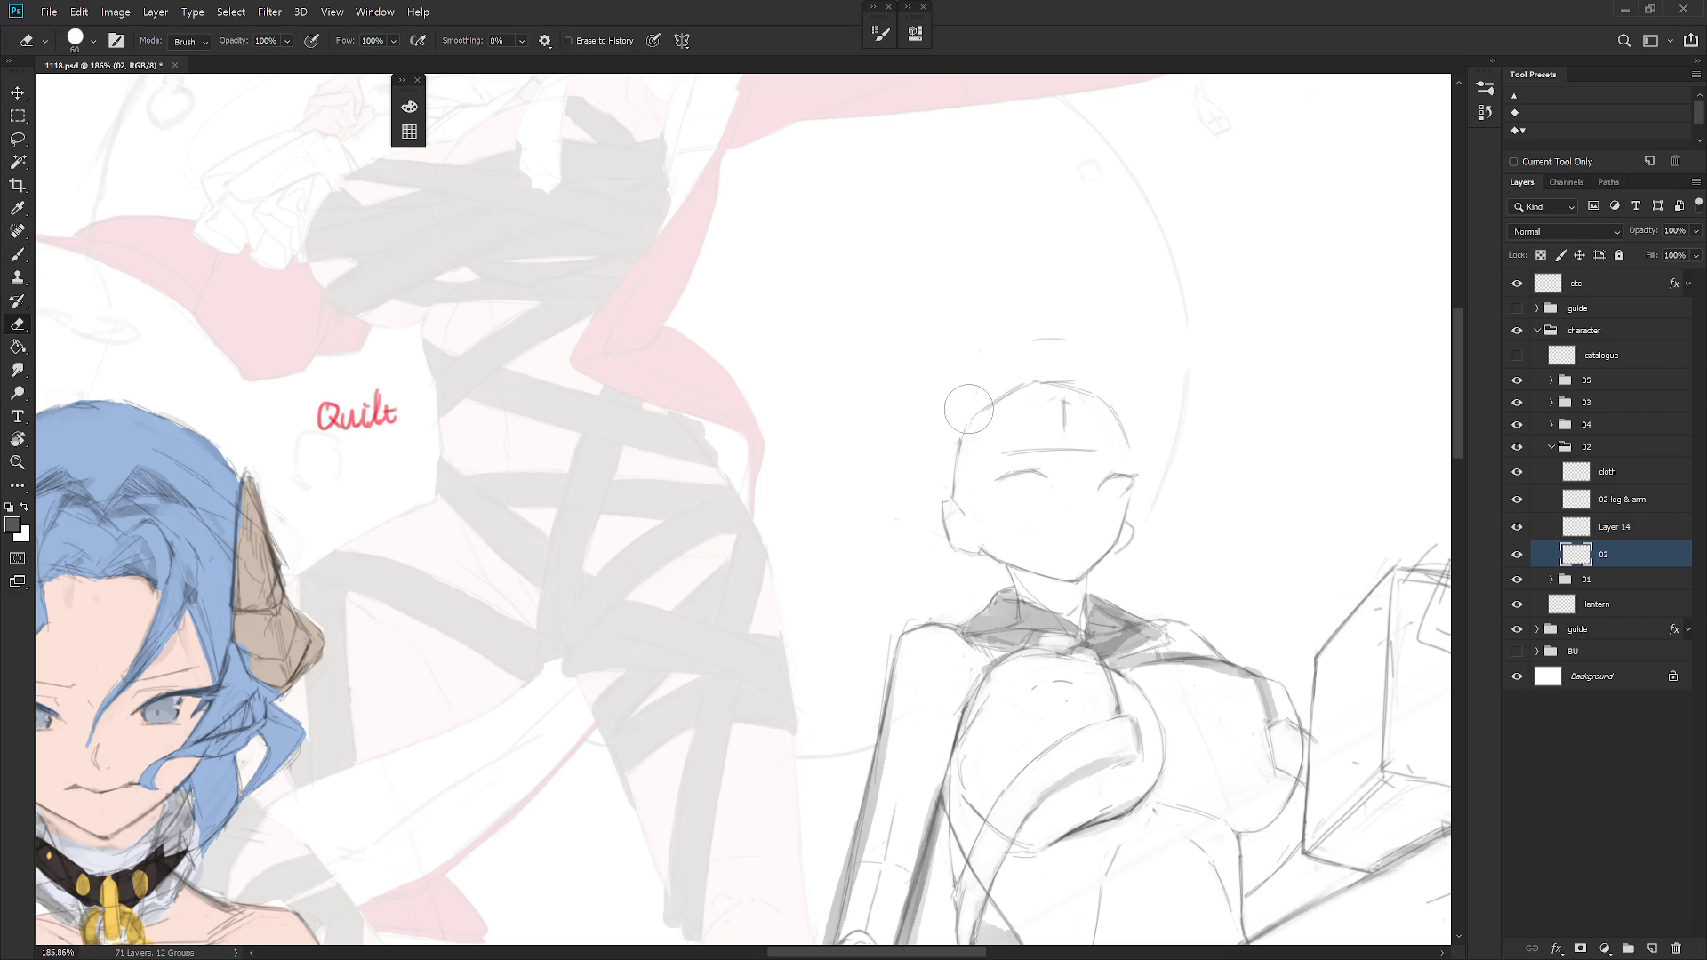
On layer 02, erase and redraw the left cheek line, top-left head outline and forehead mark.
{"action": "key", "text": "e"}
{"action": "left_click_drag", "start_coordinate": [953, 502], "coordinate": [947, 534]}
{"action": "key", "text": "b"}
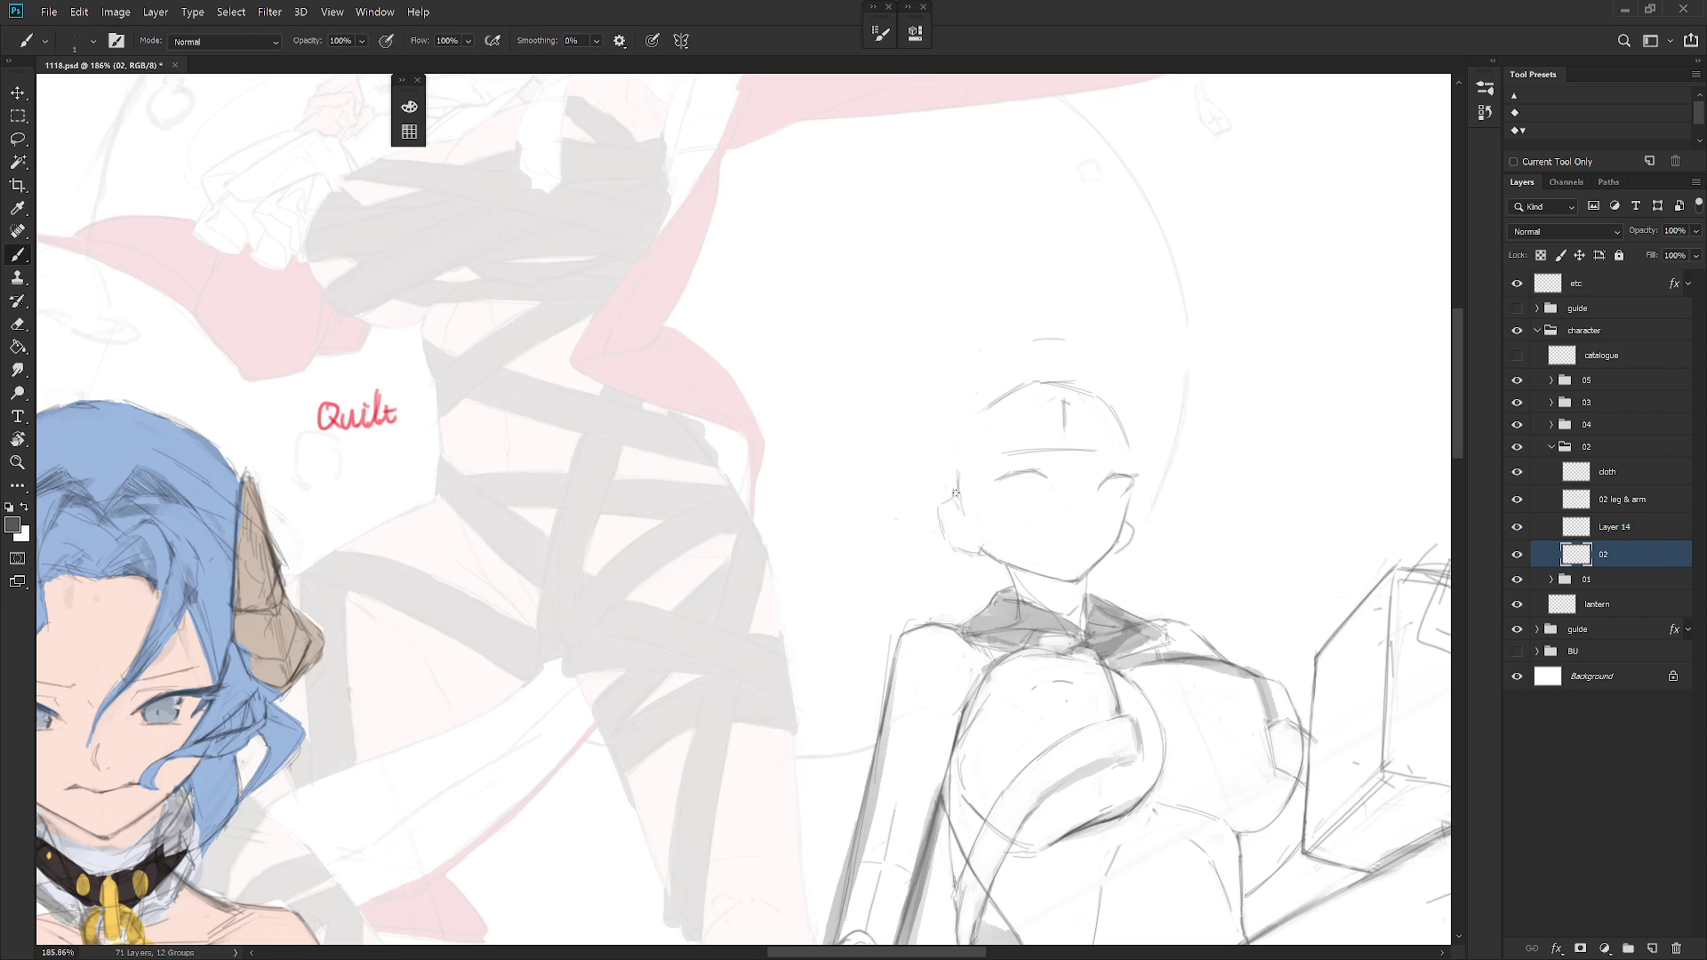
{"action": "key", "text": "e"}
{"action": "mouse_move", "coordinate": [1020, 373]}
{"action": "left_mouse_down"}
{"action": "mouse_move", "coordinate": [990, 388]}
{"action": "mouse_move", "coordinate": [1054, 381]}
{"action": "left_mouse_up"}
{"action": "key", "text": "b"}
{"action": "key", "text": "e"}
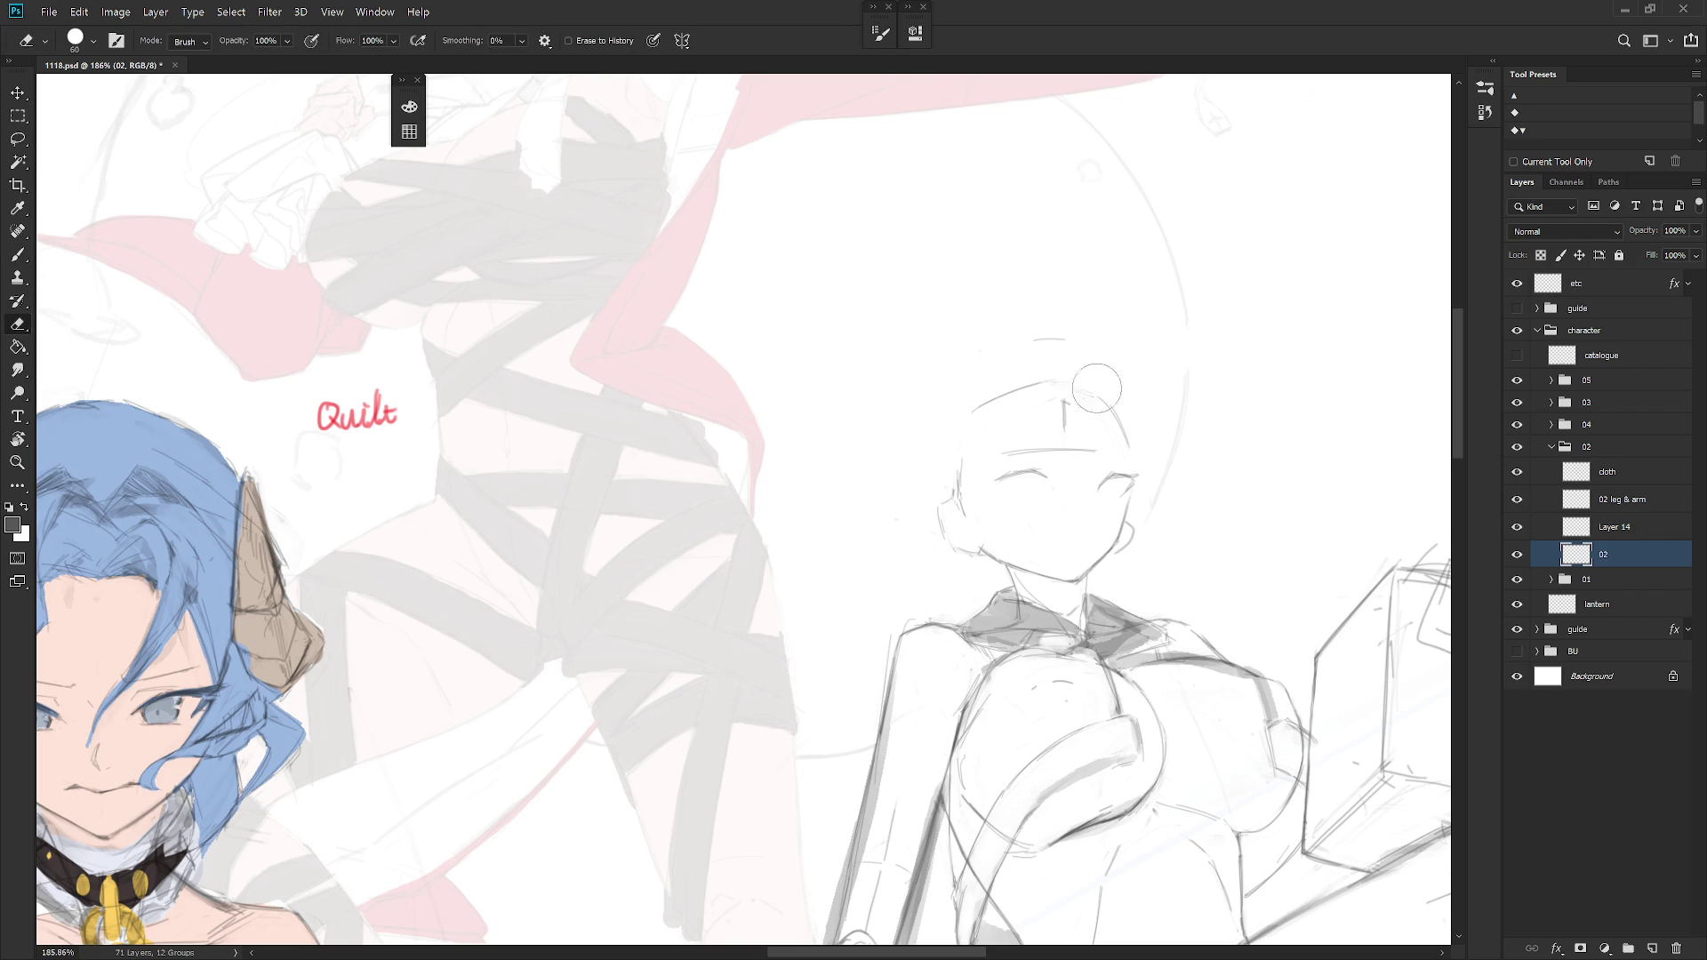
{"action": "mouse_move", "coordinate": [1063, 404]}
{"action": "left_mouse_down"}
{"action": "mouse_move", "coordinate": [1082, 399]}
{"action": "mouse_move", "coordinate": [1072, 427]}
{"action": "left_mouse_up"}
{"action": "key", "text": "b"}
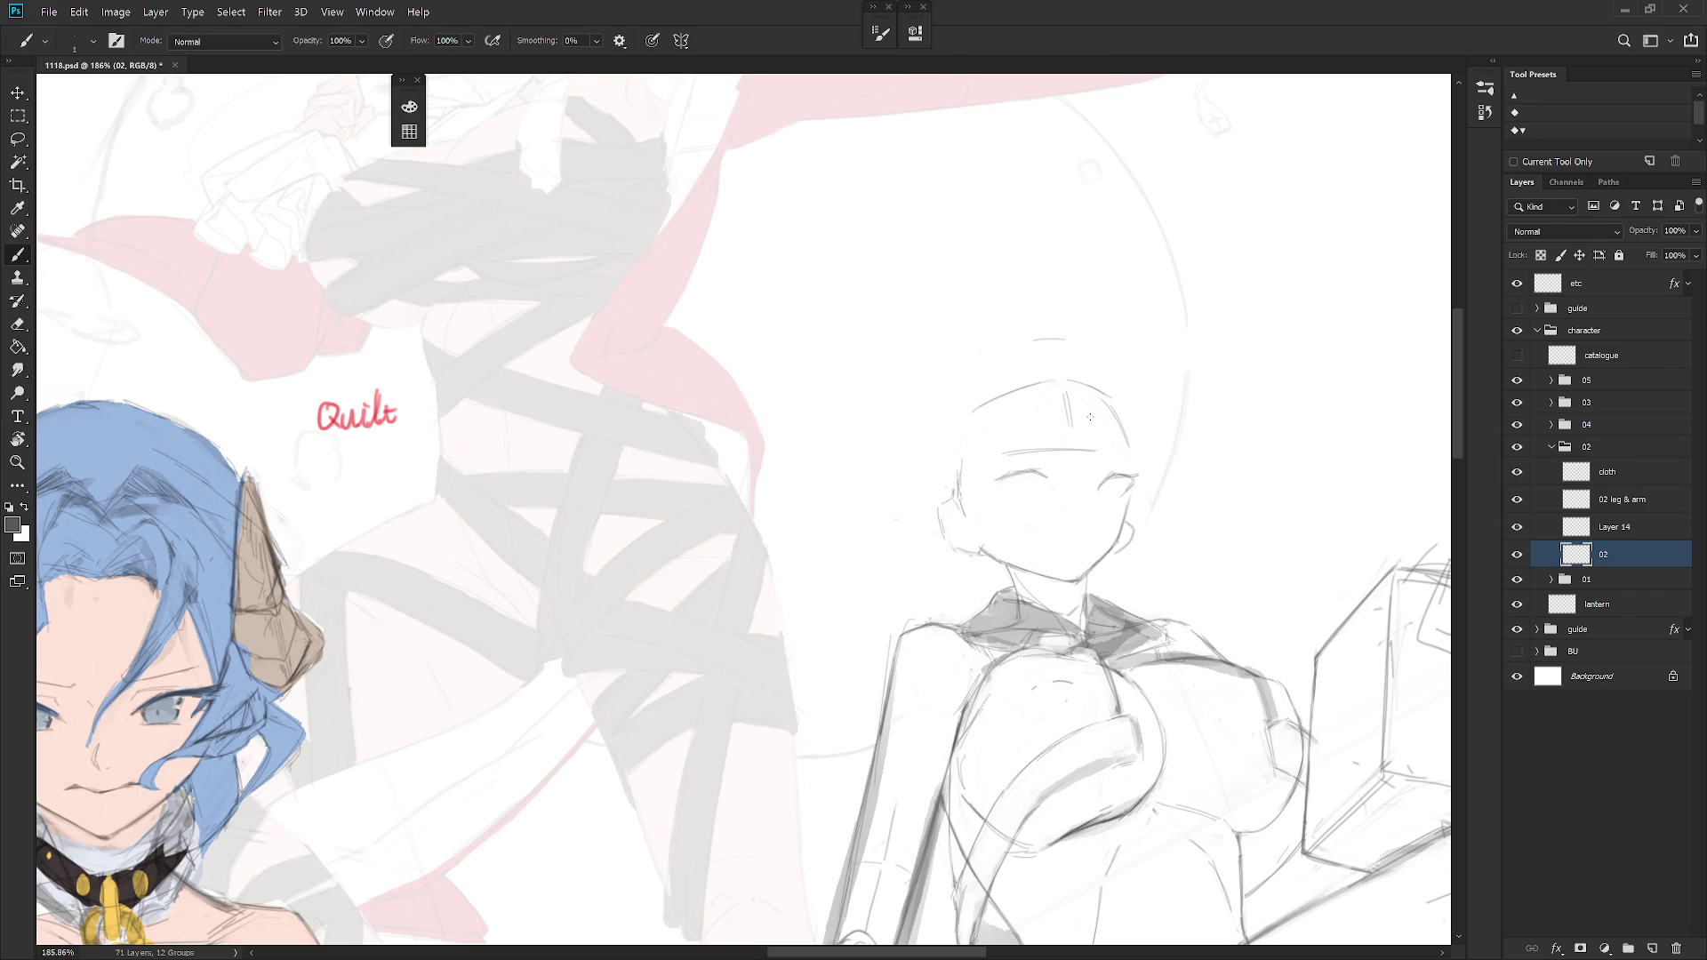
{"action": "key", "text": "ctrl+z"}
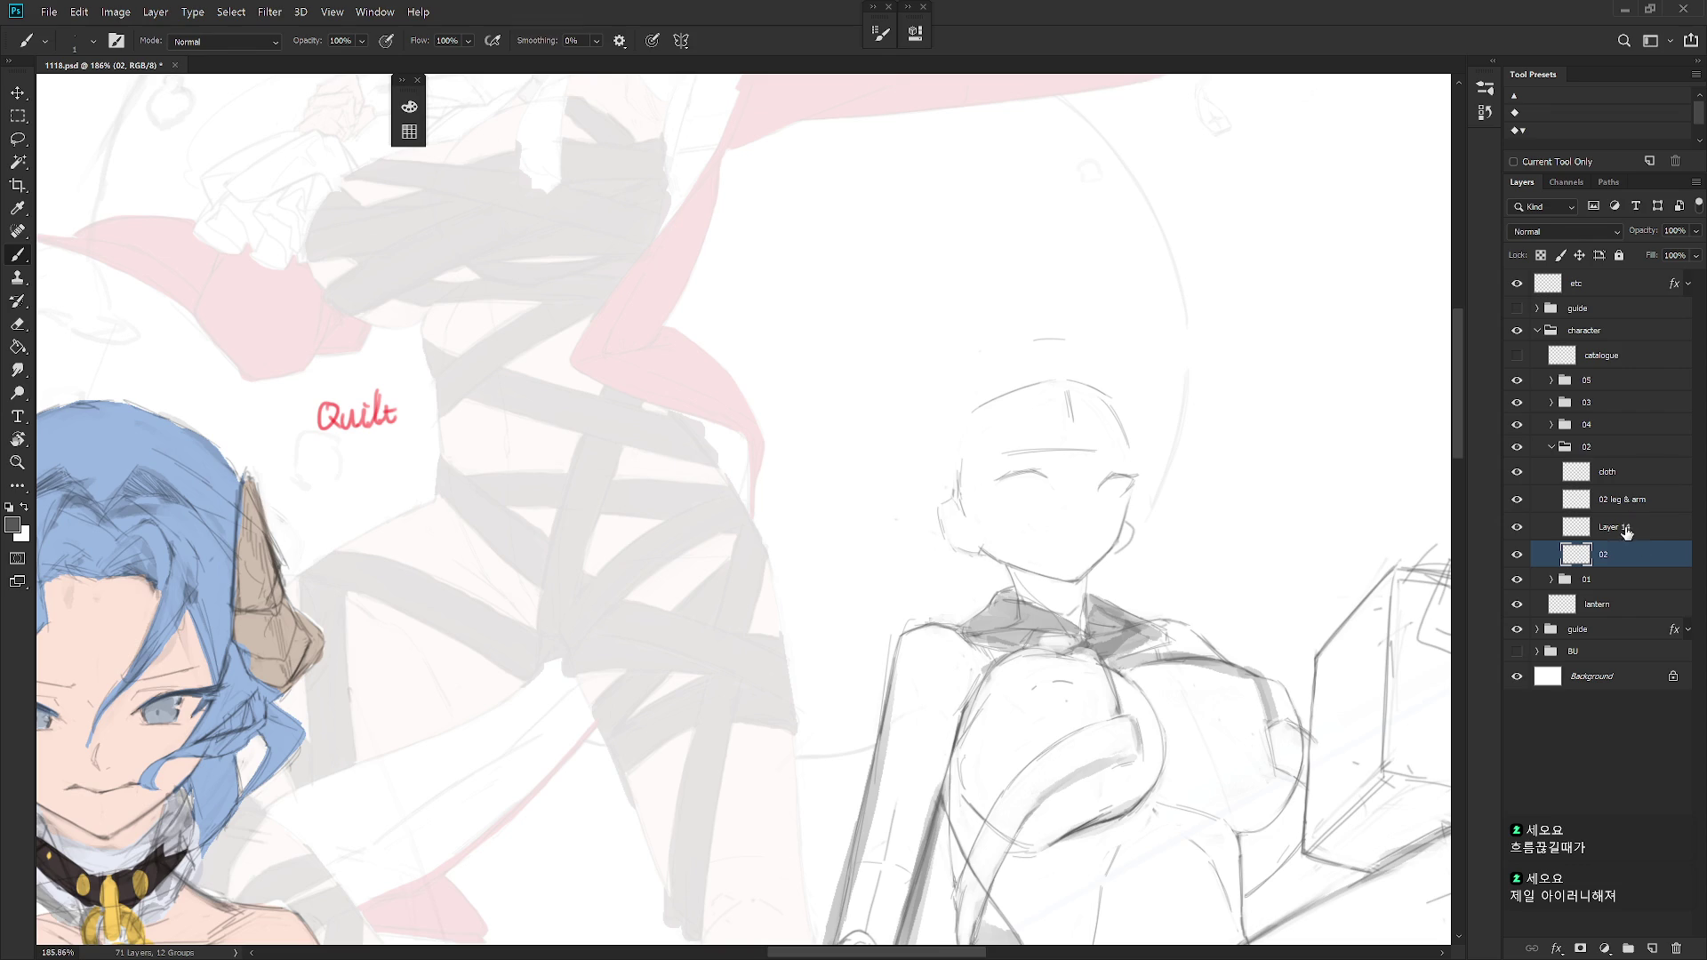
On Layer 14, add a short stroke by the right eye, discarding a trial stroke near the nose.
{"action": "left_click", "coordinate": [1627, 527]}
{"action": "left_click_drag", "start_coordinate": [1109, 480], "coordinate": [1117, 503]}
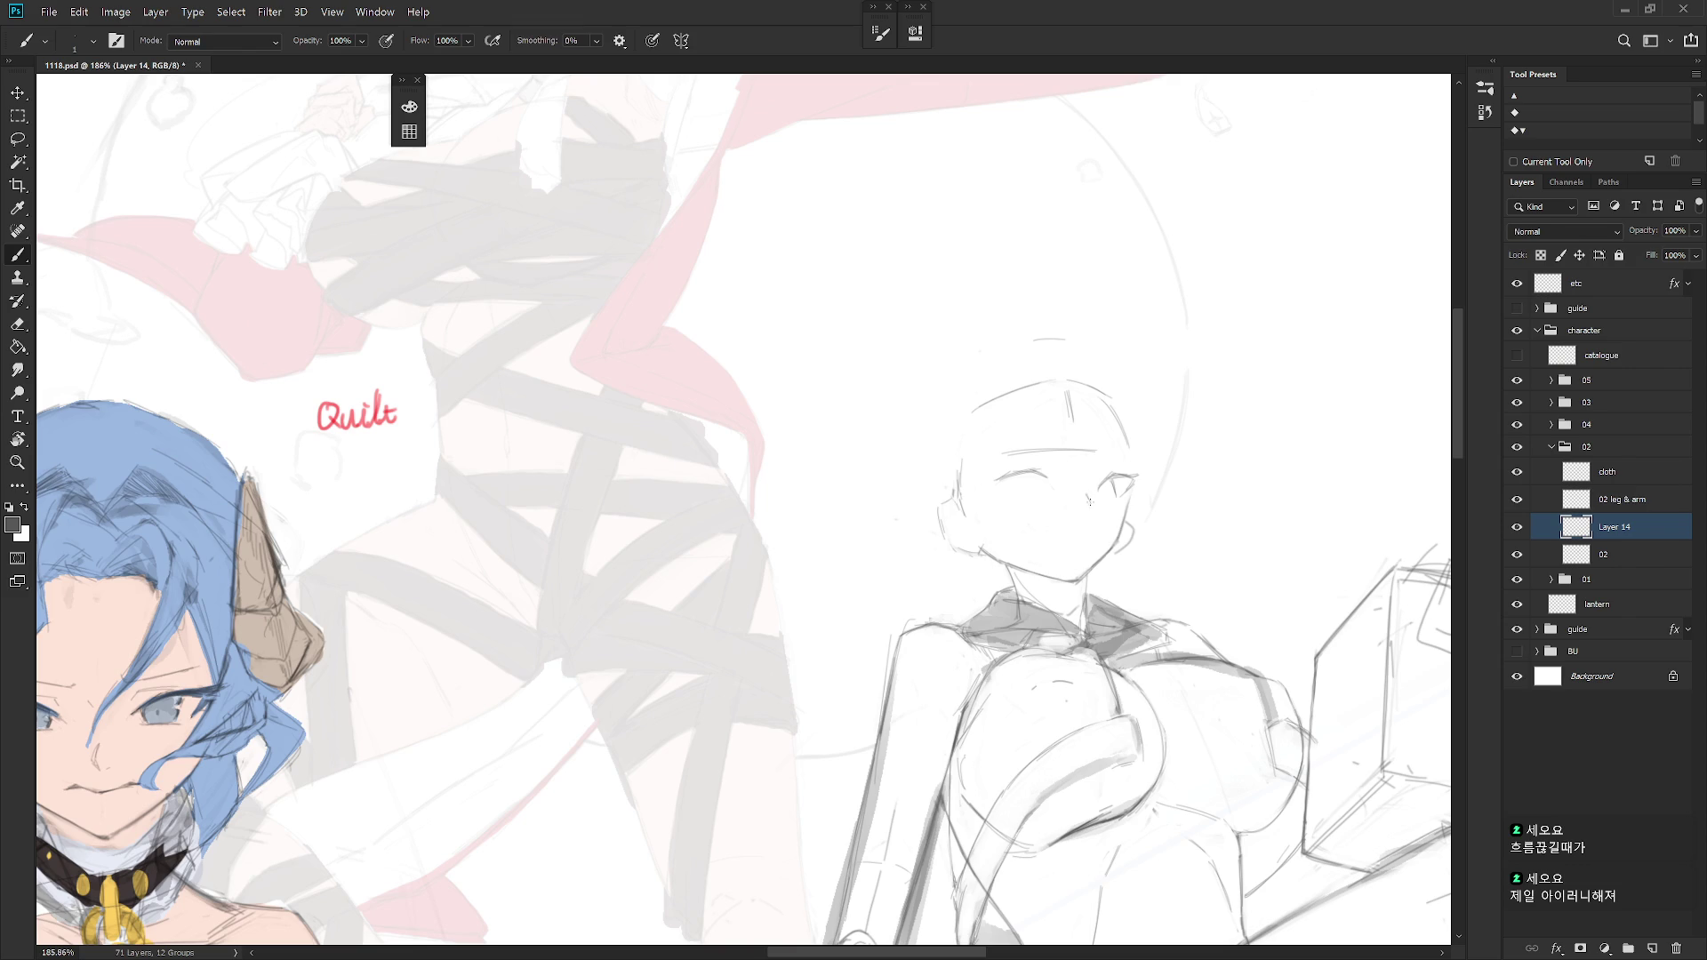
{"action": "mouse_move", "coordinate": [1107, 507]}
{"action": "left_mouse_down"}
{"action": "mouse_move", "coordinate": [1106, 538]}
{"action": "mouse_move", "coordinate": [1101, 503]}
{"action": "left_mouse_up"}
{"action": "key", "text": "ctrl+z"}
Try a lower lid for the right eye, undo it, and add a stroke under the left eye.
{"action": "scroll", "coordinate": [1169, 540], "scroll_direction": "down", "scroll_amount": 5}
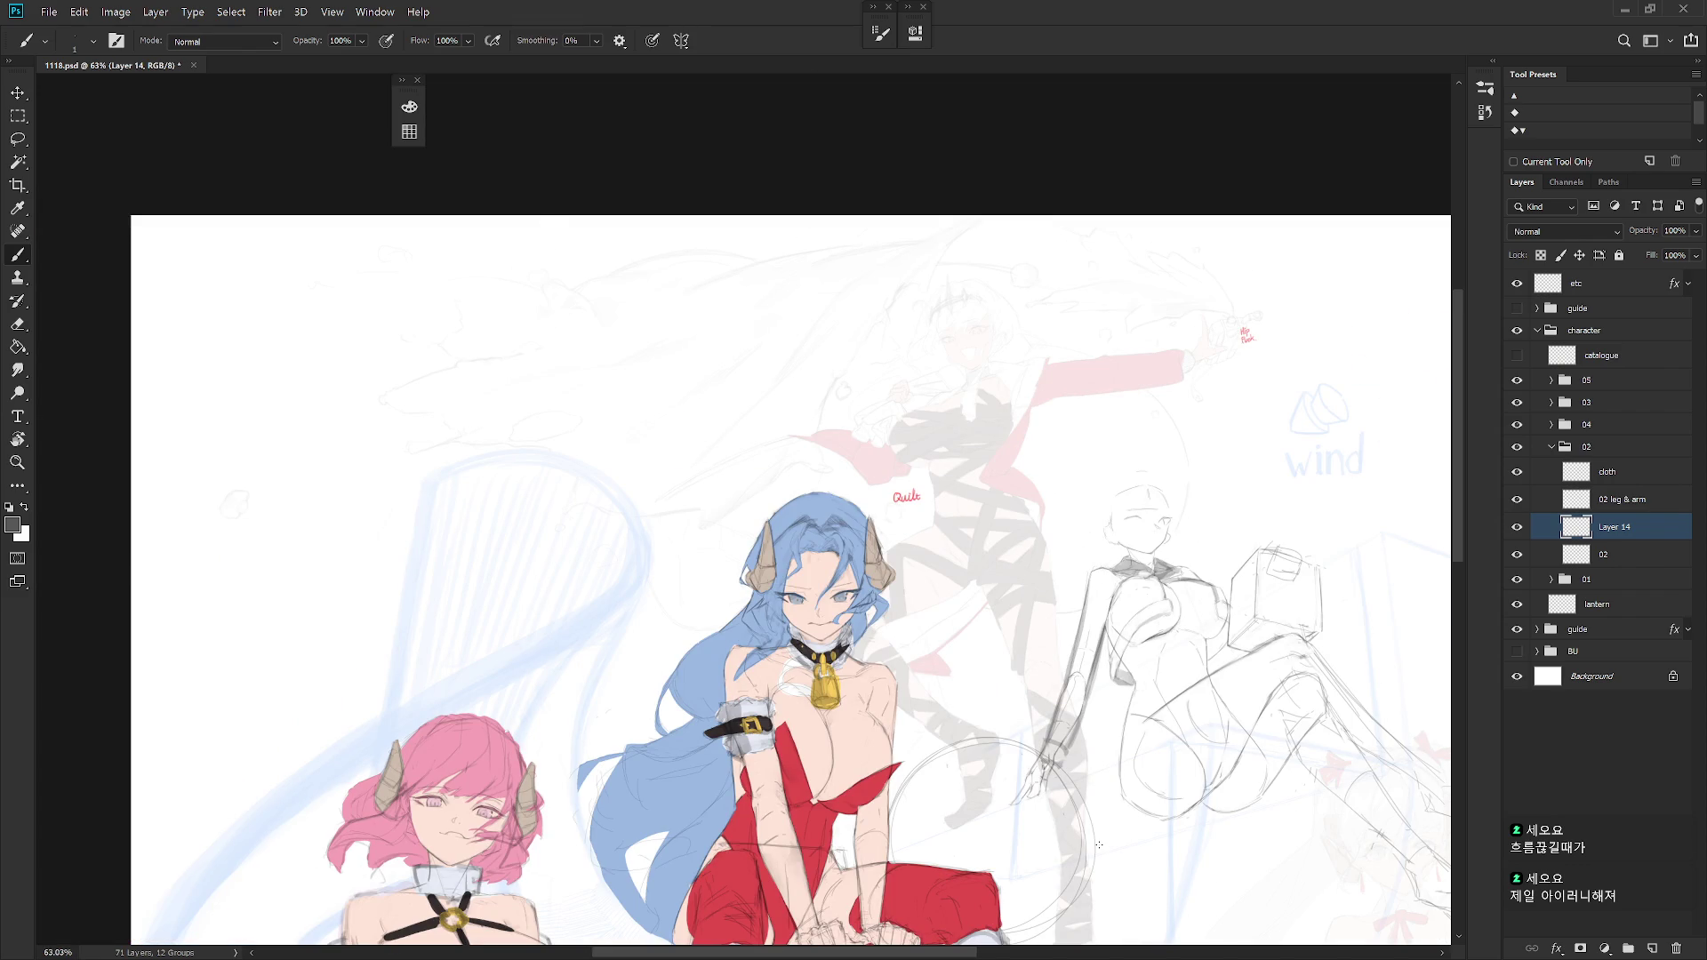
{"action": "scroll", "coordinate": [1113, 527], "scroll_direction": "up", "scroll_amount": 3}
{"action": "scroll", "coordinate": [1111, 529], "scroll_direction": "up", "scroll_amount": 3}
{"action": "scroll", "coordinate": [1102, 538], "scroll_direction": "up", "scroll_amount": 2}
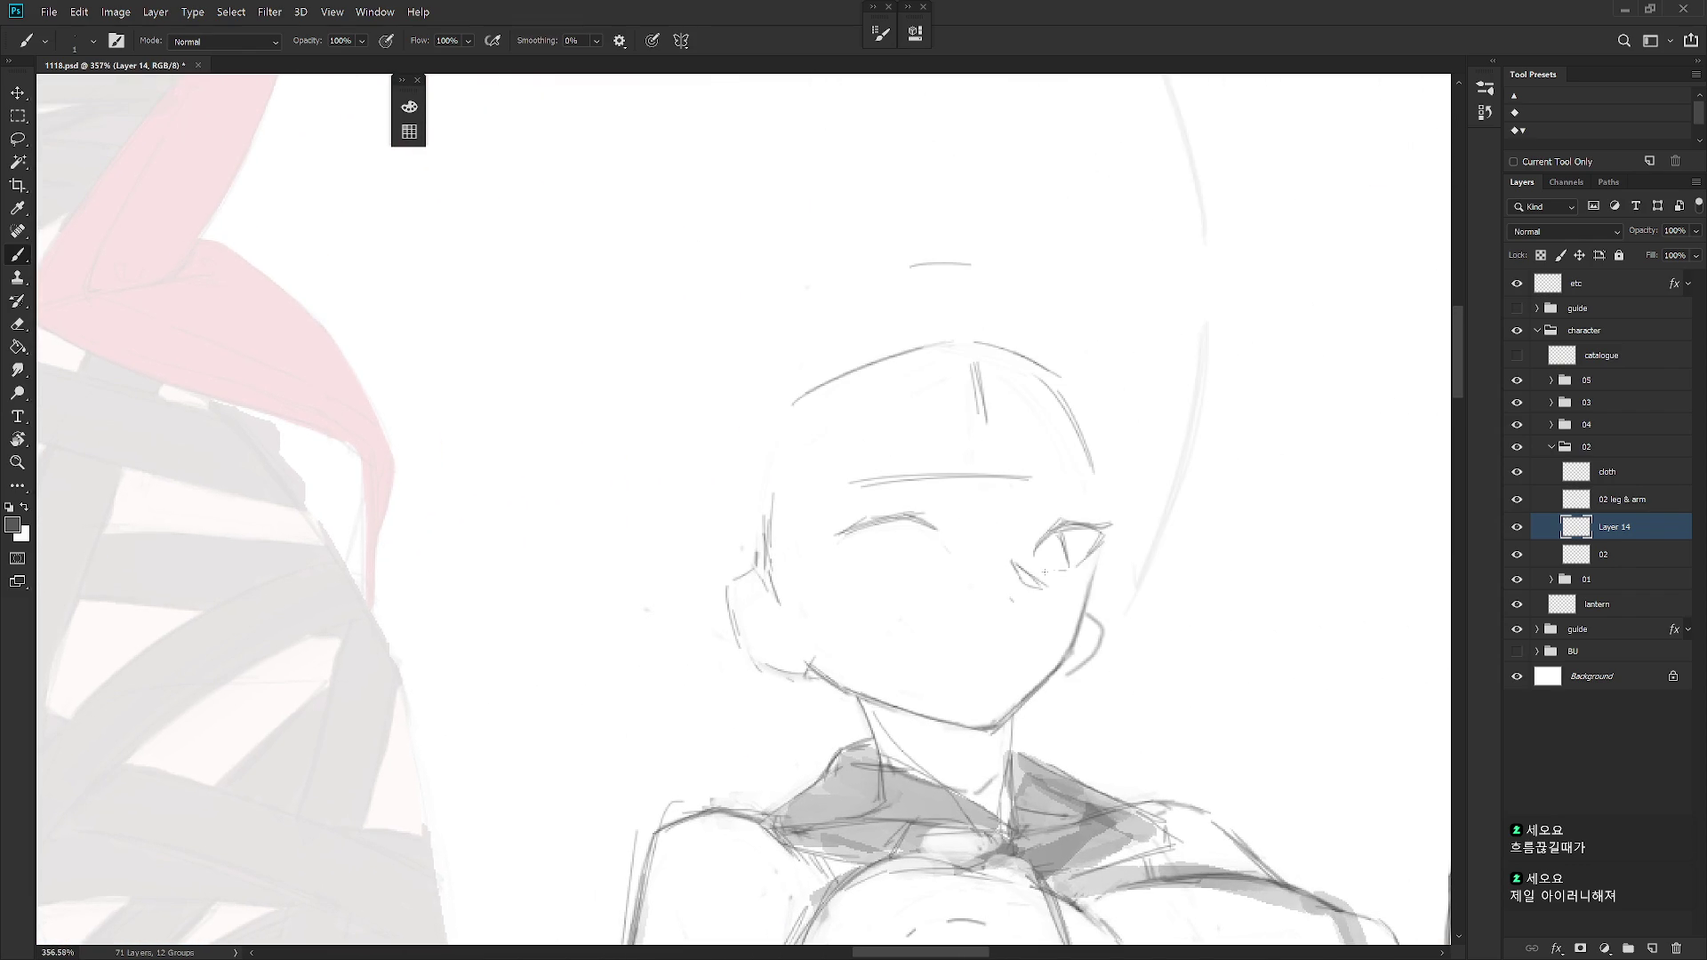
{"action": "left_click_drag", "start_coordinate": [1044, 570], "coordinate": [1070, 568]}
{"action": "key", "text": "ctrl+z"}
{"action": "scroll", "coordinate": [1072, 575], "scroll_direction": "down", "scroll_amount": 3}
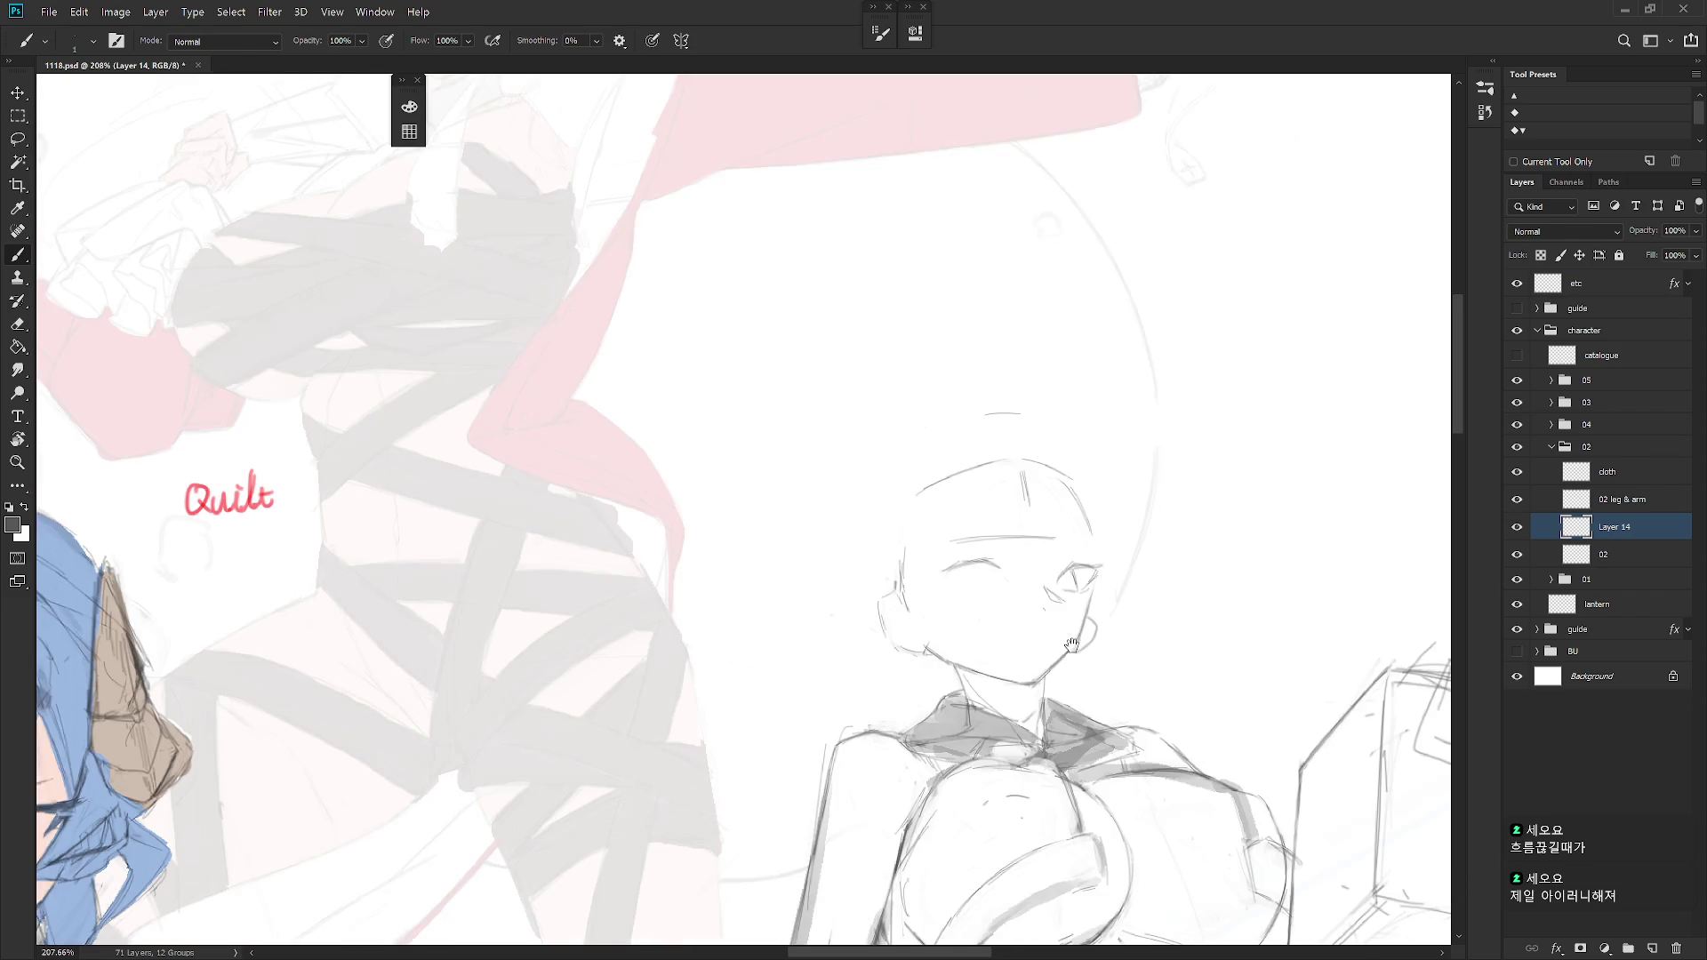
{"action": "left_click_drag", "start_coordinate": [916, 586], "coordinate": [938, 590]}
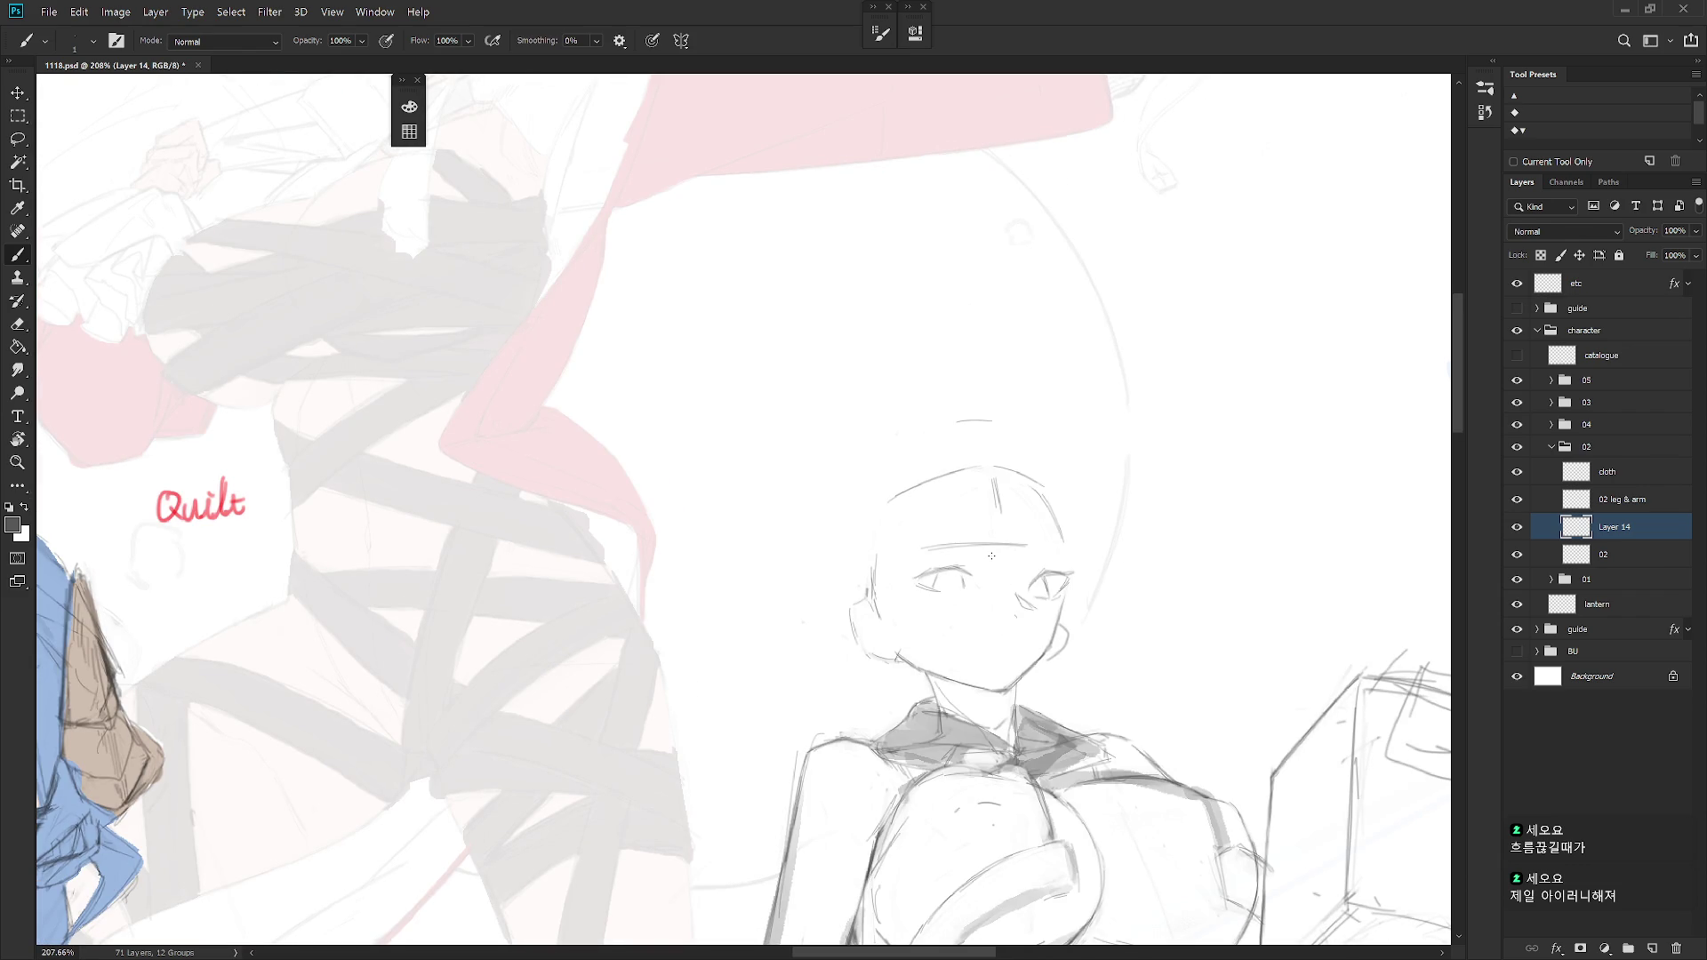
{"action": "scroll", "coordinate": [1095, 527], "scroll_direction": "down", "scroll_amount": 5}
{"action": "scroll", "coordinate": [889, 613], "scroll_direction": "up", "scroll_amount": 4}
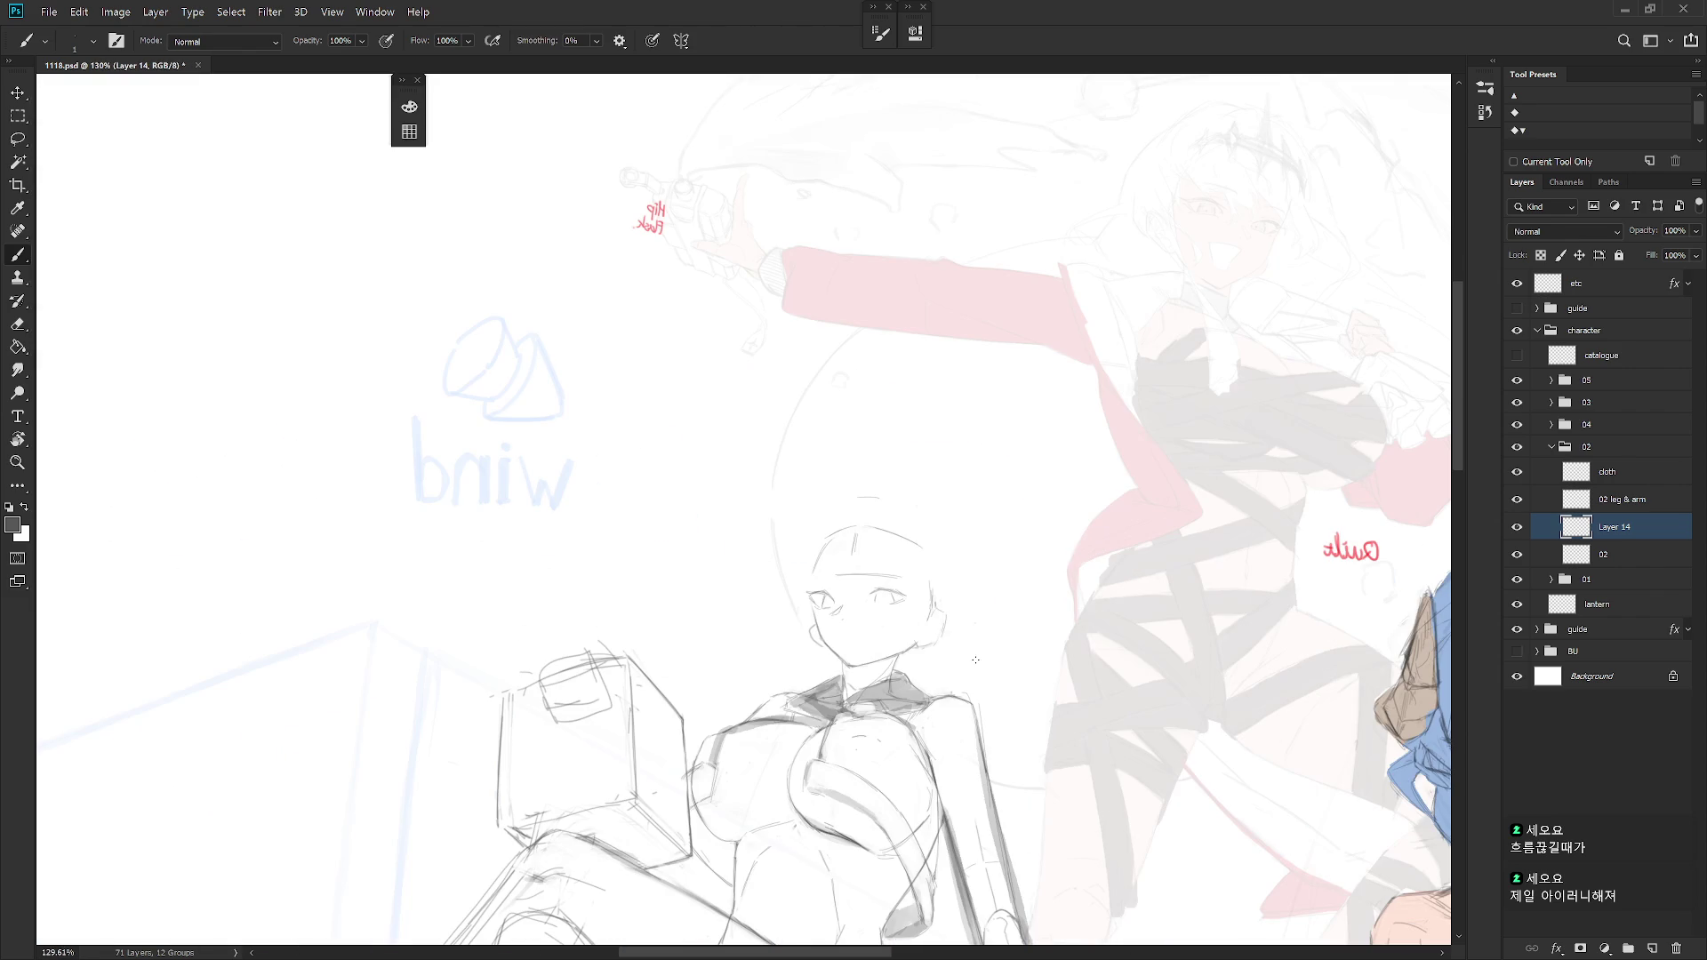
Hide Layer 14's face sketch, make layer 02 active and switch to the Pencil.
{"action": "left_click", "coordinate": [1516, 529]}
{"action": "left_click", "coordinate": [1599, 558]}
{"action": "scroll", "coordinate": [1070, 564], "scroll_direction": "down", "scroll_amount": 3}
{"action": "key", "text": "shift+b"}
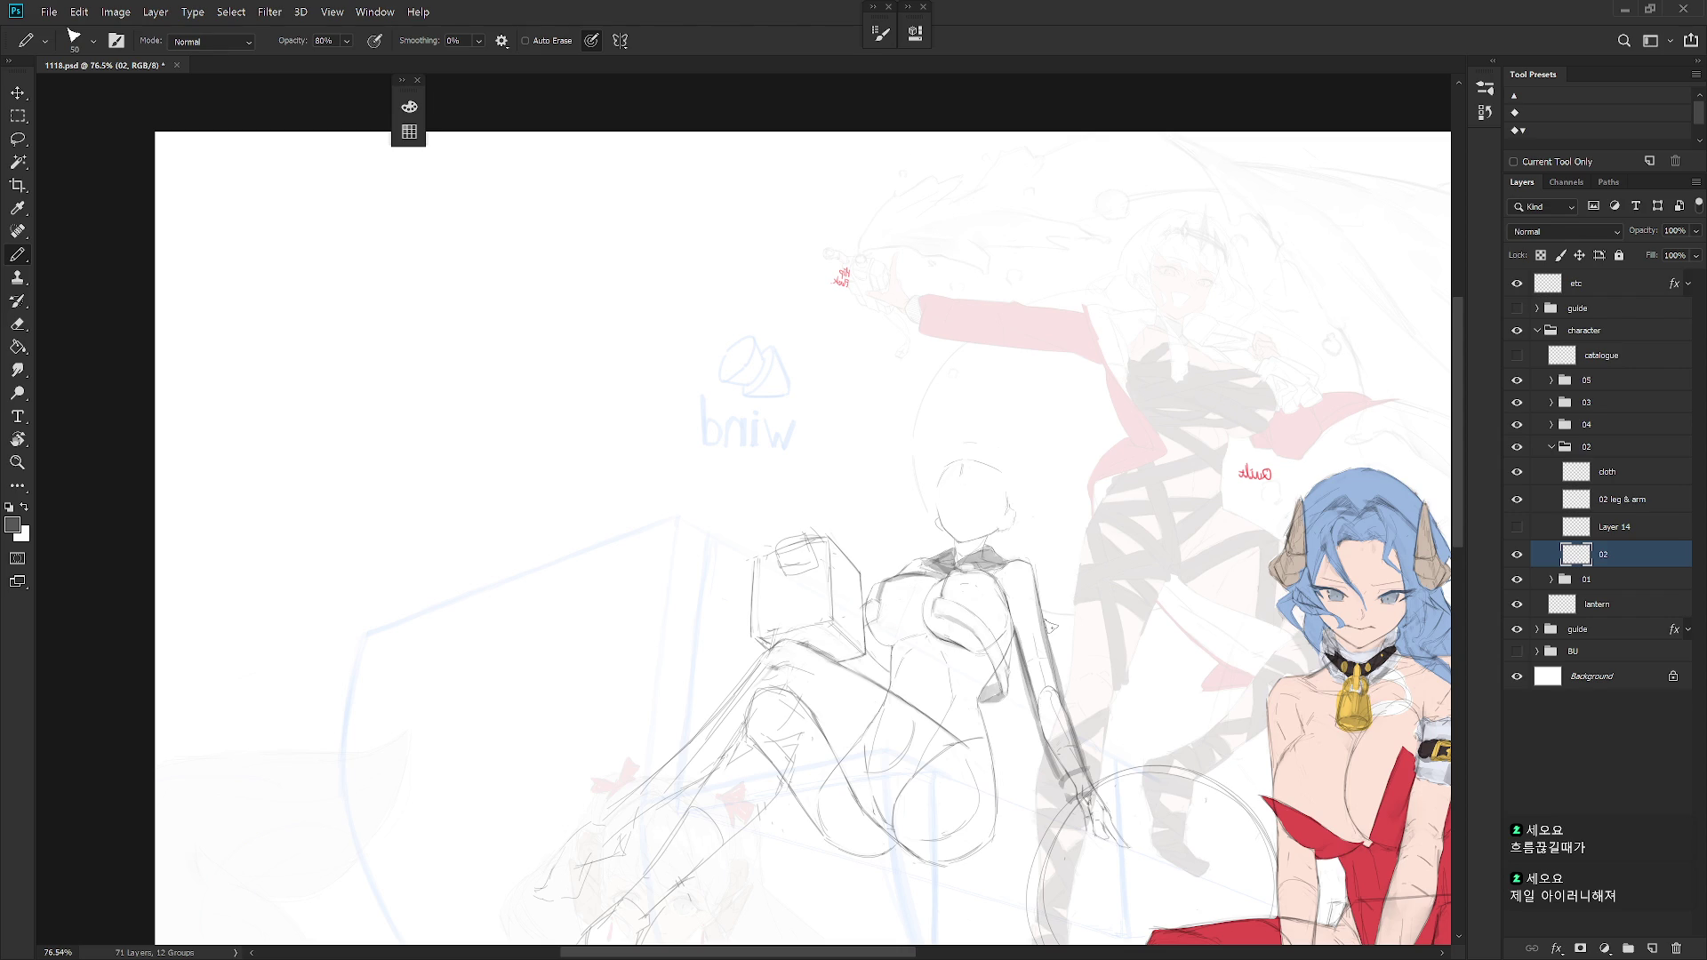
Lasso the area around the head and create a new layer named 'head'.
{"action": "scroll", "coordinate": [1049, 628], "scroll_direction": "up", "scroll_amount": 1}
{"action": "scroll", "coordinate": [1045, 578], "scroll_direction": "up", "scroll_amount": 2}
{"action": "scroll", "coordinate": [1036, 533], "scroll_direction": "down", "scroll_amount": 2}
{"action": "scroll", "coordinate": [996, 582], "scroll_direction": "up", "scroll_amount": 1}
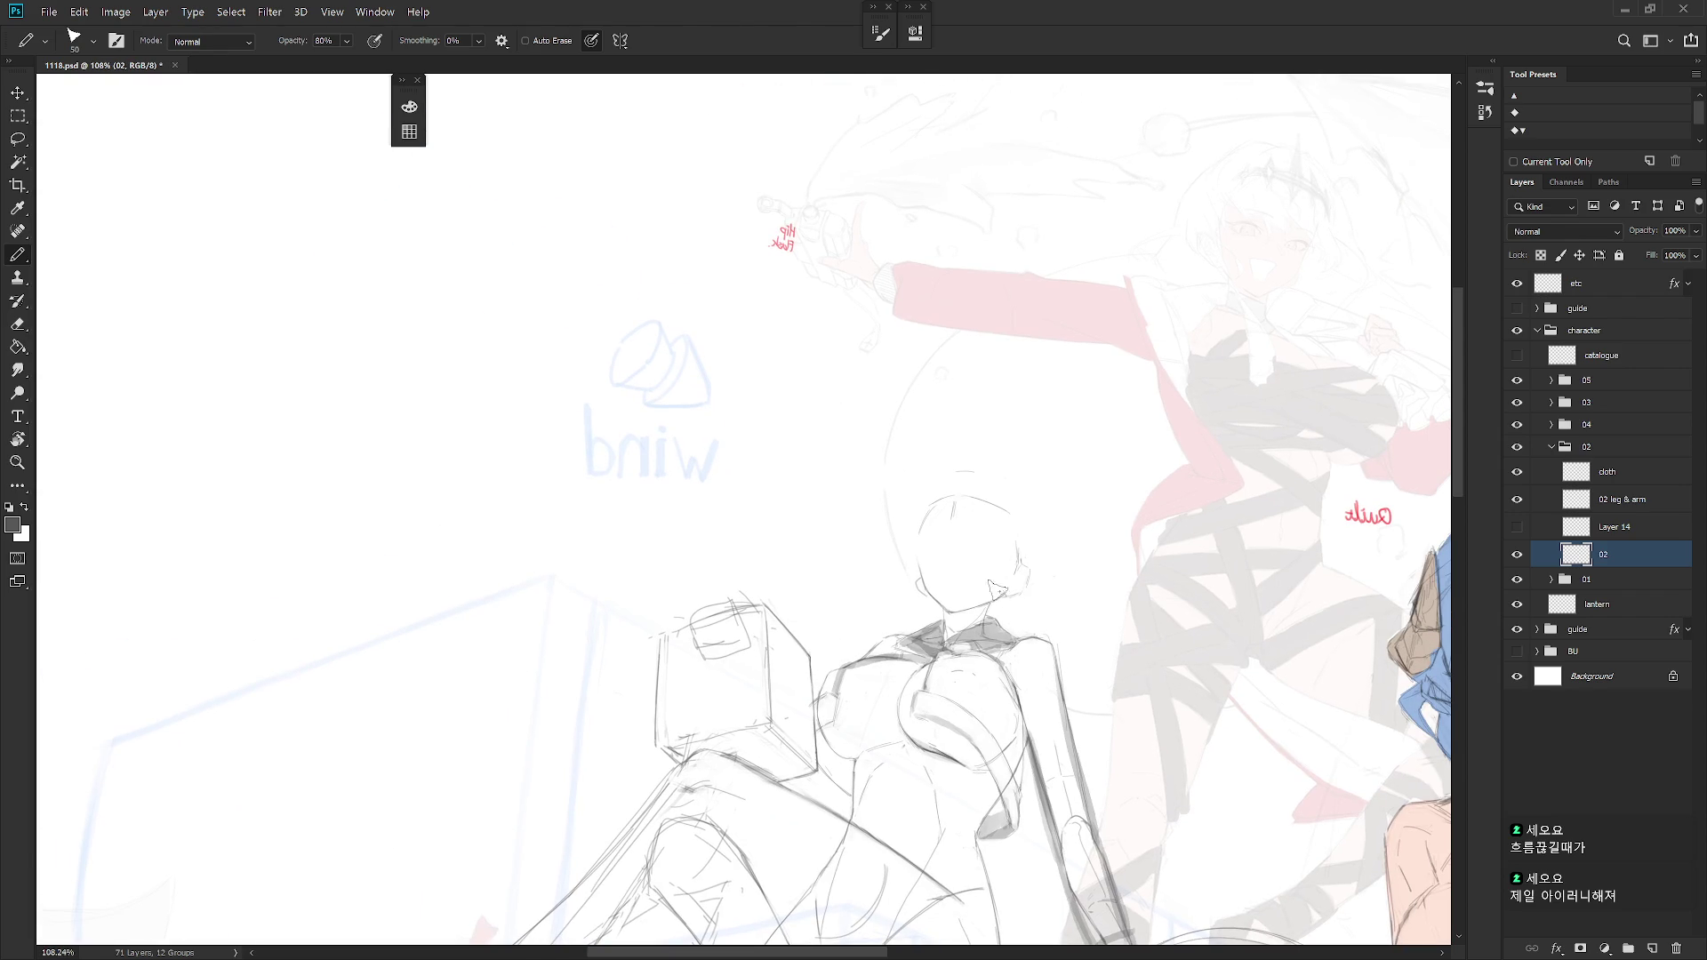
{"action": "key", "text": "l"}
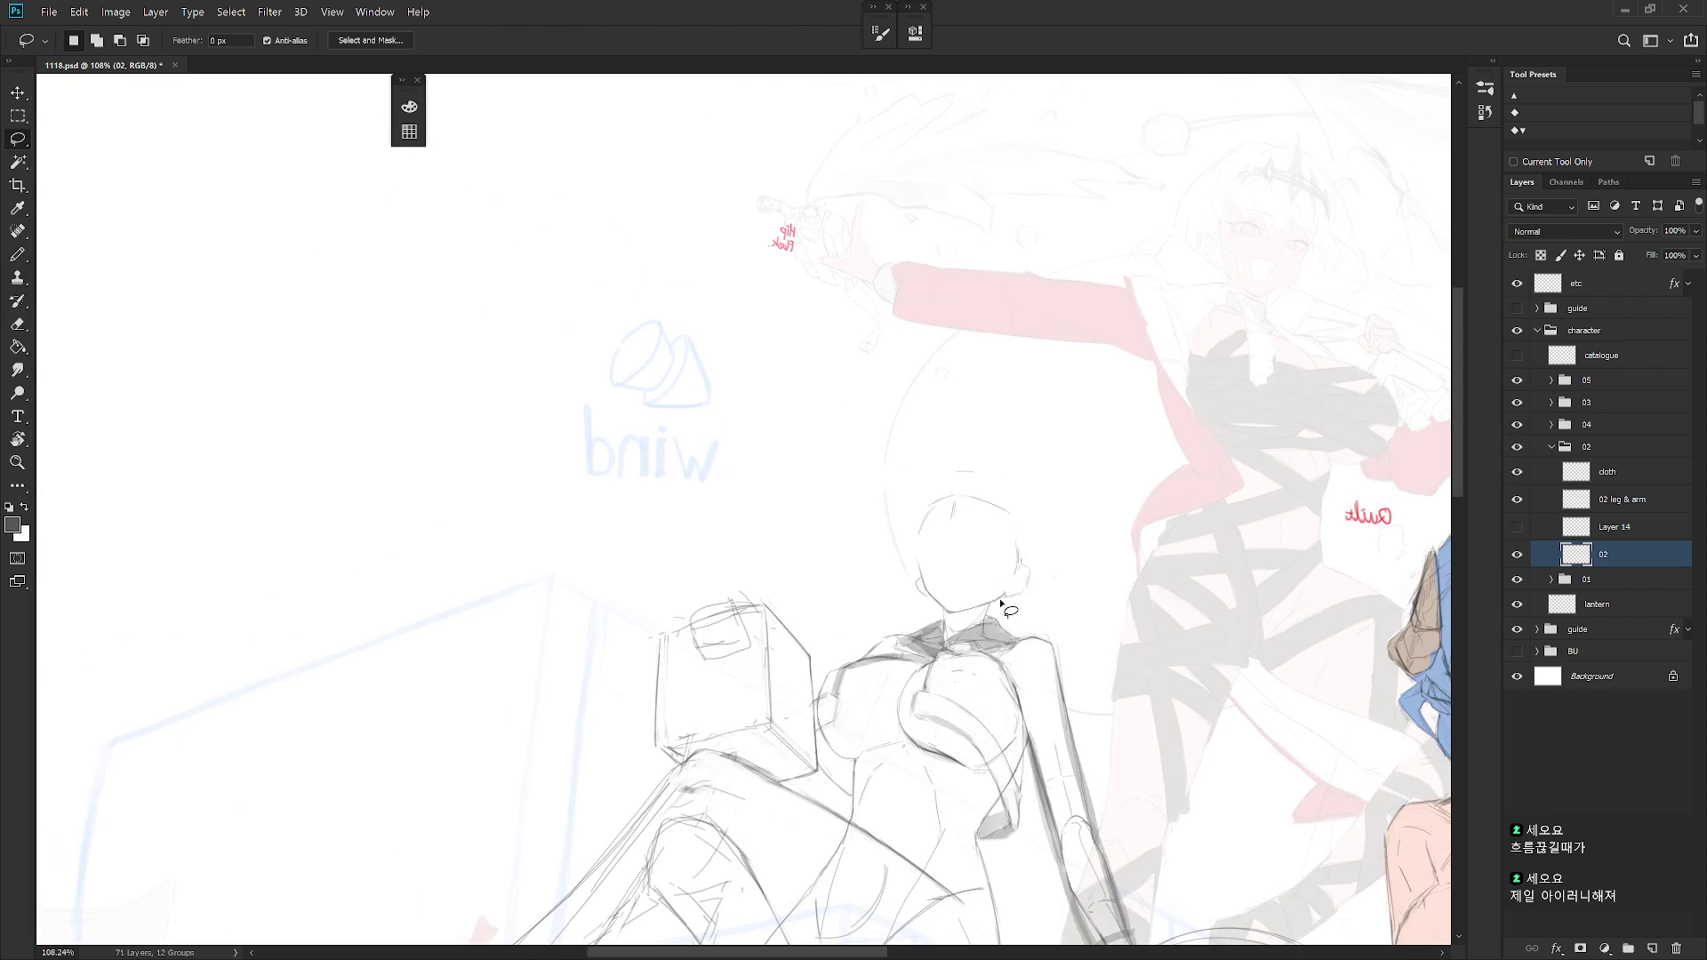
{"action": "left_click_drag", "start_coordinate": [1001, 602], "coordinate": [983, 612]}
{"action": "key", "text": "ctrl+shift+alt+n"}
{"action": "double_click", "coordinate": [1631, 554]}
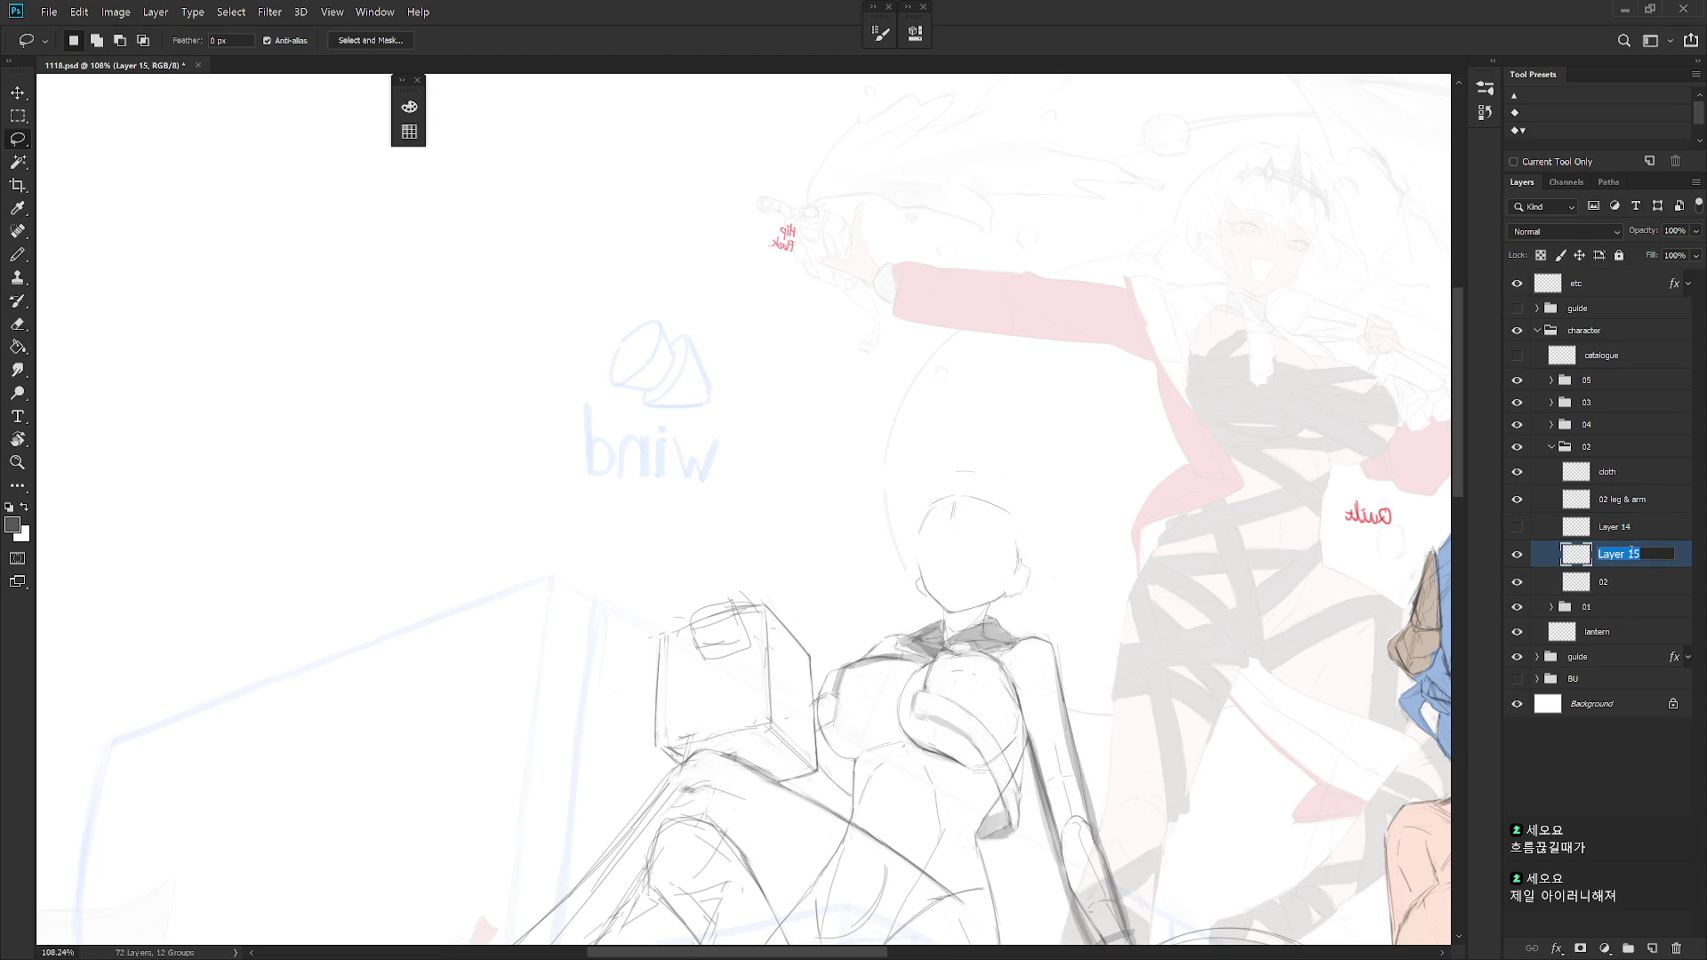
{"action": "type", "text": "head"}
{"action": "key", "text": "Return"}
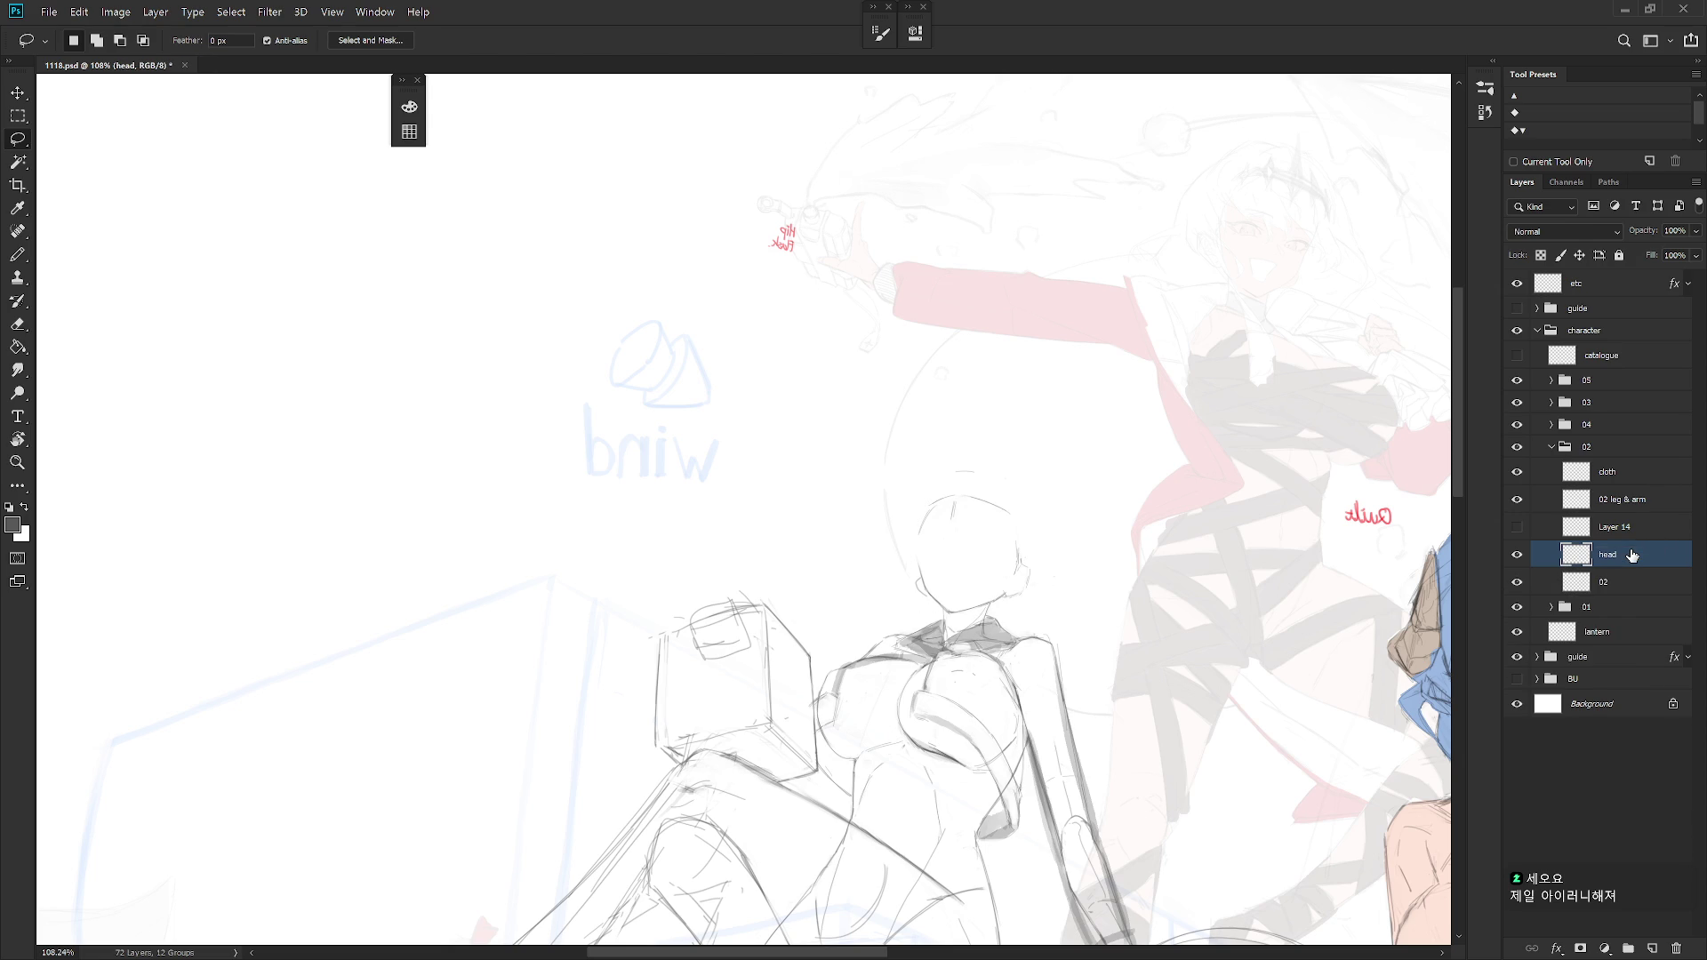
Duplicate it as 'head copy', hide the original 'head', flip the canvas, and show Layer 14 again.
{"action": "key", "text": "ctrl+j"}
{"action": "left_click", "coordinate": [1517, 582]}
{"action": "key", "text": "h"}
{"action": "mouse_move", "coordinate": [1216, 752]}
{"action": "left_mouse_down"}
{"action": "mouse_move", "coordinate": [702, 739]}
{"action": "mouse_move", "coordinate": [800, 783]}
{"action": "mouse_move", "coordinate": [942, 503]}
{"action": "left_mouse_up"}
{"action": "key", "text": "b"}
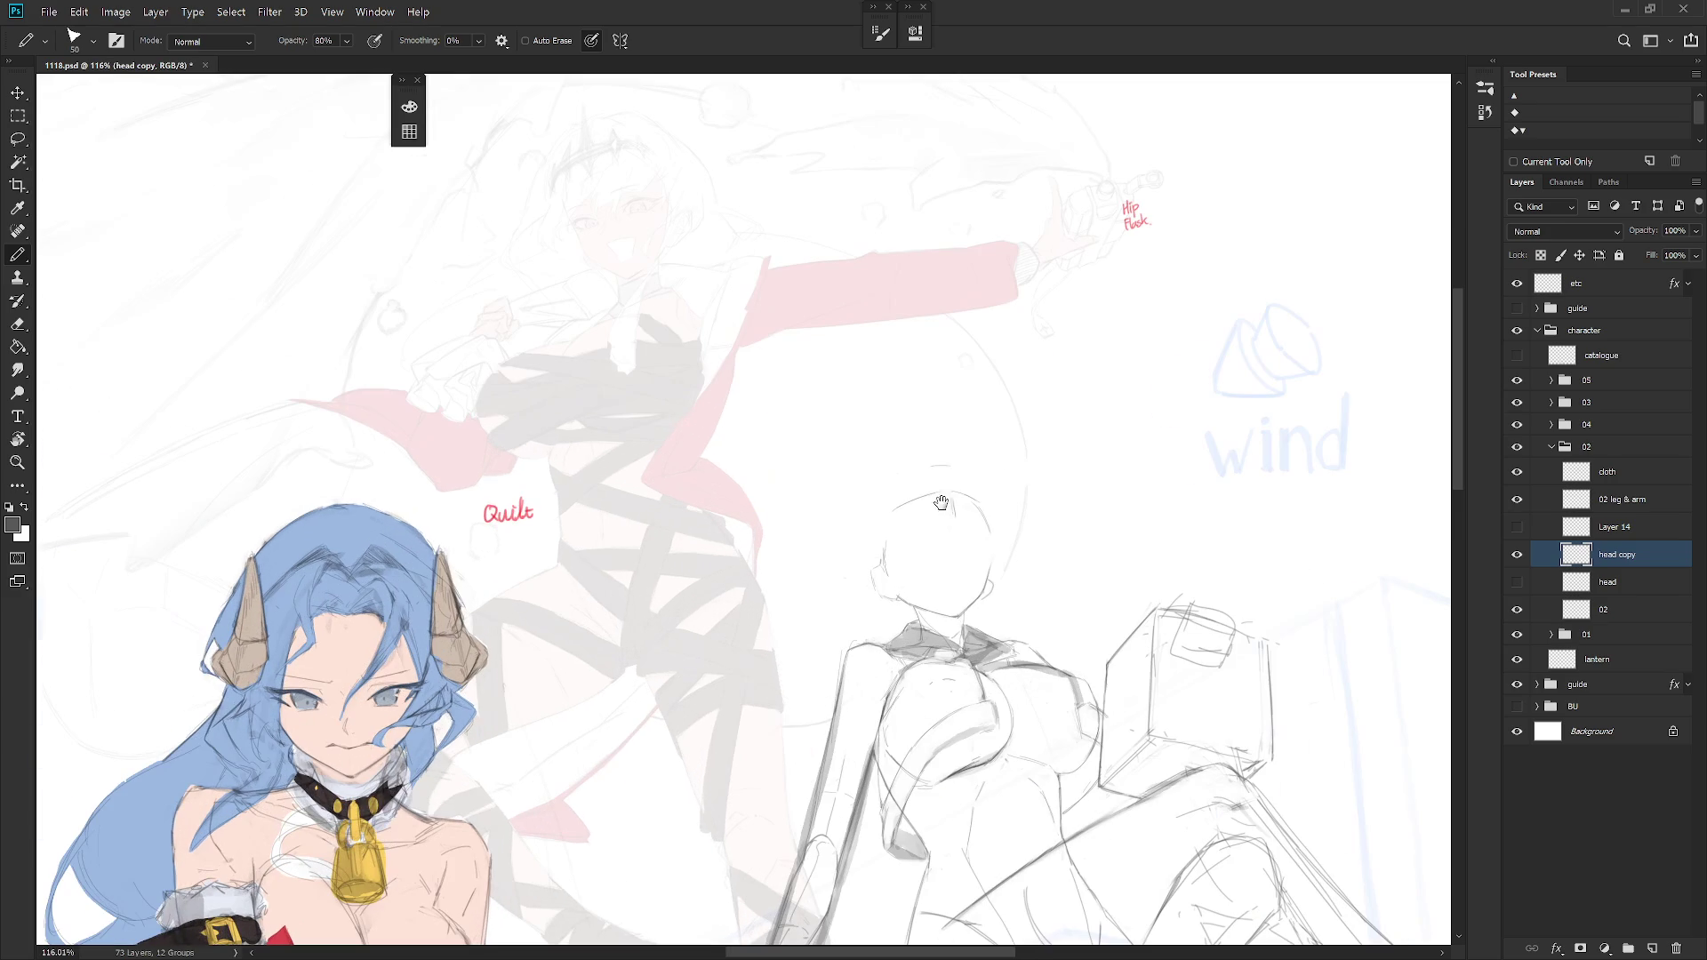
{"action": "key", "text": "e"}
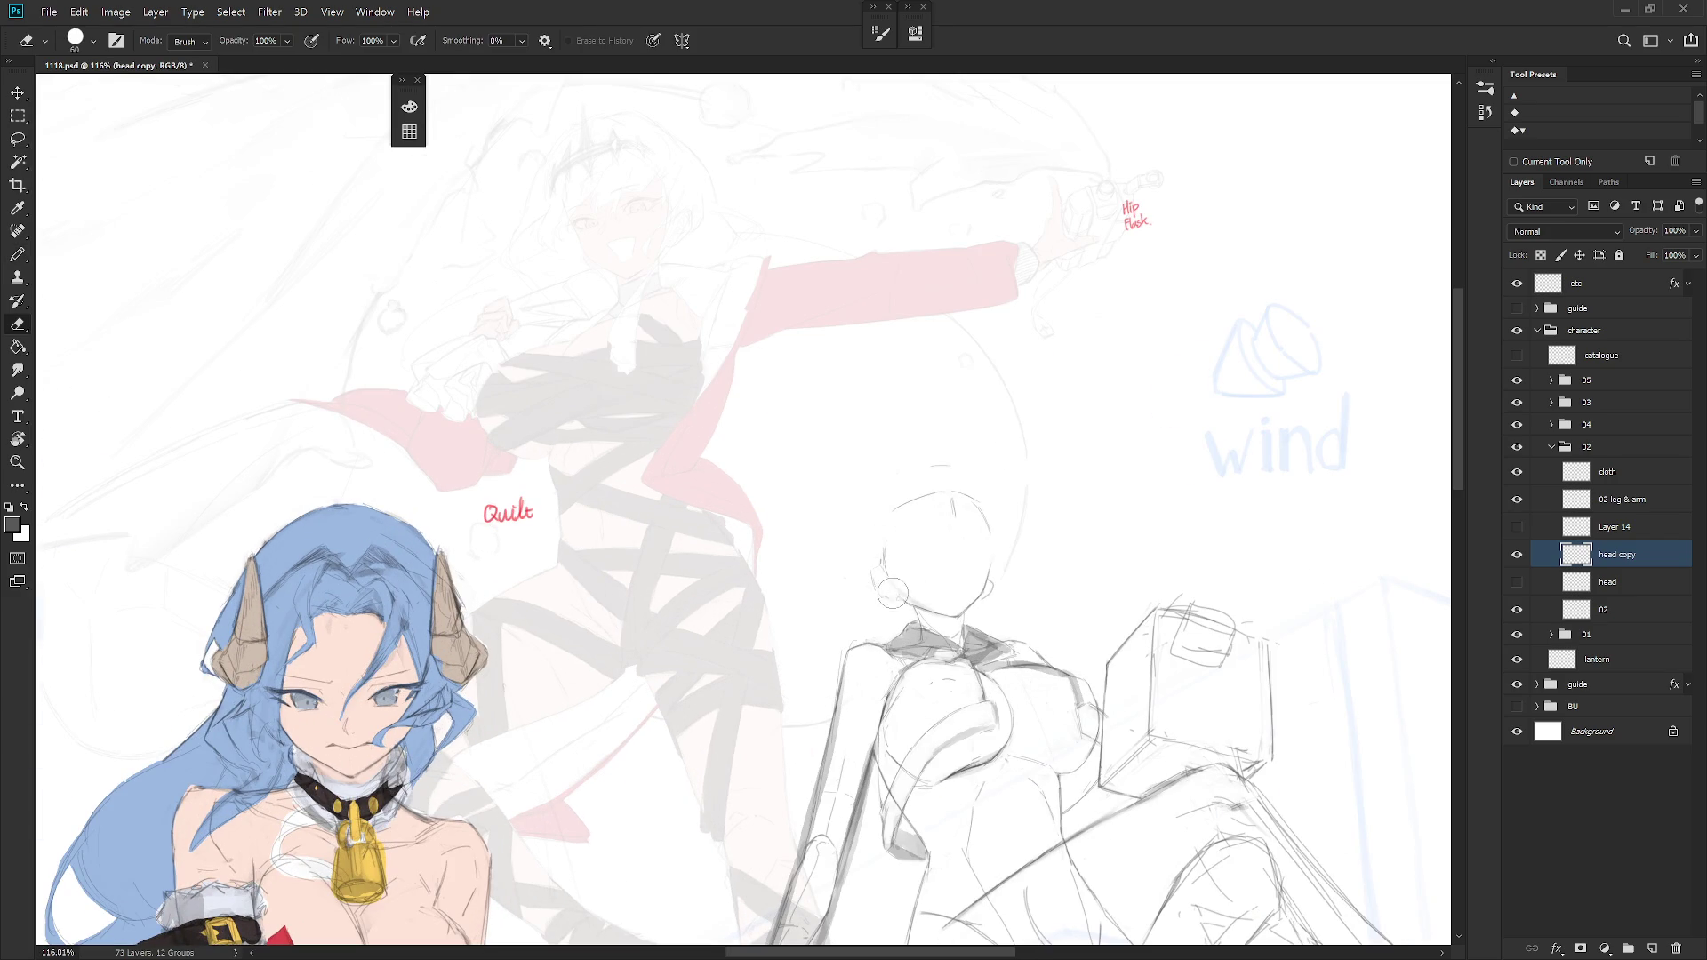
{"action": "key", "text": "b"}
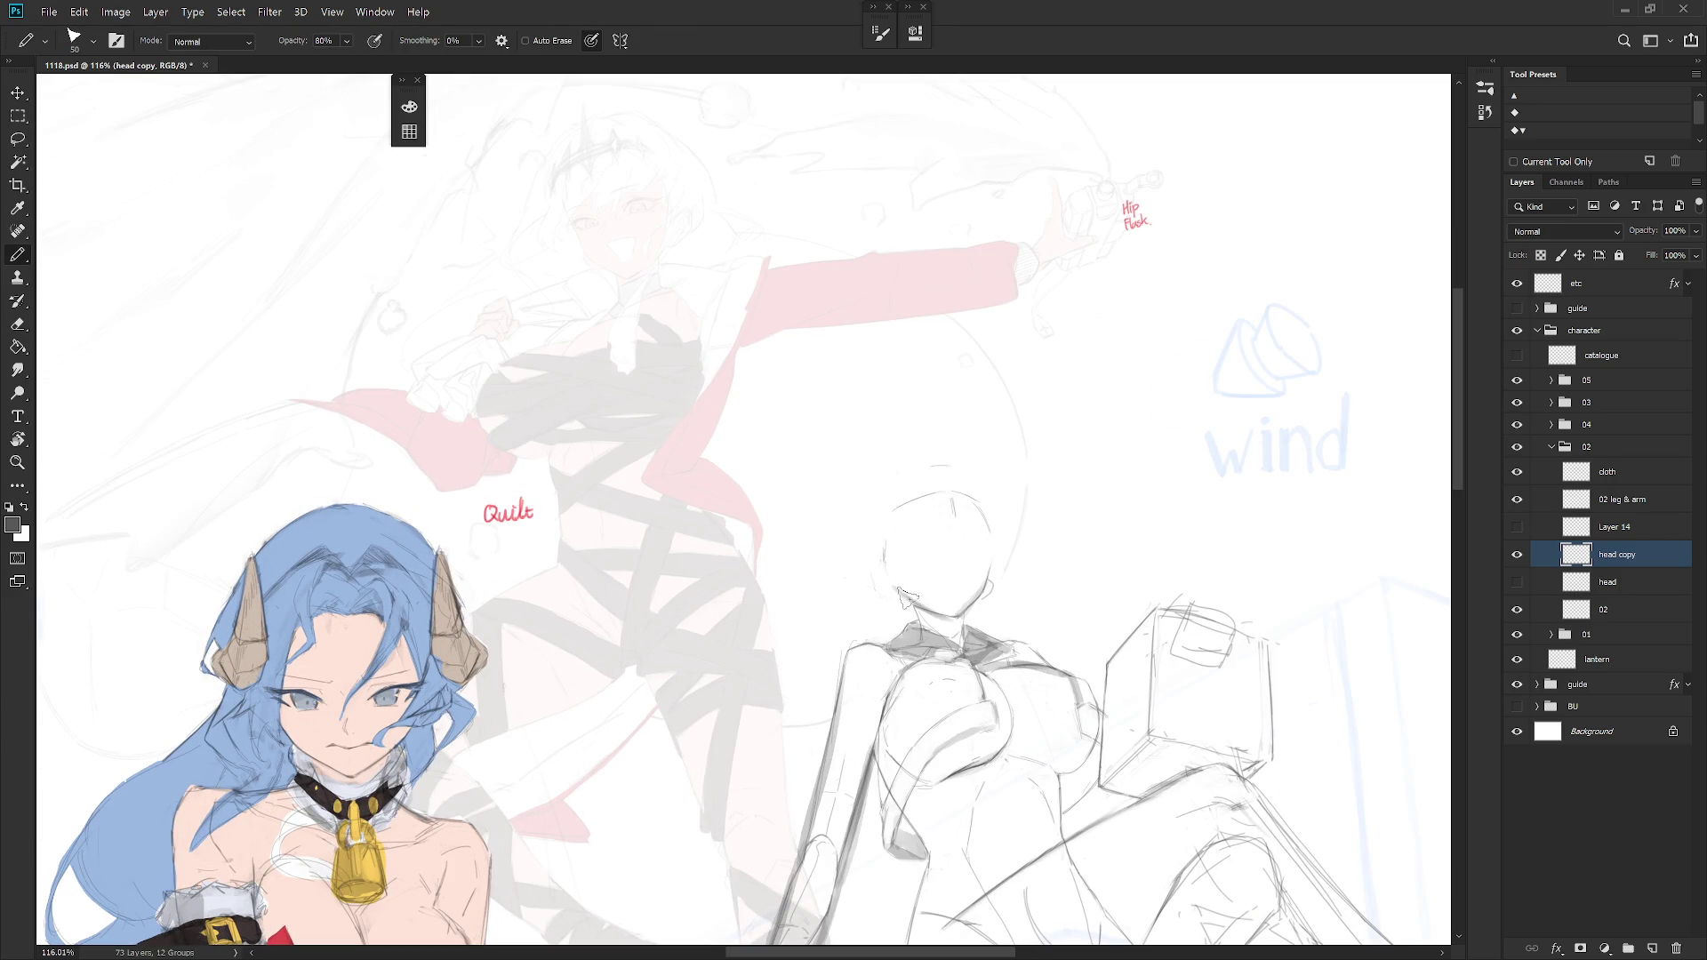
{"action": "key", "text": "e"}
{"action": "key", "text": "b"}
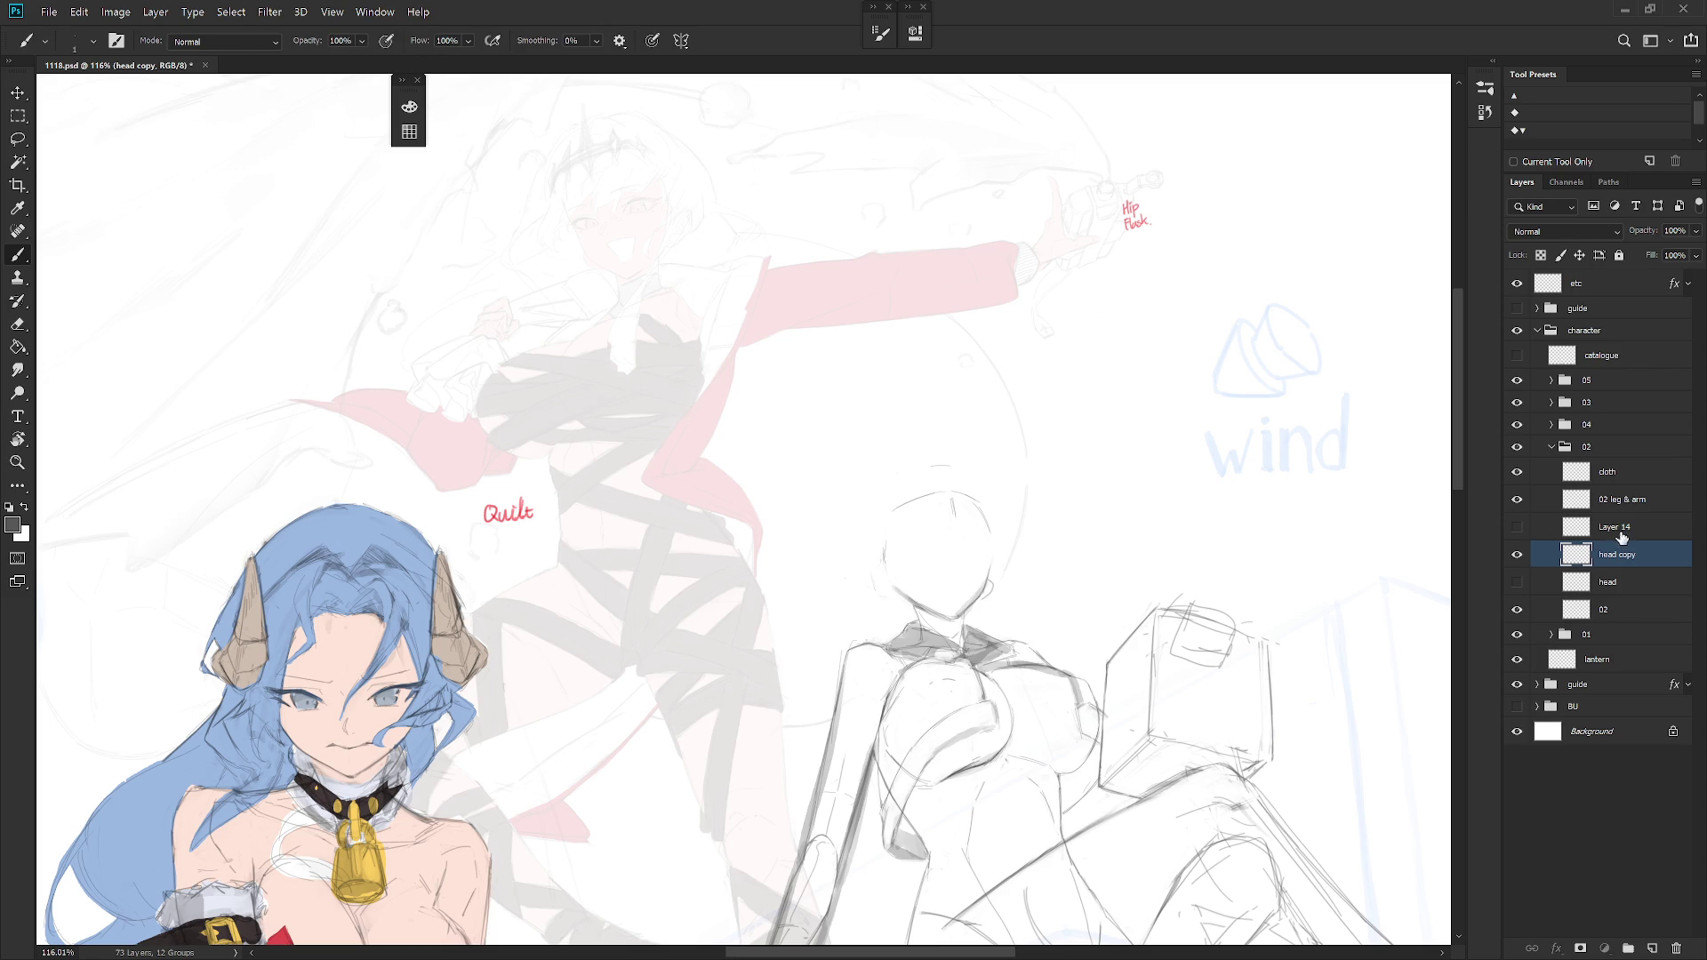
{"action": "left_click", "coordinate": [1626, 533]}
{"action": "left_click", "coordinate": [1517, 527]}
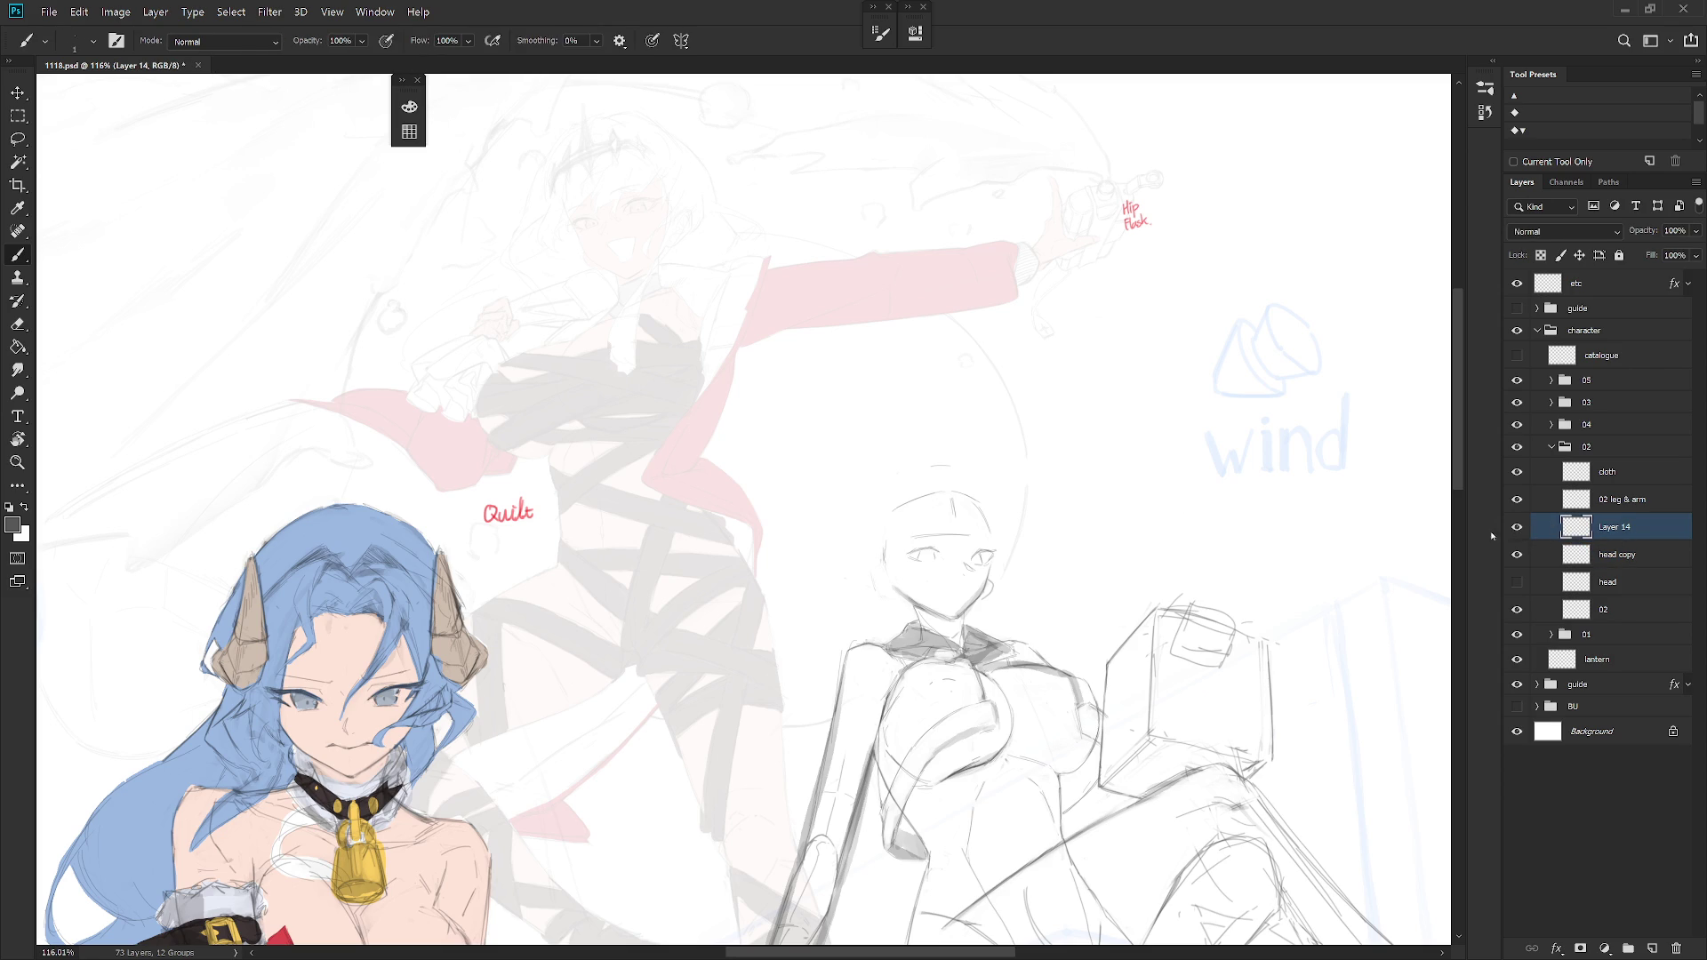
Loop a selection around the head, deselect it, and sketch a short mouth stroke on Layer 14.
{"action": "key", "text": "l"}
{"action": "left_click_drag", "start_coordinate": [956, 633], "coordinate": [986, 604]}
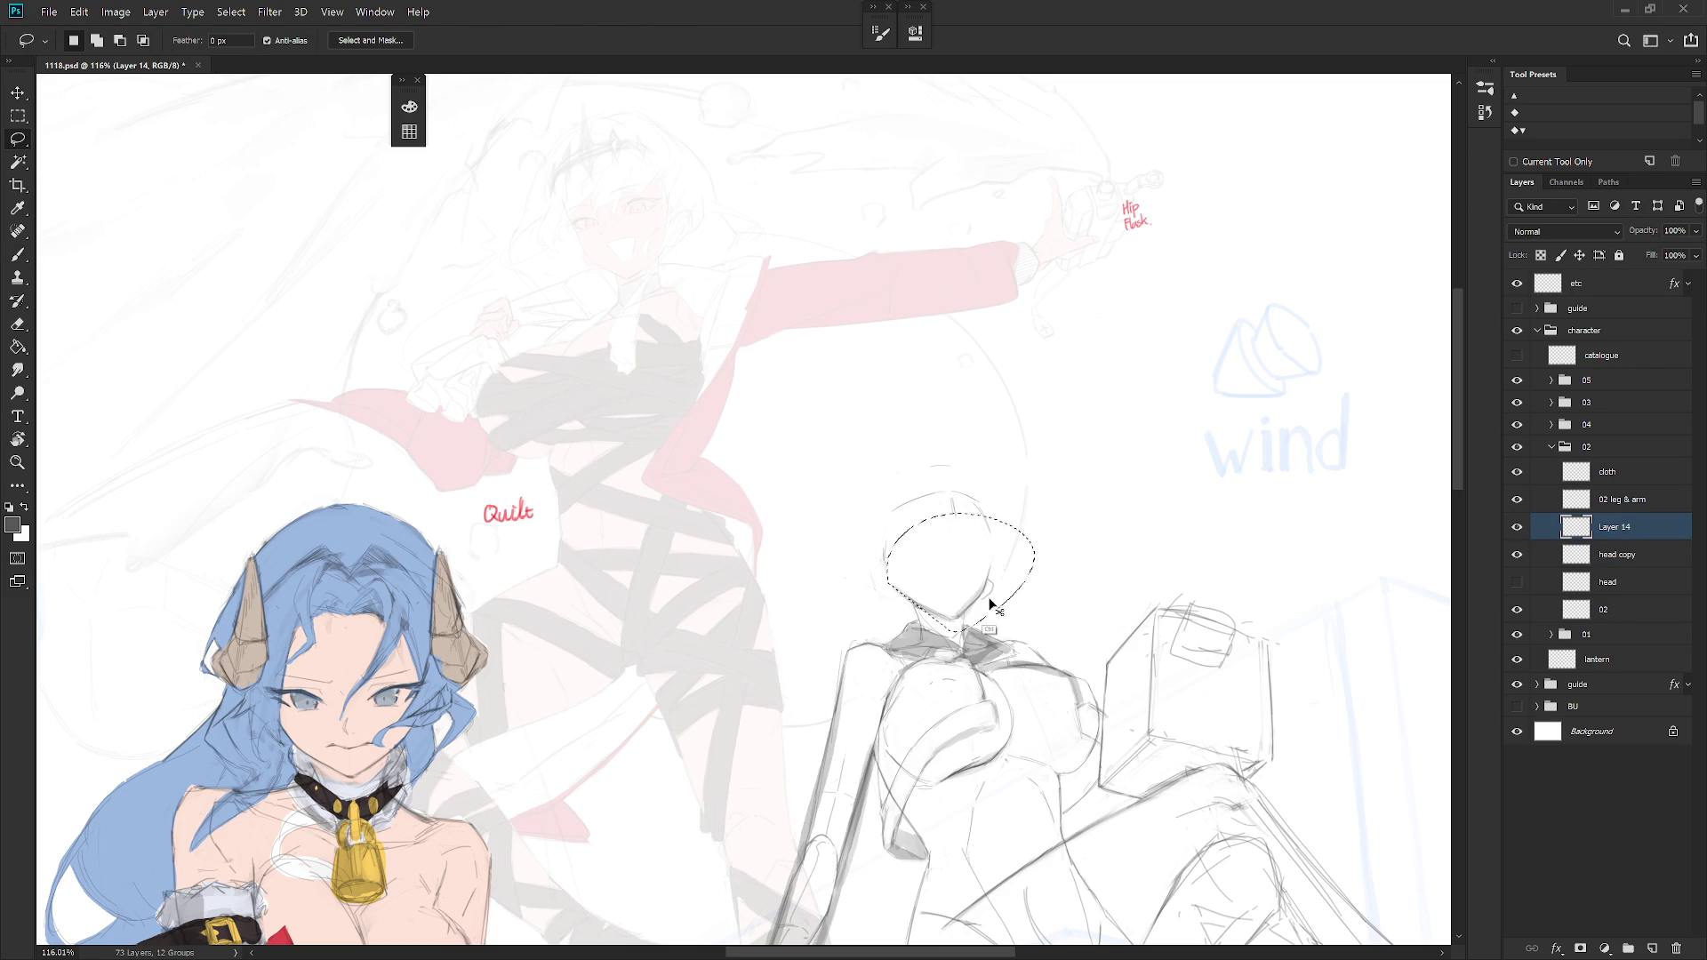
{"action": "key", "text": "ctrl+d"}
{"action": "key", "text": "b"}
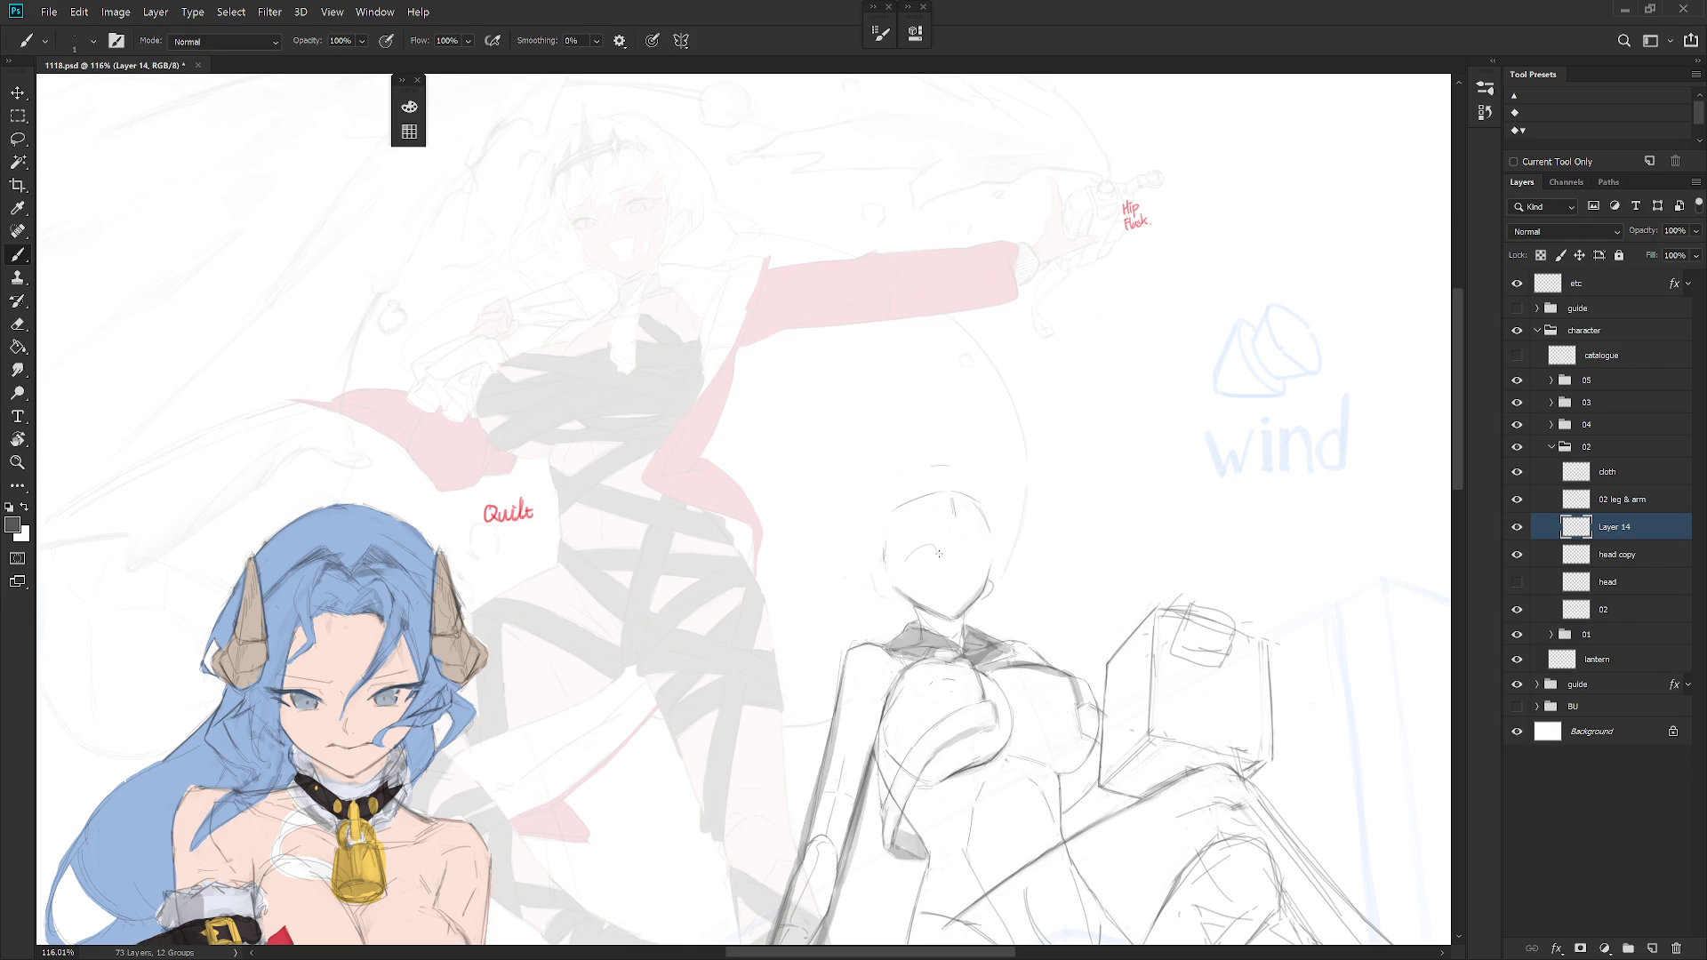
{"action": "left_click_drag", "start_coordinate": [917, 560], "coordinate": [907, 561]}
Draw the right eye's upper lid, test nudging the eye strokes, and add a small horizontal mouth.
{"action": "scroll", "coordinate": [1024, 569], "scroll_direction": "up", "scroll_amount": 3}
{"action": "mouse_move", "coordinate": [931, 540]}
{"action": "left_mouse_down"}
{"action": "mouse_move", "coordinate": [976, 543]}
{"action": "mouse_move", "coordinate": [933, 552]}
{"action": "left_mouse_up"}
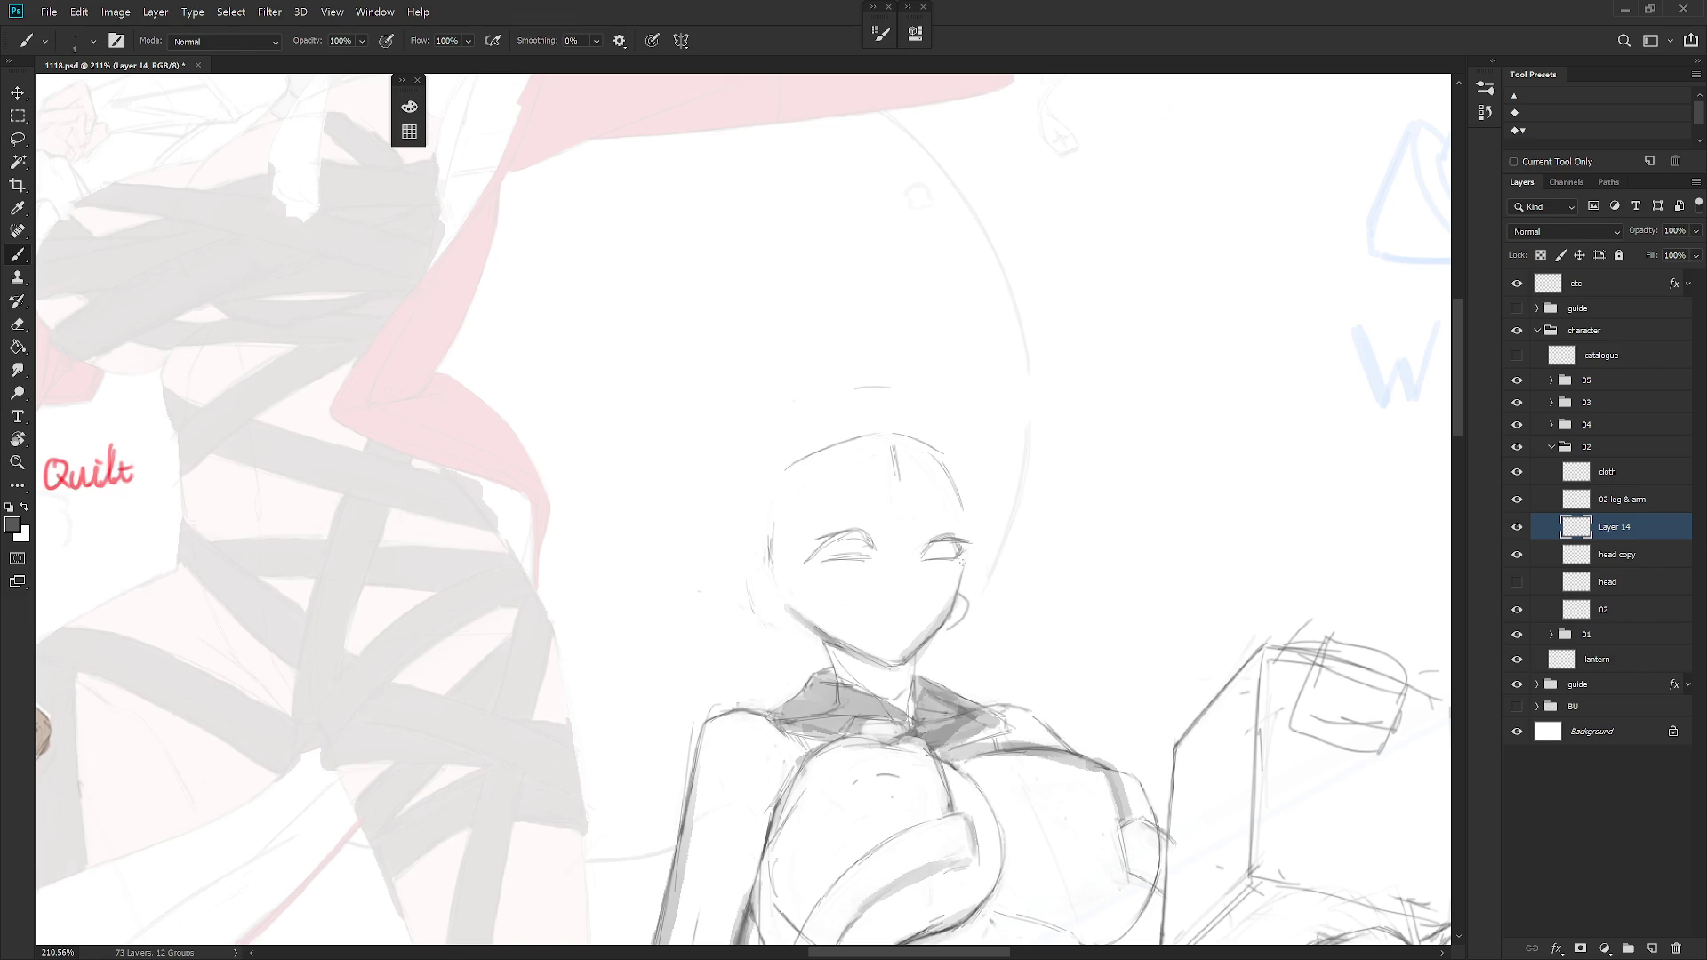
{"action": "key", "text": "v"}
{"action": "left_click_drag", "start_coordinate": [960, 564], "coordinate": [962, 560]}
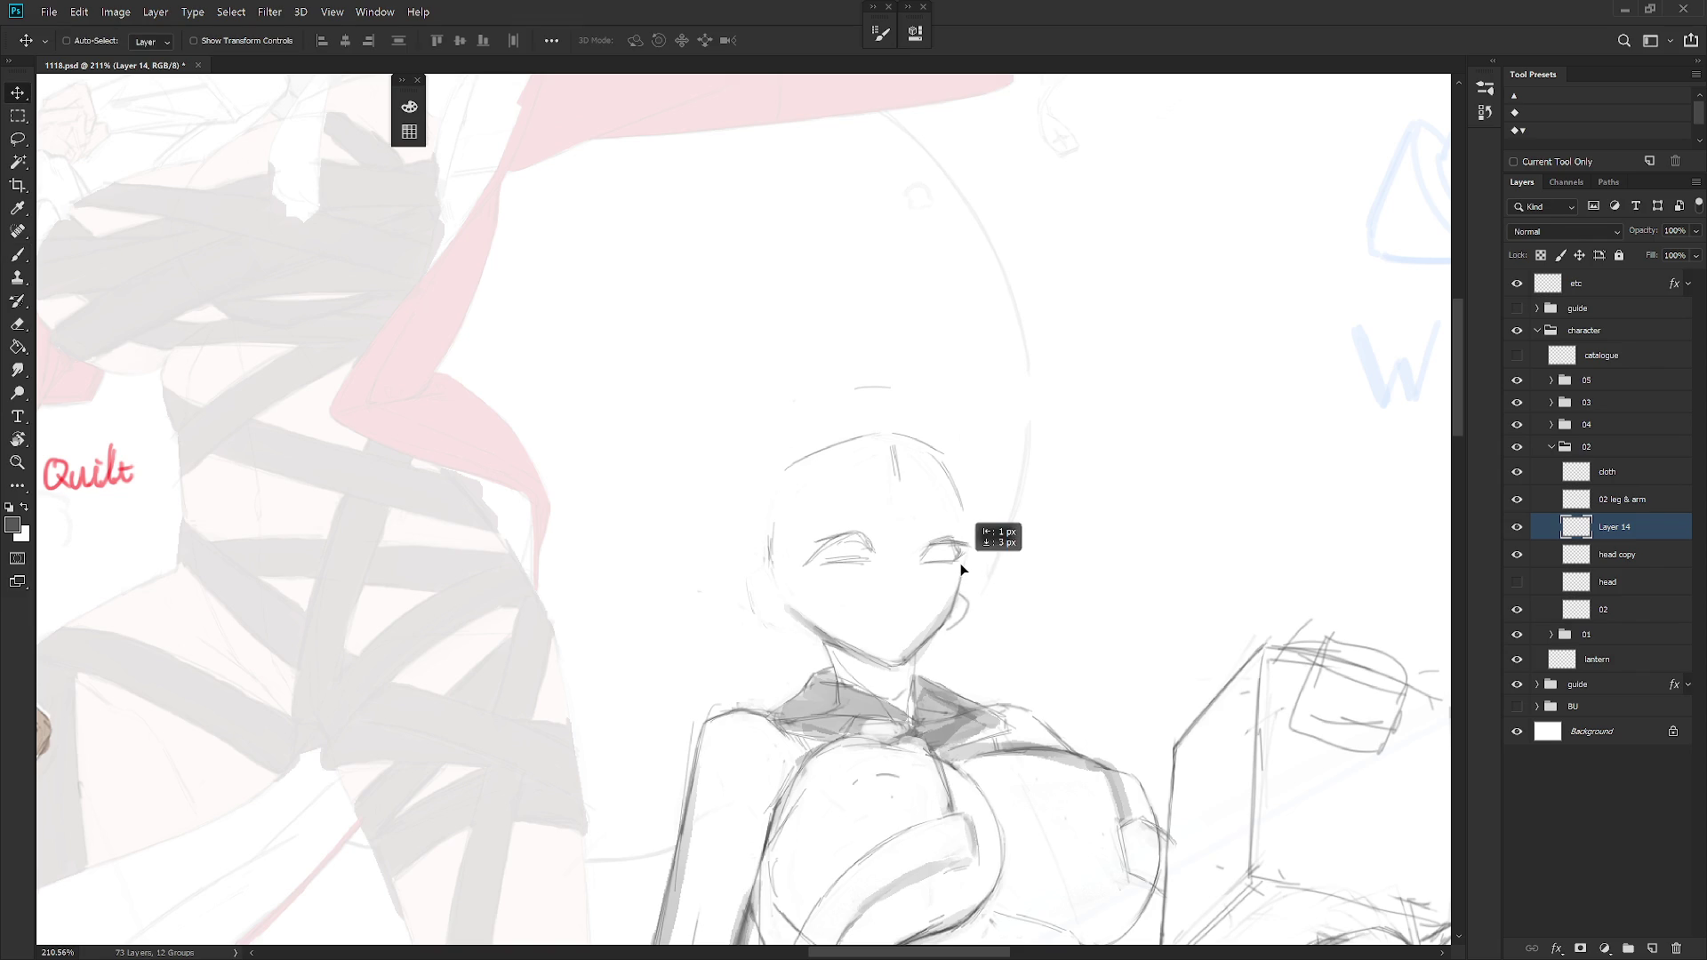
{"action": "key", "text": "b"}
{"action": "left_click_drag", "start_coordinate": [877, 613], "coordinate": [910, 613]}
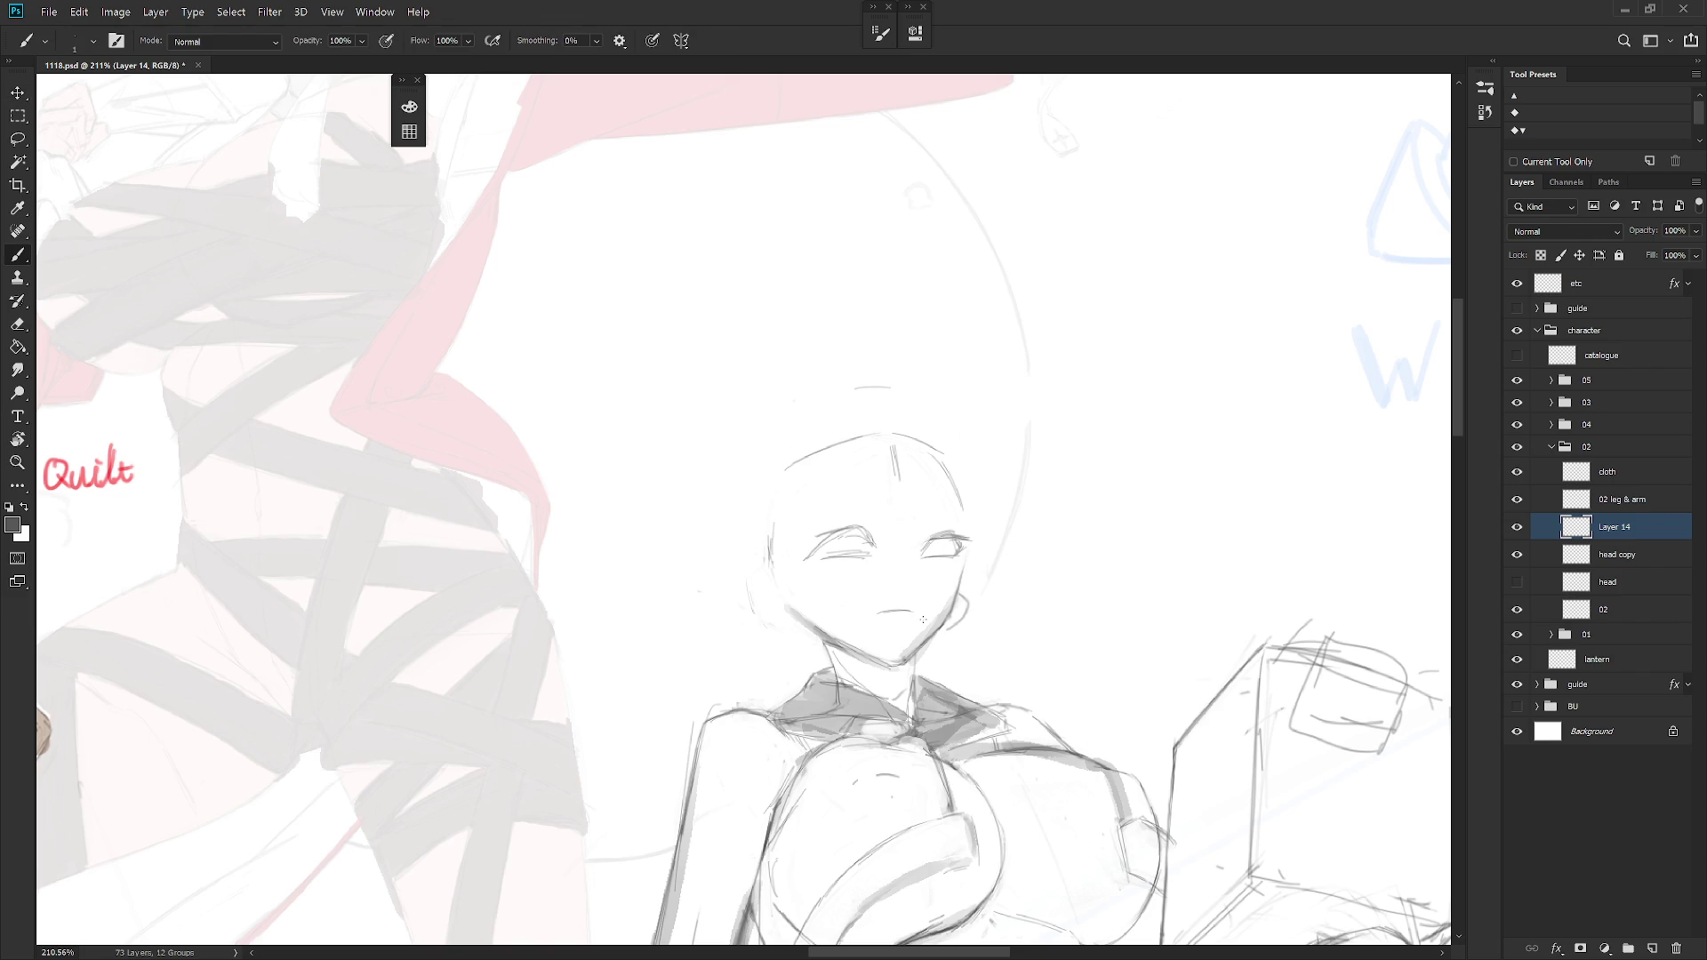
{"action": "scroll", "coordinate": [982, 640], "scroll_direction": "down", "scroll_amount": 5}
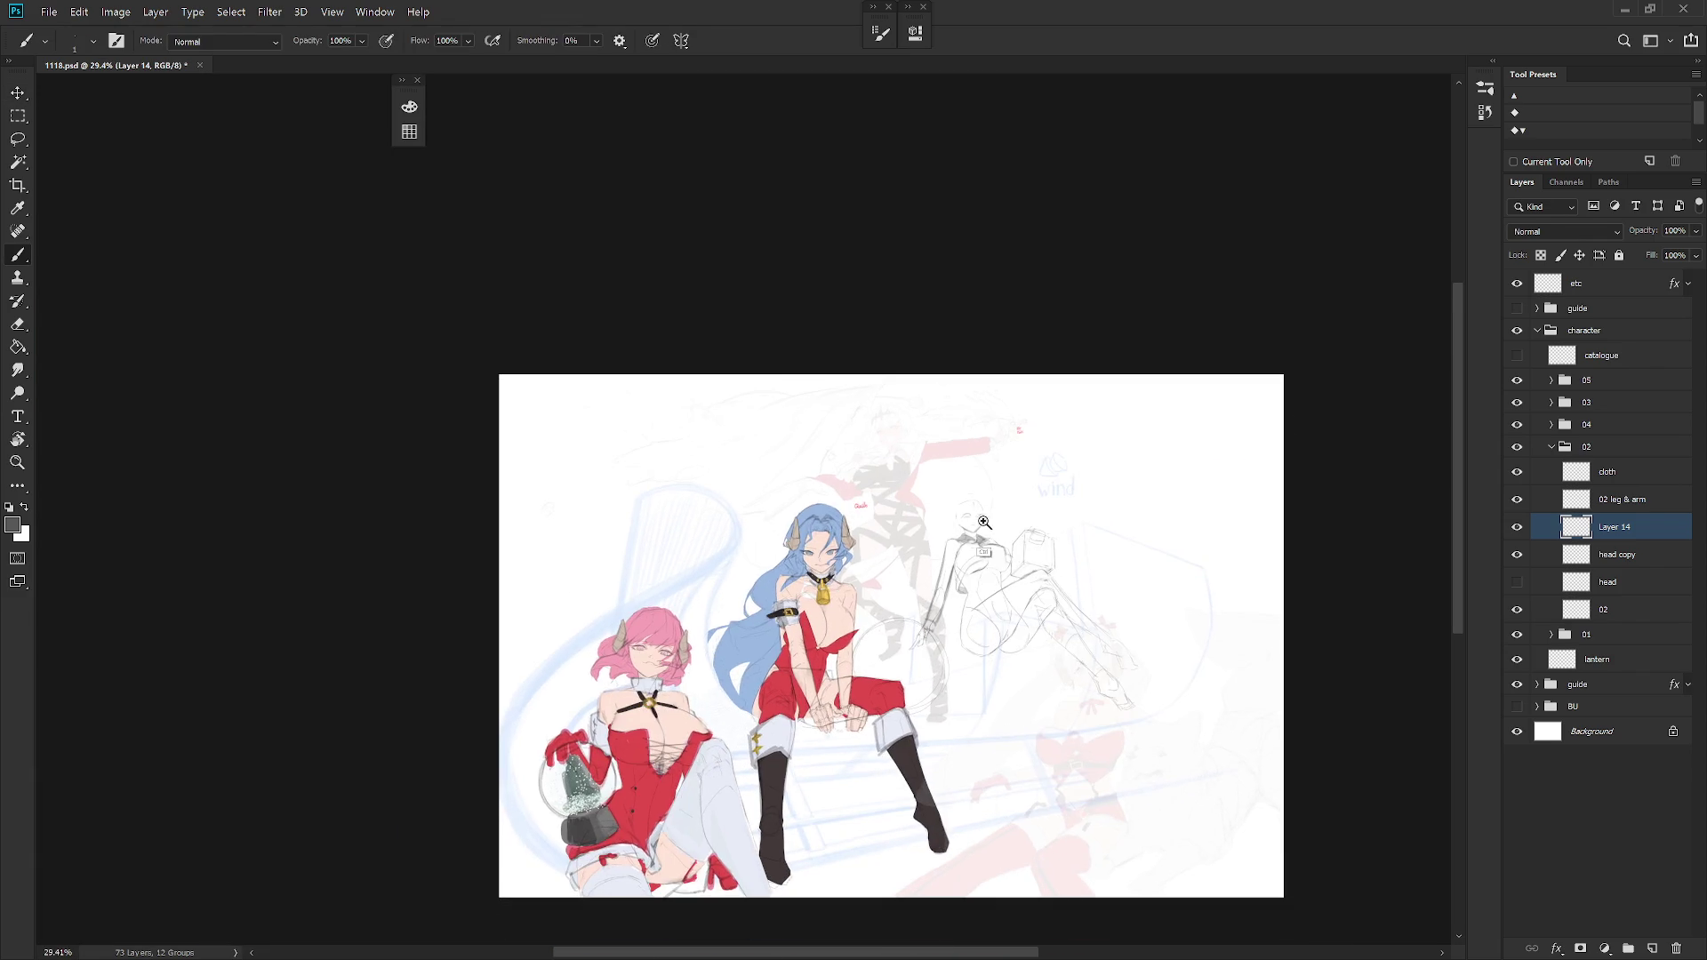
{"action": "scroll", "coordinate": [1028, 541], "scroll_direction": "up", "scroll_amount": 2}
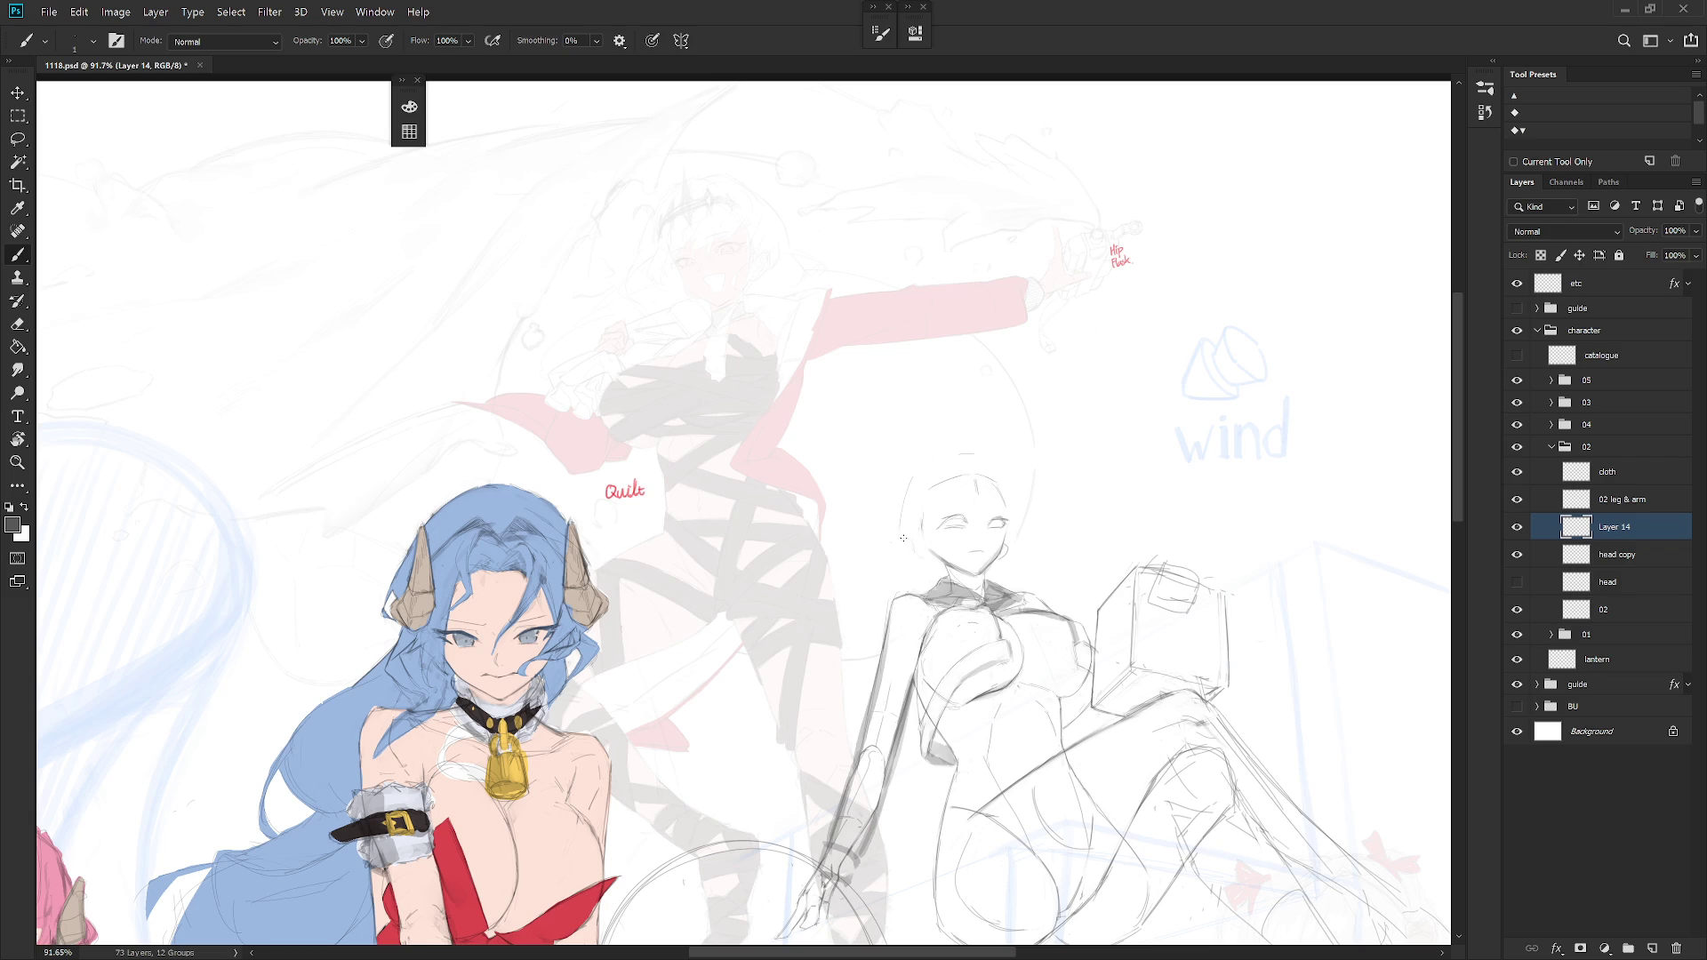
{"action": "left_click", "coordinate": [1620, 580]}
{"action": "left_click", "coordinate": [1518, 582]}
{"action": "left_click", "coordinate": [1517, 582]}
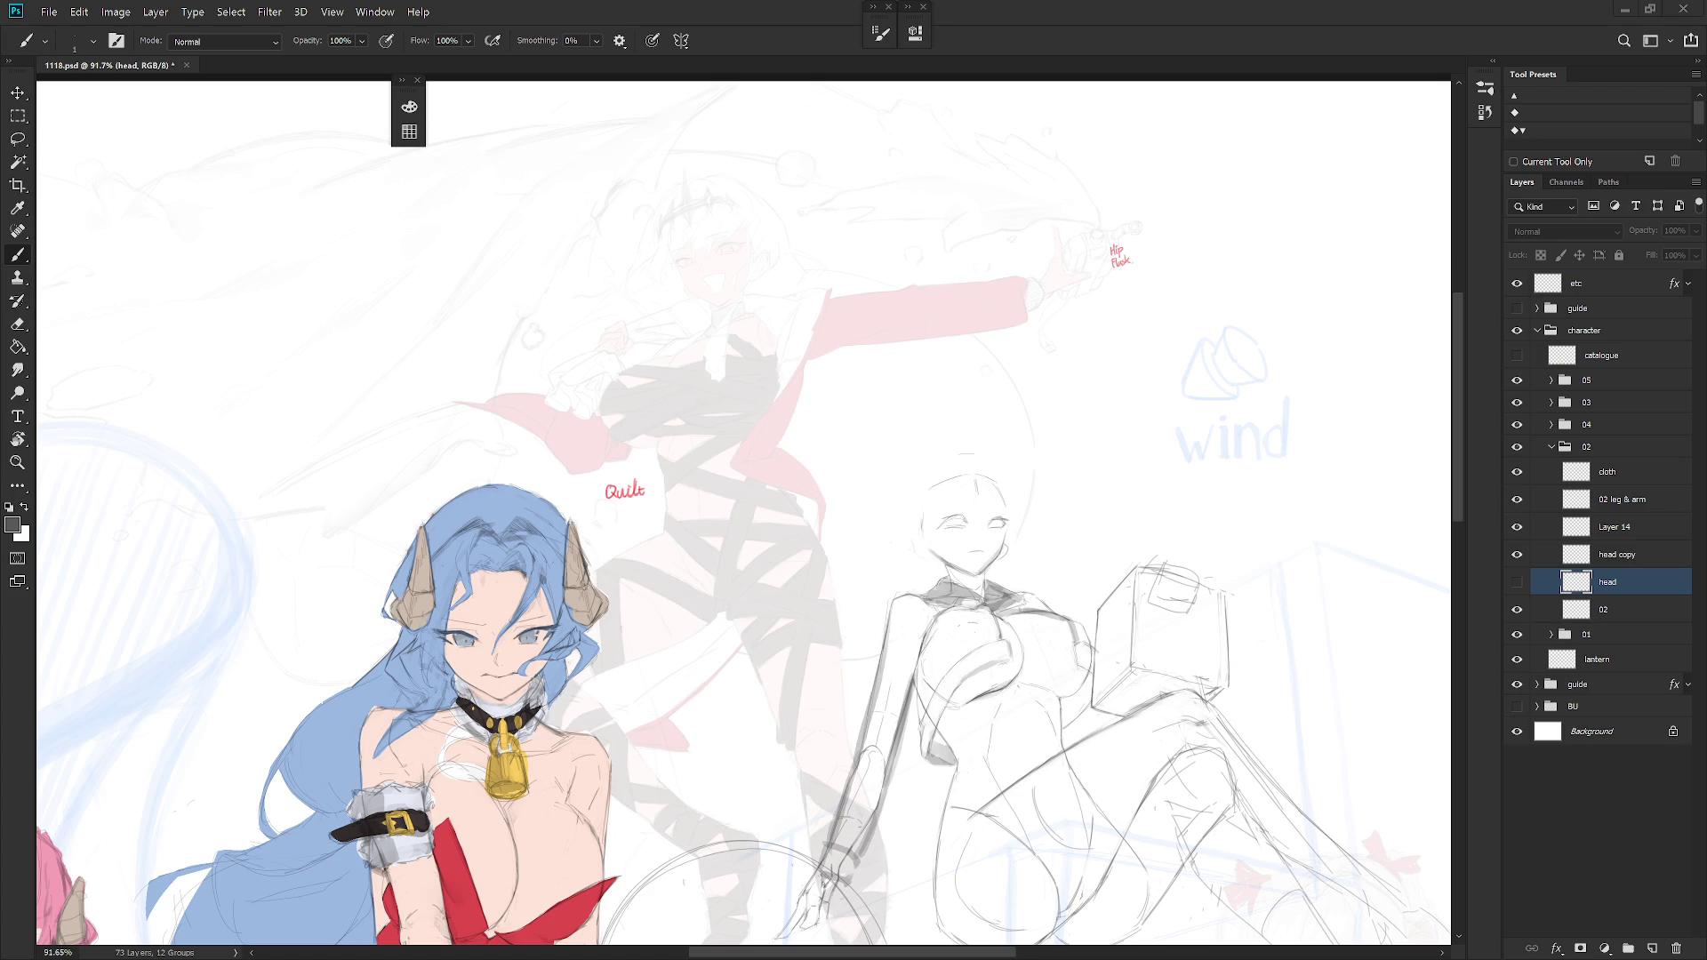
{"action": "scroll", "coordinate": [1013, 494], "scroll_direction": "up", "scroll_amount": 5}
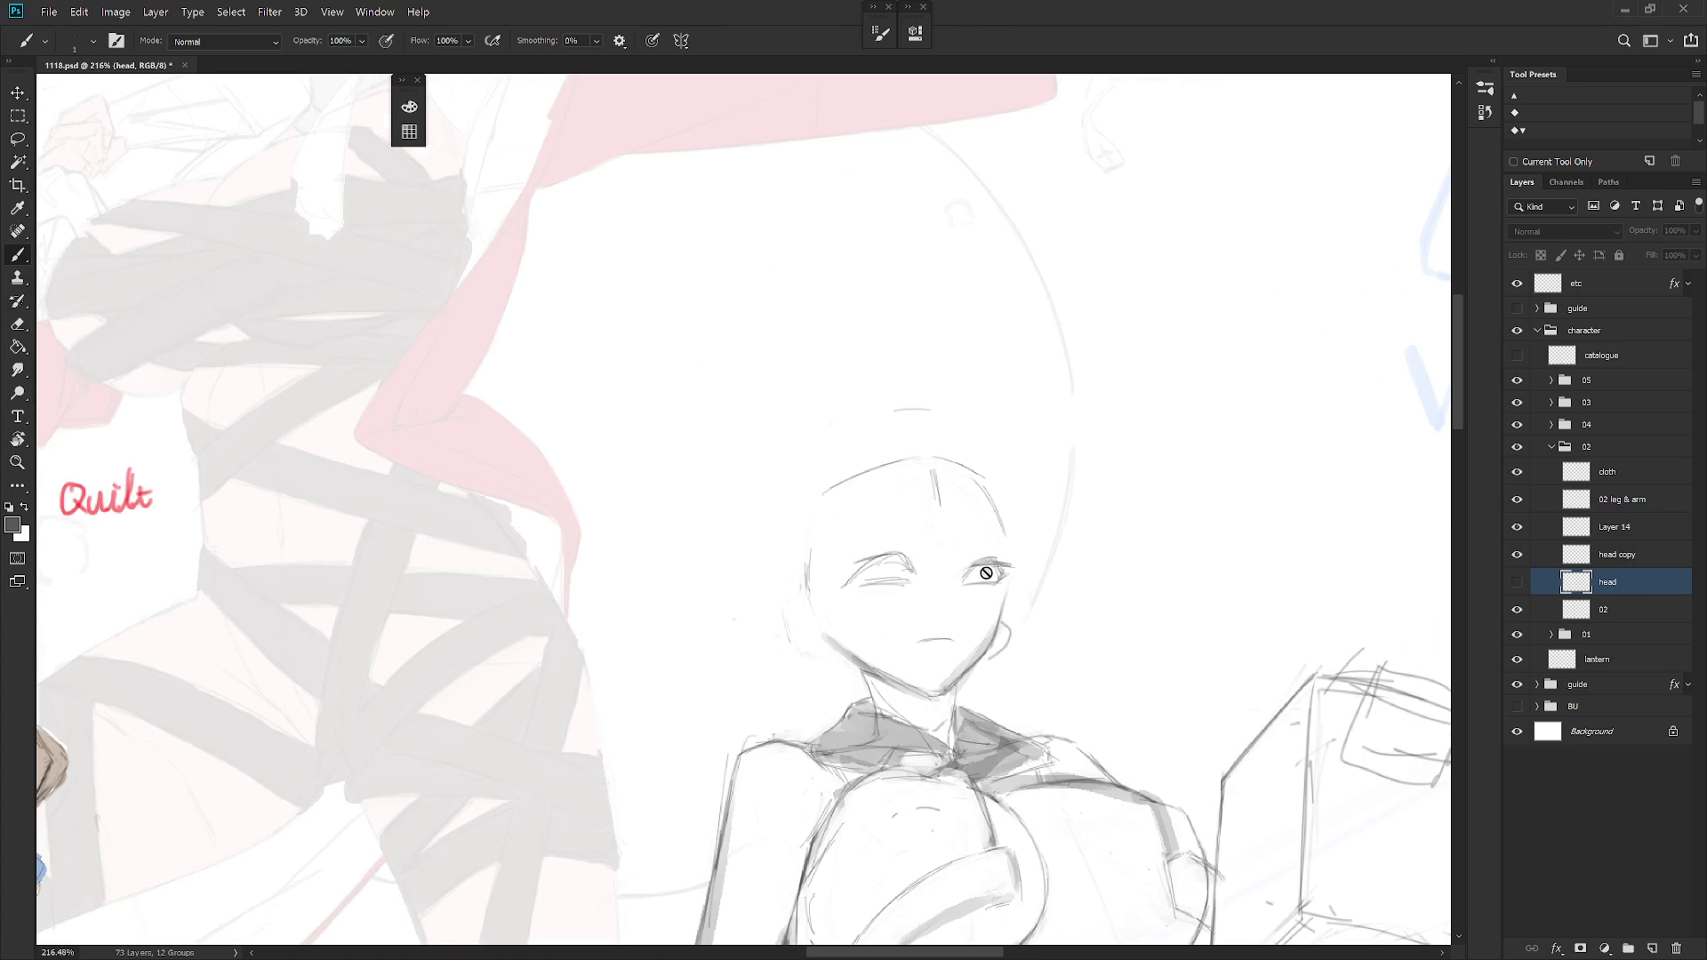
On Layer 14, draw pupils in the eyes and toggle undo/redo to compare versions.
{"action": "left_click", "coordinate": [1640, 533]}
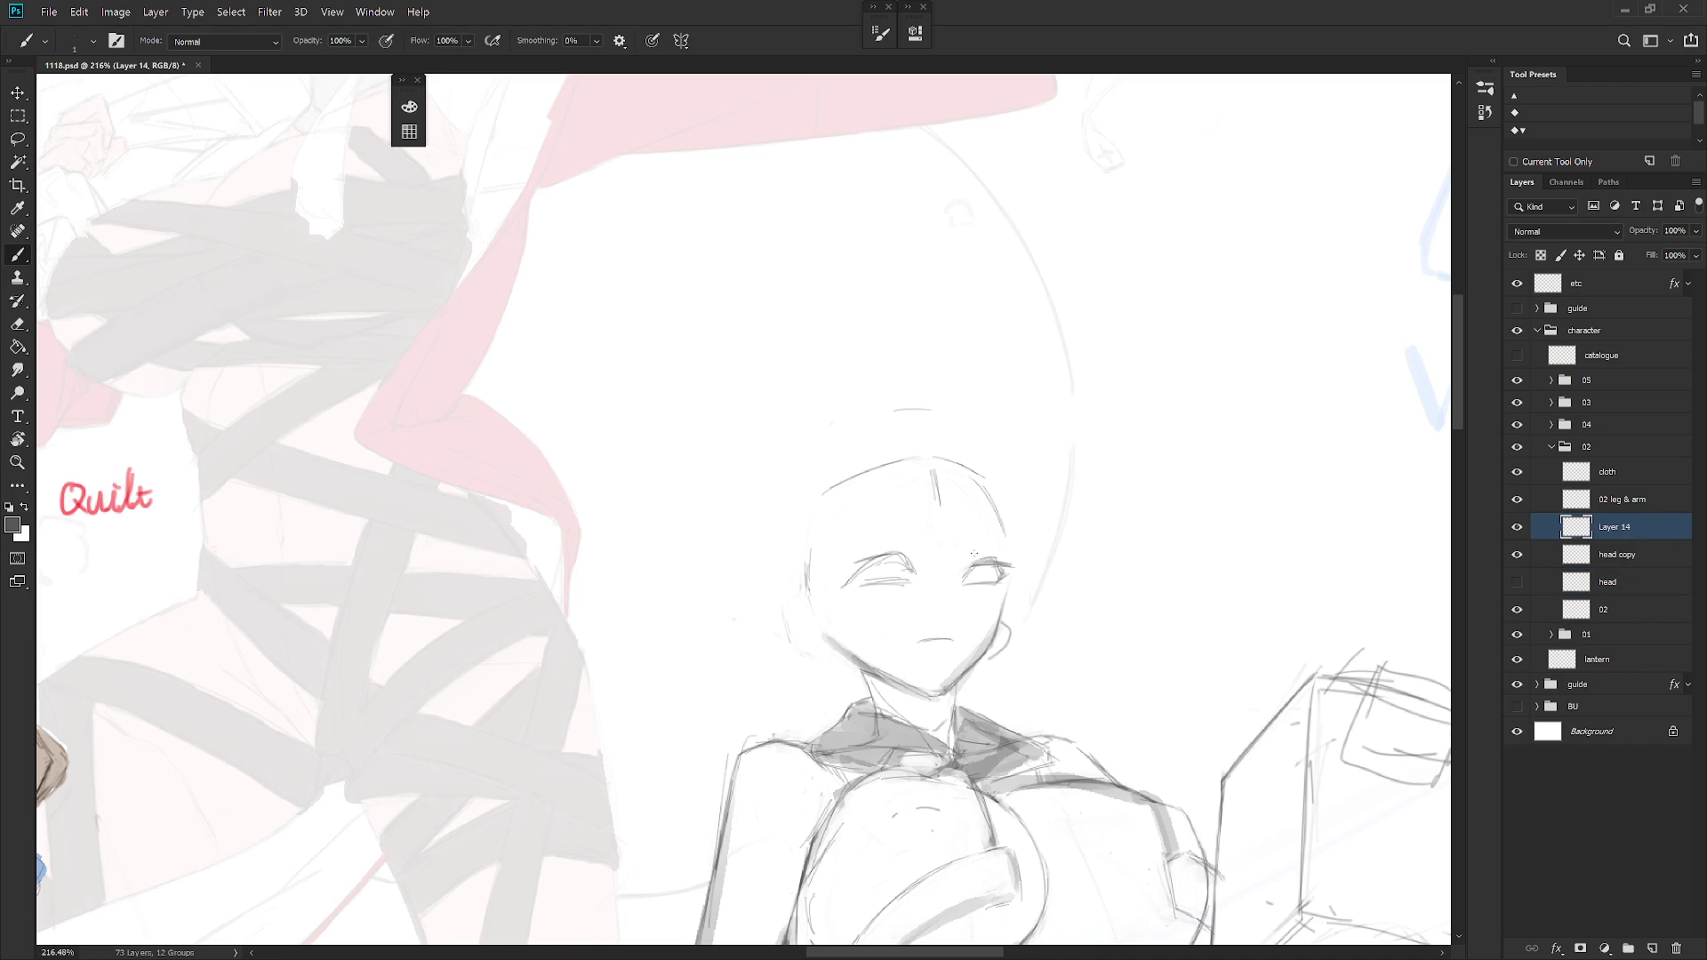
{"action": "left_click_drag", "start_coordinate": [984, 573], "coordinate": [989, 586]}
{"action": "key", "text": "ctrl+z"}
{"action": "key", "text": "ctrl+z"}
{"action": "key", "text": "ctrl+shift+z"}
{"action": "key", "text": "ctrl+z"}
{"action": "key", "text": "ctrl+shift+z"}
{"action": "key", "text": "ctrl+z"}
{"action": "key", "text": "ctrl+shift+z"}
{"action": "key", "text": "ctrl+z"}
{"action": "key", "text": "ctrl+shift+z"}
{"action": "key", "text": "ctrl+z"}
{"action": "key", "text": "ctrl+shift+z"}
{"action": "key", "text": "ctrl+z"}
{"action": "key", "text": "ctrl+shift+z"}
{"action": "key", "text": "ctrl+z"}
{"action": "key", "text": "ctrl+shift+z"}
{"action": "key", "text": "ctrl+z"}
Add strokes around the right eye, darken its pupil, and add small strokes to the left eye.
{"action": "key", "text": "e"}
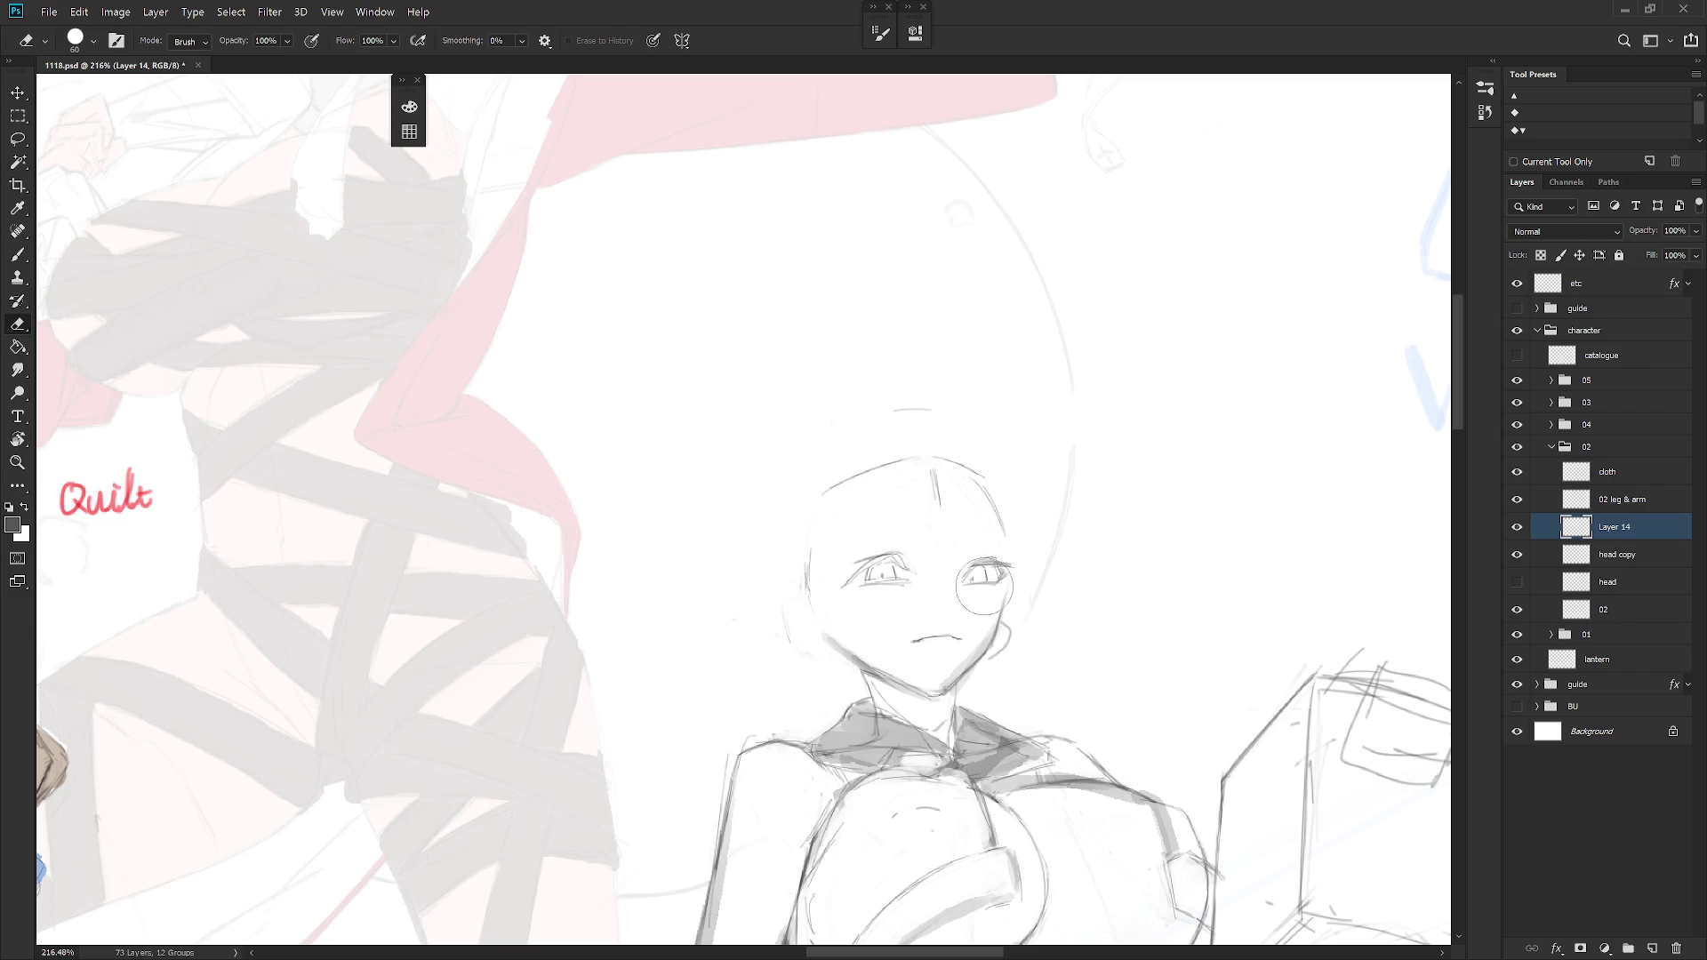
{"action": "key", "text": "b"}
{"action": "left_click_drag", "start_coordinate": [962, 584], "coordinate": [996, 592]}
{"action": "left_click_drag", "start_coordinate": [969, 569], "coordinate": [980, 575]}
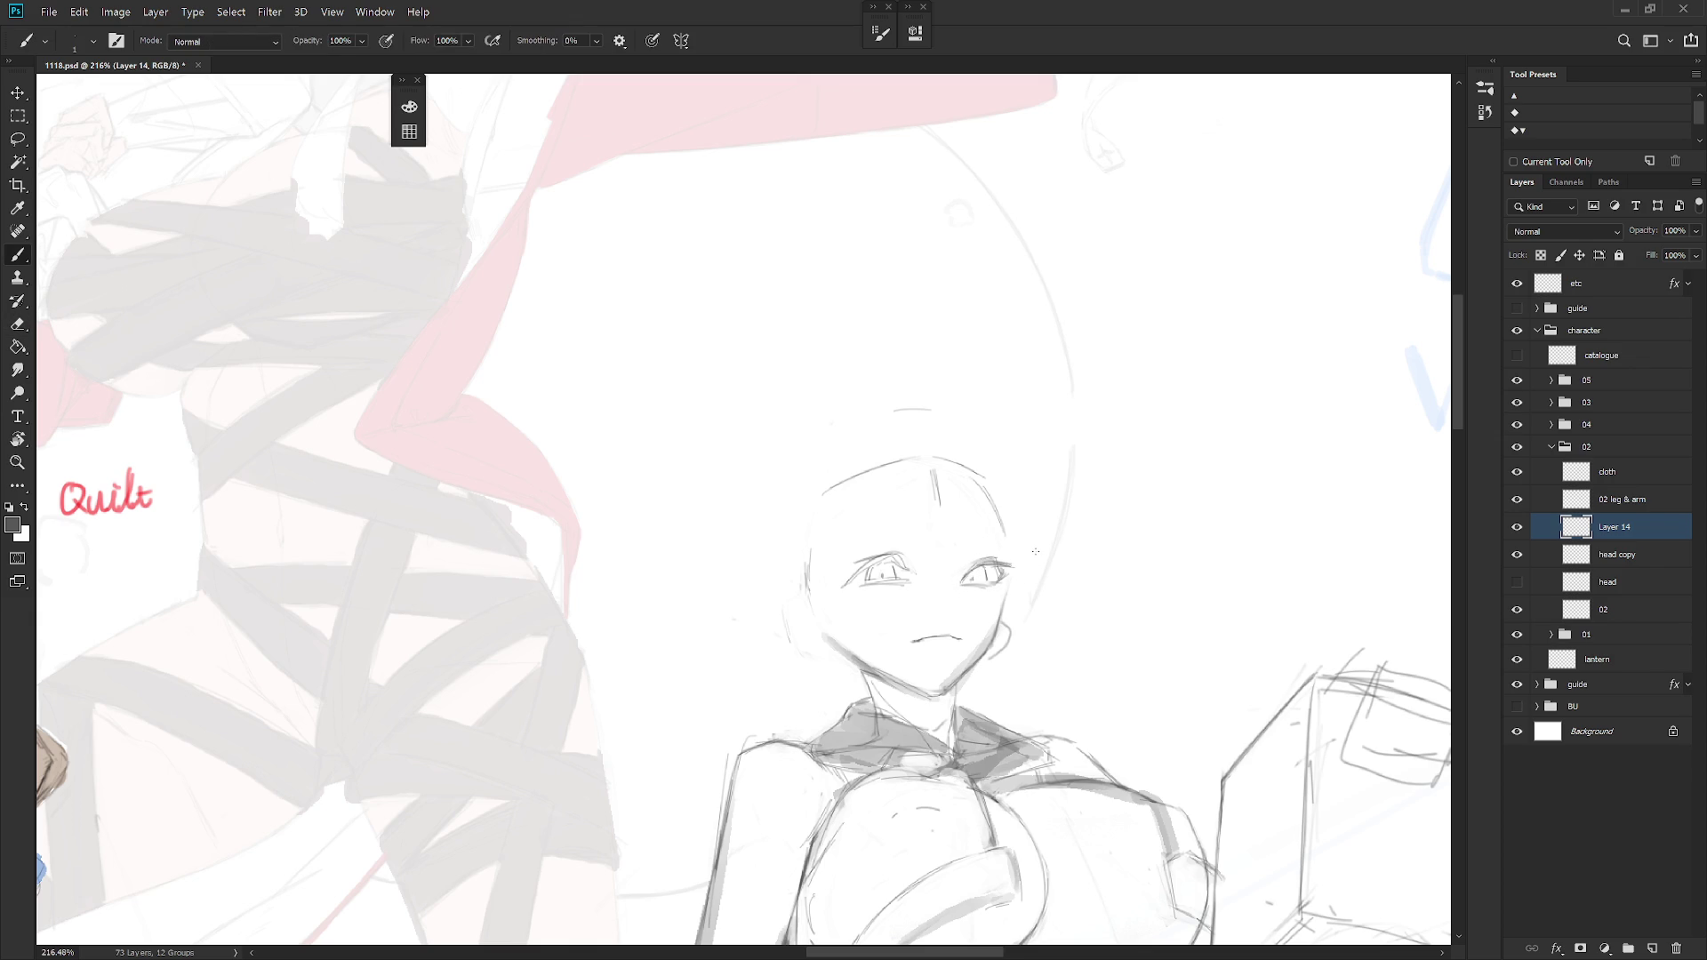
{"action": "left_click_drag", "start_coordinate": [881, 562], "coordinate": [863, 576]}
{"action": "mouse_move", "coordinate": [855, 571]}
{"action": "left_mouse_down"}
{"action": "mouse_move", "coordinate": [862, 603]}
{"action": "mouse_move", "coordinate": [860, 583]}
{"action": "left_mouse_up"}
{"action": "key", "text": "ctrl+z"}
{"action": "scroll", "coordinate": [1058, 560], "scroll_direction": "down", "scroll_amount": 10}
{"action": "scroll", "coordinate": [1011, 652], "scroll_direction": "up", "scroll_amount": 10}
{"action": "key", "text": "e"}
{"action": "key", "text": "b"}
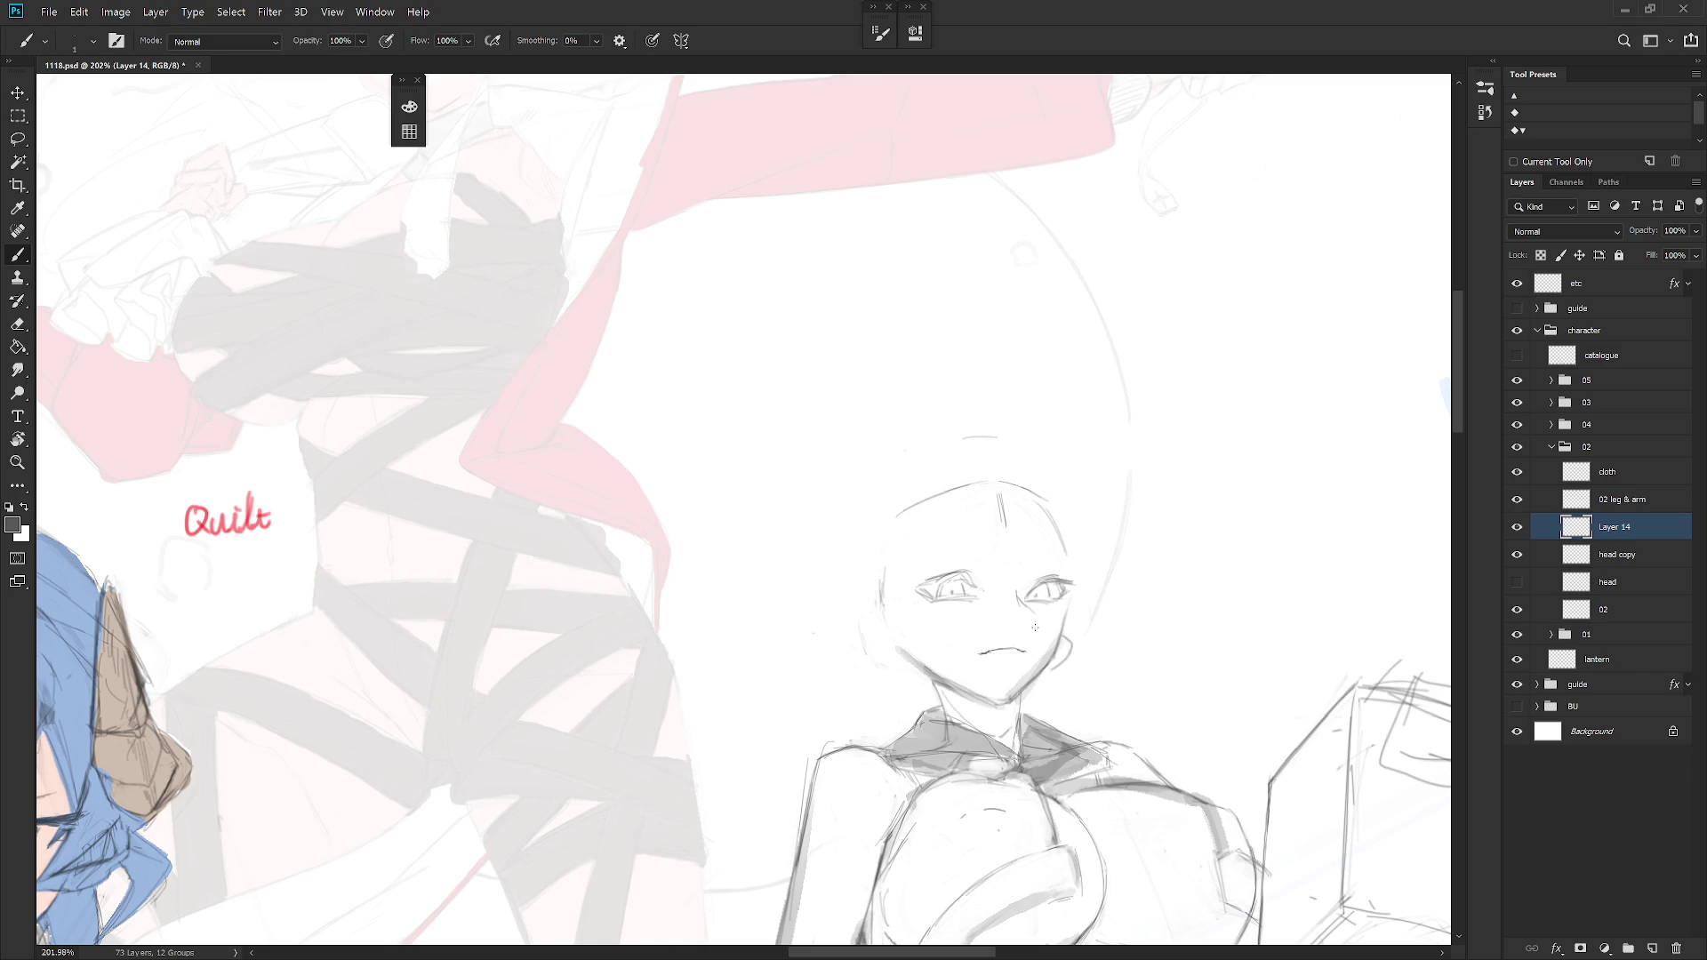
{"action": "scroll", "coordinate": [1067, 619], "scroll_direction": "down", "scroll_amount": 7}
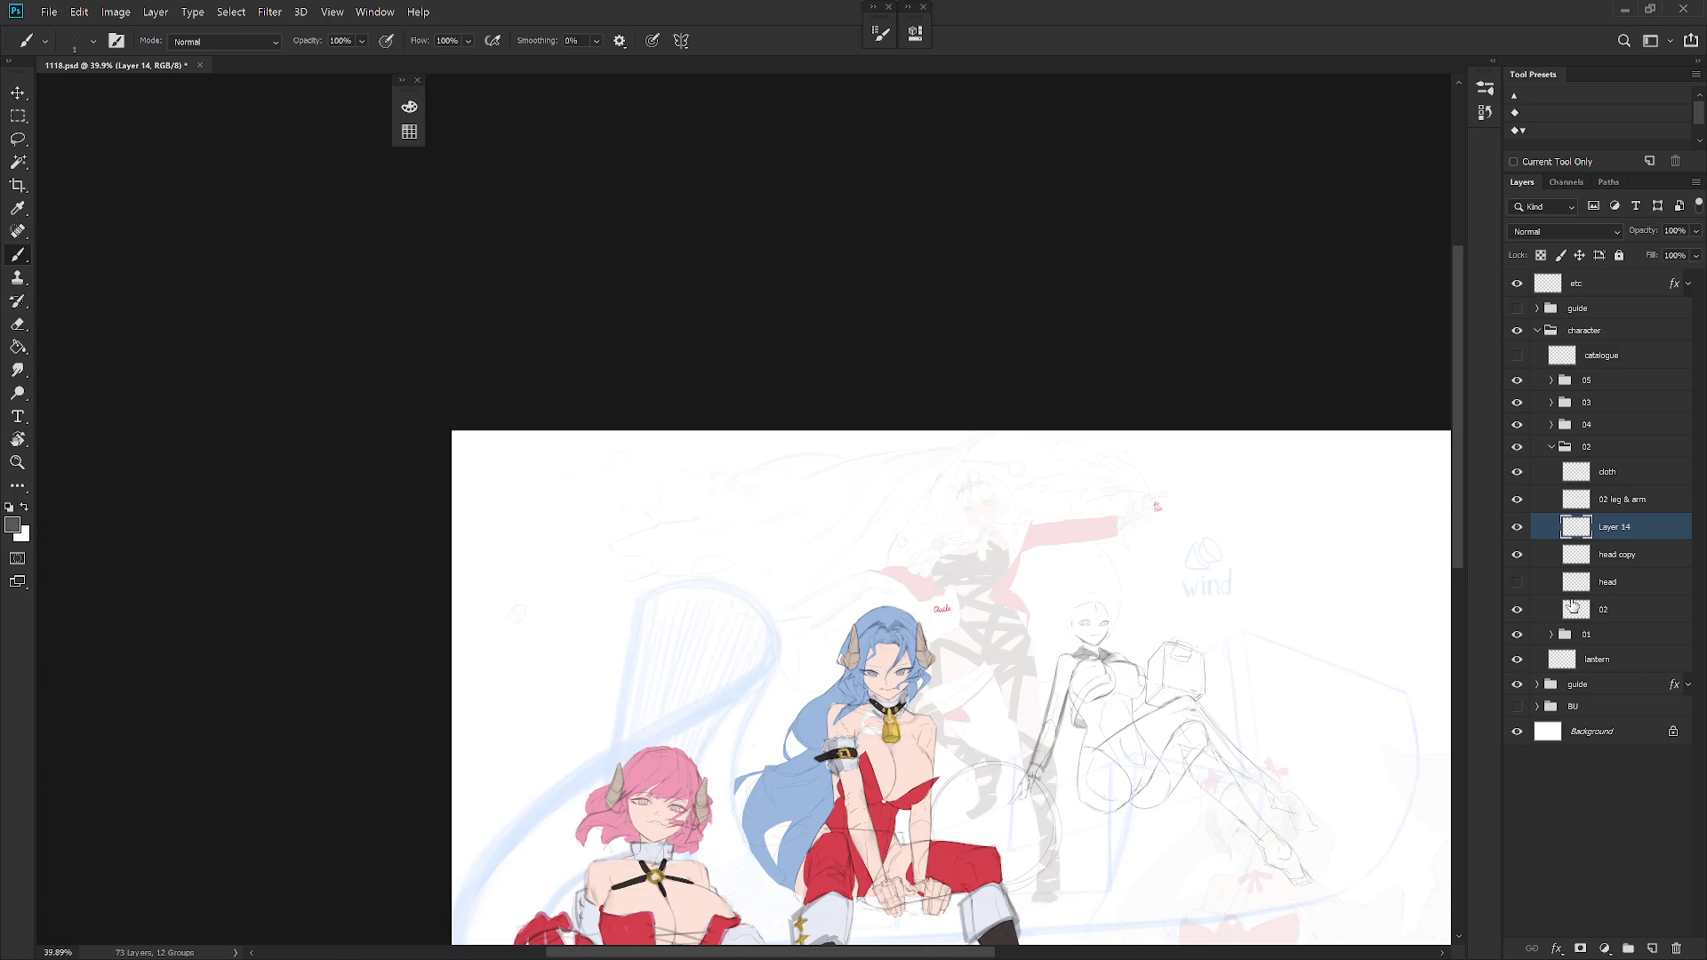
{"action": "key", "text": "ctrl+shift+h"}
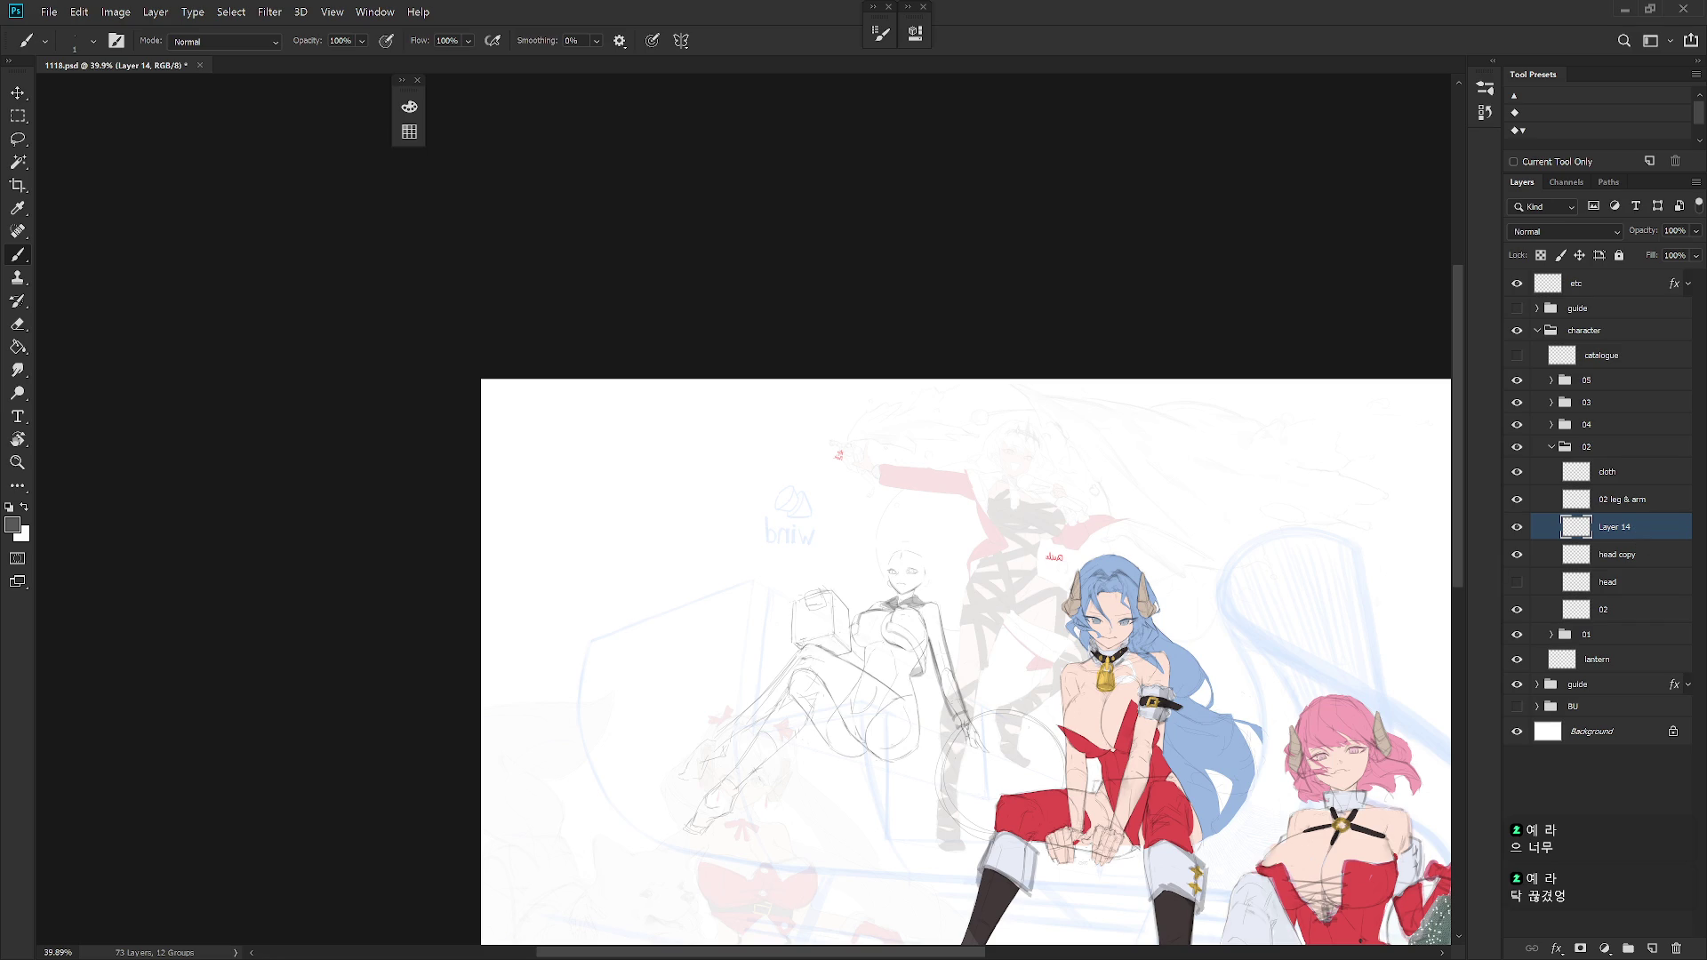
{"action": "key", "text": "h"}
{"action": "scroll", "coordinate": [1209, 646], "scroll_direction": "up", "scroll_amount": 3}
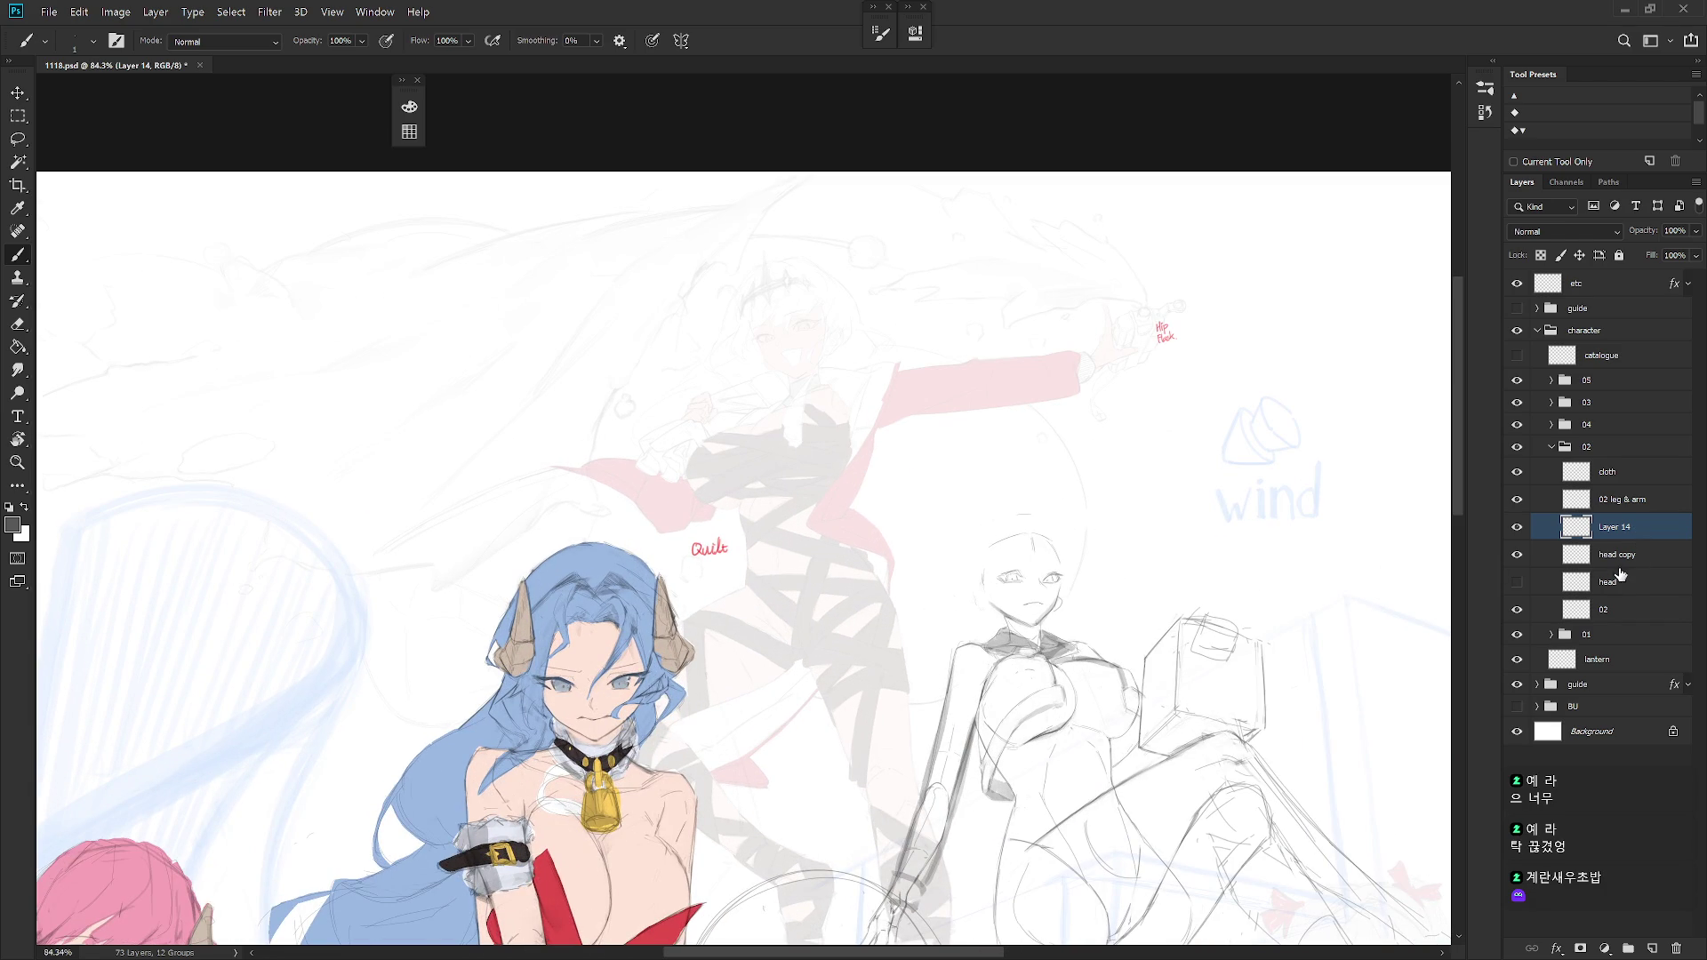
{"action": "scroll", "coordinate": [1113, 588], "scroll_direction": "up", "scroll_amount": 3}
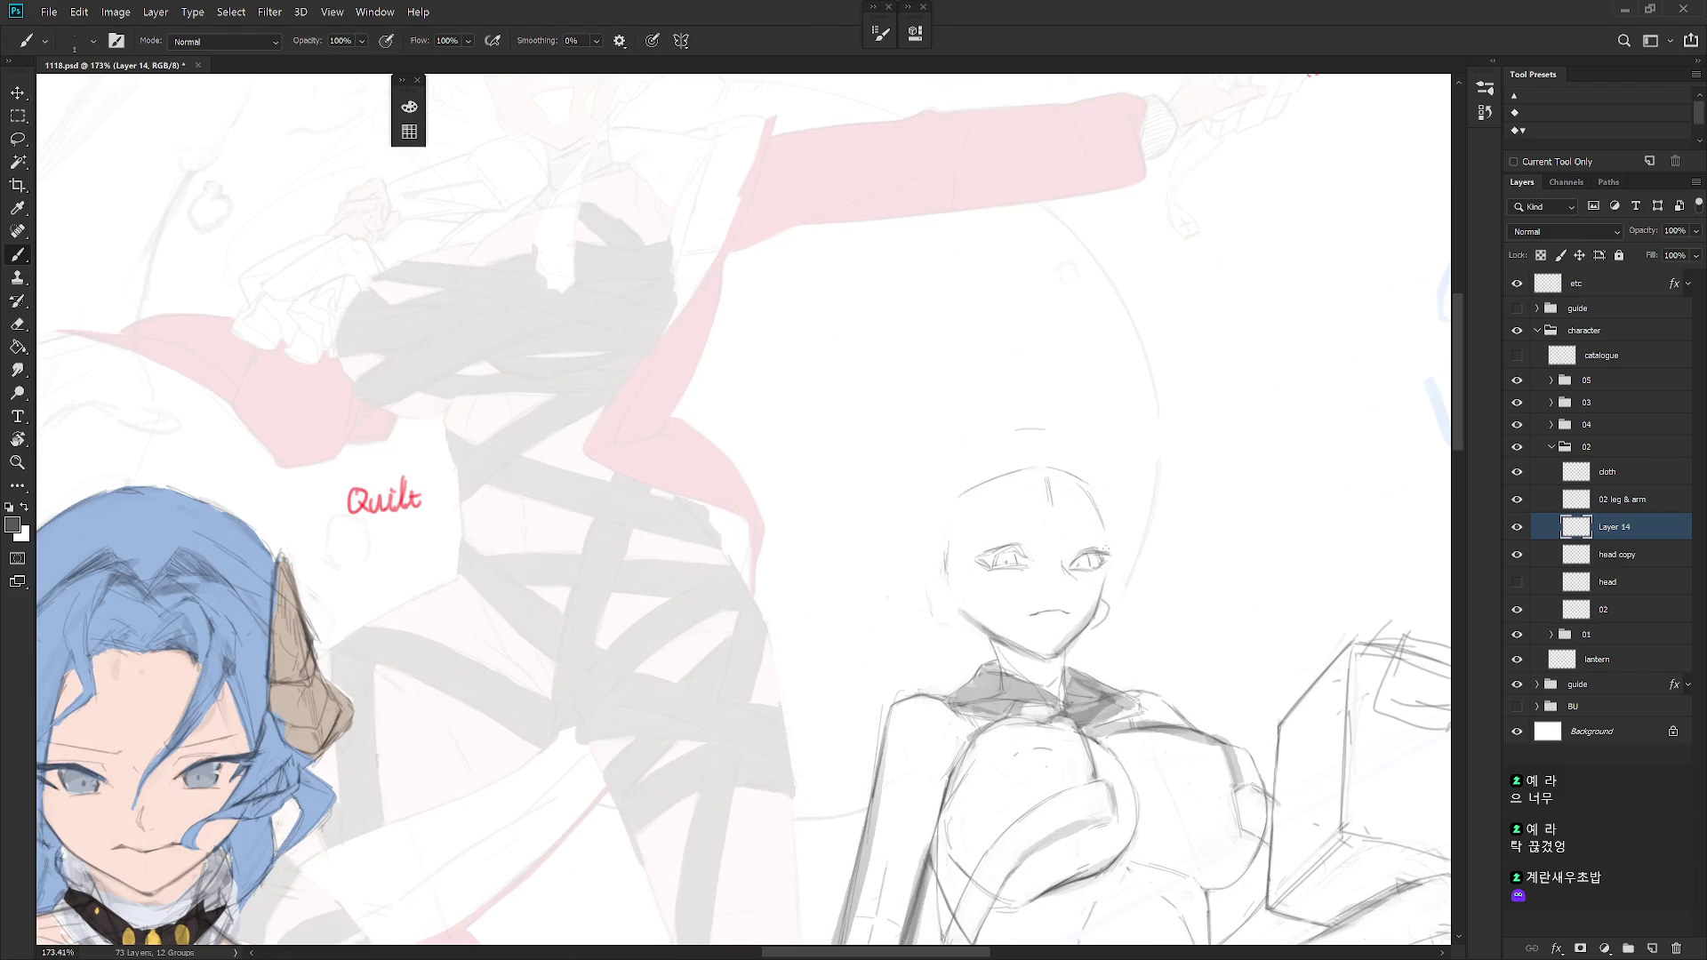
Lasso the mouth, commit its moved position with Free Transform, and deselect.
{"action": "key", "text": "l"}
{"action": "left_click_drag", "start_coordinate": [1077, 610], "coordinate": [1068, 621]}
{"action": "key", "text": "ctrl+t"}
{"action": "key", "text": "Return"}
{"action": "key", "text": "ctrl+d"}
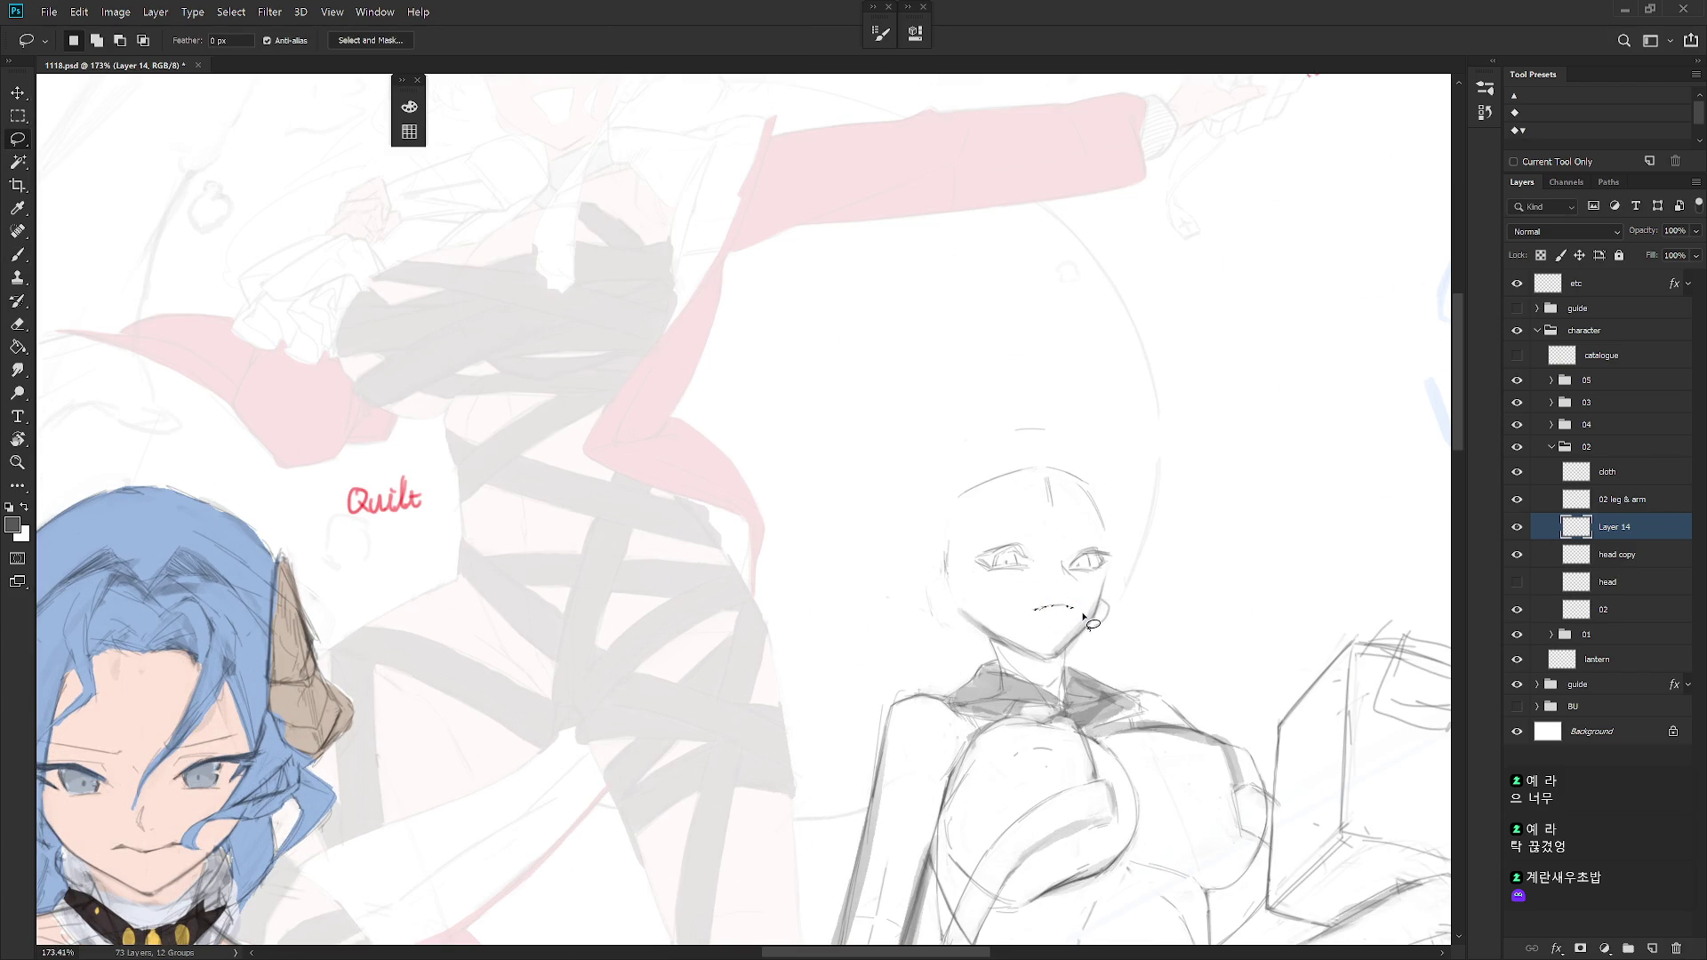
Make head copy the active layer, check it by toggling visibility, and rotate the view upright.
{"action": "key", "text": "b"}
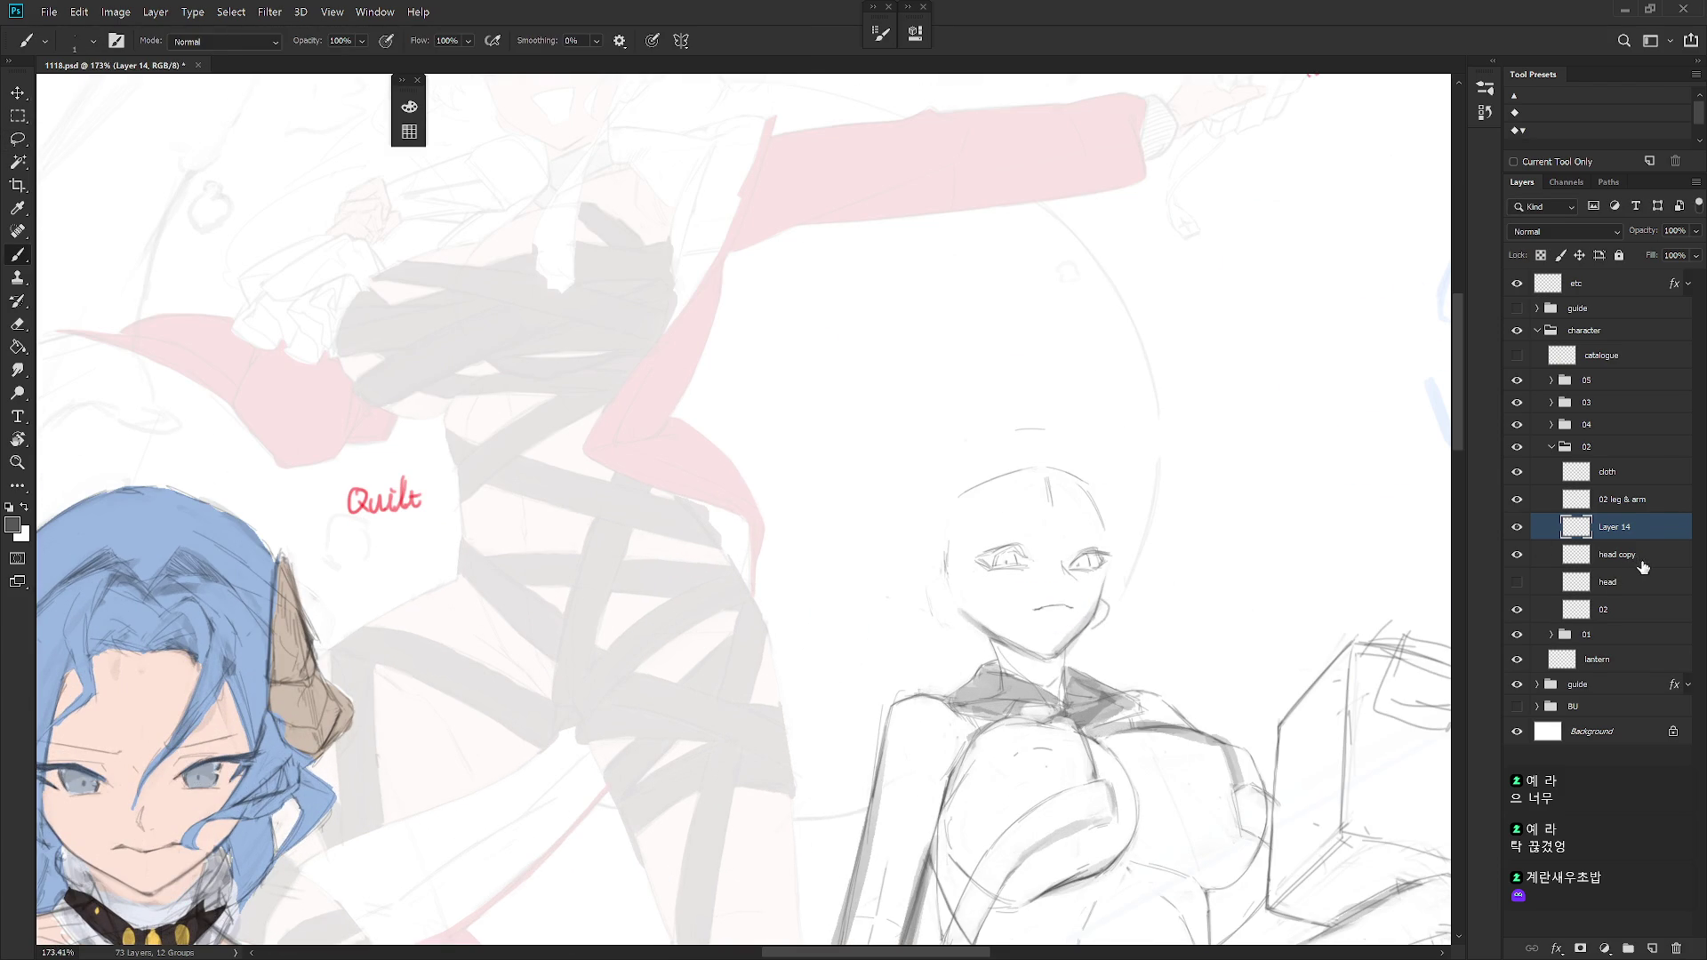
{"action": "left_click", "coordinate": [1636, 560]}
{"action": "left_click", "coordinate": [1517, 555]}
{"action": "left_click", "coordinate": [1518, 556]}
{"action": "left_click_drag", "start_coordinate": [978, 578], "coordinate": [826, 510]}
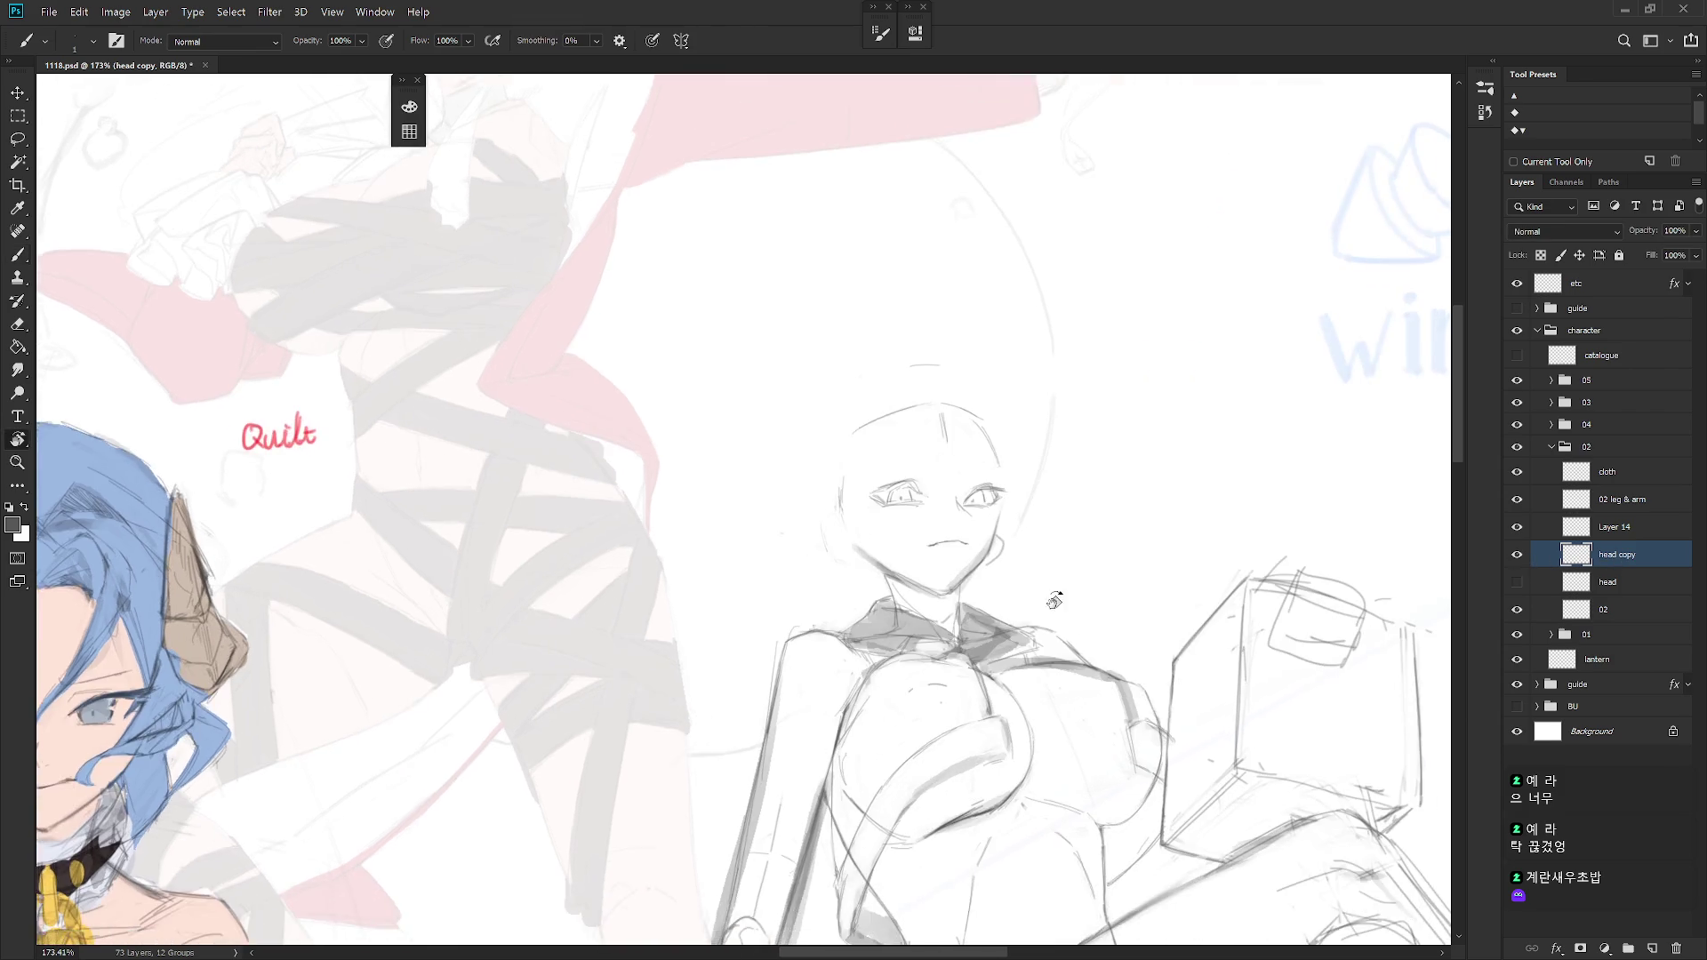
{"action": "key", "text": "e"}
{"action": "key", "text": "b"}
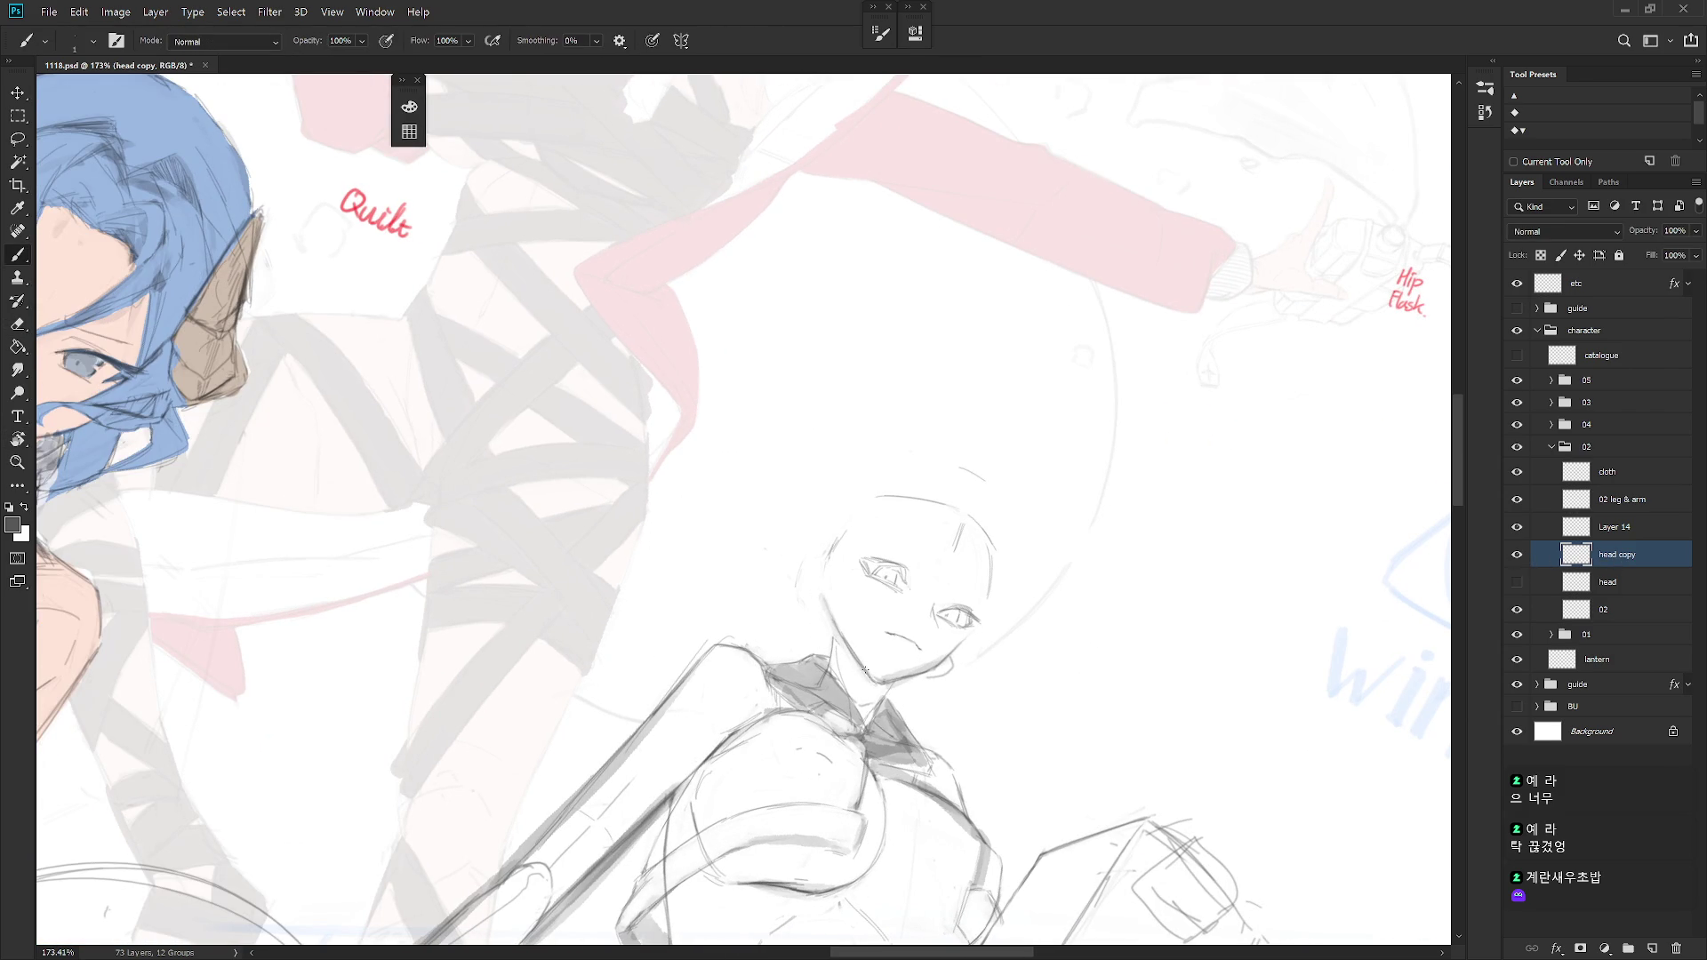
{"action": "left_click_drag", "start_coordinate": [863, 670], "coordinate": [1005, 522]}
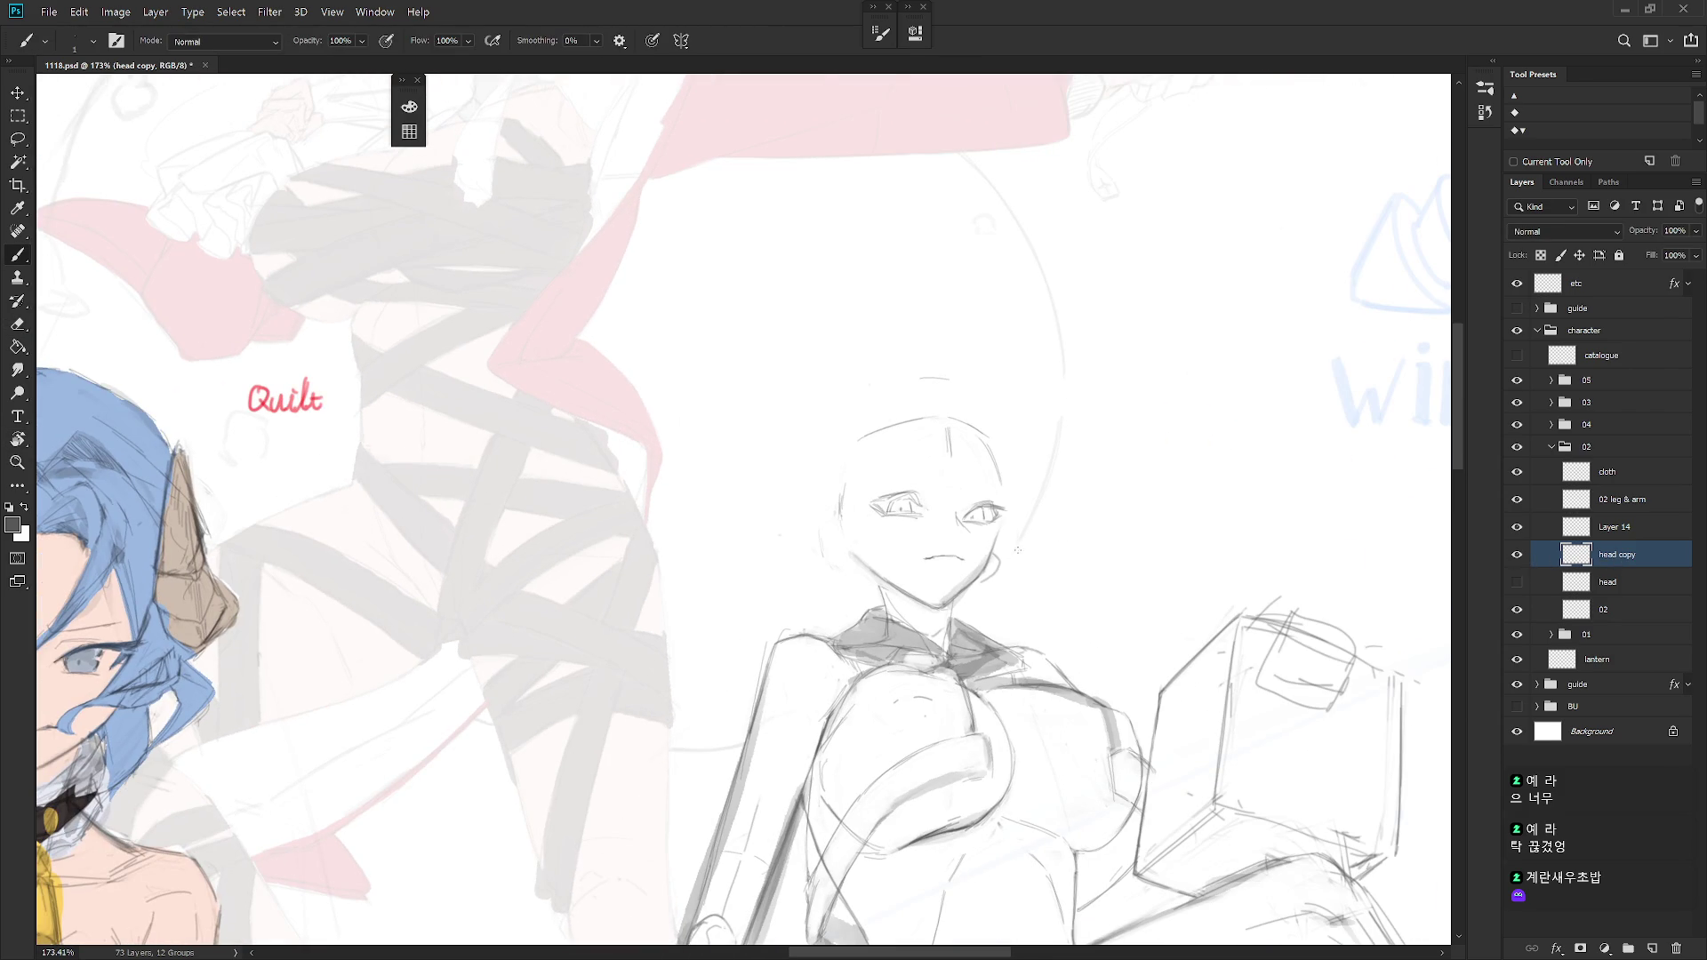
Redraw the left cheek and jaw contour, discarding a stray ear curve.
{"action": "left_click_drag", "start_coordinate": [849, 551], "coordinate": [894, 592]}
{"action": "key", "text": "e"}
{"action": "key", "text": "b"}
{"action": "mouse_move", "coordinate": [820, 534]}
{"action": "left_mouse_down"}
{"action": "mouse_move", "coordinate": [831, 553]}
{"action": "mouse_move", "coordinate": [859, 539]}
{"action": "mouse_move", "coordinate": [826, 558]}
{"action": "left_mouse_up"}
{"action": "key", "text": "ctrl+z"}
{"action": "mouse_move", "coordinate": [830, 534]}
{"action": "left_mouse_down"}
{"action": "mouse_move", "coordinate": [856, 571]}
{"action": "mouse_move", "coordinate": [824, 534]}
{"action": "left_mouse_up"}
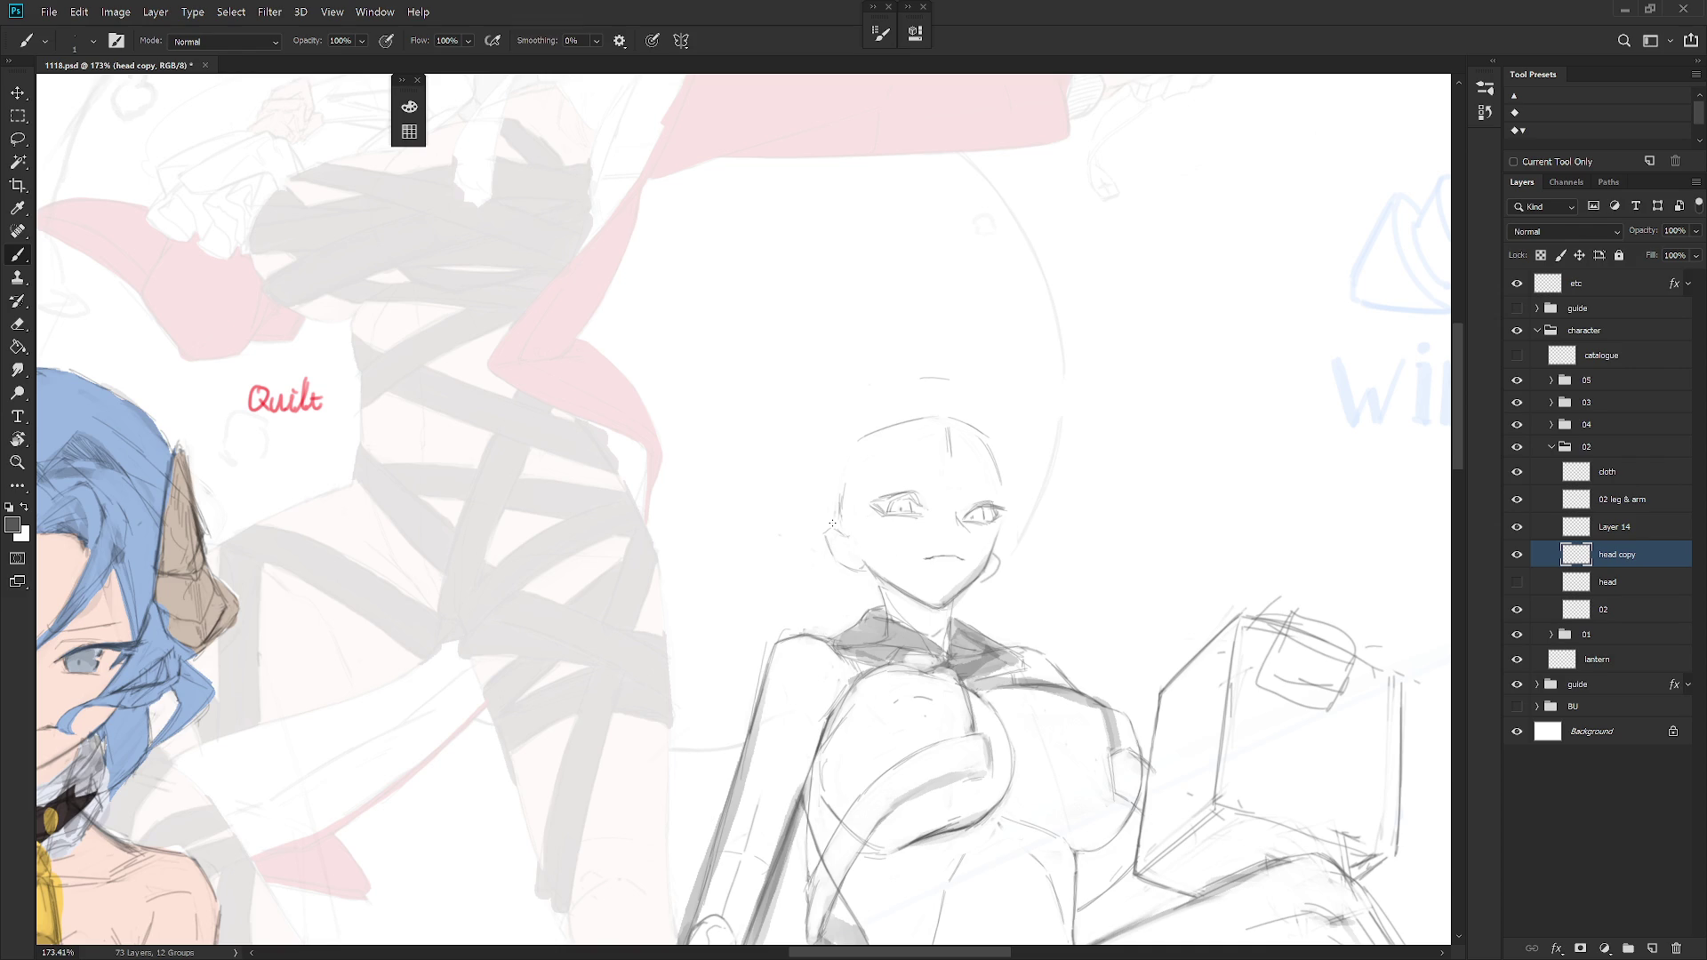
{"action": "left_click_drag", "start_coordinate": [1019, 605], "coordinate": [1067, 642]}
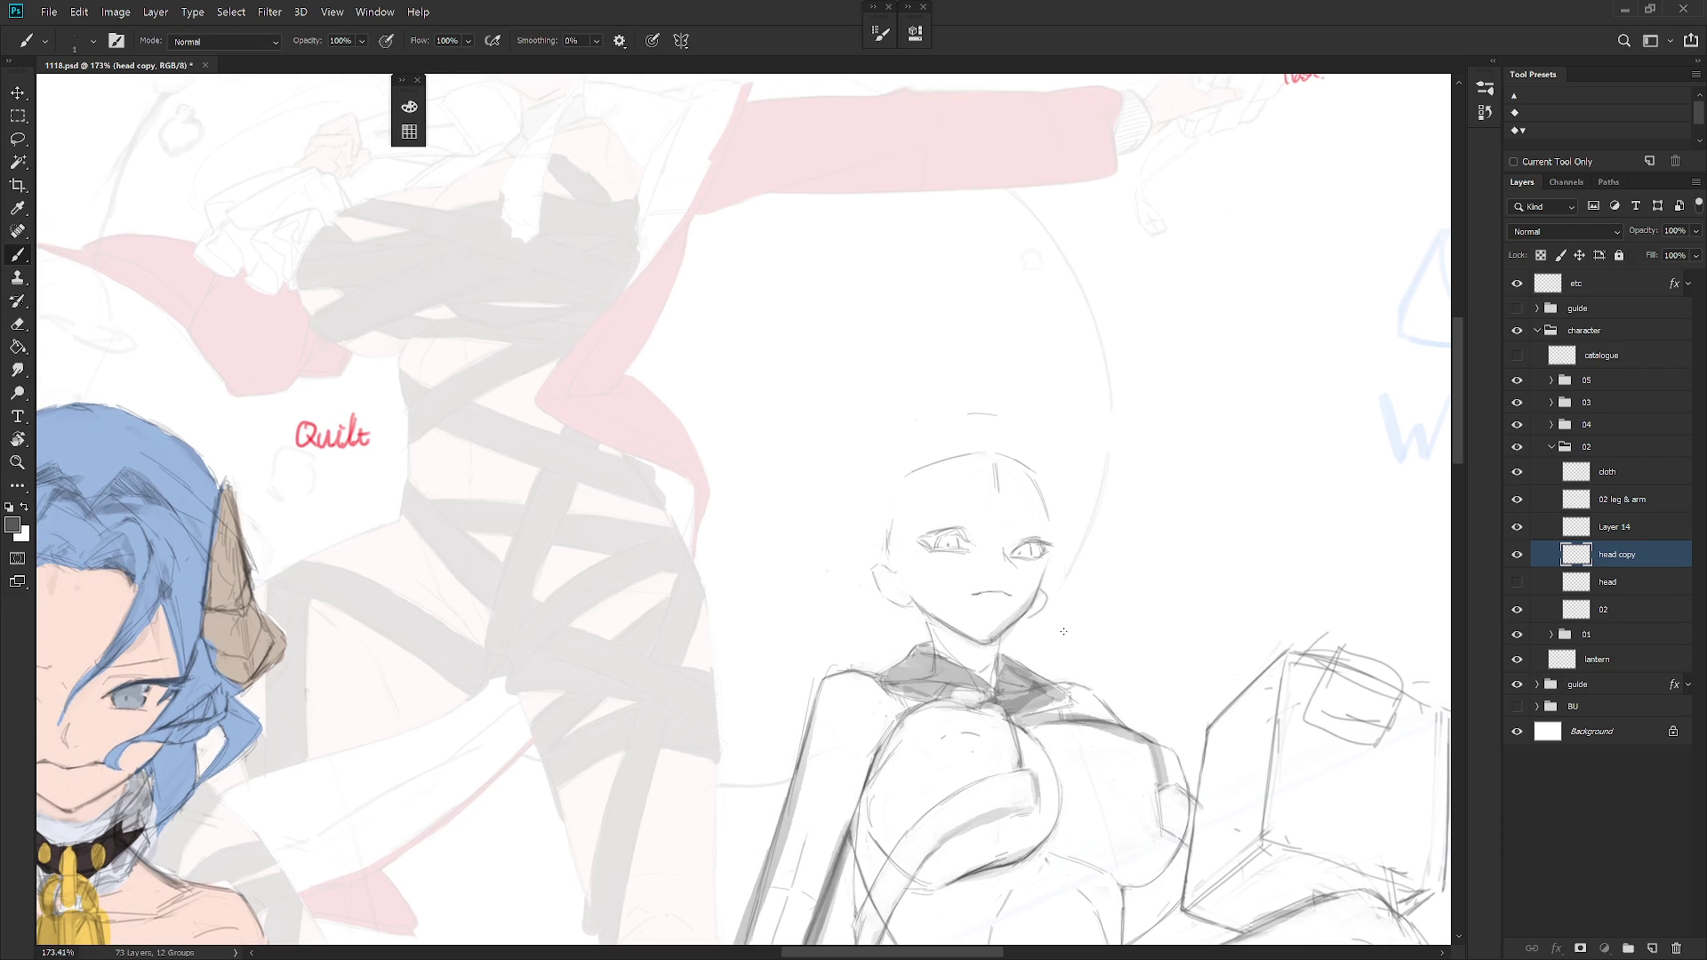
On Layer 14, tilt the view to the face and erase and redraw part of the left eye.
{"action": "key", "text": "e"}
{"action": "left_click", "coordinate": [1517, 529]}
{"action": "left_click", "coordinate": [1518, 528]}
{"action": "left_click", "coordinate": [1614, 526]}
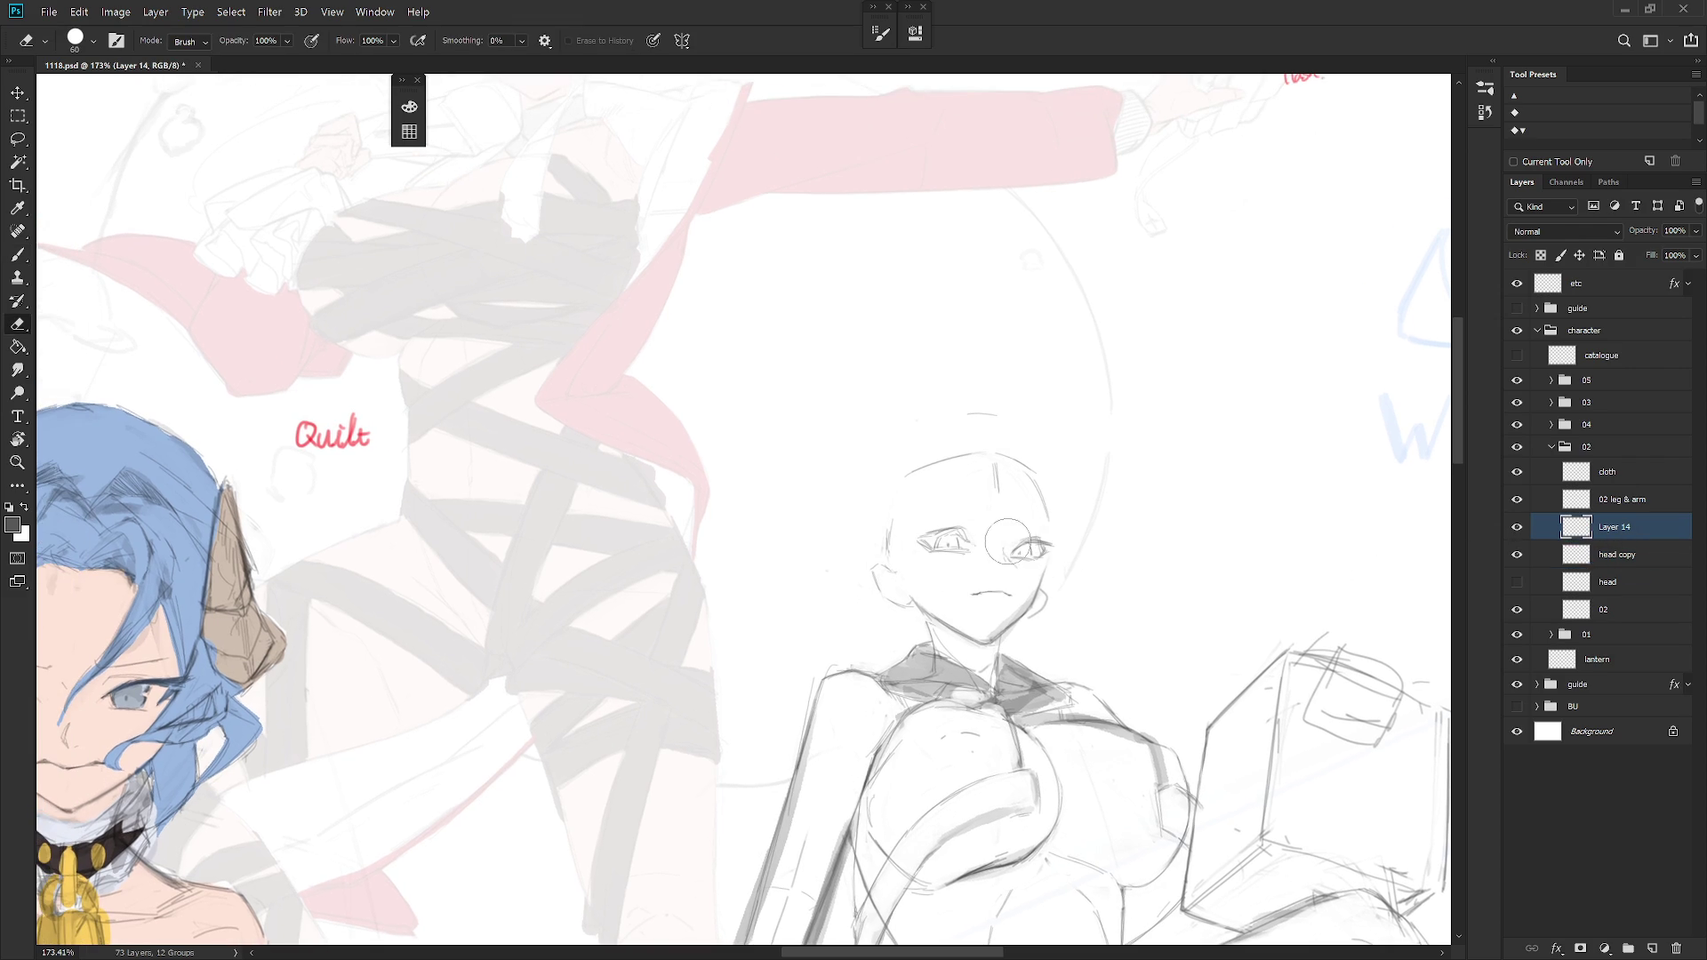
{"action": "key", "text": "b"}
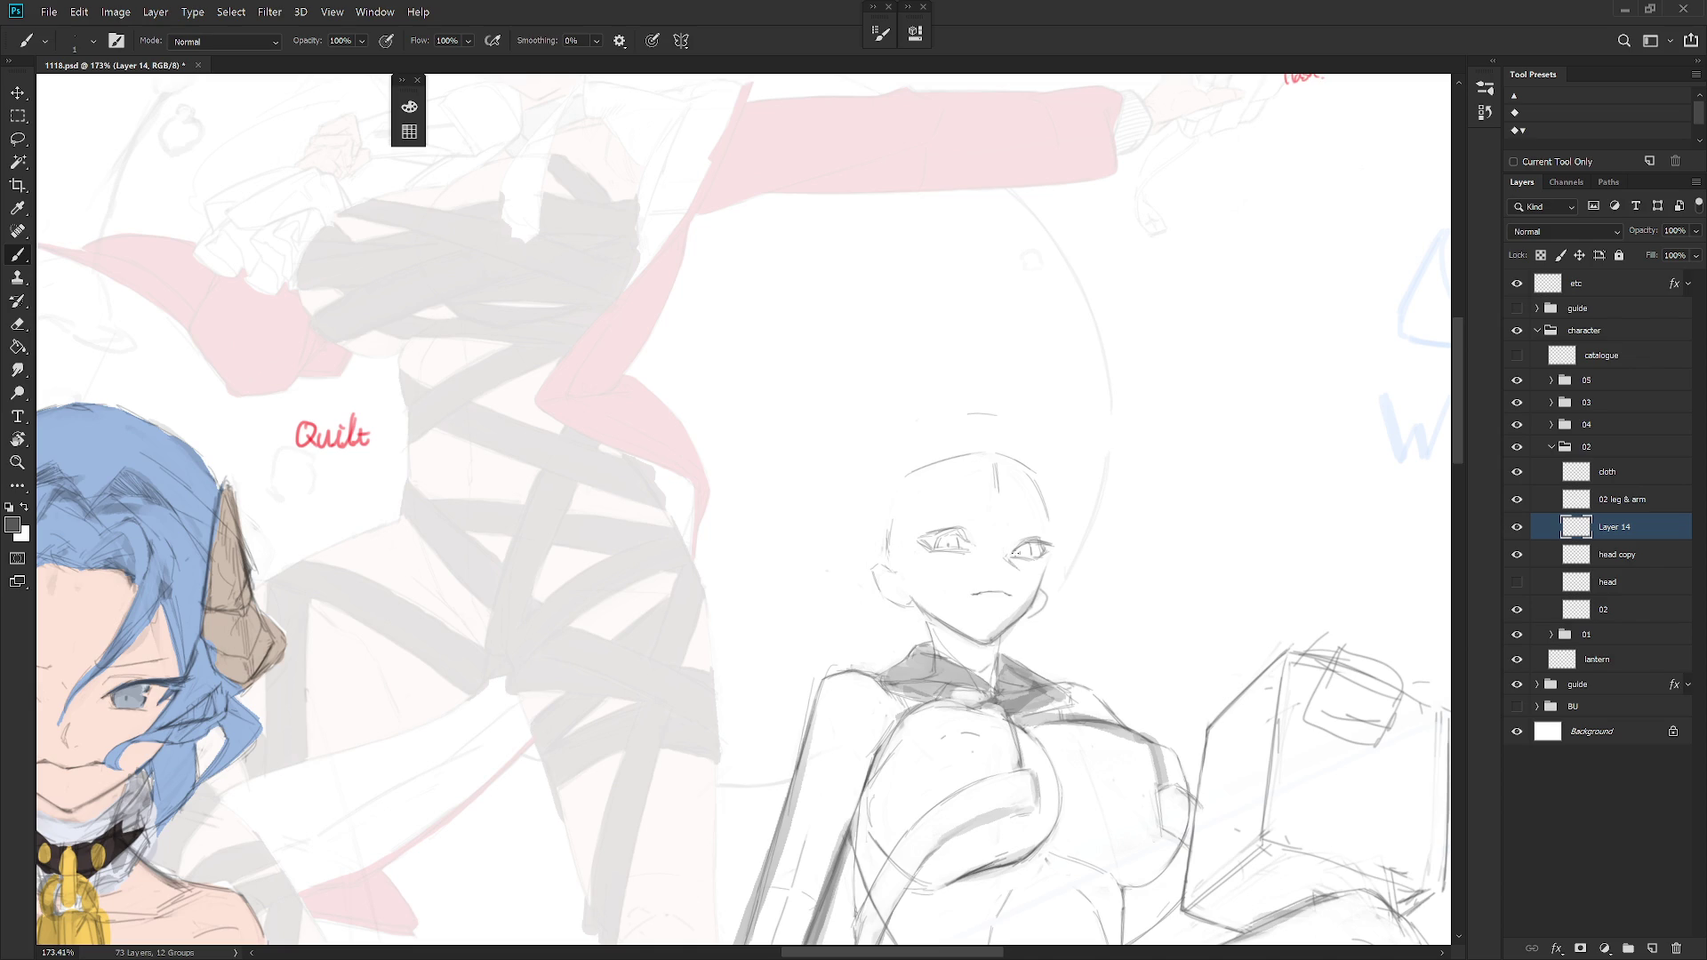
{"action": "mouse_move", "coordinate": [1014, 553]}
{"action": "left_mouse_down"}
{"action": "mouse_move", "coordinate": [978, 569]}
{"action": "mouse_move", "coordinate": [949, 556]}
{"action": "left_mouse_up"}
{"action": "key", "text": "e"}
{"action": "key", "text": "b"}
{"action": "mouse_move", "coordinate": [925, 565]}
{"action": "left_mouse_down"}
{"action": "mouse_move", "coordinate": [960, 534]}
{"action": "mouse_move", "coordinate": [955, 557]}
{"action": "mouse_move", "coordinate": [980, 557]}
{"action": "mouse_move", "coordinate": [929, 557]}
{"action": "left_mouse_up"}
Add a short stroke above the left eye and darken its lower lid, undoing misplaced strokes.
{"action": "key", "text": "b"}
{"action": "key", "text": "ctrl+z"}
{"action": "key", "text": "ctrl+z"}
{"action": "key", "text": "ctrl+z"}
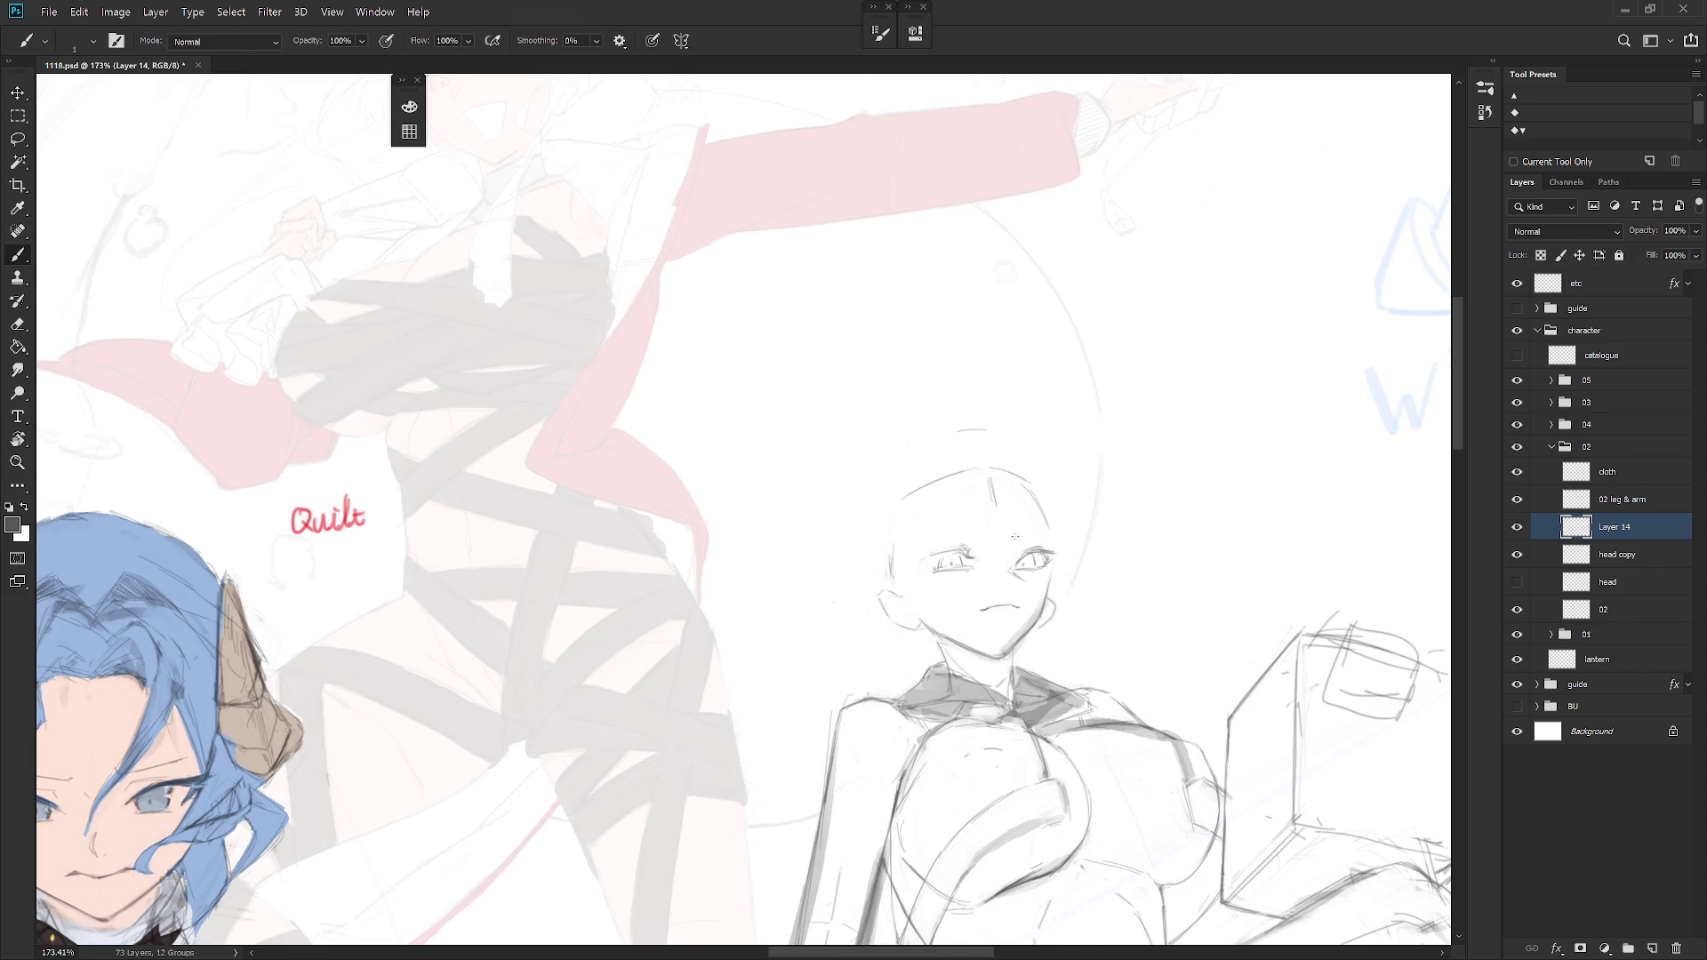
{"action": "left_click_drag", "start_coordinate": [1043, 549], "coordinate": [1021, 579]}
{"action": "key", "text": "ctrl+z"}
{"action": "left_click_drag", "start_coordinate": [1057, 608], "coordinate": [1047, 664]}
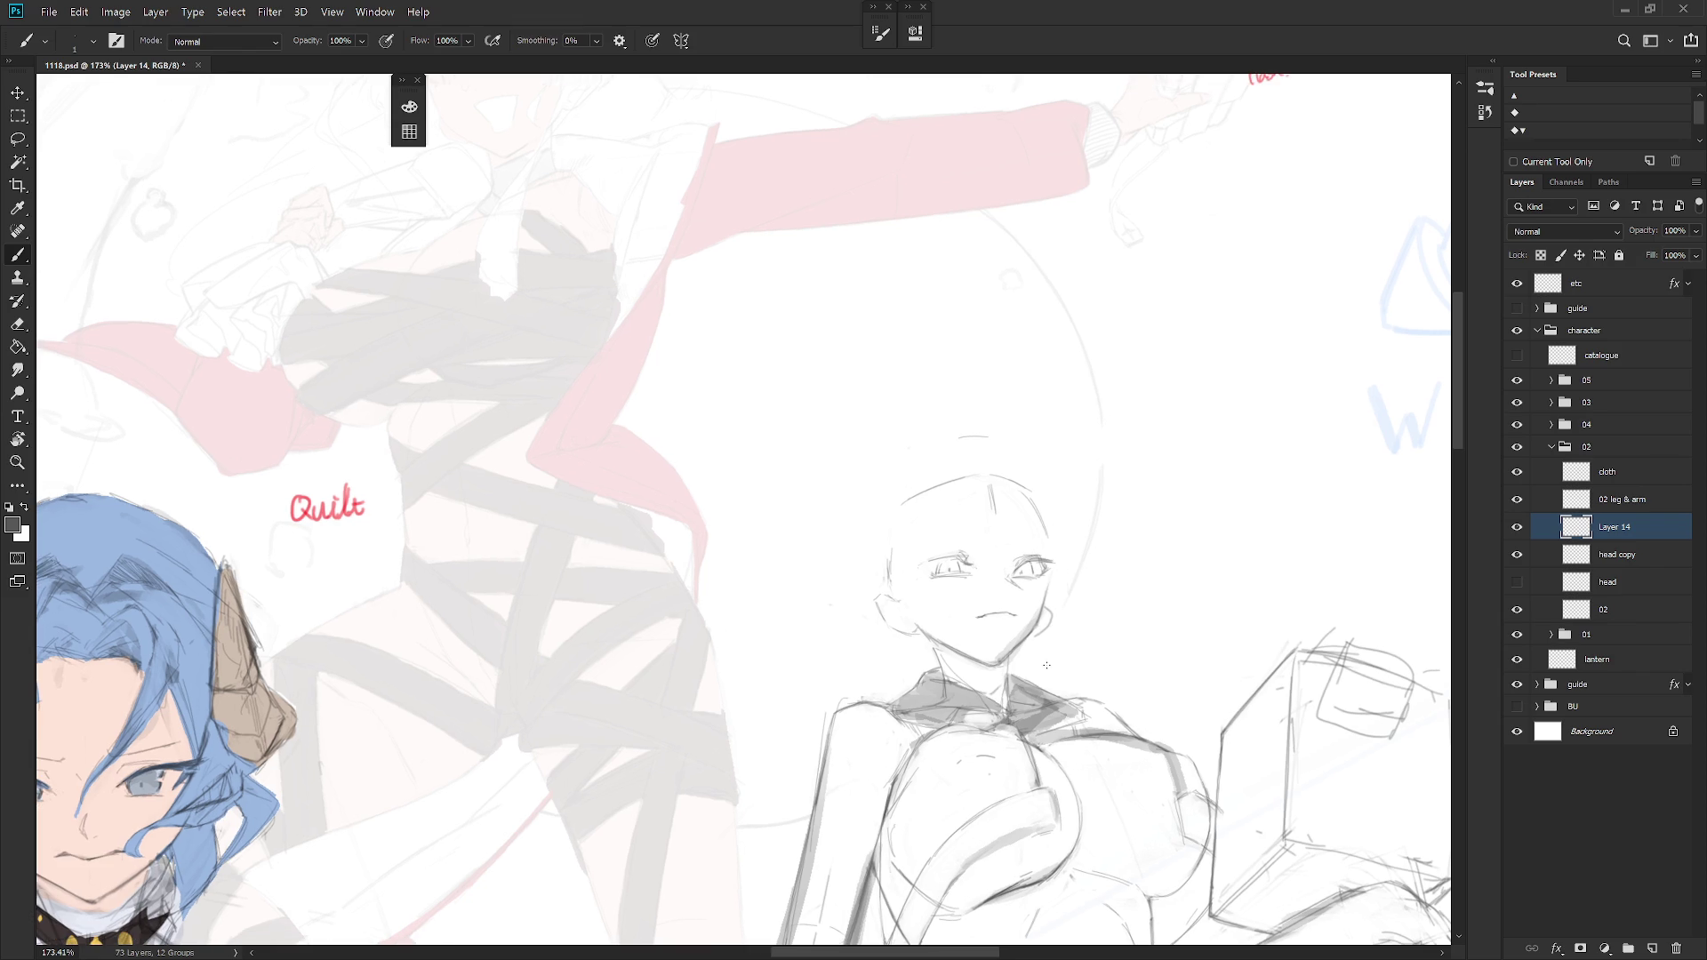
{"action": "left_click_drag", "start_coordinate": [918, 567], "coordinate": [938, 557]}
{"action": "left_click_drag", "start_coordinate": [923, 577], "coordinate": [947, 569]}
{"action": "key", "text": "e"}
{"action": "key", "text": "b"}
Flip the canvas horizontally to check the face, then switch to the head copy layer.
{"action": "scroll", "coordinate": [1014, 600], "scroll_direction": "down", "scroll_amount": 3}
{"action": "key", "text": "h"}
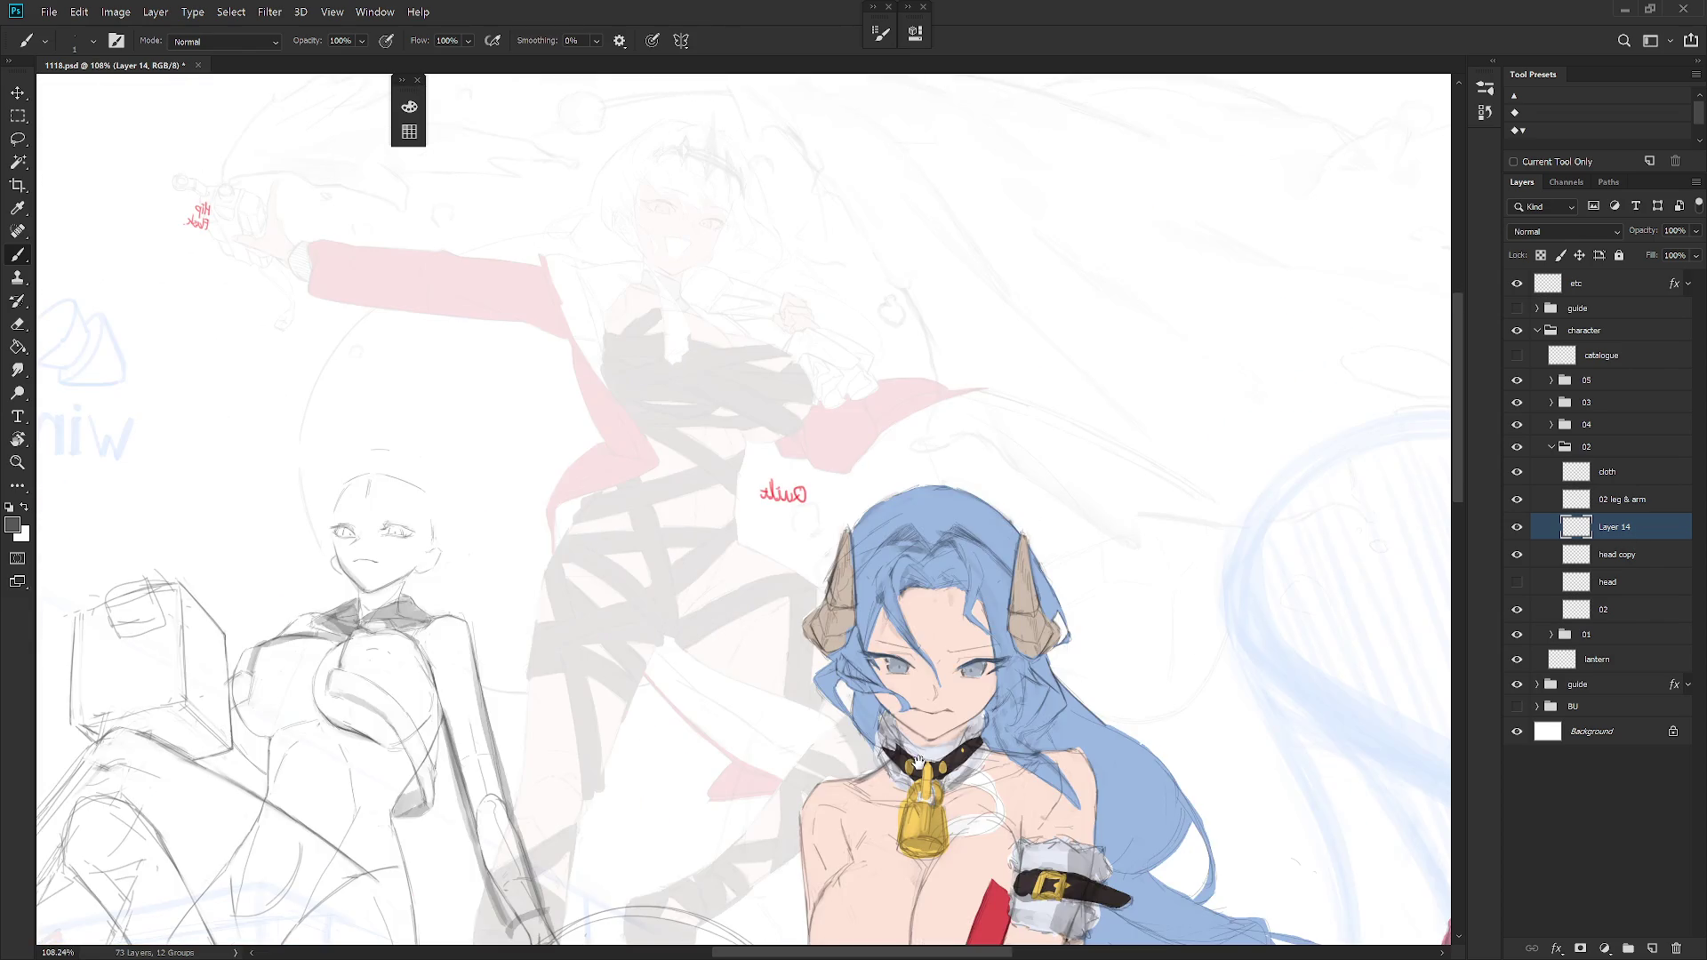
{"action": "scroll", "coordinate": [898, 551], "scroll_direction": "up", "scroll_amount": 5}
{"action": "left_click", "coordinate": [1652, 554]}
Sample the line colour near the chin and thicken the cheek outline below the eye.
{"action": "key", "text": "e"}
{"action": "key", "text": "b"}
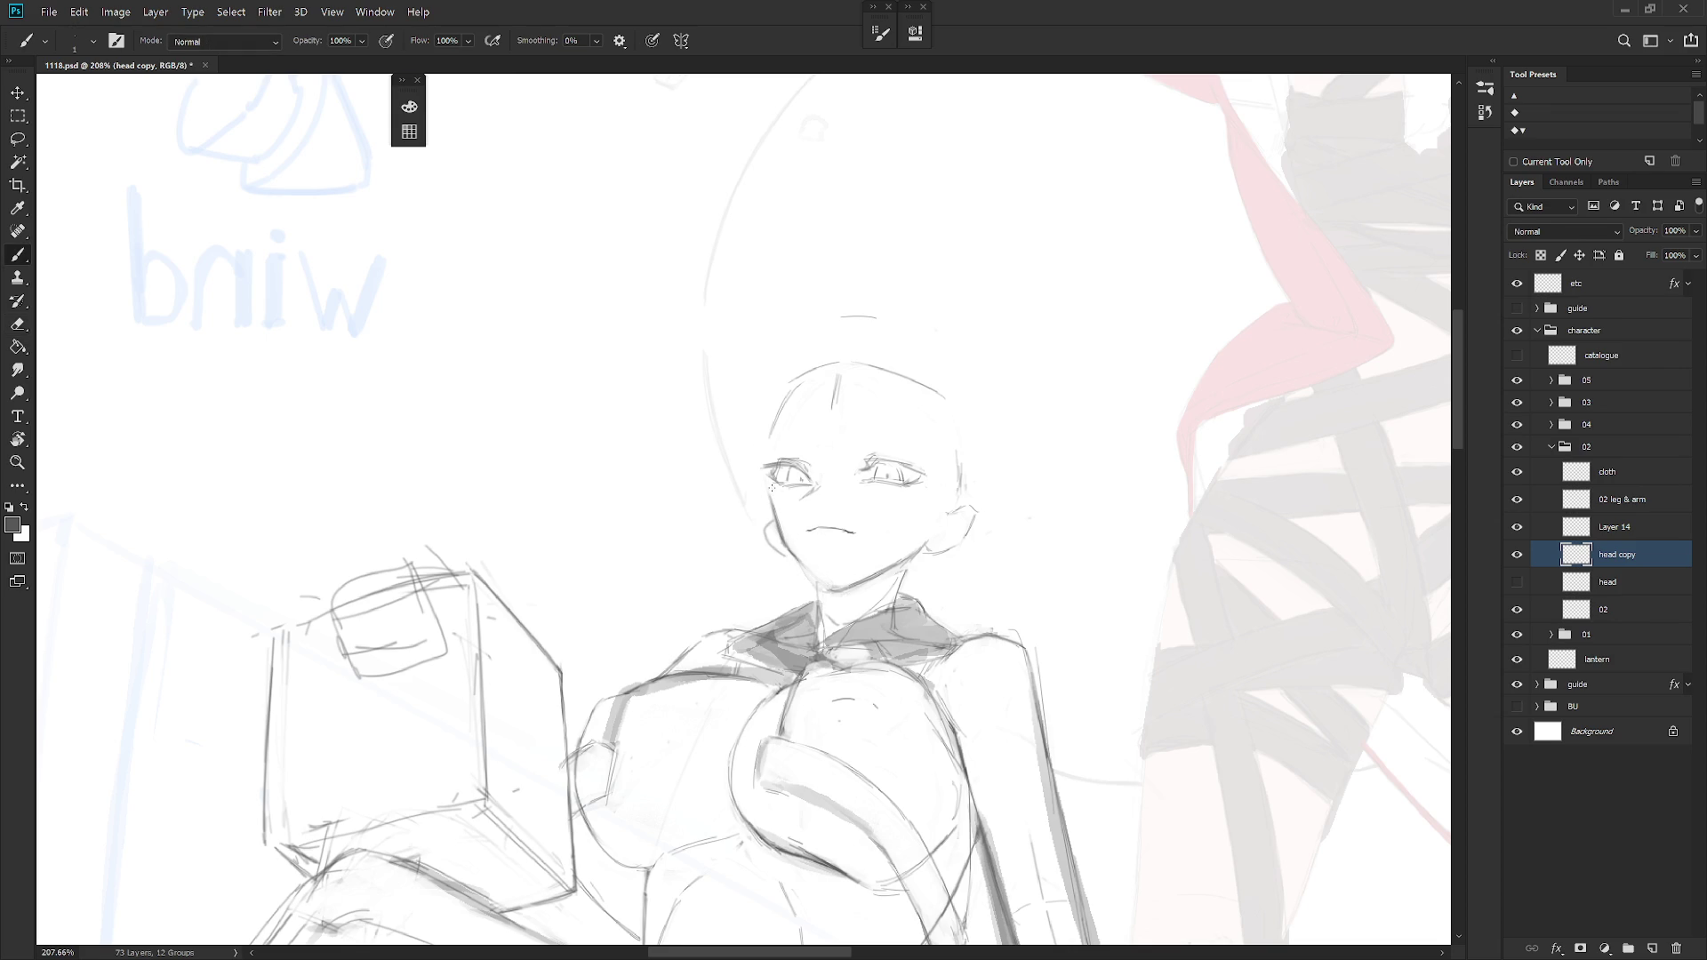
{"action": "left_click", "coordinate": [769, 556], "text": "alt"}
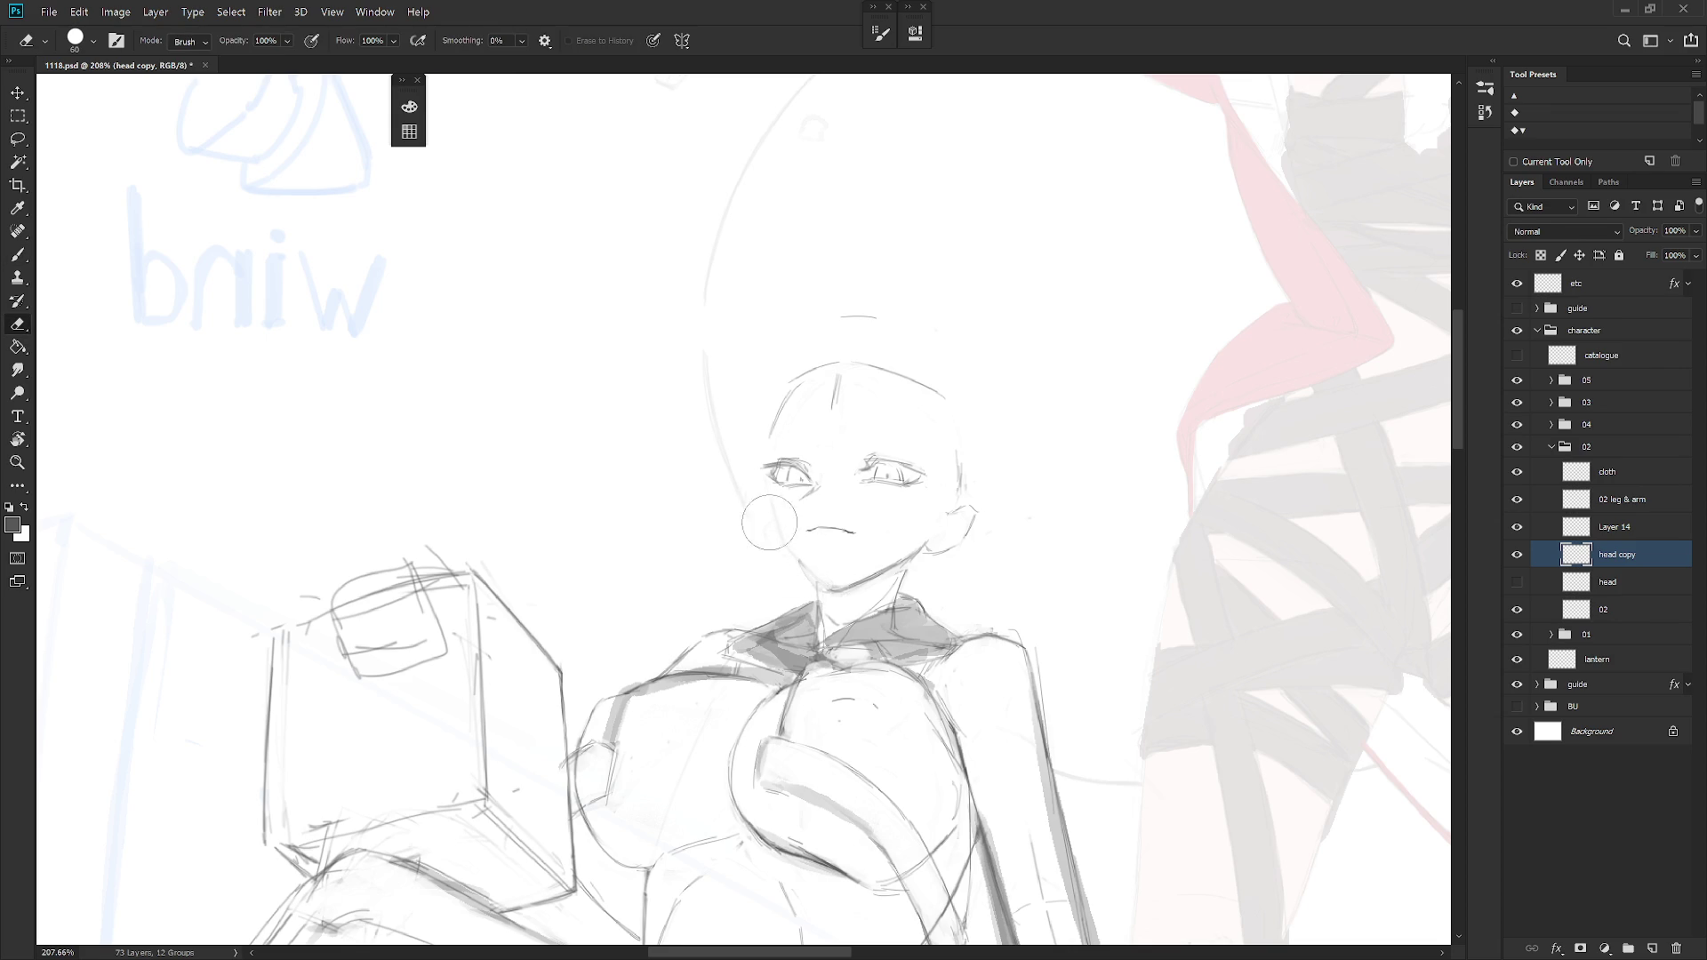
{"action": "mouse_move", "coordinate": [762, 472]}
{"action": "left_mouse_down"}
{"action": "mouse_move", "coordinate": [811, 583]}
{"action": "mouse_move", "coordinate": [873, 575]}
{"action": "mouse_move", "coordinate": [837, 587]}
{"action": "left_mouse_up"}
{"action": "key", "text": "ctrl+z"}
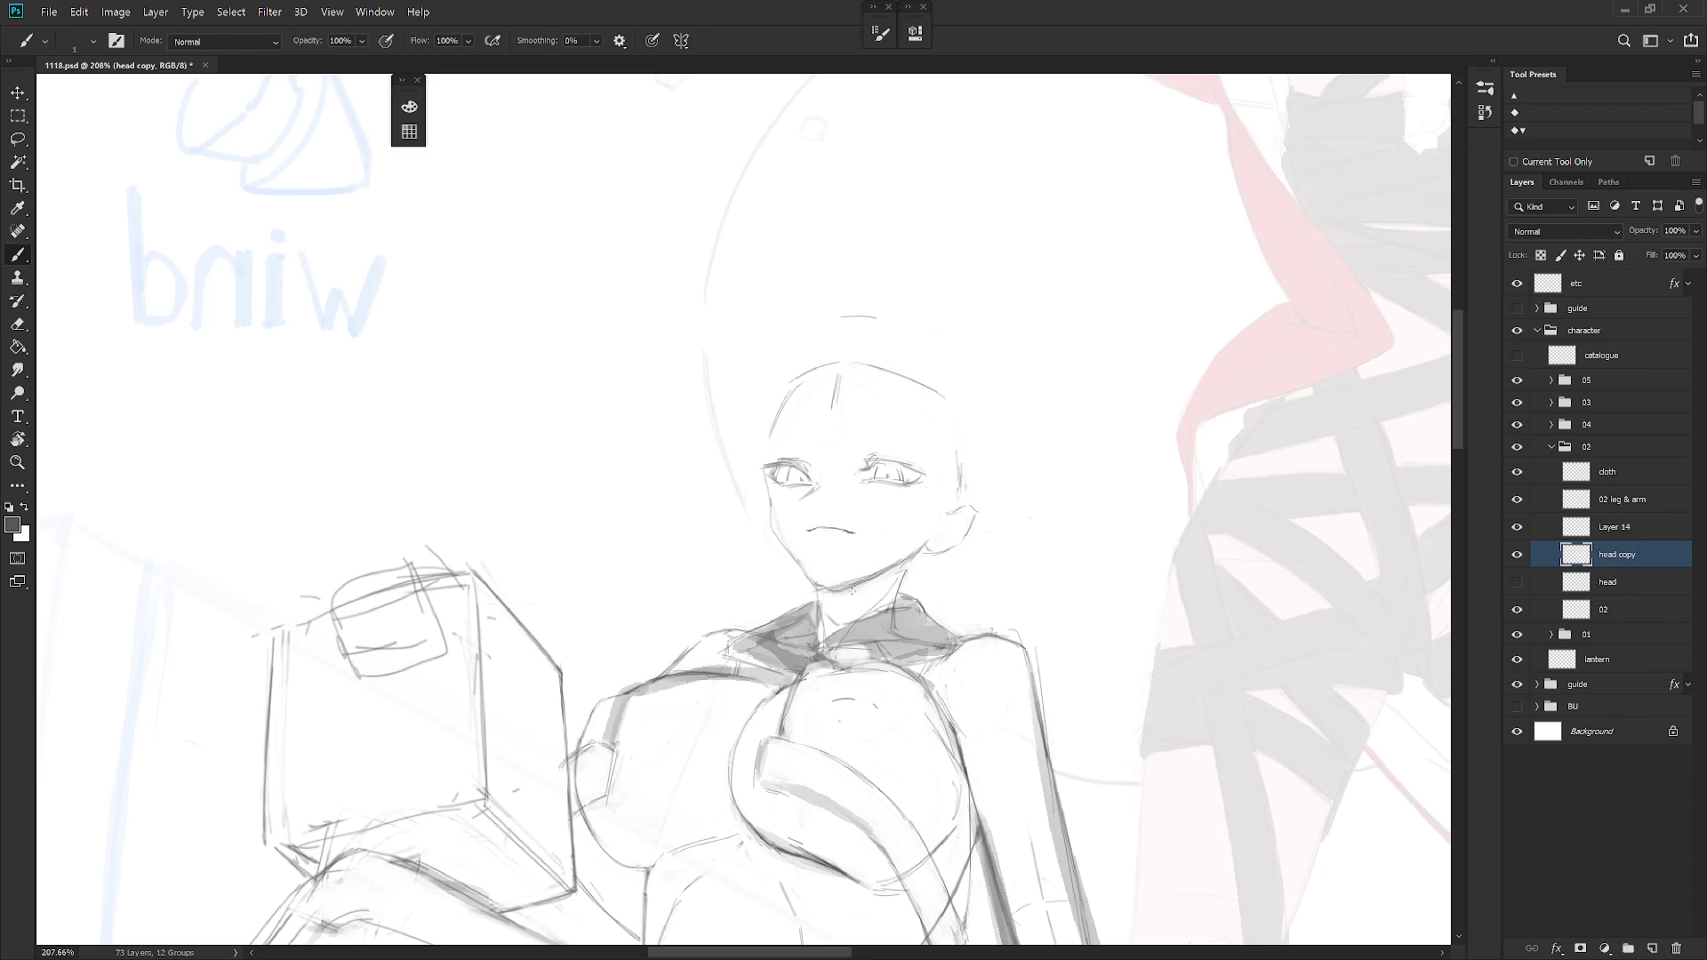
{"action": "key", "text": "e"}
{"action": "key", "text": "b"}
{"action": "scroll", "coordinate": [1087, 540], "scroll_direction": "down", "scroll_amount": 5}
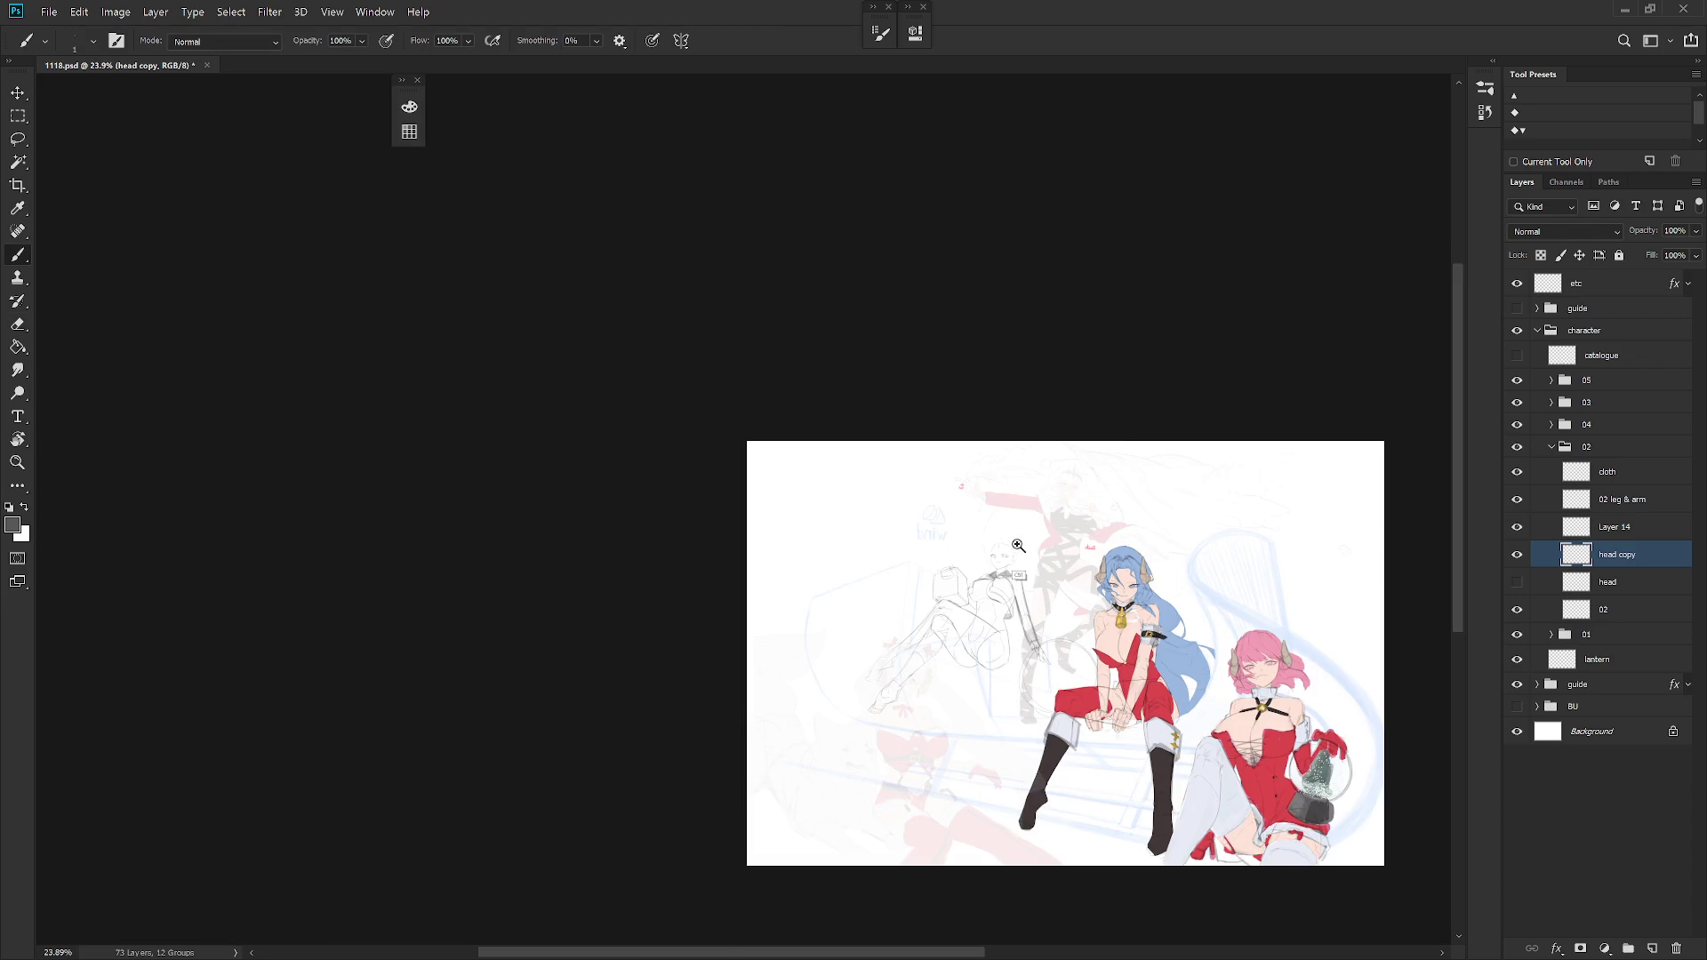
{"action": "scroll", "coordinate": [1088, 540], "scroll_direction": "up", "scroll_amount": 3}
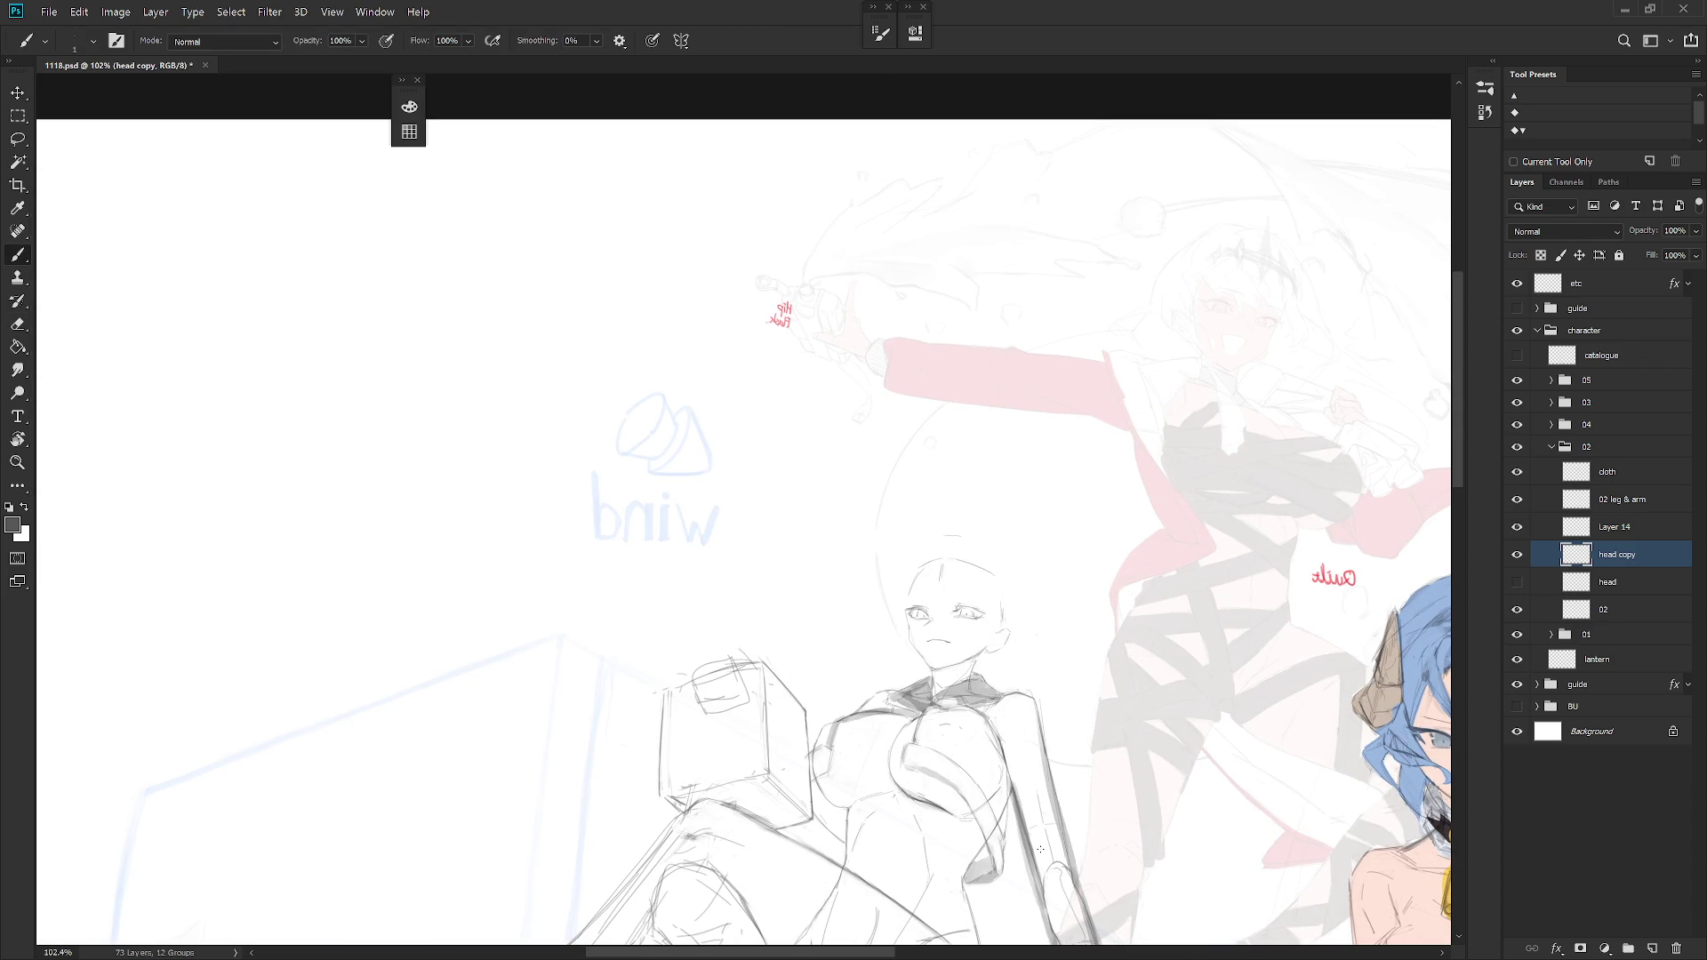
{"action": "scroll", "coordinate": [916, 623], "scroll_direction": "up", "scroll_amount": 1}
{"action": "scroll", "coordinate": [915, 622], "scroll_direction": "up", "scroll_amount": 1}
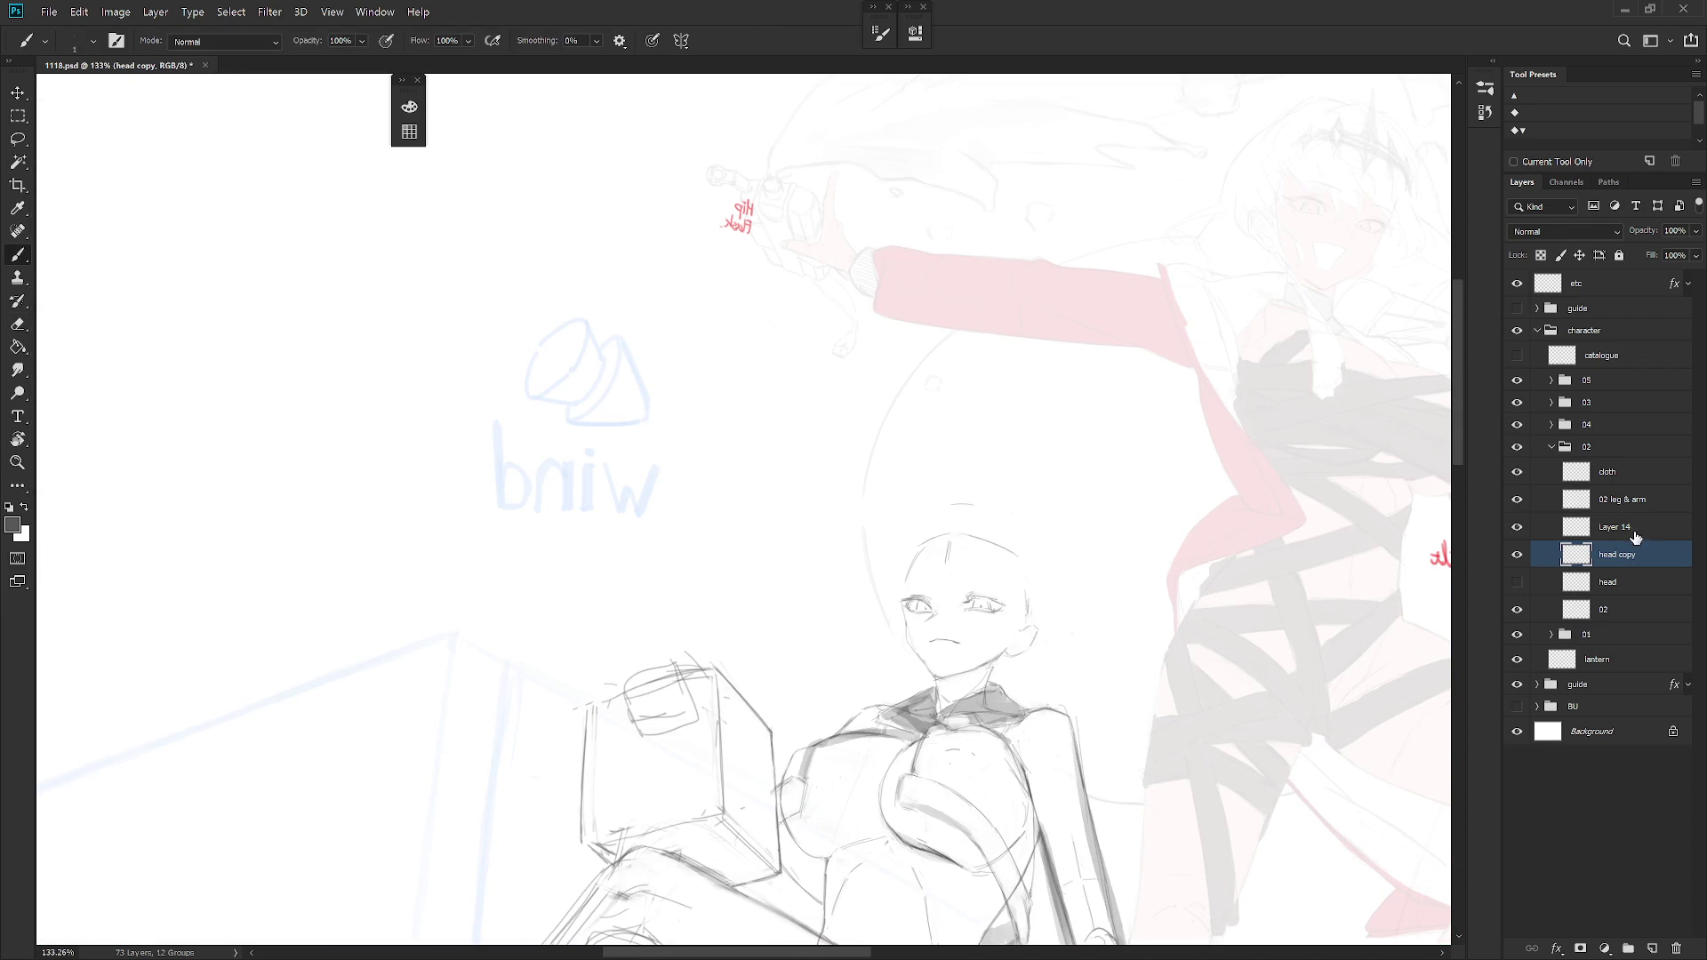
On Layer 14, erase part of the mouth and repaint it as a small closed smile.
{"action": "left_click", "coordinate": [1633, 533]}
{"action": "key", "text": "e"}
{"action": "key", "text": "b"}
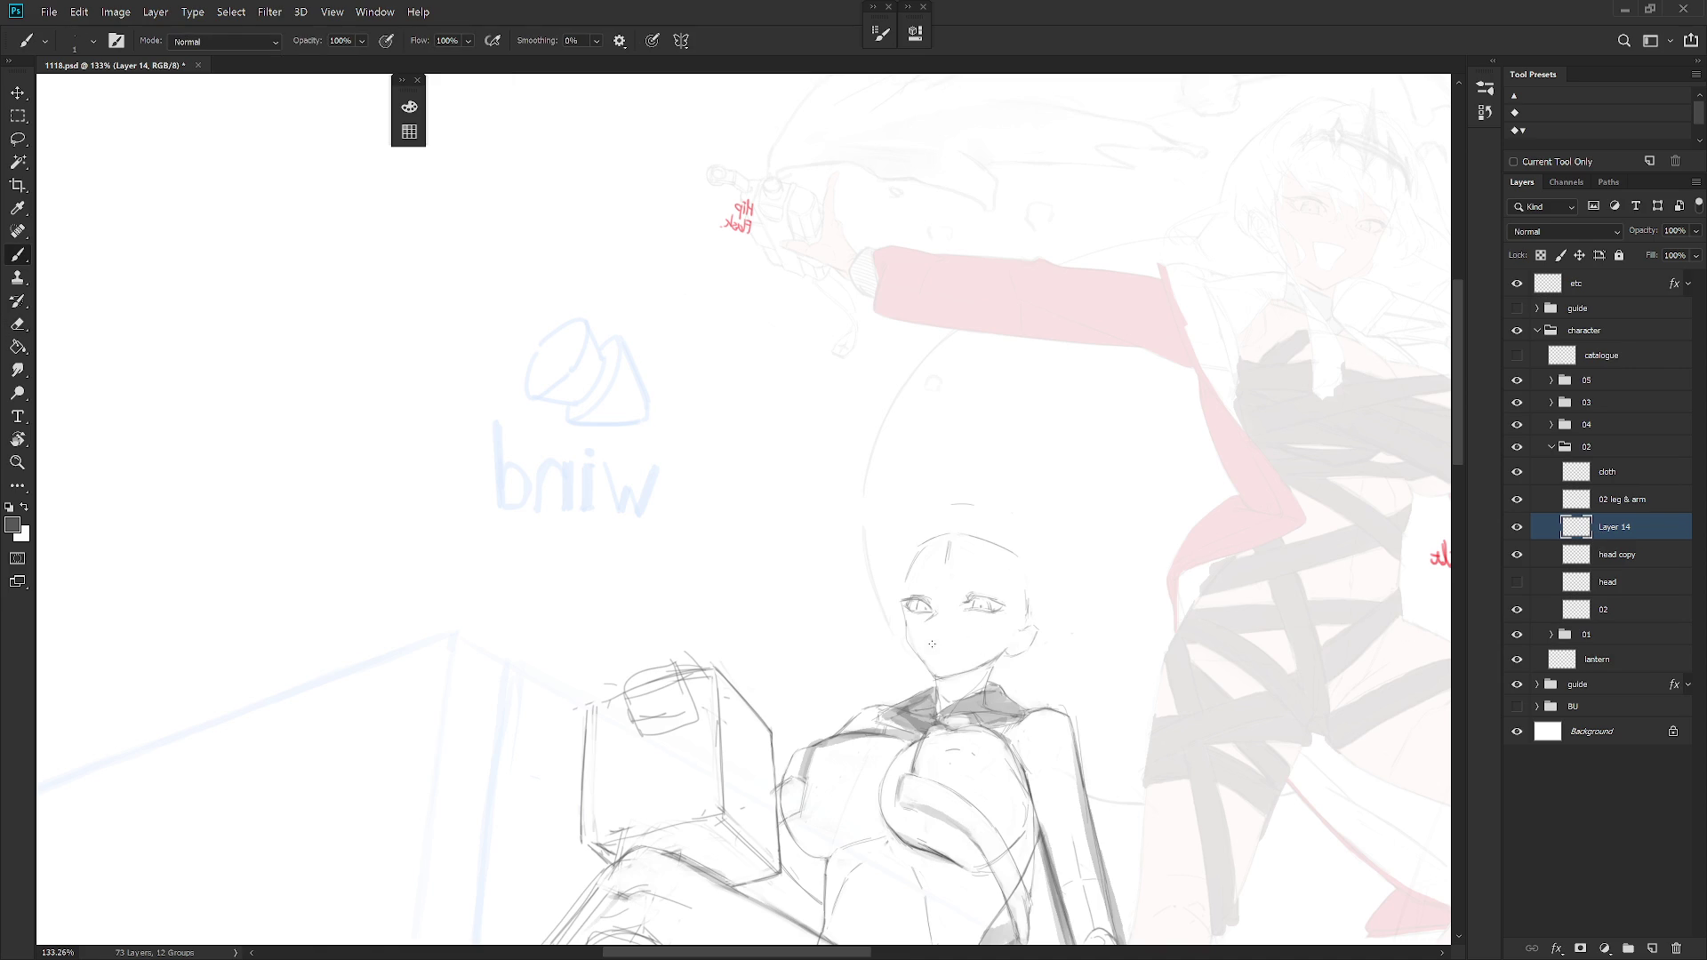
{"action": "left_click_drag", "start_coordinate": [927, 642], "coordinate": [959, 644]}
{"action": "key", "text": "e"}
{"action": "key", "text": "b"}
{"action": "left_click_drag", "start_coordinate": [928, 640], "coordinate": [953, 641]}
{"action": "scroll", "coordinate": [1093, 696], "scroll_direction": "down", "scroll_amount": 5}
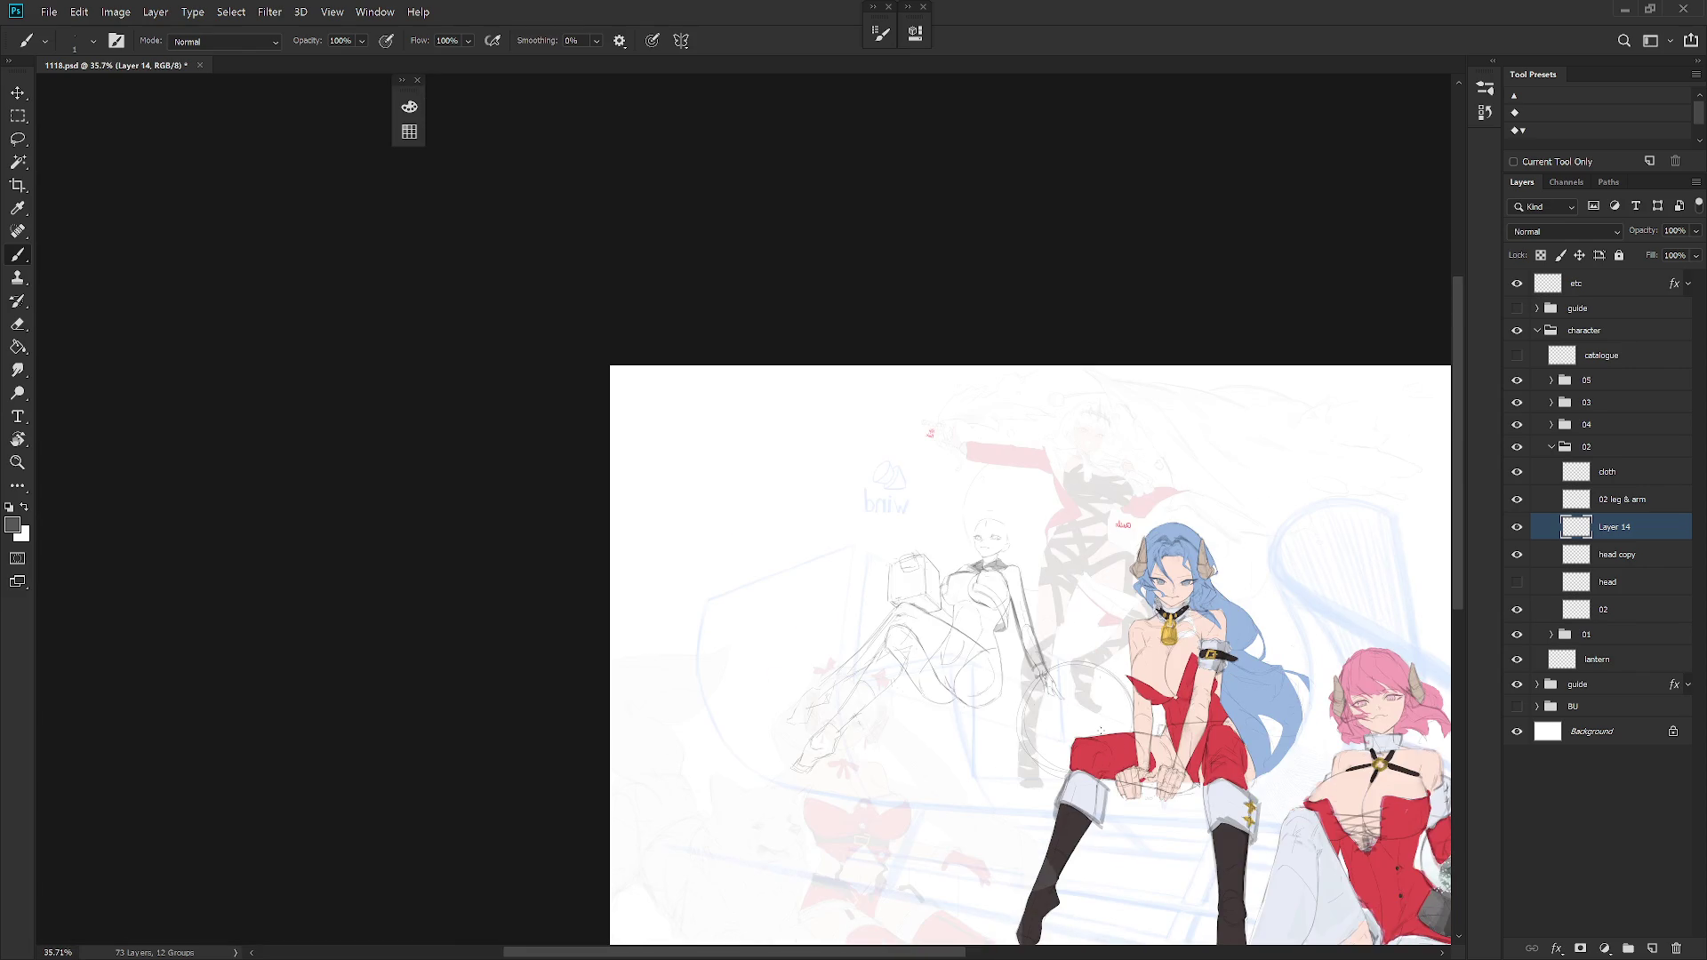
Unflip the canvas, zoom into the face and tilt the view, discarding a first brow attempt.
{"action": "key", "text": "h"}
{"action": "scroll", "coordinate": [974, 524], "scroll_direction": "up", "scroll_amount": 5}
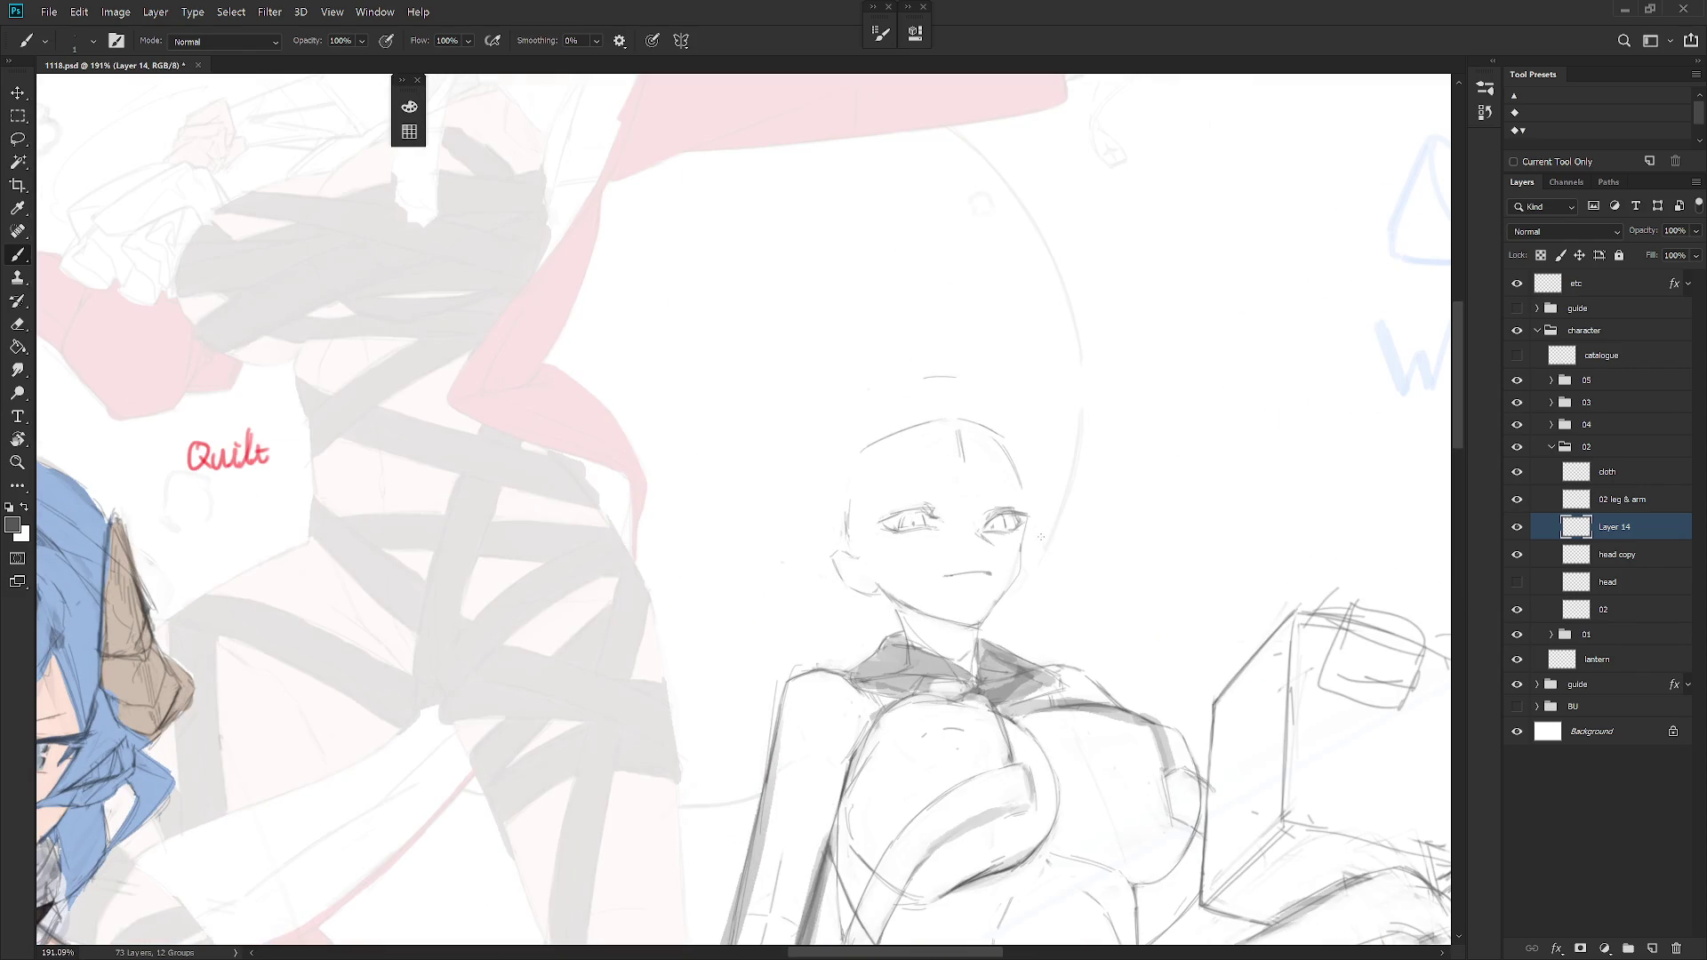
{"action": "scroll", "coordinate": [1018, 587], "scroll_direction": "up", "scroll_amount": 1}
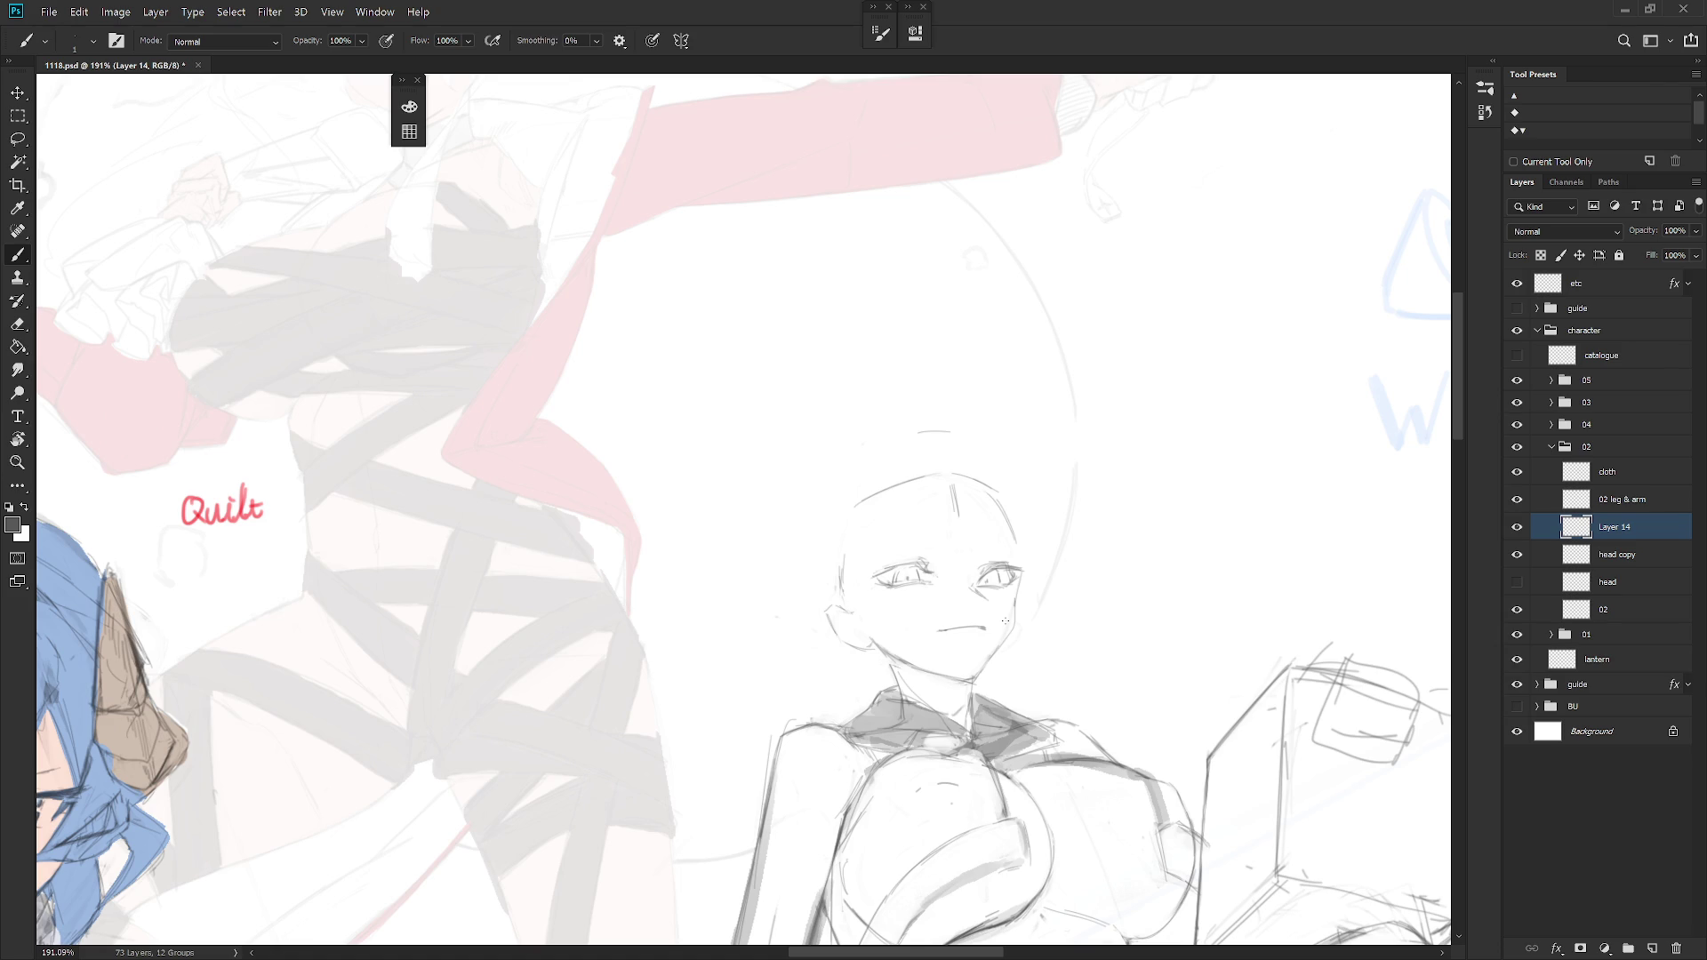
{"action": "mouse_move", "coordinate": [996, 678]}
{"action": "left_mouse_down"}
{"action": "mouse_move", "coordinate": [947, 526]}
{"action": "mouse_move", "coordinate": [955, 563]}
{"action": "left_mouse_up"}
{"action": "key", "text": "e"}
{"action": "key", "text": "b"}
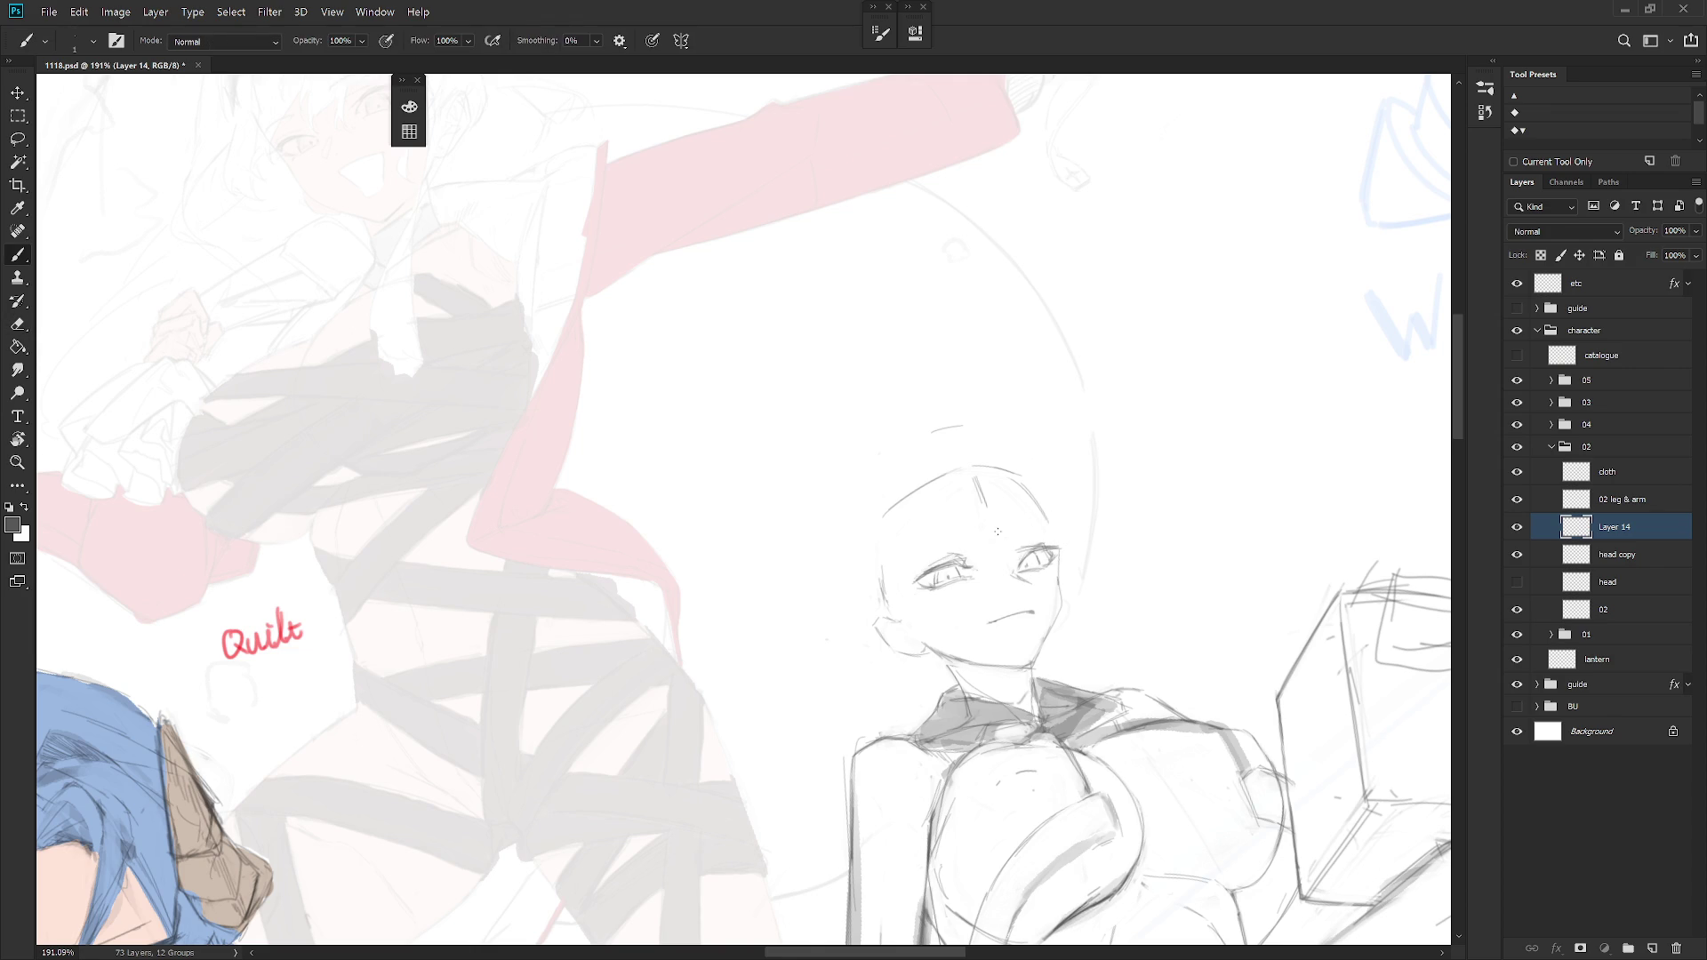
{"action": "left_click_drag", "start_coordinate": [1025, 534], "coordinate": [1046, 534]}
{"action": "key", "text": "ctrl+z"}
Draw a curved brow above the right eye and another above the left eye.
{"action": "left_click_drag", "start_coordinate": [1017, 536], "coordinate": [1046, 525]}
{"action": "left_click_drag", "start_coordinate": [921, 540], "coordinate": [960, 551]}
{"action": "scroll", "coordinate": [1055, 662], "scroll_direction": "down", "scroll_amount": 5}
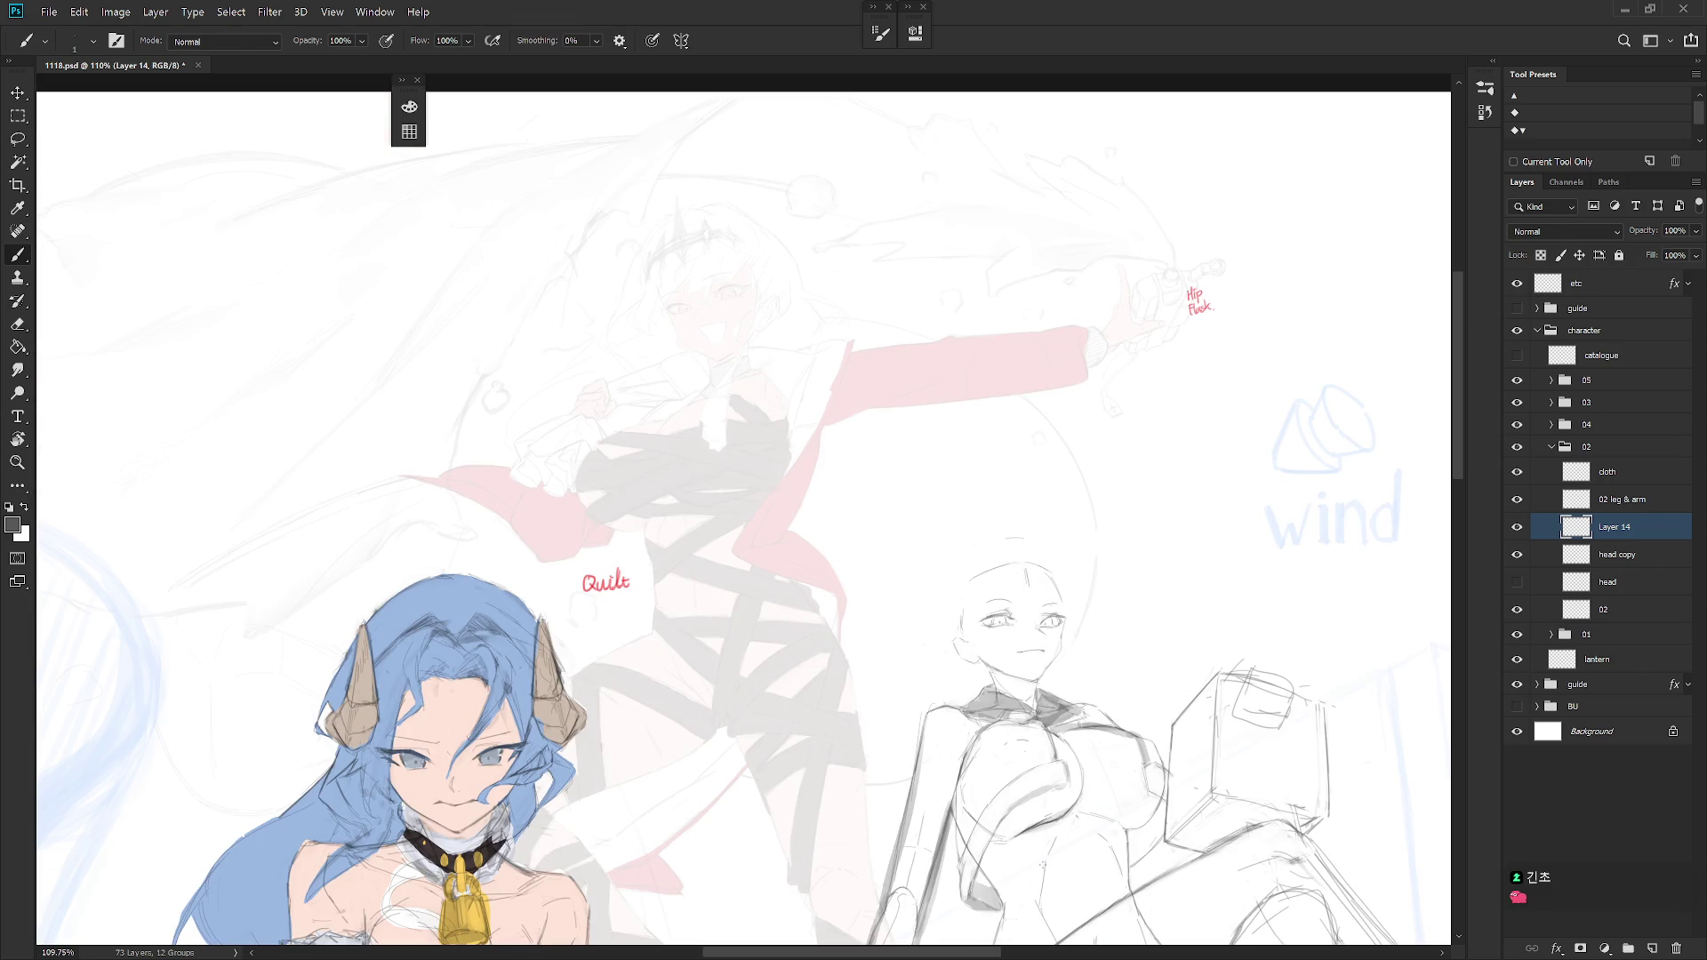
{"action": "scroll", "coordinate": [1029, 641], "scroll_direction": "up", "scroll_amount": 4}
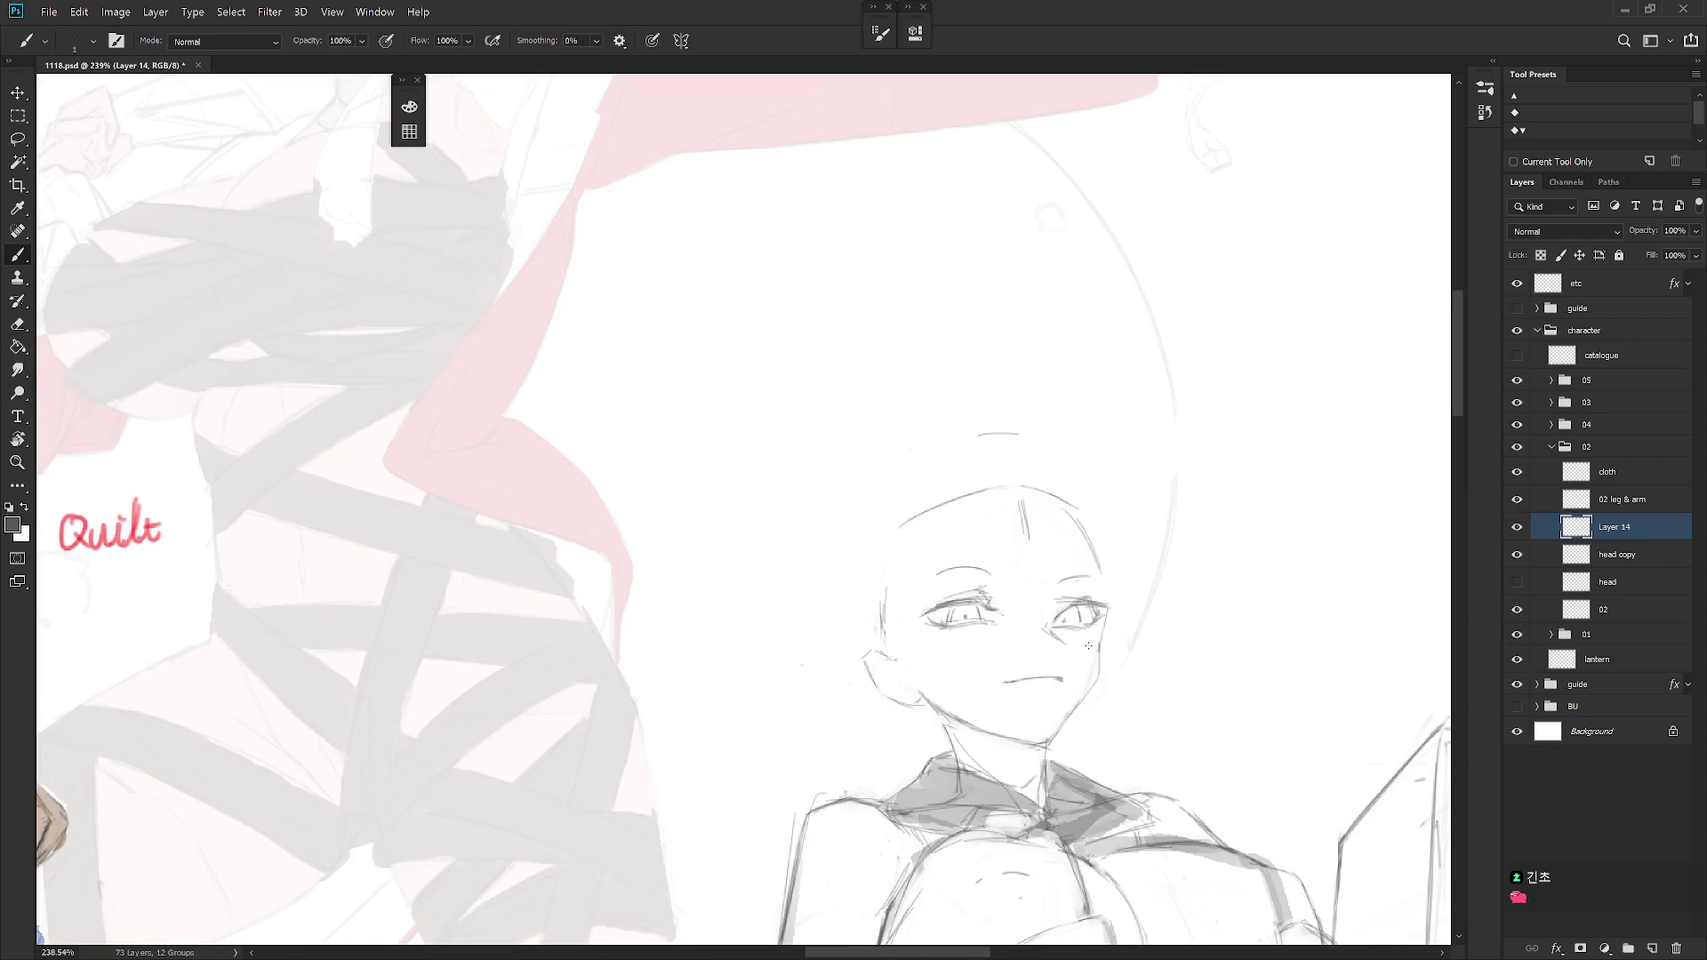
{"action": "scroll", "coordinate": [1089, 645], "scroll_direction": "down", "scroll_amount": 4}
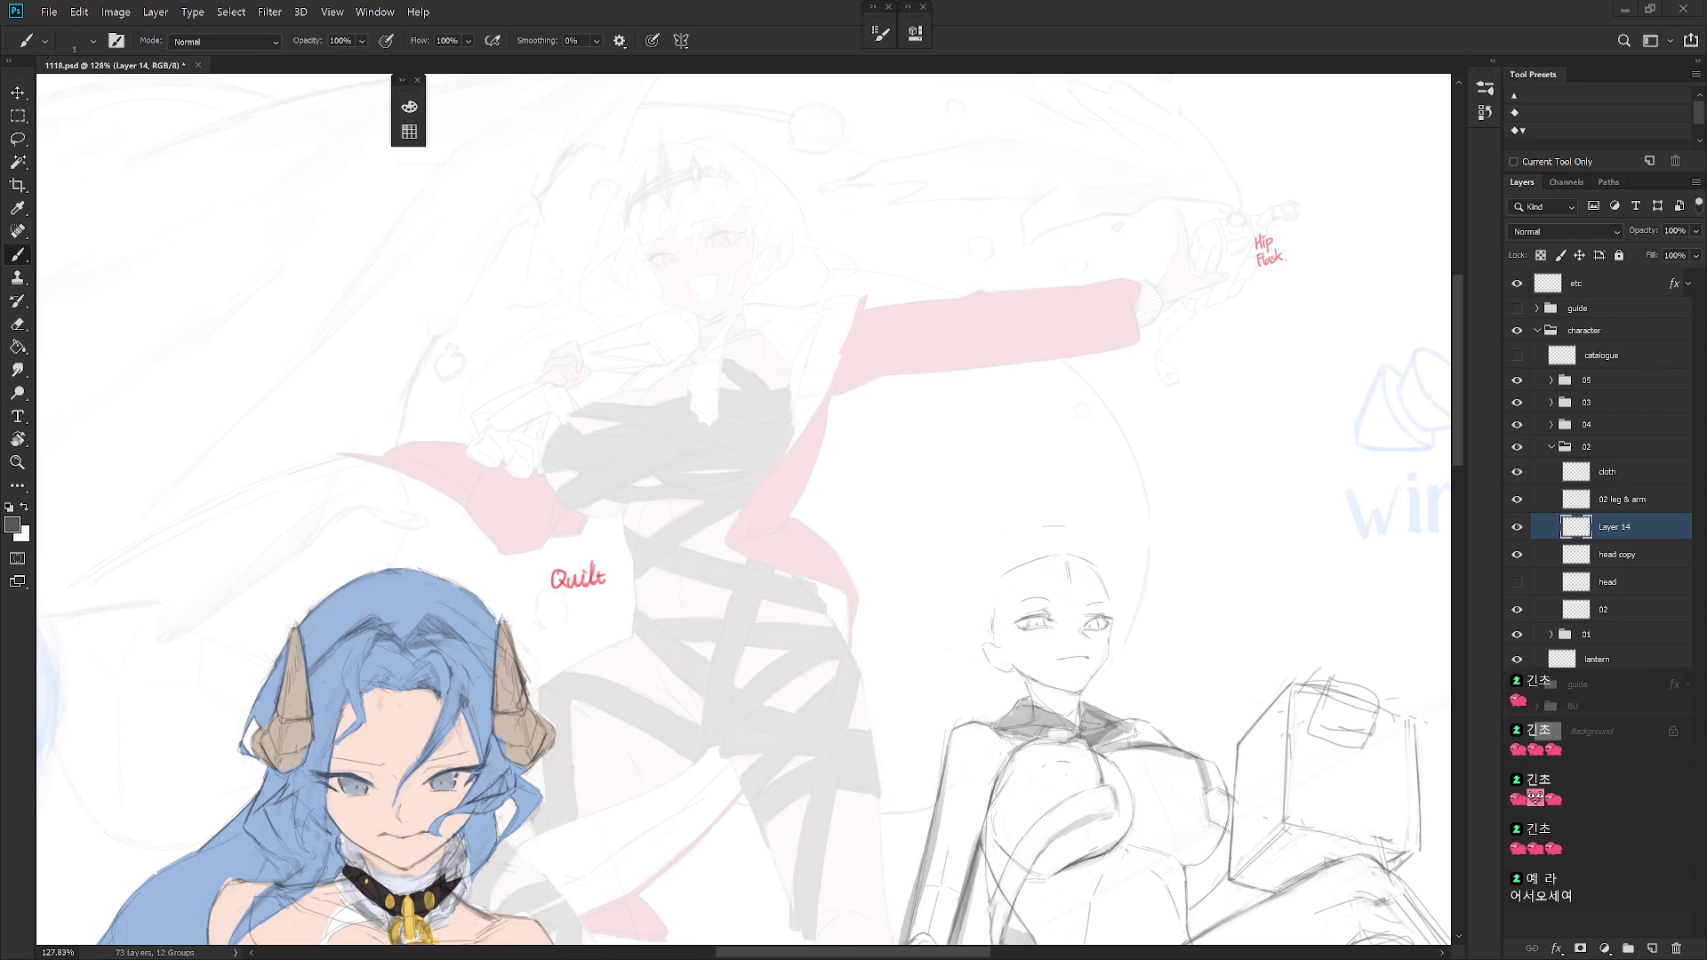
{"action": "scroll", "coordinate": [1257, 697], "scroll_direction": "down", "scroll_amount": 3}
{"action": "key", "text": "h"}
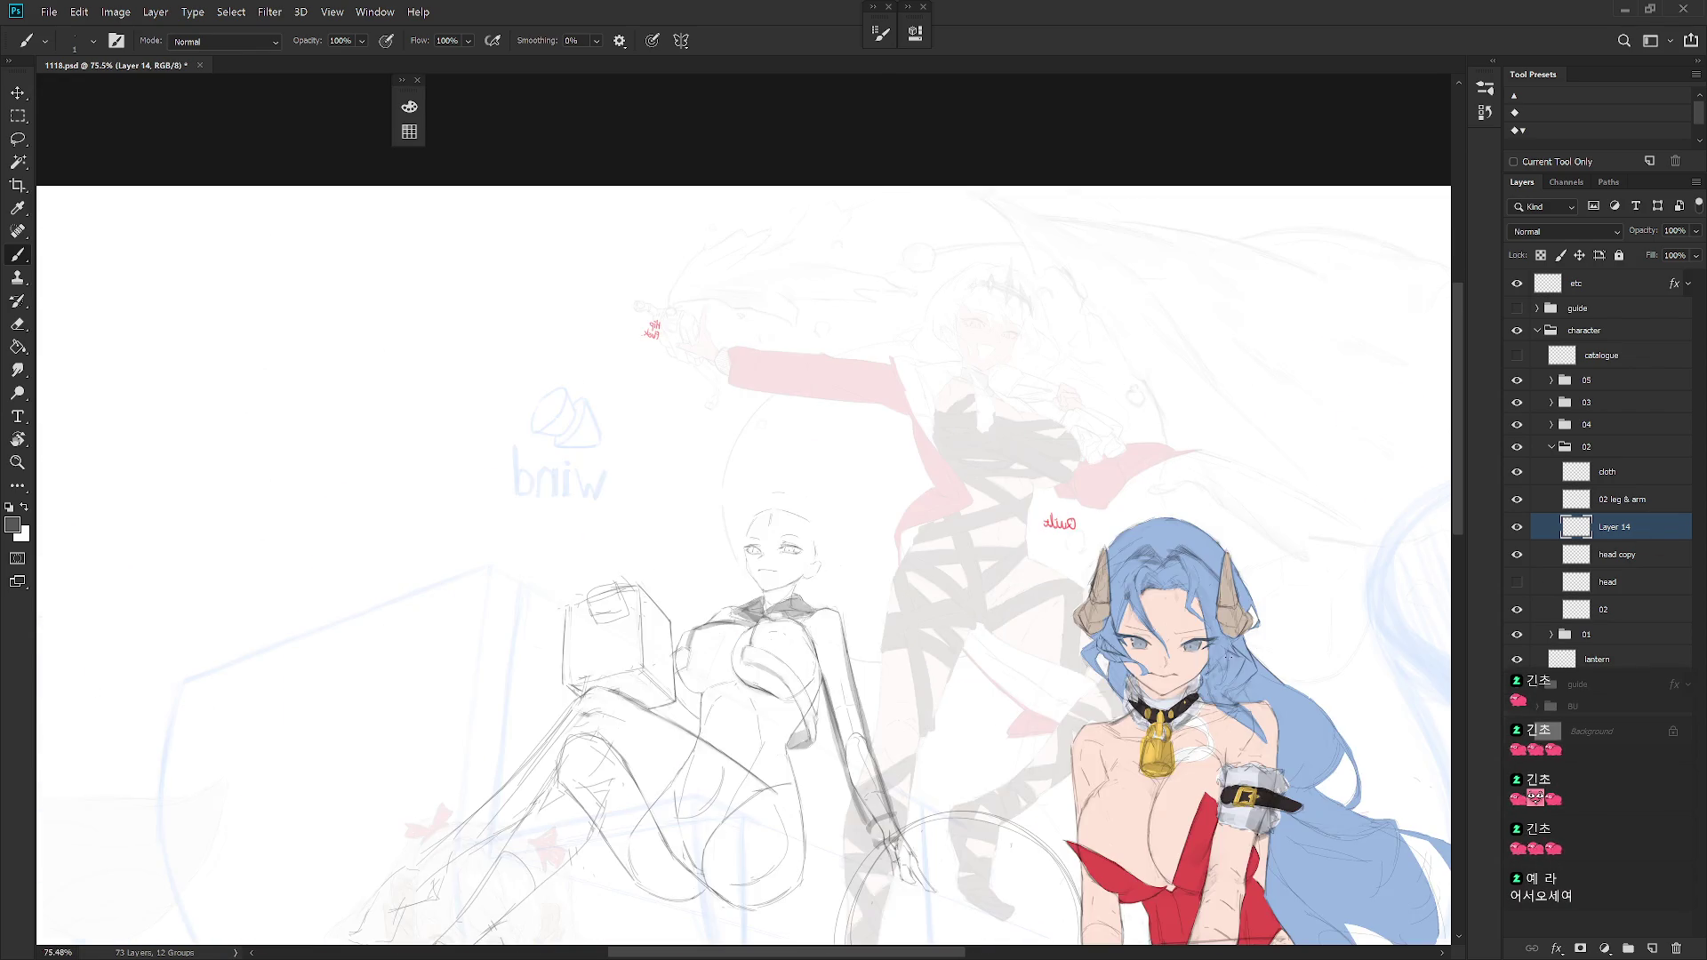
{"action": "scroll", "coordinate": [1230, 656], "scroll_direction": "up", "scroll_amount": 5}
{"action": "left_click", "coordinate": [1591, 553]}
On head copy, darken the left jaw line to the chin and draw a new jaw-and-neck line.
{"action": "key", "text": "e"}
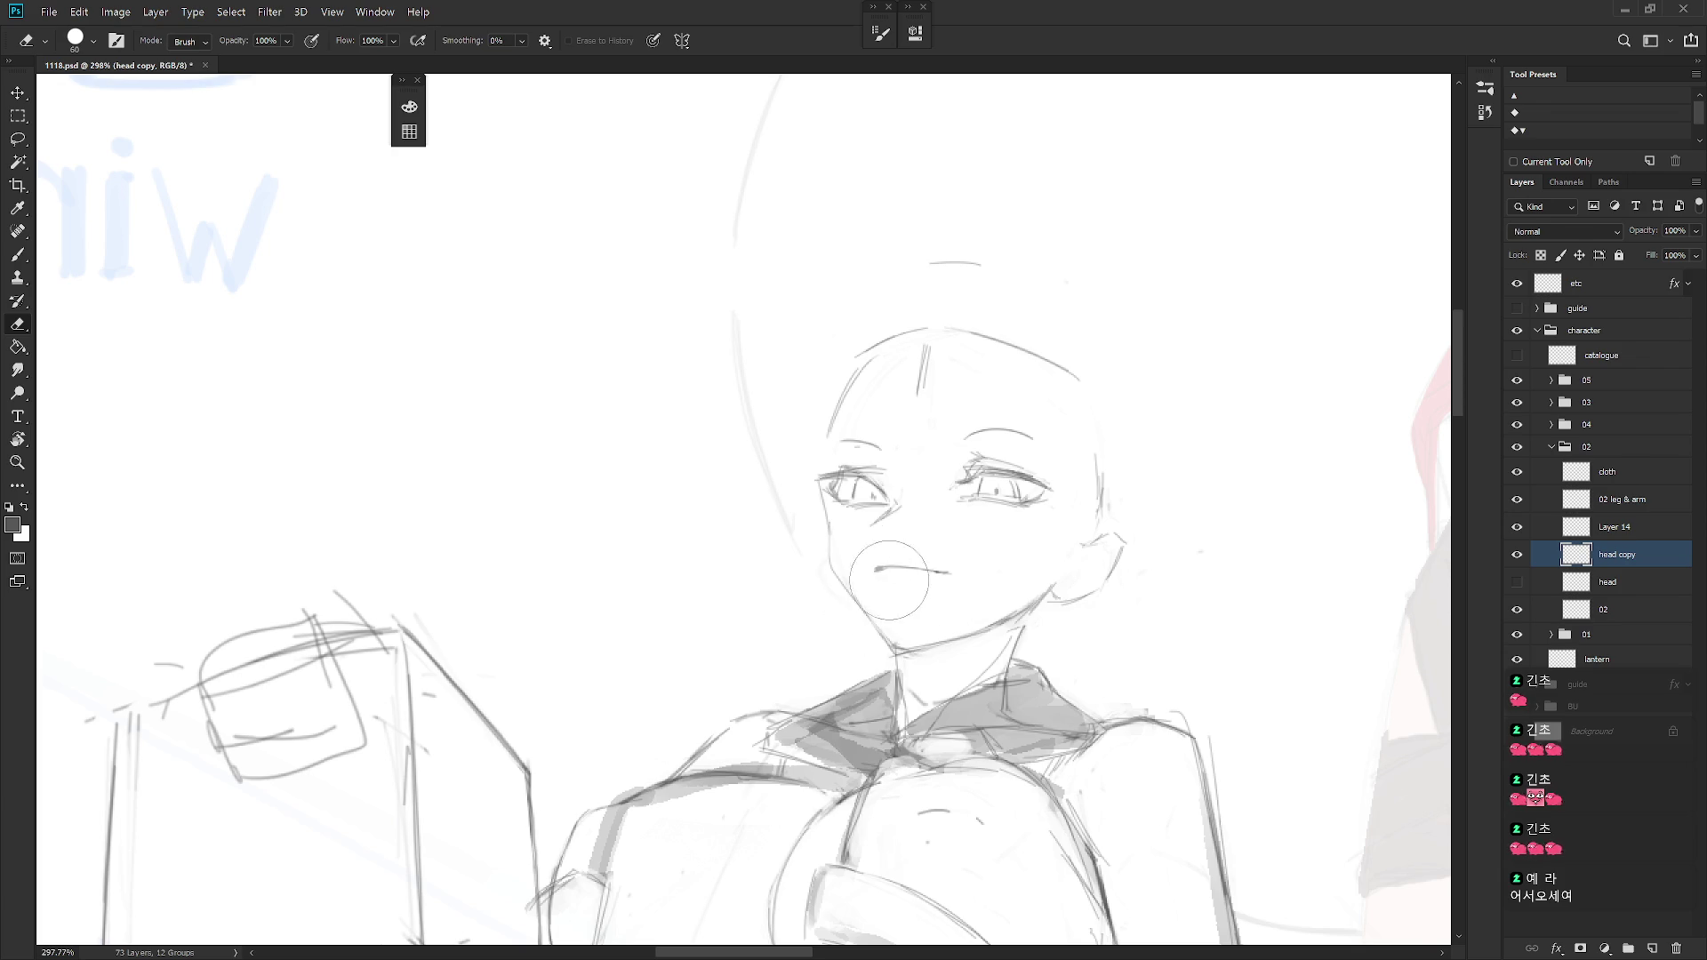
{"action": "key", "text": "b"}
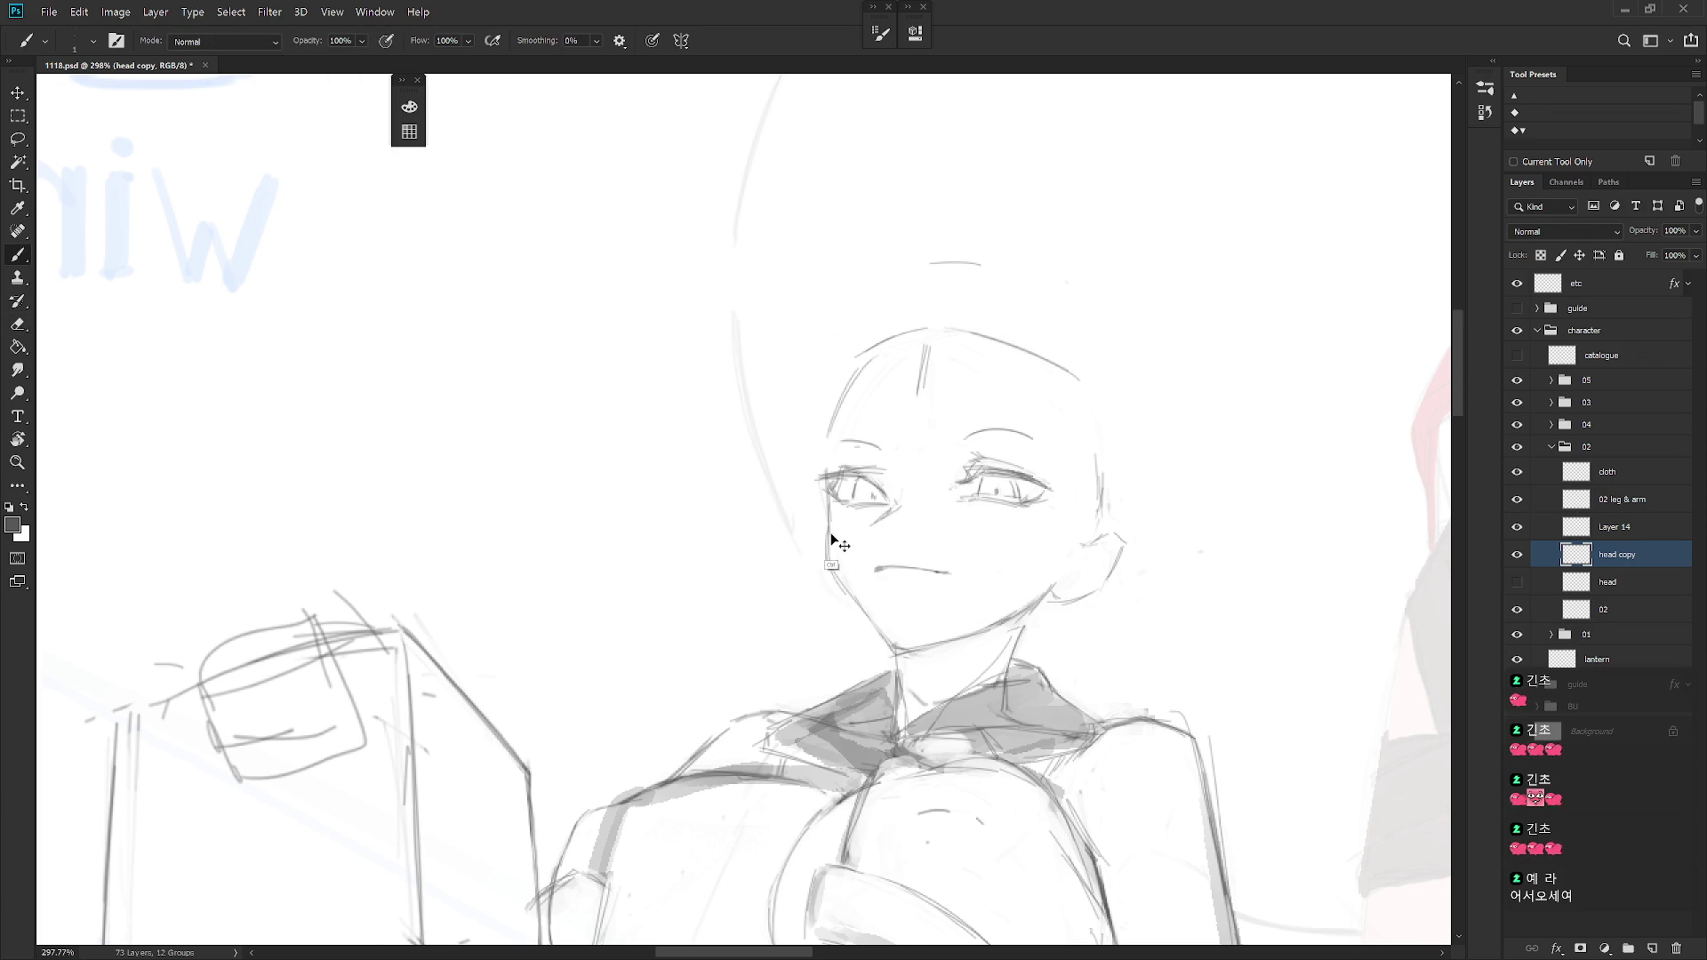
{"action": "left_click_drag", "start_coordinate": [827, 547], "coordinate": [878, 642]}
{"action": "key", "text": "e"}
{"action": "key", "text": "e"}
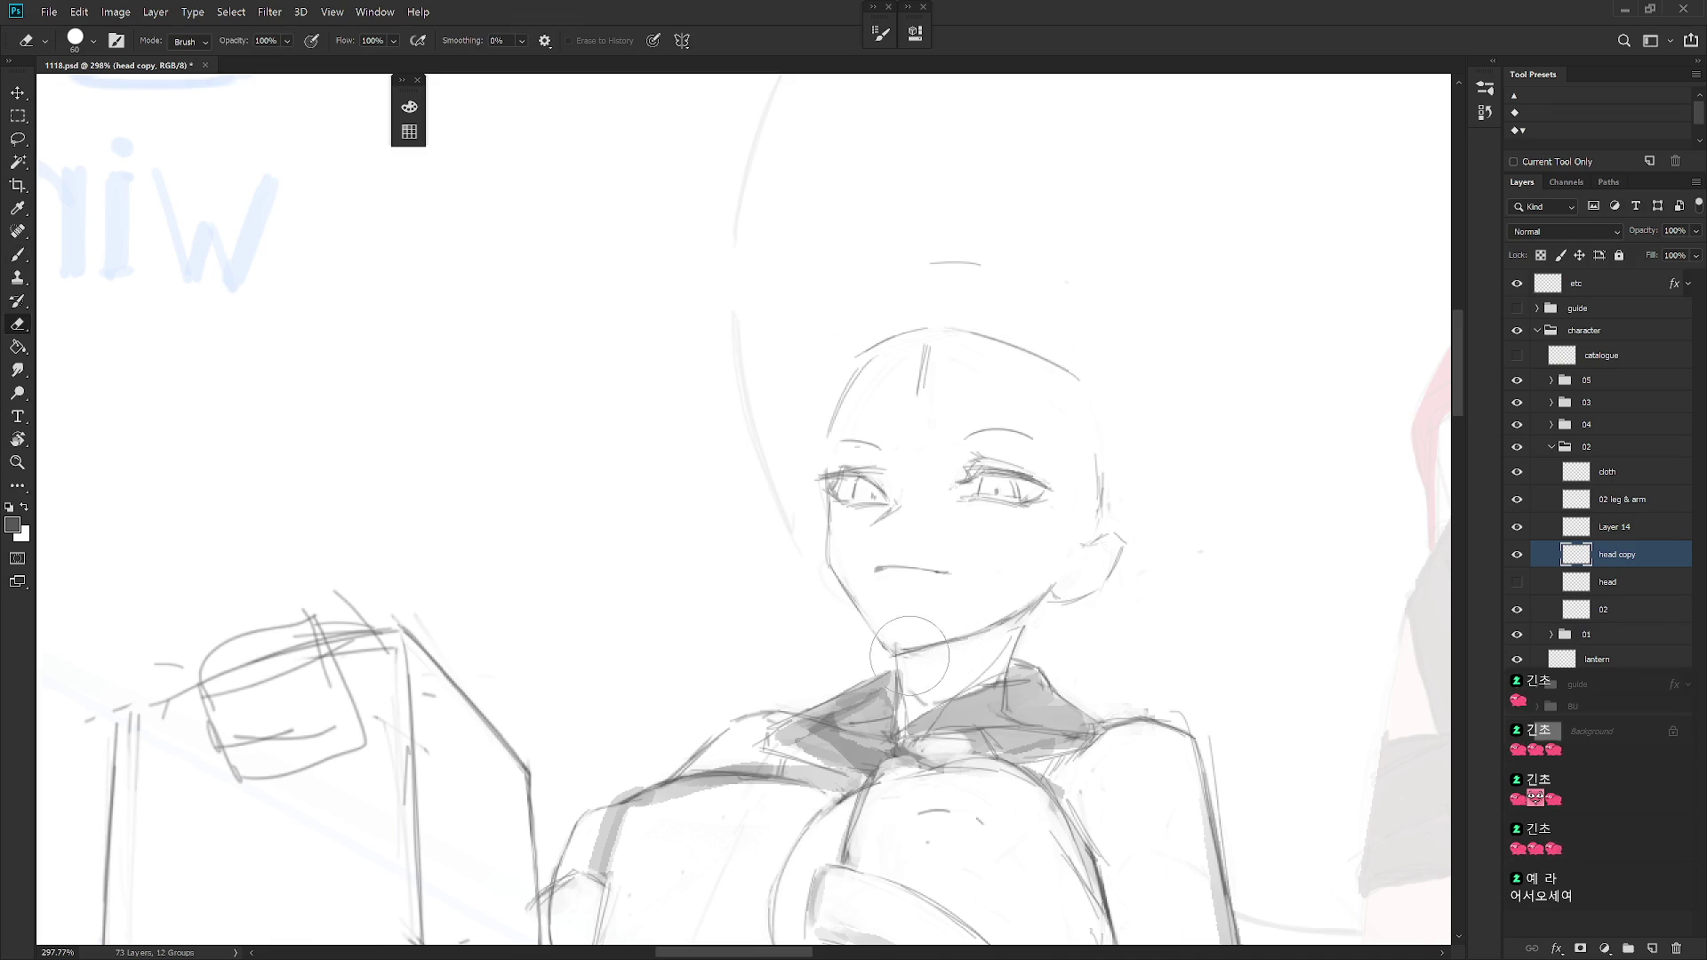
{"action": "key", "text": "b"}
{"action": "mouse_move", "coordinate": [891, 649]}
{"action": "left_mouse_down"}
{"action": "mouse_move", "coordinate": [1005, 625]}
{"action": "mouse_move", "coordinate": [1019, 611]}
{"action": "mouse_move", "coordinate": [915, 642]}
{"action": "mouse_move", "coordinate": [1034, 598]}
{"action": "left_mouse_up"}
Touch up the lines where the jaw meets the neck.
{"action": "key", "text": "e"}
{"action": "key", "text": "b"}
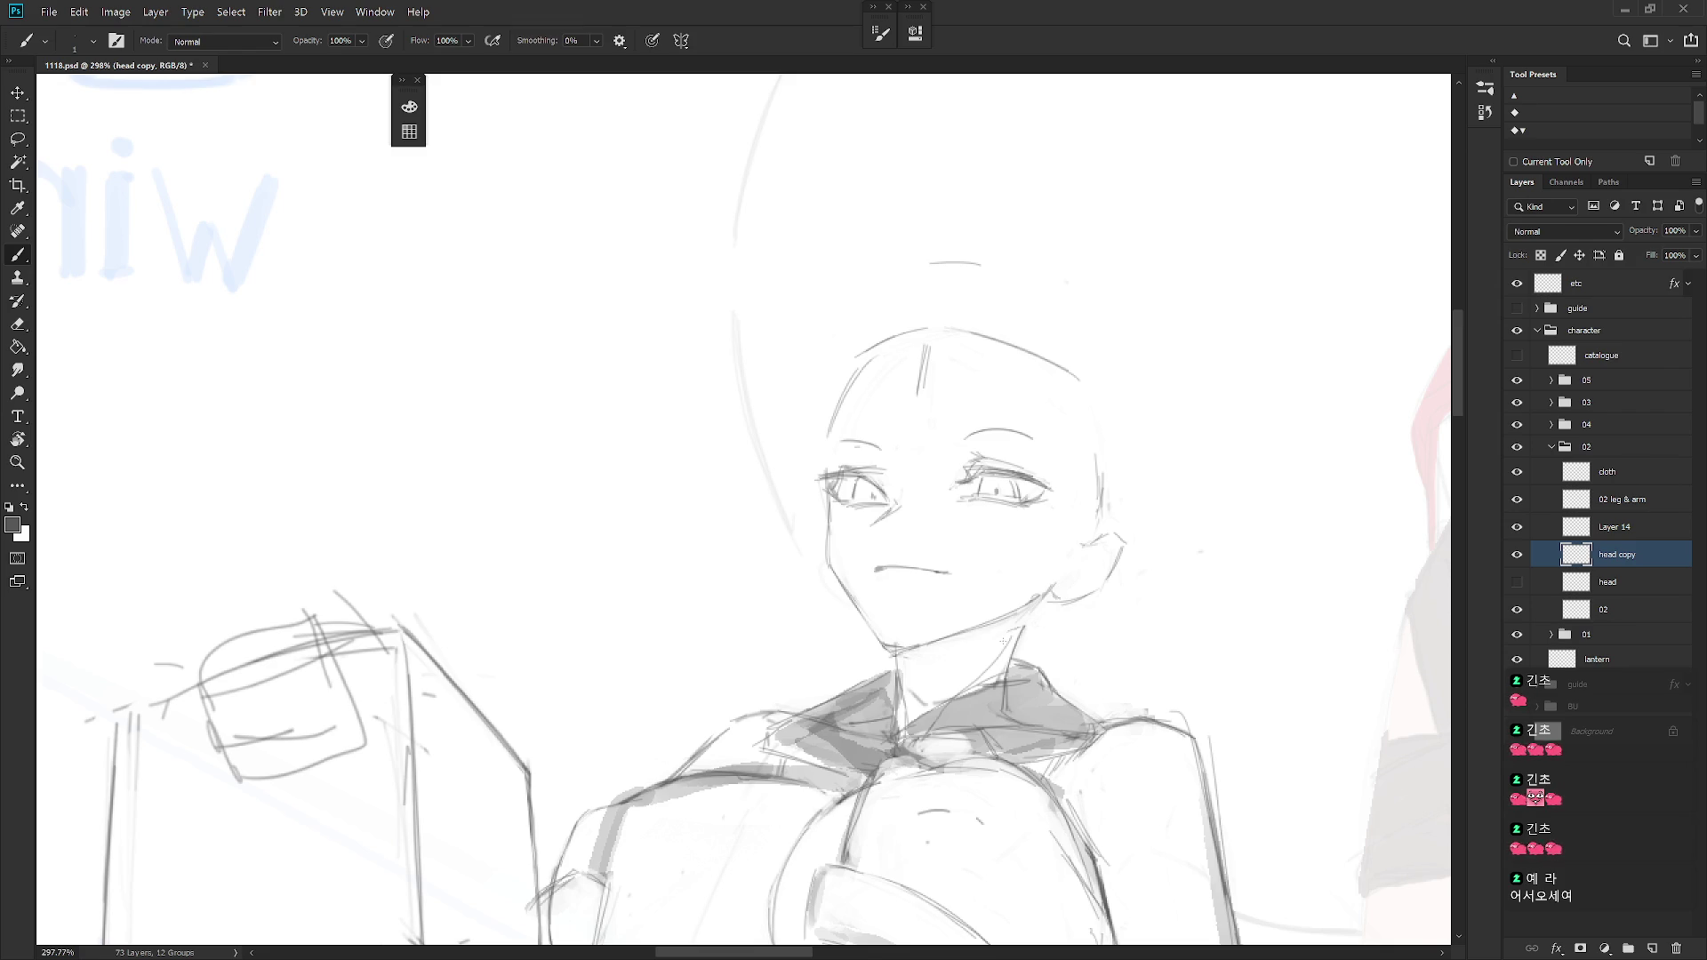
{"action": "scroll", "coordinate": [1003, 640], "scroll_direction": "down", "scroll_amount": 10}
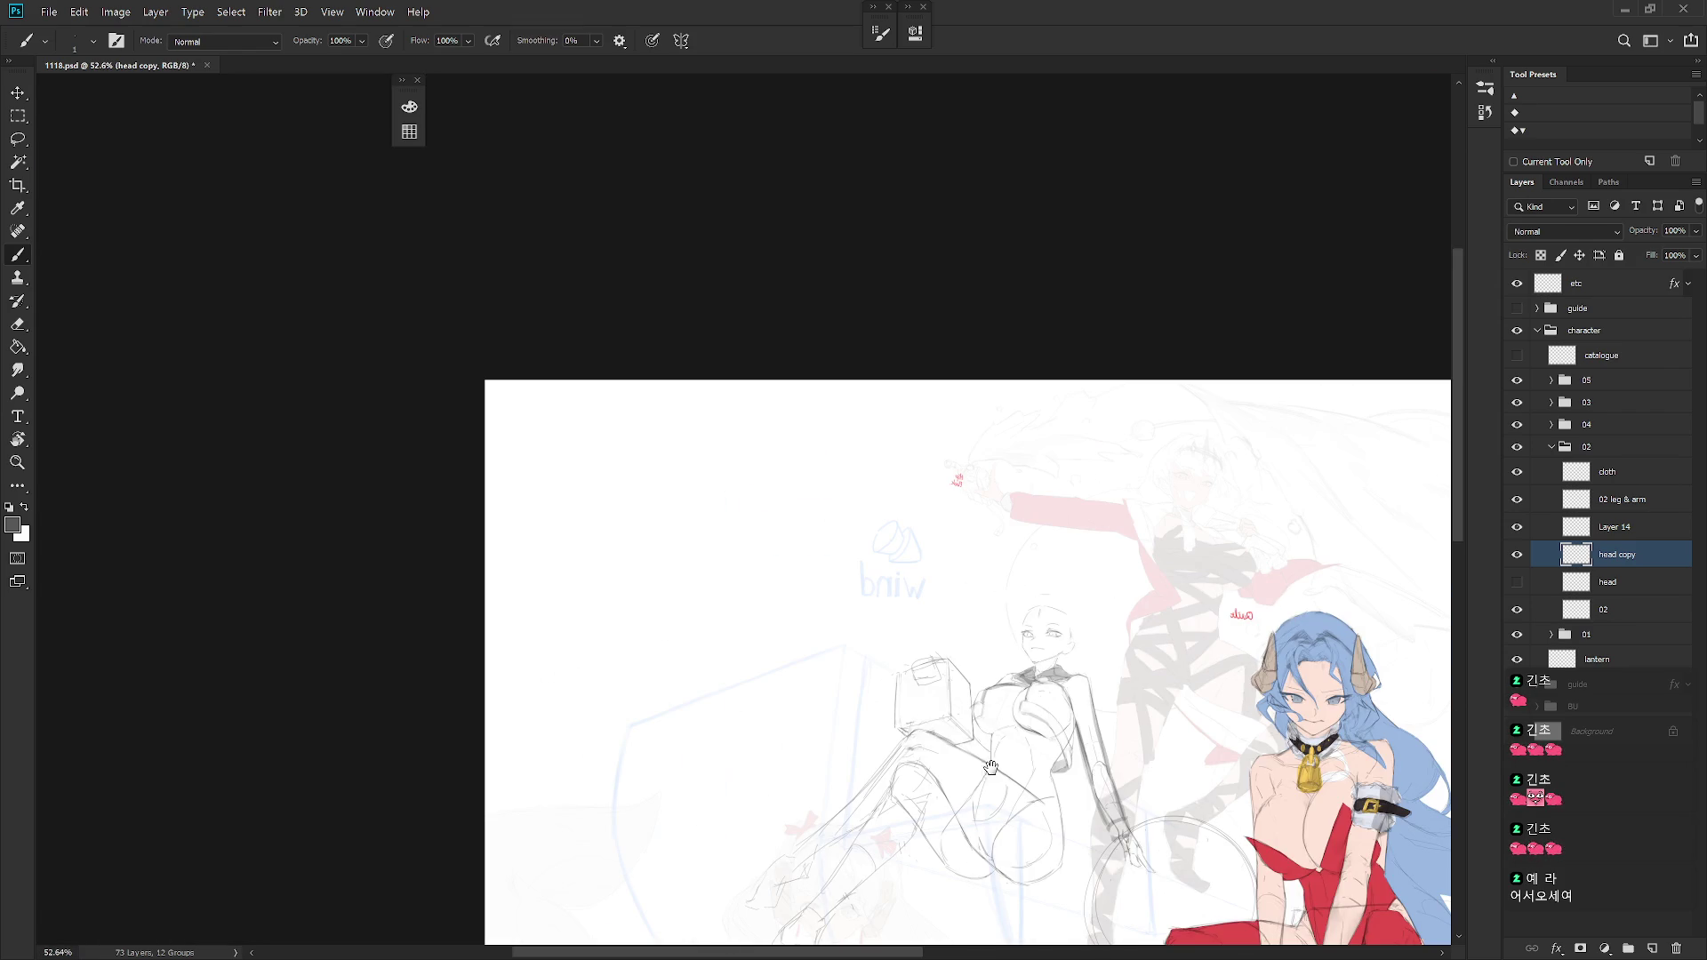
{"action": "scroll", "coordinate": [1042, 591], "scroll_direction": "up", "scroll_amount": 2}
{"action": "scroll", "coordinate": [1042, 590], "scroll_direction": "up", "scroll_amount": 2}
{"action": "key", "text": "e"}
{"action": "scroll", "coordinate": [951, 629], "scroll_direction": "up", "scroll_amount": 4}
{"action": "key", "text": "b"}
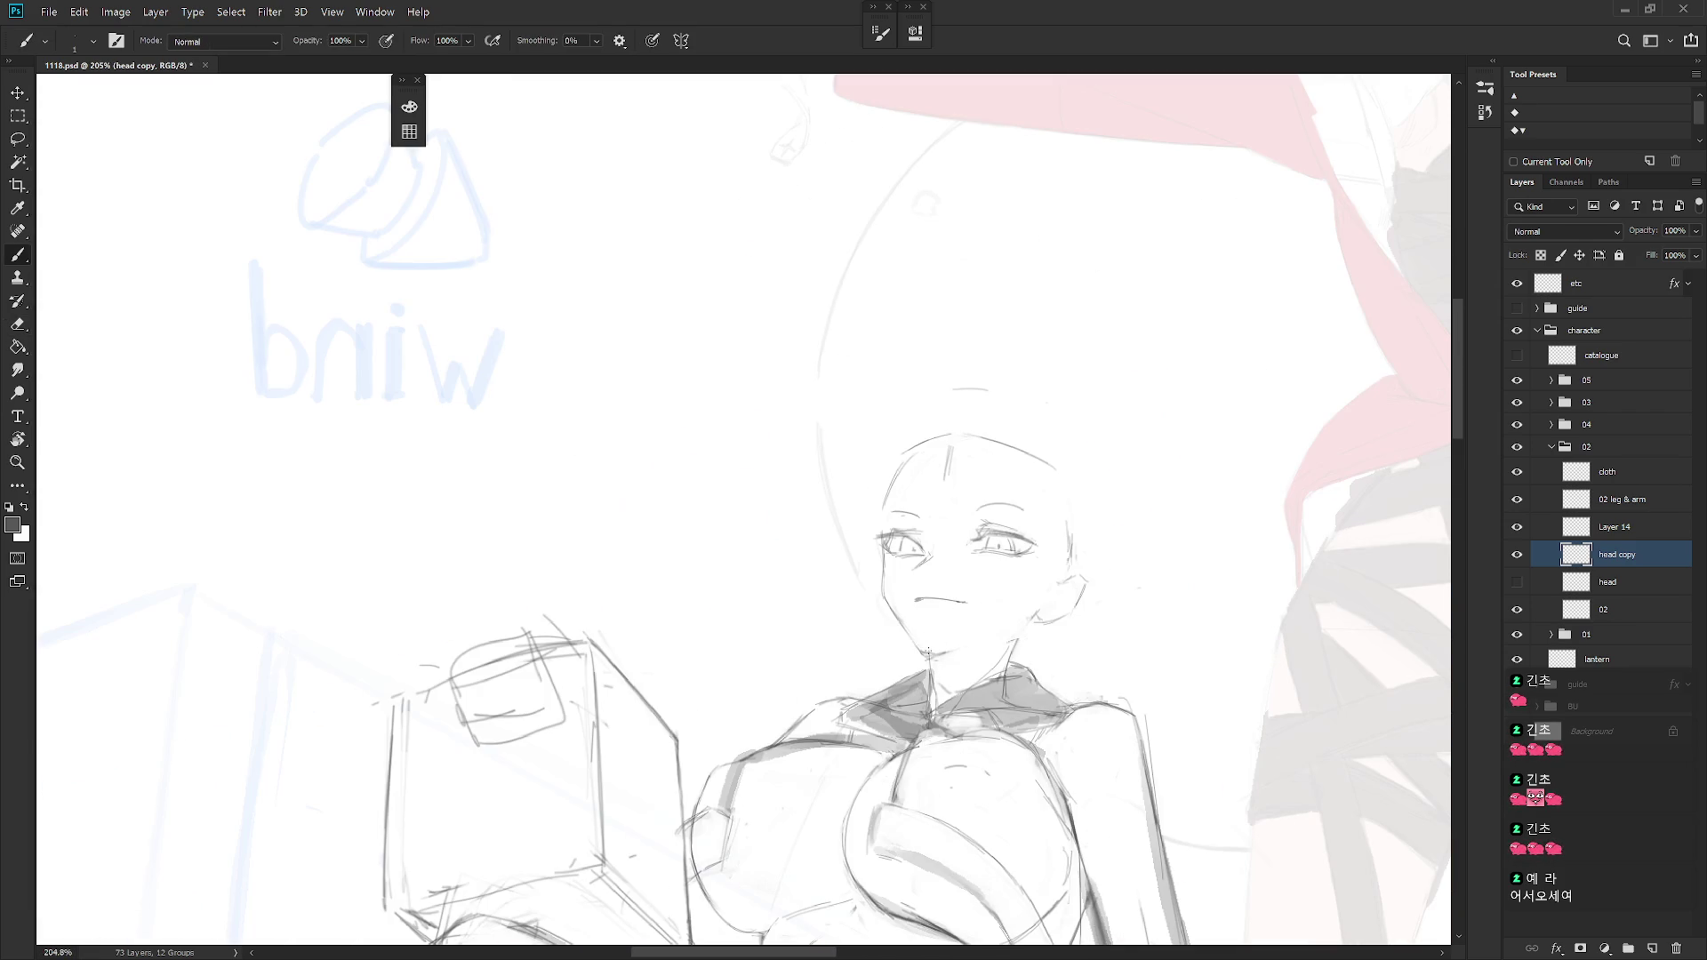
{"action": "left_click_drag", "start_coordinate": [1036, 615], "coordinate": [1029, 626]}
On Layer 14, erase the old mouth stroke and rework it into a small smile.
{"action": "left_click", "coordinate": [1611, 532]}
{"action": "key", "text": "e"}
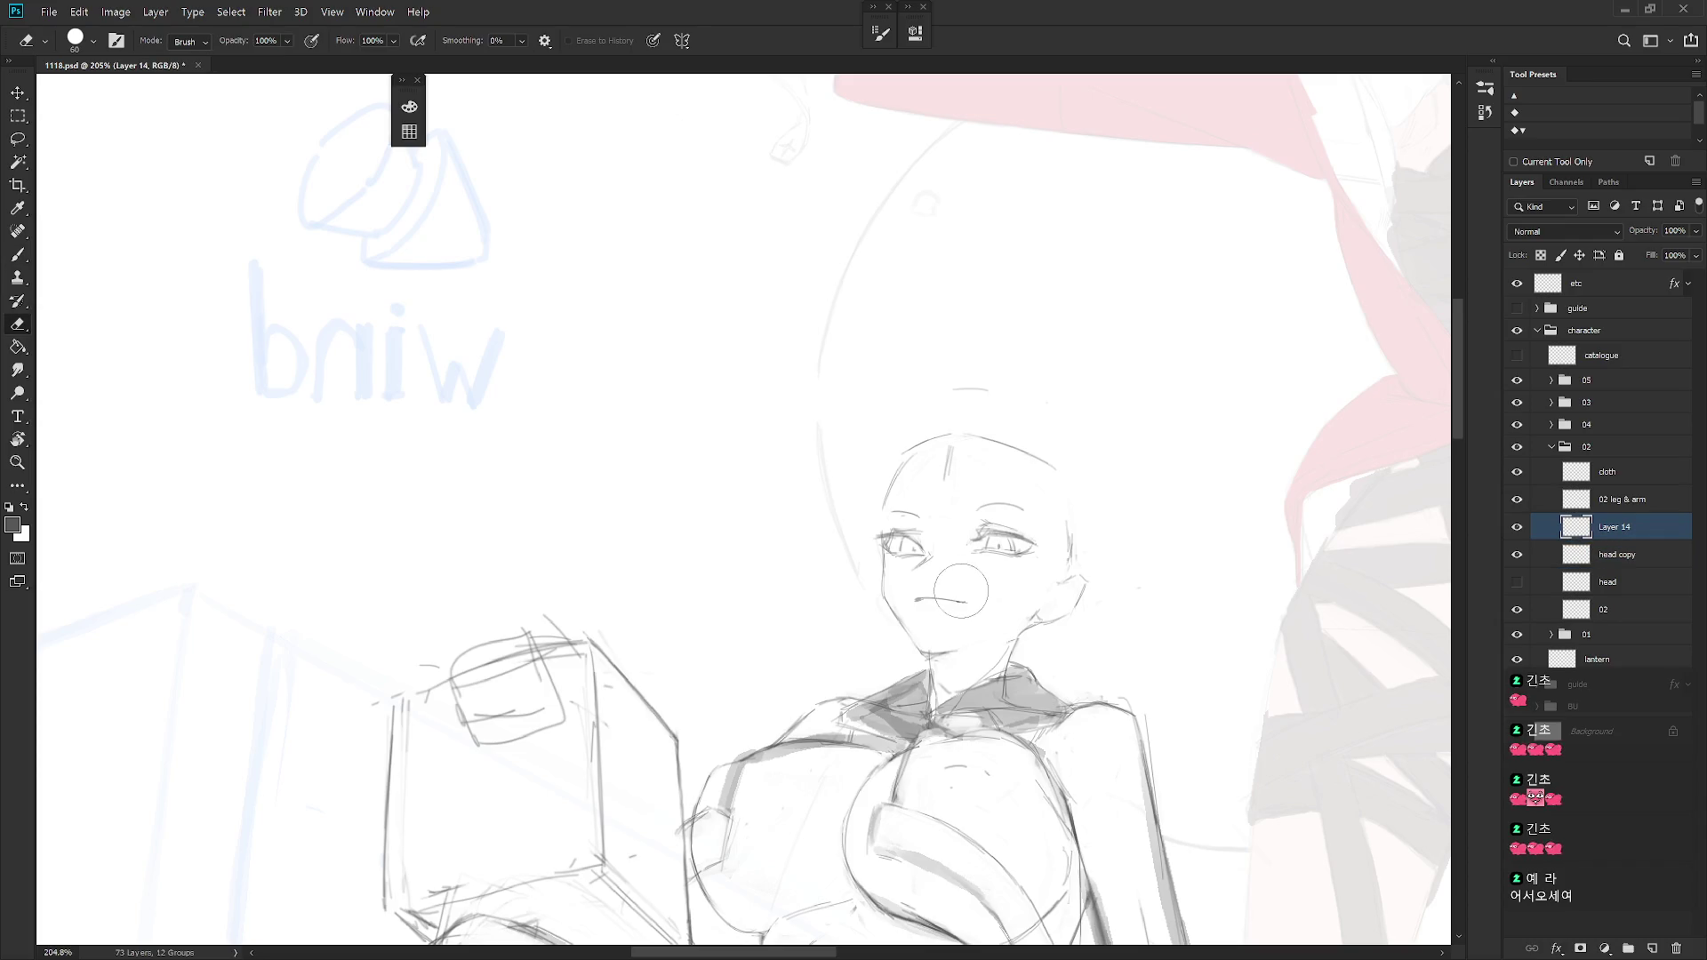
{"action": "key", "text": "b"}
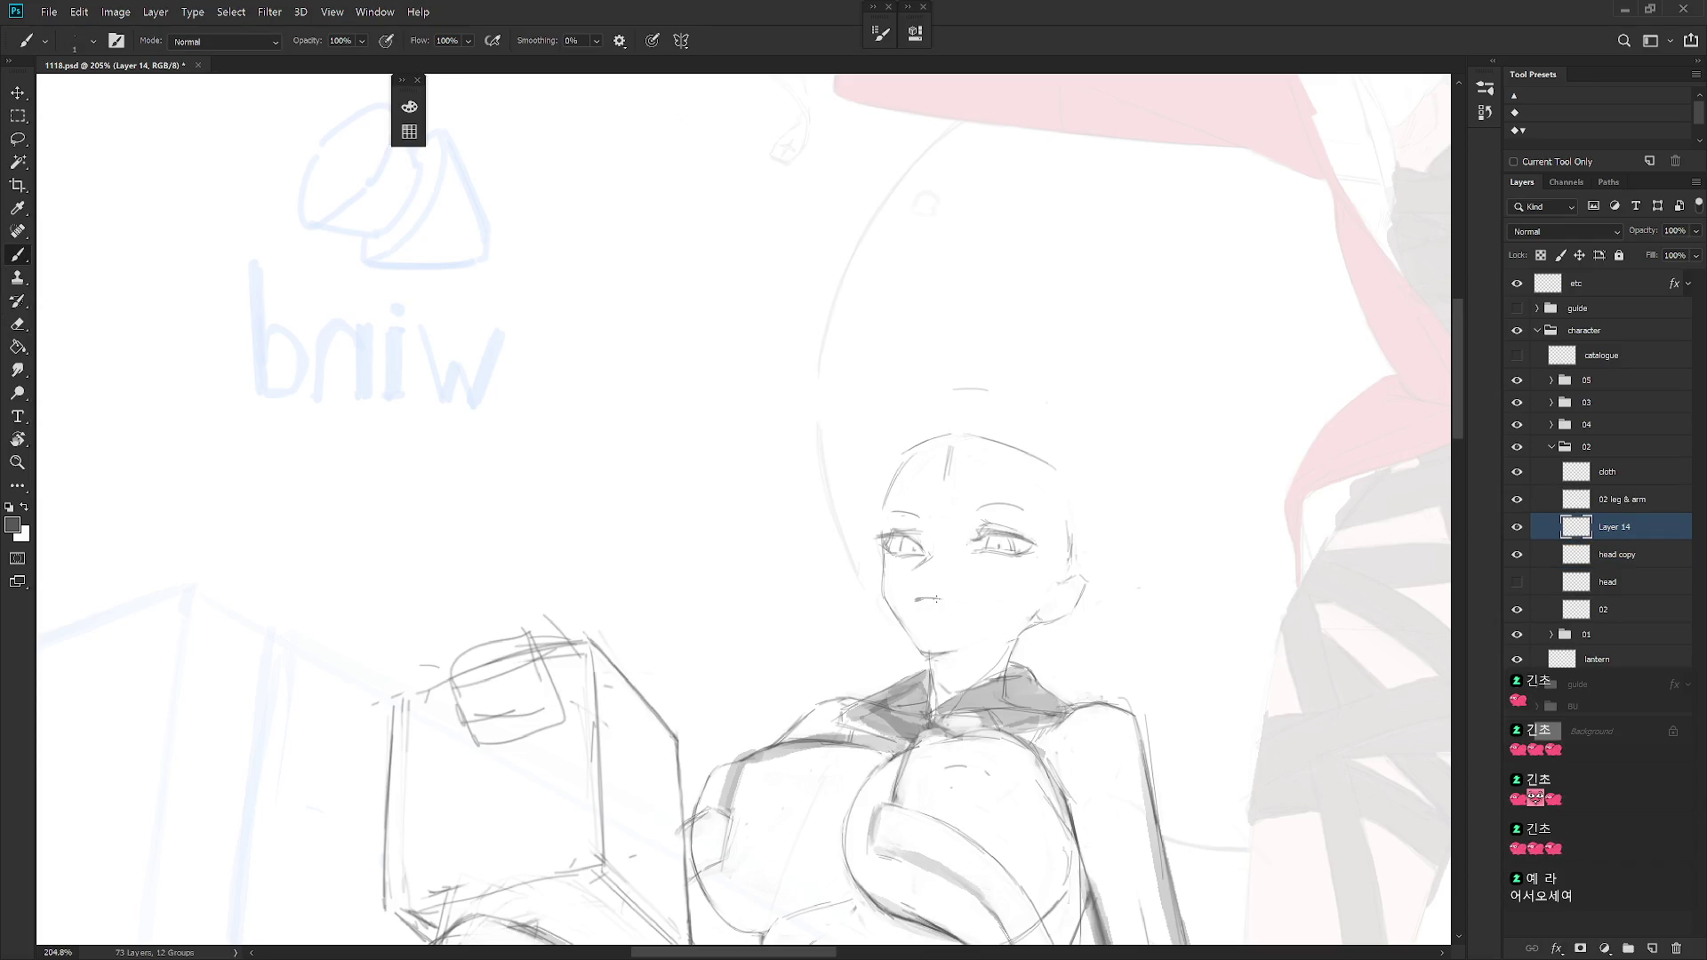
{"action": "key", "text": "e"}
{"action": "mouse_move", "coordinate": [934, 595]}
{"action": "left_mouse_down"}
{"action": "mouse_move", "coordinate": [917, 595]}
{"action": "mouse_move", "coordinate": [937, 599]}
{"action": "left_mouse_up"}
{"action": "key", "text": "b"}
{"action": "key", "text": "ctrl+z"}
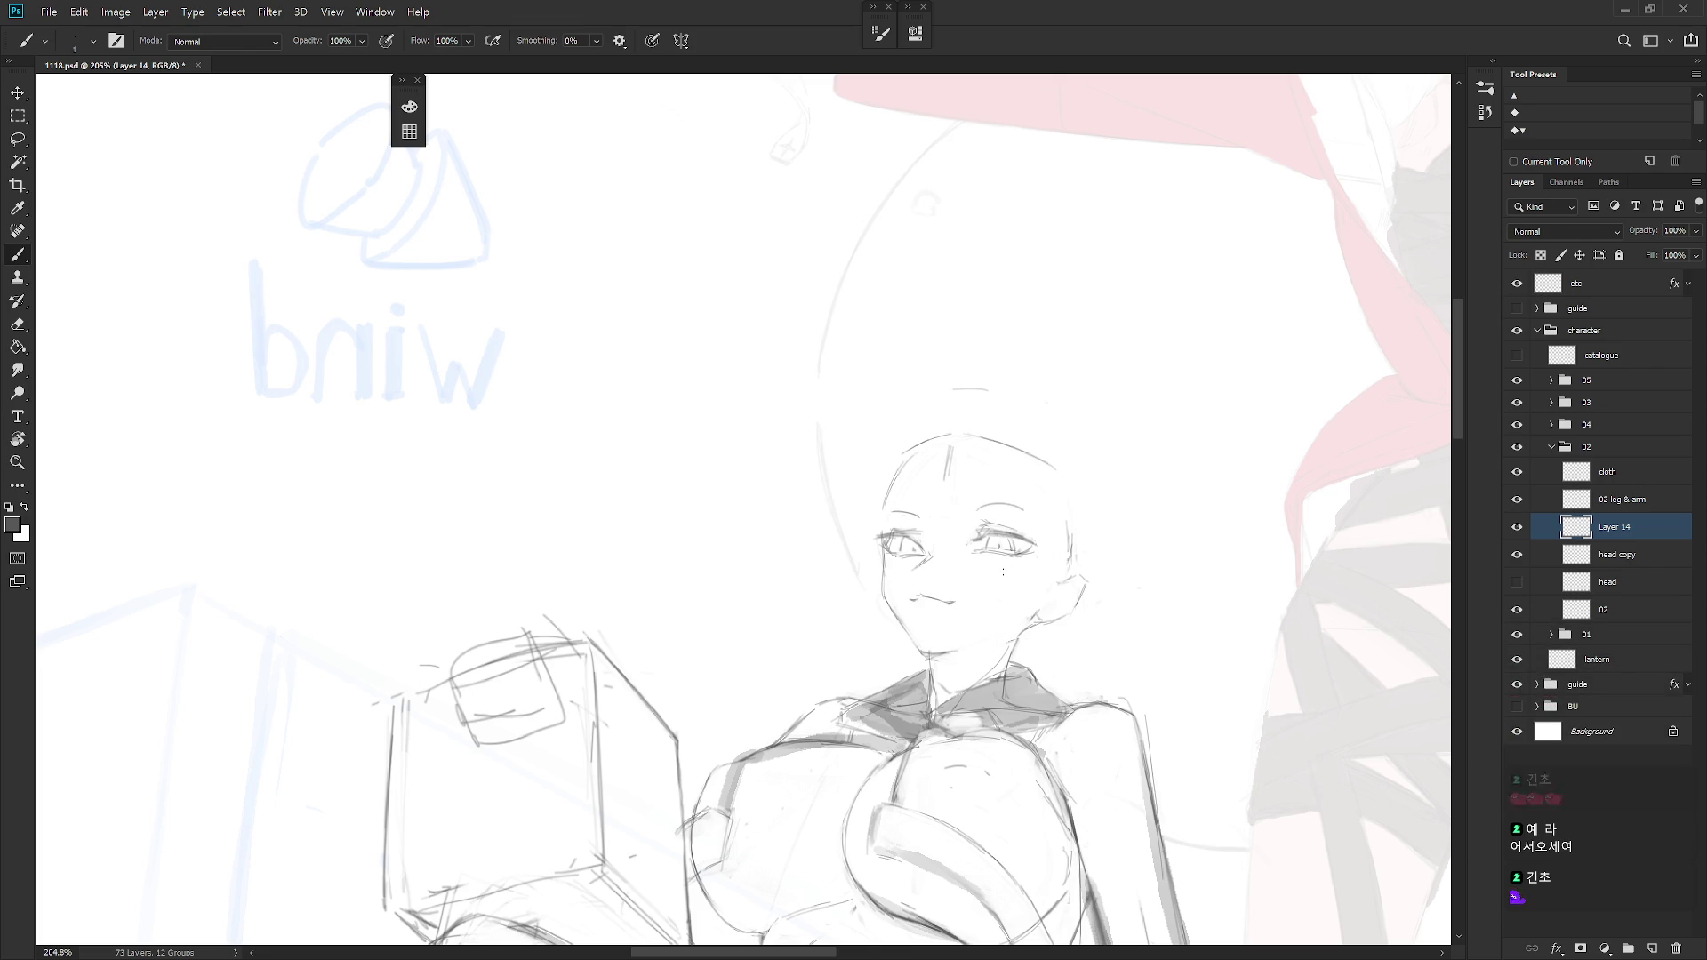
{"action": "scroll", "coordinate": [1003, 570], "scroll_direction": "down", "scroll_amount": 6}
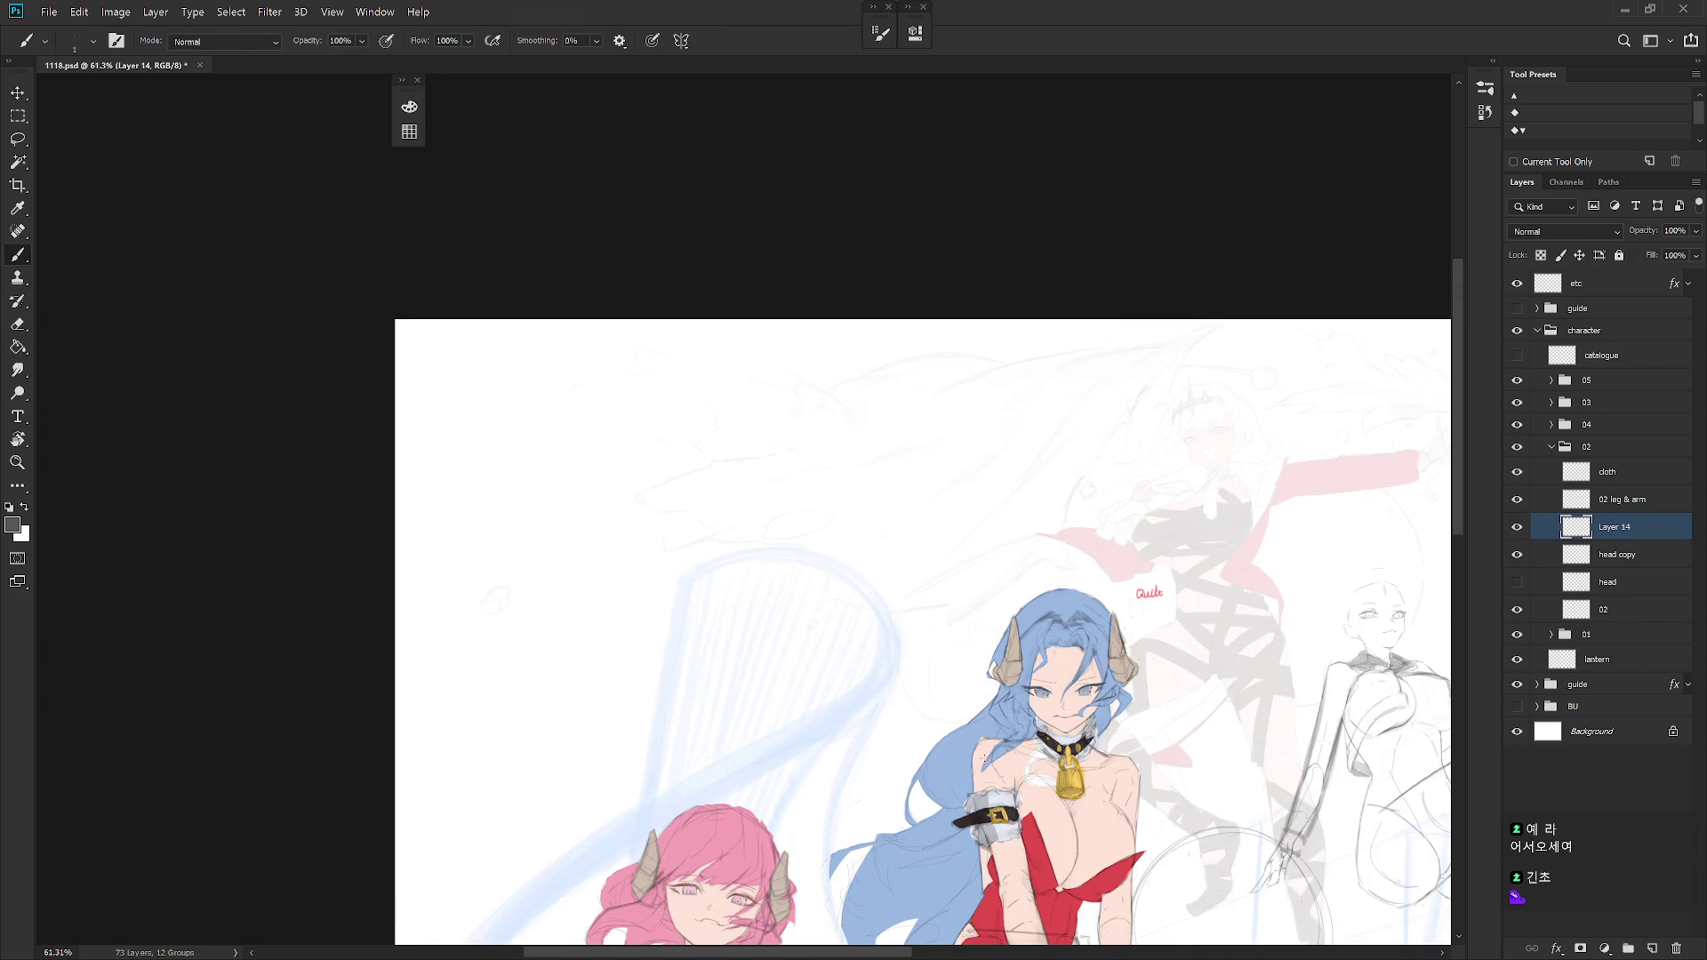
On head copy, try pencil arcs beside the head and undo the stray strokes.
{"action": "scroll", "coordinate": [982, 758], "scroll_direction": "up", "scroll_amount": 4}
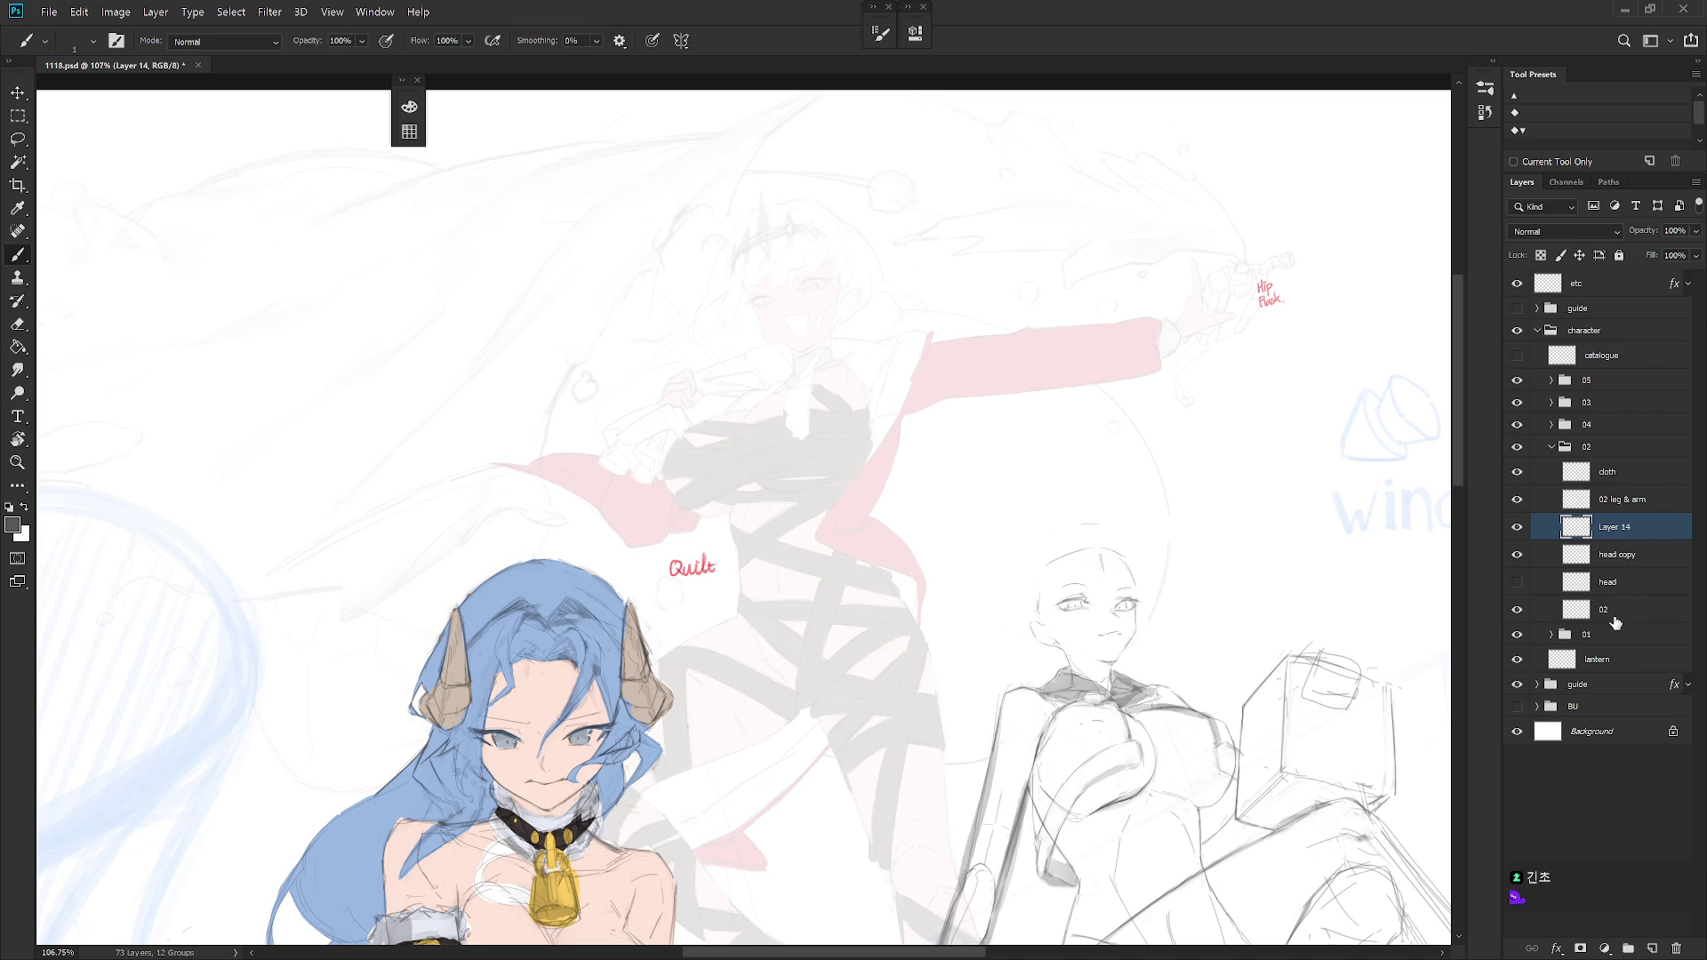
{"action": "left_click", "coordinate": [1626, 563]}
{"action": "key", "text": "shift+b"}
{"action": "mouse_move", "coordinate": [1021, 532]}
{"action": "left_mouse_down"}
{"action": "mouse_move", "coordinate": [1015, 621]}
{"action": "mouse_move", "coordinate": [1015, 560]}
{"action": "mouse_move", "coordinate": [1010, 603]}
{"action": "mouse_move", "coordinate": [1072, 524]}
{"action": "left_mouse_up"}
{"action": "key", "text": "ctrl+z"}
{"action": "key", "text": "shift+b"}
{"action": "key", "text": "ctrl+z"}
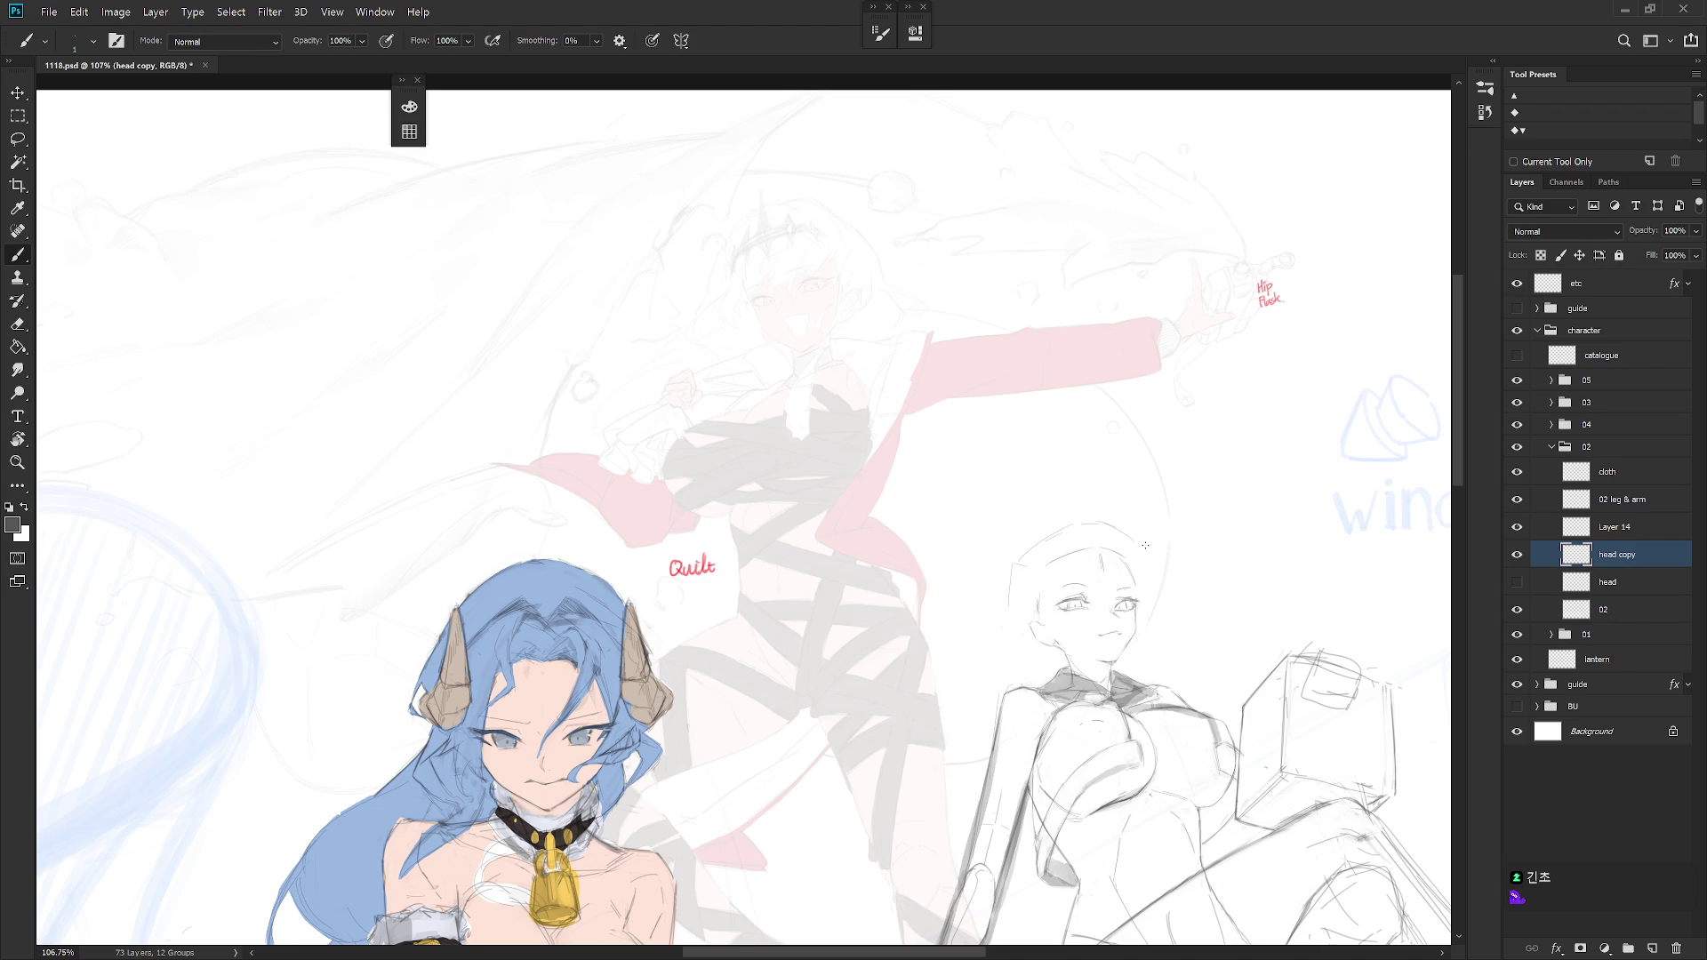
{"action": "key", "text": "e"}
{"action": "key", "text": "b"}
Draw hair lines down the right and left sides of the head.
{"action": "left_click_drag", "start_coordinate": [1130, 539], "coordinate": [1143, 612]}
{"action": "key", "text": "e"}
{"action": "key", "text": "b"}
{"action": "left_click_drag", "start_coordinate": [1036, 539], "coordinate": [1007, 612]}
{"action": "scroll", "coordinate": [1122, 612], "scroll_direction": "up", "scroll_amount": 5}
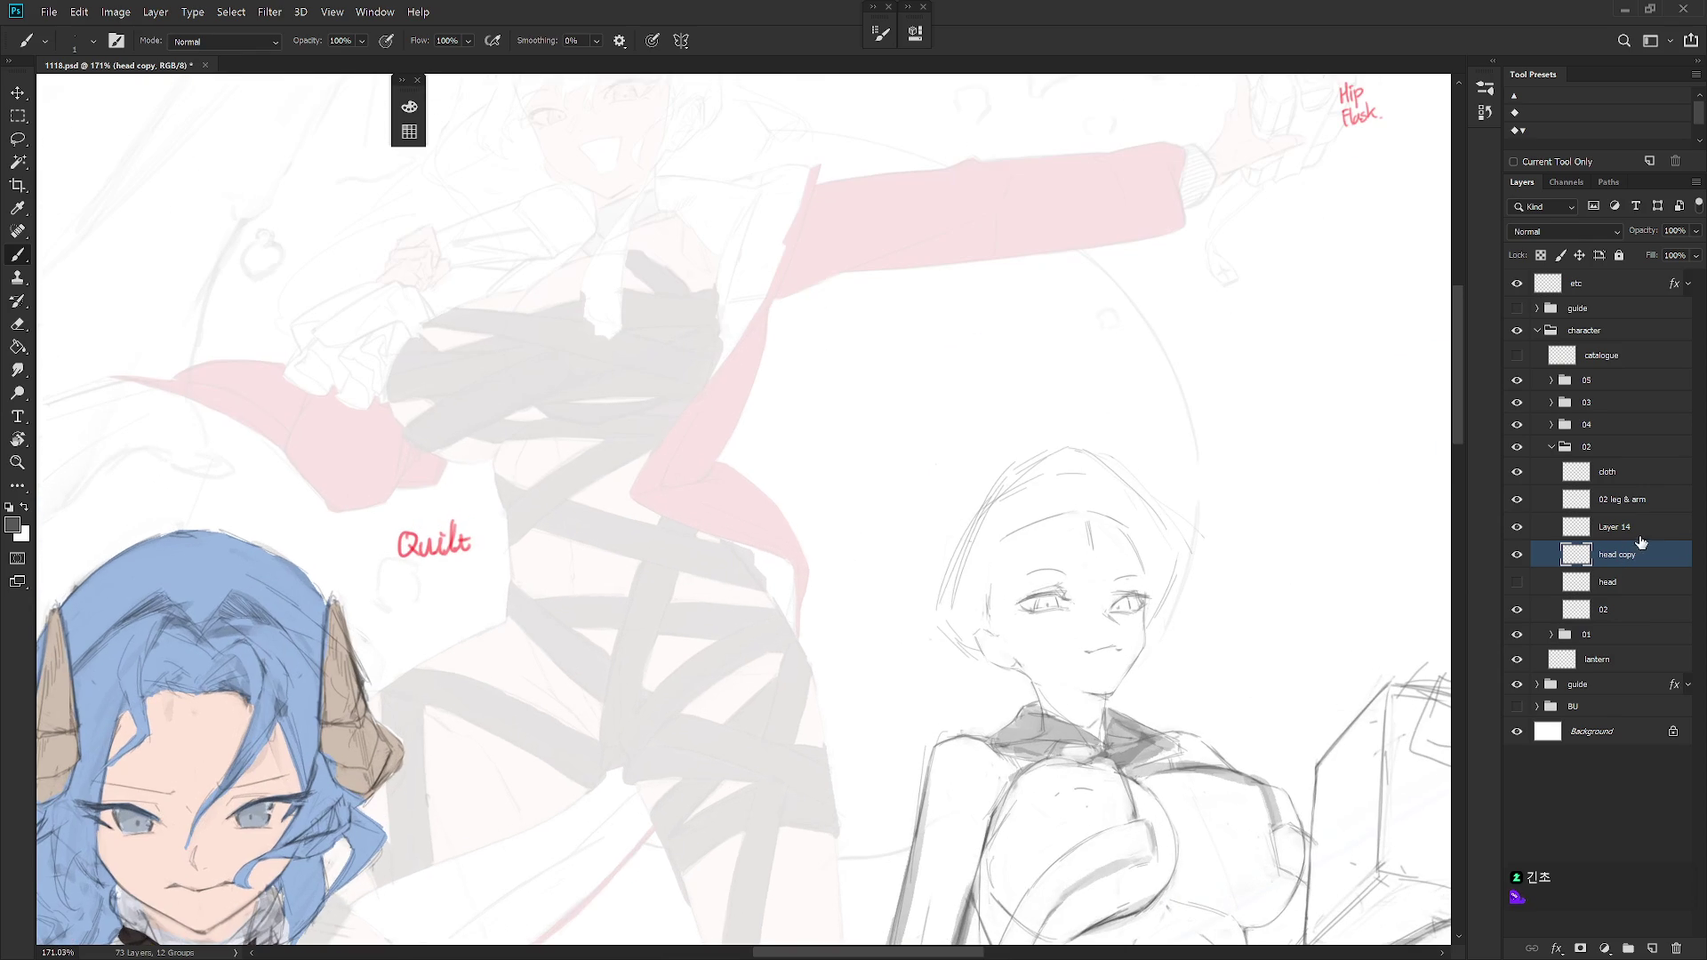
{"action": "left_click", "coordinate": [1634, 537]}
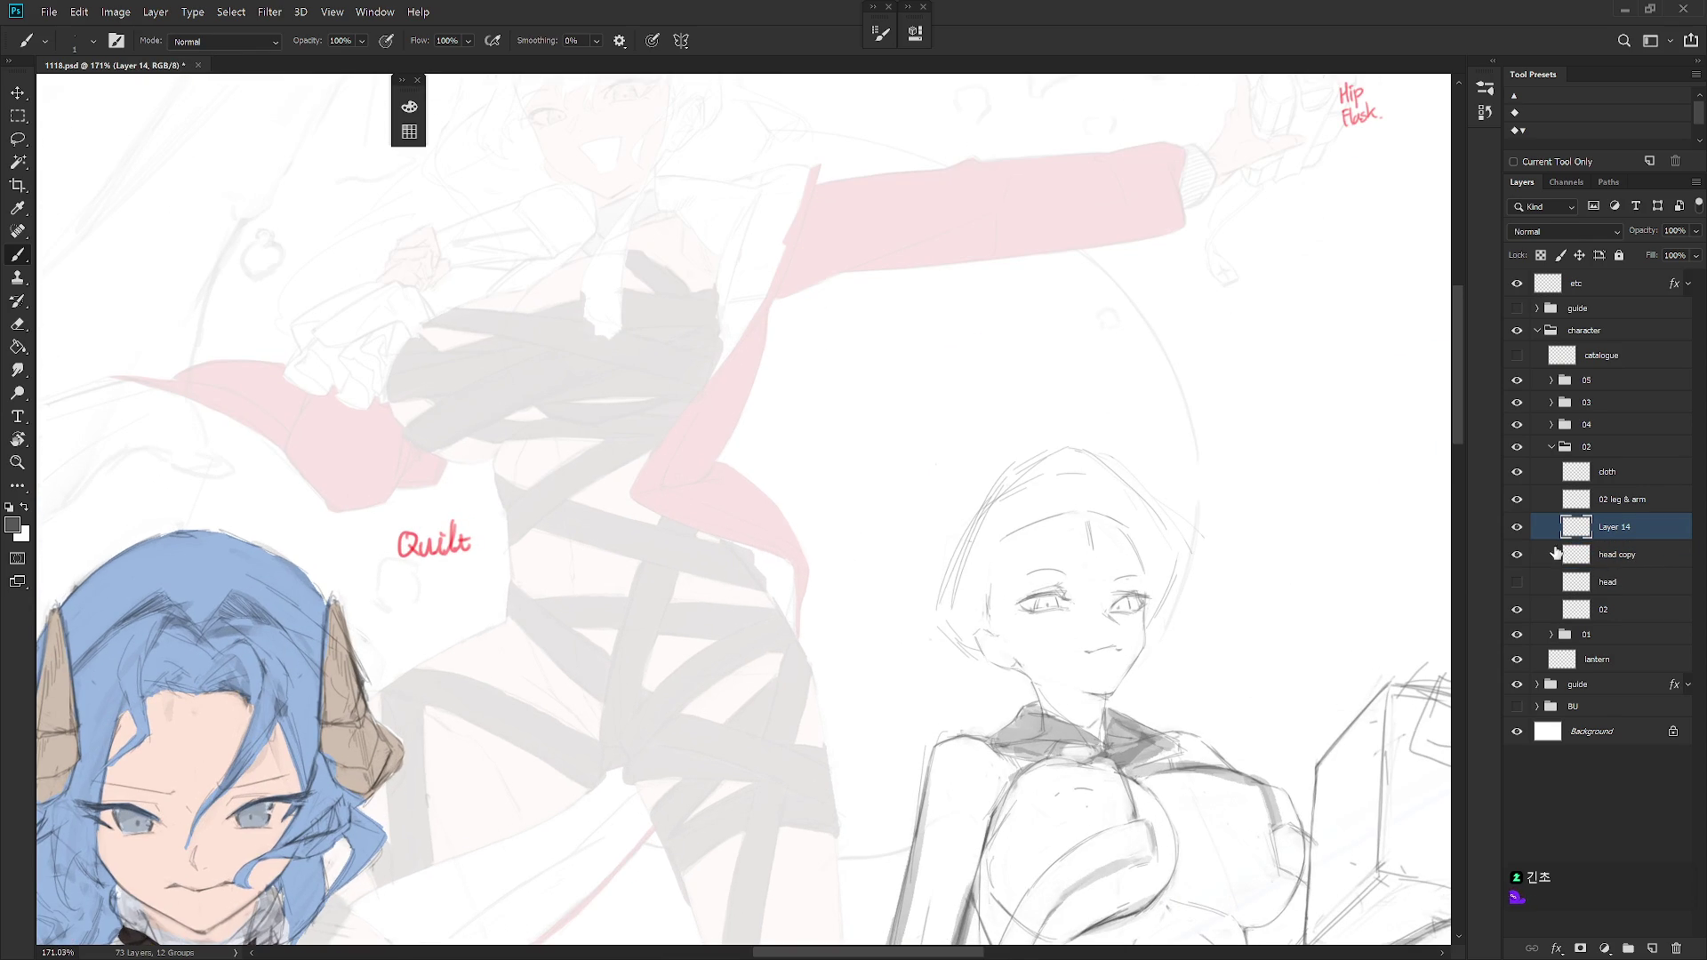
Lasso the left eye on Layer 14 and nudge it into a better position with Free Transform.
{"action": "key", "text": "l"}
{"action": "left_click_drag", "start_coordinate": [1102, 597], "coordinate": [1056, 642]}
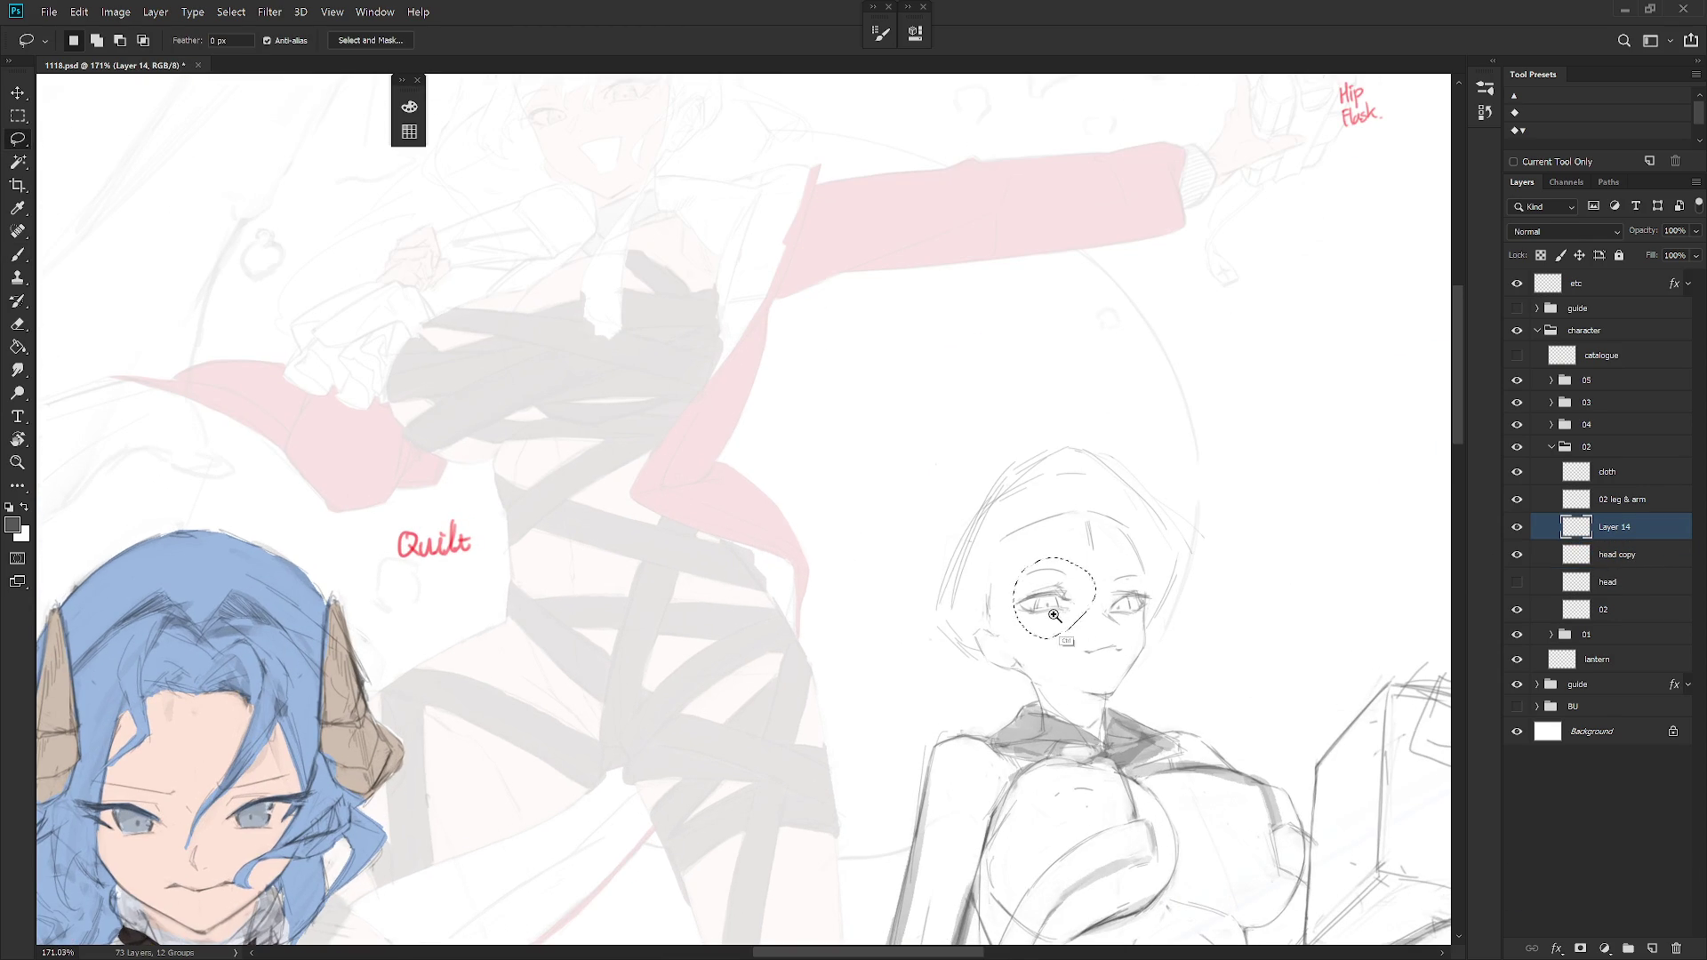
{"action": "scroll", "coordinate": [1061, 622], "scroll_direction": "up", "scroll_amount": 3}
{"action": "key", "text": "ctrl+t"}
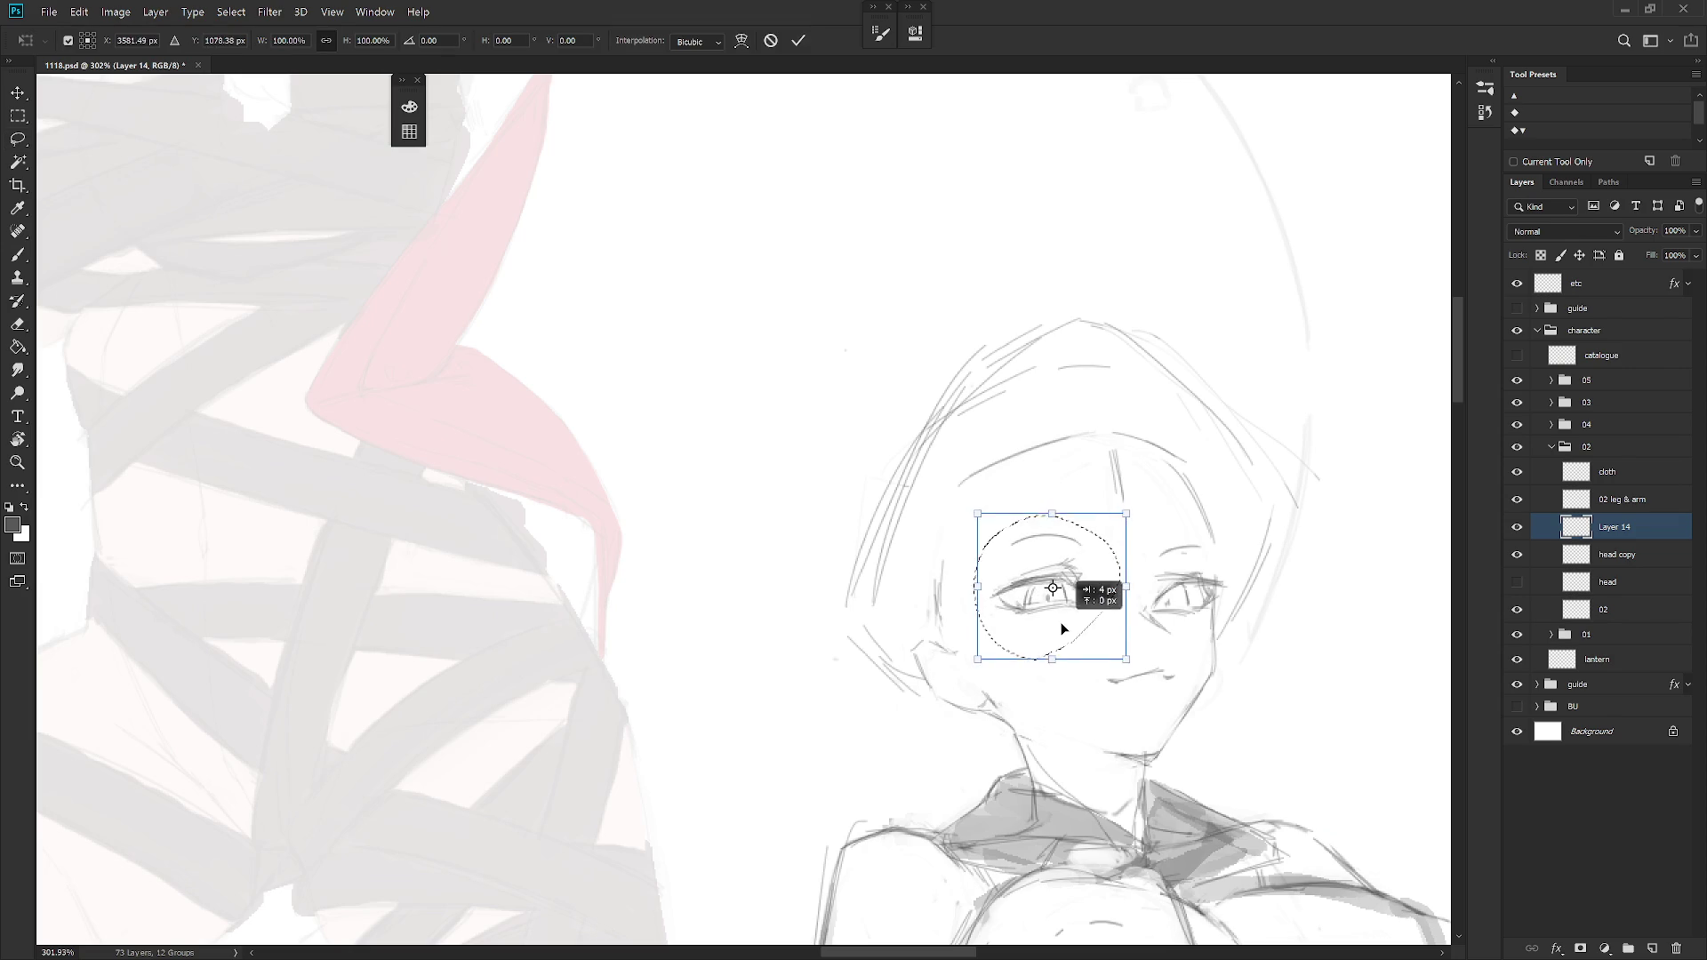
{"action": "key", "text": "Return"}
{"action": "key", "text": "ctrl+d"}
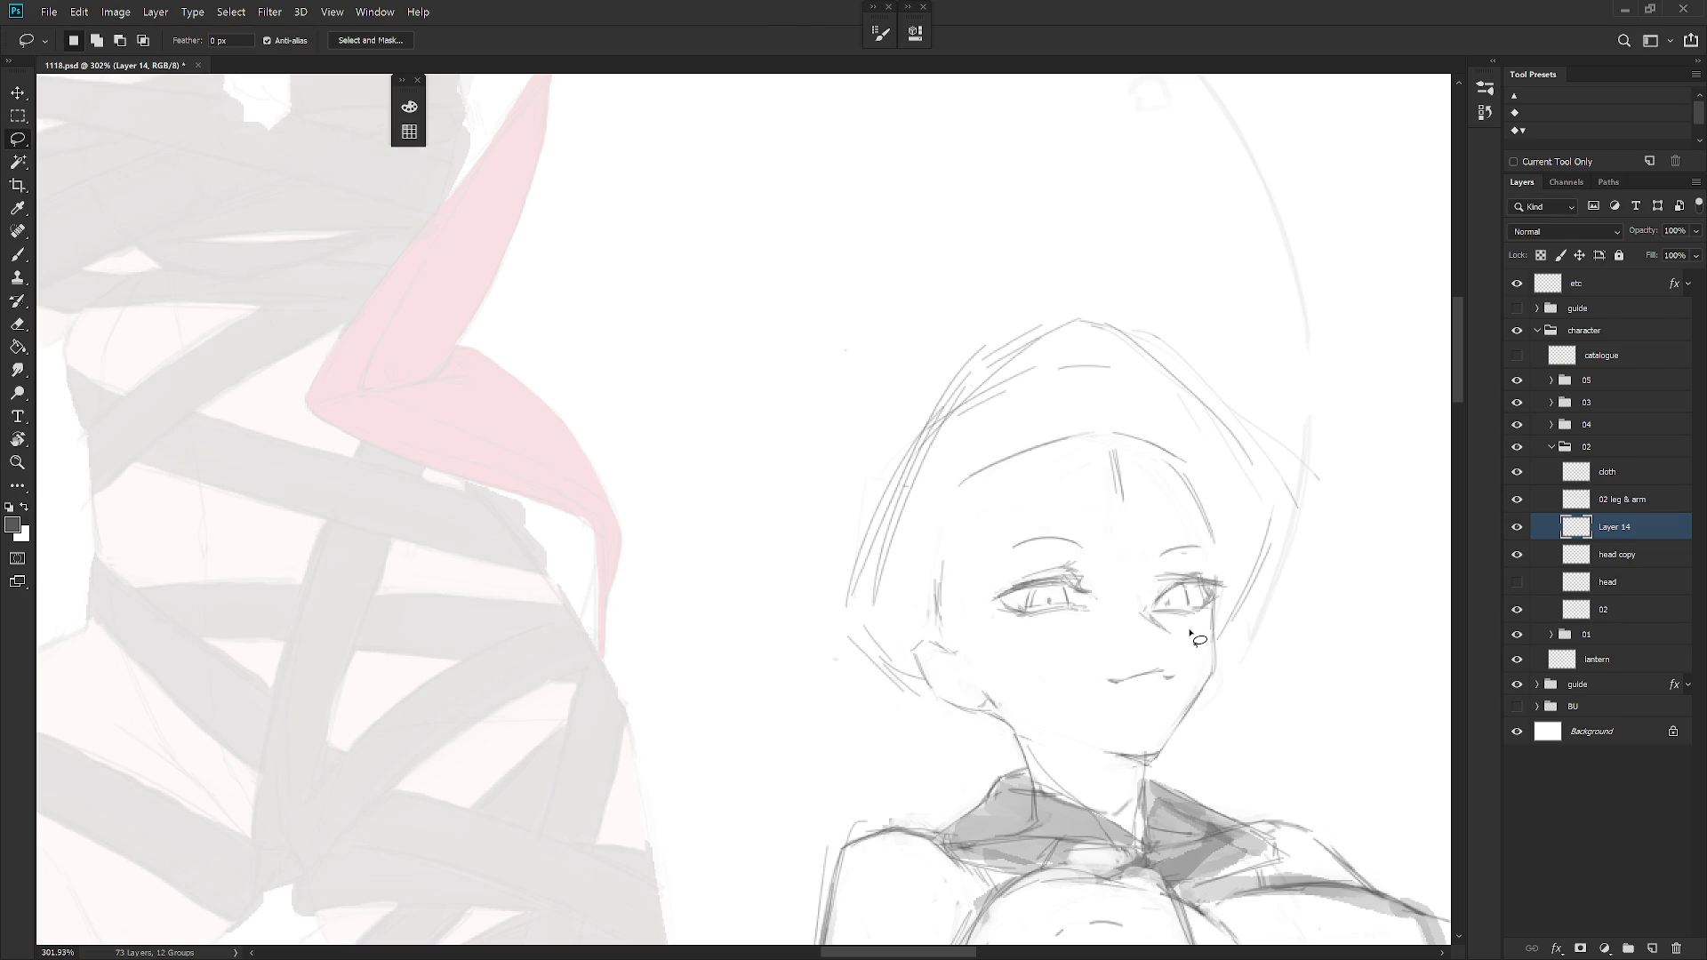
{"action": "key", "text": "e"}
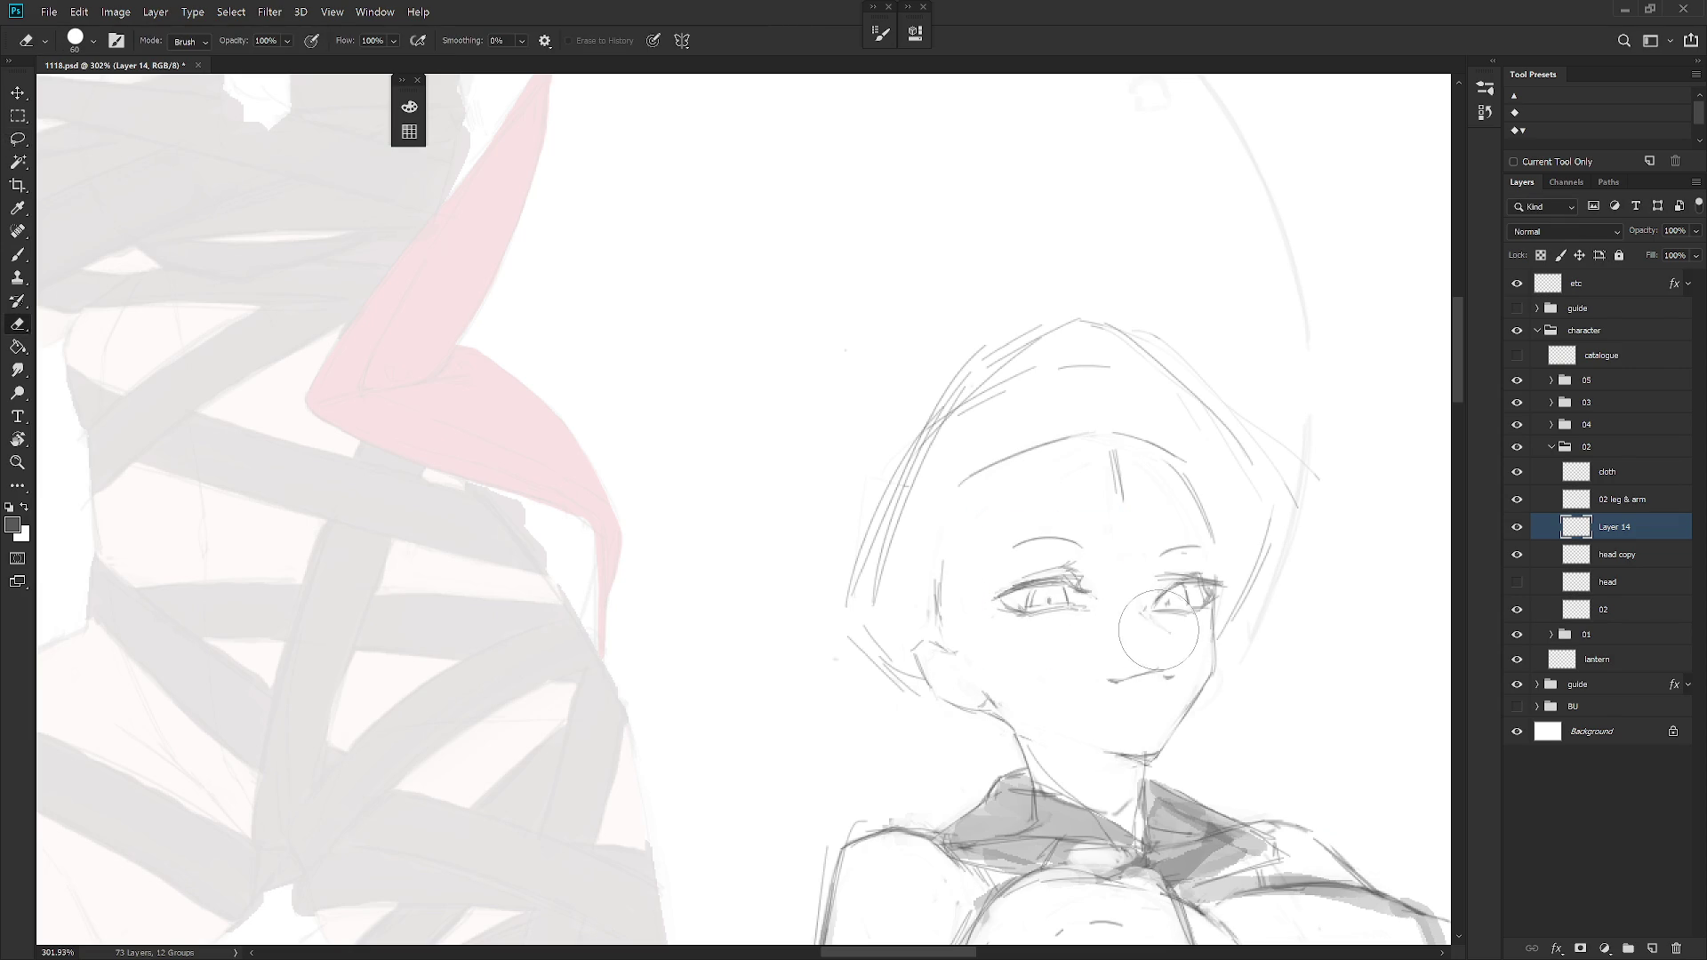
{"action": "key", "text": "b"}
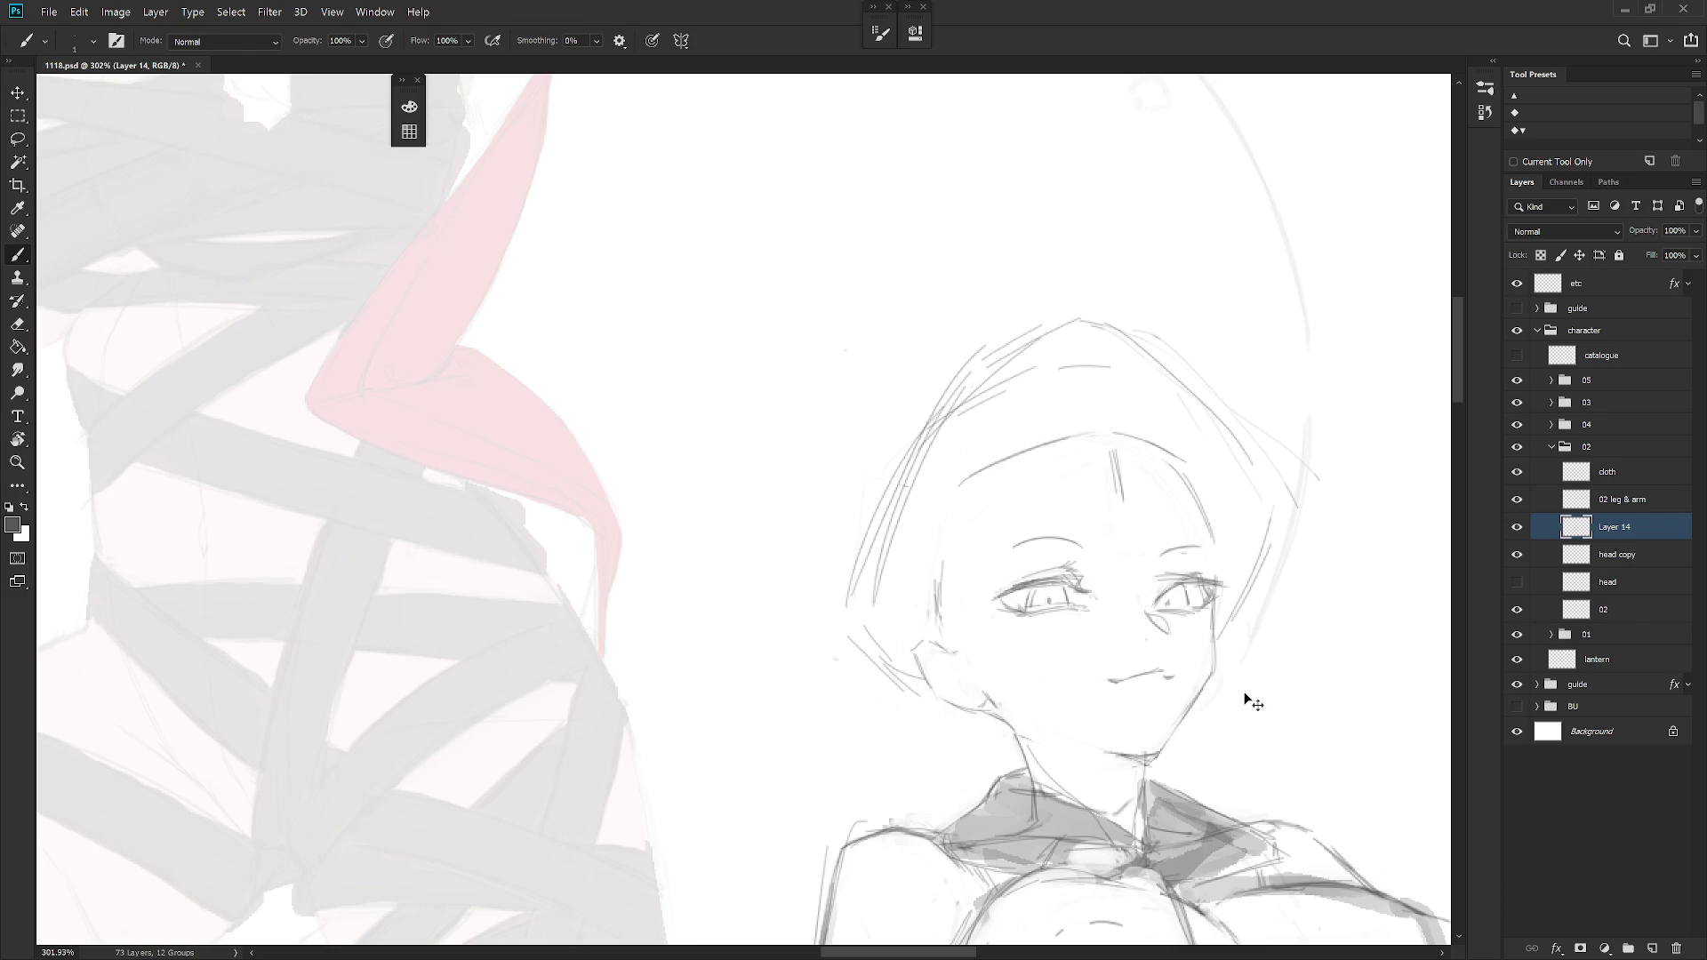
On the head copy layer, draw a short stroke along the seated figure's chin line.
{"action": "scroll", "coordinate": [1230, 693], "scroll_direction": "down", "scroll_amount": 5}
{"action": "scroll", "coordinate": [1181, 650], "scroll_direction": "up", "scroll_amount": 4}
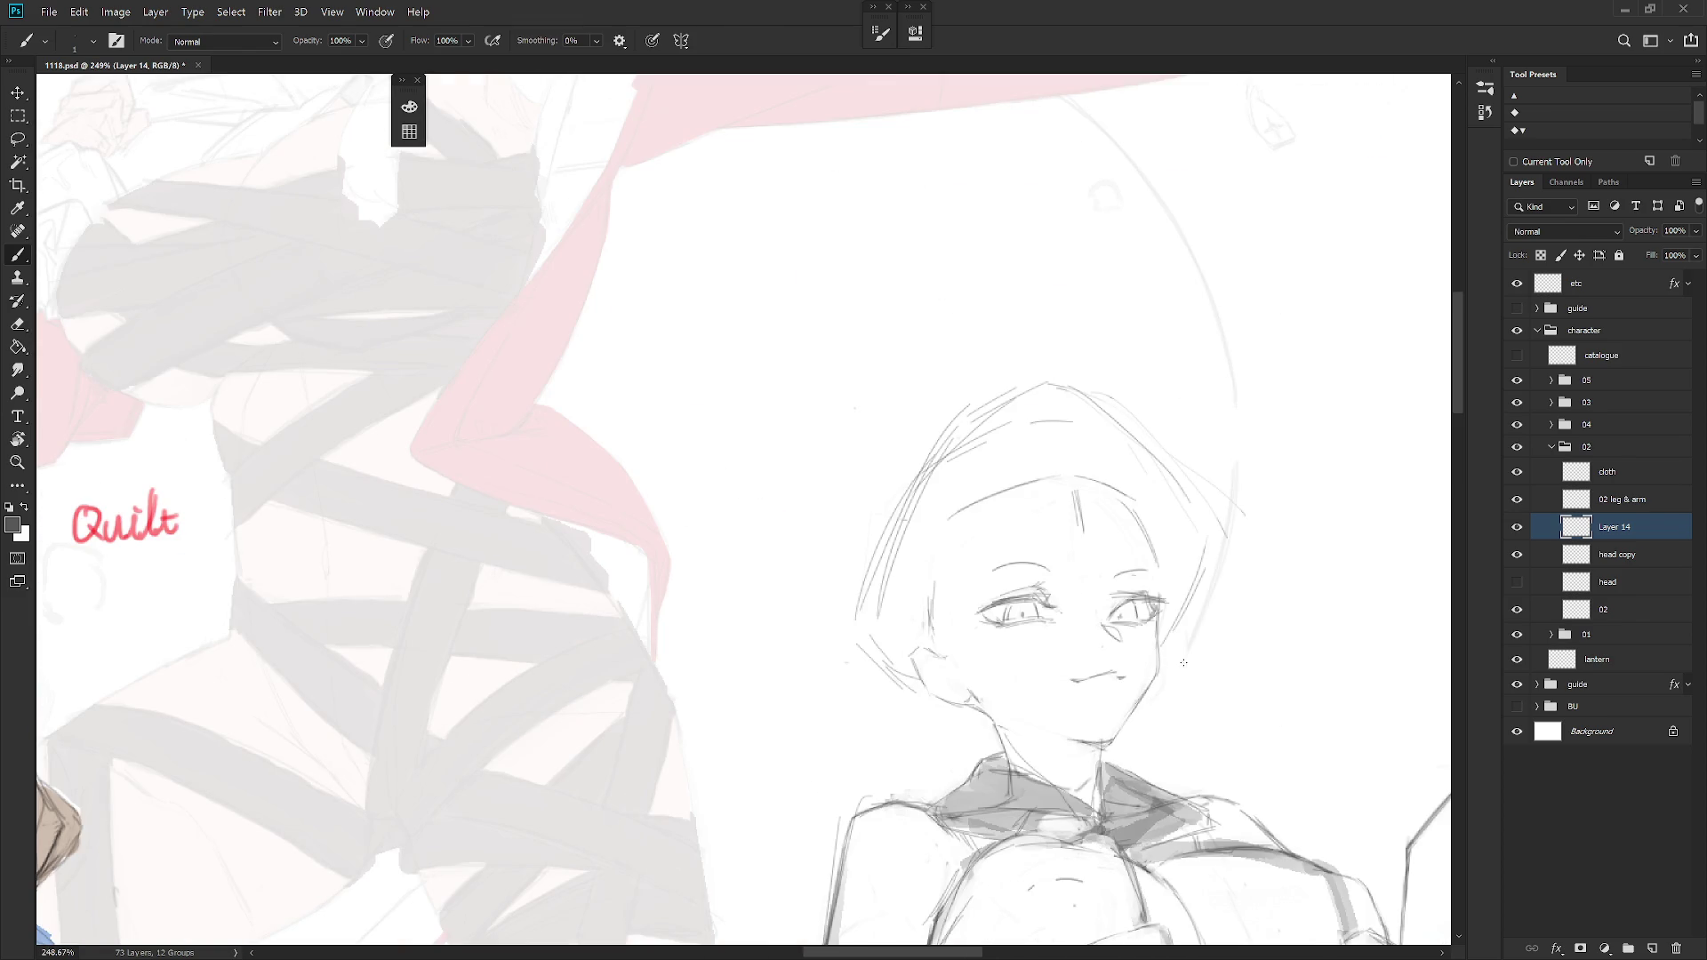
{"action": "scroll", "coordinate": [1173, 711], "scroll_direction": "down", "scroll_amount": 1}
{"action": "key", "text": "e"}
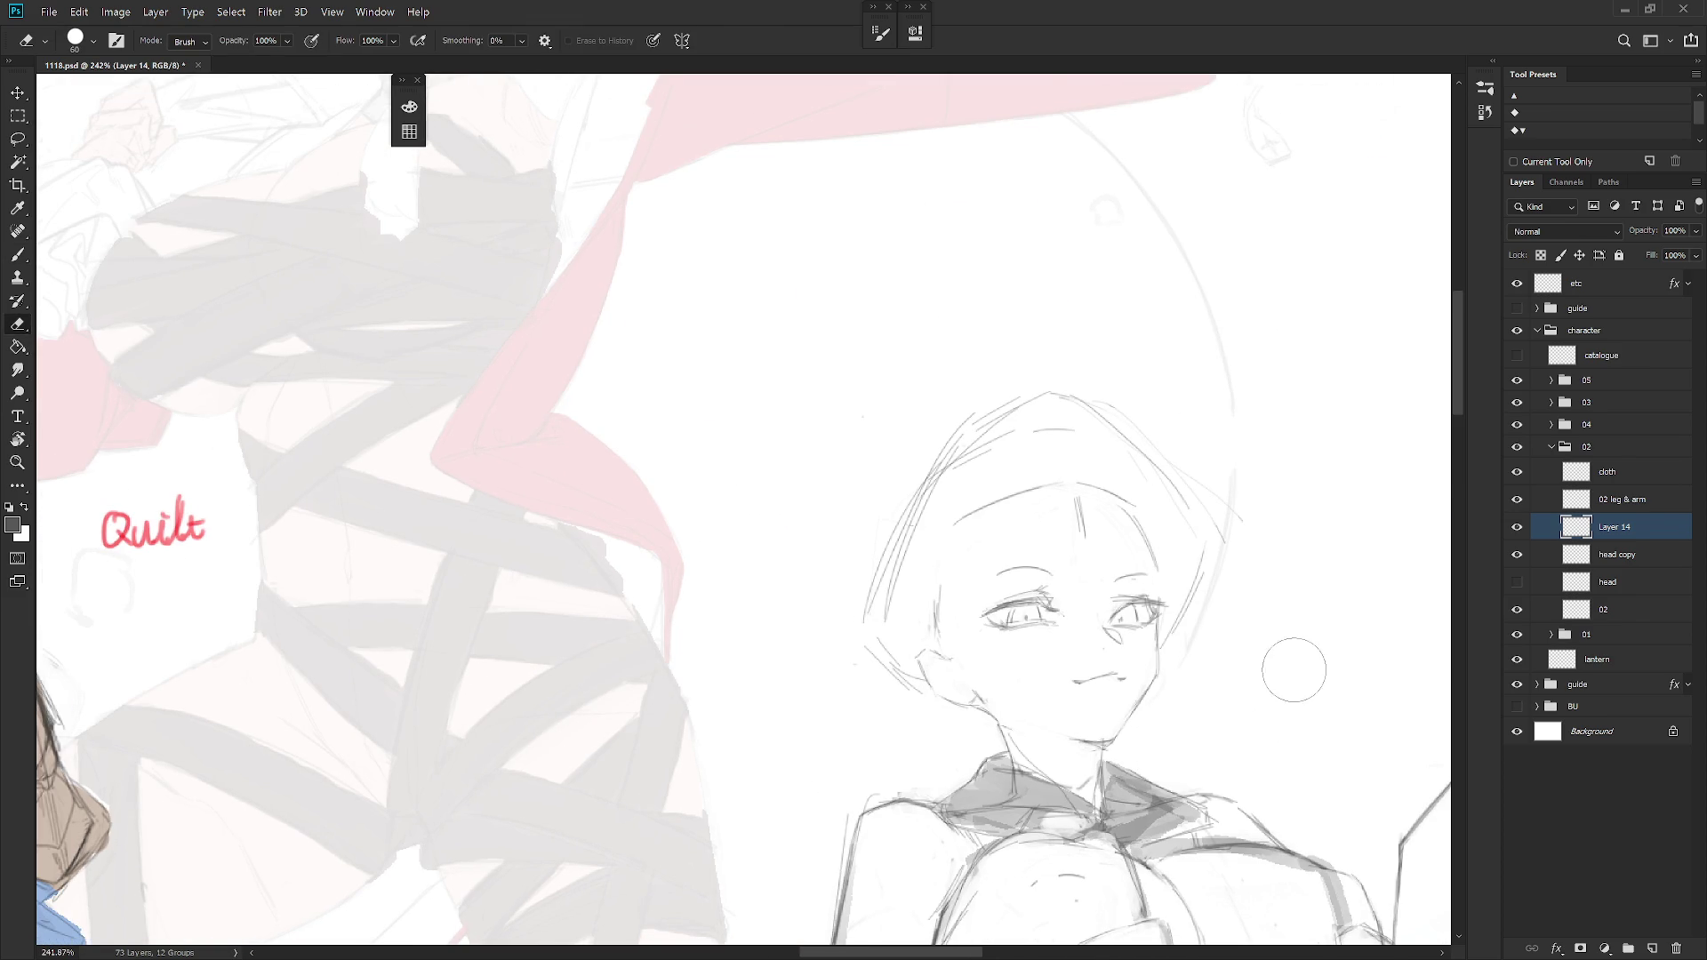
{"action": "key", "text": "alt+bracketleft"}
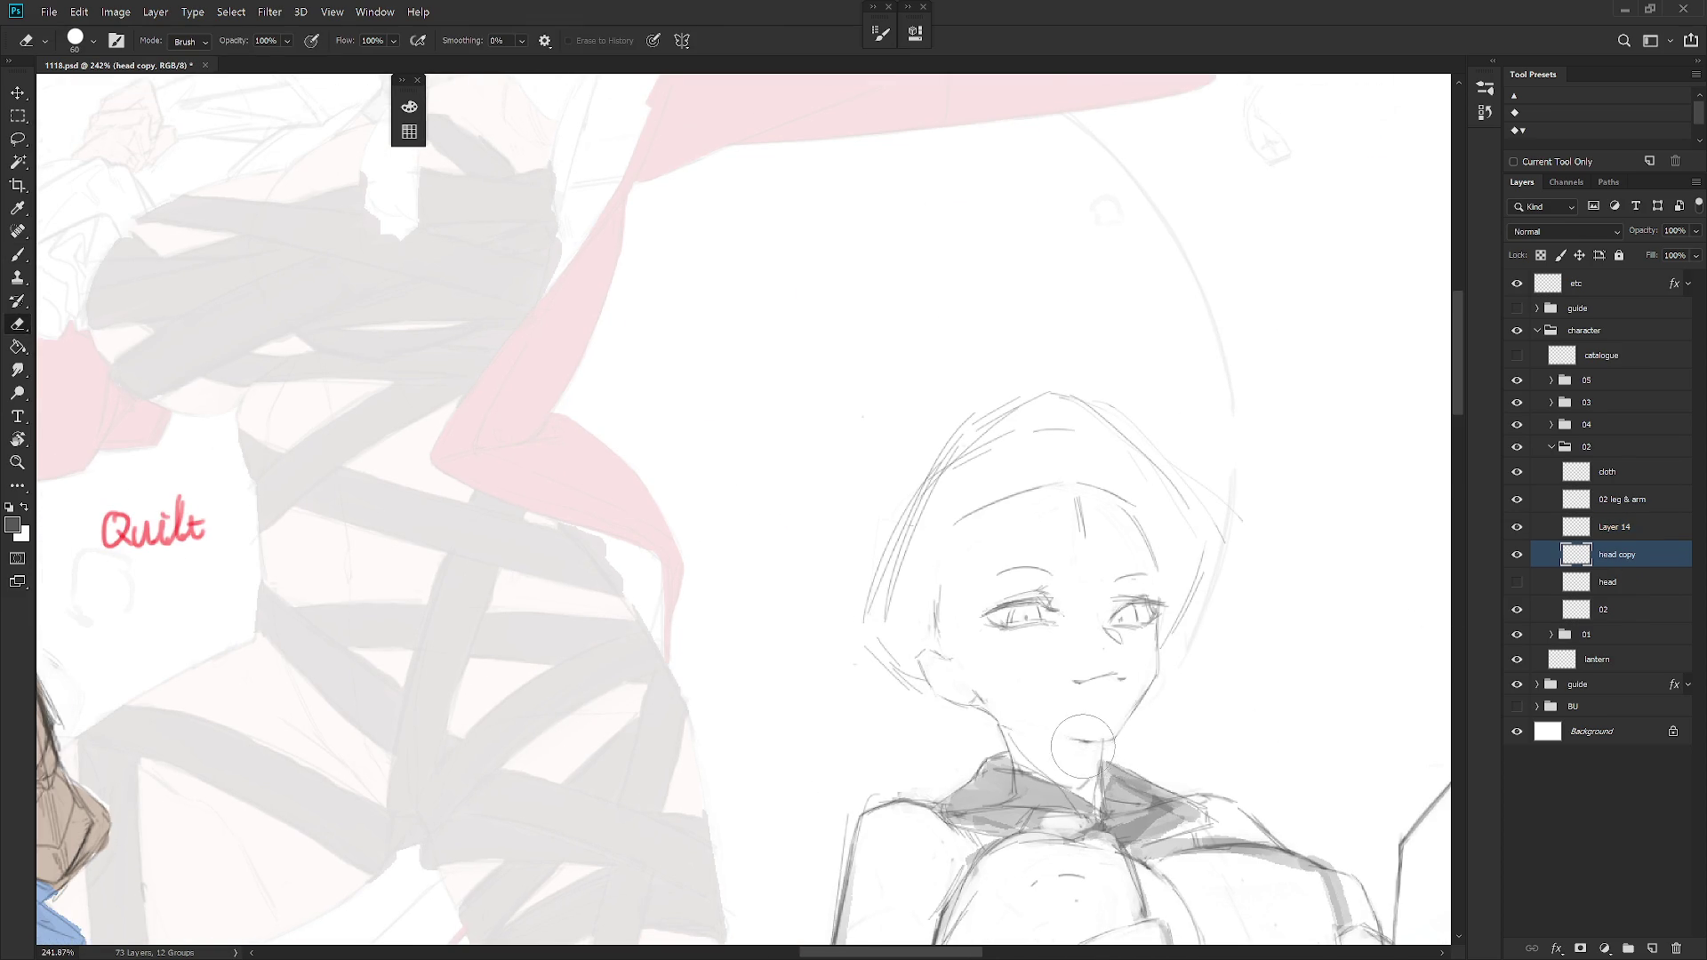
{"action": "key", "text": "b"}
{"action": "left_click_drag", "start_coordinate": [1075, 737], "coordinate": [1108, 741]}
{"action": "key", "text": "e"}
{"action": "key", "text": "b"}
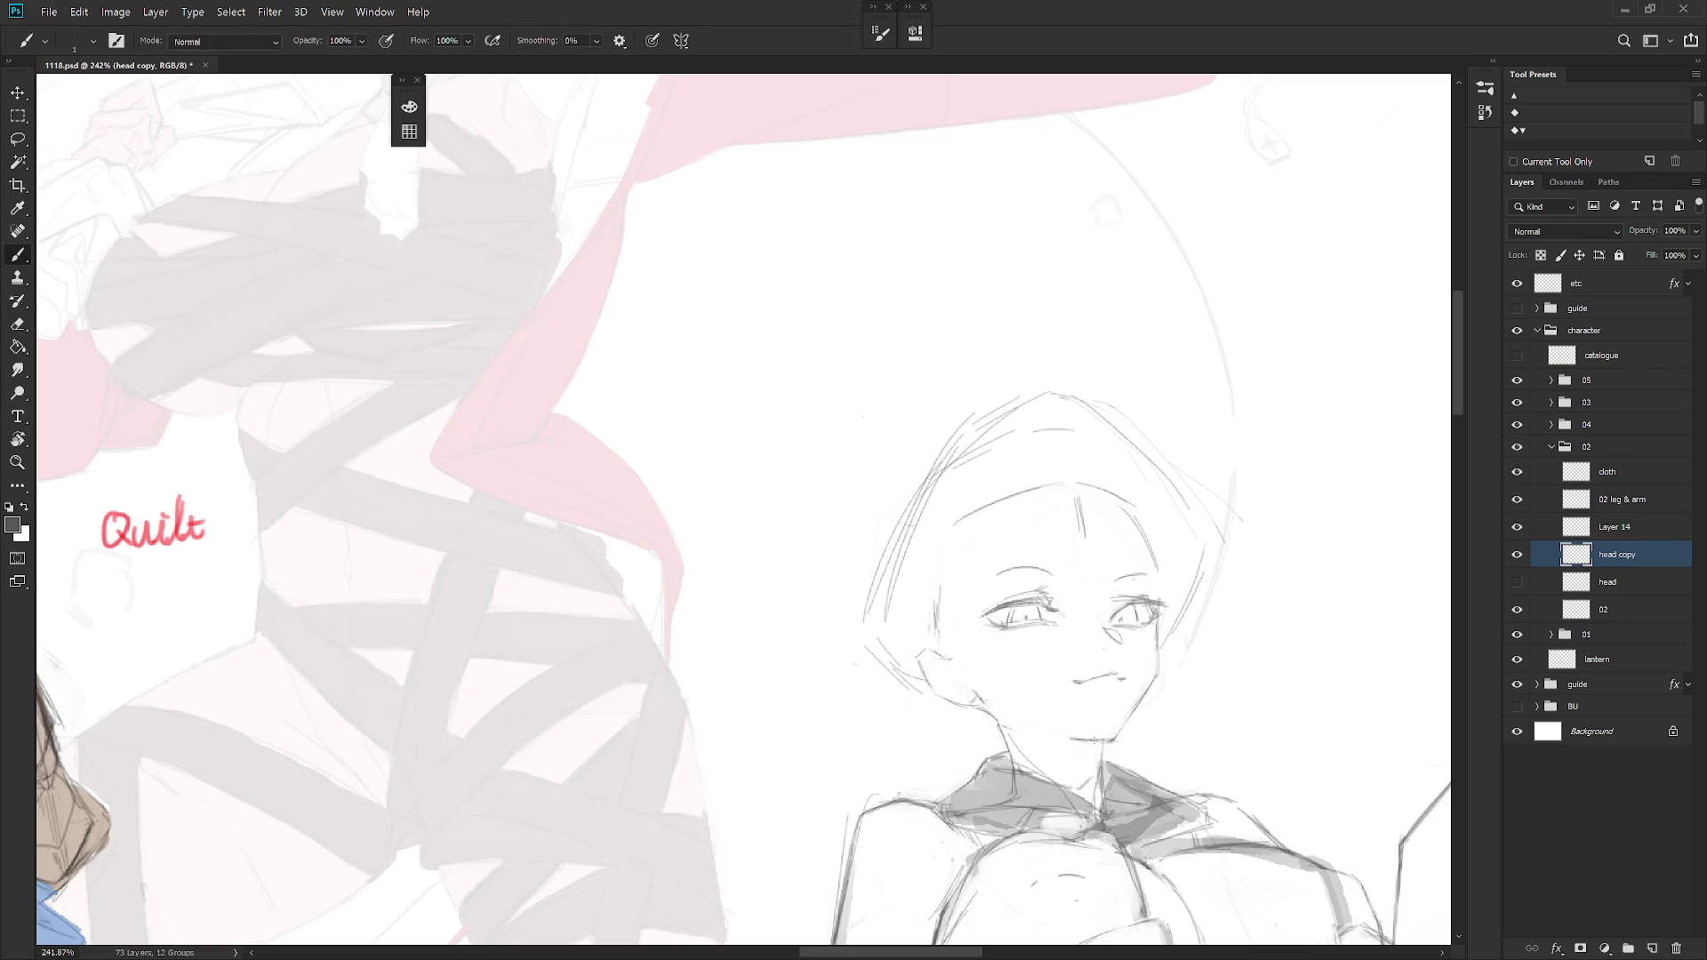
Tilt the view about 38 degrees, return it upright, and erase stray marks near the chin.
{"action": "key", "text": "e"}
{"action": "left_click_drag", "start_coordinate": [1092, 745], "coordinate": [879, 805]}
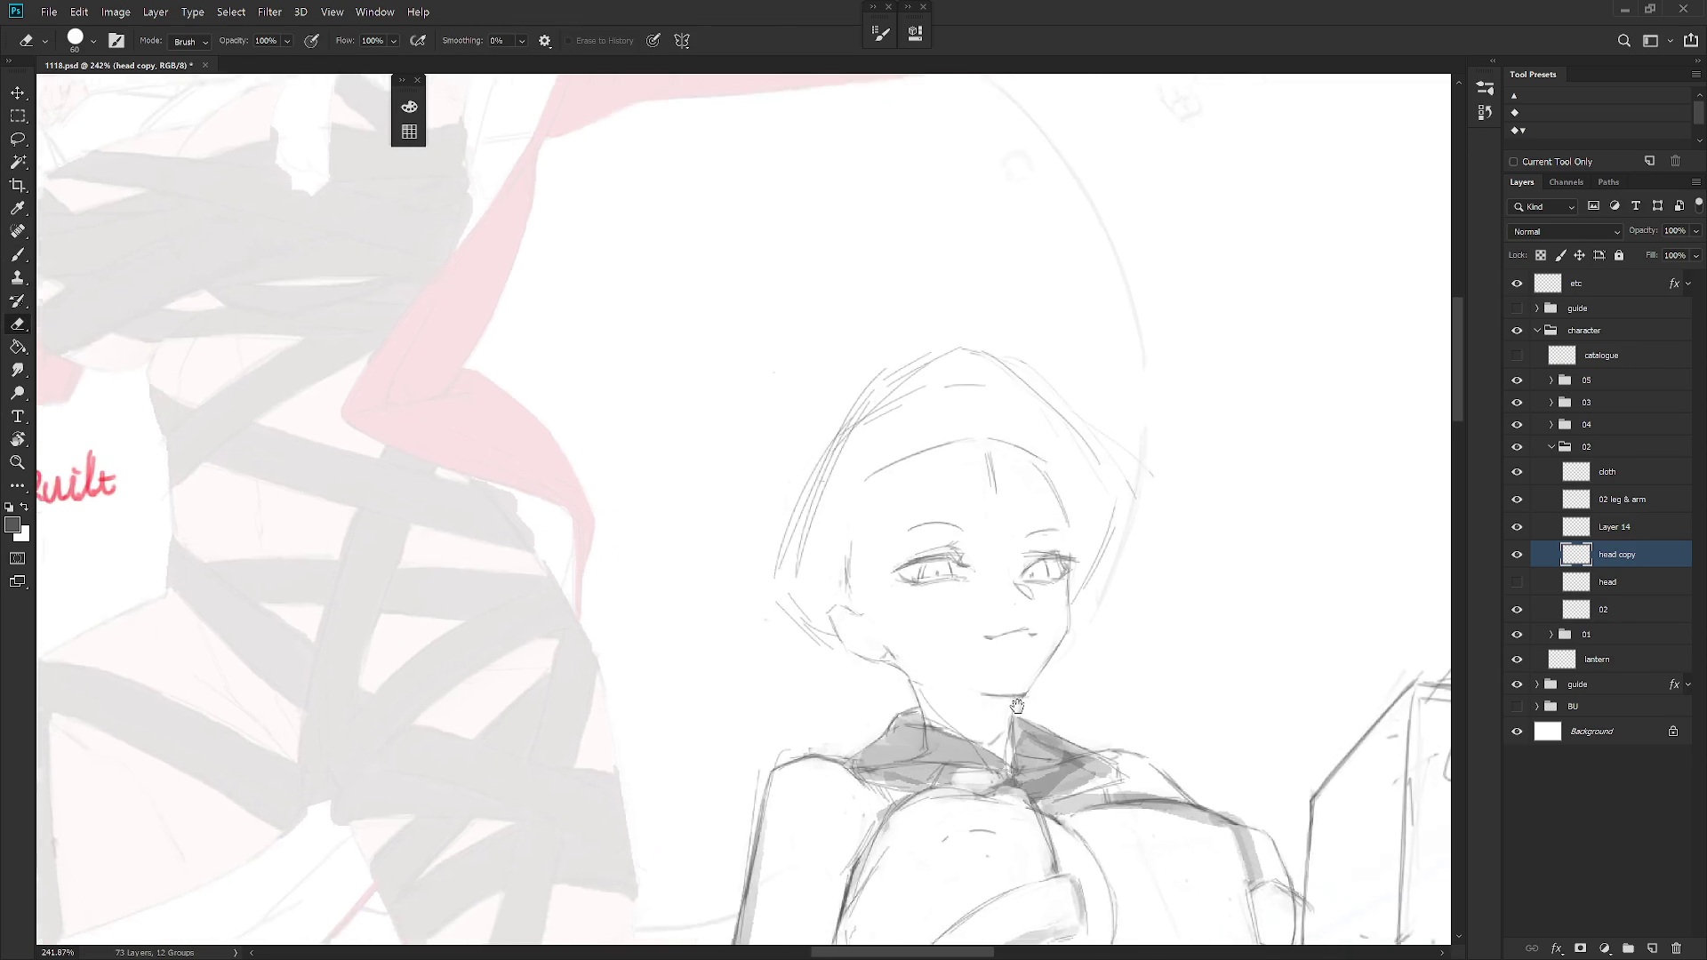
{"action": "key", "text": "b"}
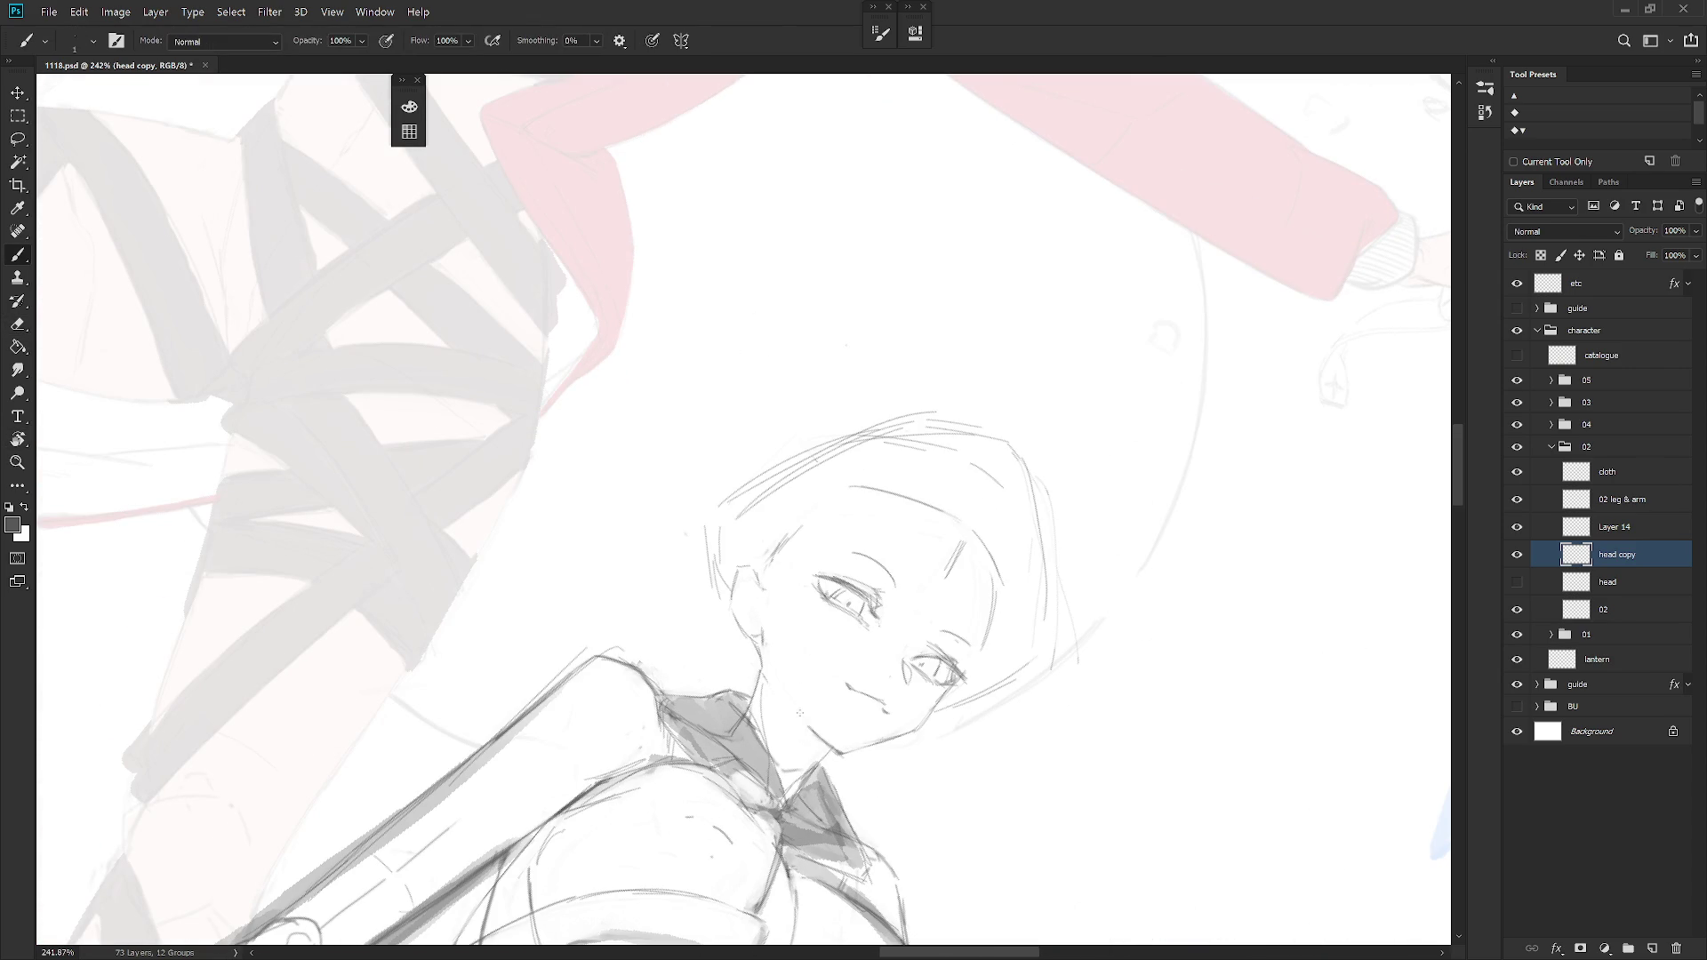
{"action": "left_click_drag", "start_coordinate": [829, 648], "coordinate": [1045, 750]}
{"action": "key", "text": "e"}
{"action": "left_click_drag", "start_coordinate": [835, 591], "coordinate": [880, 635]}
{"action": "key", "text": "b"}
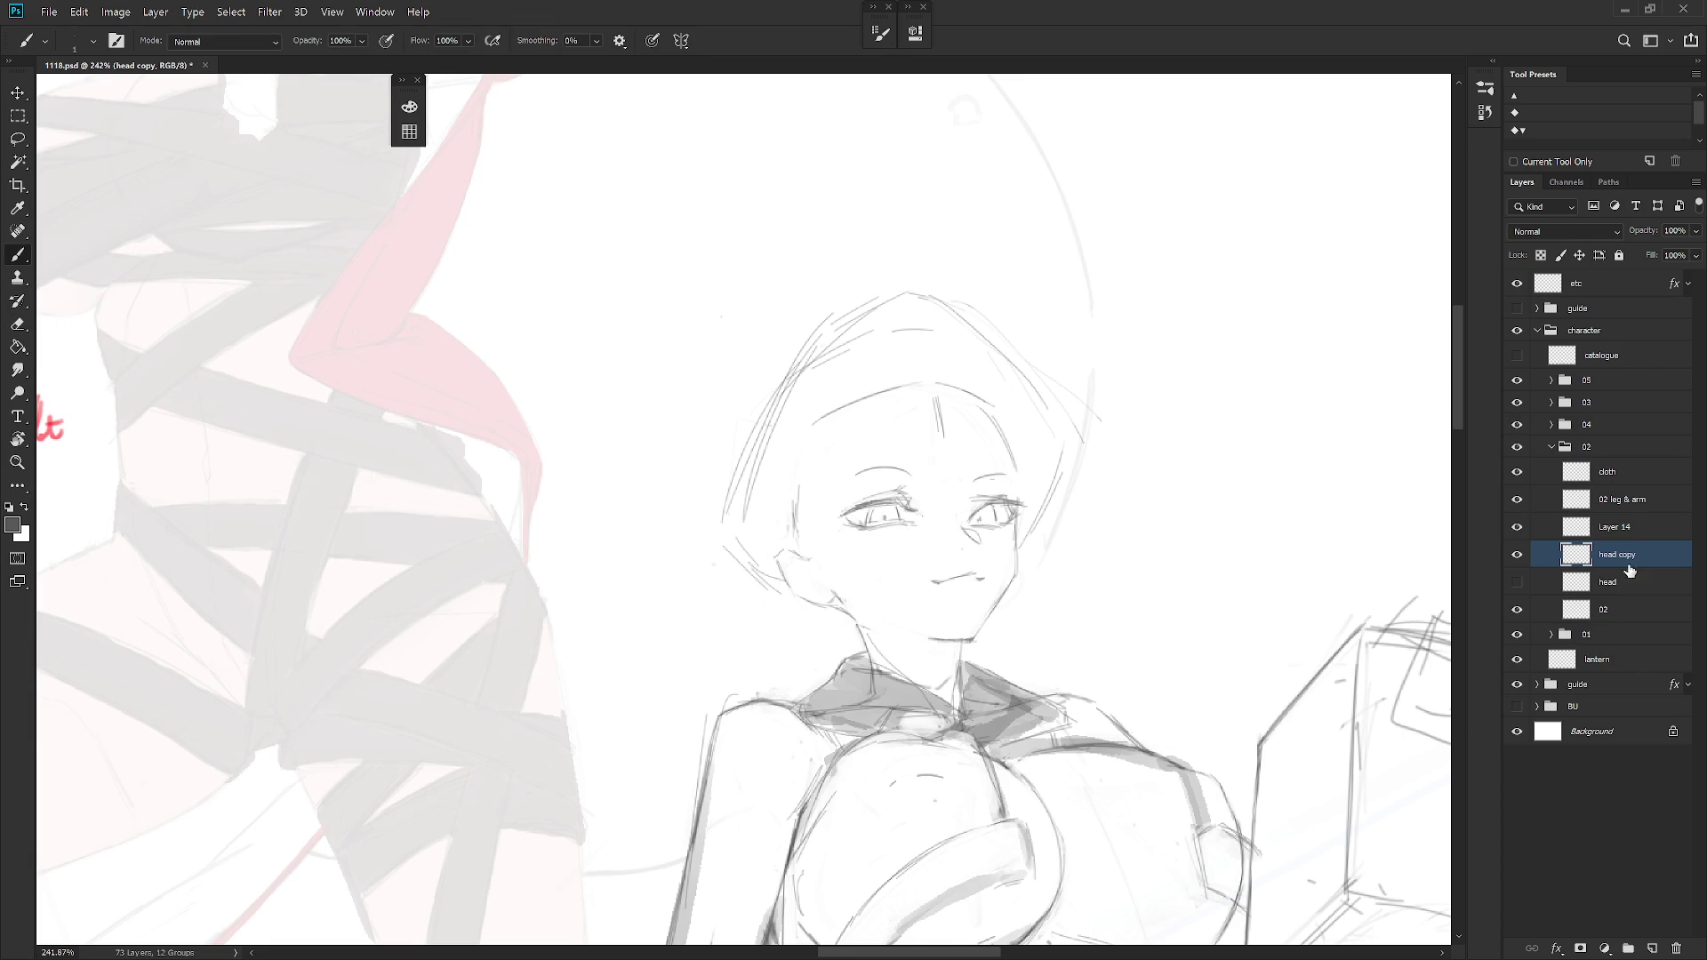
Toggle the head copy and cloth layers off and on to compare the neck, then zoom out.
{"action": "left_click", "coordinate": [1625, 590]}
{"action": "key", "text": "e"}
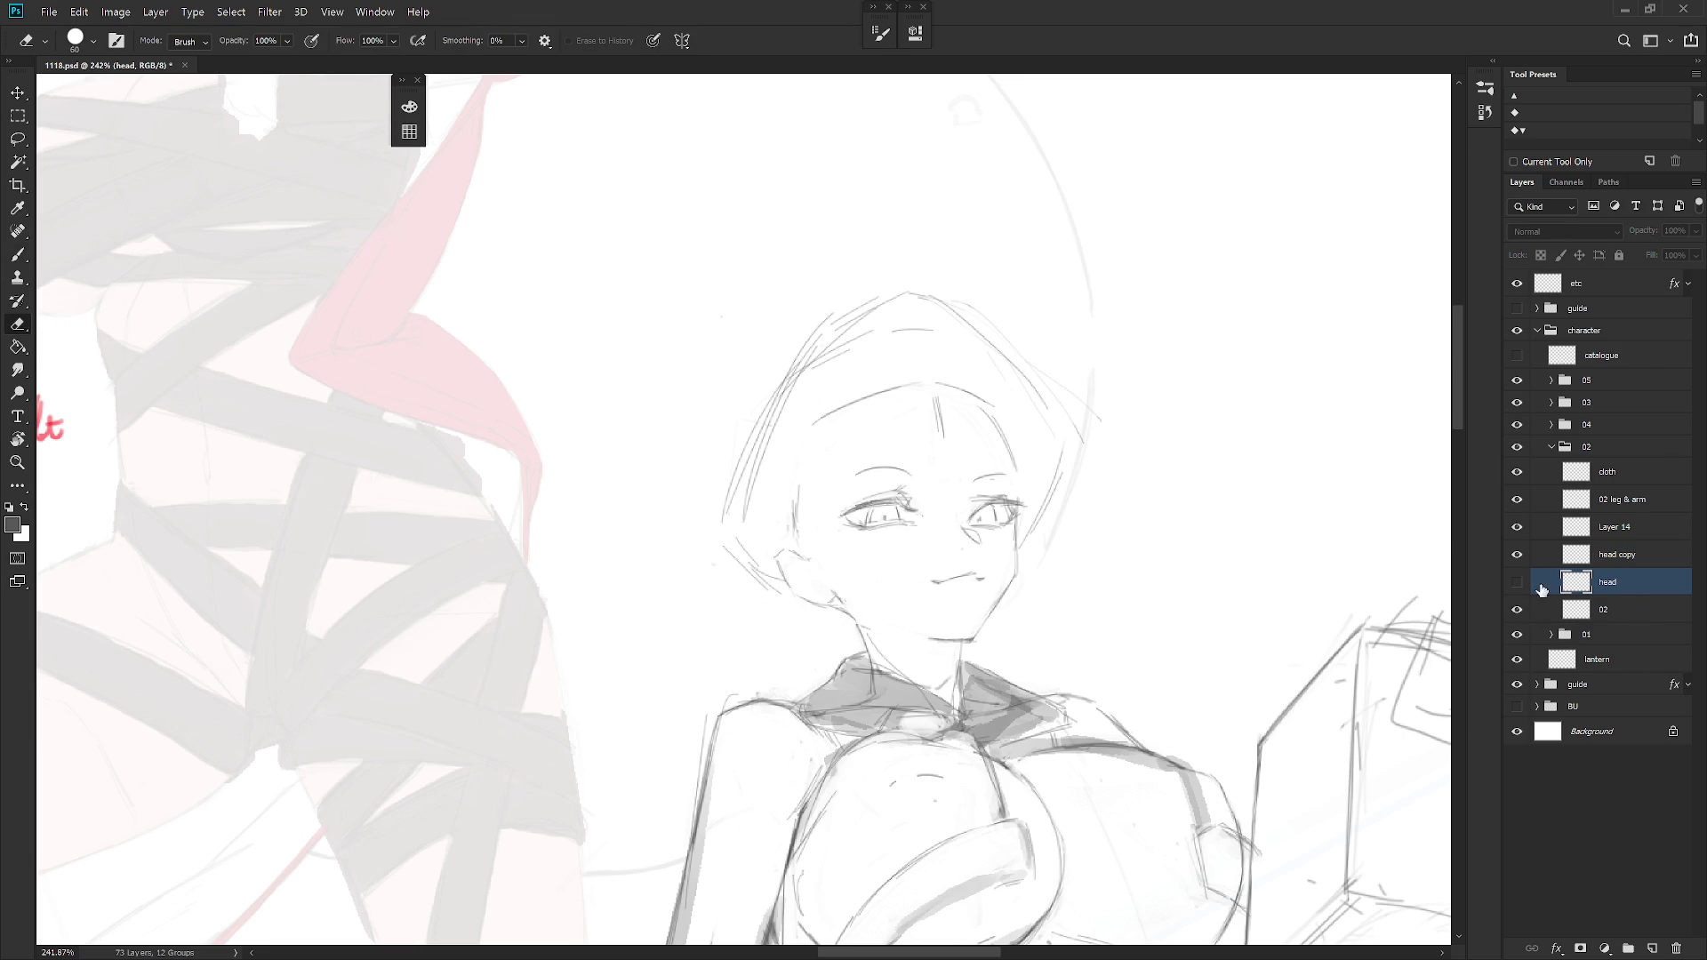
{"action": "left_click", "coordinate": [1607, 555]}
{"action": "left_click", "coordinate": [1517, 554]}
{"action": "left_click", "coordinate": [1517, 553]}
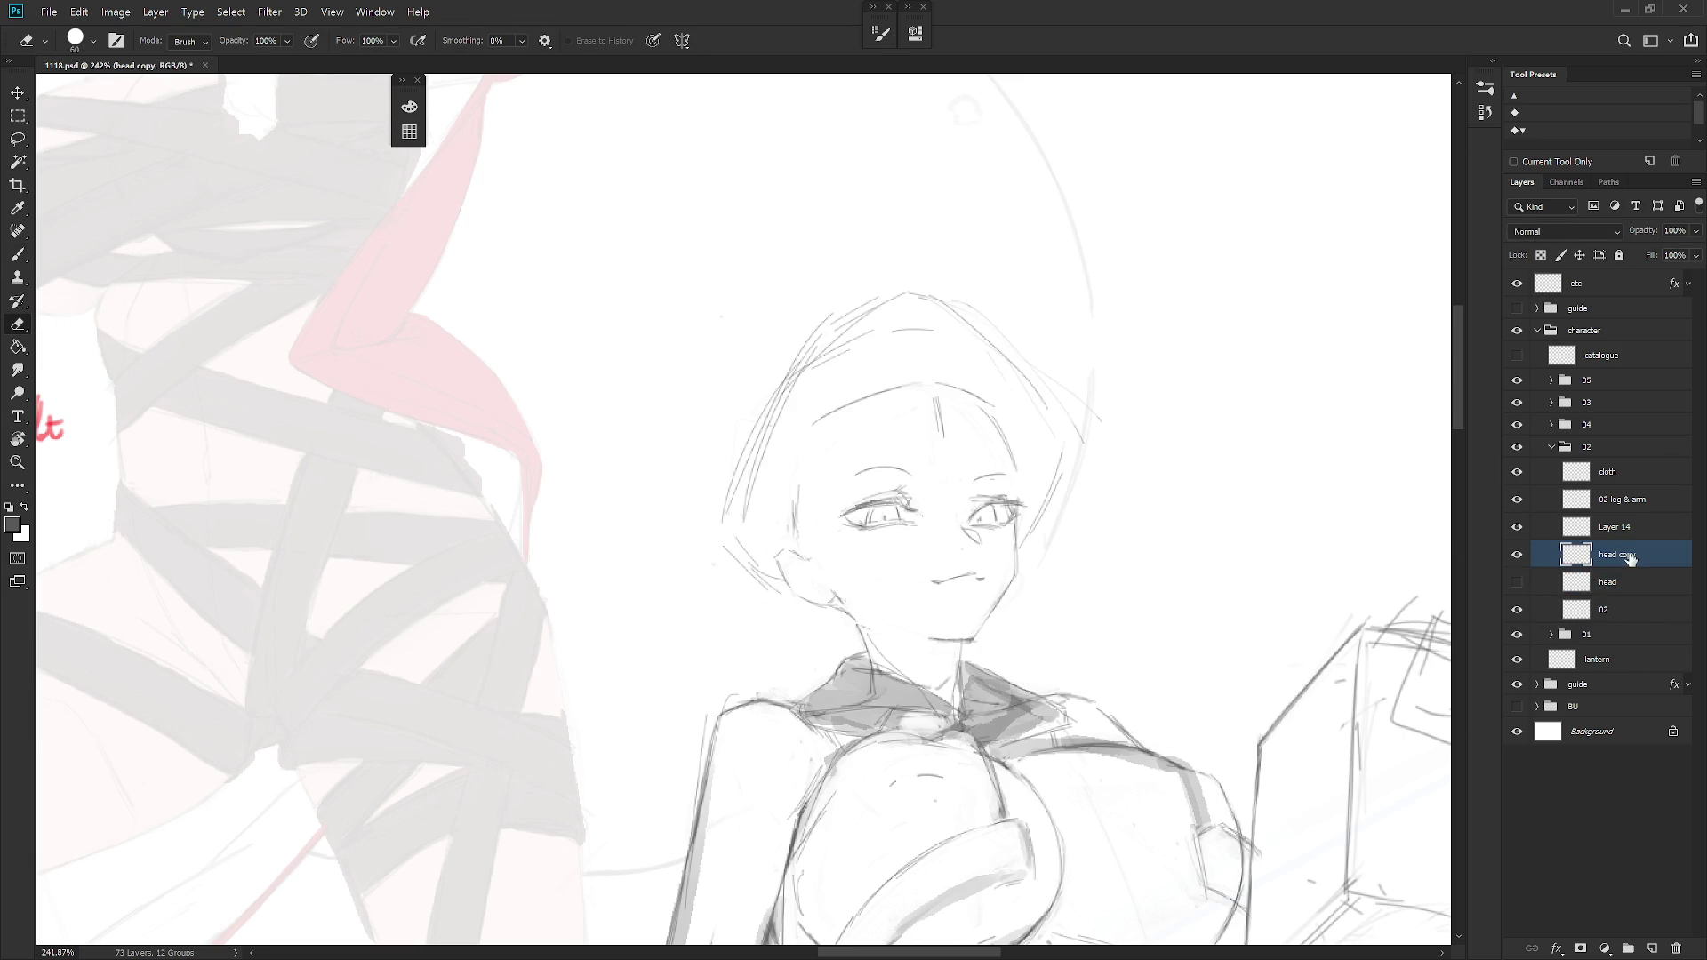
{"action": "left_click", "coordinate": [1517, 471]}
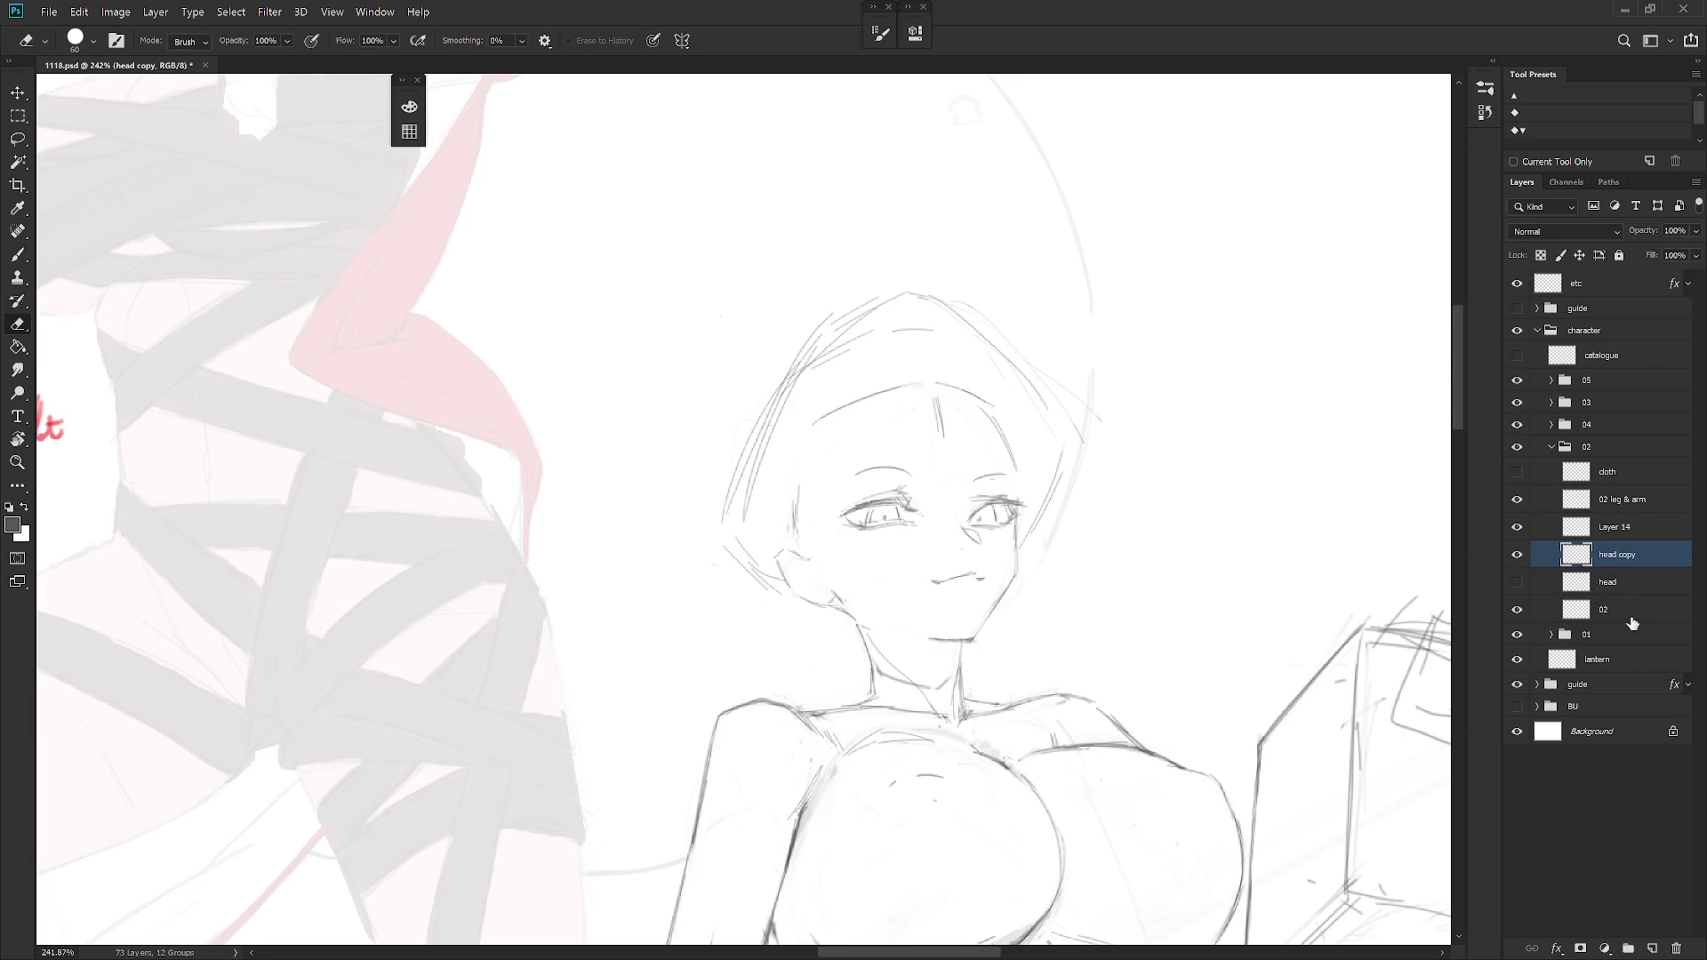
{"action": "left_click", "coordinate": [1630, 614]}
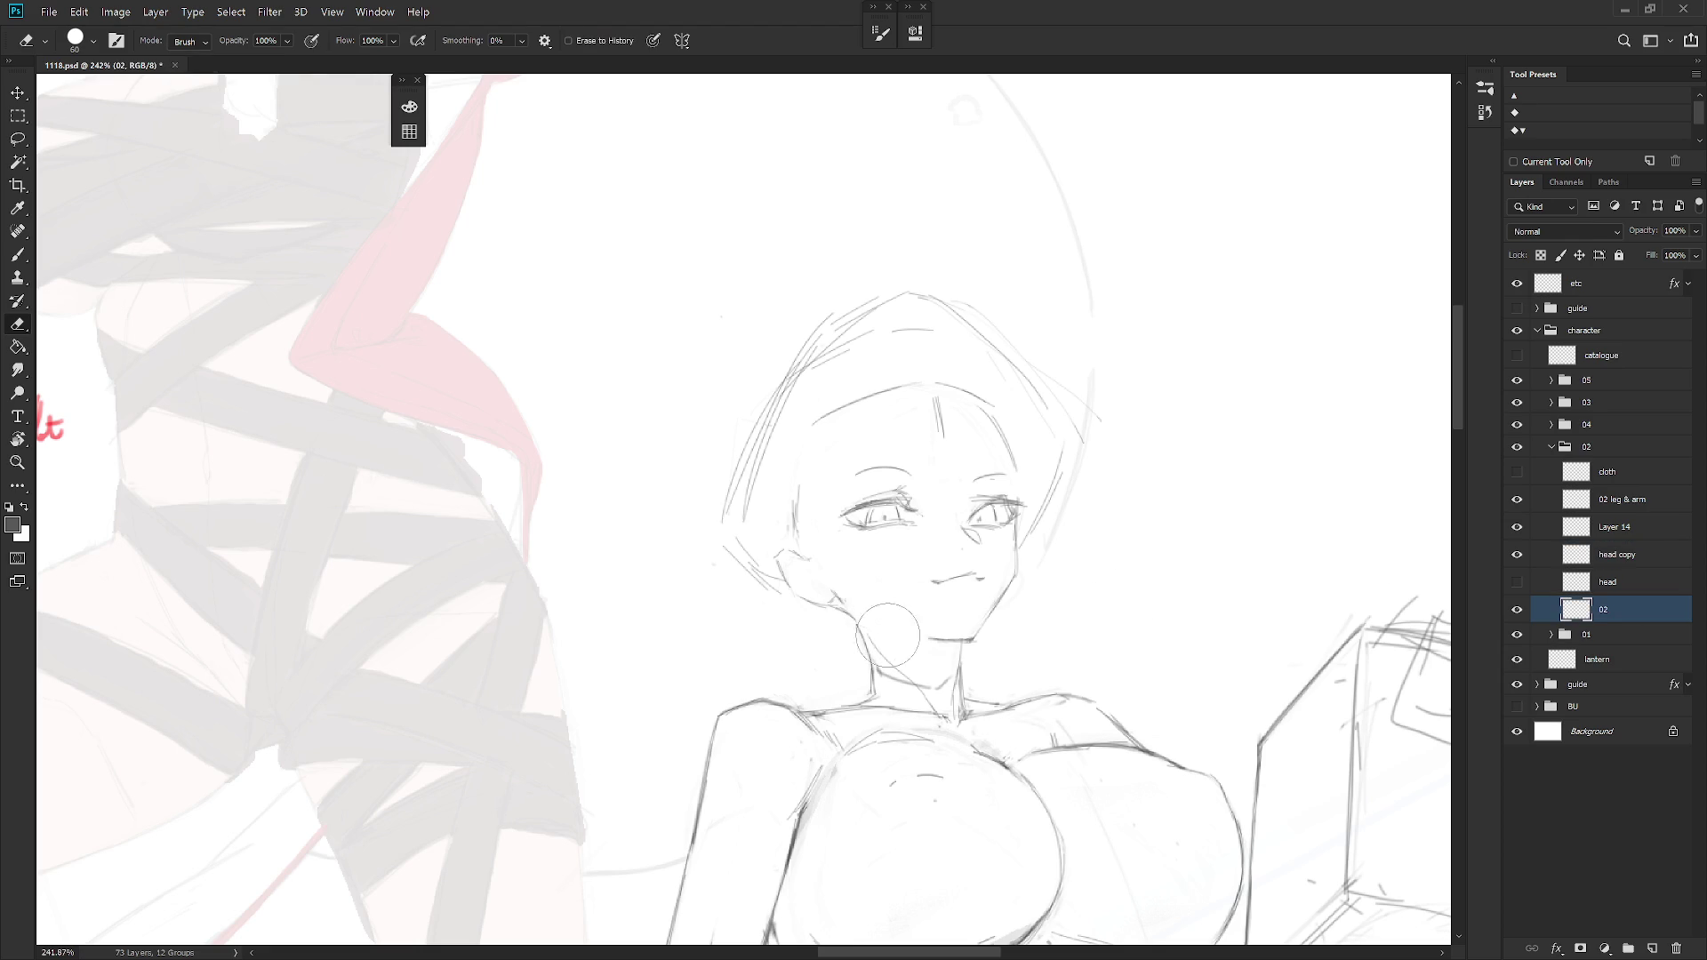
{"action": "left_click", "coordinate": [1517, 472]}
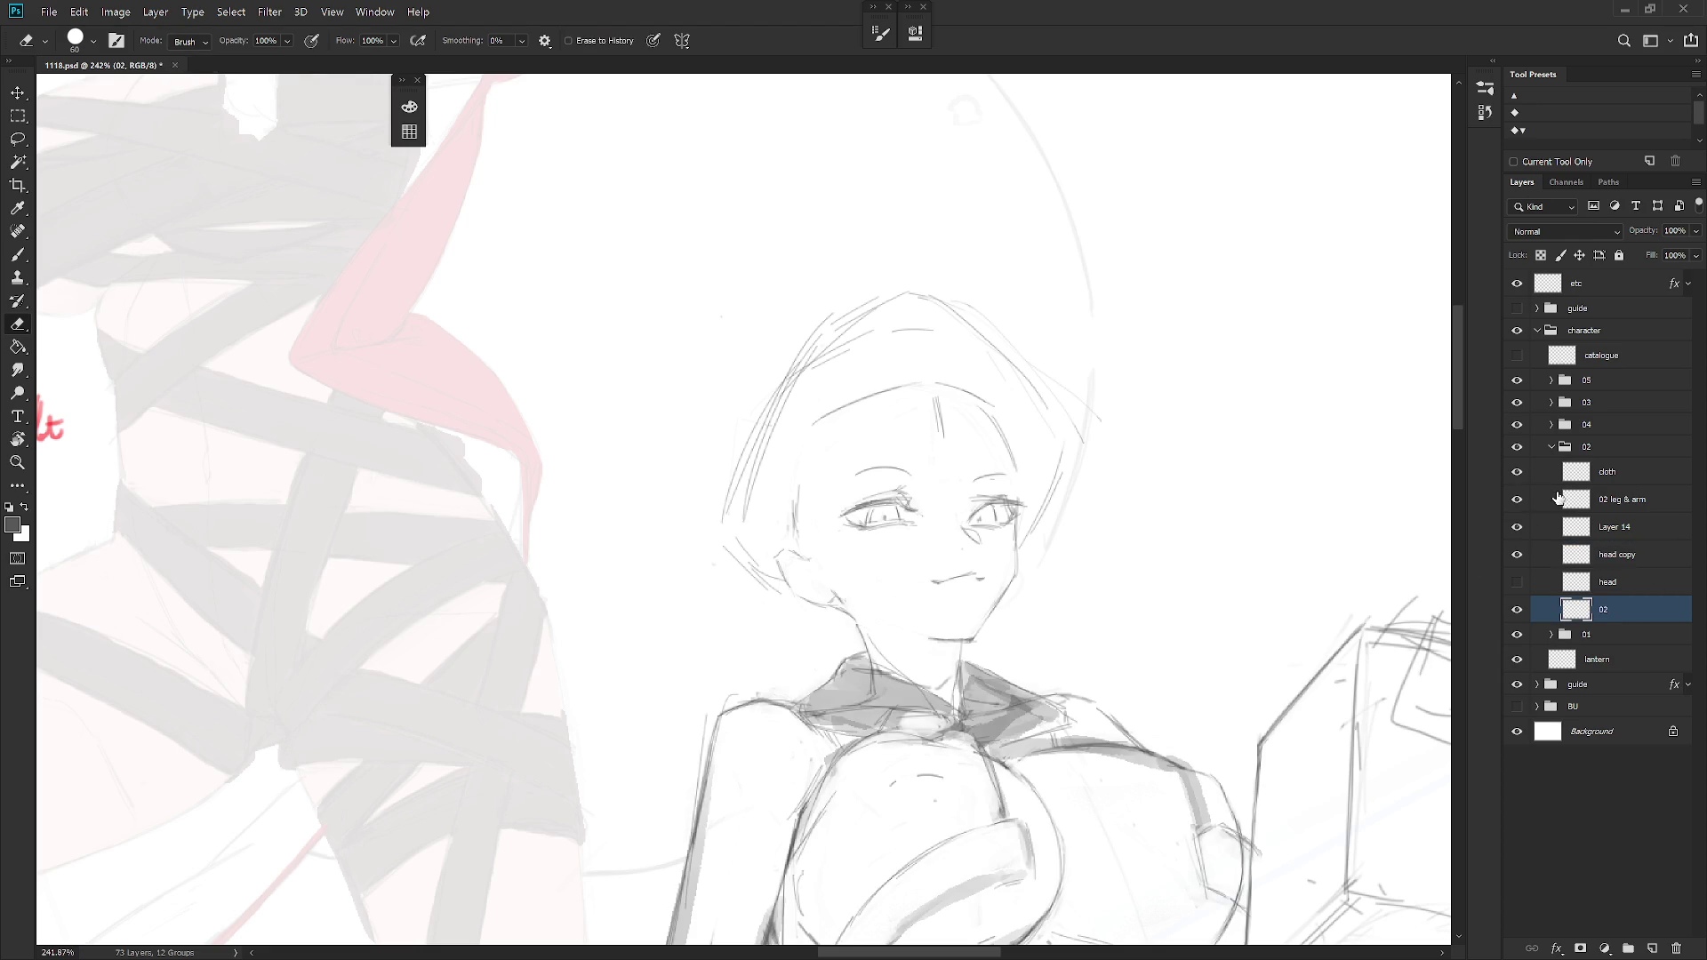
{"action": "key", "text": "ctrl+minus"}
{"action": "key", "text": "ctrl+minus"}
{"action": "key", "text": "ctrl+minus"}
{"action": "key", "text": "b"}
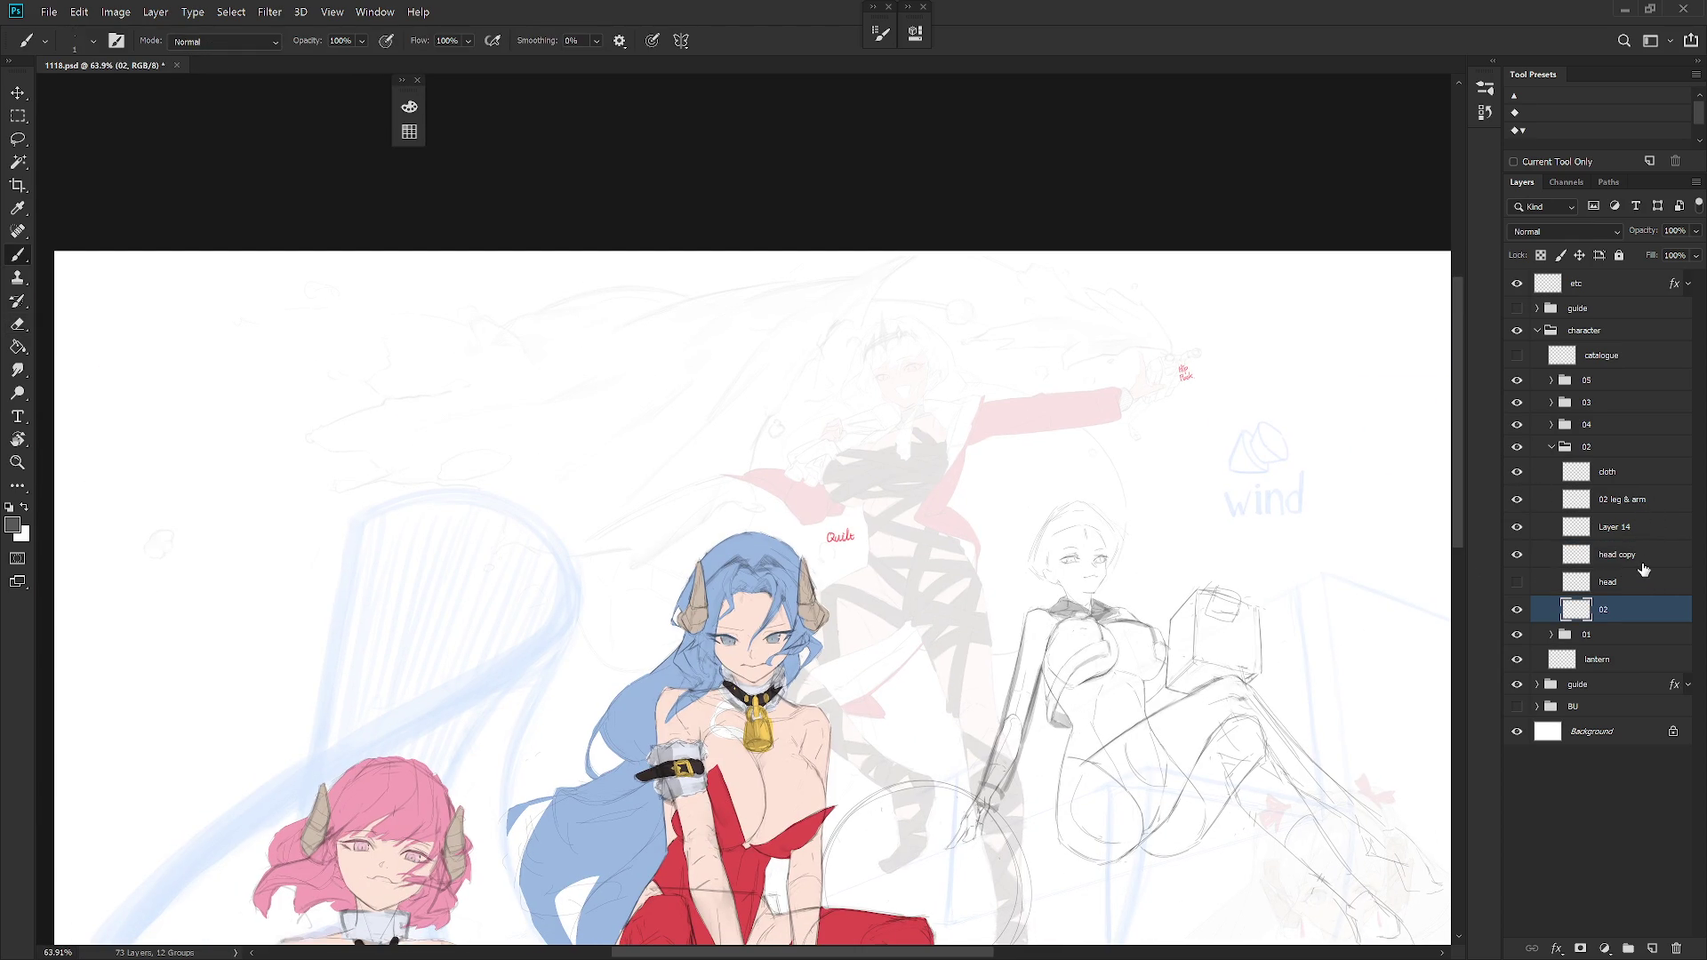
Create a new layer named 'hair' above the head copy layer.
{"action": "left_click", "coordinate": [1643, 560]}
{"action": "scroll", "coordinate": [1125, 566], "scroll_direction": "up", "scroll_amount": 3}
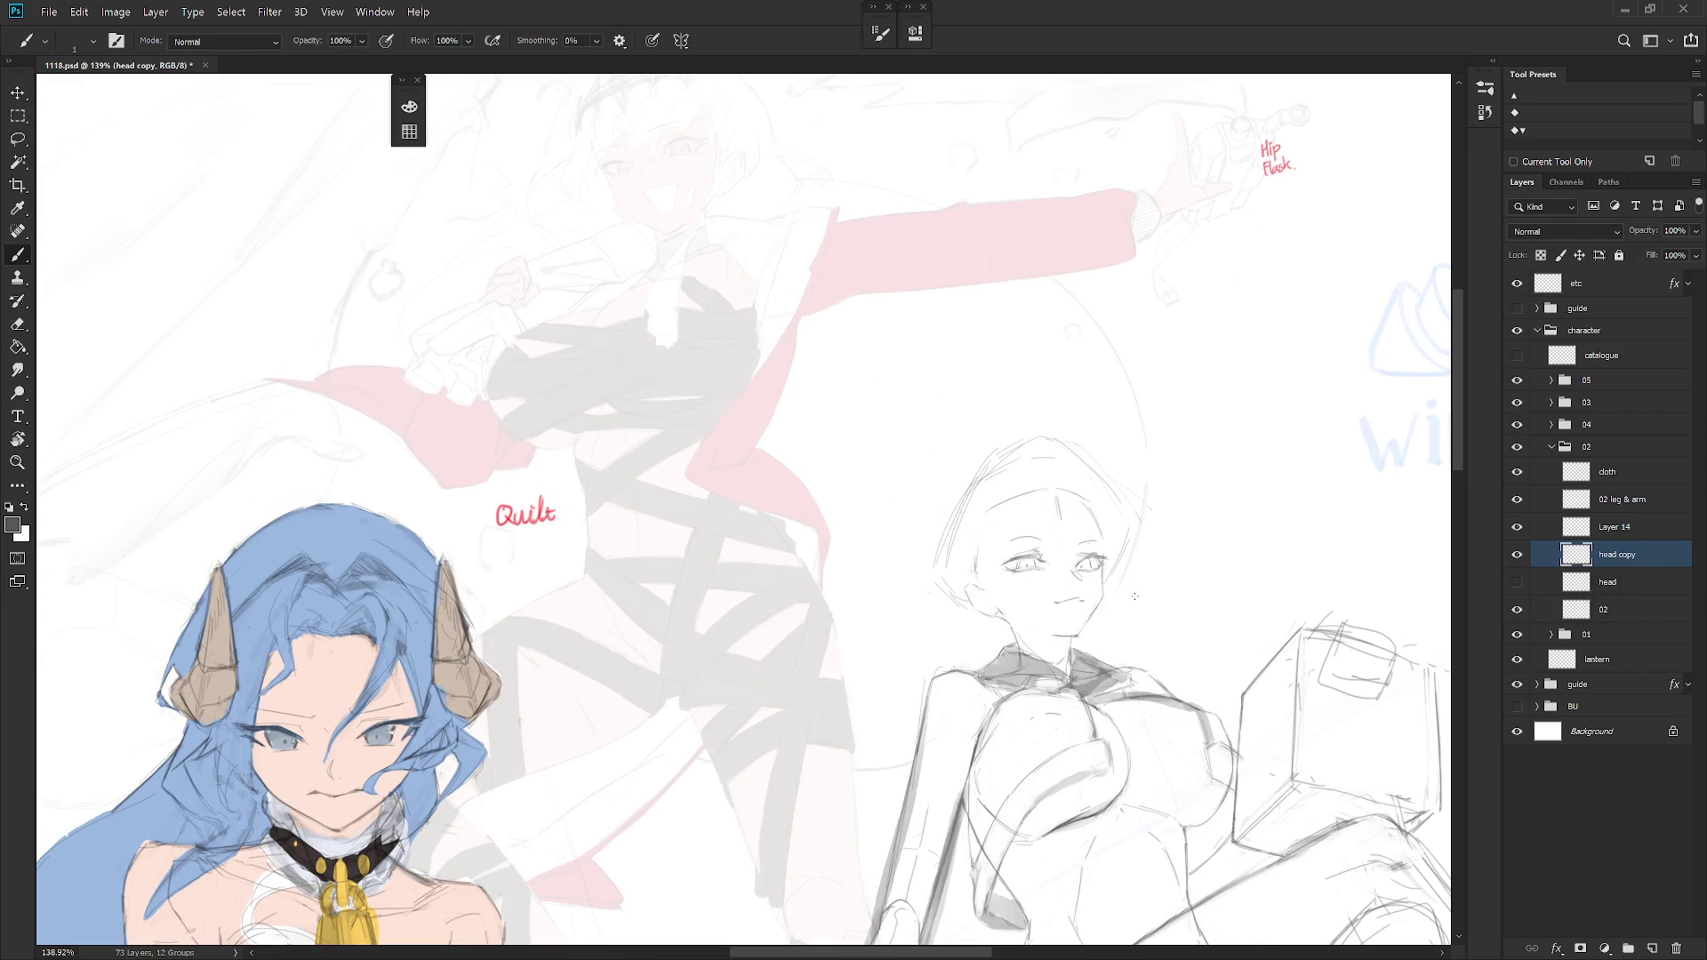
{"action": "key", "text": "ctrl+shift+n"}
{"action": "type", "text": "hair"}
{"action": "key", "text": "Return"}
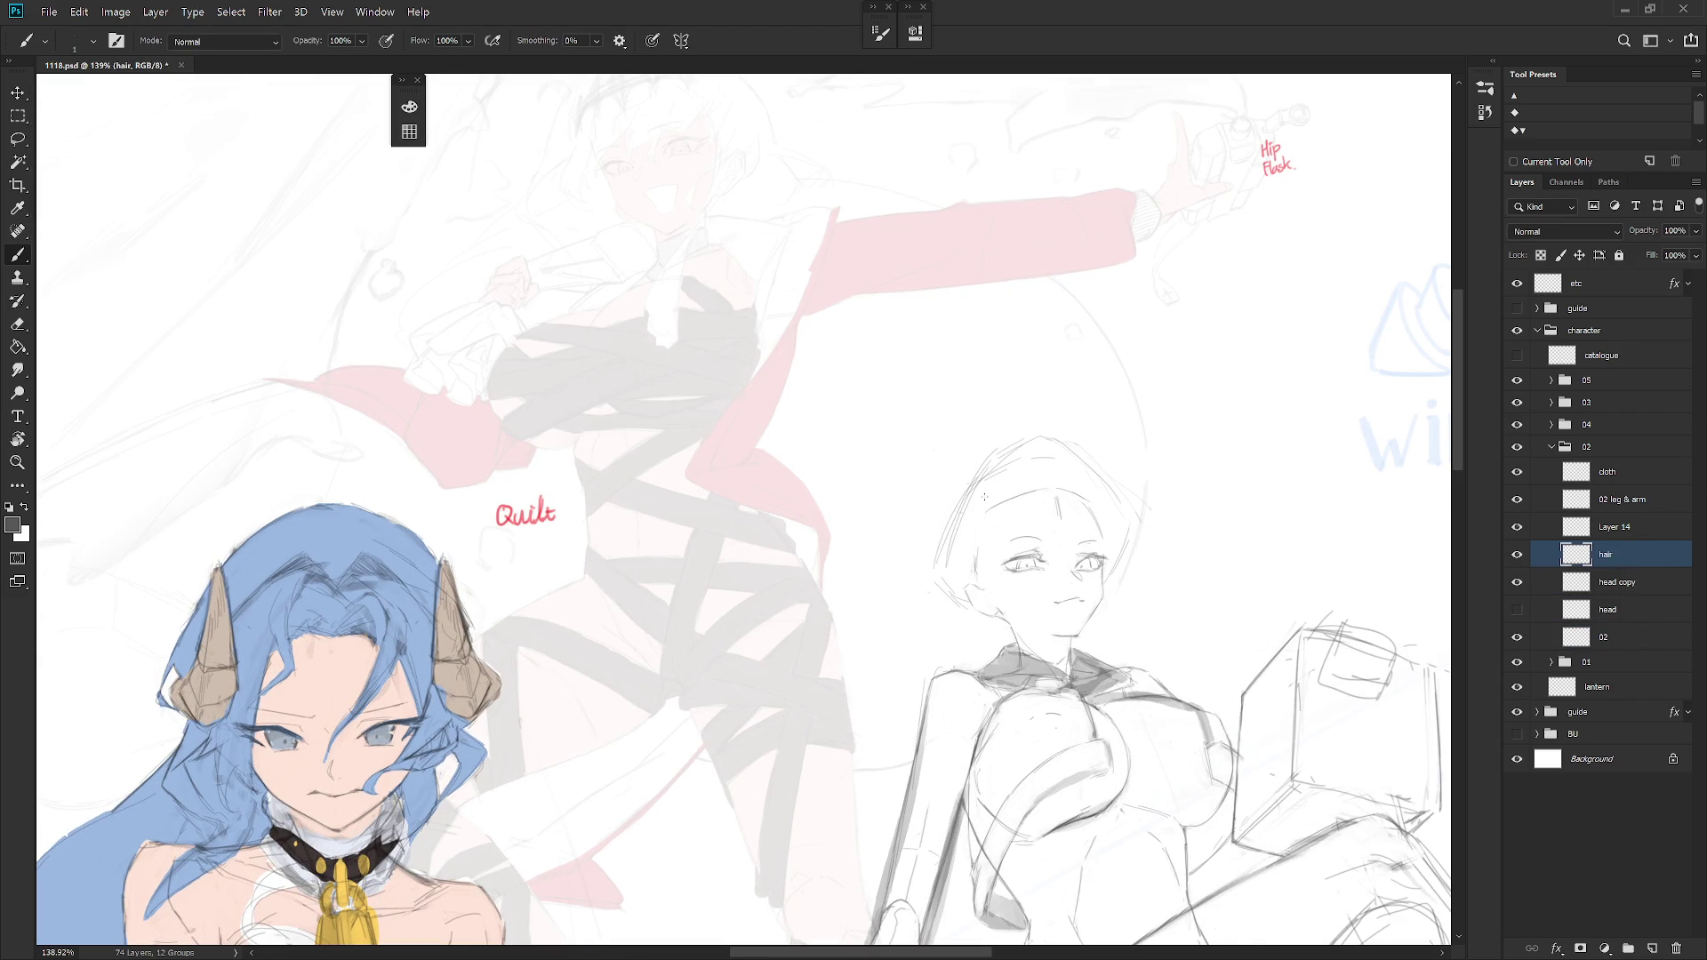
On Layer 14, try drawing the left and right eyebrows, undoing each attempt.
{"action": "left_click", "coordinate": [1614, 527]}
{"action": "scroll", "coordinate": [1039, 535], "scroll_direction": "up", "scroll_amount": 4}
{"action": "key", "text": "e"}
{"action": "key", "text": "b"}
{"action": "mouse_move", "coordinate": [973, 552]}
{"action": "left_mouse_down"}
{"action": "mouse_move", "coordinate": [1042, 545]}
{"action": "mouse_move", "coordinate": [965, 555]}
{"action": "left_mouse_up"}
{"action": "key", "text": "ctrl+z"}
{"action": "left_click", "coordinate": [1116, 551], "text": "alt"}
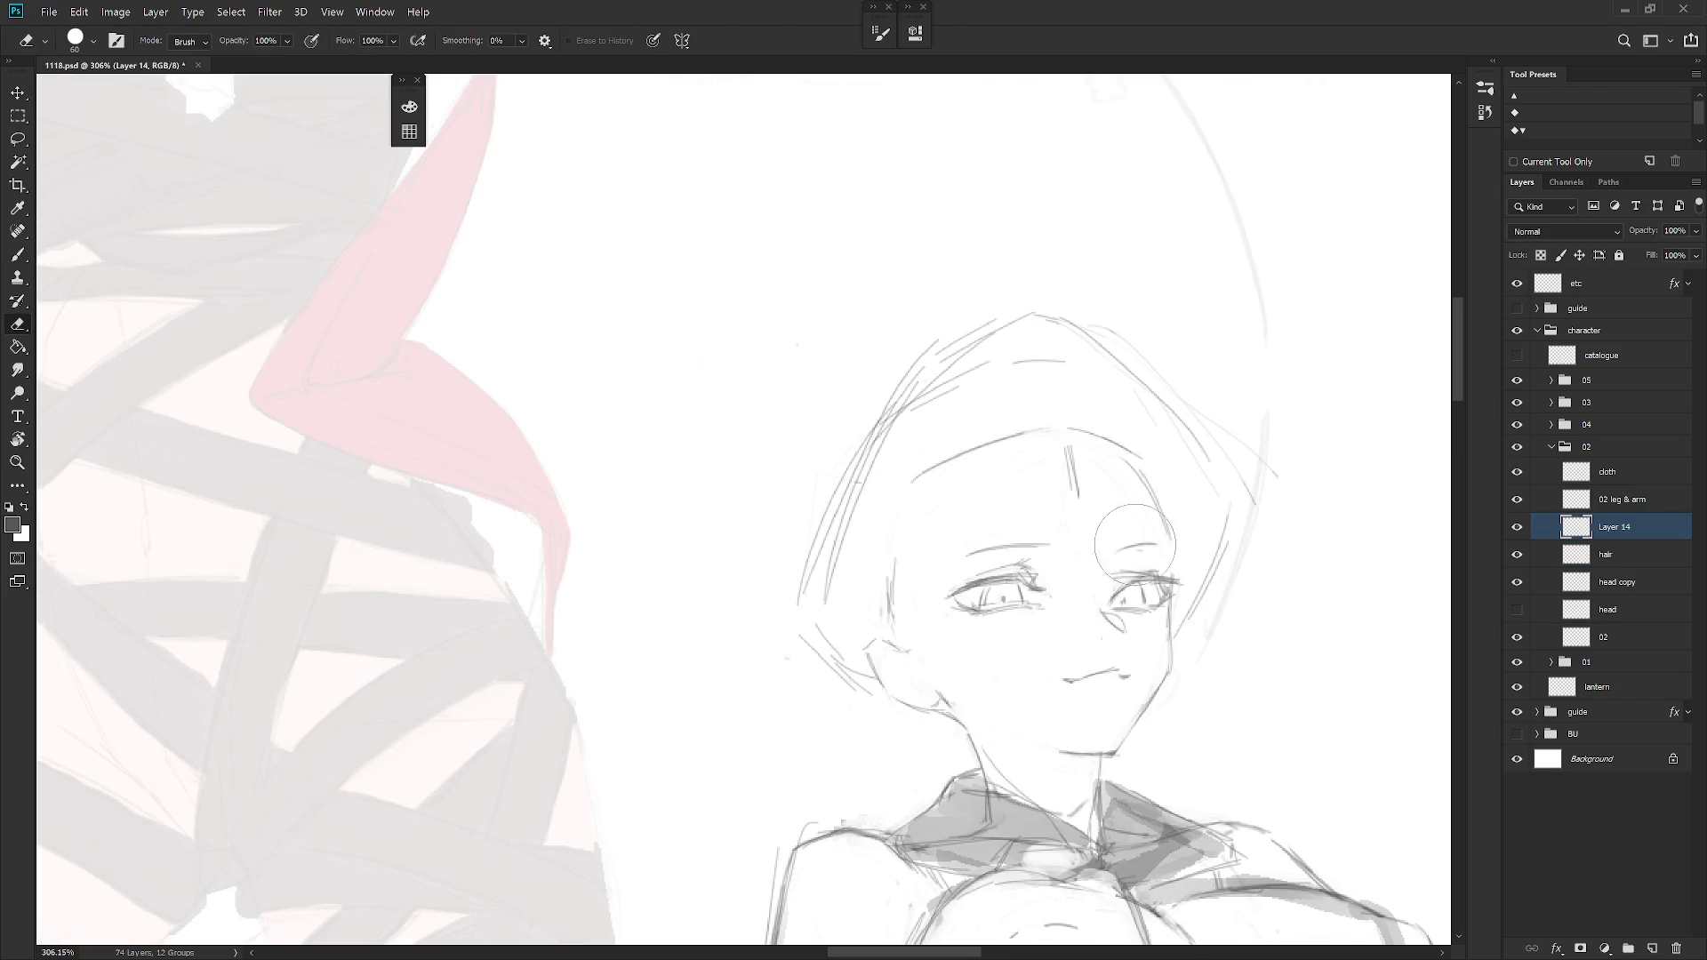
{"action": "left_click_drag", "start_coordinate": [1111, 553], "coordinate": [1167, 547]}
{"action": "key", "text": "ctrl+z"}
{"action": "left_click_drag", "start_coordinate": [1120, 550], "coordinate": [1169, 552]}
{"action": "key", "text": "ctrl+z"}
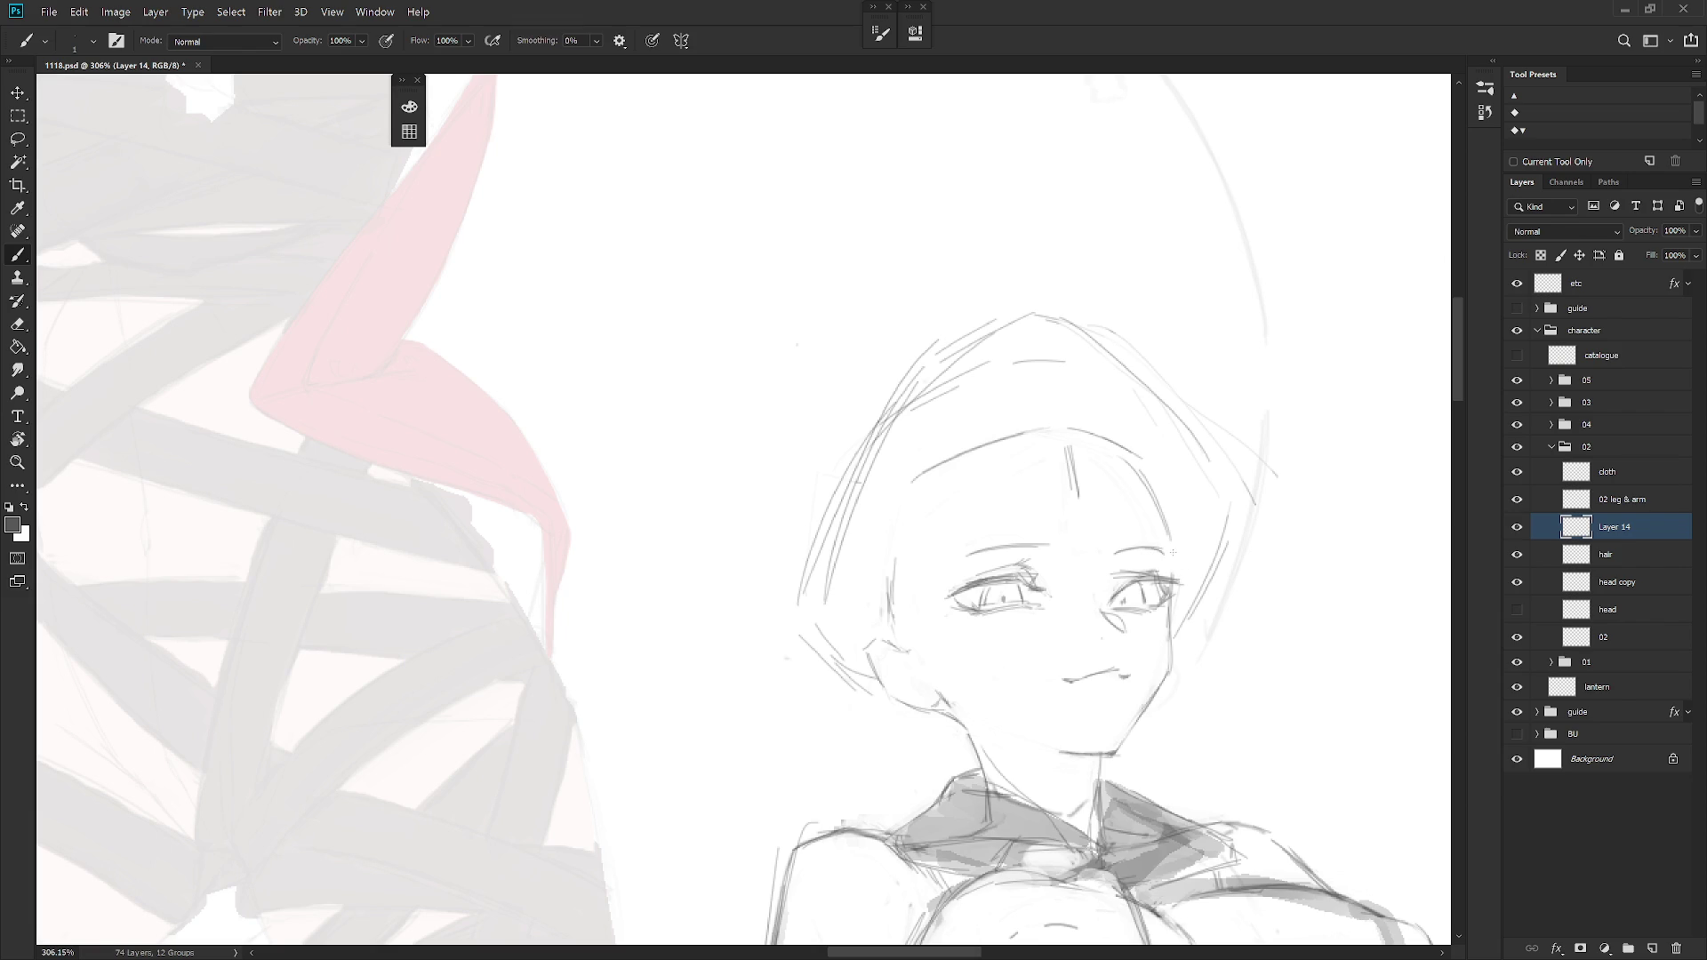
Redraw the right eyebrow darker and longer, then redraw the left eyebrow.
{"action": "left_click", "coordinate": [1126, 552], "text": "alt"}
{"action": "left_click_drag", "start_coordinate": [1123, 546], "coordinate": [1170, 558]}
{"action": "key", "text": "ctrl+z"}
{"action": "key", "text": "ctrl+z"}
{"action": "key", "text": "ctrl+shift+z"}
{"action": "mouse_move", "coordinate": [969, 549]}
{"action": "left_mouse_down"}
{"action": "mouse_move", "coordinate": [1035, 536]}
{"action": "mouse_move", "coordinate": [963, 555]}
{"action": "left_mouse_up"}
{"action": "key", "text": "ctrl+z"}
{"action": "key", "text": "ctrl+z"}
{"action": "key", "text": "ctrl+z"}
{"action": "key", "text": "e"}
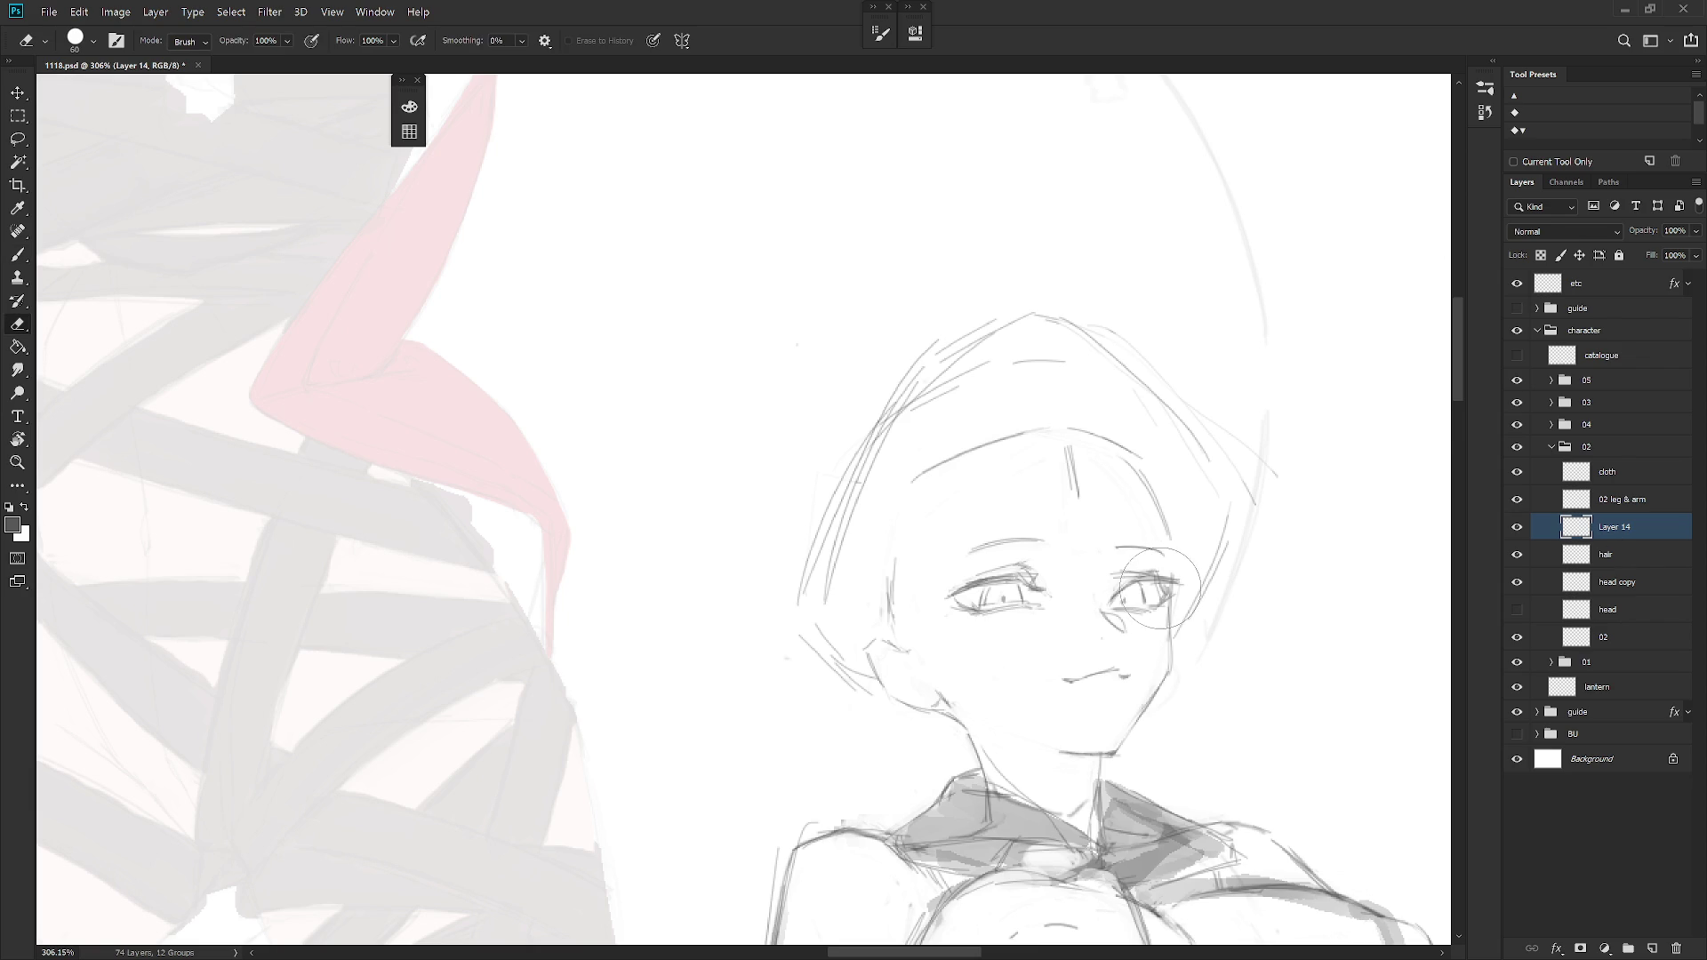
{"action": "key", "text": "b"}
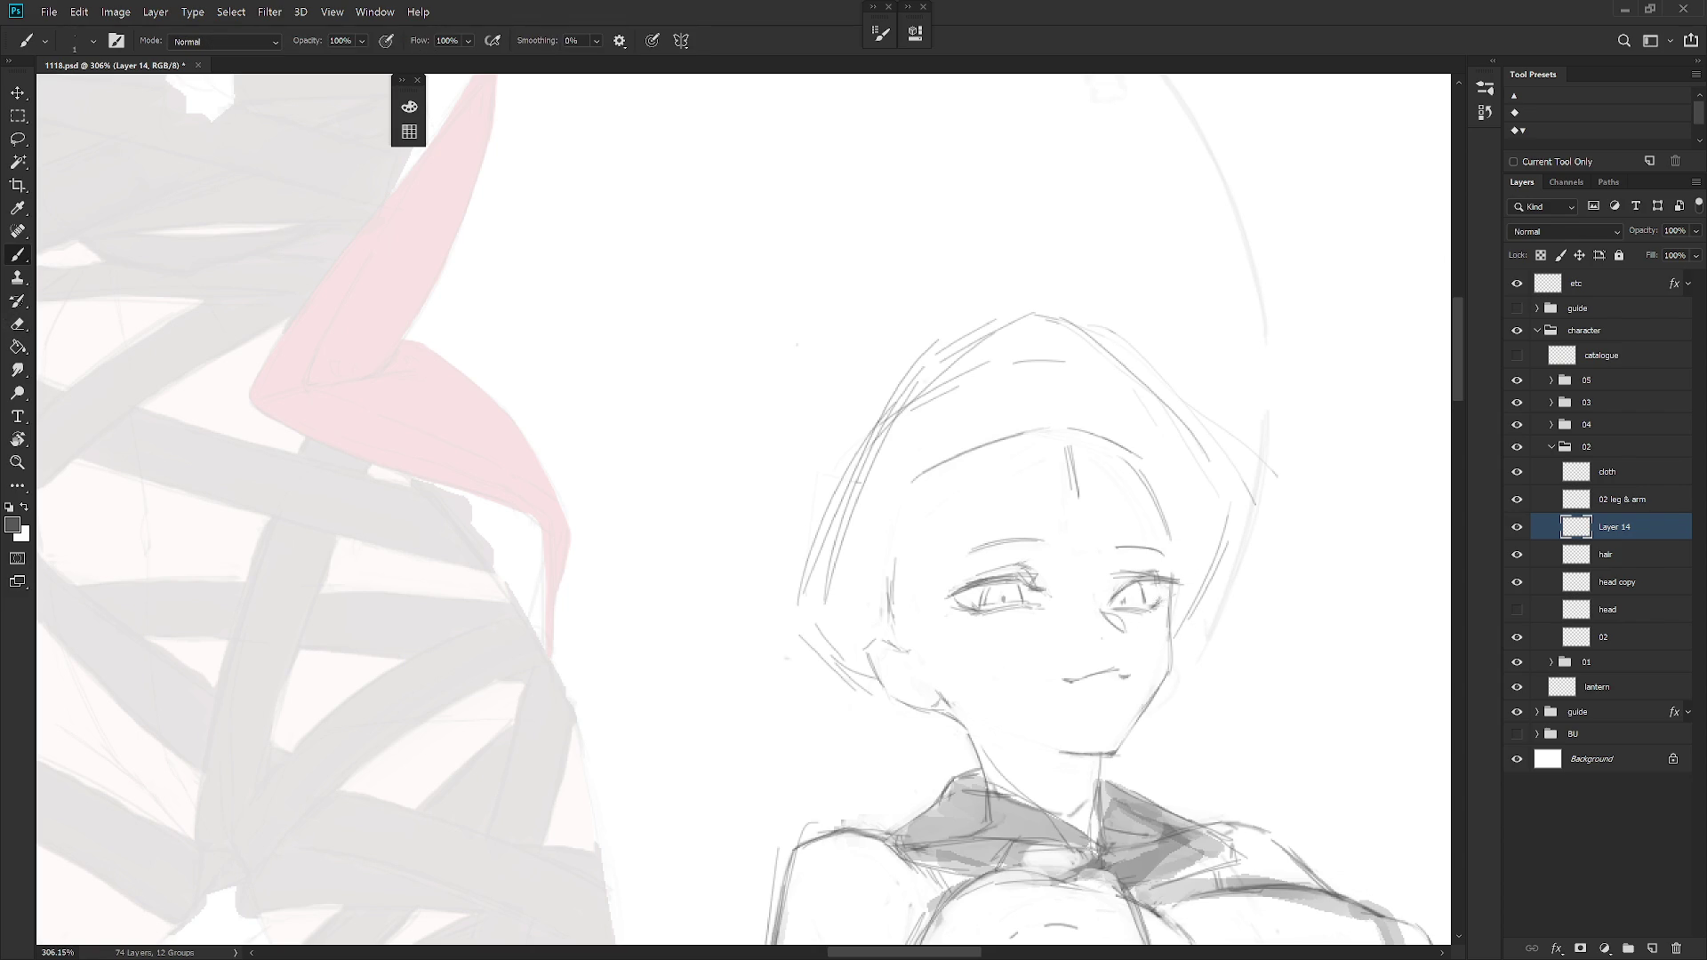
{"action": "key", "text": "e"}
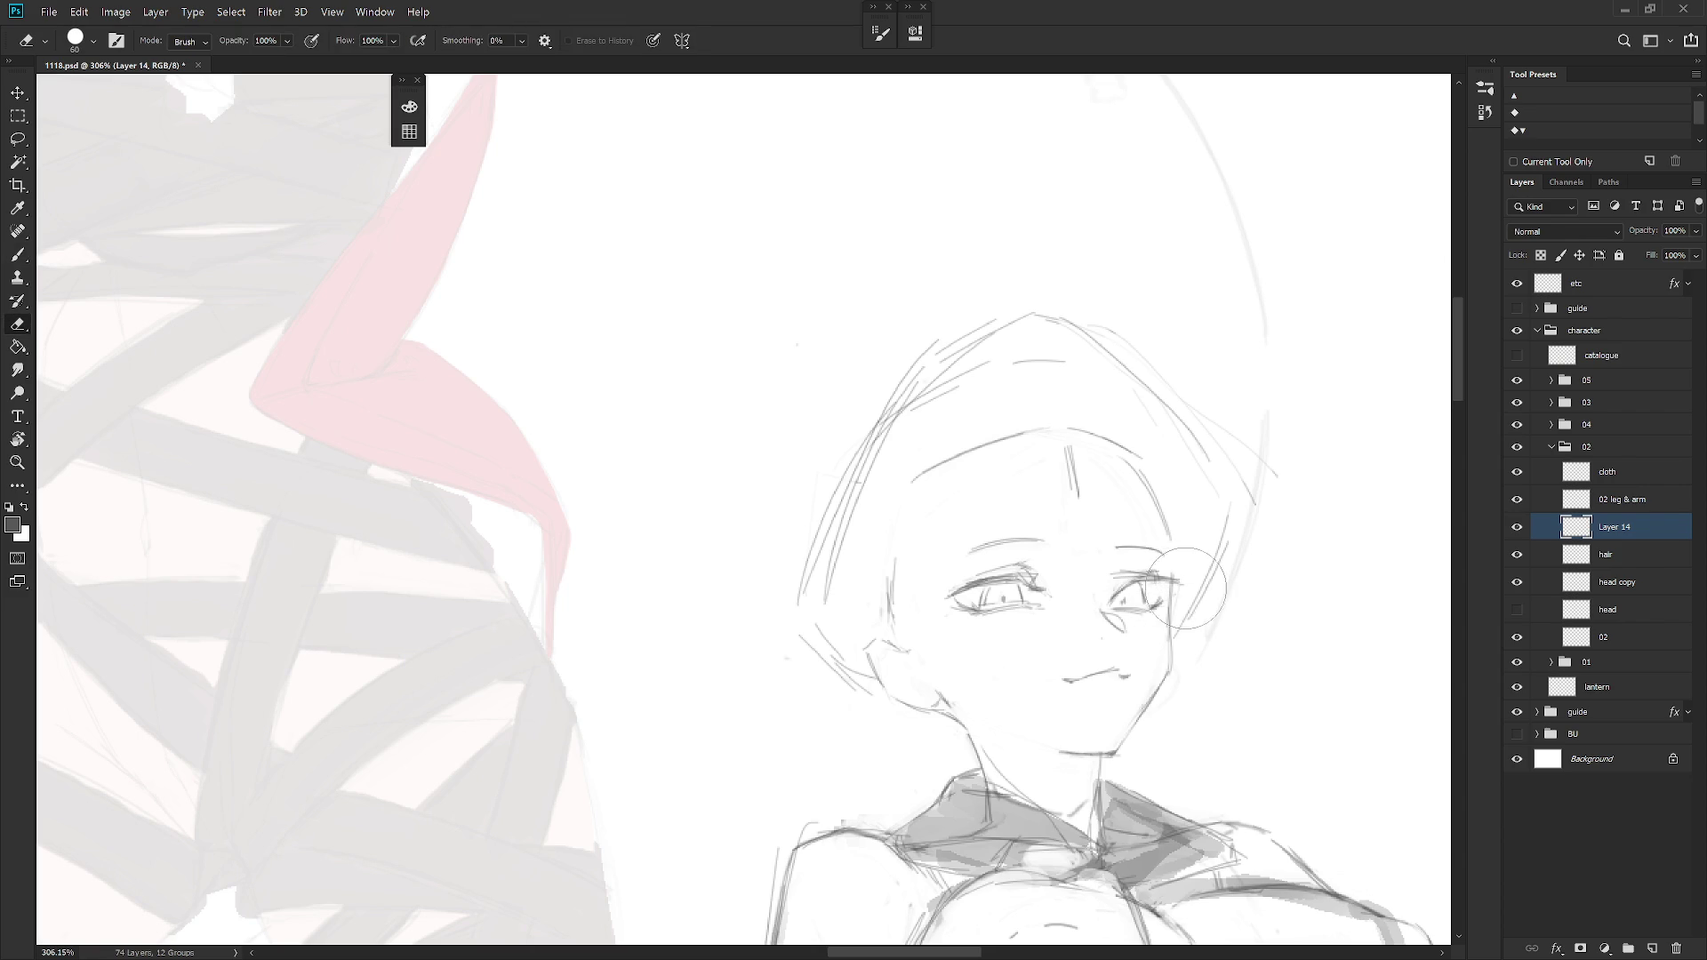
{"action": "key", "text": "b"}
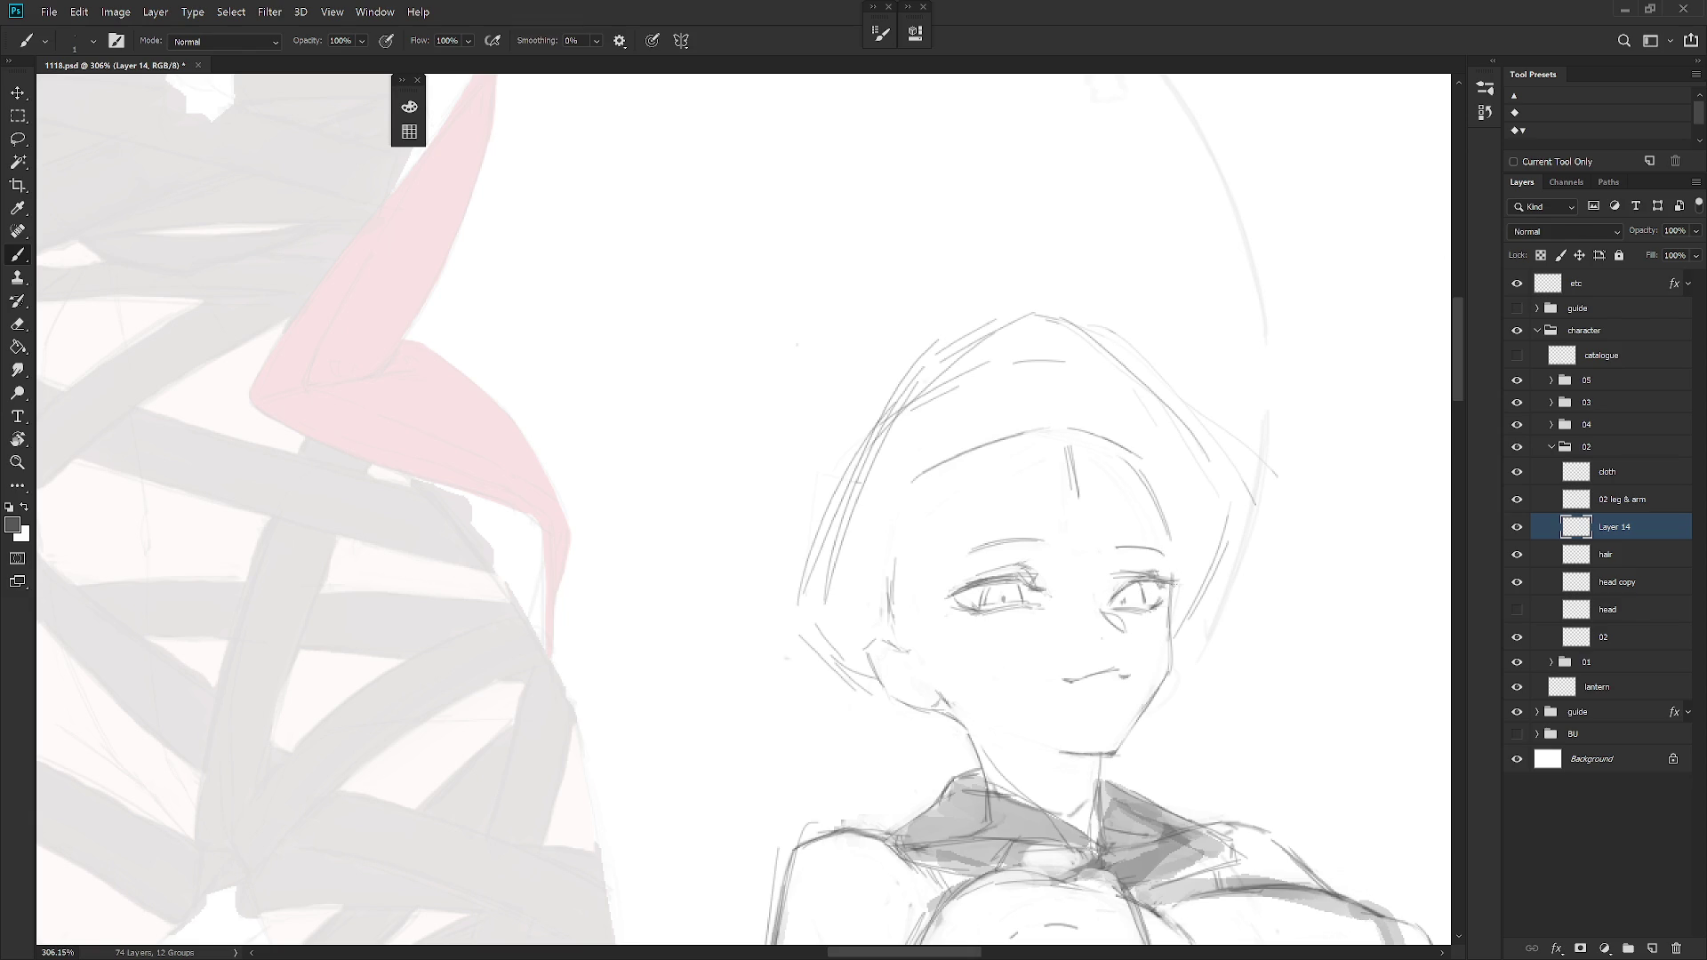
{"action": "scroll", "coordinate": [1198, 584], "scroll_direction": "down", "scroll_amount": 3}
{"action": "scroll", "coordinate": [1196, 622], "scroll_direction": "up", "scroll_amount": 2}
{"action": "key", "text": "e"}
{"action": "key", "text": "b"}
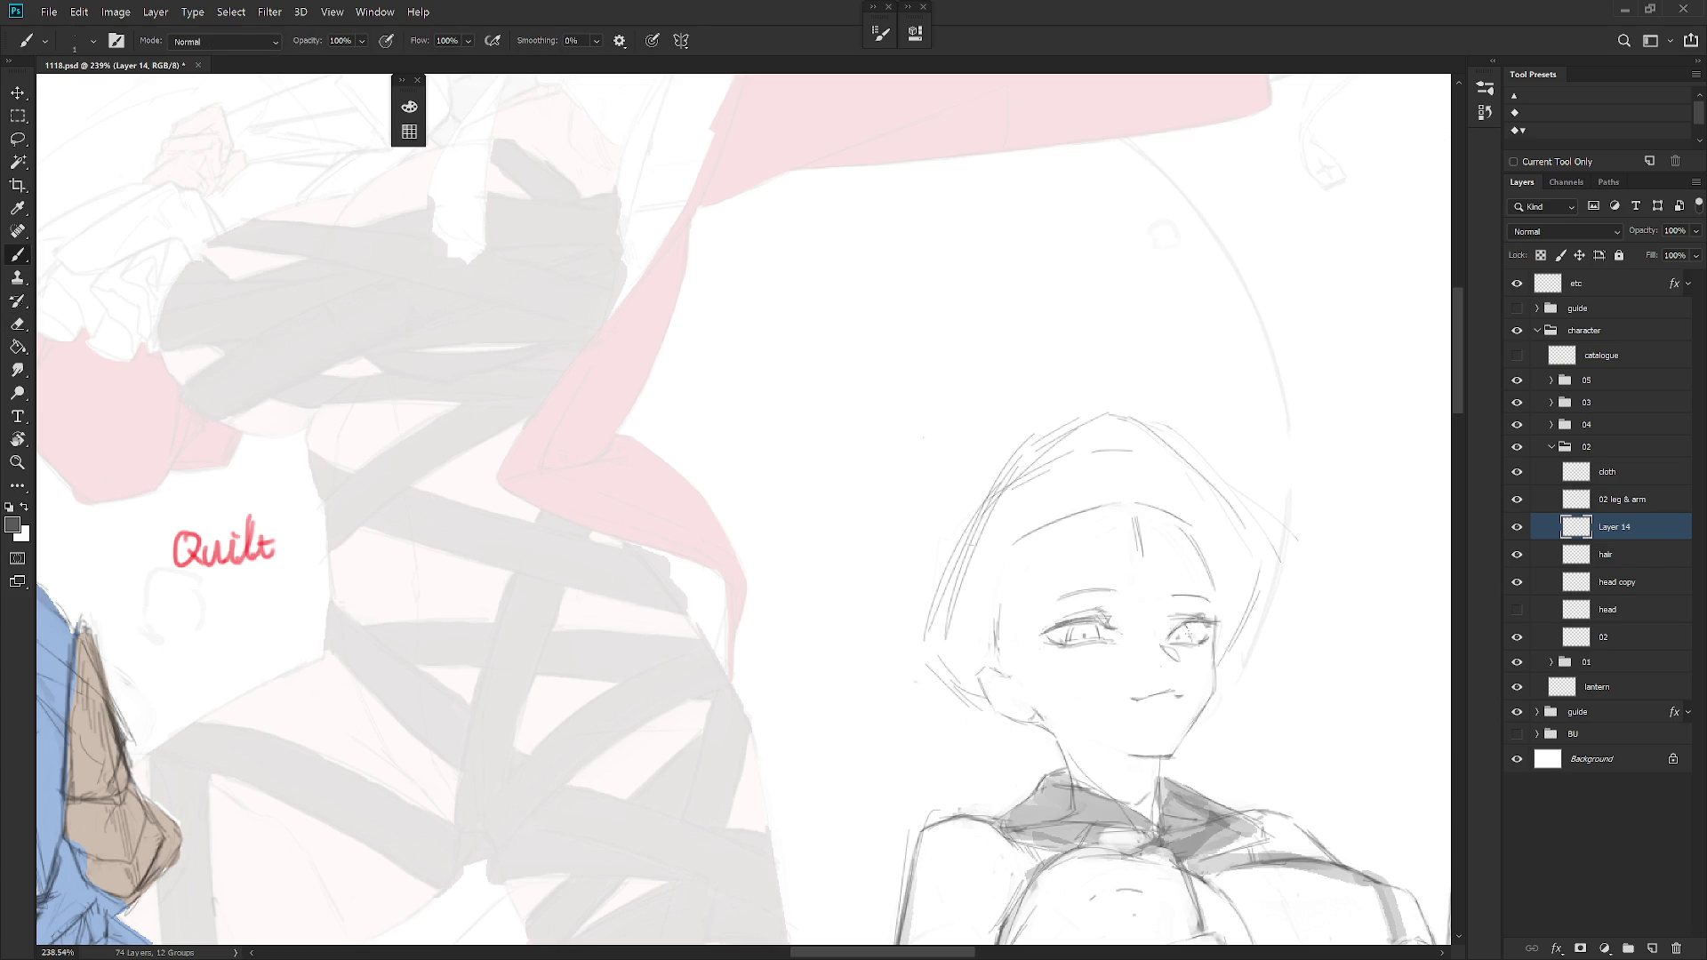
{"action": "key", "text": "e"}
{"action": "key", "text": "b"}
{"action": "key", "text": "e"}
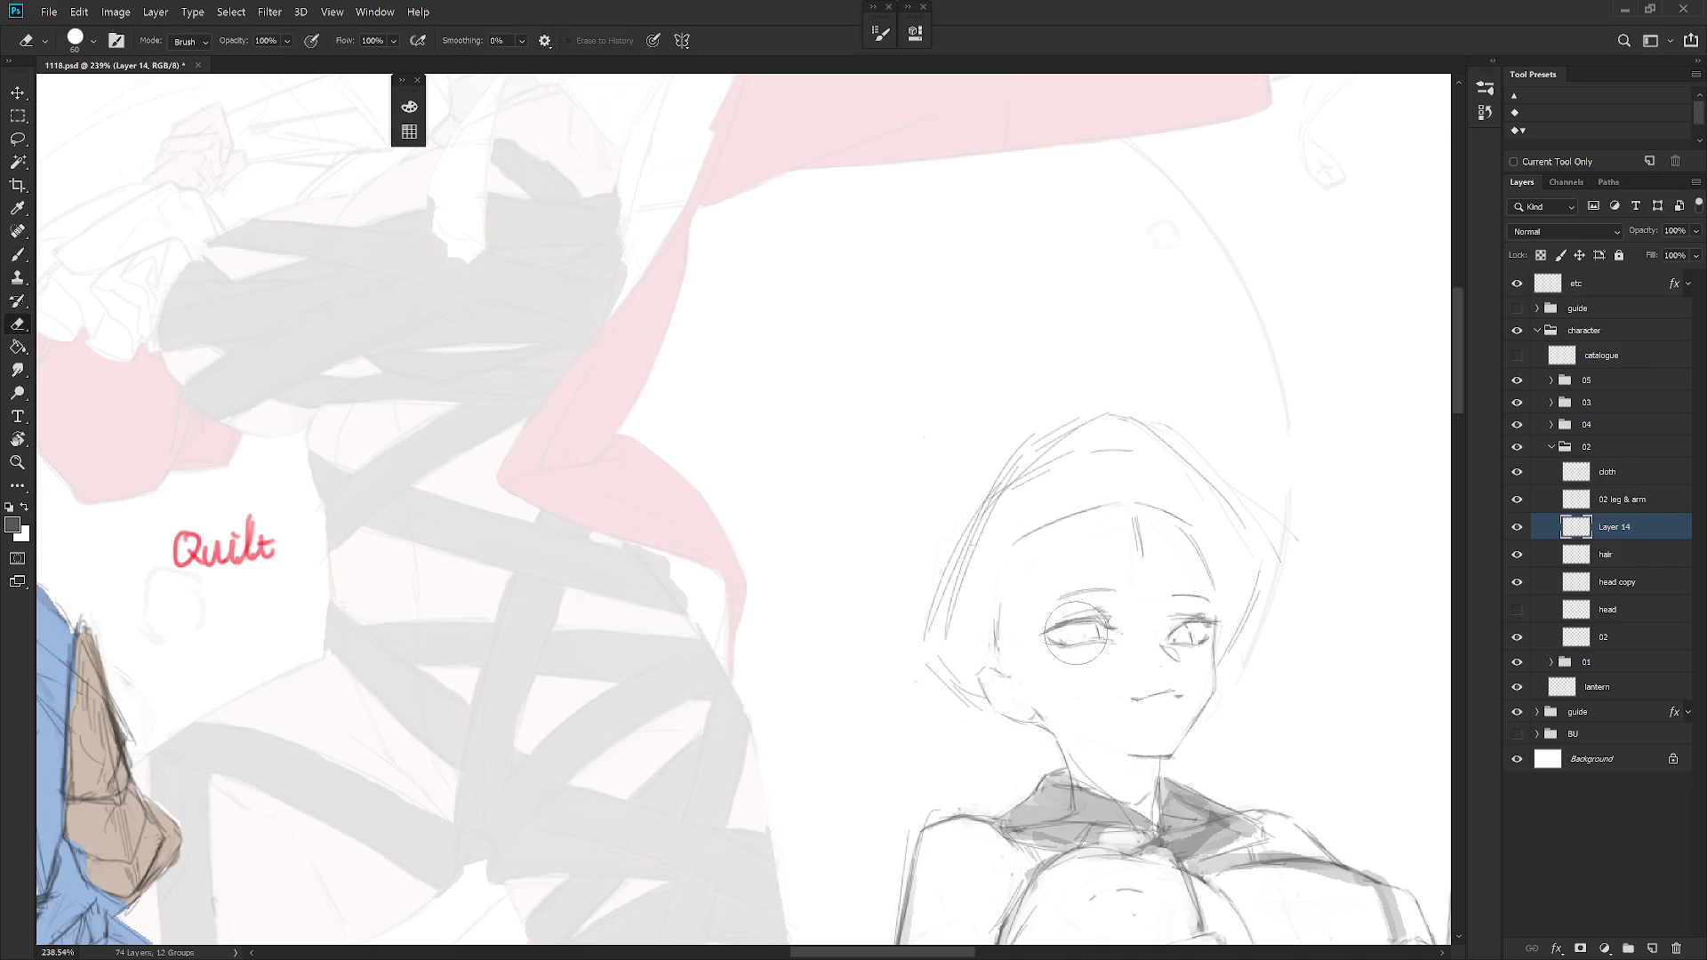
{"action": "key", "text": "b"}
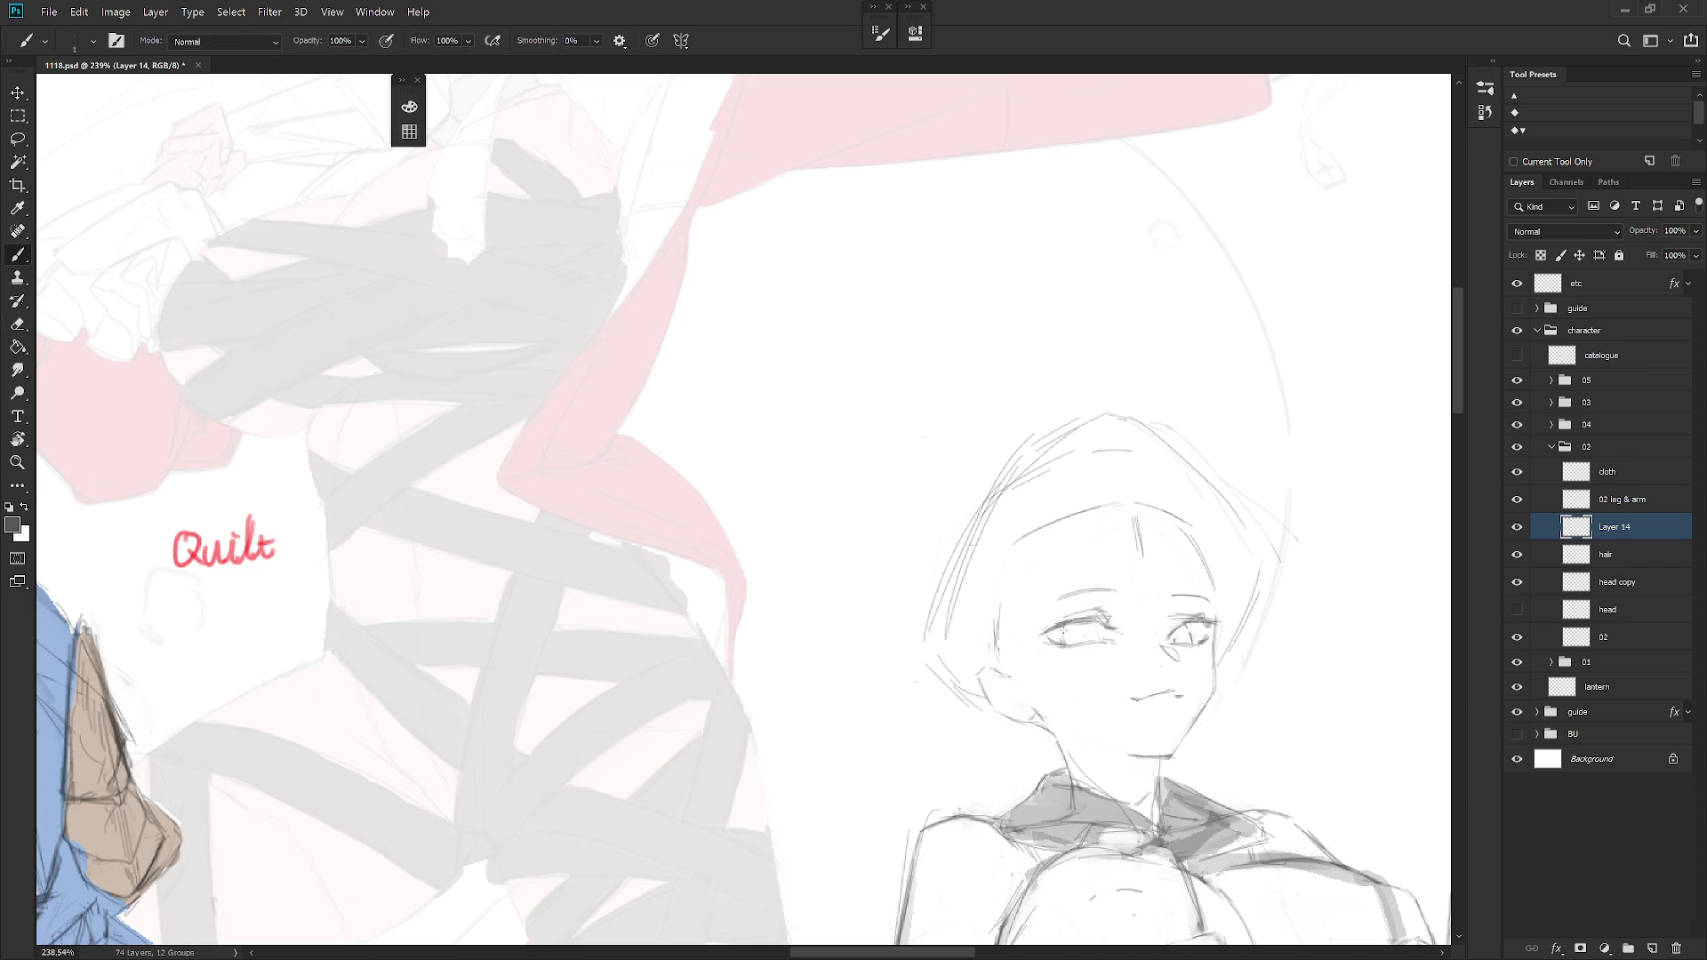
{"action": "left_click", "coordinate": [1065, 630]}
{"action": "left_click_drag", "start_coordinate": [1063, 628], "coordinate": [1092, 656]}
{"action": "key", "text": "ctrl+z"}
{"action": "scroll", "coordinate": [1161, 575], "scroll_direction": "down", "scroll_amount": 5}
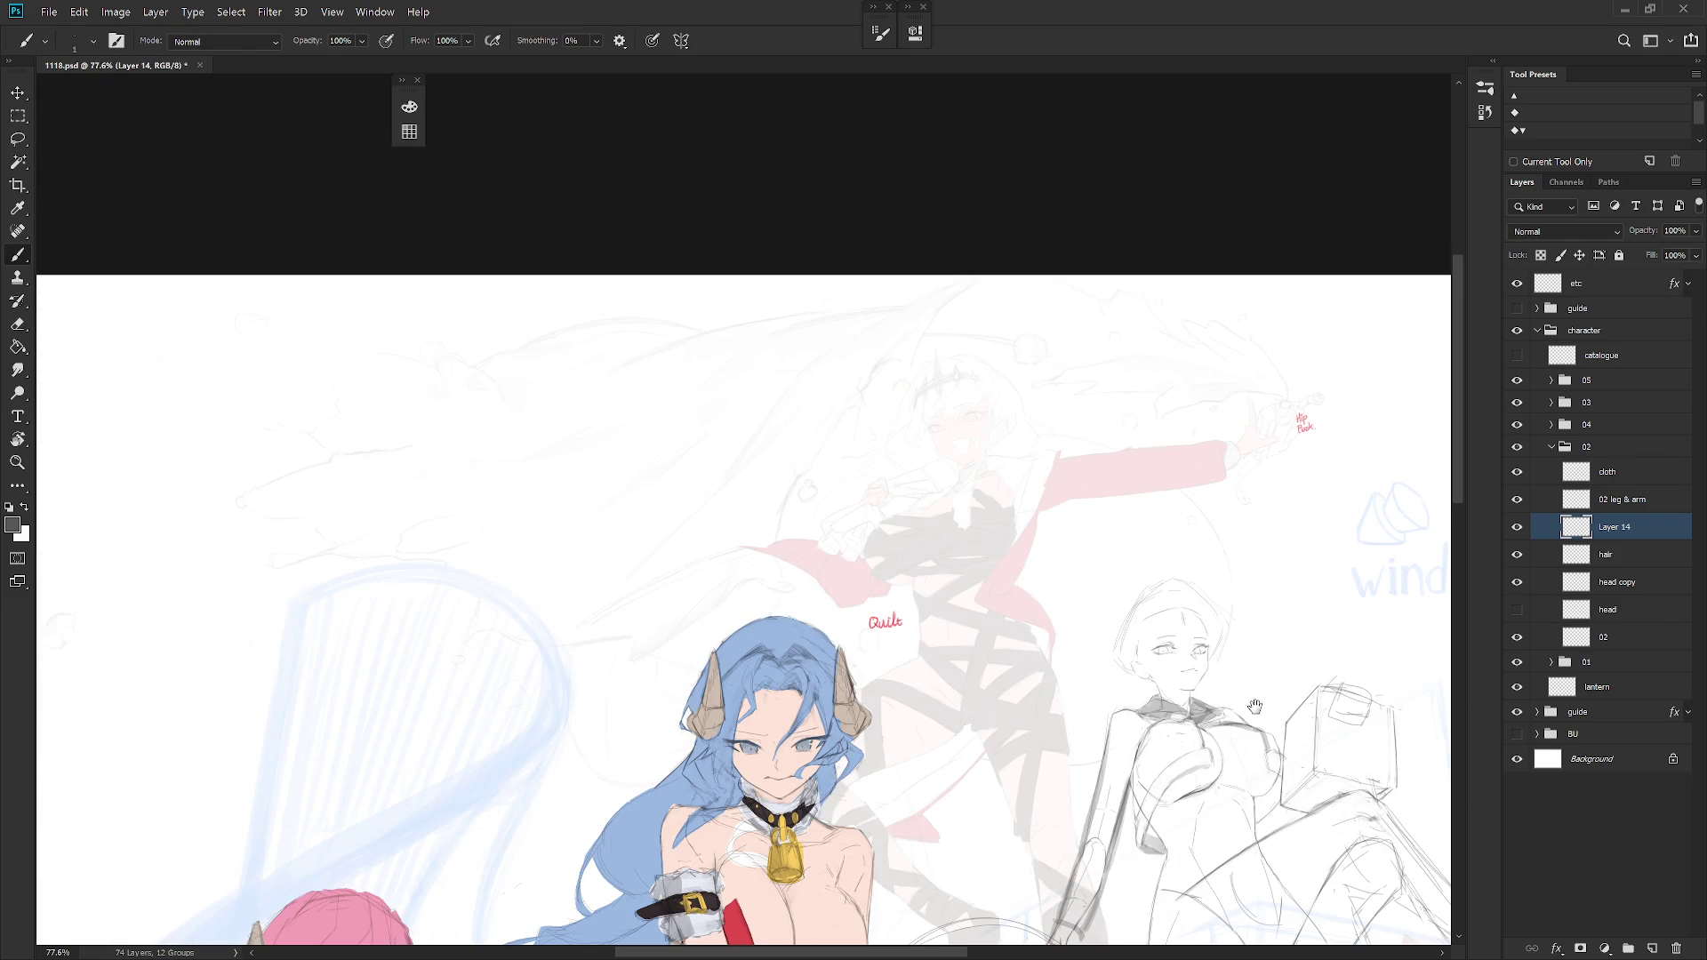
Darken the seated figure's right eye pupil with a short brush stroke on Layer 14.
{"action": "scroll", "coordinate": [1253, 707], "scroll_direction": "down", "scroll_amount": 2}
{"action": "scroll", "coordinate": [1169, 659], "scroll_direction": "right", "scroll_amount": 3}
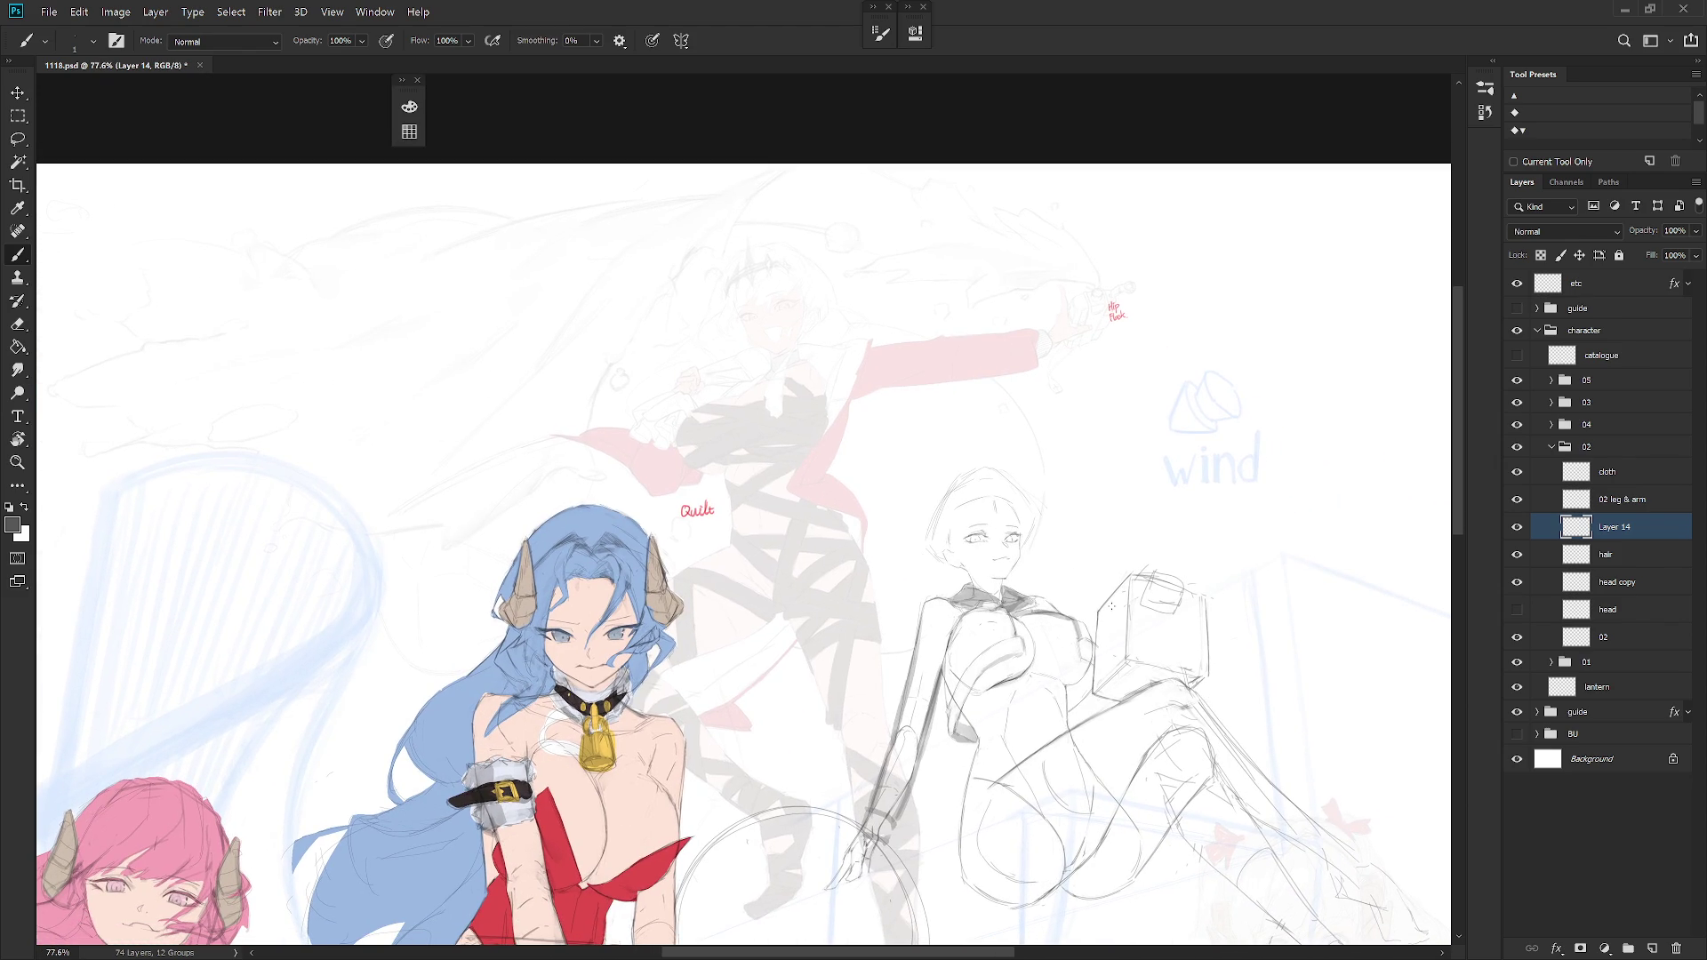
{"action": "scroll", "coordinate": [1009, 534], "scroll_direction": "up", "scroll_amount": 7}
{"action": "key", "text": "e"}
{"action": "key", "text": "b"}
{"action": "left_click_drag", "start_coordinate": [1022, 581], "coordinate": [1014, 597]}
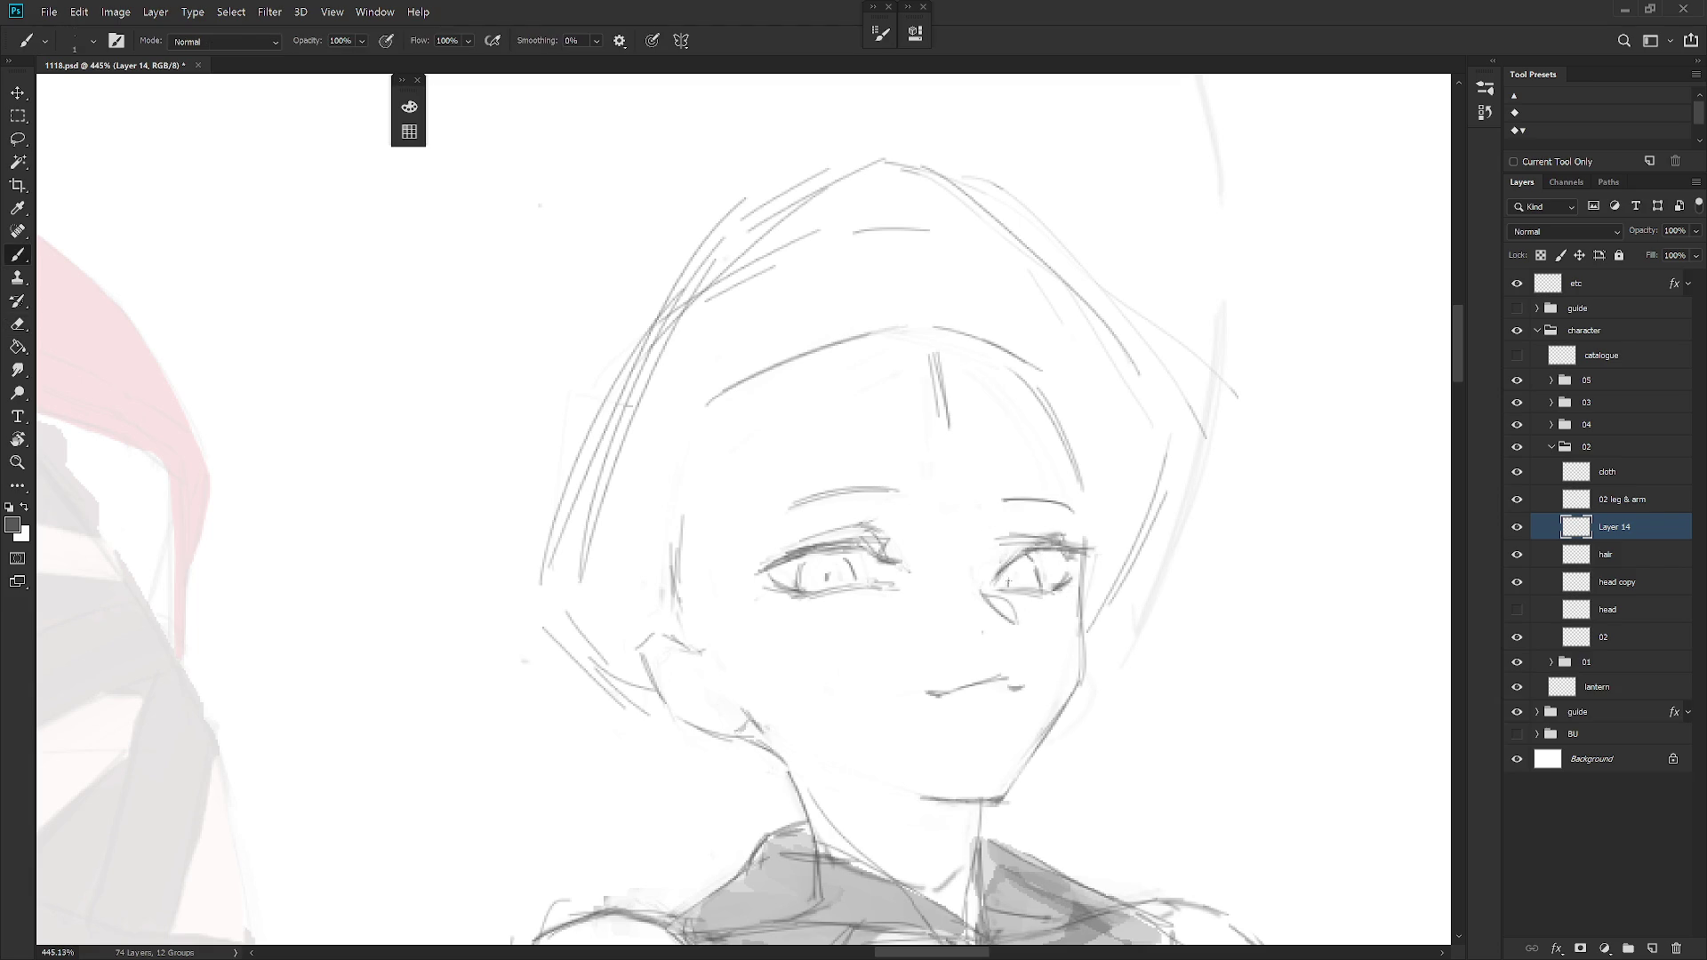
{"action": "scroll", "coordinate": [1122, 578], "scroll_direction": "down", "scroll_amount": 10}
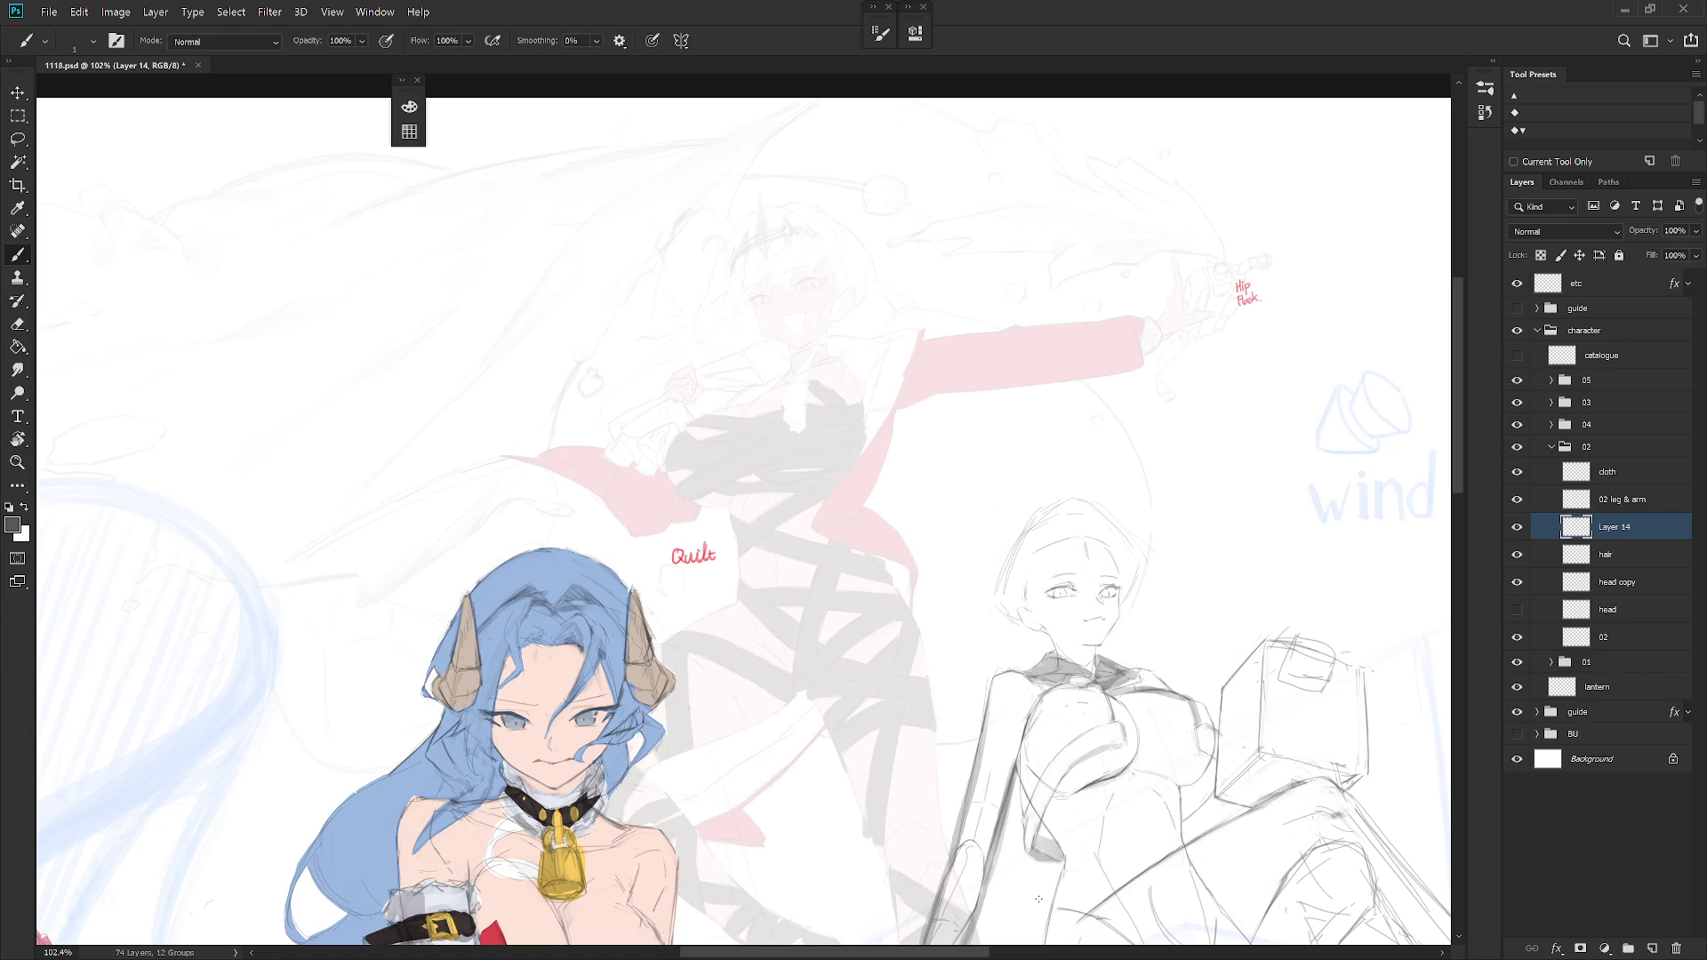
{"action": "scroll", "coordinate": [1039, 900], "scroll_direction": "up", "scroll_amount": 3}
{"action": "scroll", "coordinate": [1236, 638], "scroll_direction": "down", "scroll_amount": 6}
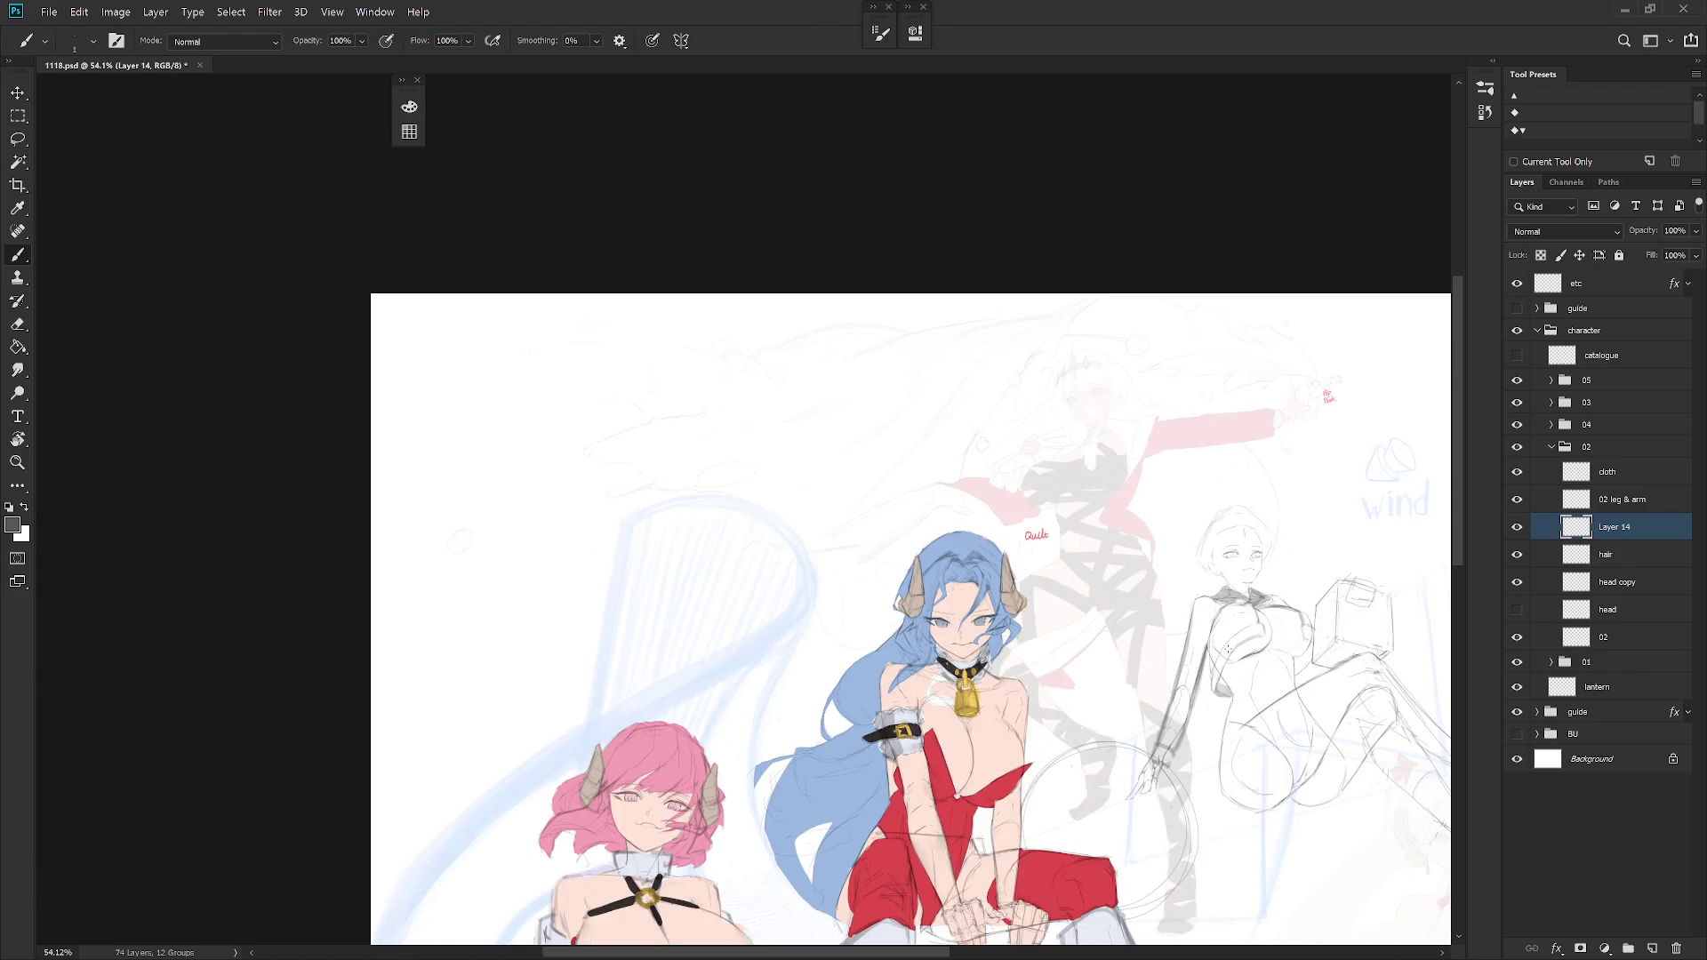
{"action": "scroll", "coordinate": [1236, 638], "scroll_direction": "right", "scroll_amount": 4}
{"action": "scroll", "coordinate": [1009, 577], "scroll_direction": "up", "scroll_amount": 10}
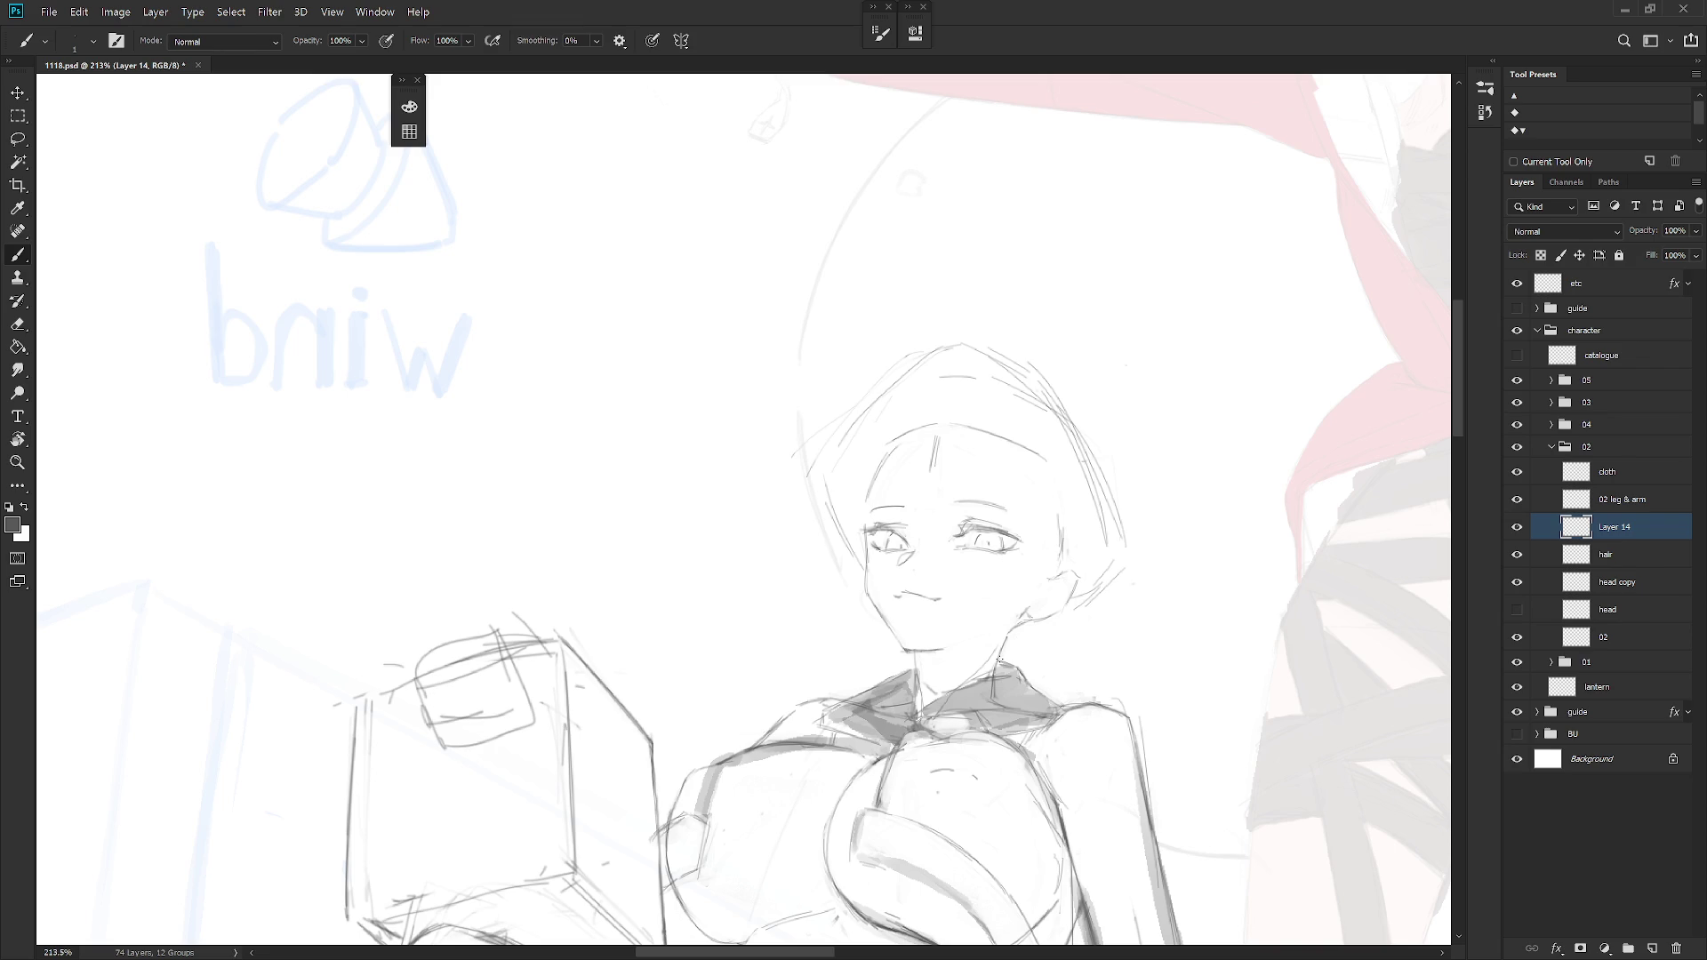
{"action": "key", "text": "r"}
{"action": "left_click_drag", "start_coordinate": [993, 660], "coordinate": [889, 578]}
Darken the right eye's upper-lid line and erase the stray strokes around it.
{"action": "key", "text": "e"}
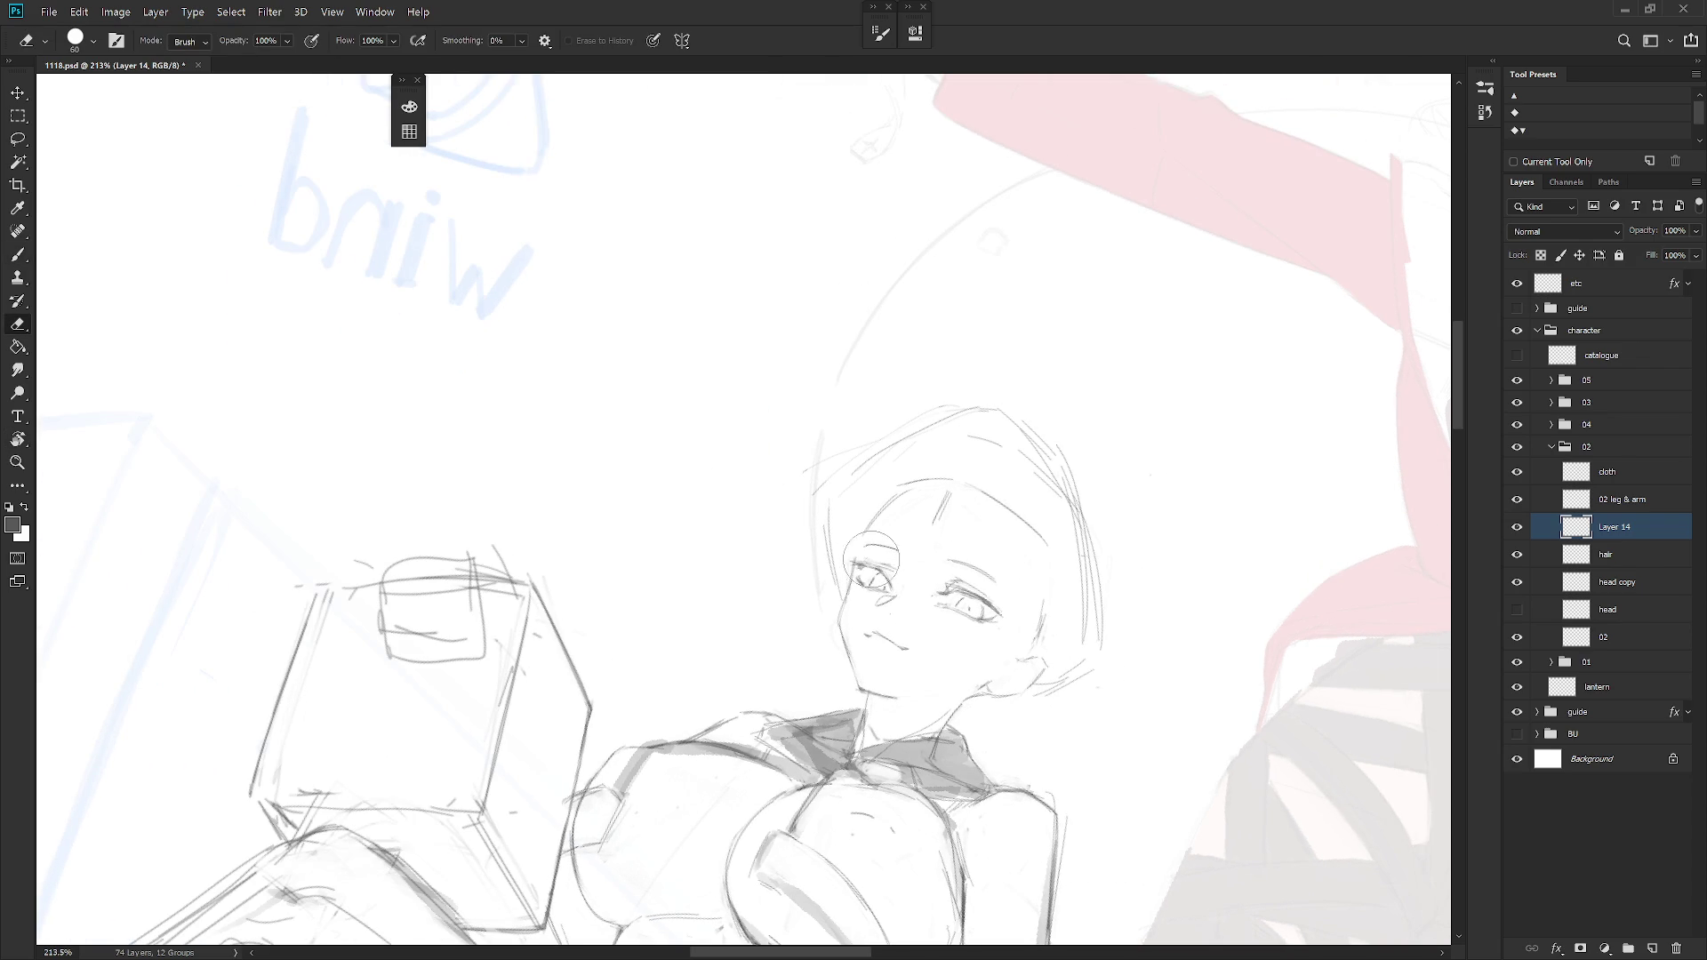
{"action": "key", "text": "b"}
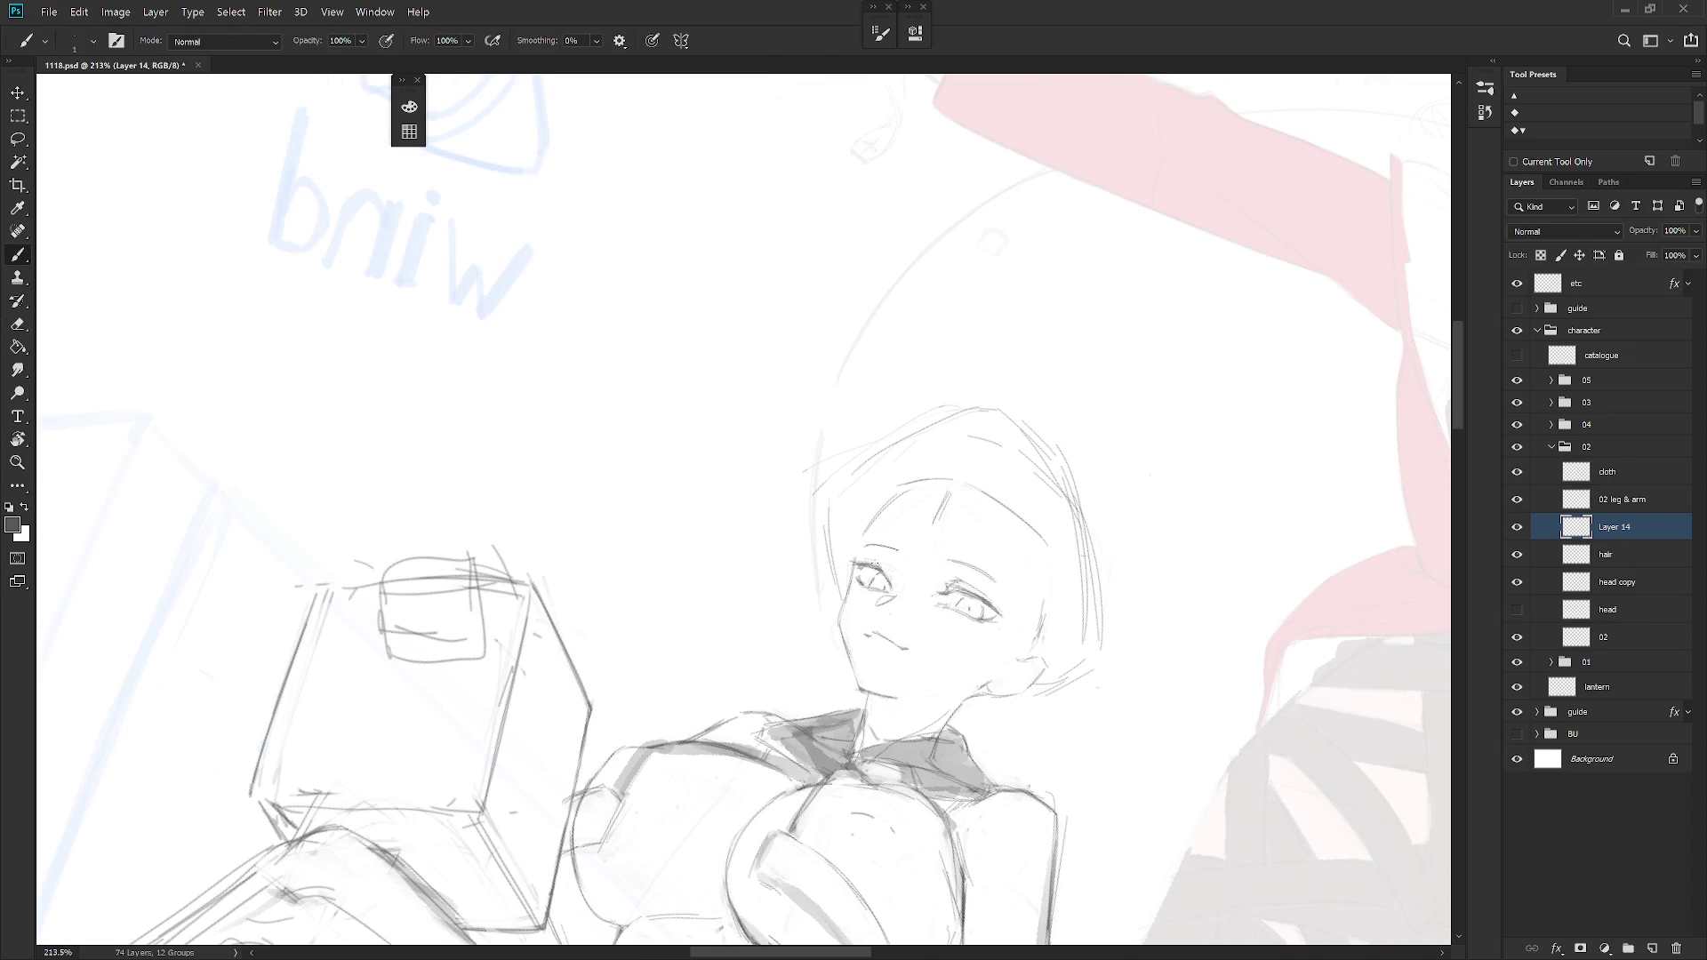
{"action": "key", "text": "e"}
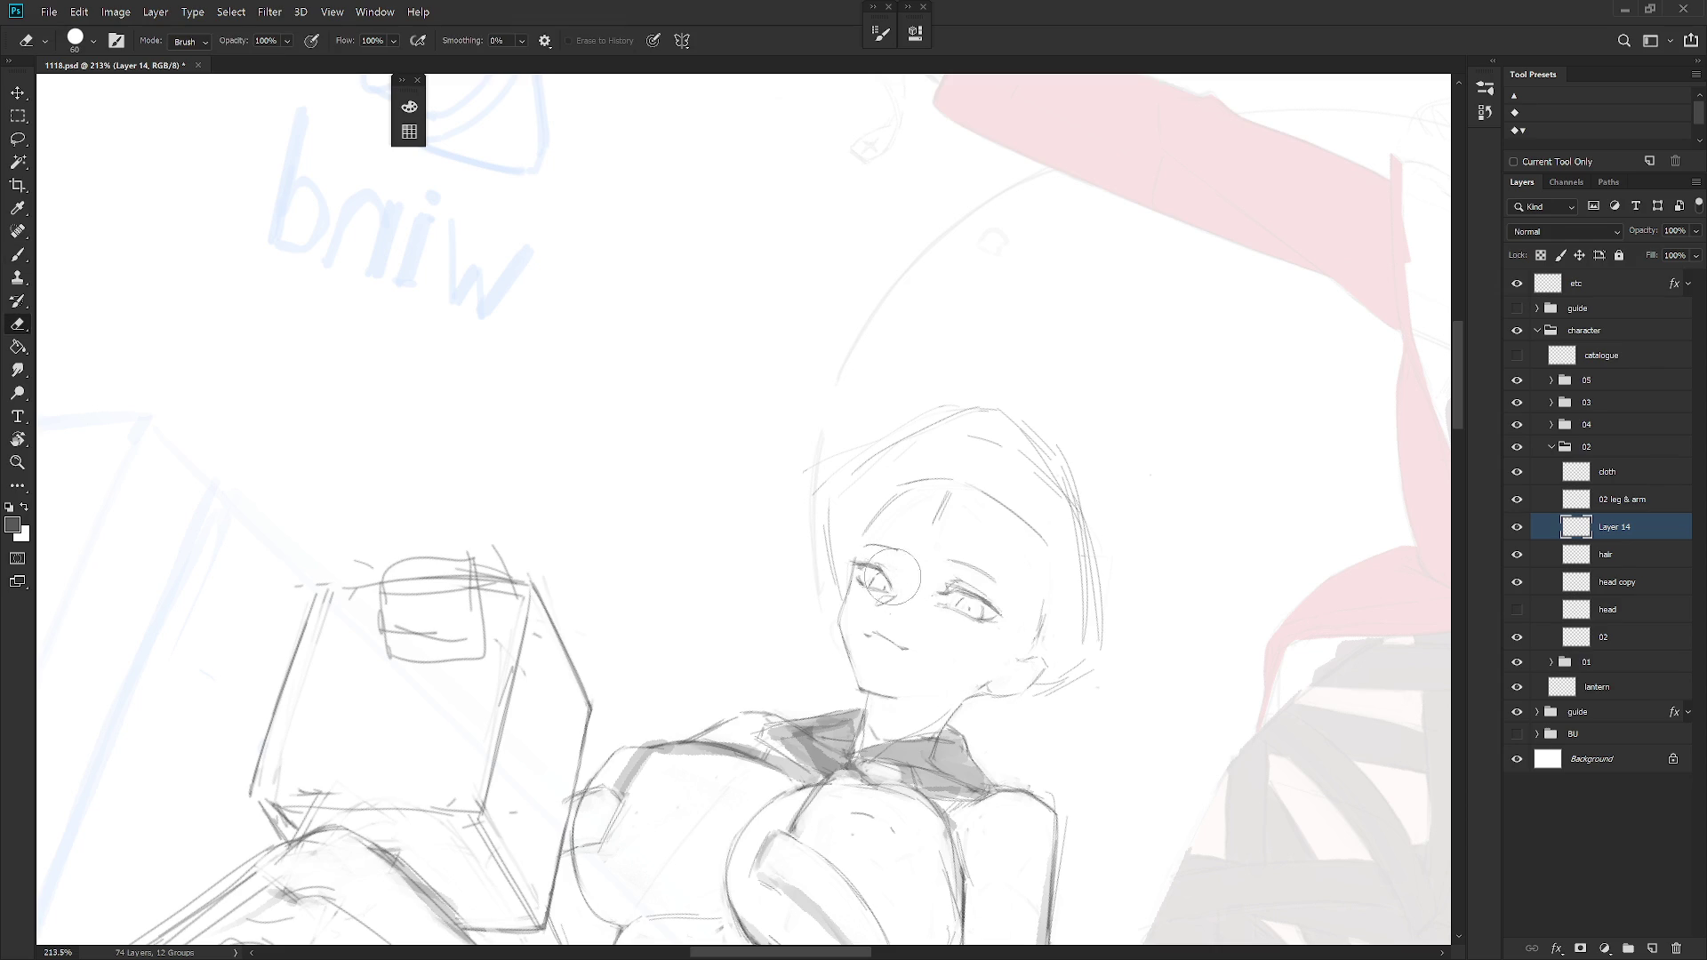
{"action": "key", "text": "r"}
{"action": "left_click_drag", "start_coordinate": [896, 583], "coordinate": [881, 469]}
{"action": "key", "text": "b"}
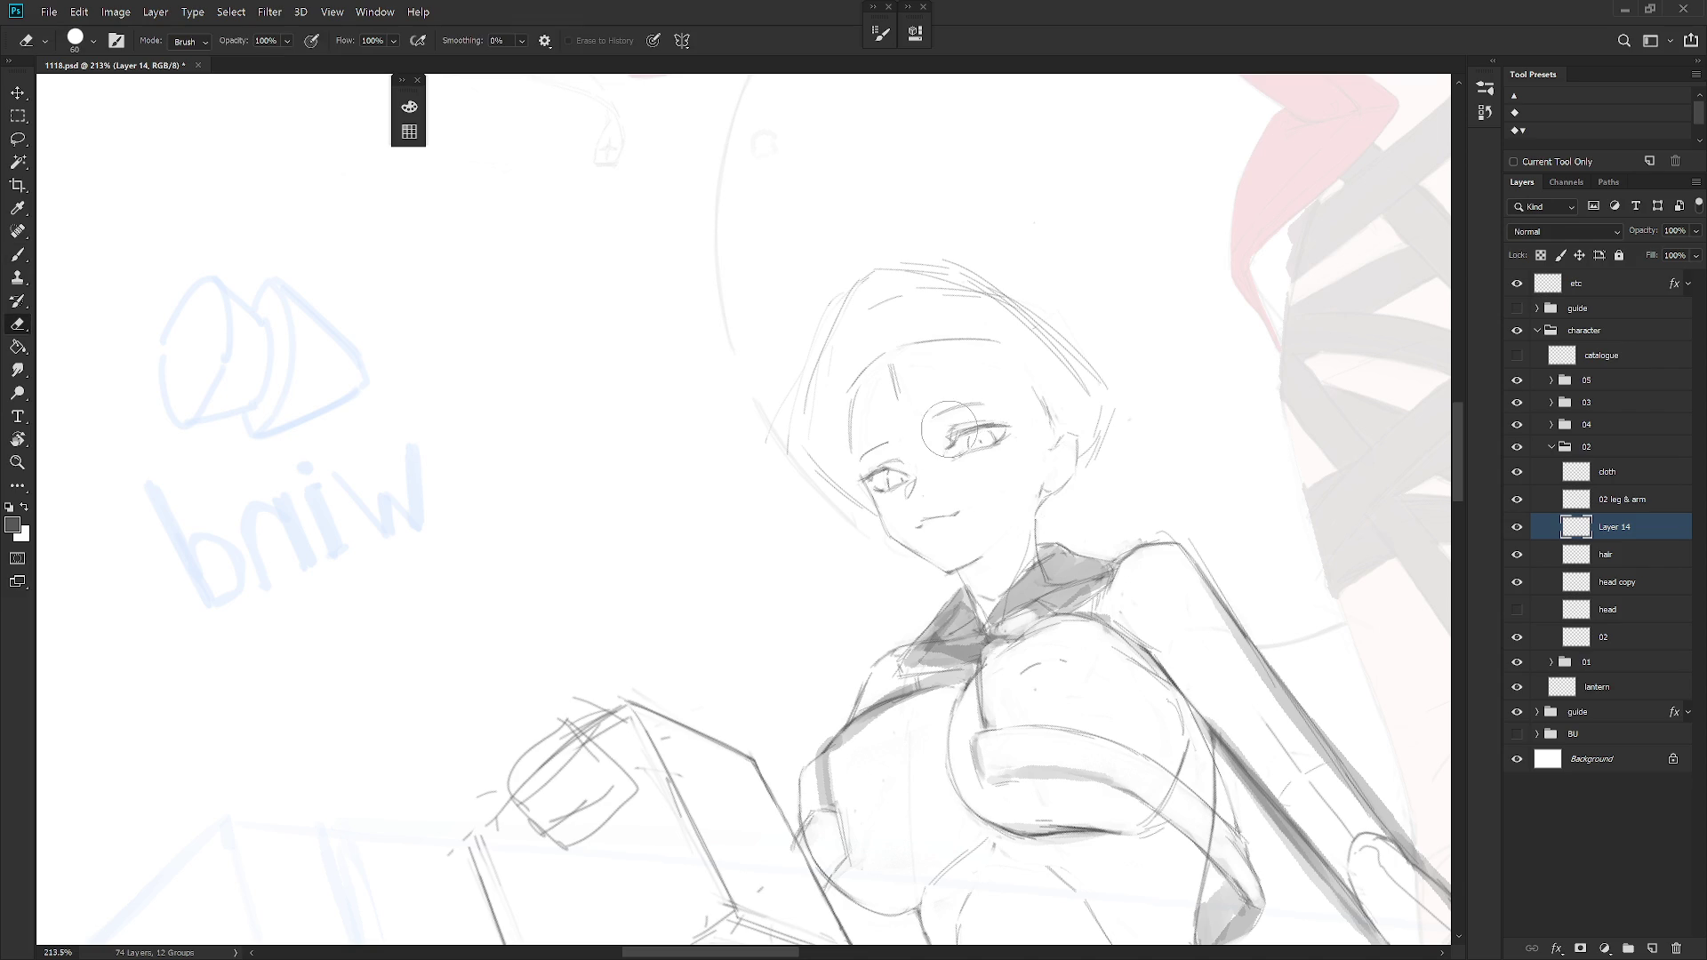
{"action": "left_click_drag", "start_coordinate": [938, 434], "coordinate": [978, 411]}
{"action": "key", "text": "e"}
{"action": "key", "text": "b"}
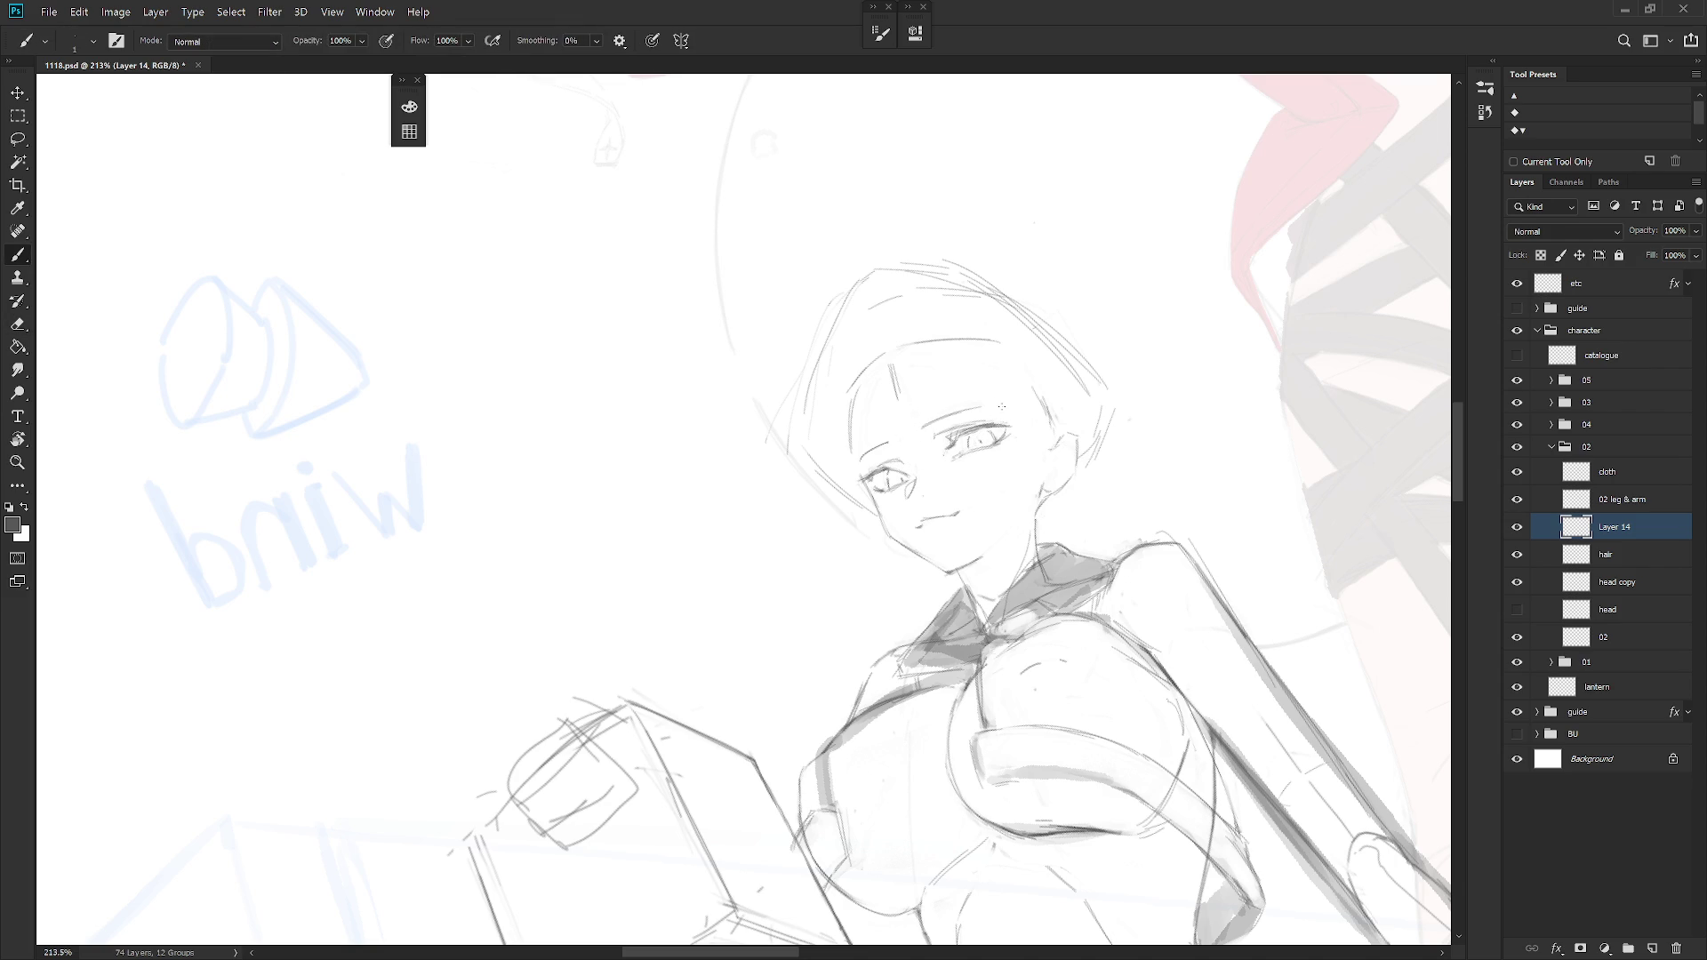
{"action": "scroll", "coordinate": [1033, 408], "scroll_direction": "down", "scroll_amount": 3}
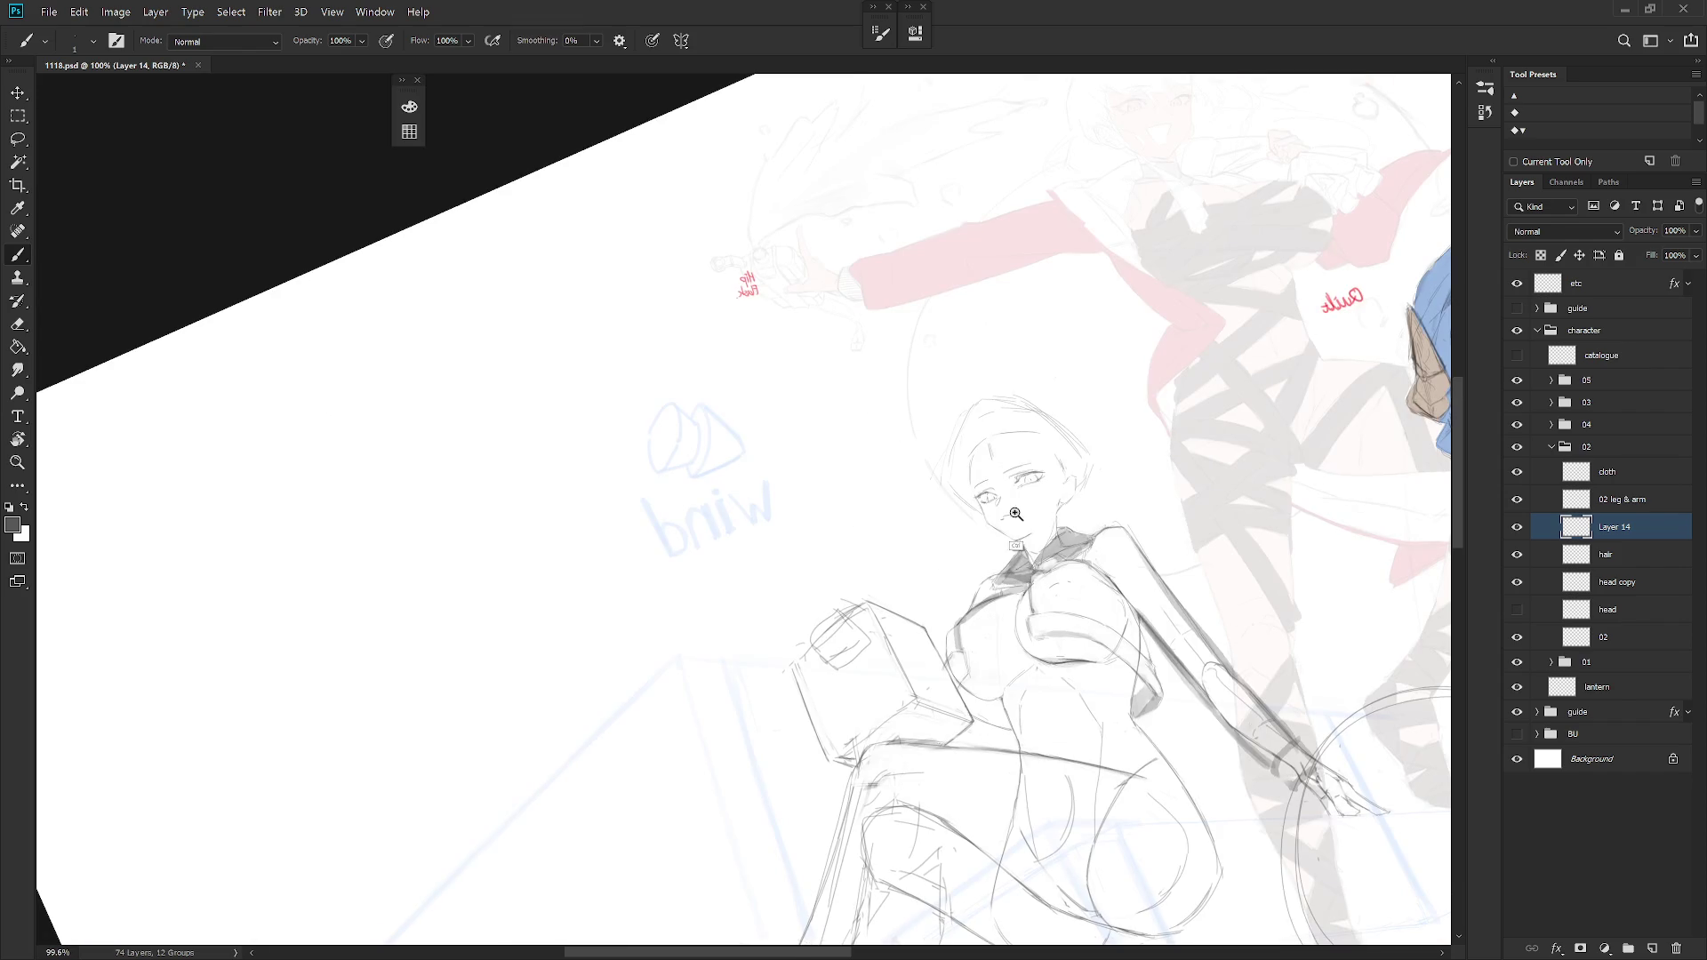
Rotate the view so the sketch stands upright and bring the blue-haired character into view.
{"action": "scroll", "coordinate": [1022, 534], "scroll_direction": "up", "scroll_amount": 4}
{"action": "key", "text": "e"}
{"action": "key", "text": "b"}
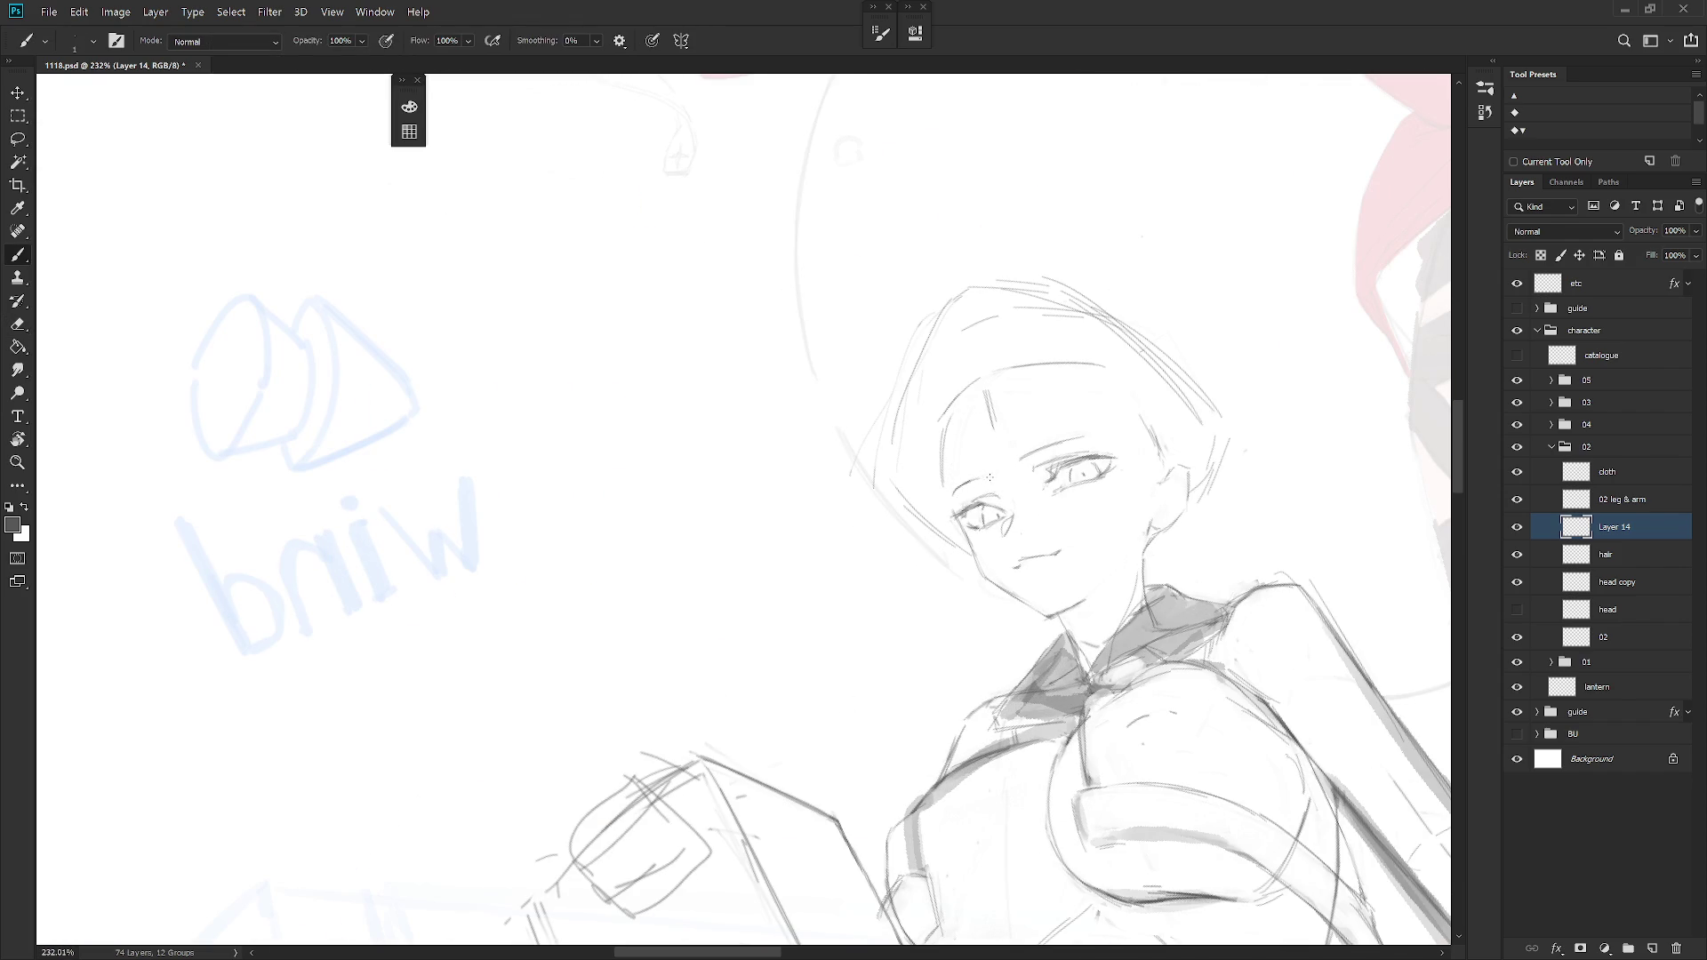
{"action": "left_click_drag", "start_coordinate": [1058, 449], "coordinate": [1181, 628]}
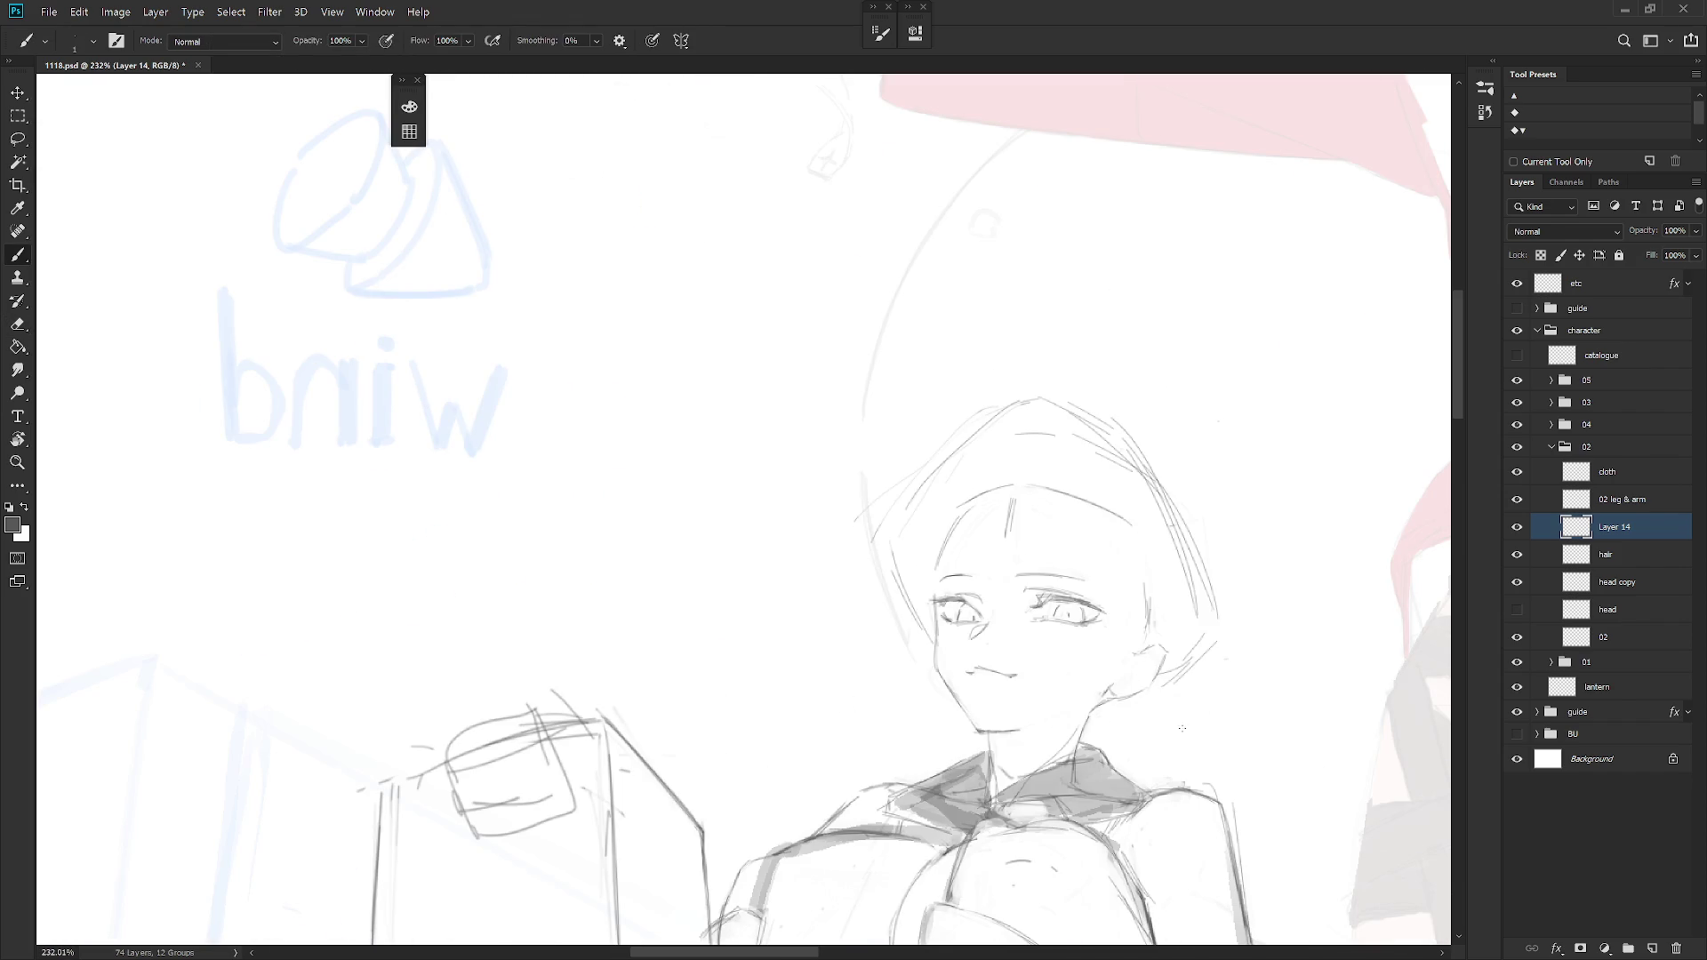
{"action": "left_click_drag", "start_coordinate": [1182, 726], "coordinate": [1143, 670]}
{"action": "scroll", "coordinate": [1085, 616], "scroll_direction": "down", "scroll_amount": 2}
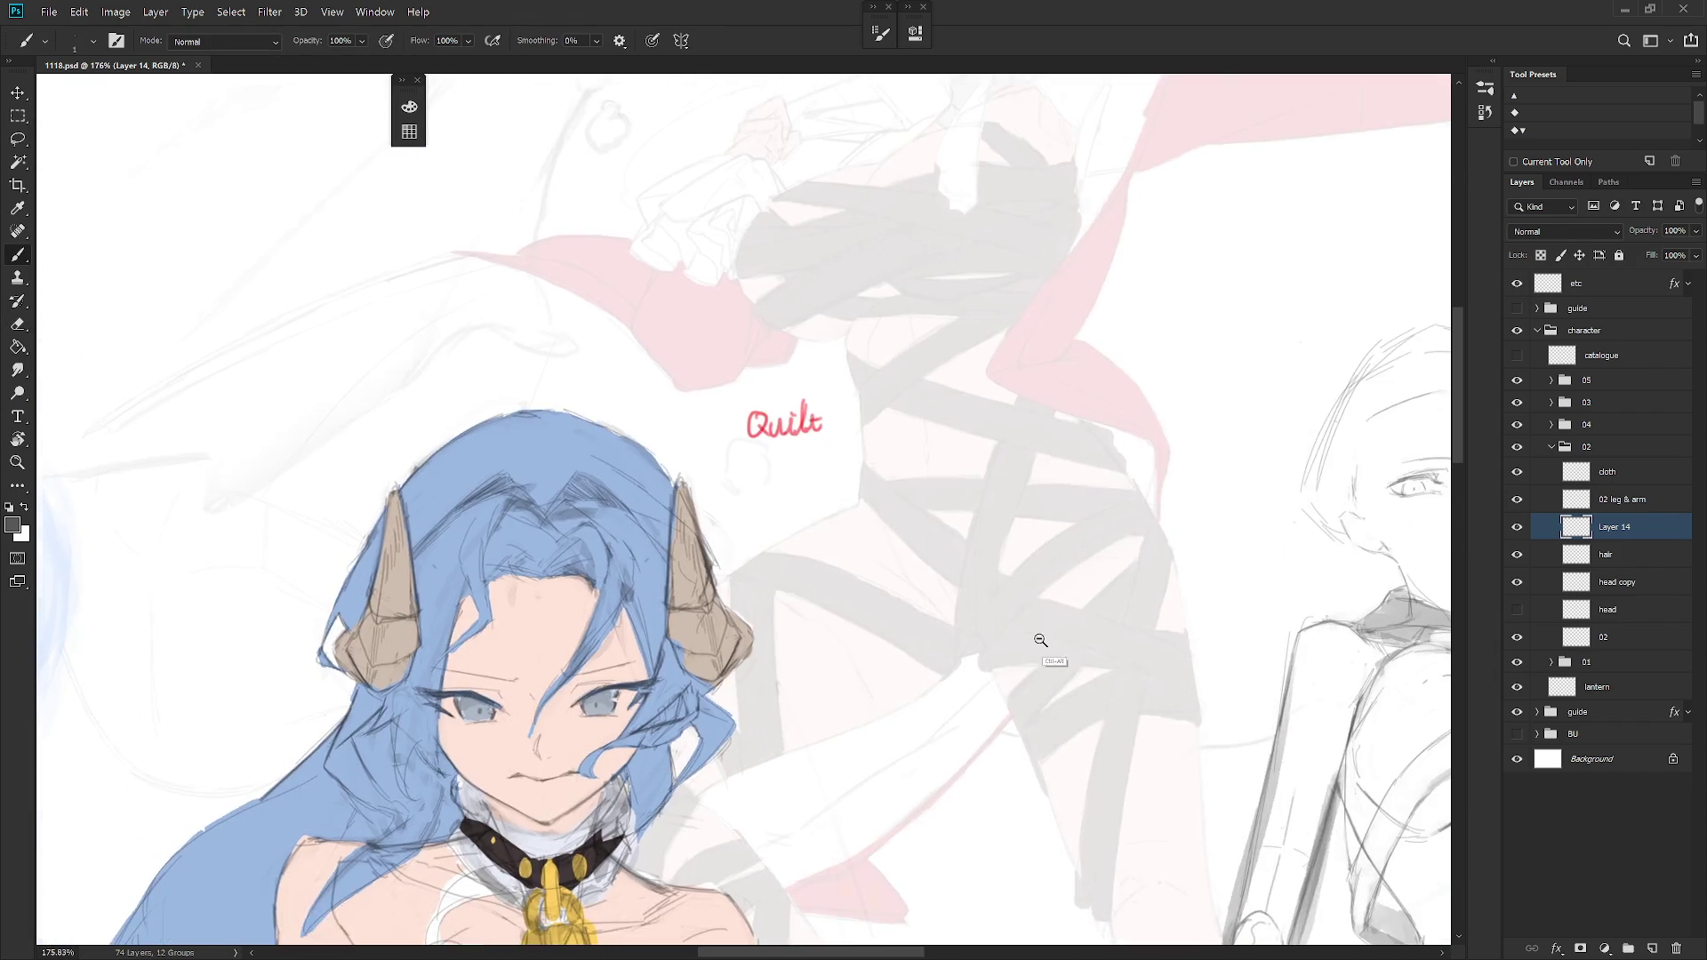
{"action": "scroll", "coordinate": [1085, 616], "scroll_direction": "down", "scroll_amount": 3}
{"action": "scroll", "coordinate": [1175, 576], "scroll_direction": "up", "scroll_amount": 5}
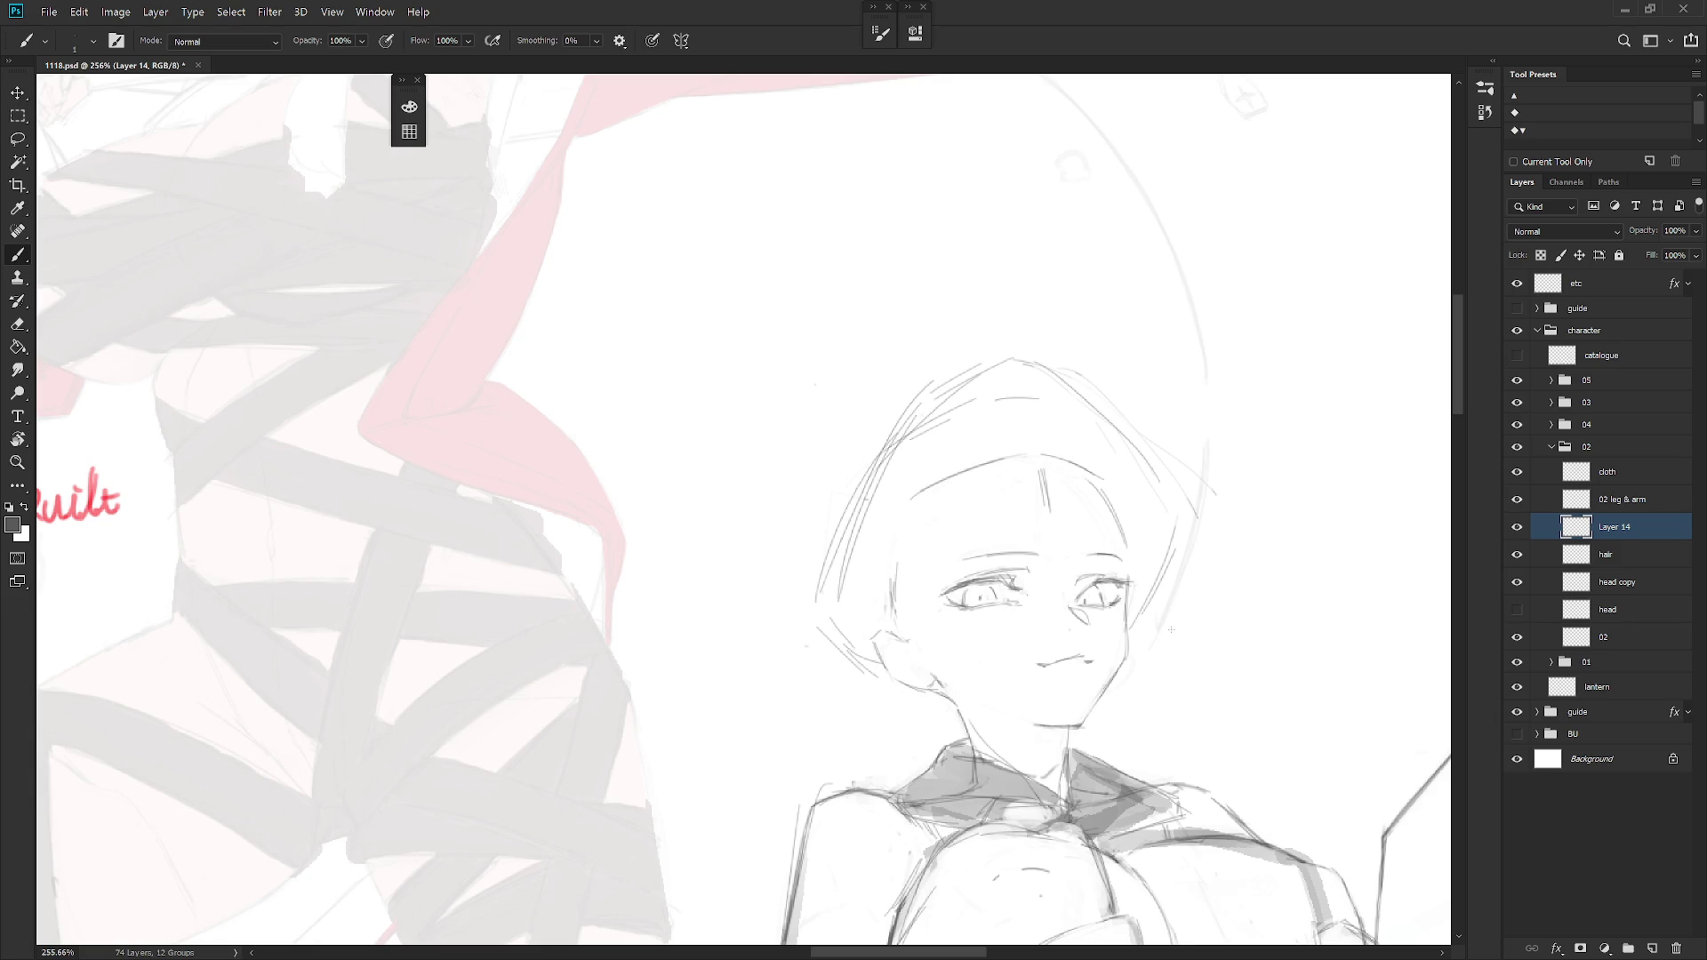
Lighten the lines over the left eye and touch up the line work near the right eye.
{"action": "key", "text": "e"}
{"action": "left_click_drag", "start_coordinate": [965, 596], "coordinate": [1005, 589]}
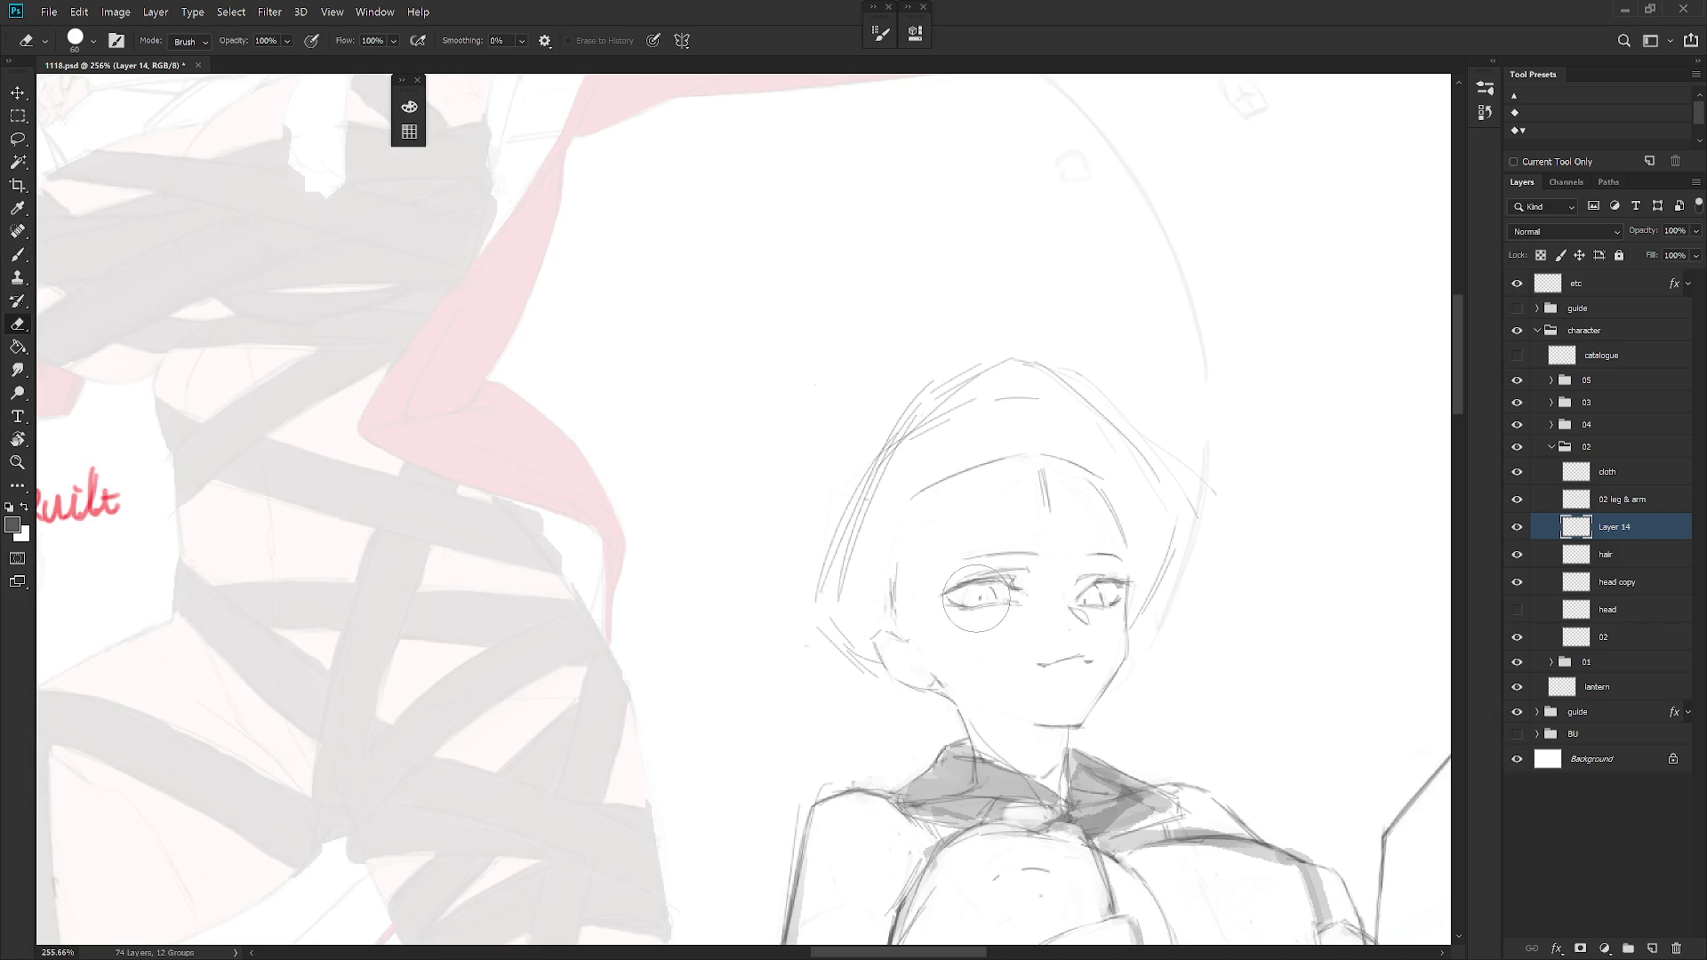
{"action": "key", "text": "b"}
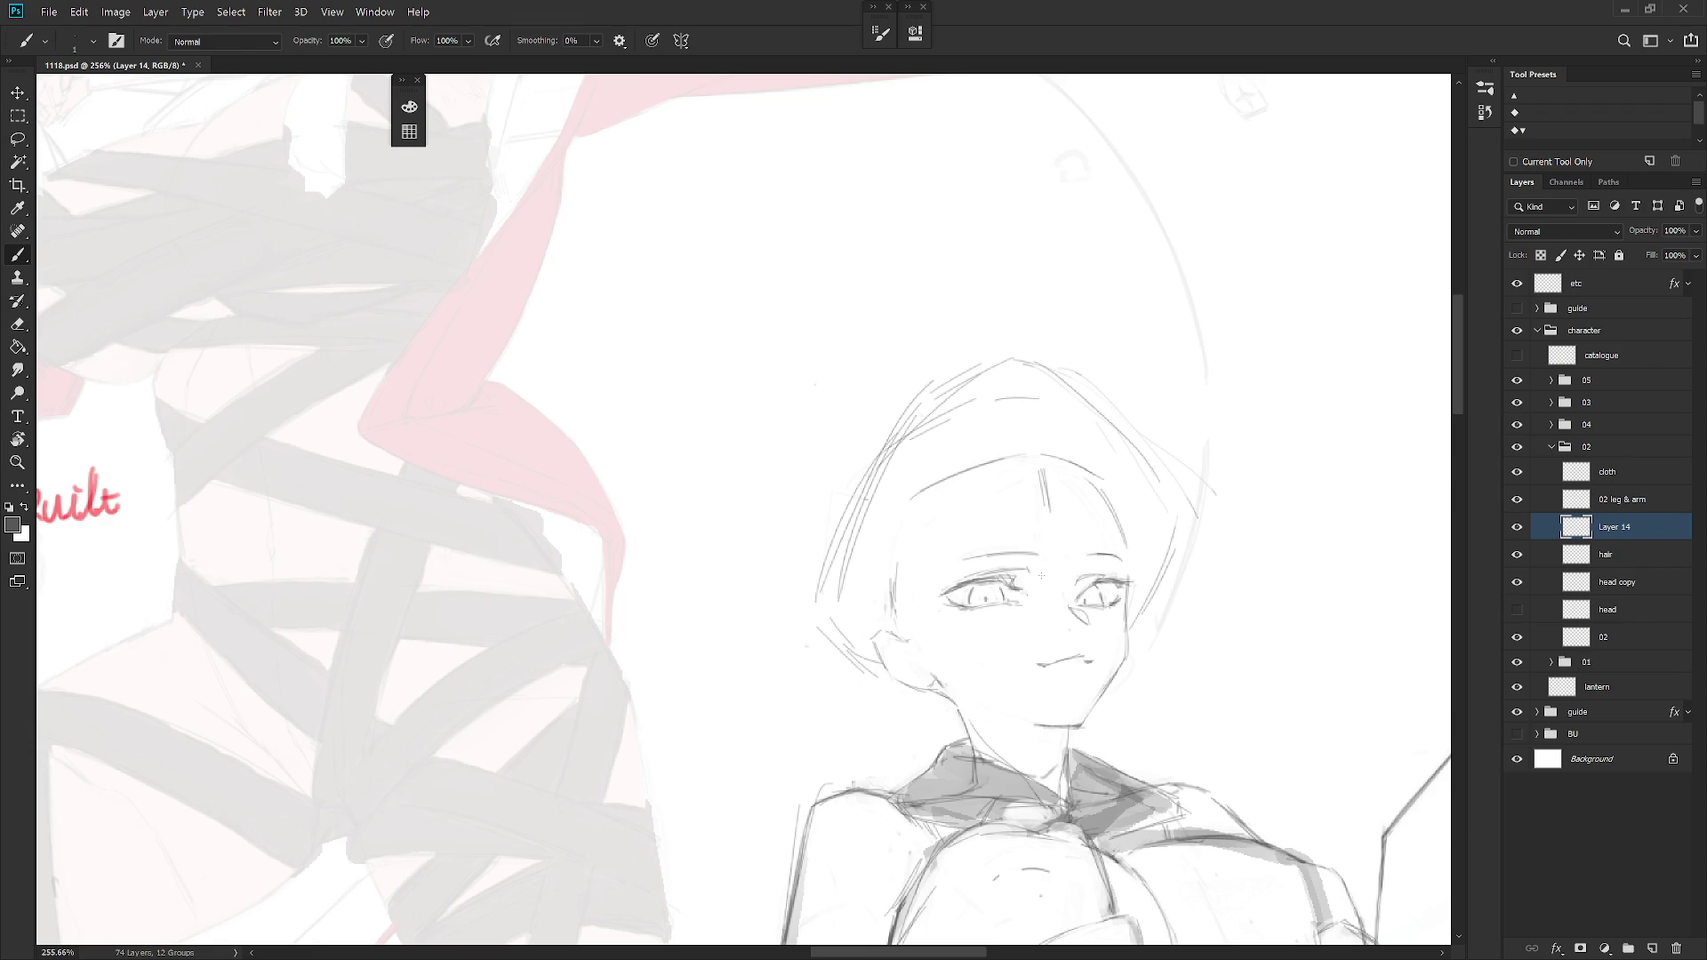
{"action": "key", "text": "e"}
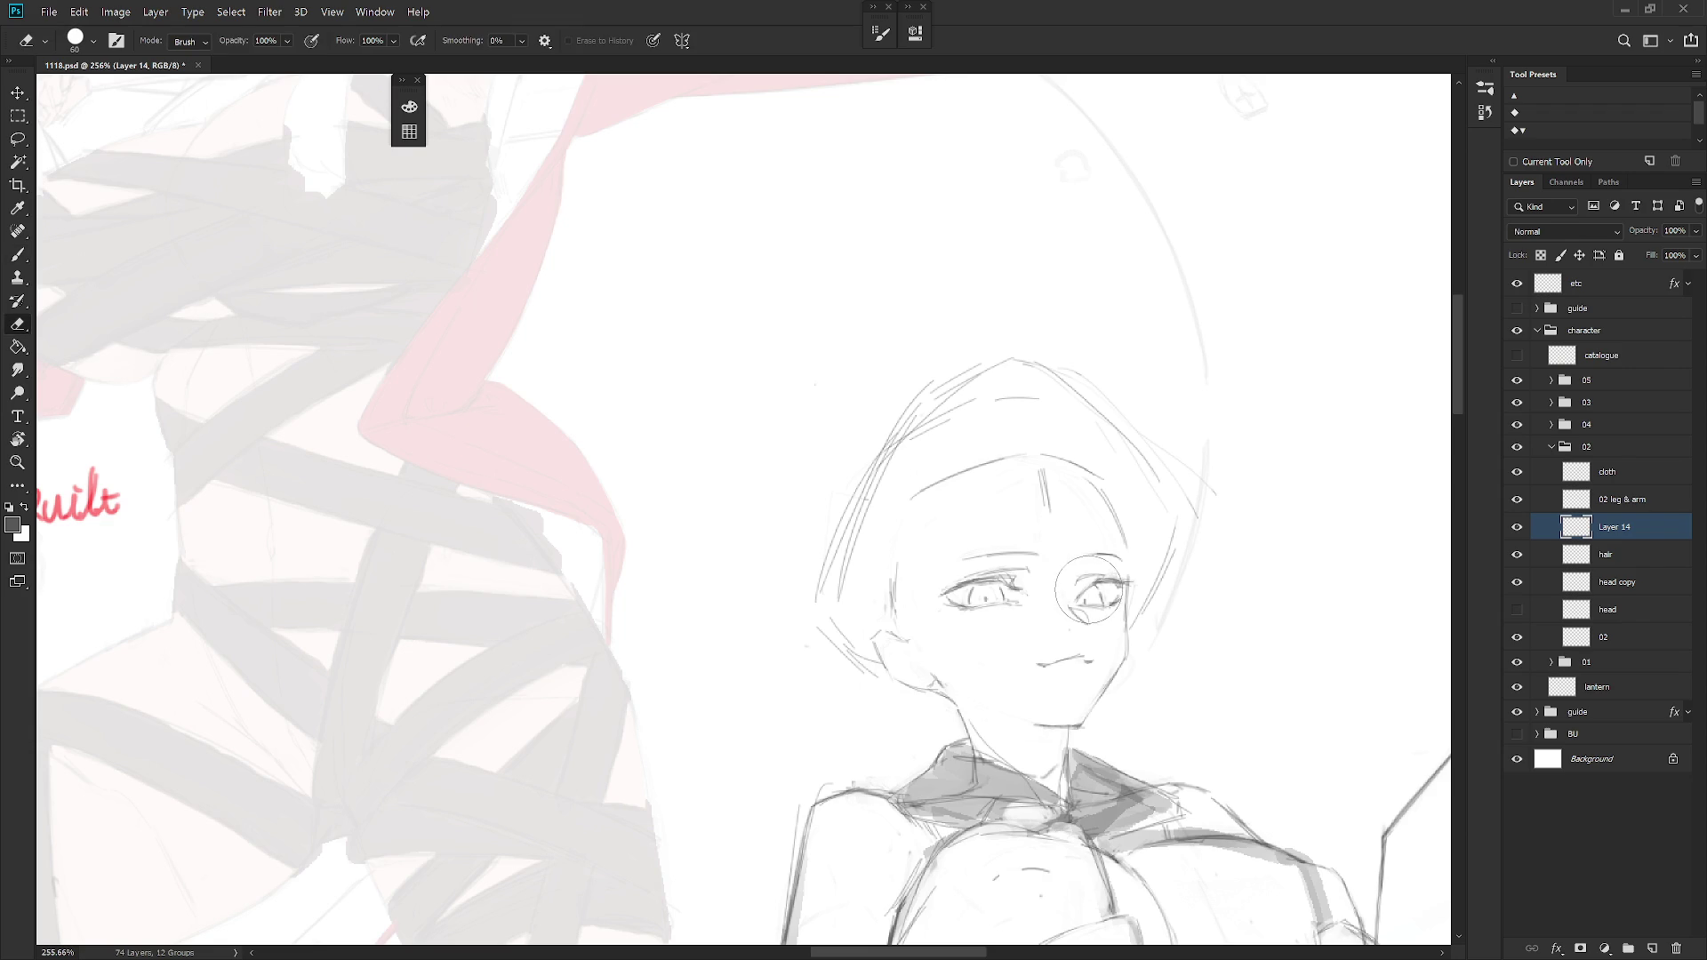
{"action": "key", "text": "b"}
{"action": "key", "text": "e"}
{"action": "key", "text": "b"}
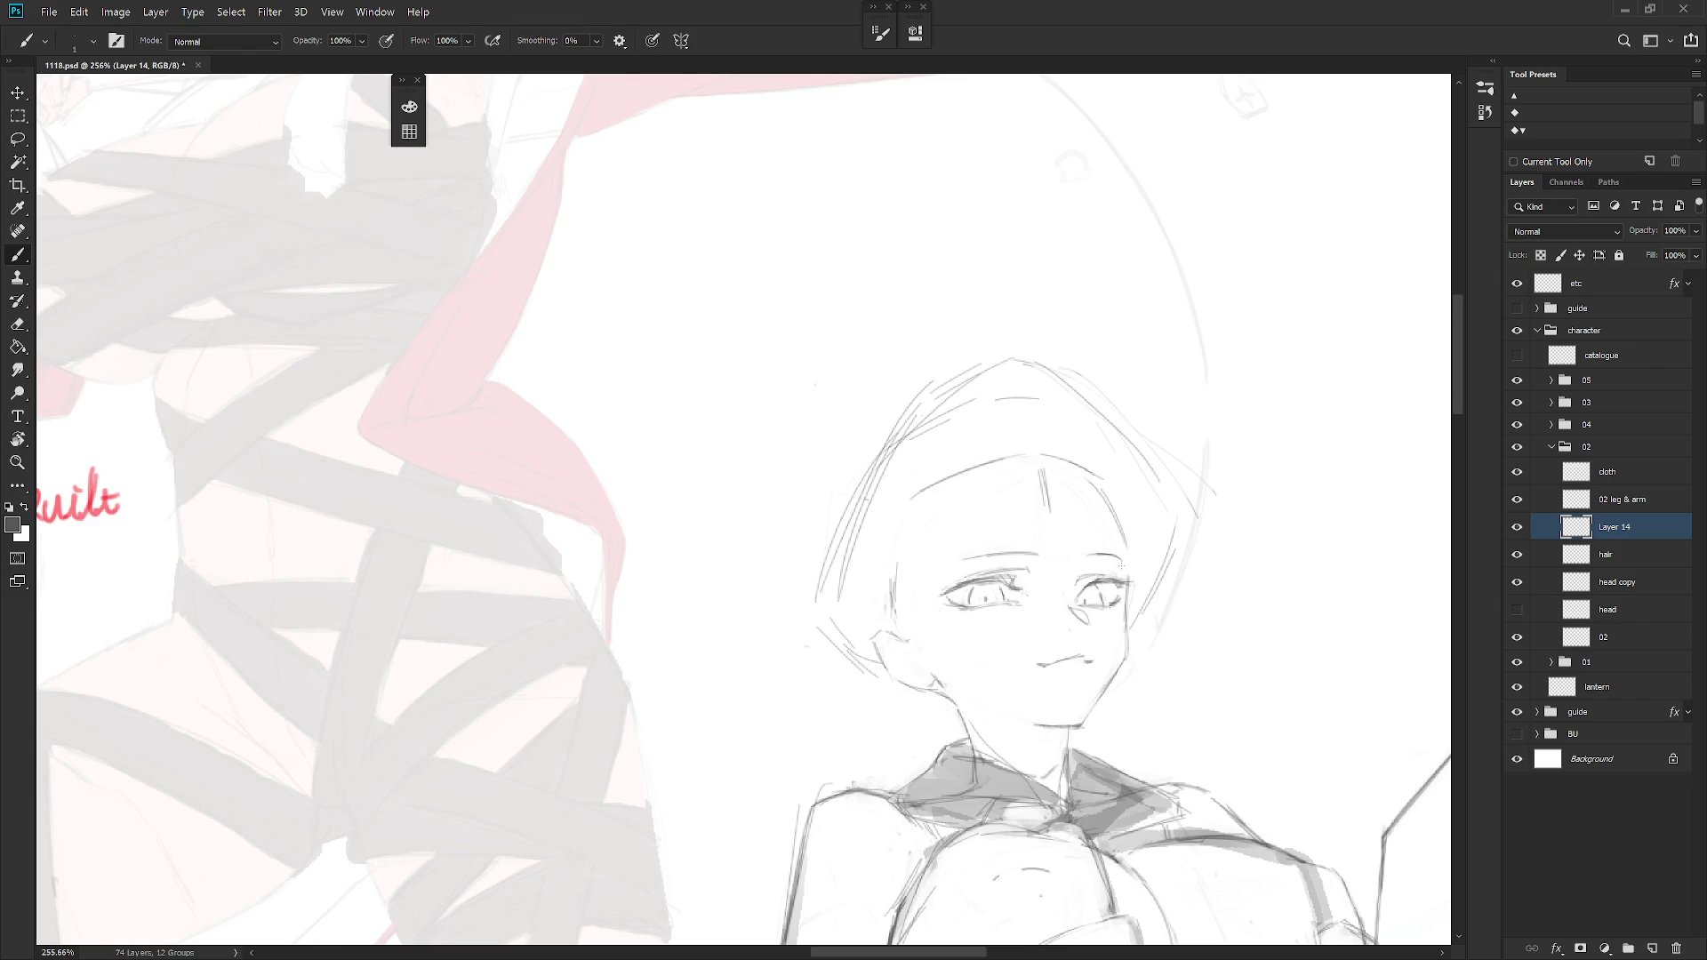
{"action": "key", "text": "e"}
{"action": "key", "text": "b"}
{"action": "scroll", "coordinate": [1083, 554], "scroll_direction": "down", "scroll_amount": 3}
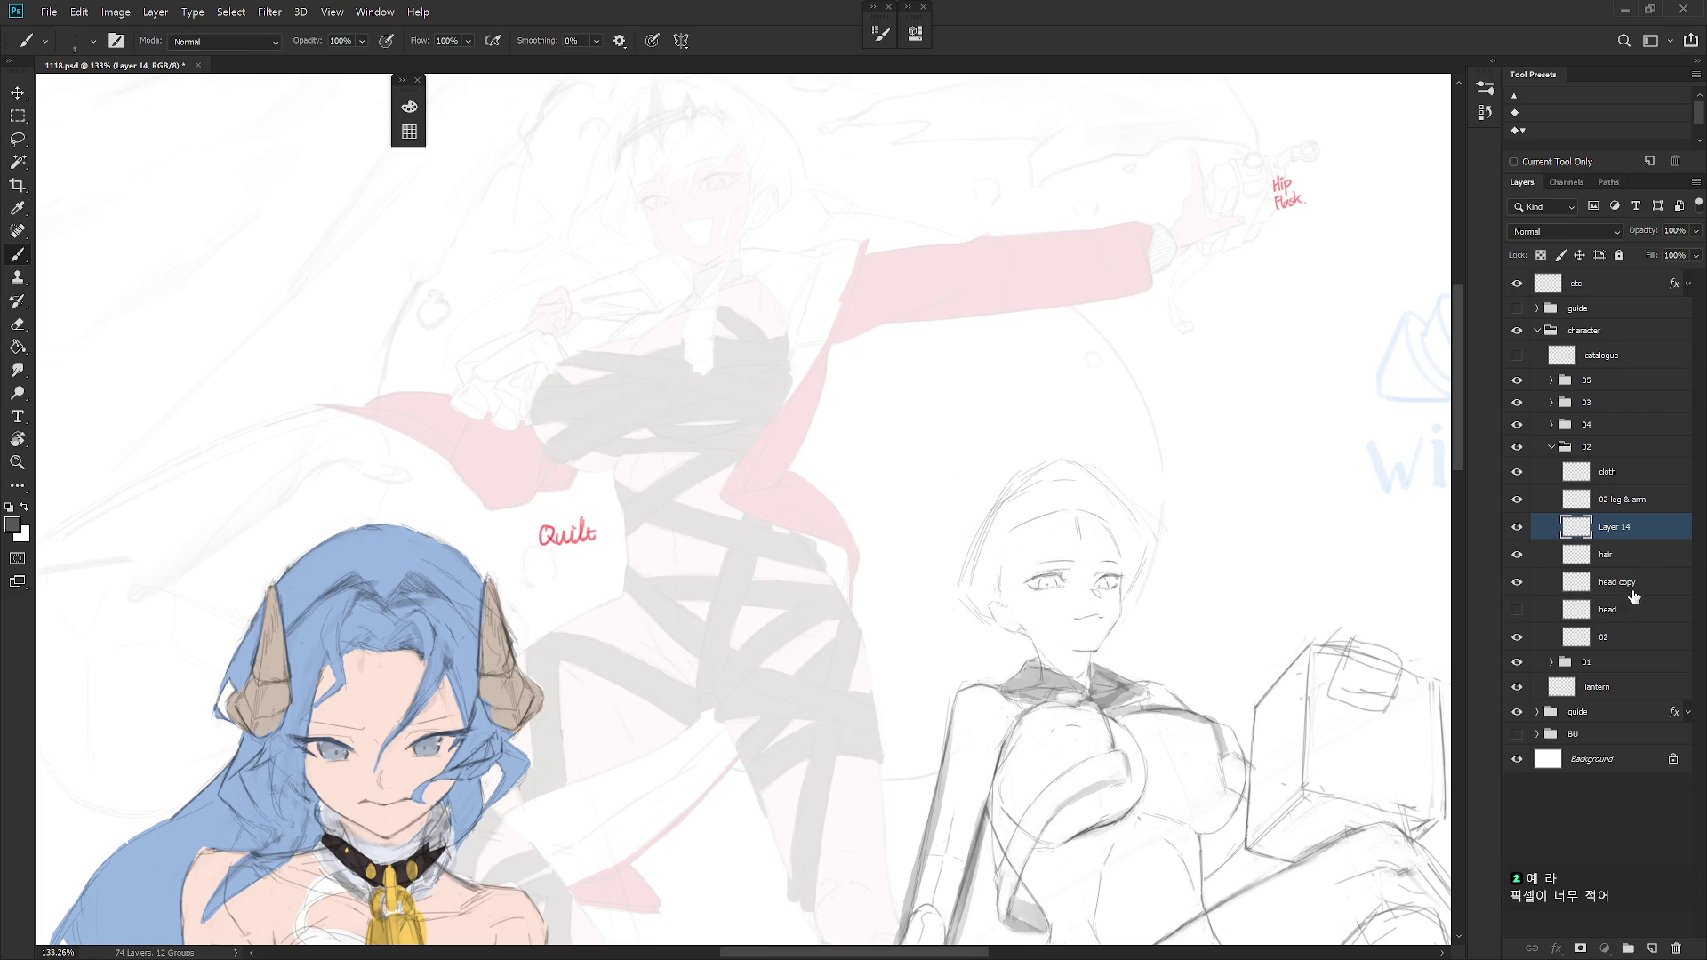
On the head copy layer, erase the short stray vertical stroke in the hair.
{"action": "left_click", "coordinate": [1616, 582]}
{"action": "scroll", "coordinate": [1169, 645], "scroll_direction": "up", "scroll_amount": 3}
{"action": "key", "text": "e"}
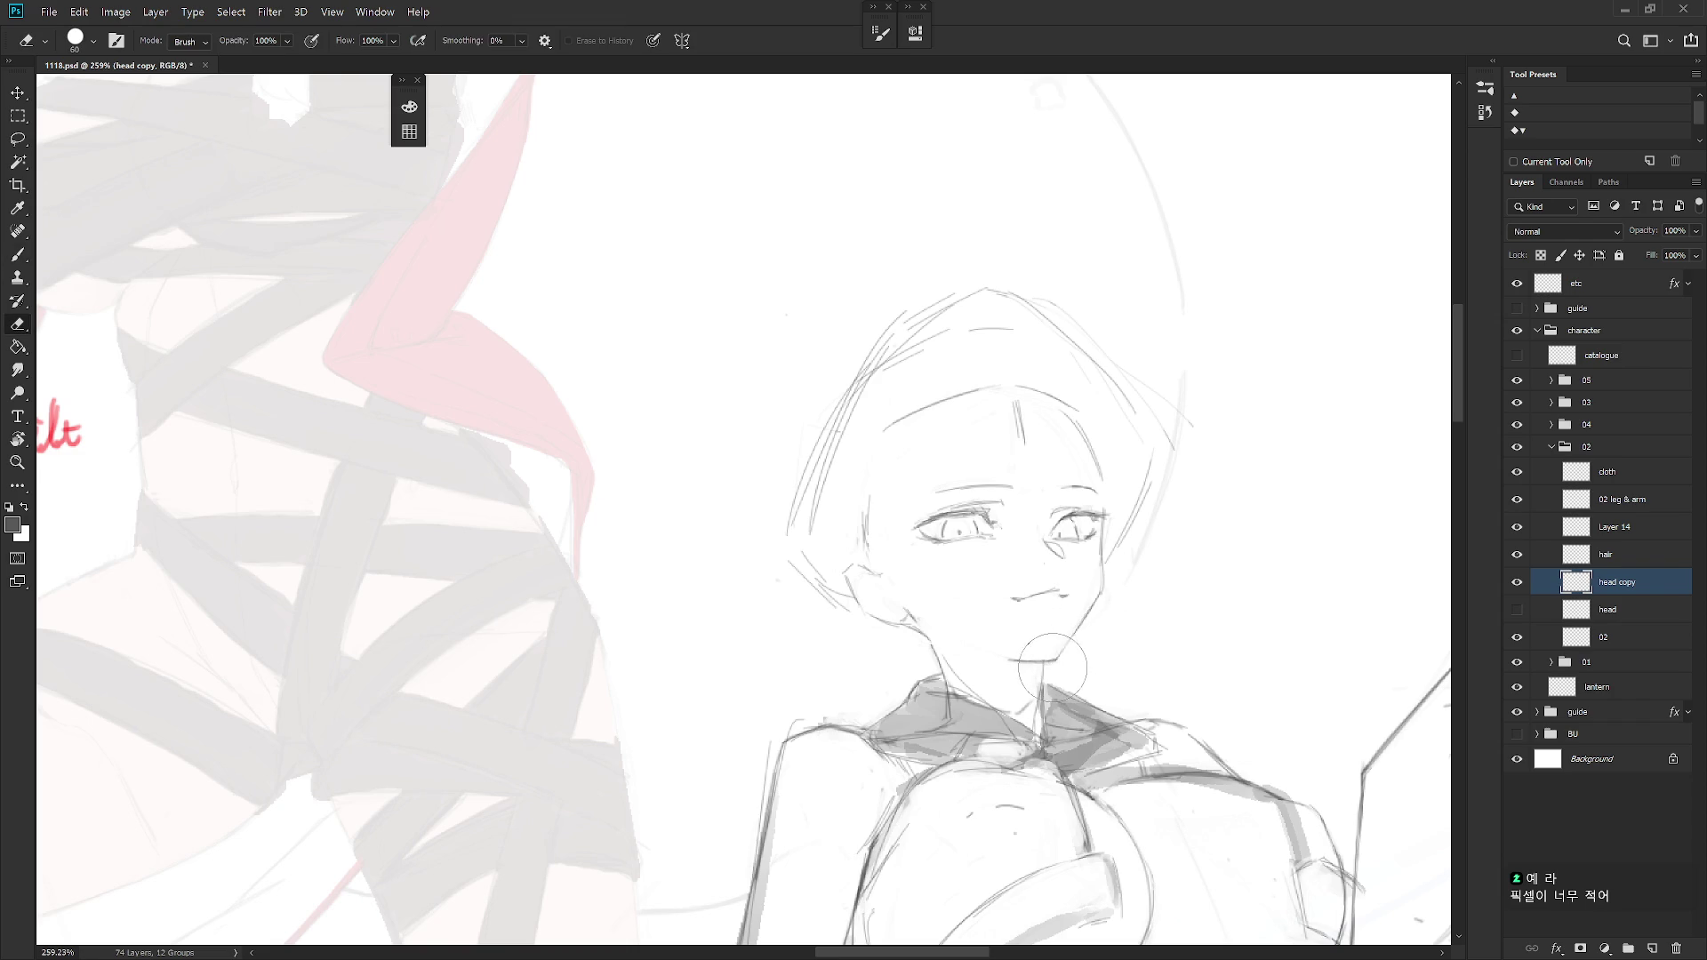
{"action": "left_click_drag", "start_coordinate": [1080, 663], "coordinate": [817, 677]}
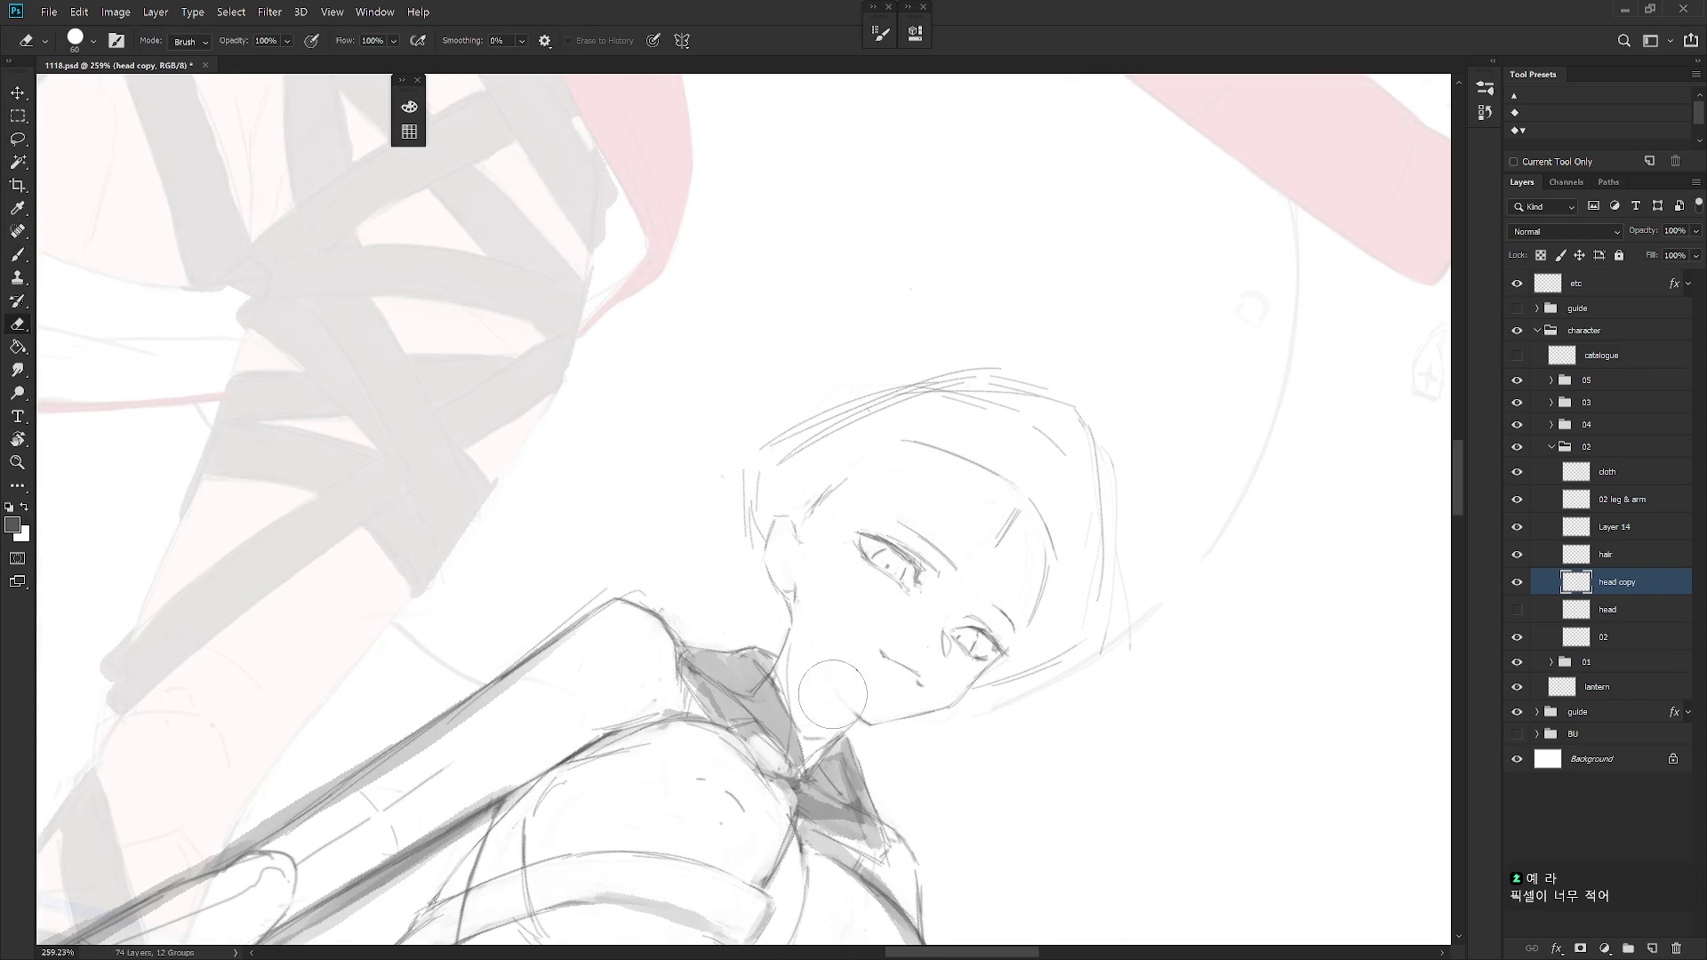
{"action": "key", "text": "b"}
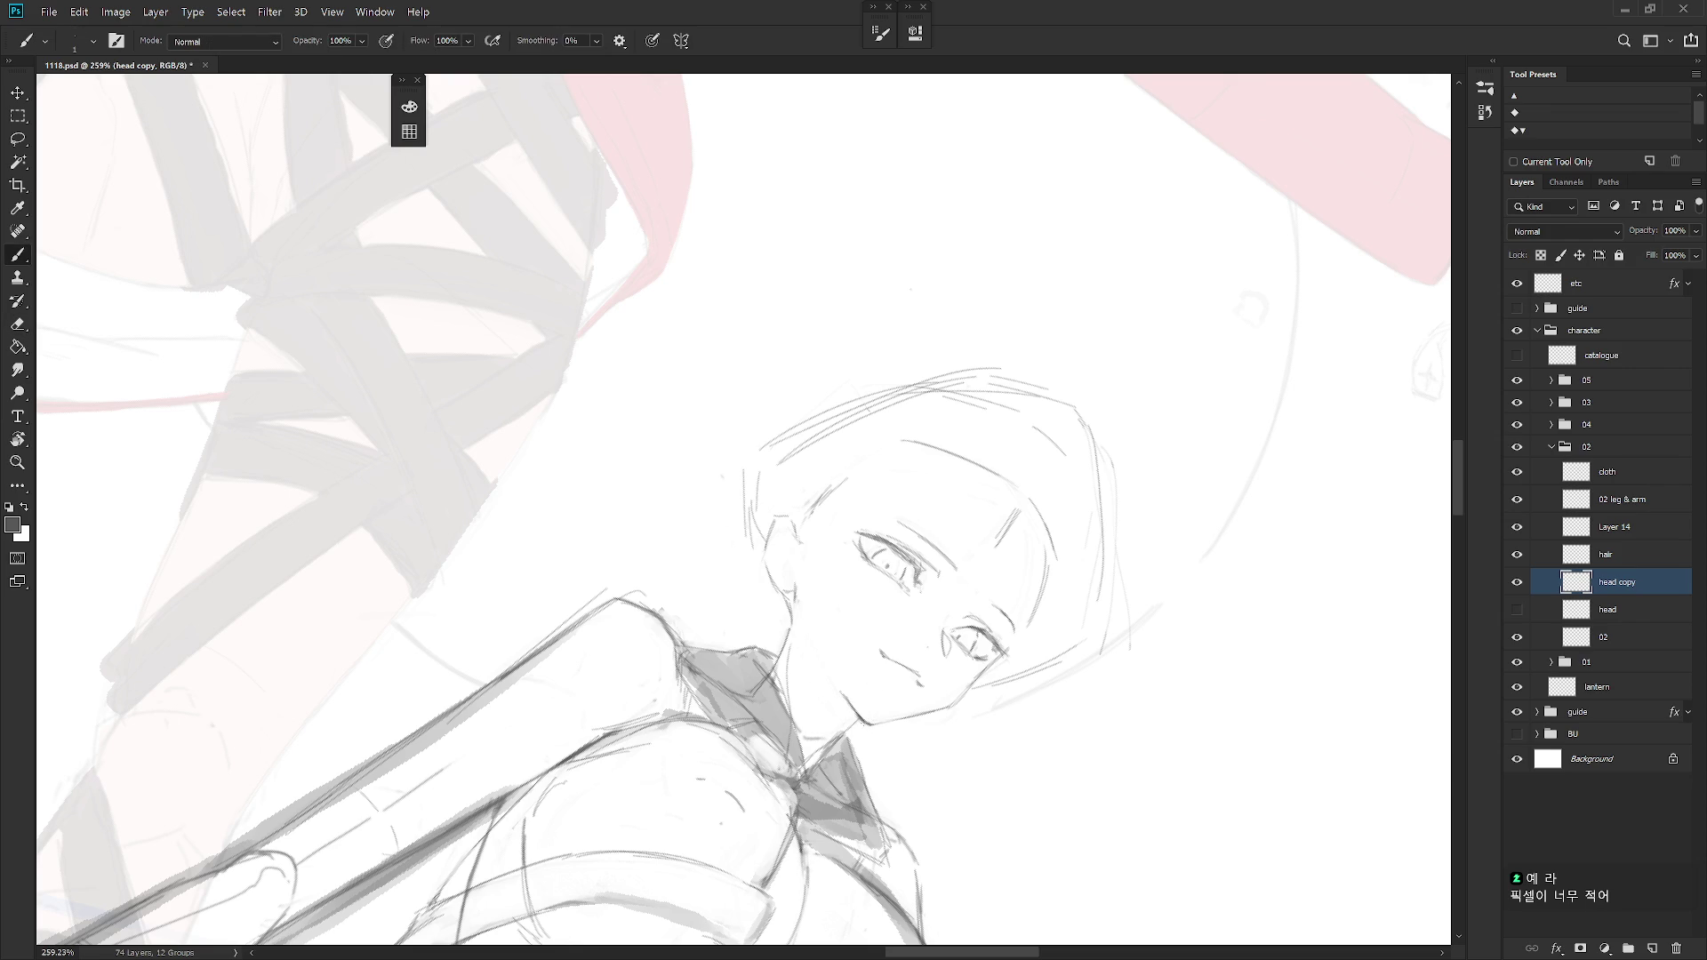
{"action": "key", "text": "Escape"}
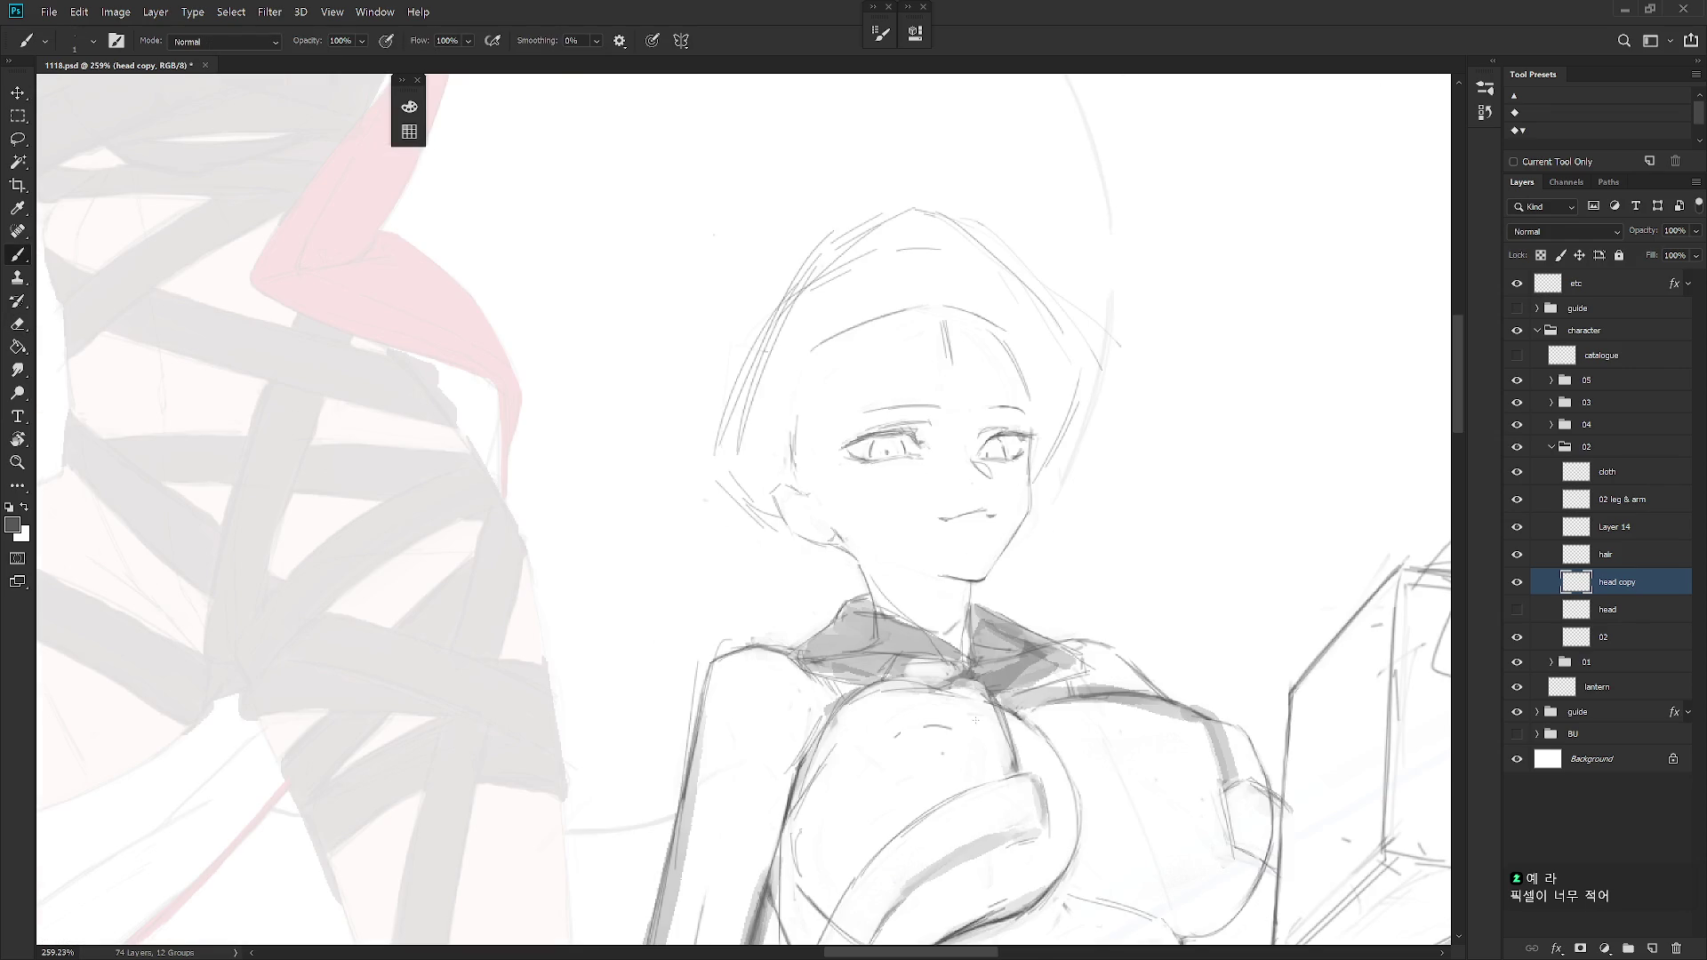
{"action": "key", "text": "e"}
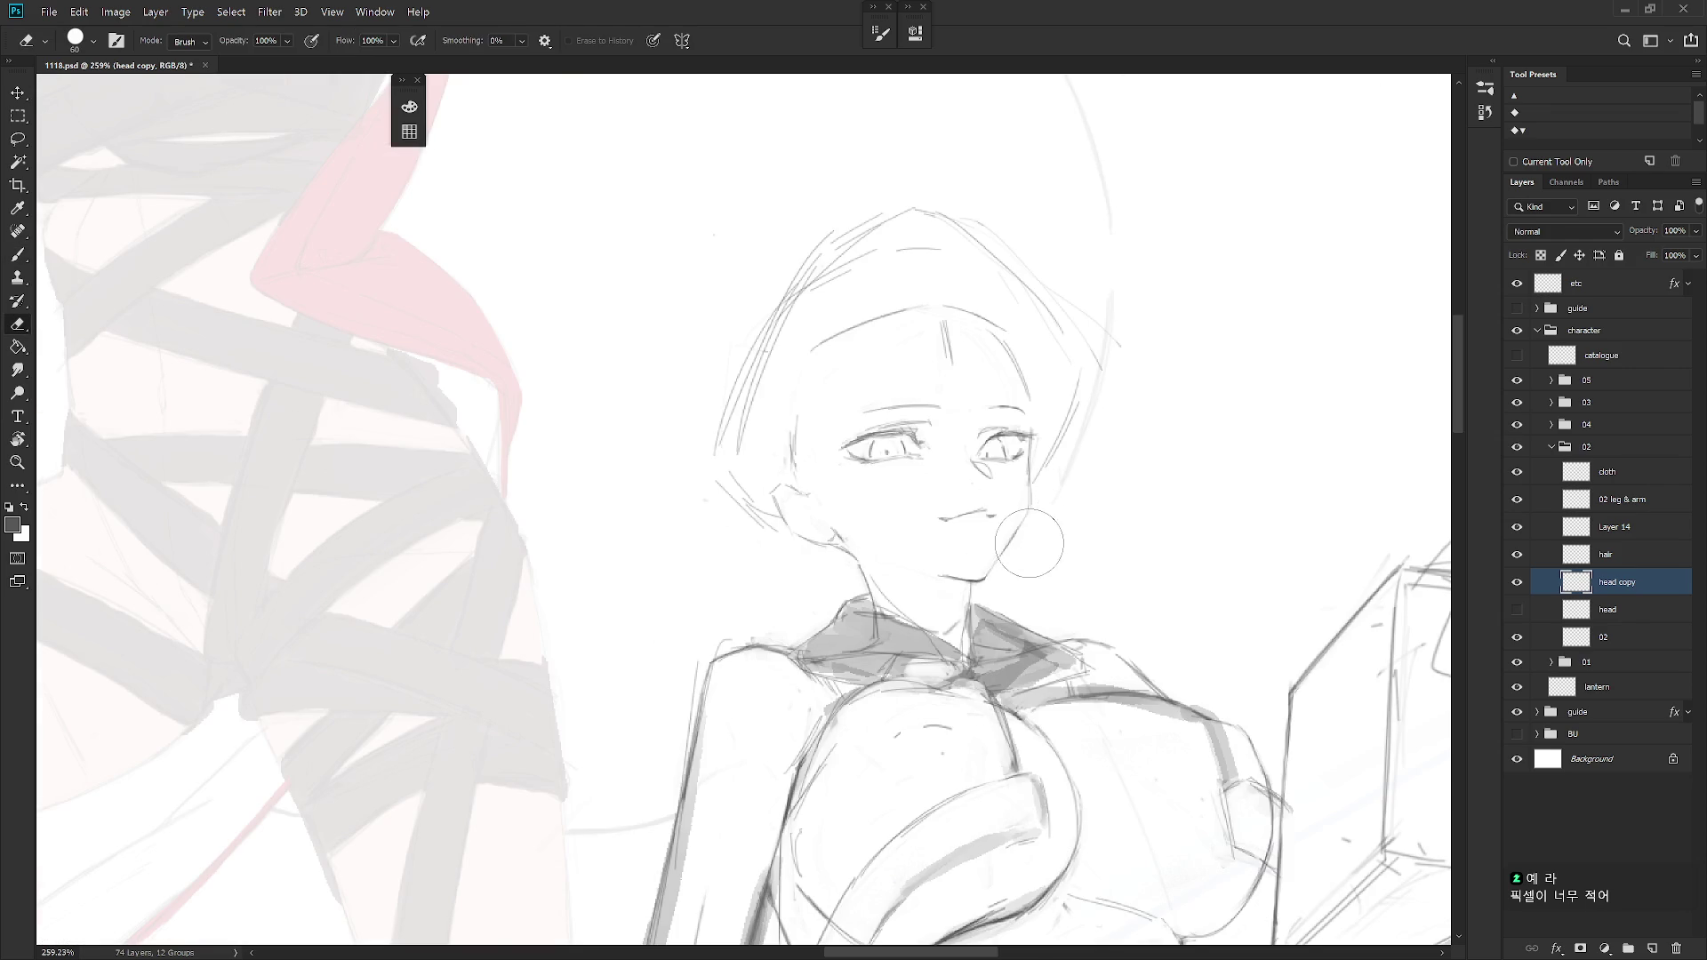
{"action": "key", "text": "b"}
{"action": "key", "text": "e"}
{"action": "left_click_drag", "start_coordinate": [935, 316], "coordinate": [948, 363]}
{"action": "key", "text": "b"}
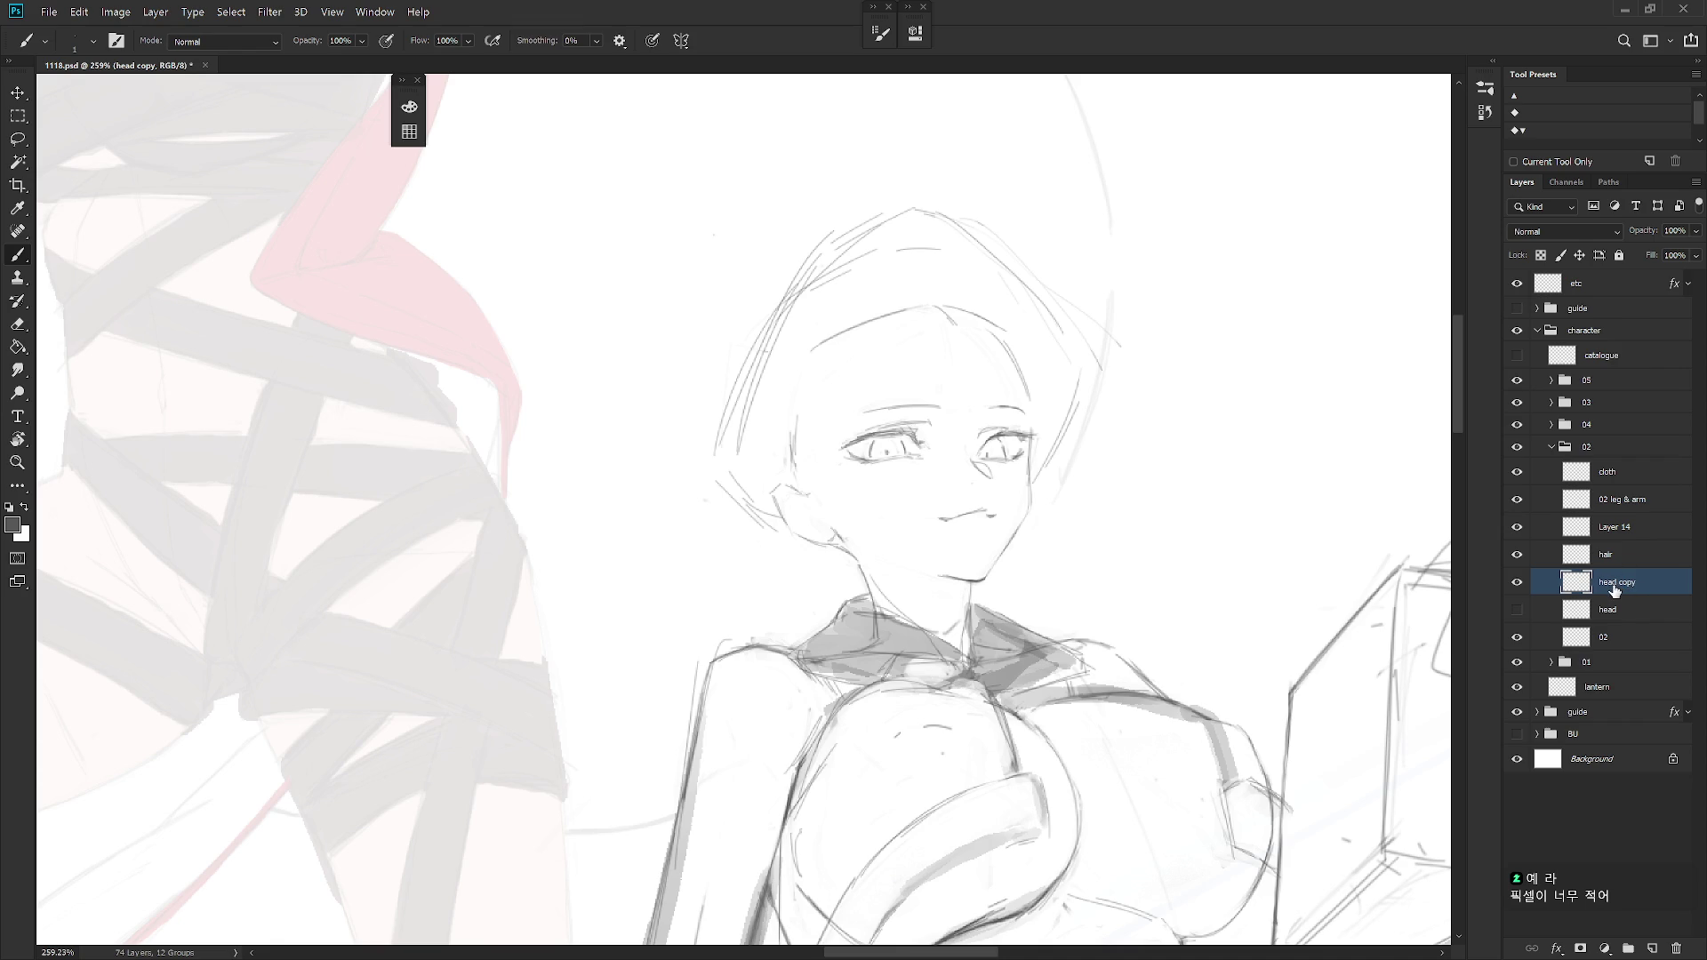
Erase the old ear strokes, trace a new ear outline, and add small inner-ear strokes.
{"action": "key", "text": "e"}
{"action": "left_click_drag", "start_coordinate": [800, 515], "coordinate": [790, 486]}
{"action": "key", "text": "b"}
{"action": "mouse_move", "coordinate": [764, 489]}
{"action": "left_mouse_down"}
{"action": "mouse_move", "coordinate": [794, 538]}
{"action": "mouse_move", "coordinate": [834, 544]}
{"action": "left_mouse_up"}
{"action": "key", "text": "e"}
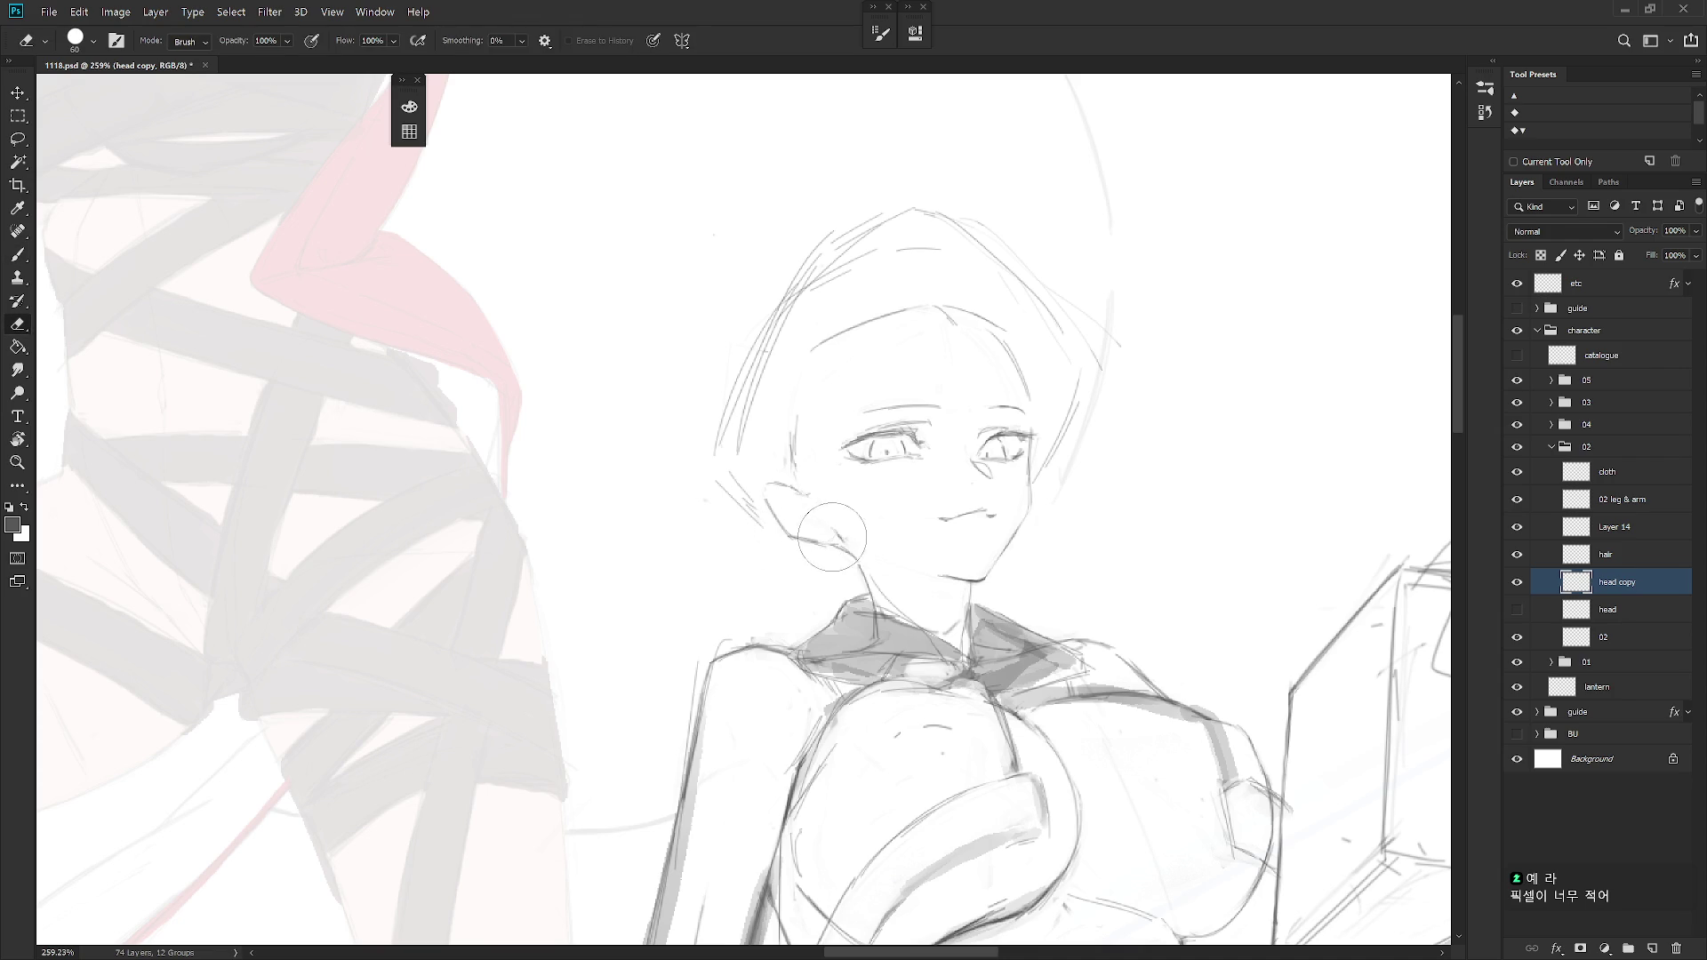
{"action": "key", "text": "b"}
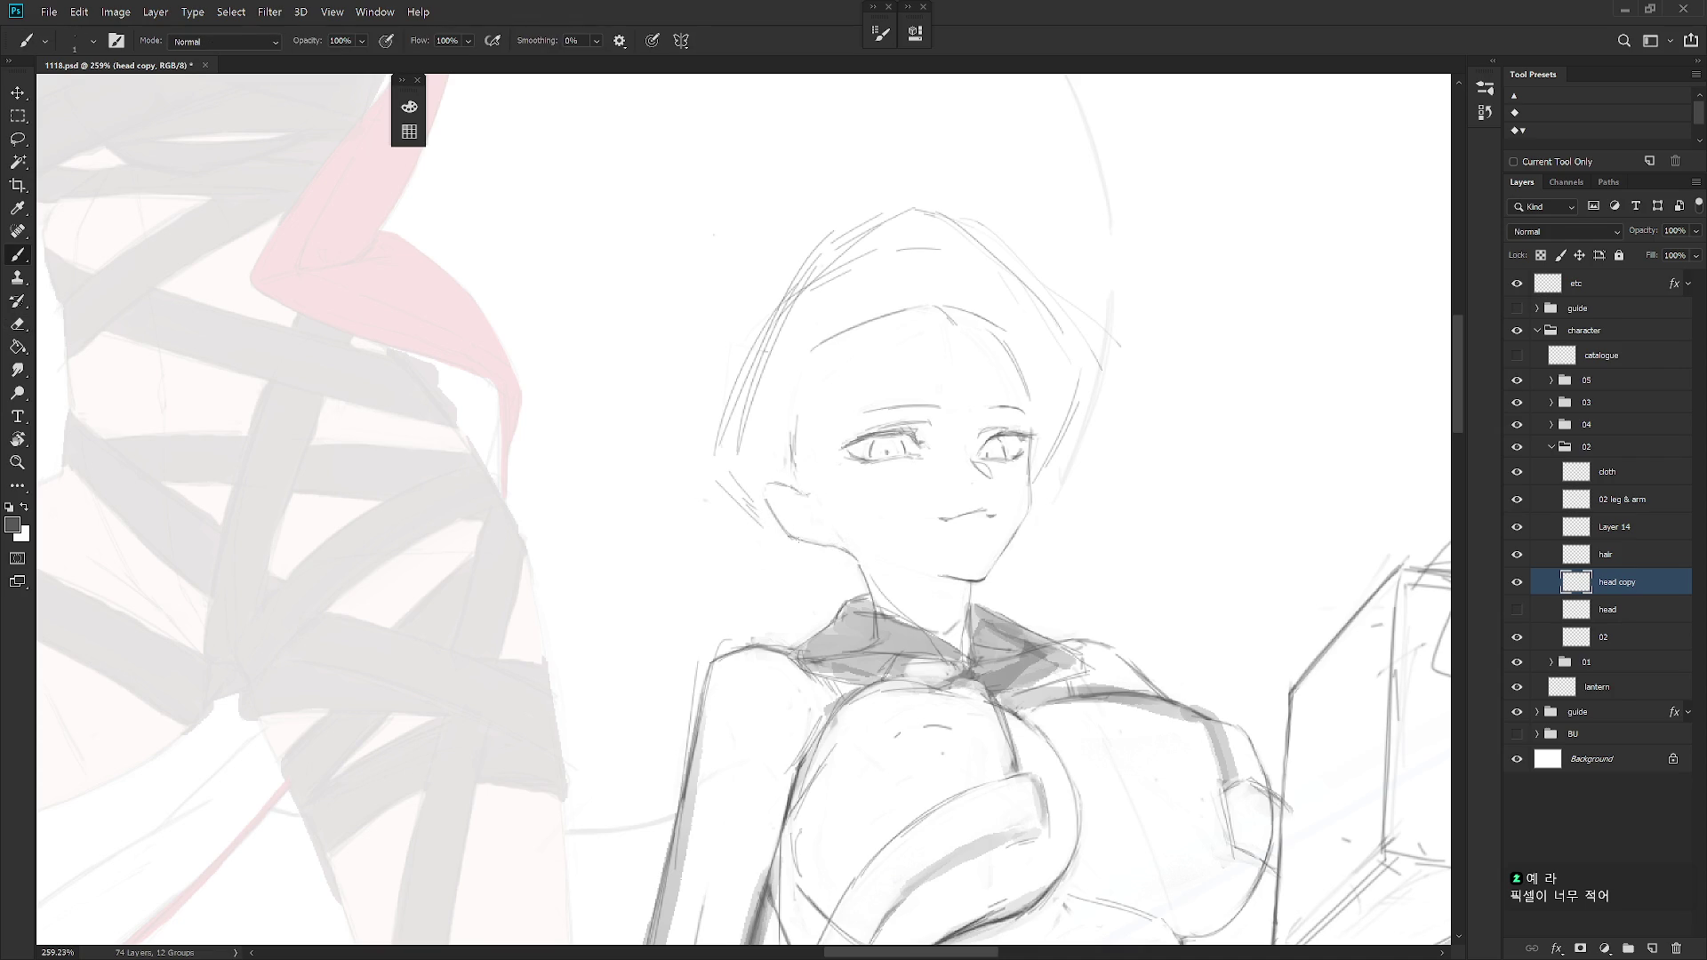
{"action": "left_click", "coordinate": [834, 516], "text": "alt"}
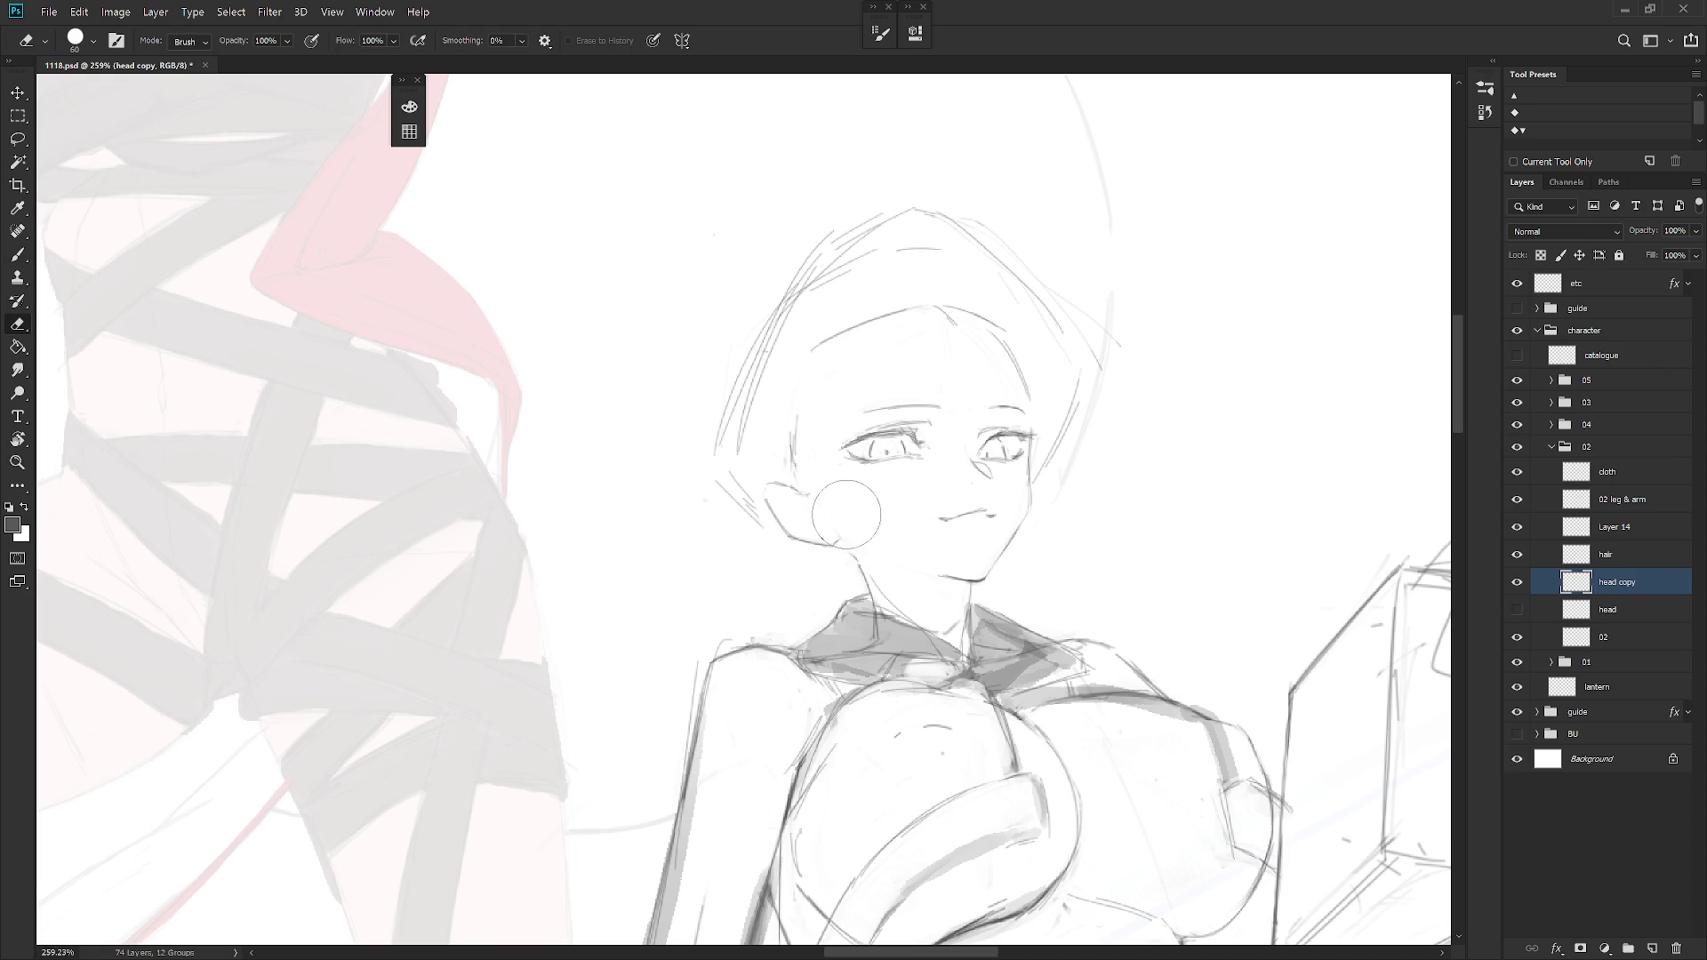
{"action": "left_click_drag", "start_coordinate": [811, 476], "coordinate": [800, 504]}
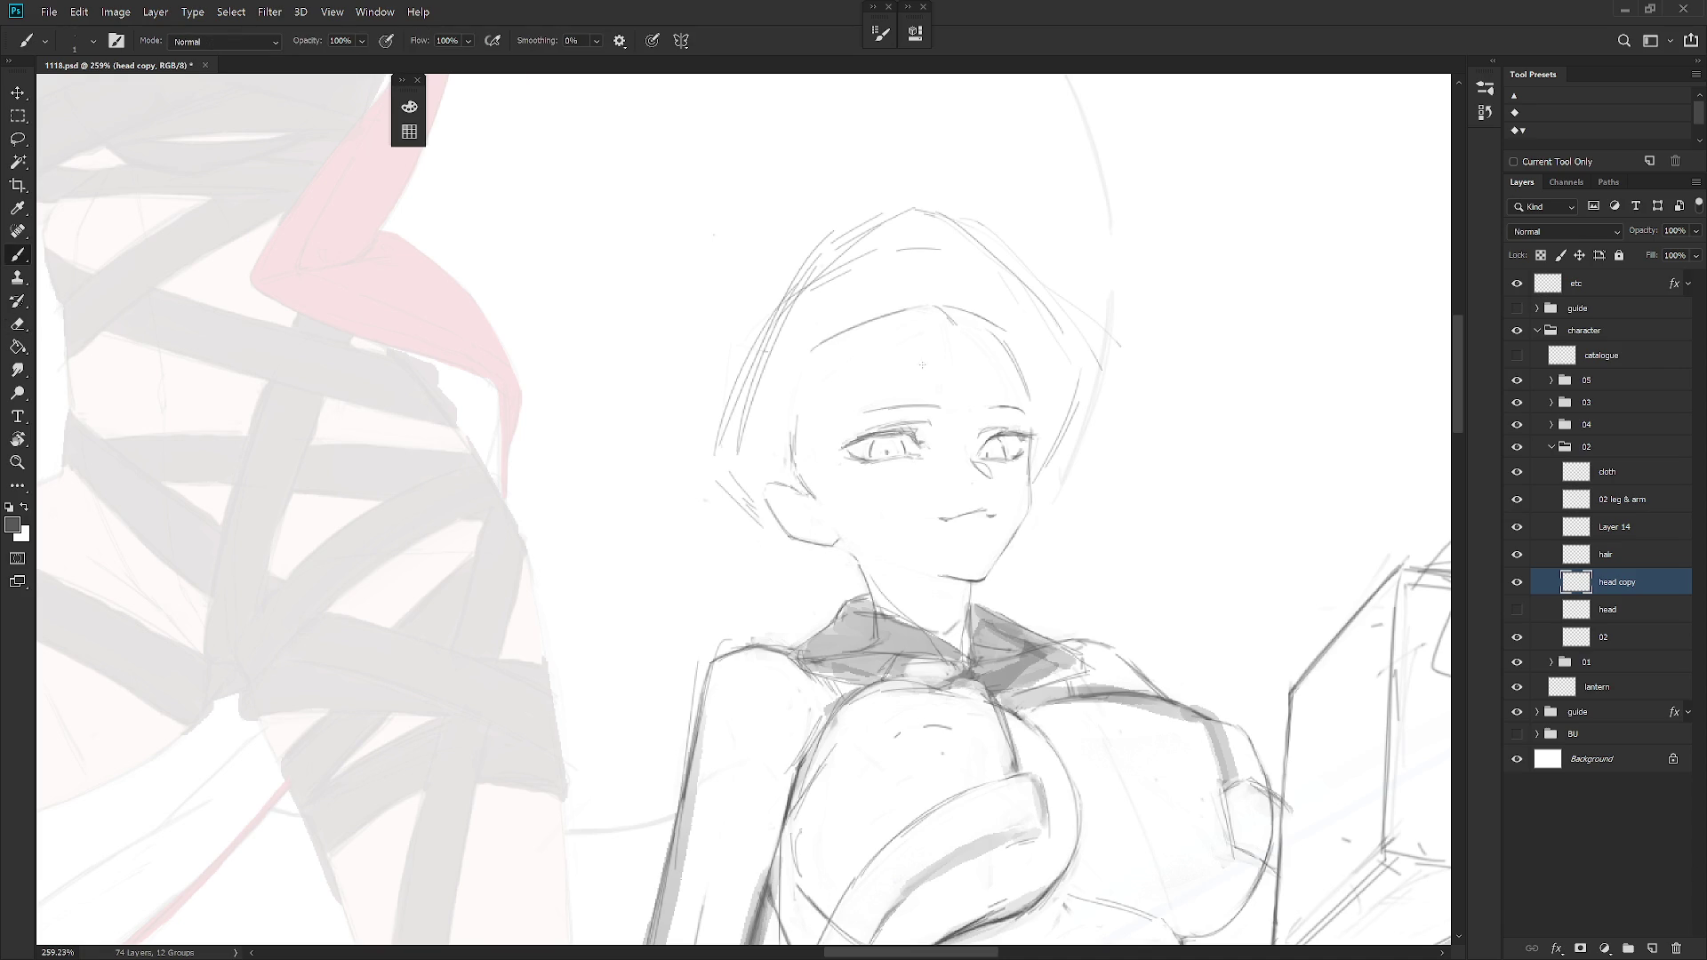
{"action": "left_click", "coordinate": [782, 404], "text": "alt"}
{"action": "left_click", "coordinate": [785, 459], "text": "alt"}
{"action": "scroll", "coordinate": [1174, 620], "scroll_direction": "down", "scroll_amount": 5}
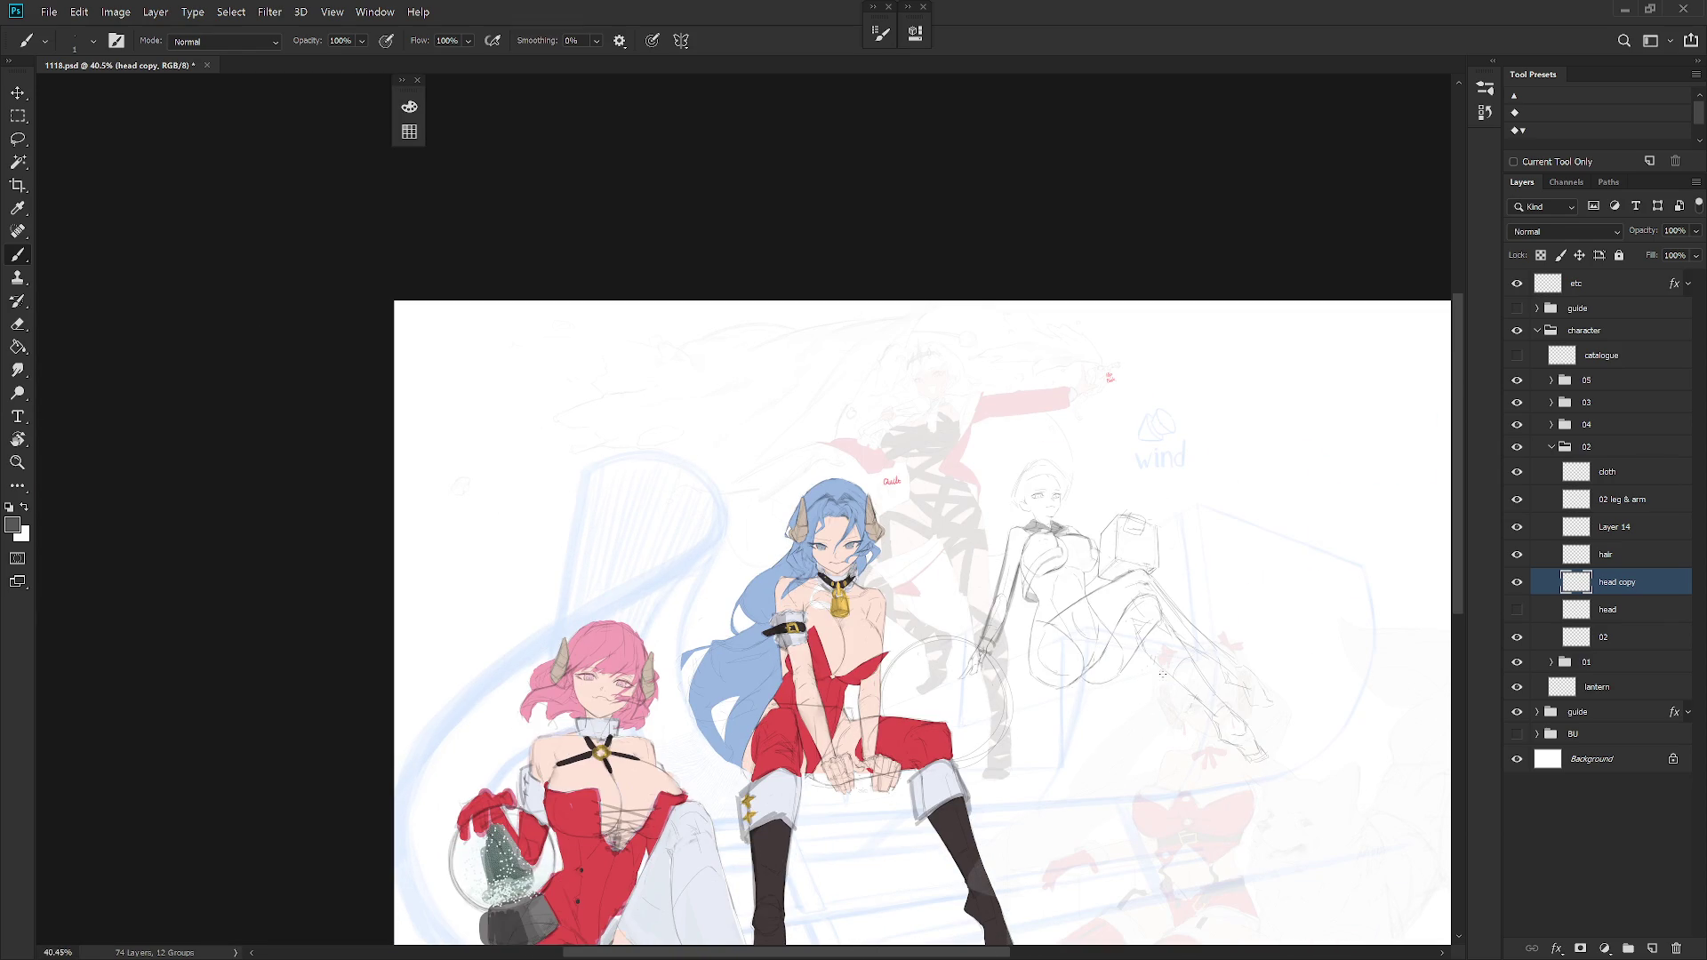
{"action": "scroll", "coordinate": [1102, 508], "scroll_direction": "up", "scroll_amount": 1}
{"action": "scroll", "coordinate": [1111, 494], "scroll_direction": "up", "scroll_amount": 4}
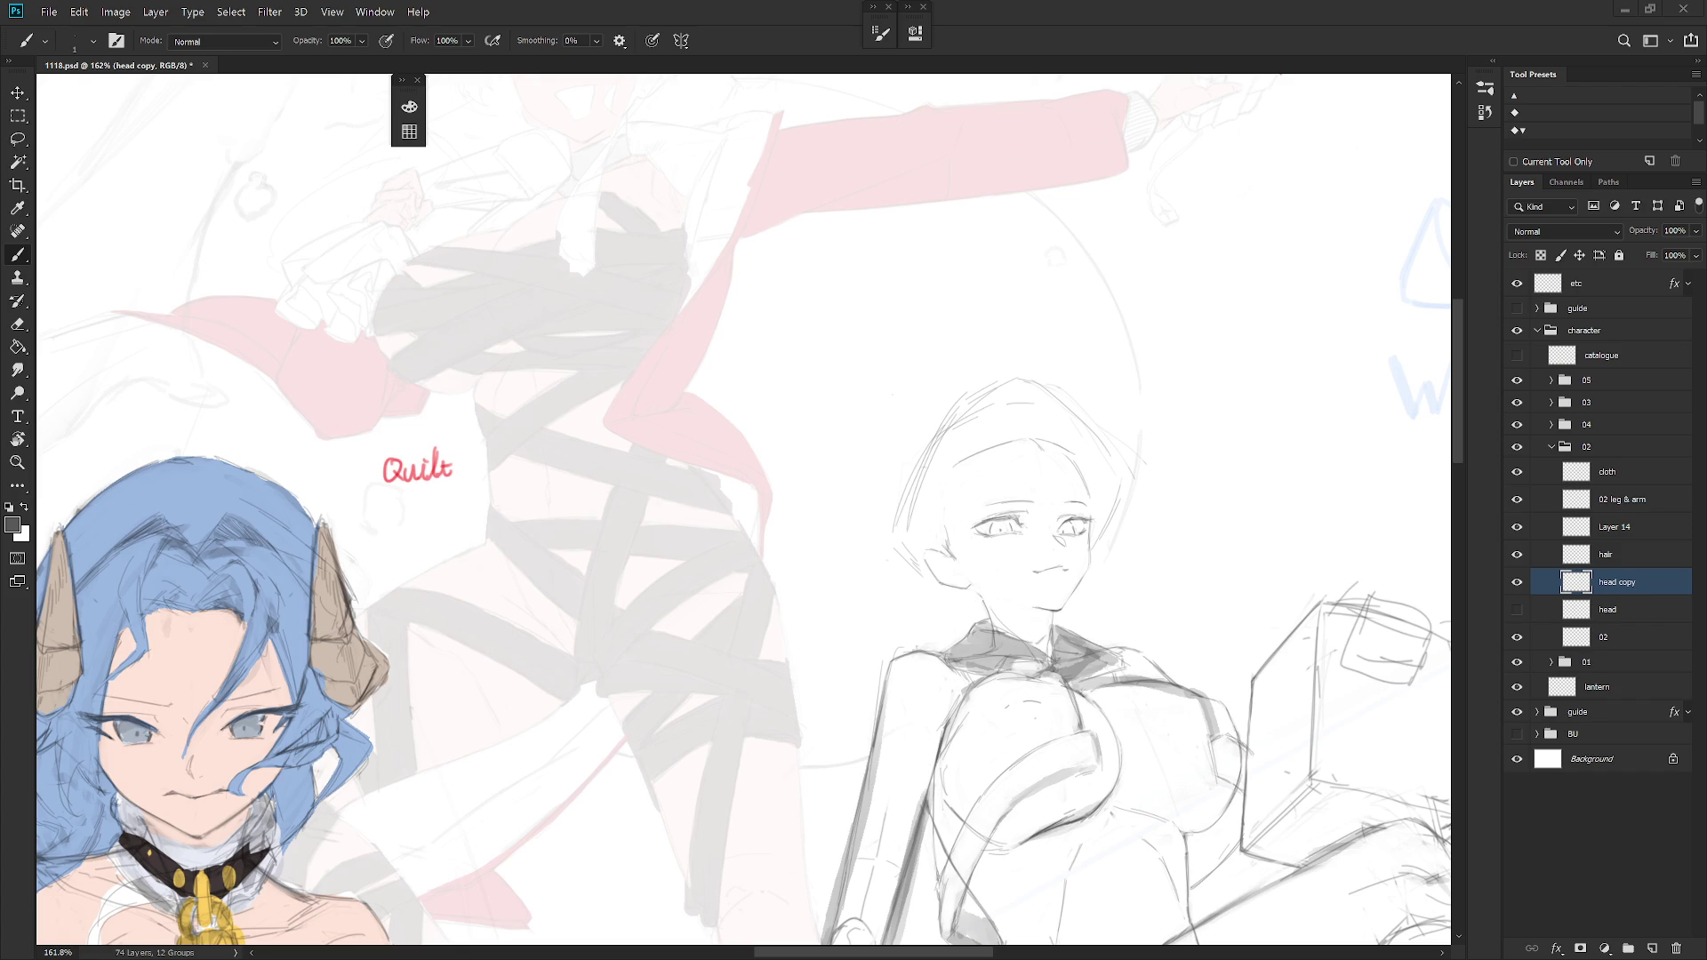
On Layer 14, darken the inner corner of the right eye with a brush stroke.
{"action": "left_click", "coordinate": [1614, 527]}
{"action": "scroll", "coordinate": [1058, 534], "scroll_direction": "up", "scroll_amount": 3}
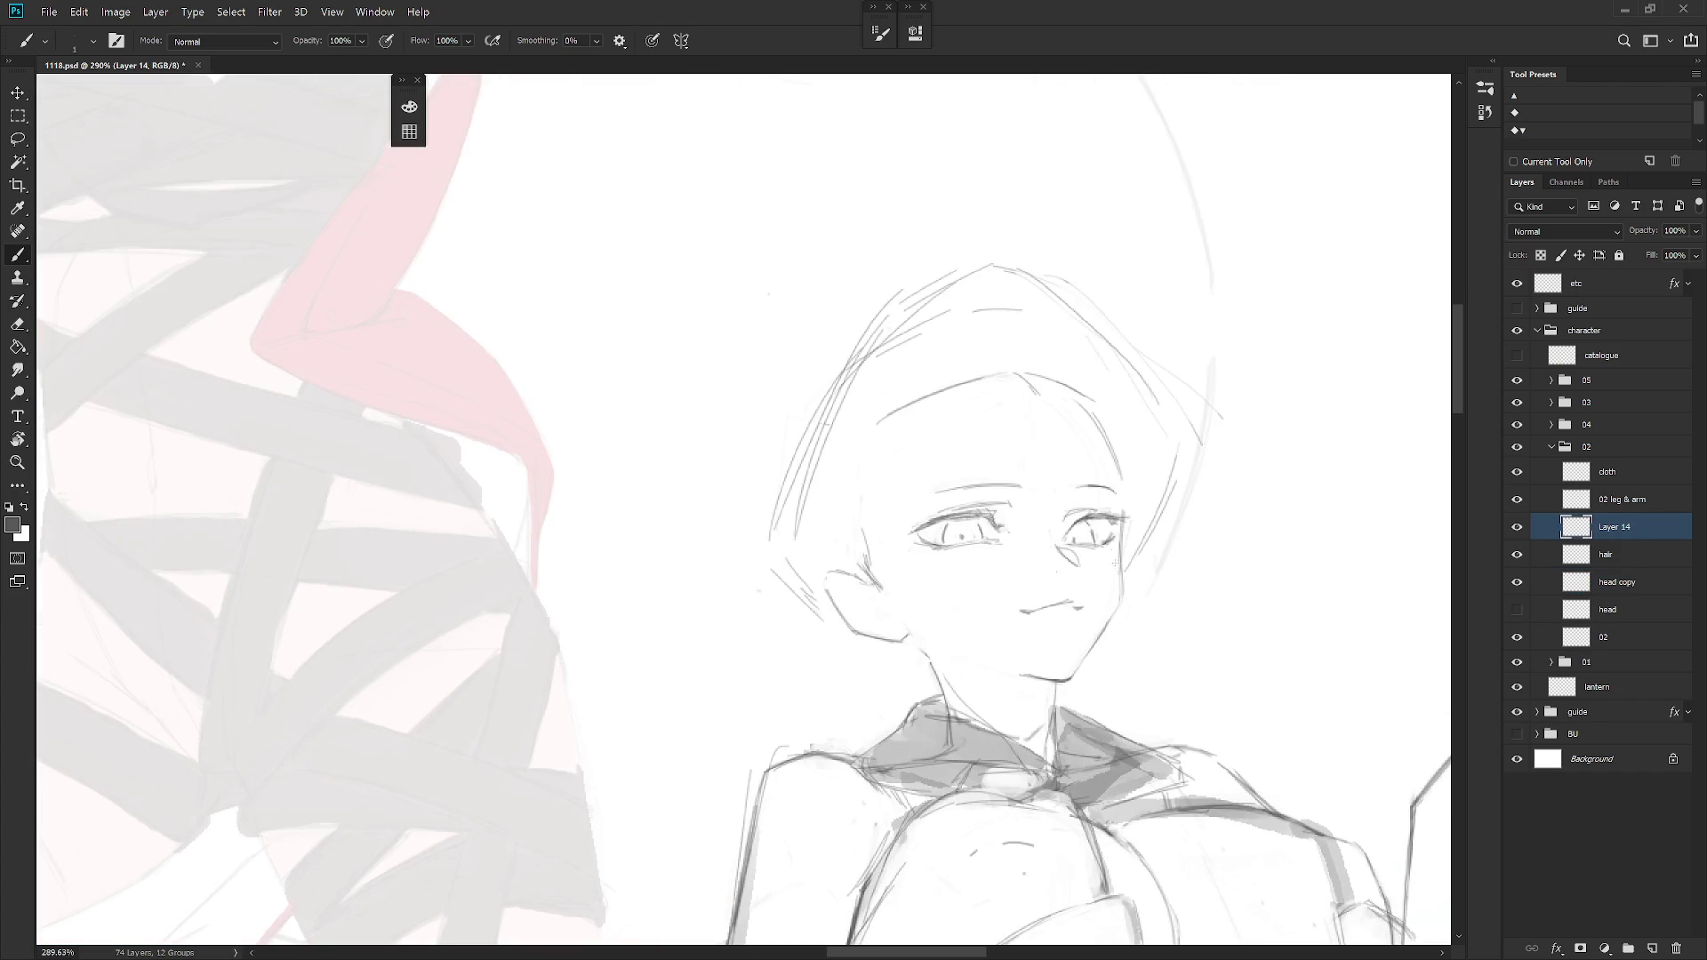
{"action": "scroll", "coordinate": [1111, 558], "scroll_direction": "down", "scroll_amount": 5}
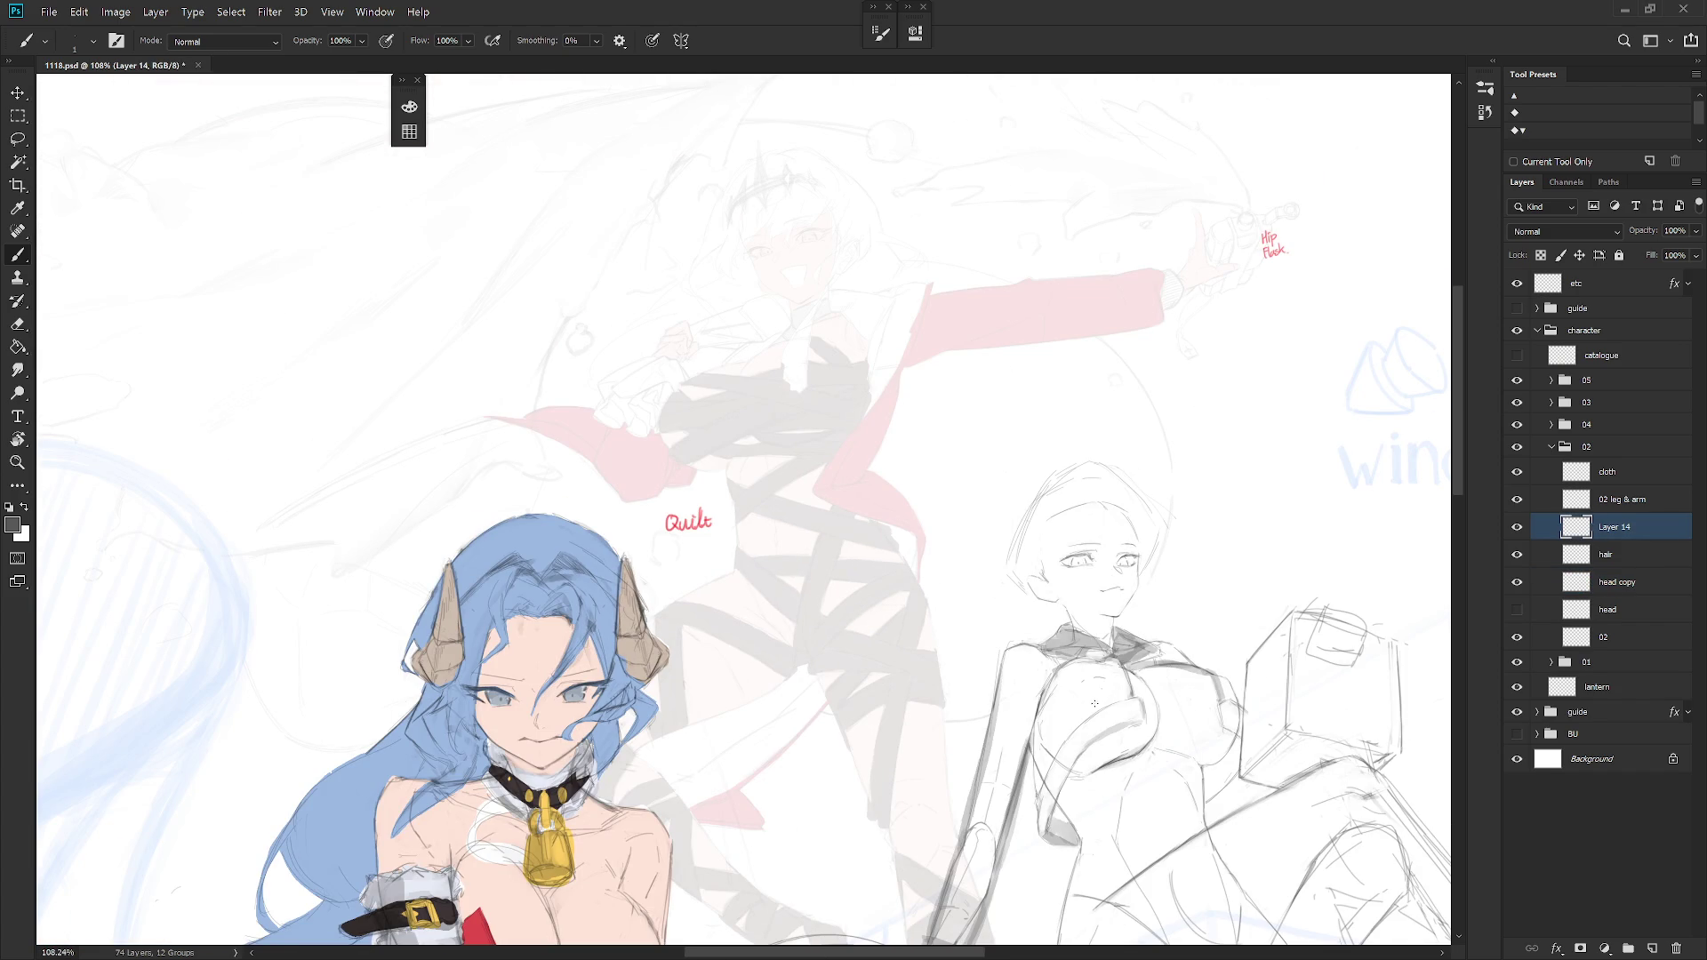
{"action": "scroll", "coordinate": [1155, 560], "scroll_direction": "up", "scroll_amount": 4}
{"action": "key", "text": "e"}
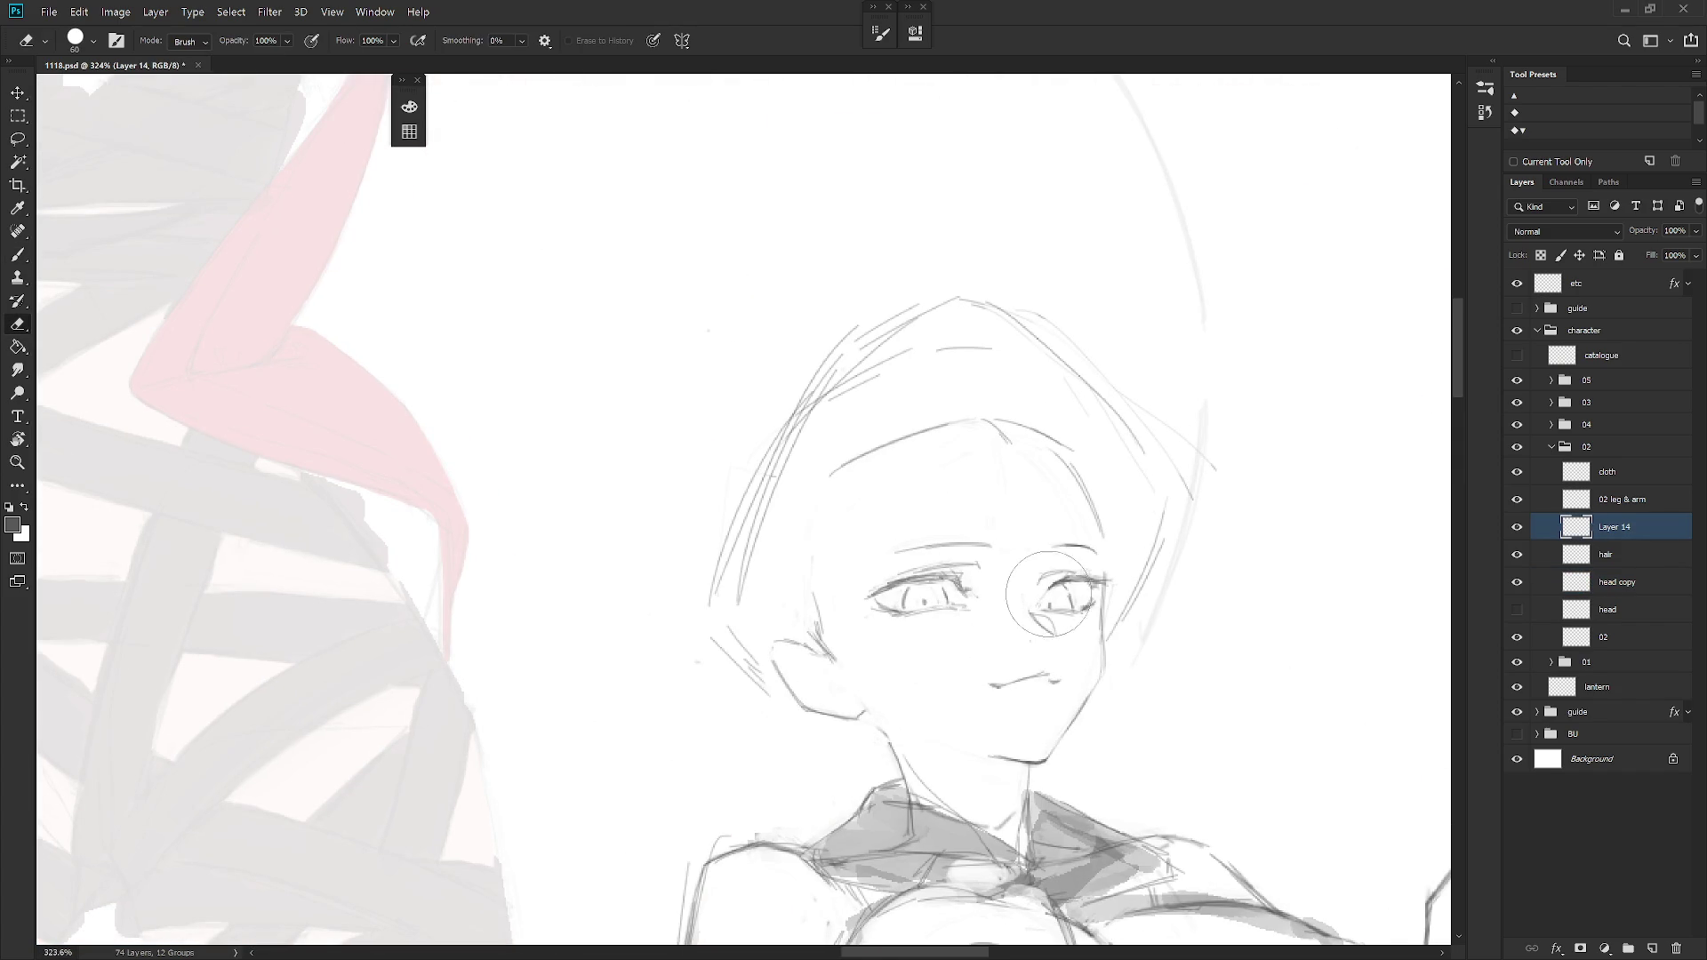
{"action": "key", "text": "b"}
{"action": "mouse_move", "coordinate": [1037, 595]}
{"action": "left_mouse_down"}
{"action": "mouse_move", "coordinate": [1056, 585]}
{"action": "mouse_move", "coordinate": [1062, 618]}
{"action": "left_mouse_up"}
{"action": "key", "text": "e"}
{"action": "key", "text": "b"}
Trim the excess line at the right eye's inner corner, then view the whole illustration.
{"action": "key", "text": "e"}
{"action": "mouse_move", "coordinate": [1022, 623]}
{"action": "left_mouse_down"}
{"action": "mouse_move", "coordinate": [1067, 587]}
{"action": "mouse_move", "coordinate": [1084, 616]}
{"action": "left_mouse_up"}
{"action": "key", "text": "b"}
{"action": "key", "text": "e"}
{"action": "key", "text": "b"}
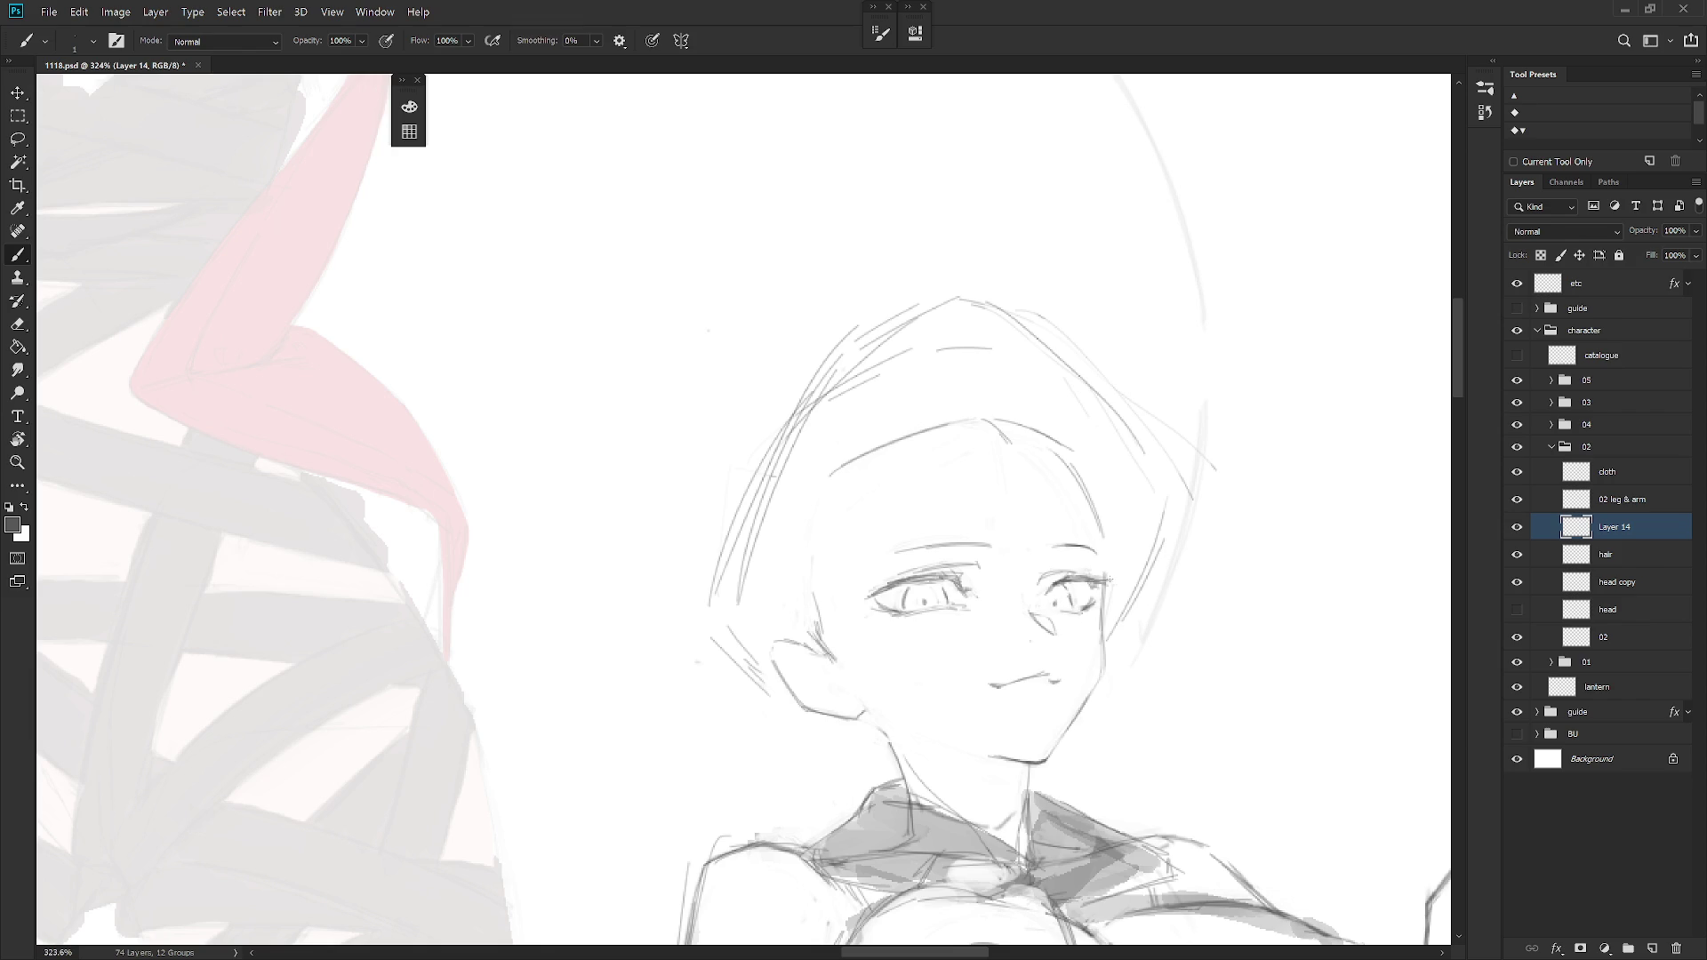
{"action": "scroll", "coordinate": [1145, 601], "scroll_direction": "down", "scroll_amount": 5}
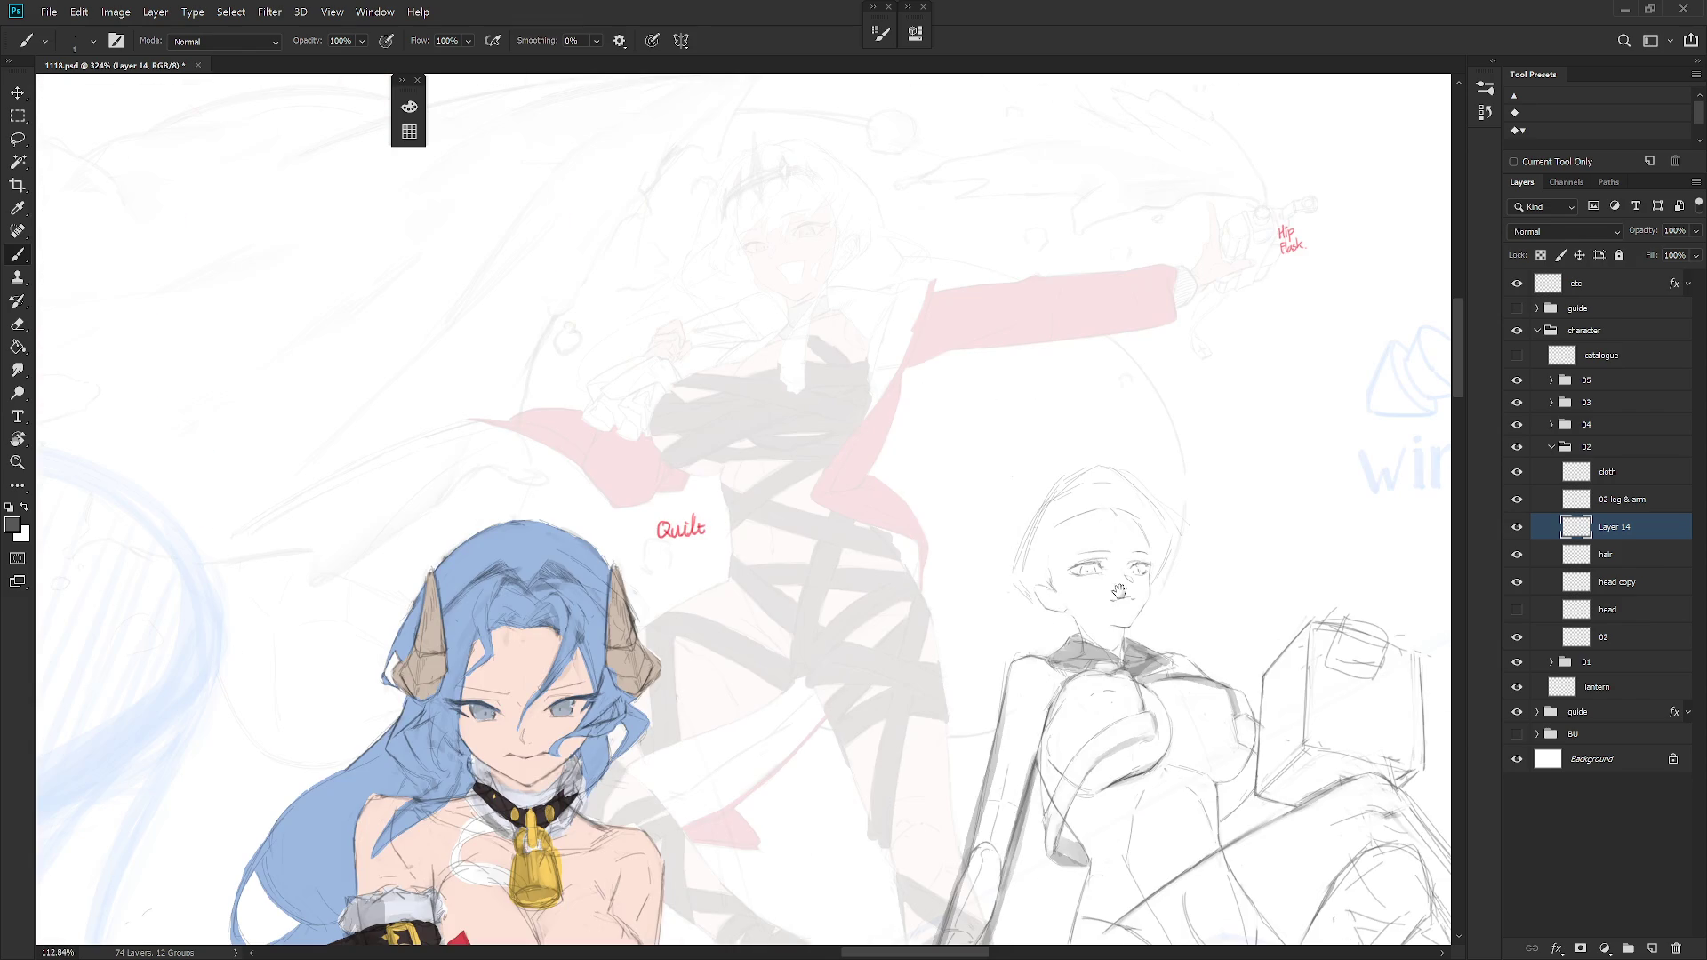
{"action": "scroll", "coordinate": [1160, 578], "scroll_direction": "up", "scroll_amount": 3}
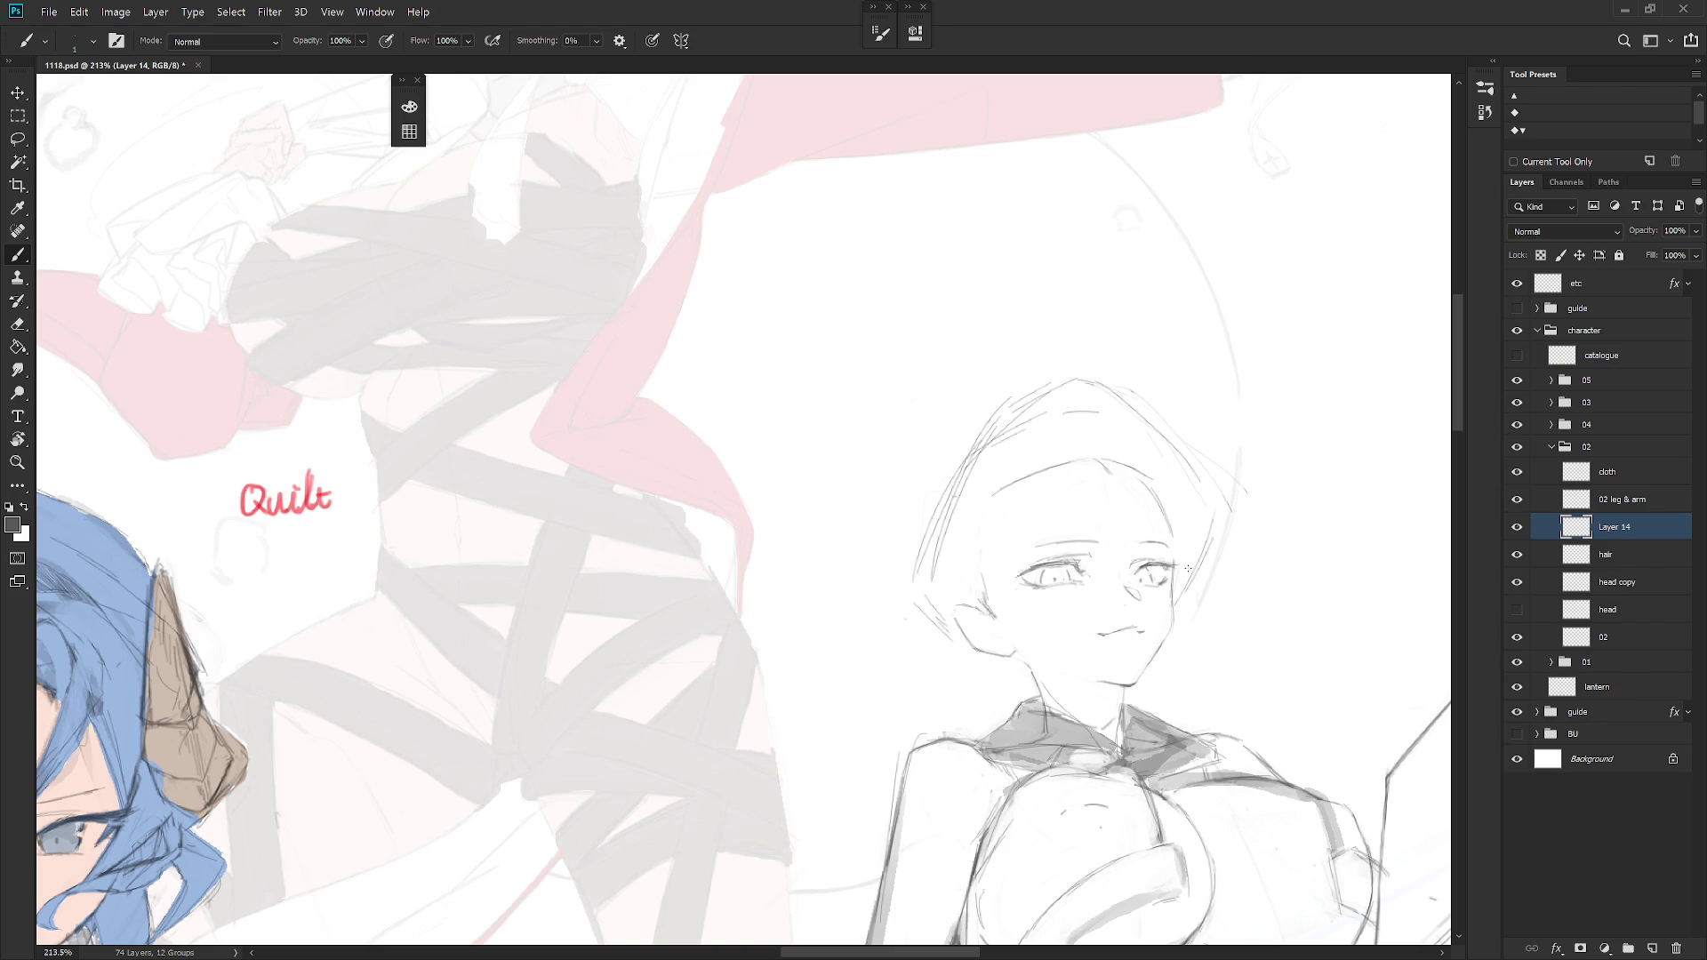
{"action": "scroll", "coordinate": [1194, 640], "scroll_direction": "down", "scroll_amount": 5}
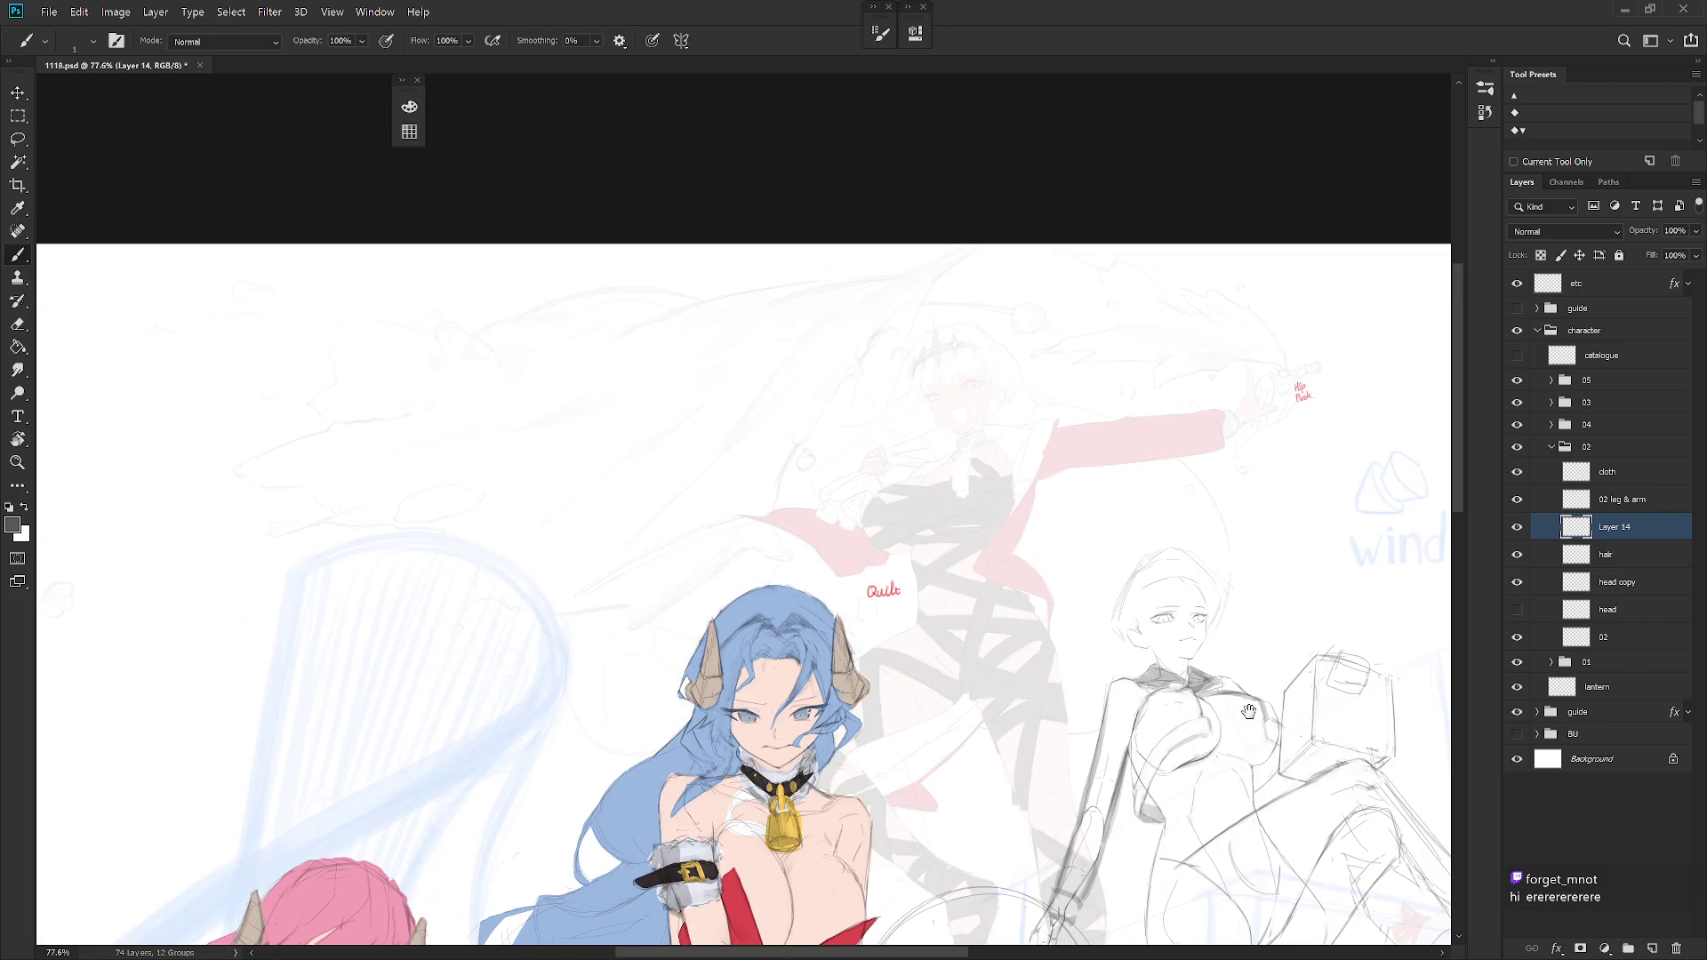
{"action": "left_click_drag", "start_coordinate": [1230, 664], "coordinate": [1147, 652]}
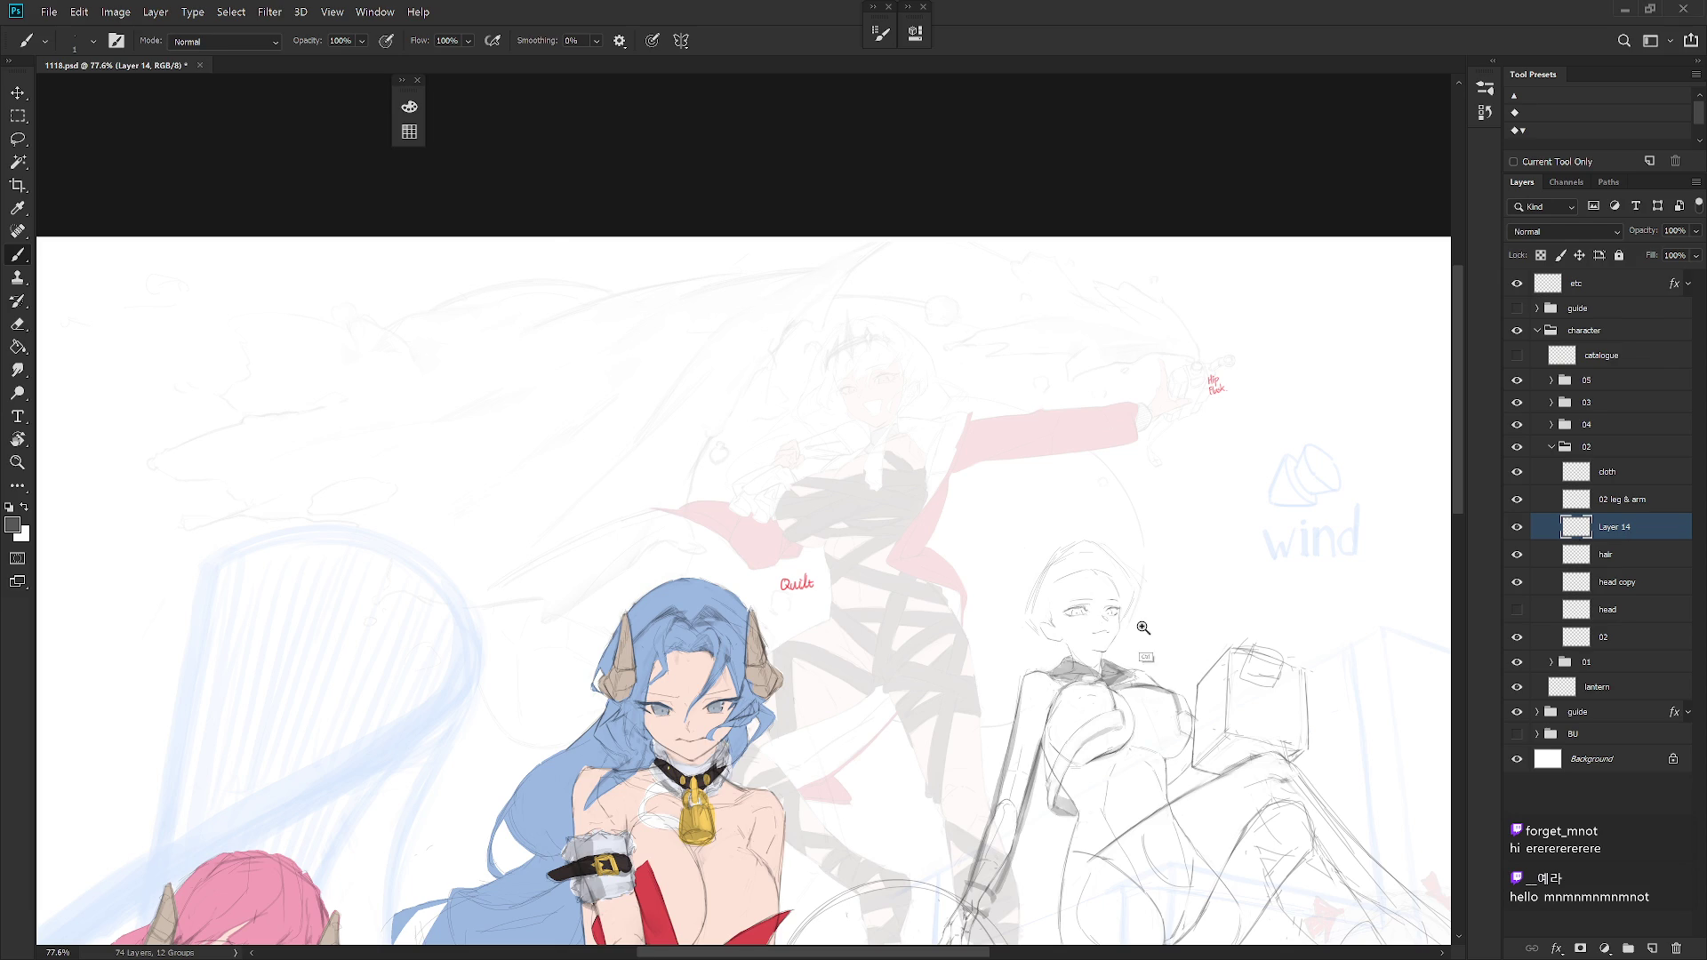
Rename Layer 14 to 'face'.
{"action": "scroll", "coordinate": [1172, 626], "scroll_direction": "up", "scroll_amount": 5}
{"action": "double_click", "coordinate": [1613, 527]}
{"action": "type", "text": "face"}
{"action": "key", "text": "Return"}
Compare the head and head copy layers, then delete the old head layer.
{"action": "left_click", "coordinate": [1517, 610]}
{"action": "left_click", "coordinate": [1517, 583]}
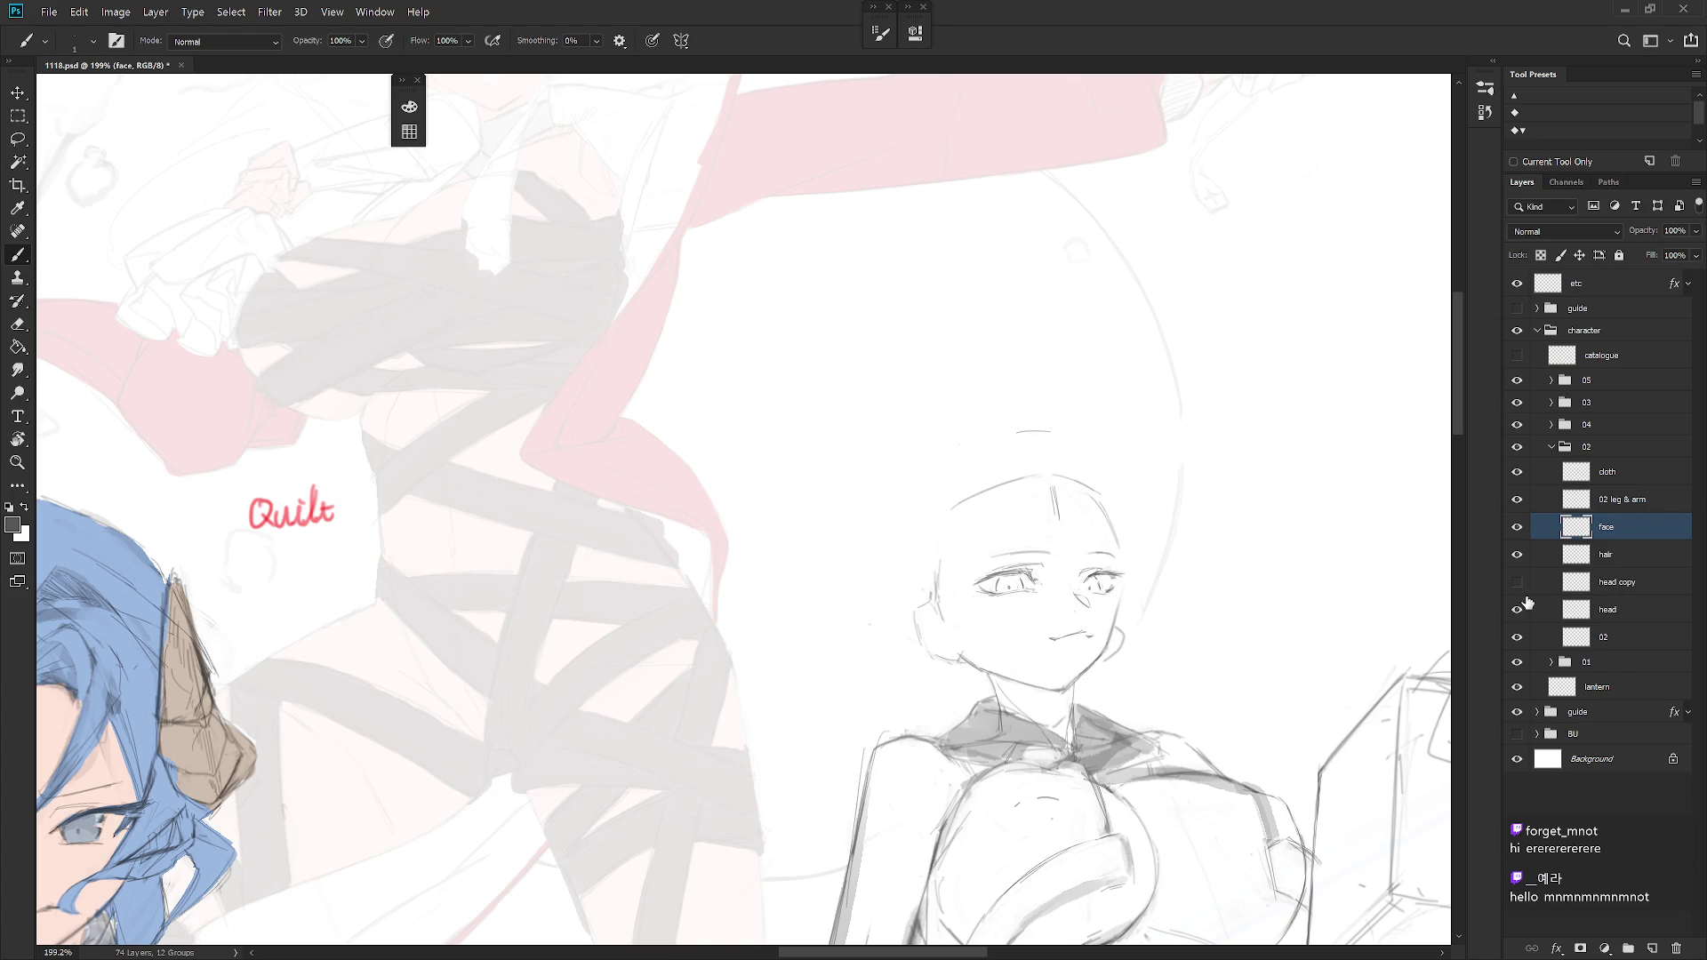
{"action": "scroll", "coordinate": [1331, 669], "scroll_direction": "down", "scroll_amount": 5}
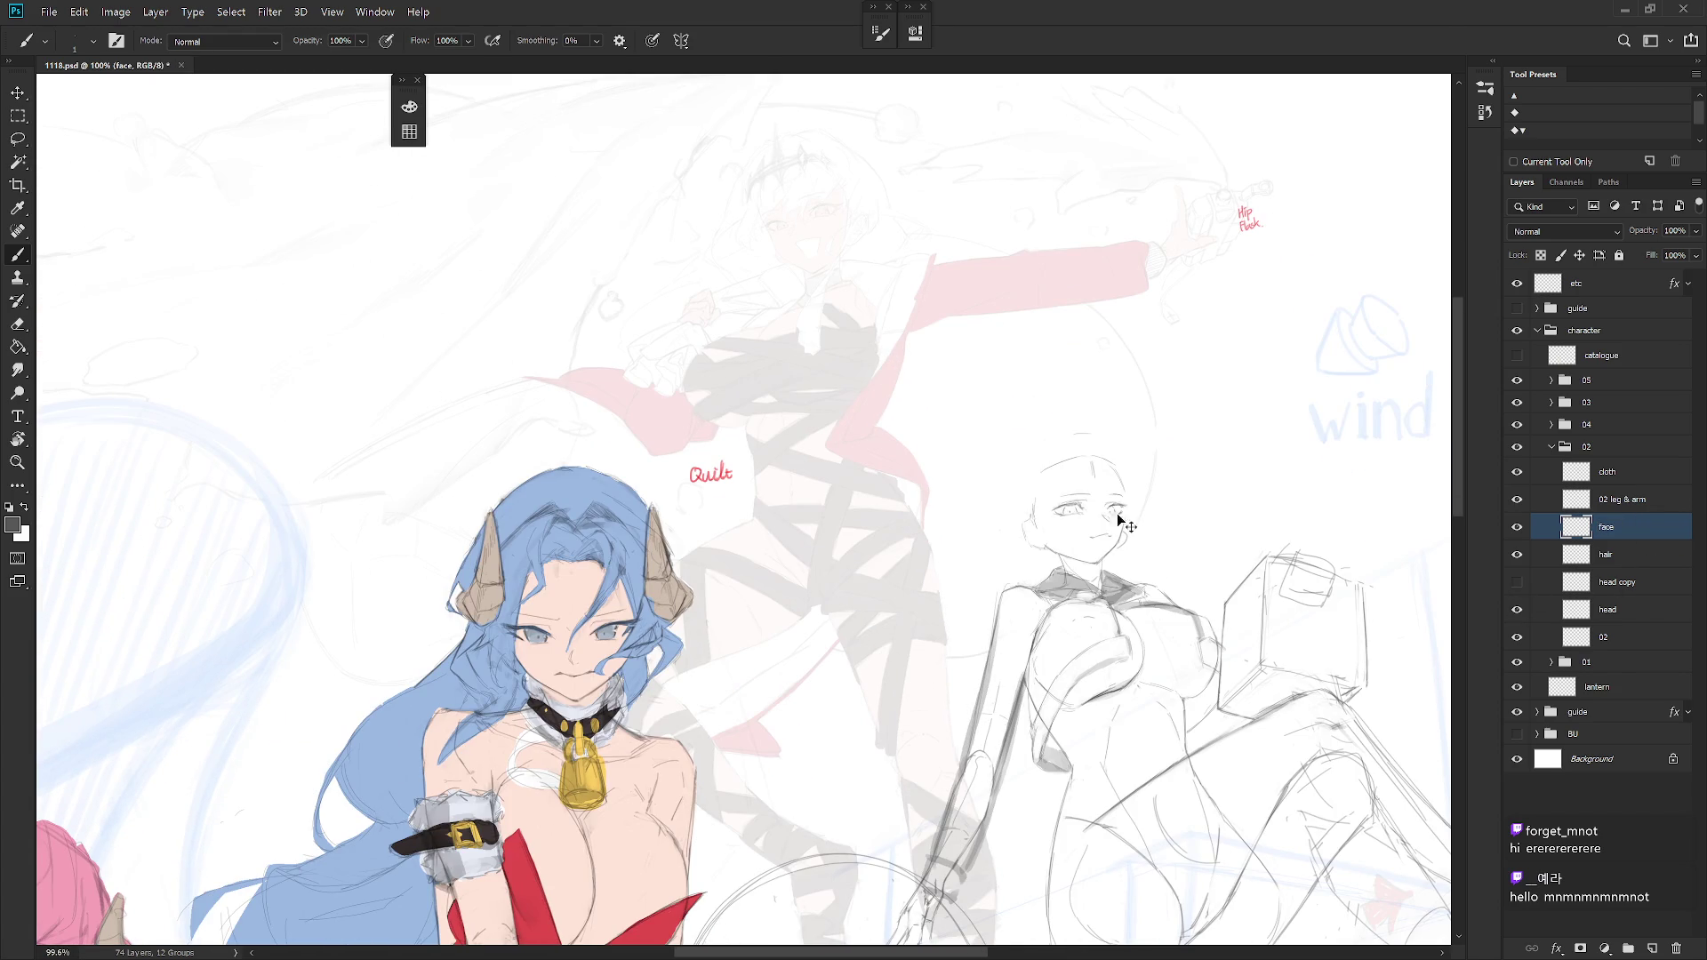
{"action": "scroll", "coordinate": [1111, 507], "scroll_direction": "down", "scroll_amount": 5}
{"action": "left_click", "coordinate": [1519, 609]}
{"action": "left_click", "coordinate": [1518, 582]}
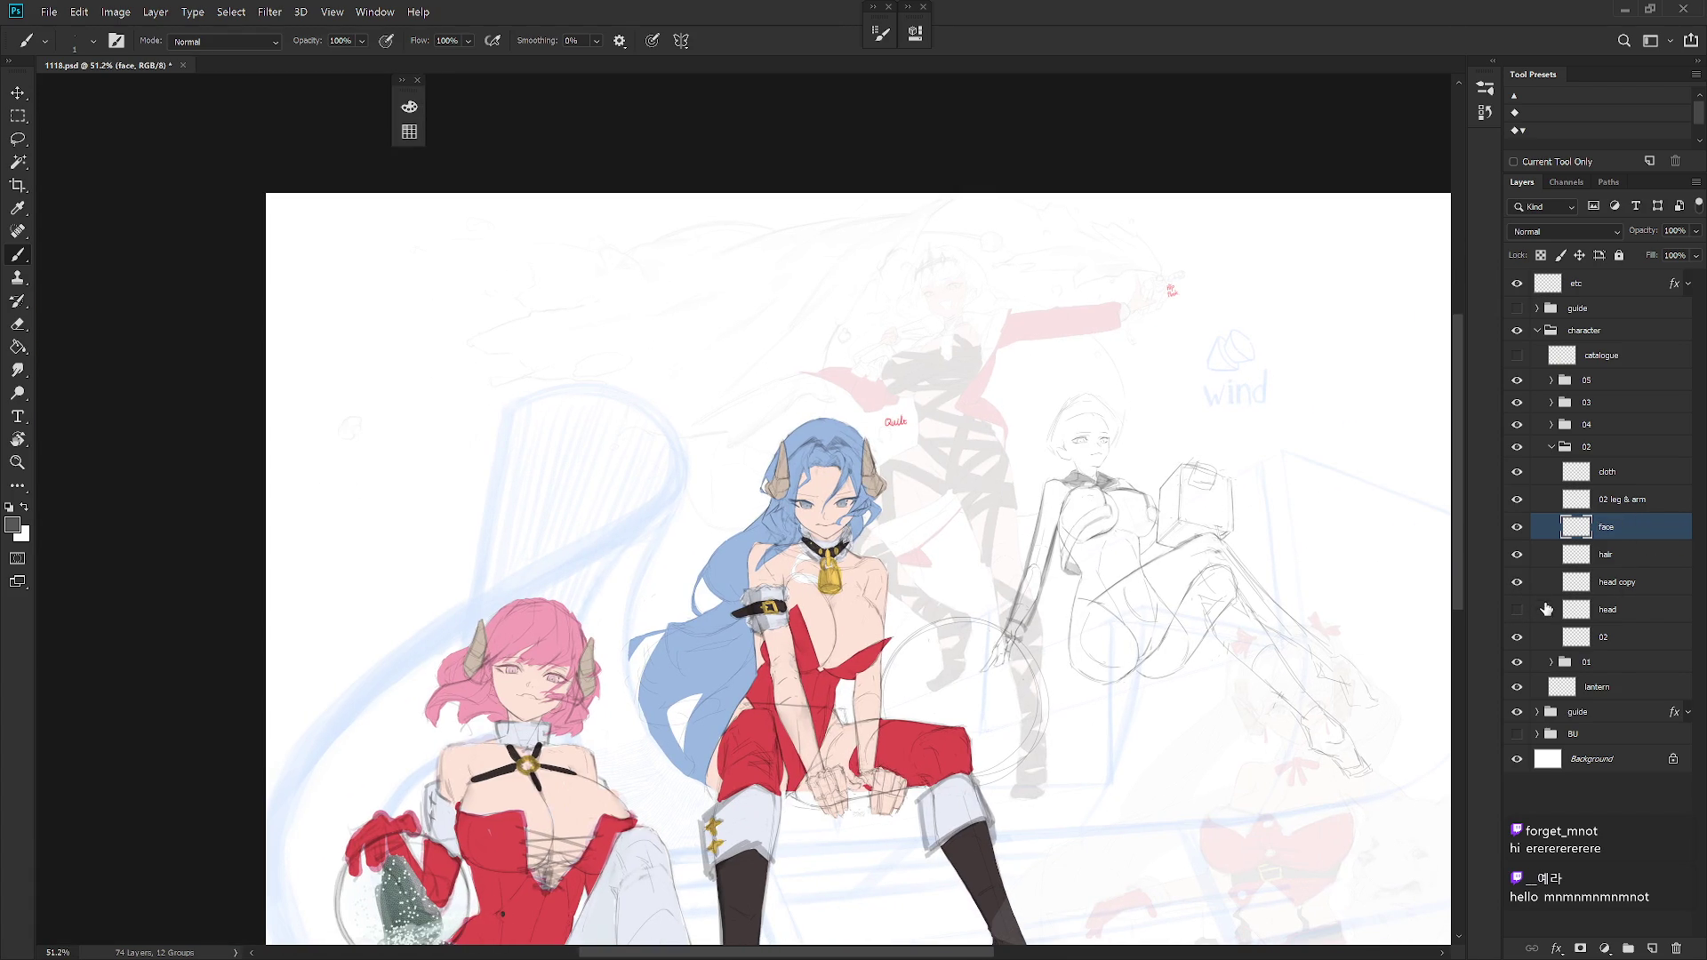
{"action": "left_click", "coordinate": [1614, 609]}
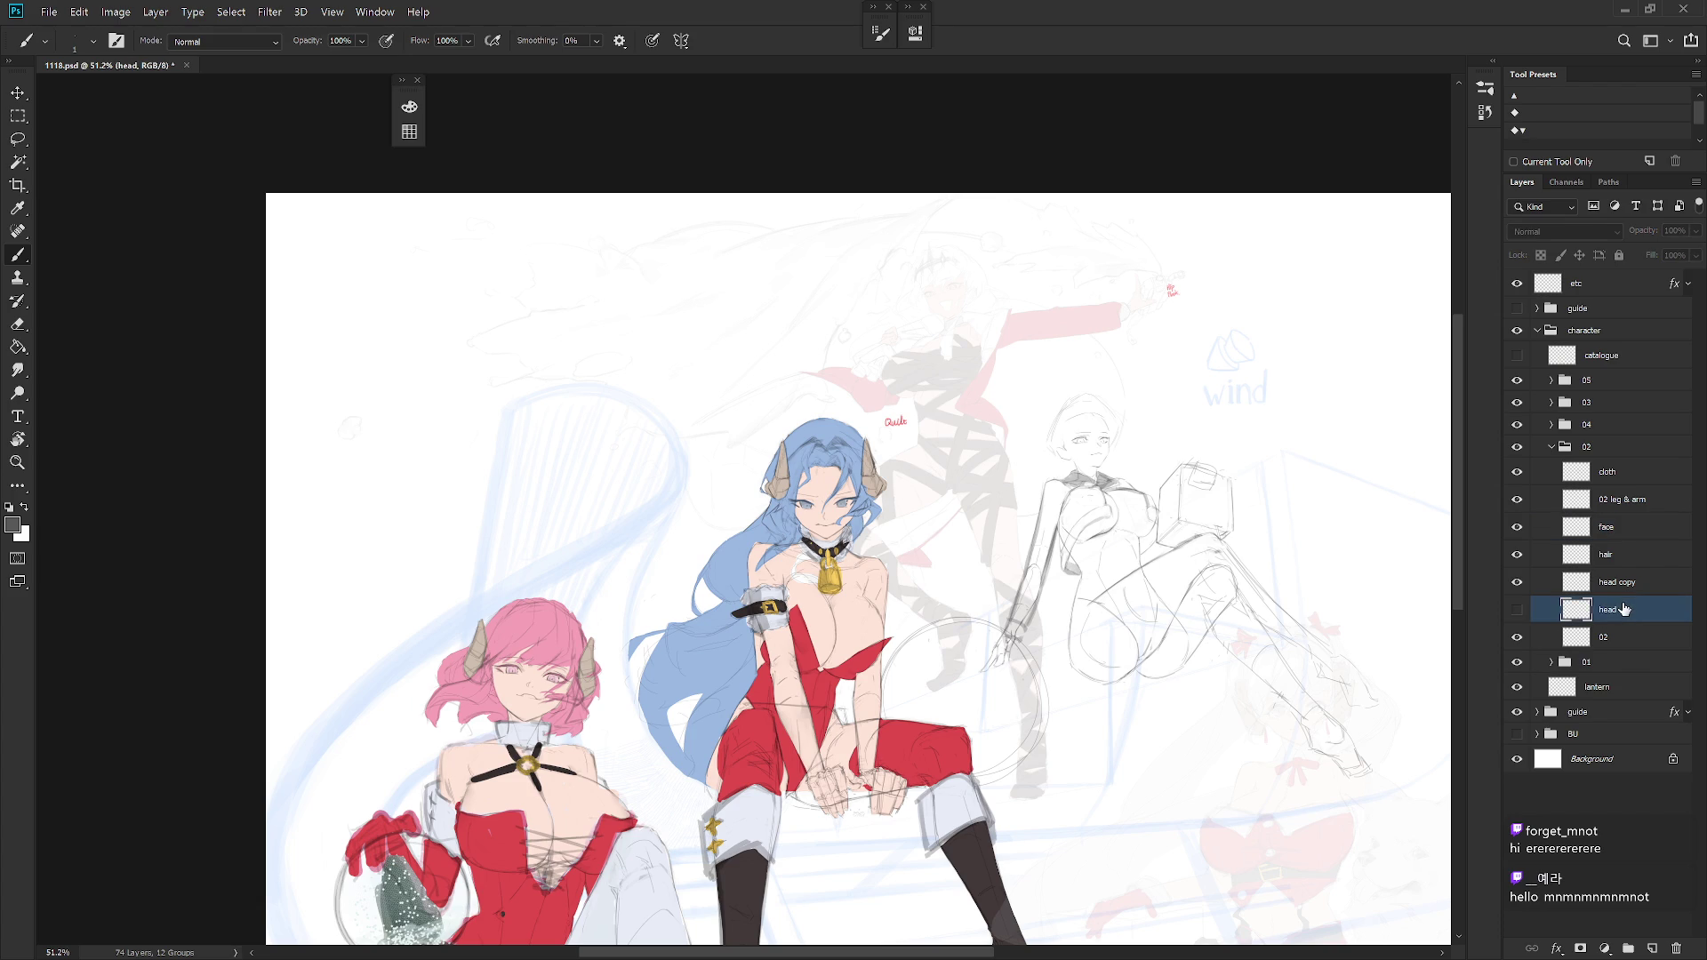
{"action": "key", "text": "Delete"}
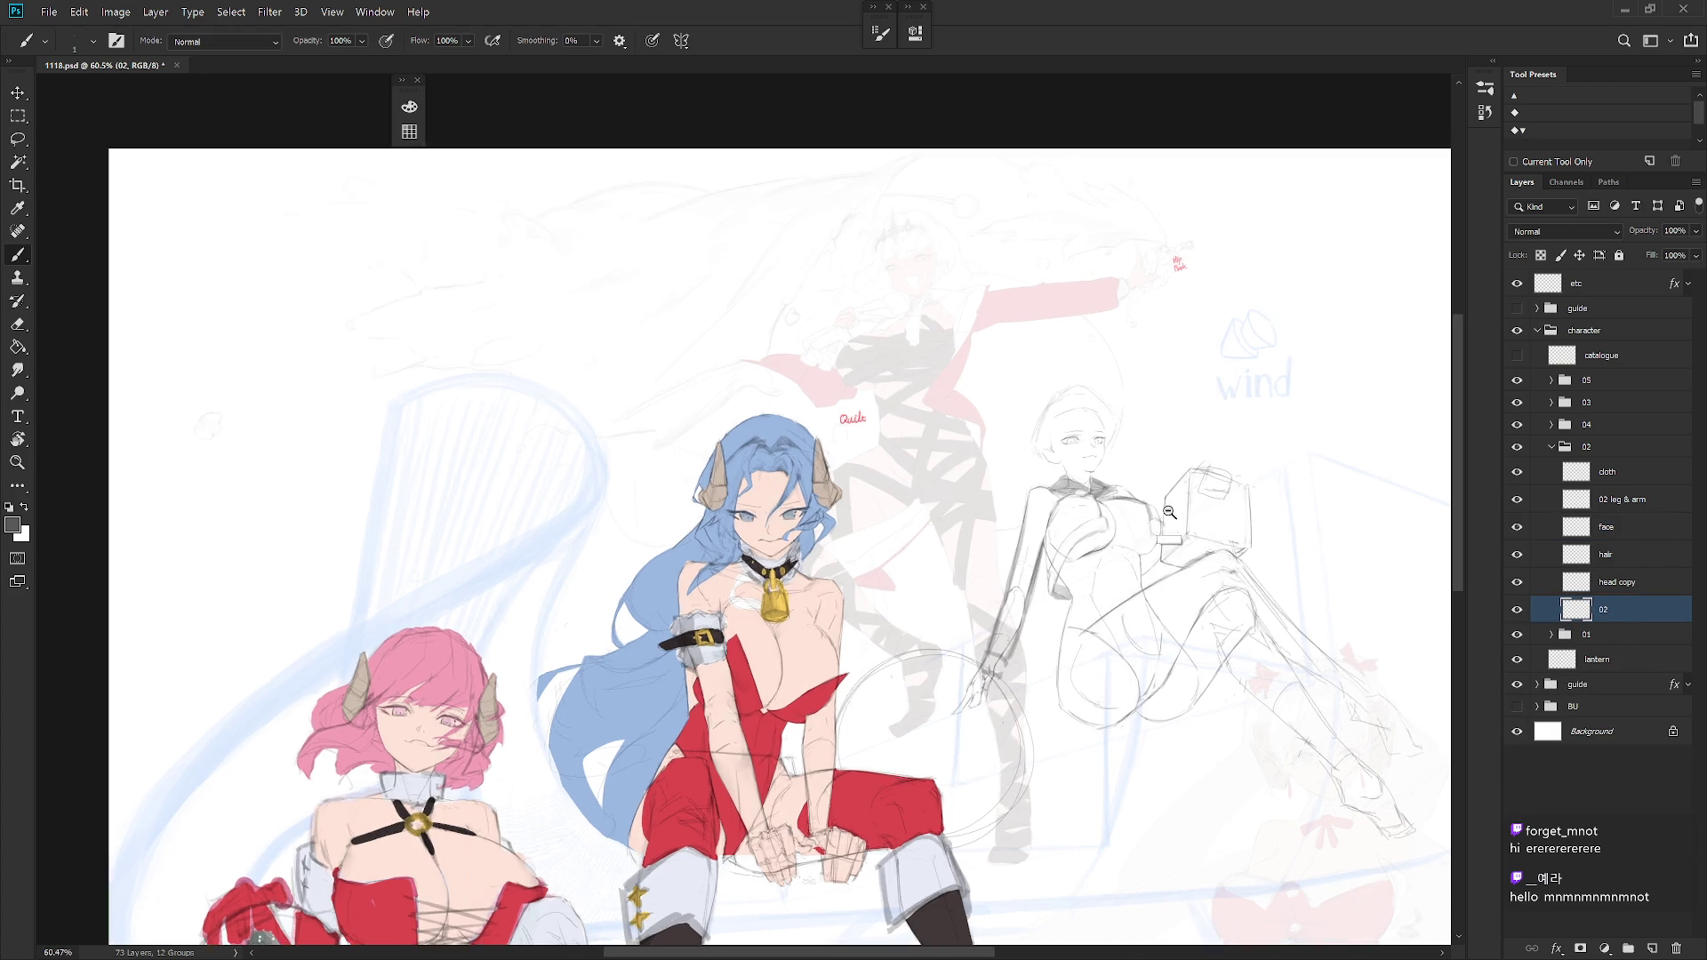
Zoom out and mirror the view to check the whole seated figure.
{"action": "mouse_move", "coordinate": [1134, 445]}
{"action": "left_mouse_down"}
{"action": "mouse_move", "coordinate": [938, 481]}
{"action": "mouse_move", "coordinate": [1094, 481]}
{"action": "left_mouse_up"}
{"action": "key", "text": "h"}
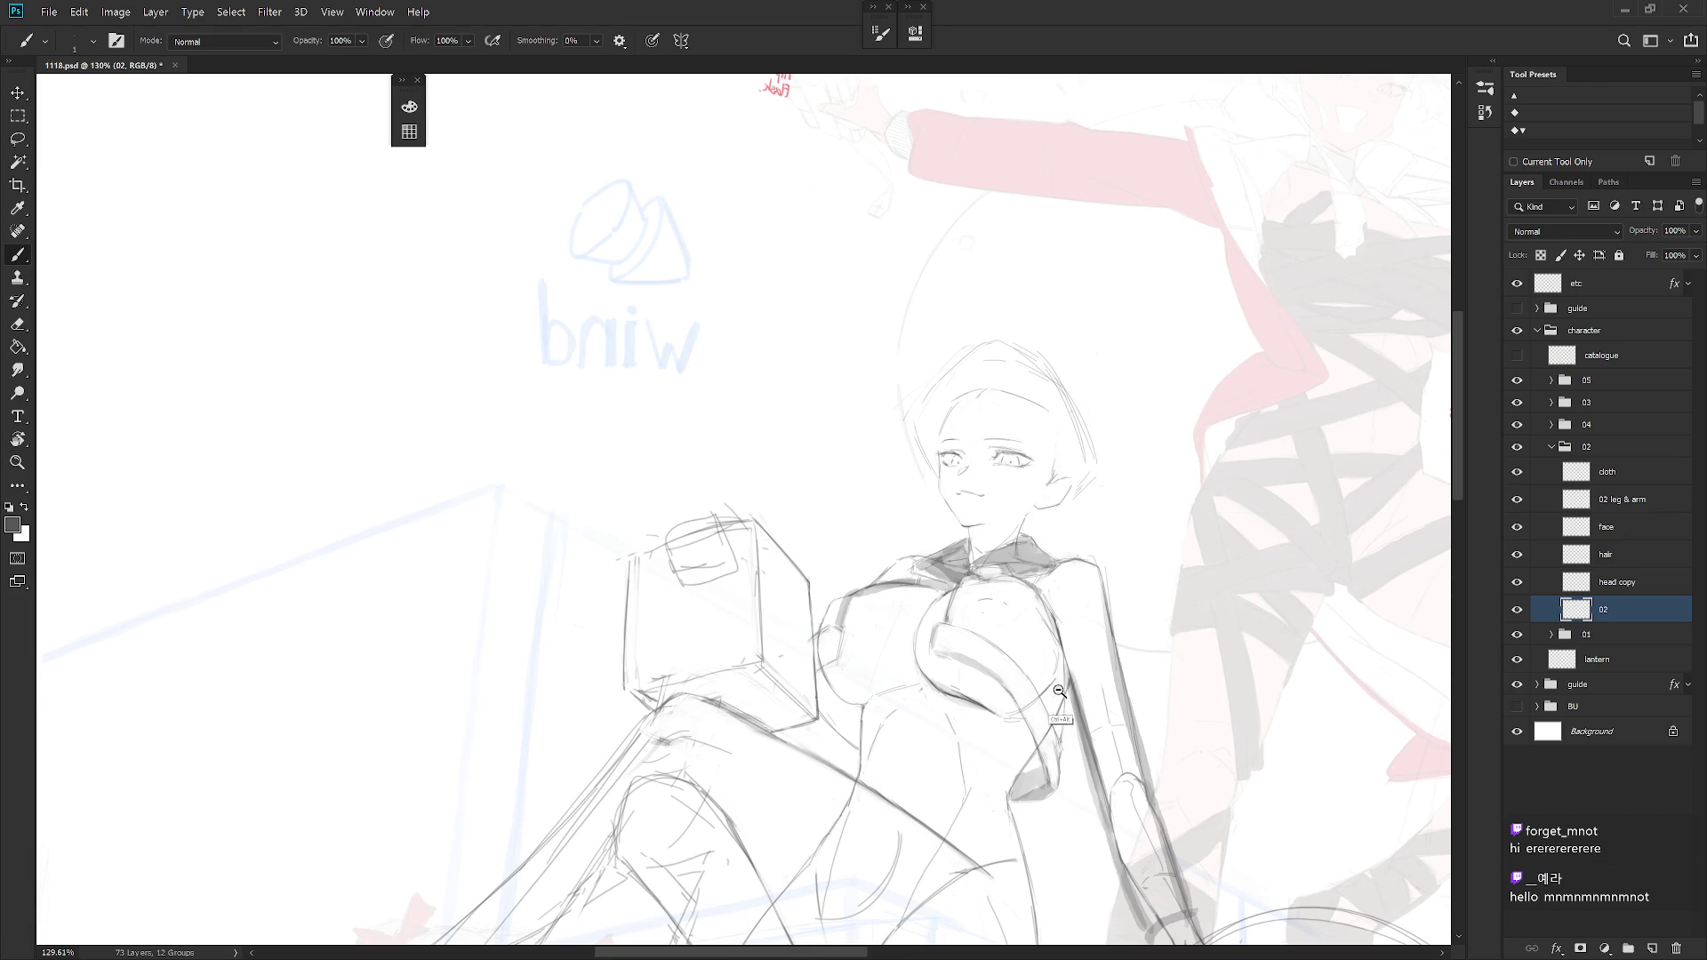
{"action": "left_click_drag", "start_coordinate": [1093, 485], "coordinate": [1074, 537]}
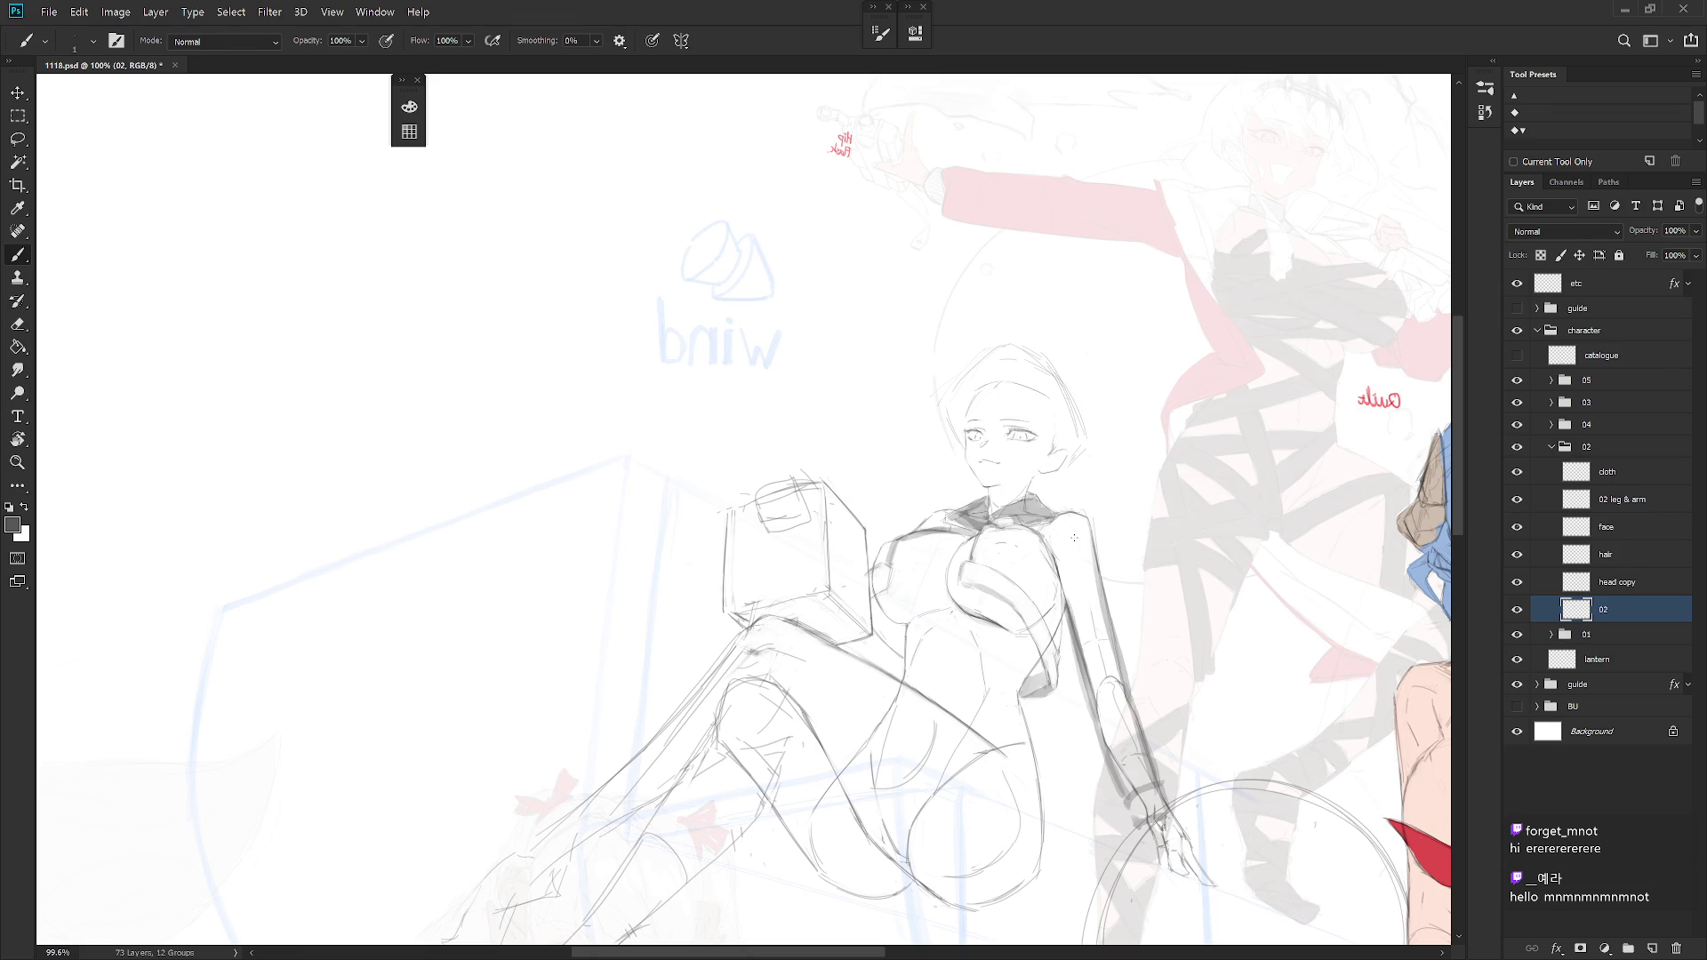
Add a new head layer, merge hair into head copy, and hide head copy and face.
{"action": "key", "text": "ctrl+z"}
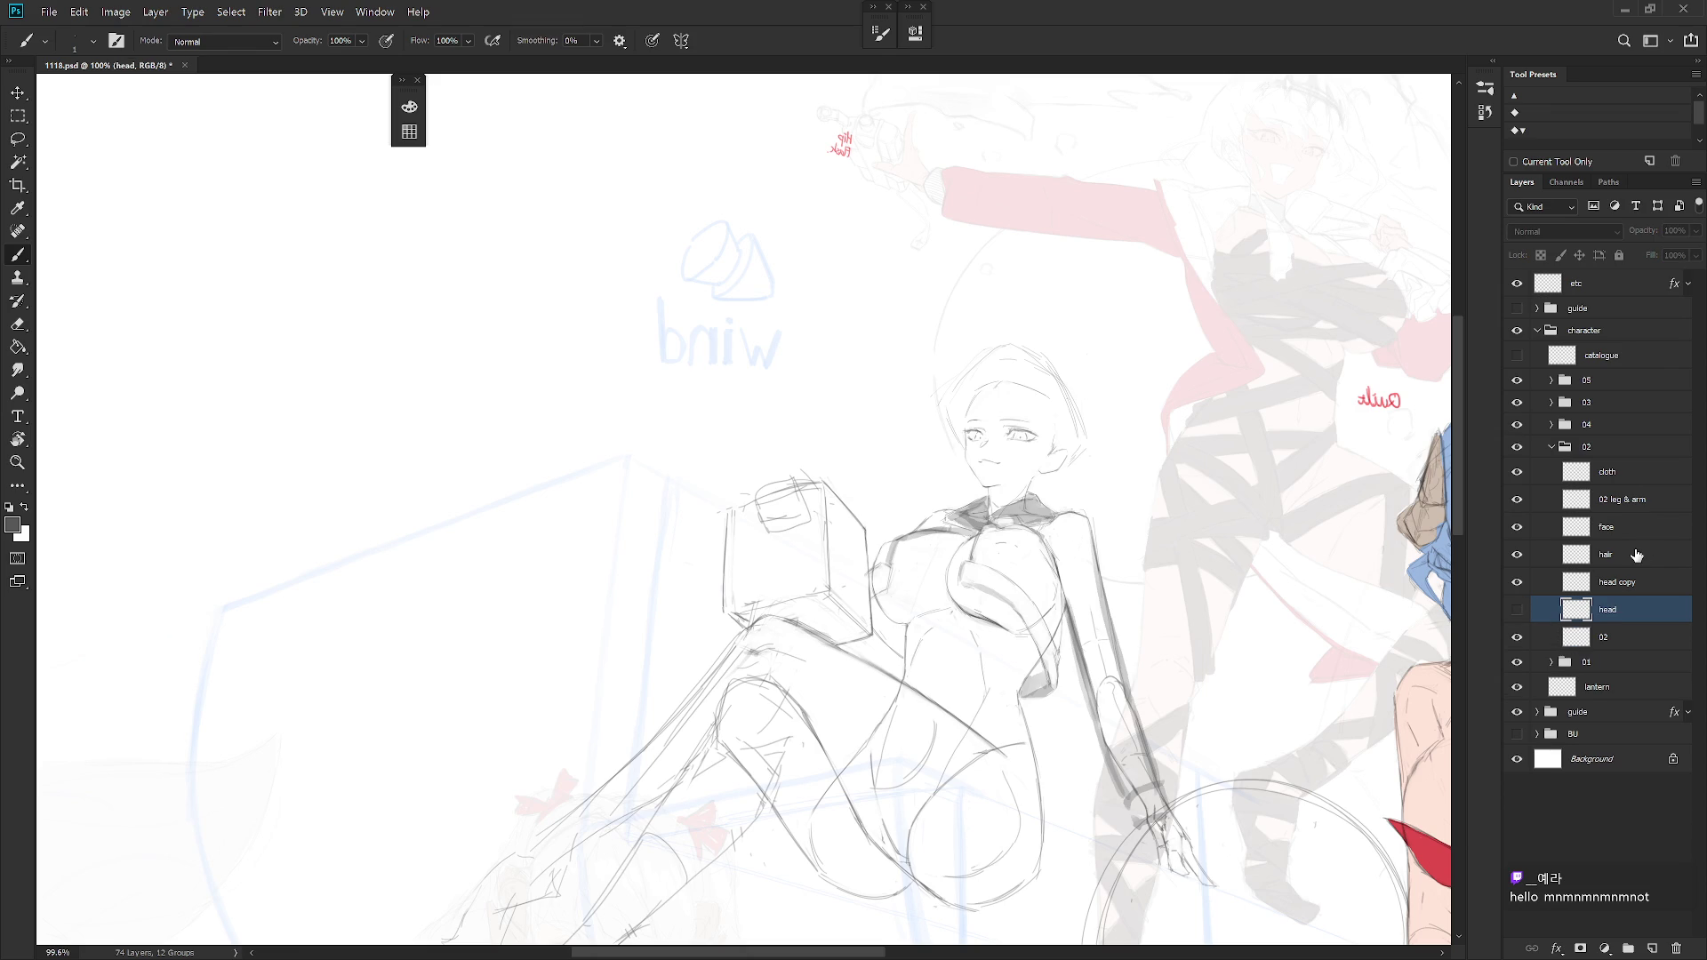
{"action": "key", "text": "ctrl+z"}
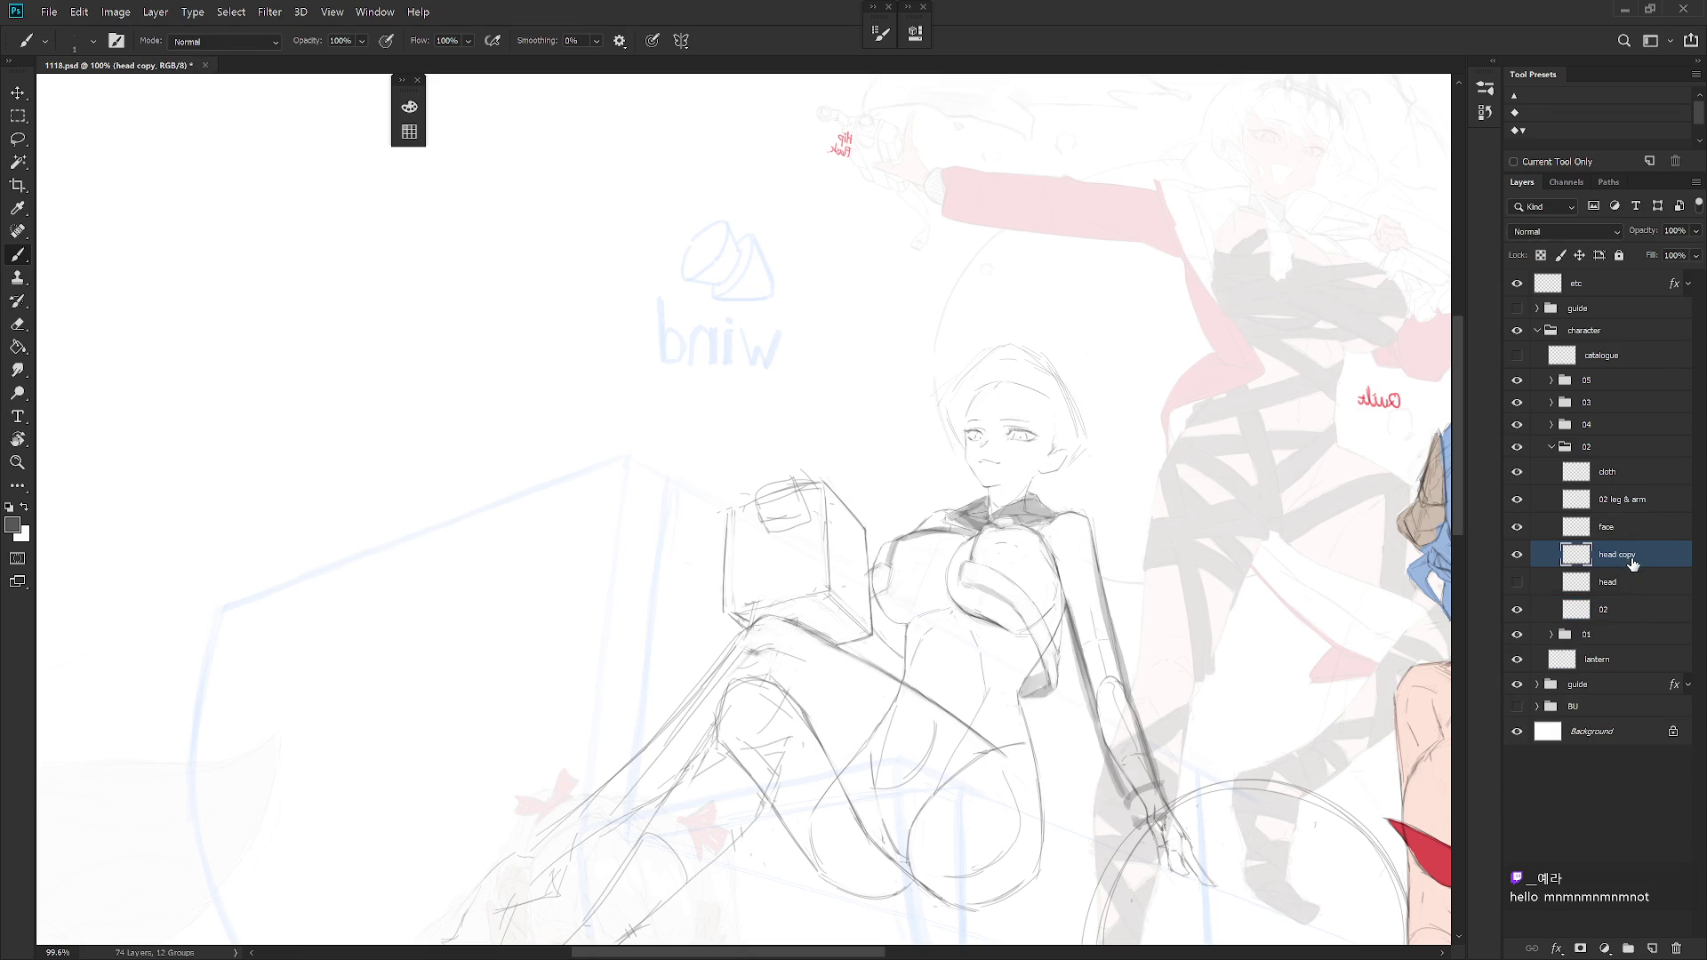
{"action": "left_click", "coordinate": [1518, 557]}
{"action": "left_click", "coordinate": [1517, 527]}
{"action": "left_click", "coordinate": [1613, 584]}
{"action": "key", "text": "ctrl+comma"}
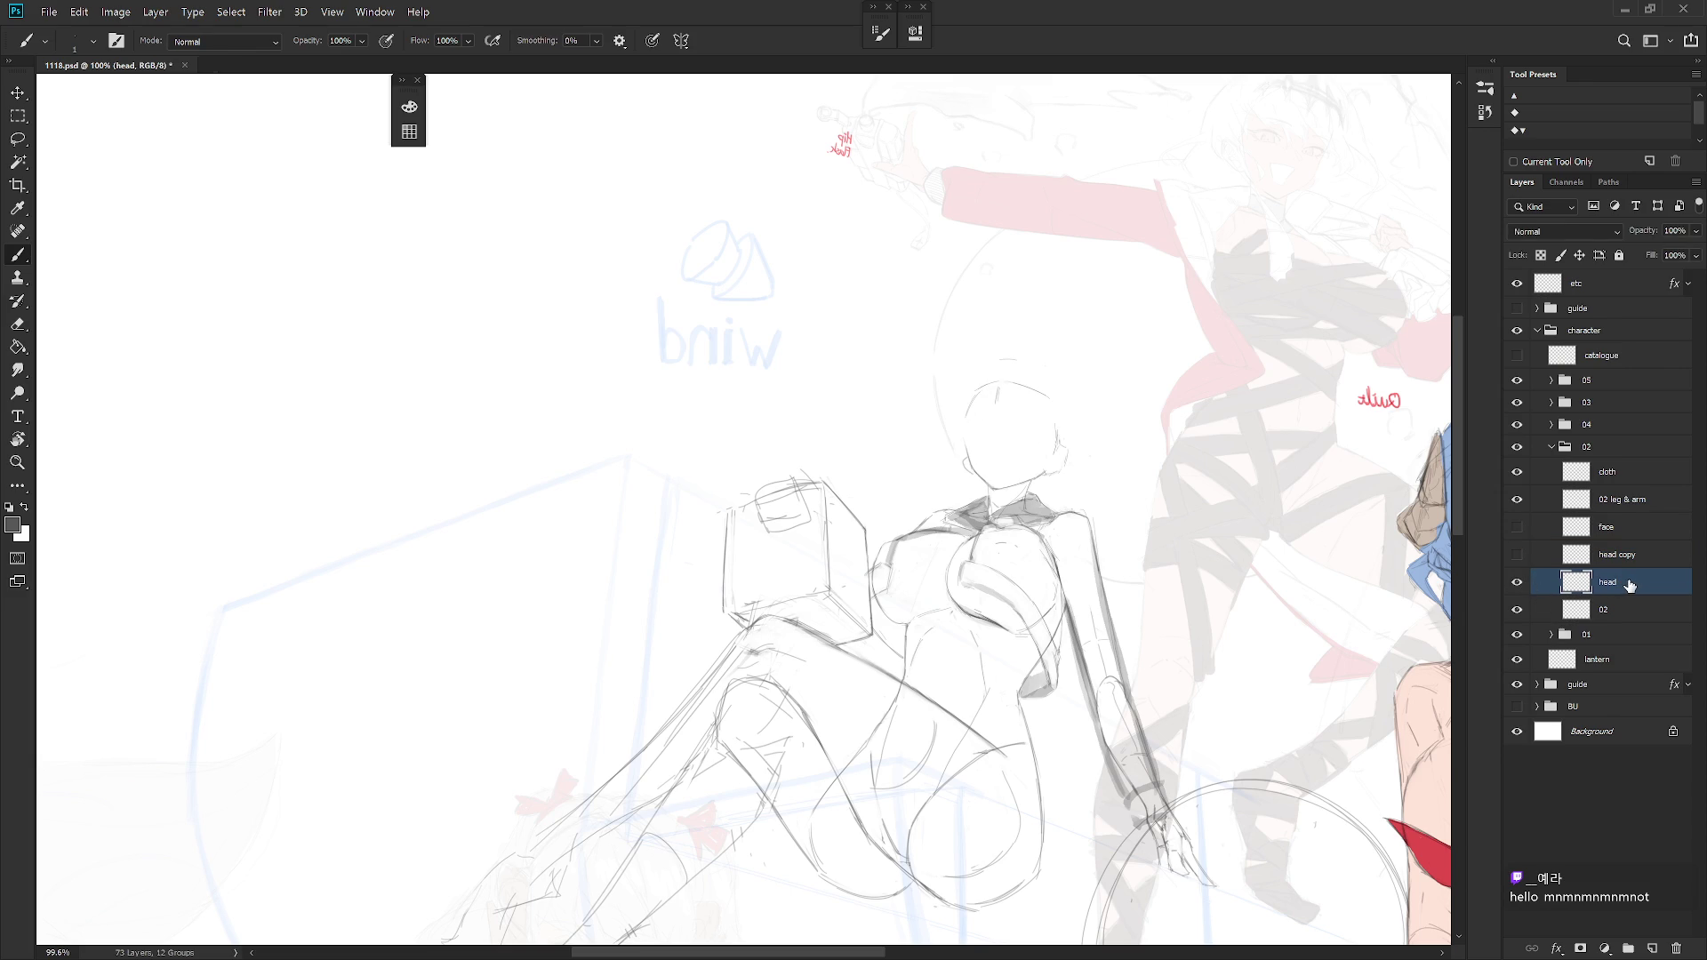
{"action": "key", "text": "e"}
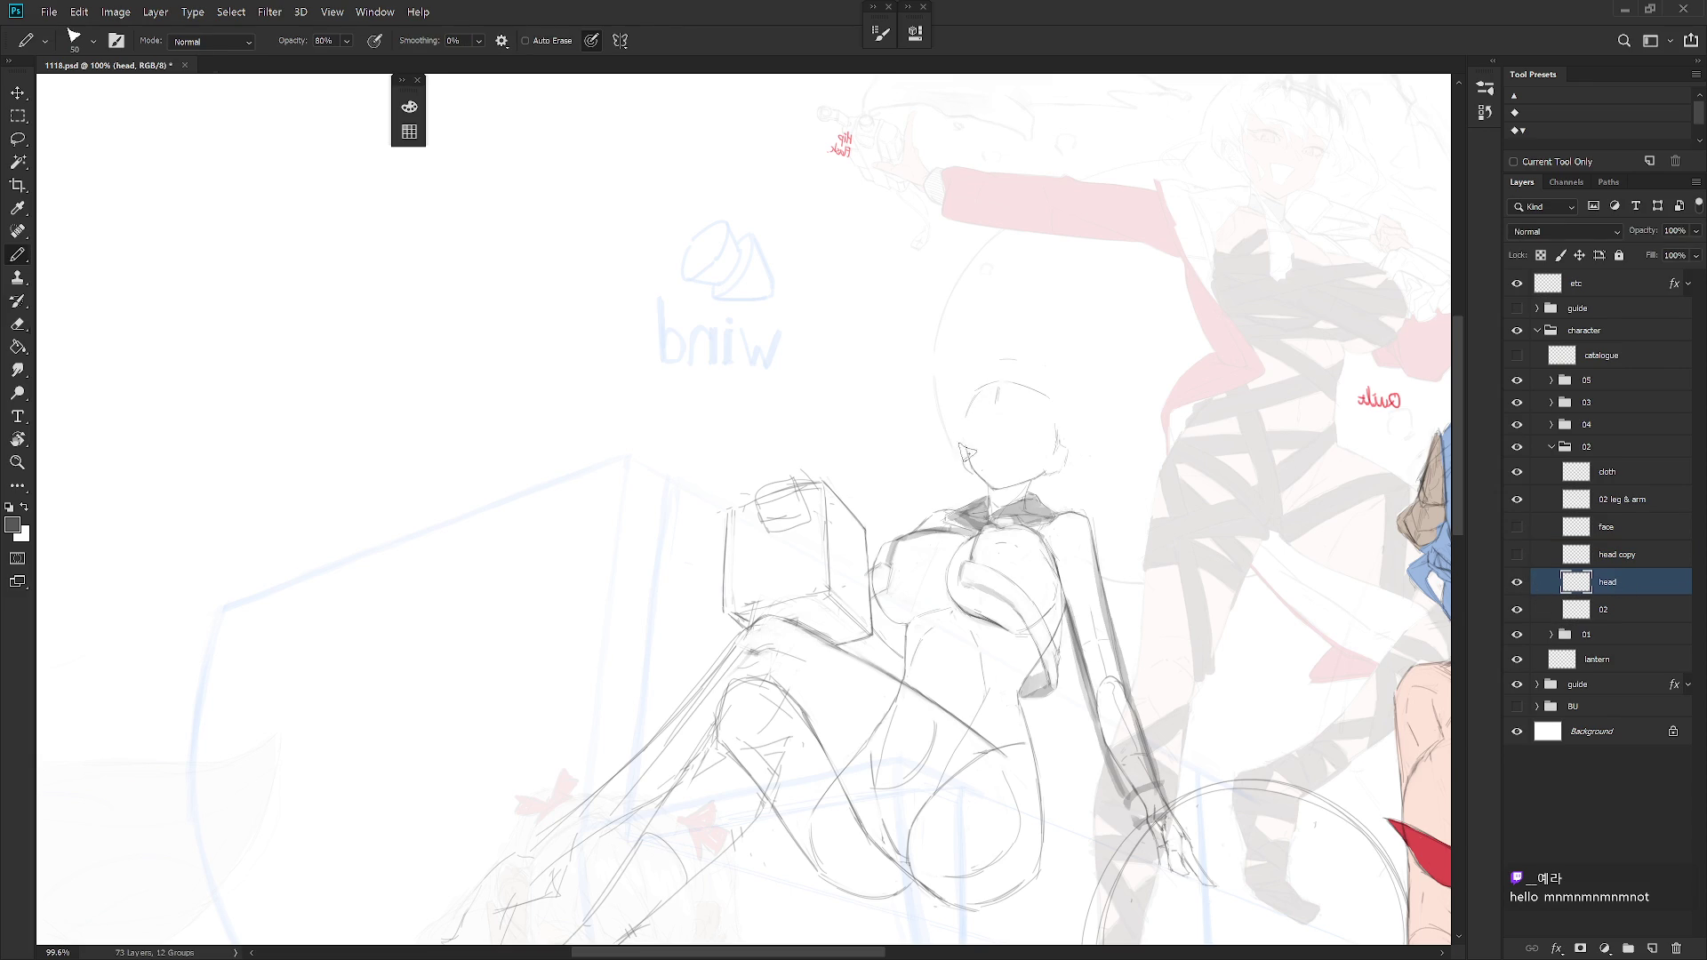
Erase the top and upper sides of the seated figure's head outline.
{"action": "key", "text": "b"}
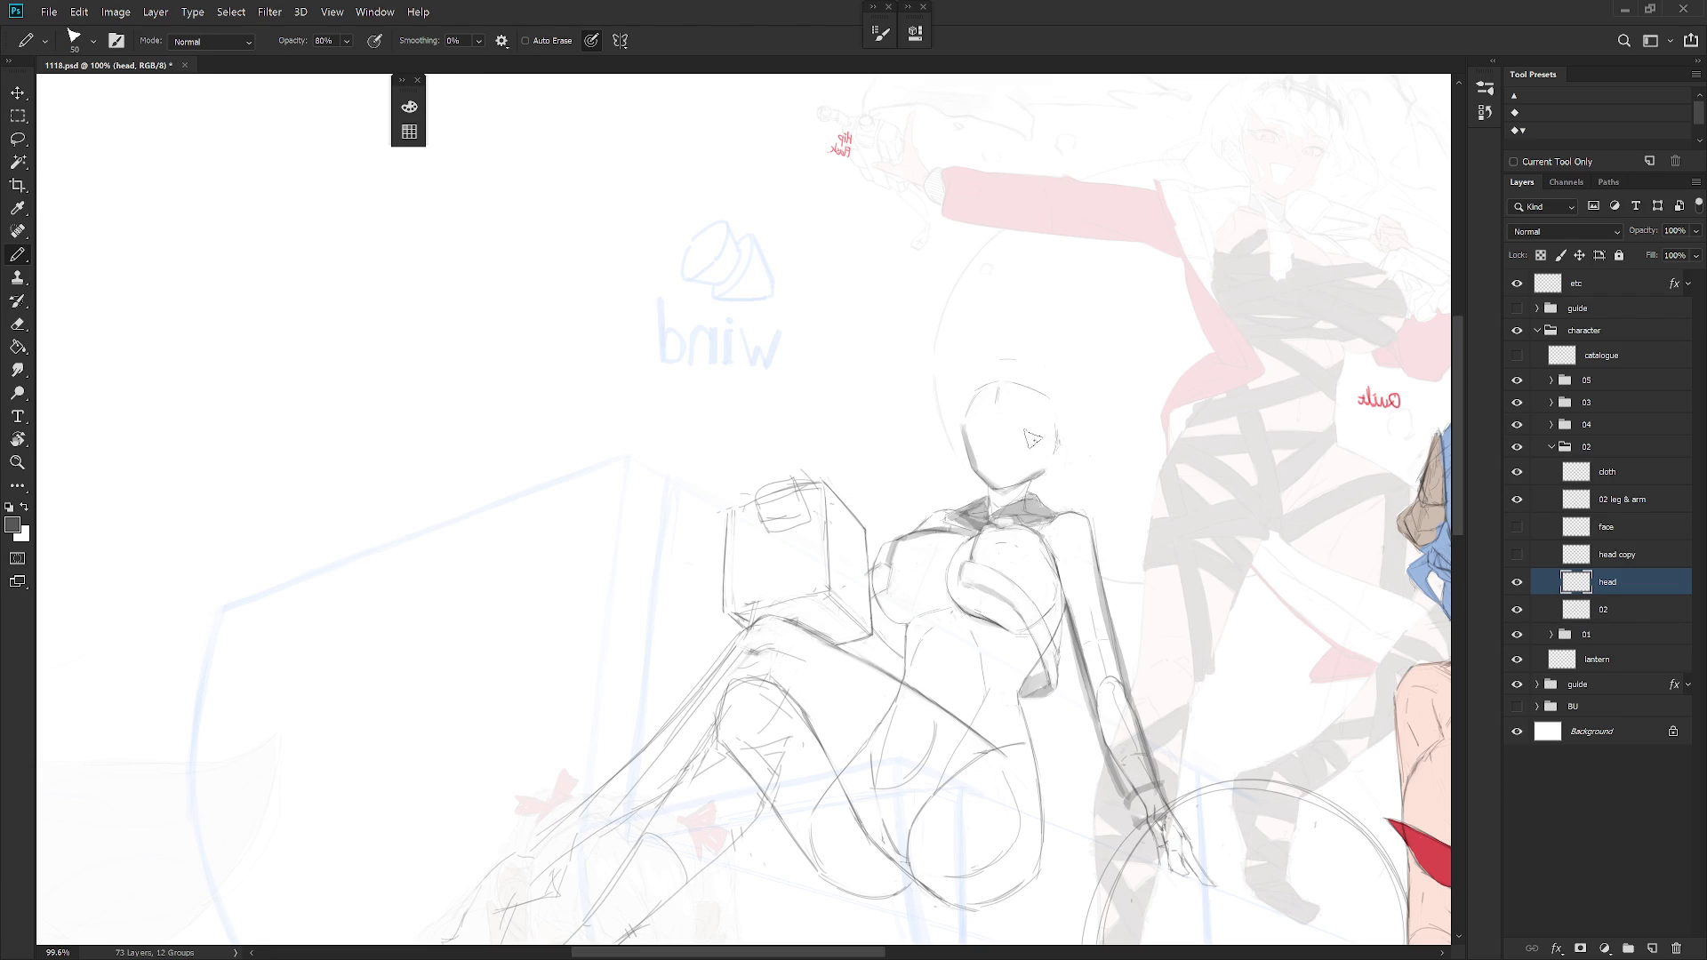
{"action": "key", "text": "e"}
{"action": "left_click_drag", "start_coordinate": [997, 403], "coordinate": [1054, 413]}
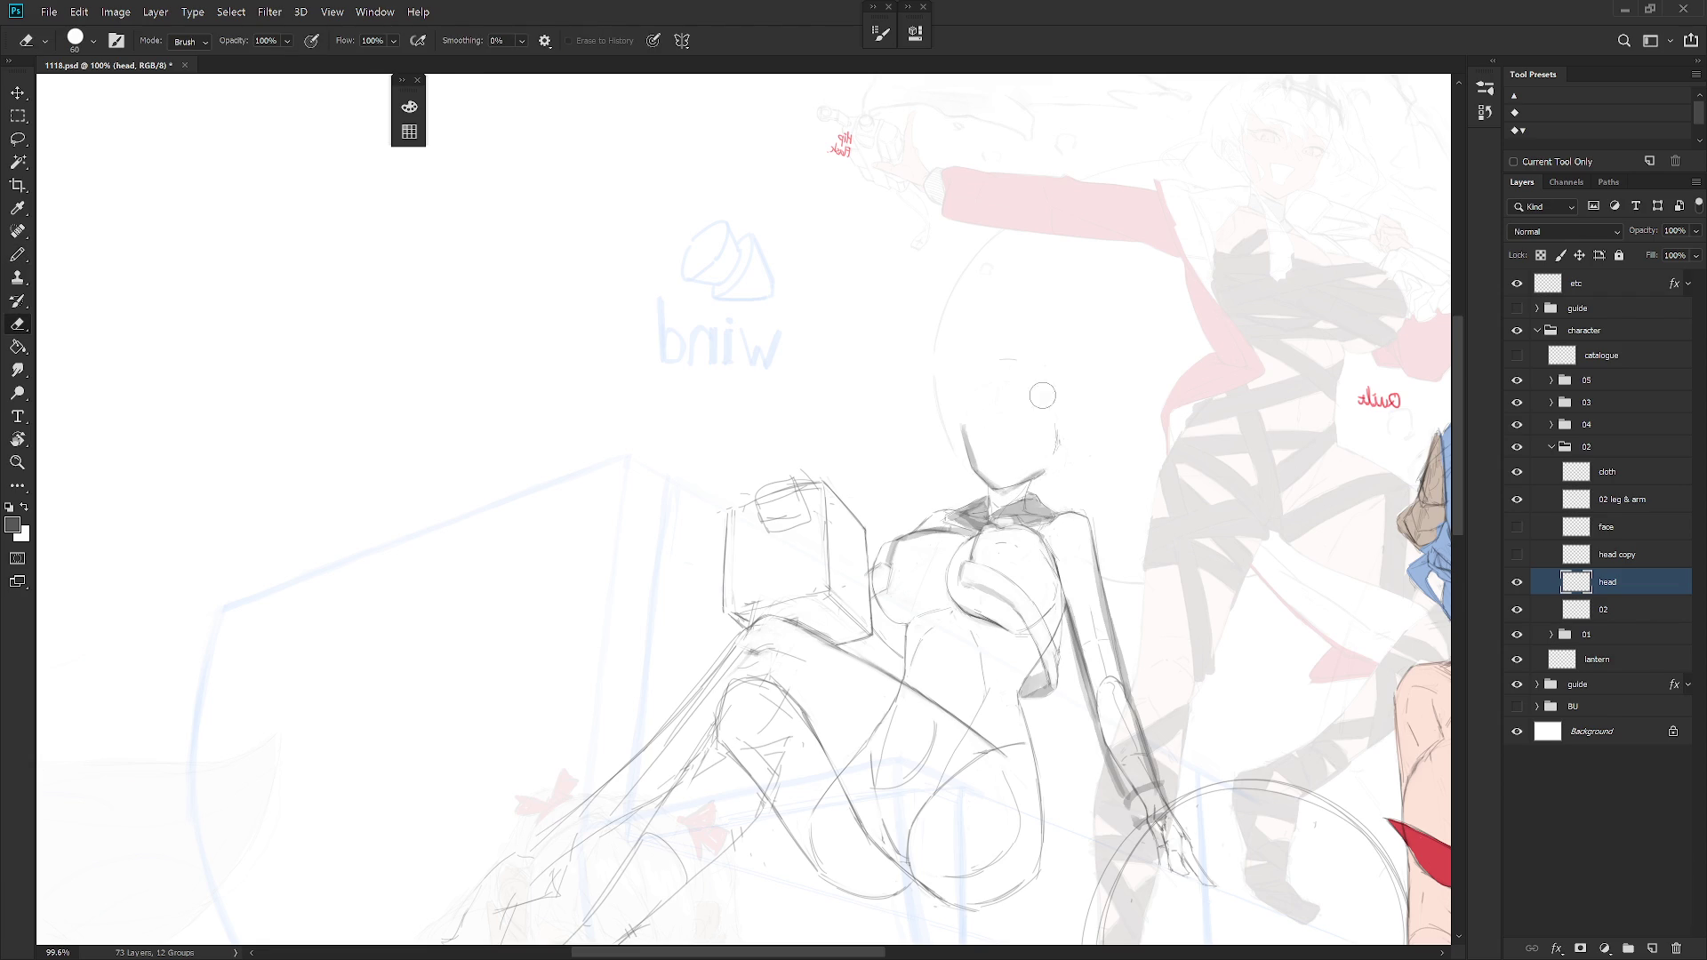
{"action": "key", "text": "b"}
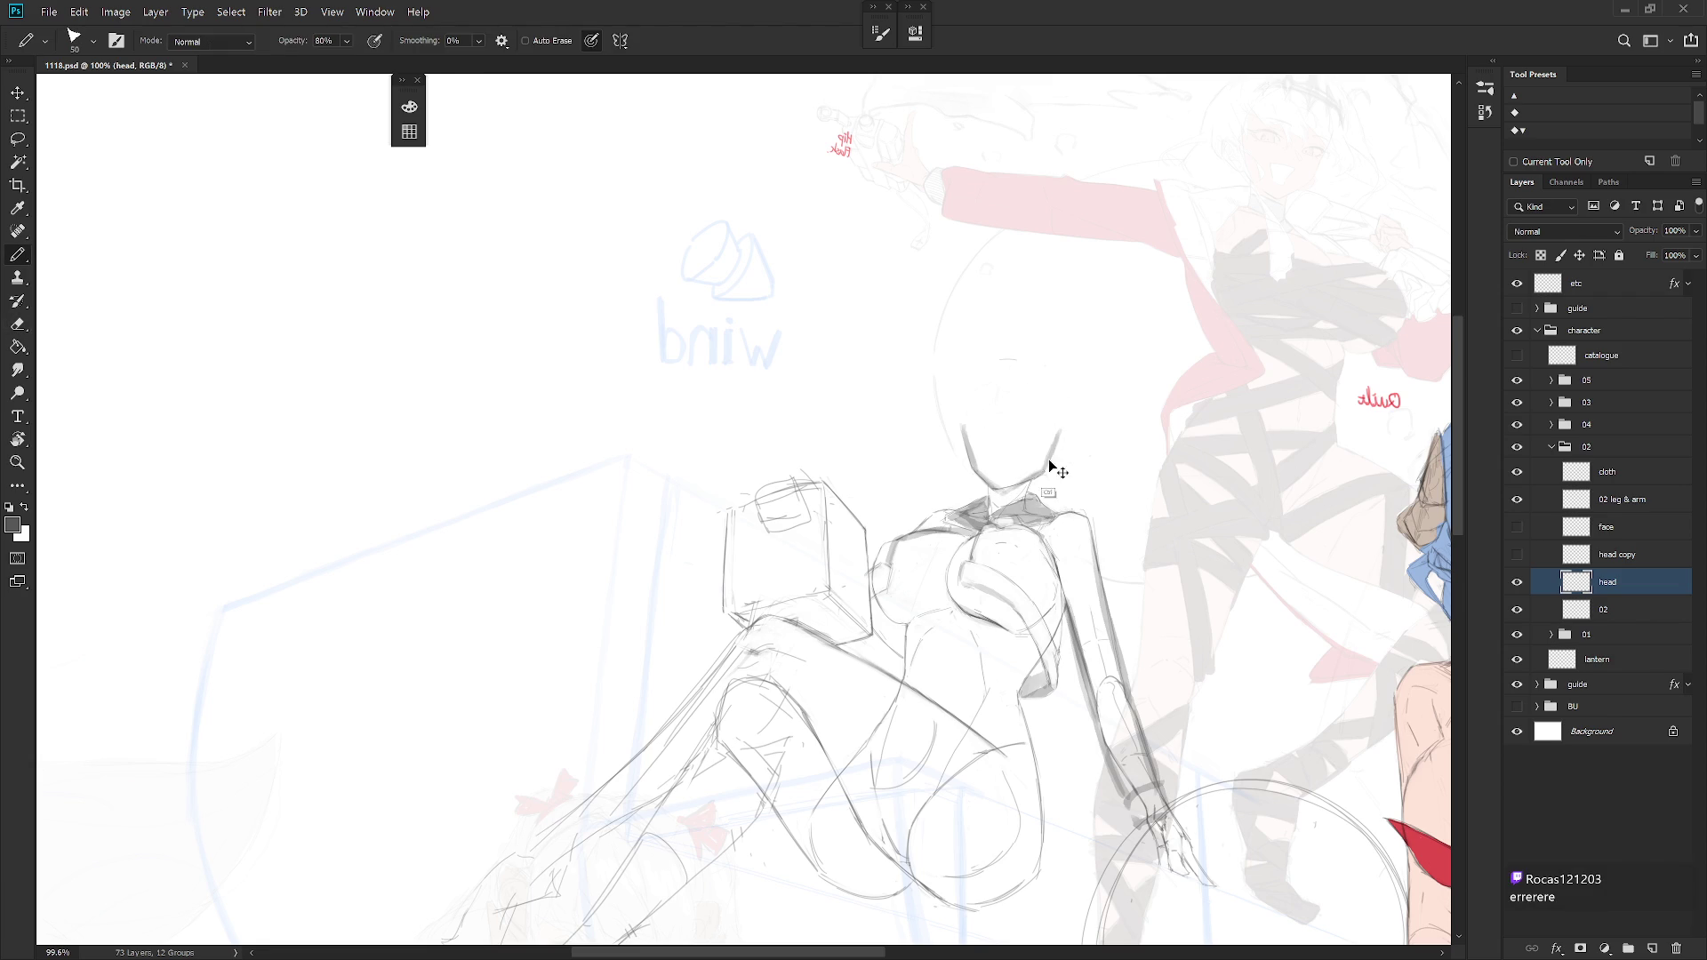
{"action": "key", "text": "e"}
{"action": "key", "text": "b"}
Extend the jaw line to the right of the chin.
{"action": "left_click_drag", "start_coordinate": [1042, 472], "coordinate": [995, 489]}
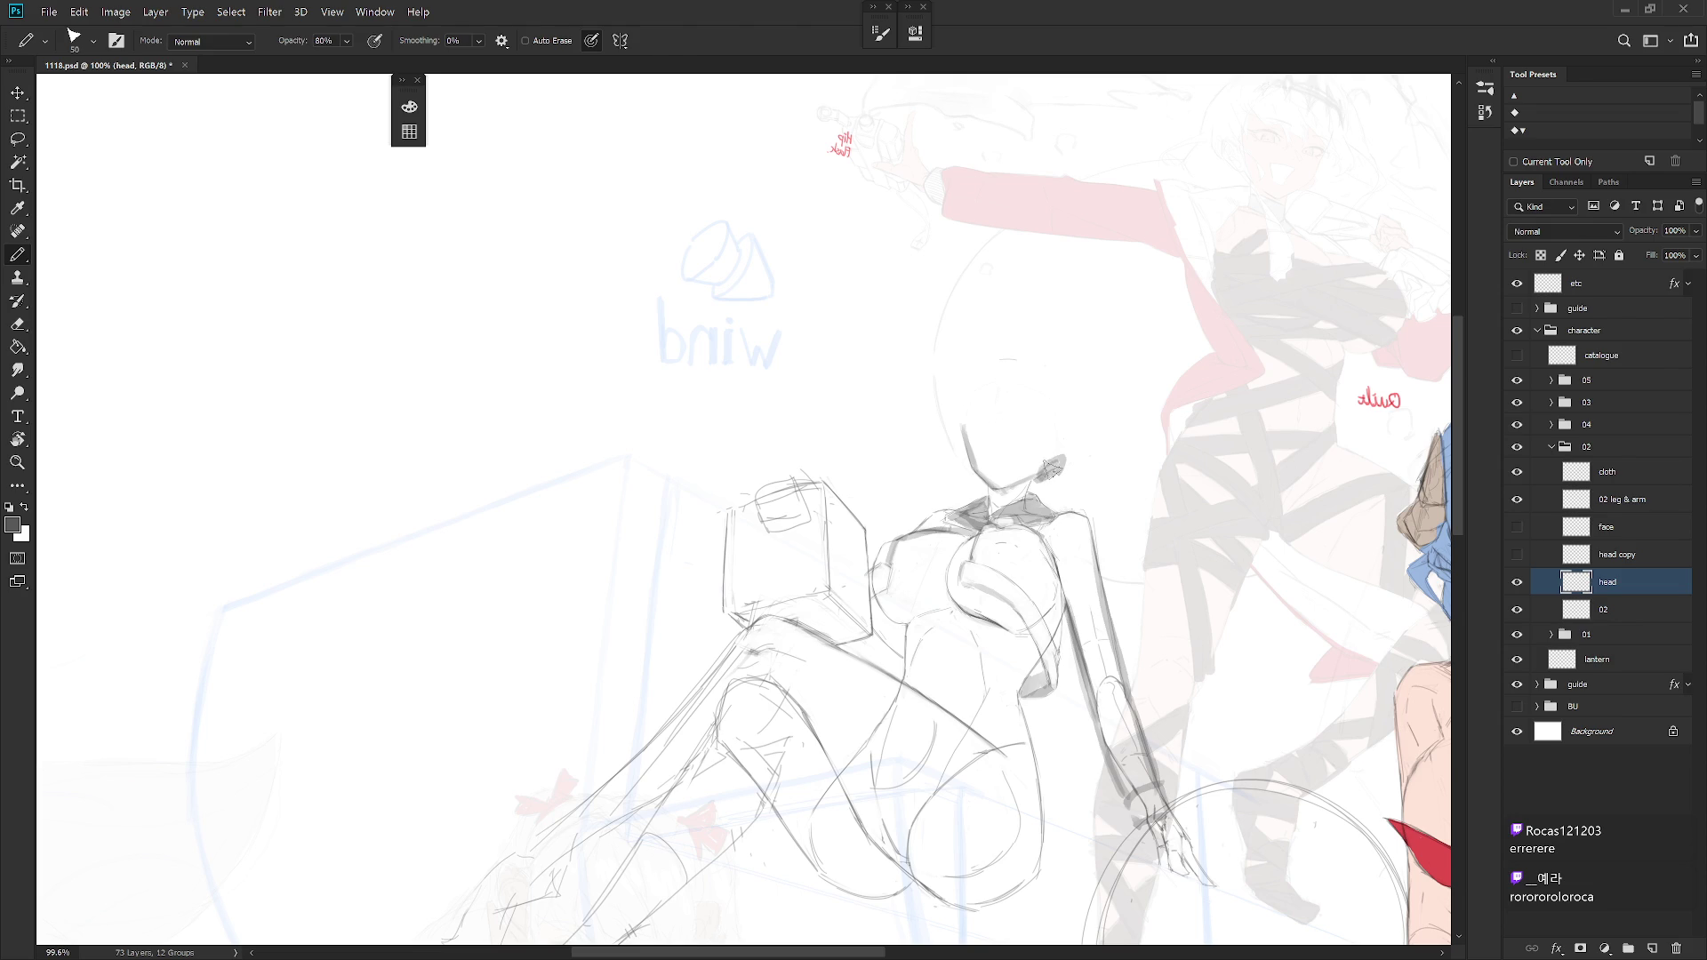
{"action": "key", "text": "e"}
{"action": "key", "text": "b"}
{"action": "key", "text": "e"}
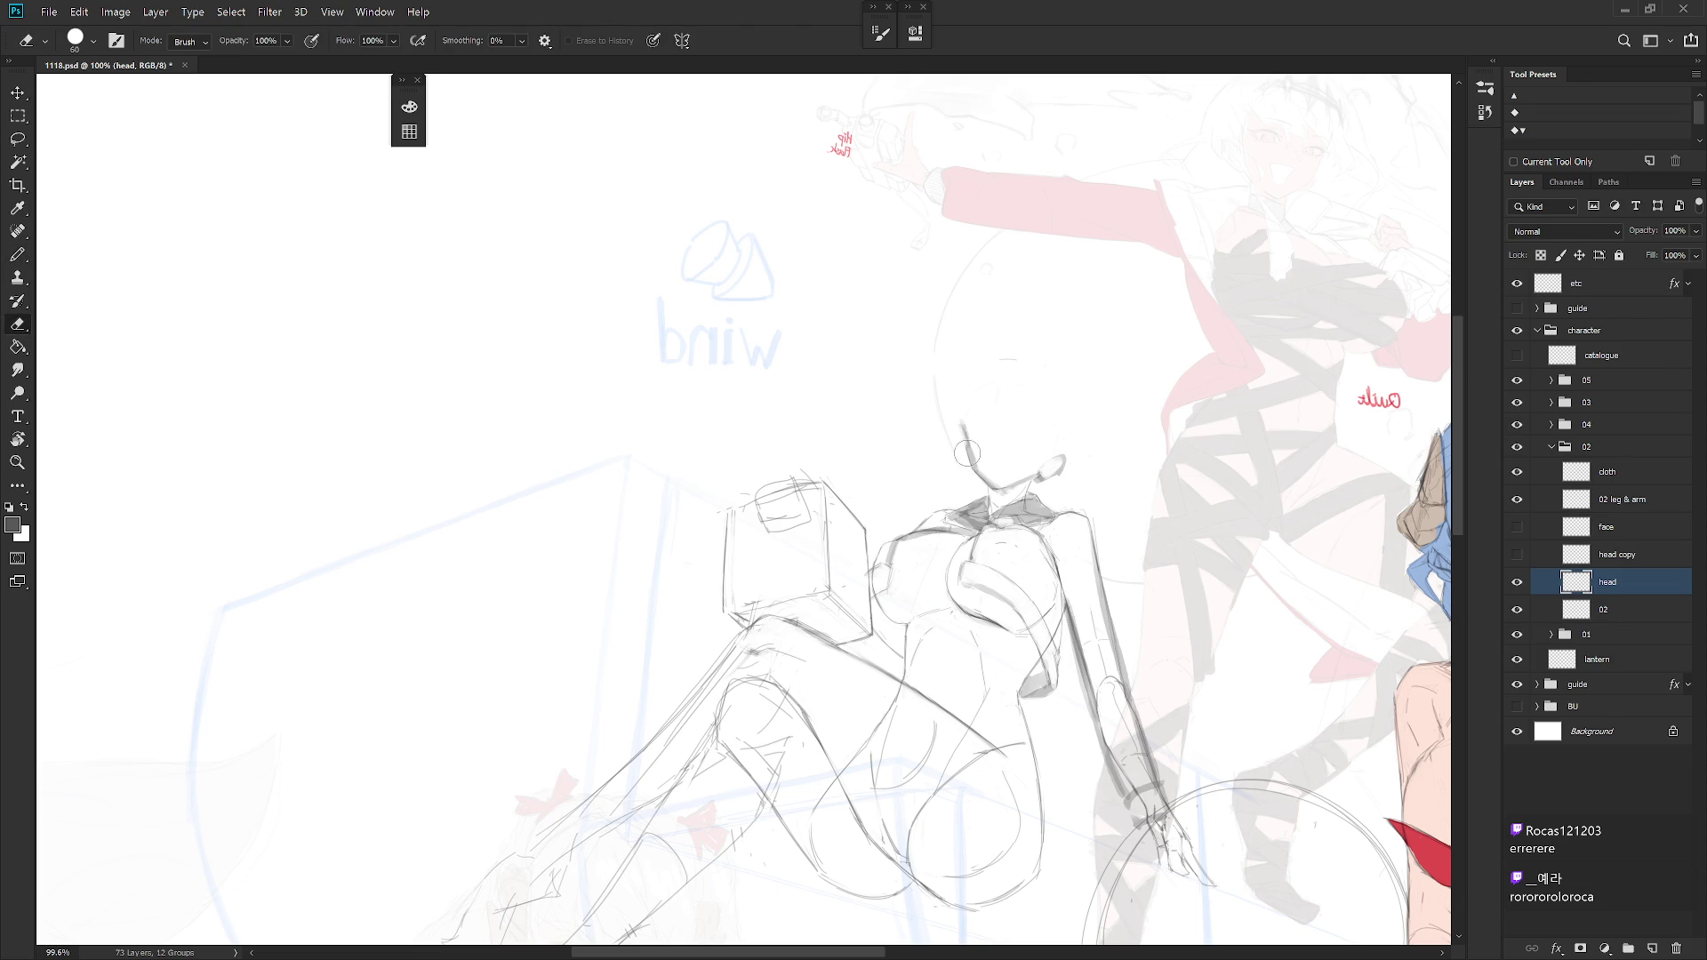
{"action": "key", "text": "b"}
{"action": "key", "text": "e"}
{"action": "key", "text": "b"}
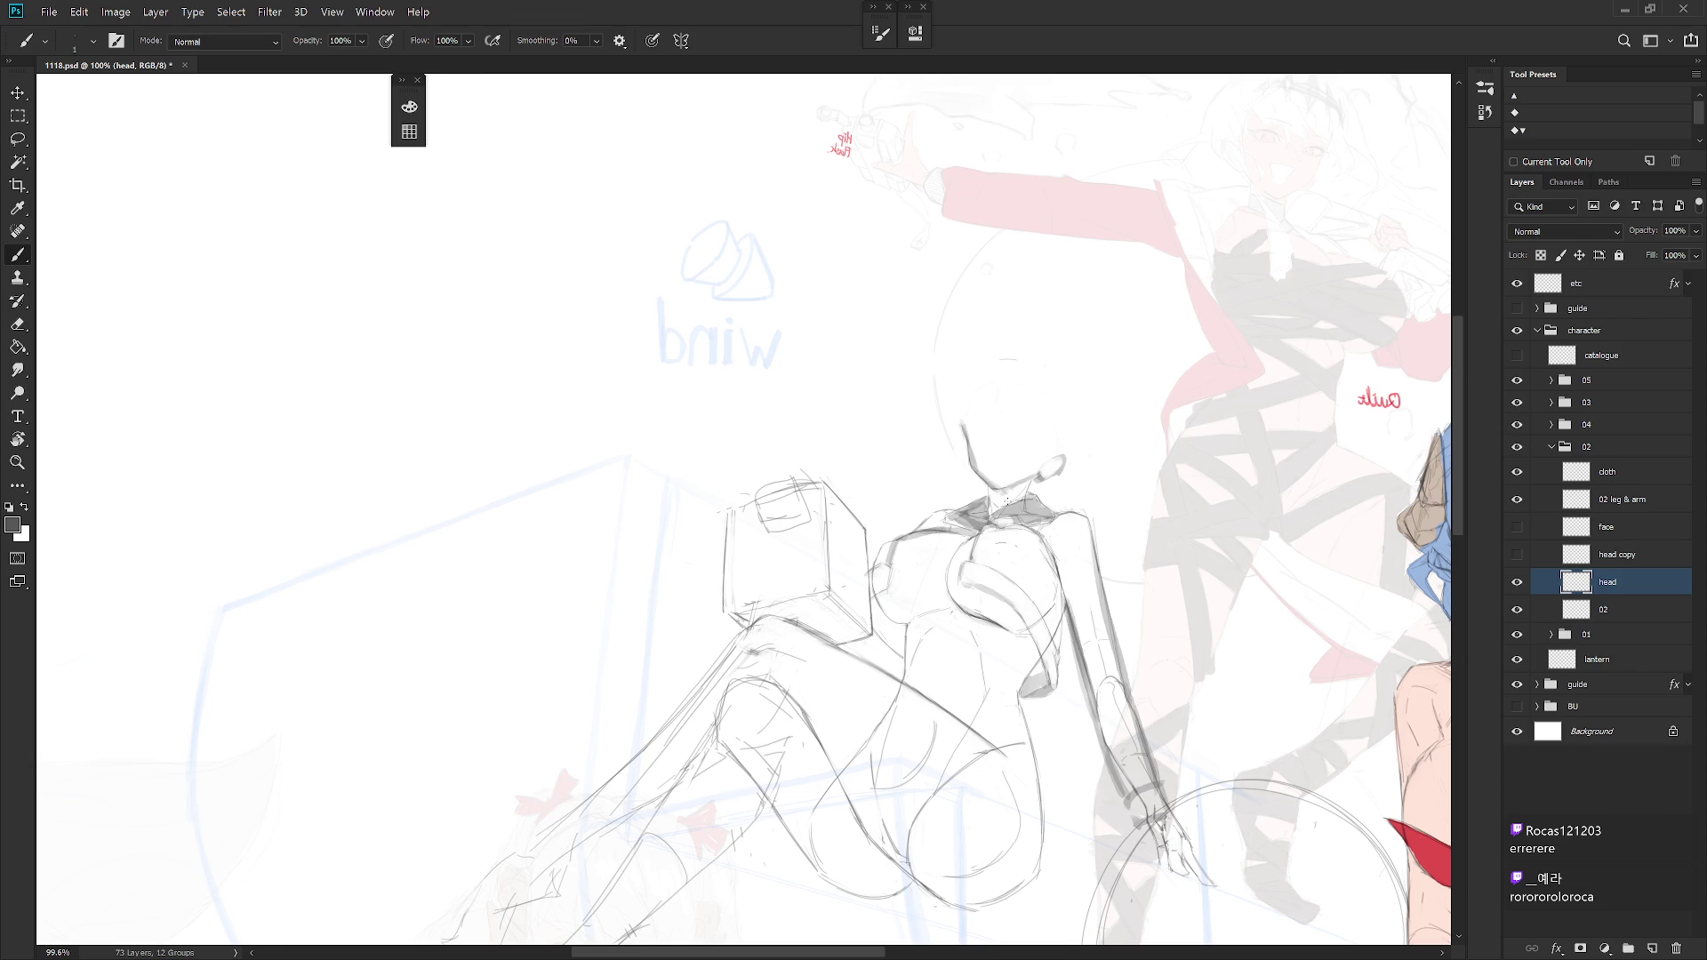
Trim the chin line's top and continue the face outline up and right.
{"action": "key", "text": "e"}
{"action": "left_click_drag", "start_coordinate": [969, 445], "coordinate": [963, 425]}
{"action": "key", "text": "b"}
{"action": "left_click_drag", "start_coordinate": [965, 416], "coordinate": [974, 387]}
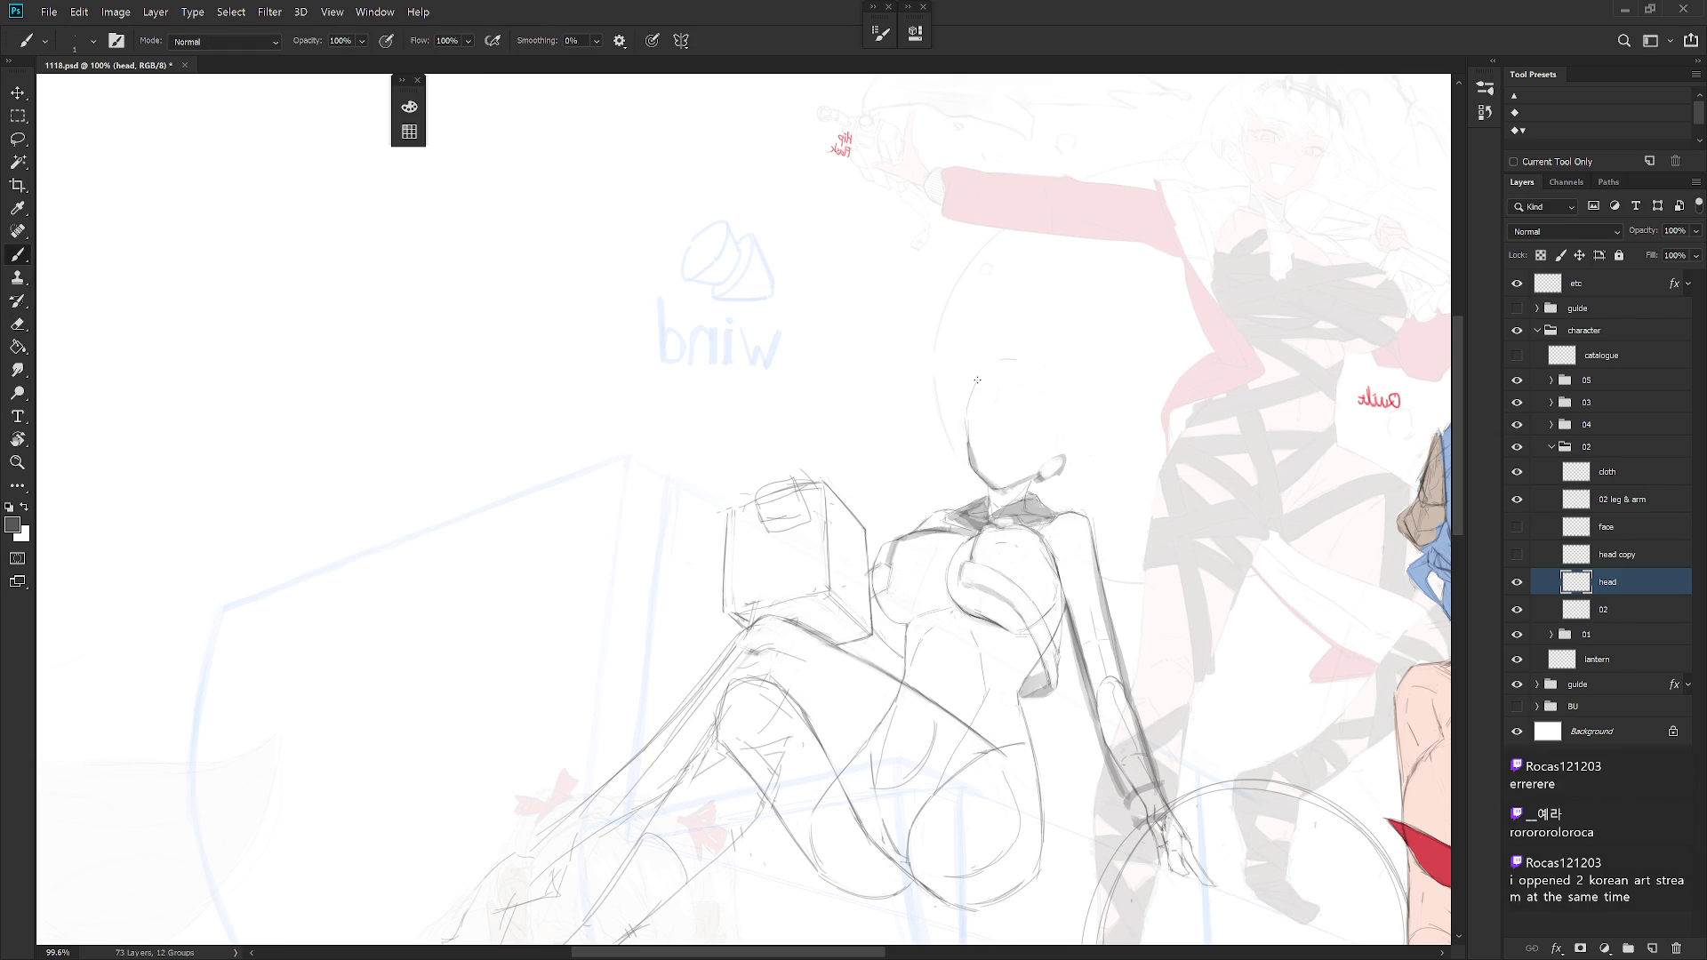
{"action": "left_click_drag", "start_coordinate": [976, 380], "coordinate": [1017, 372]}
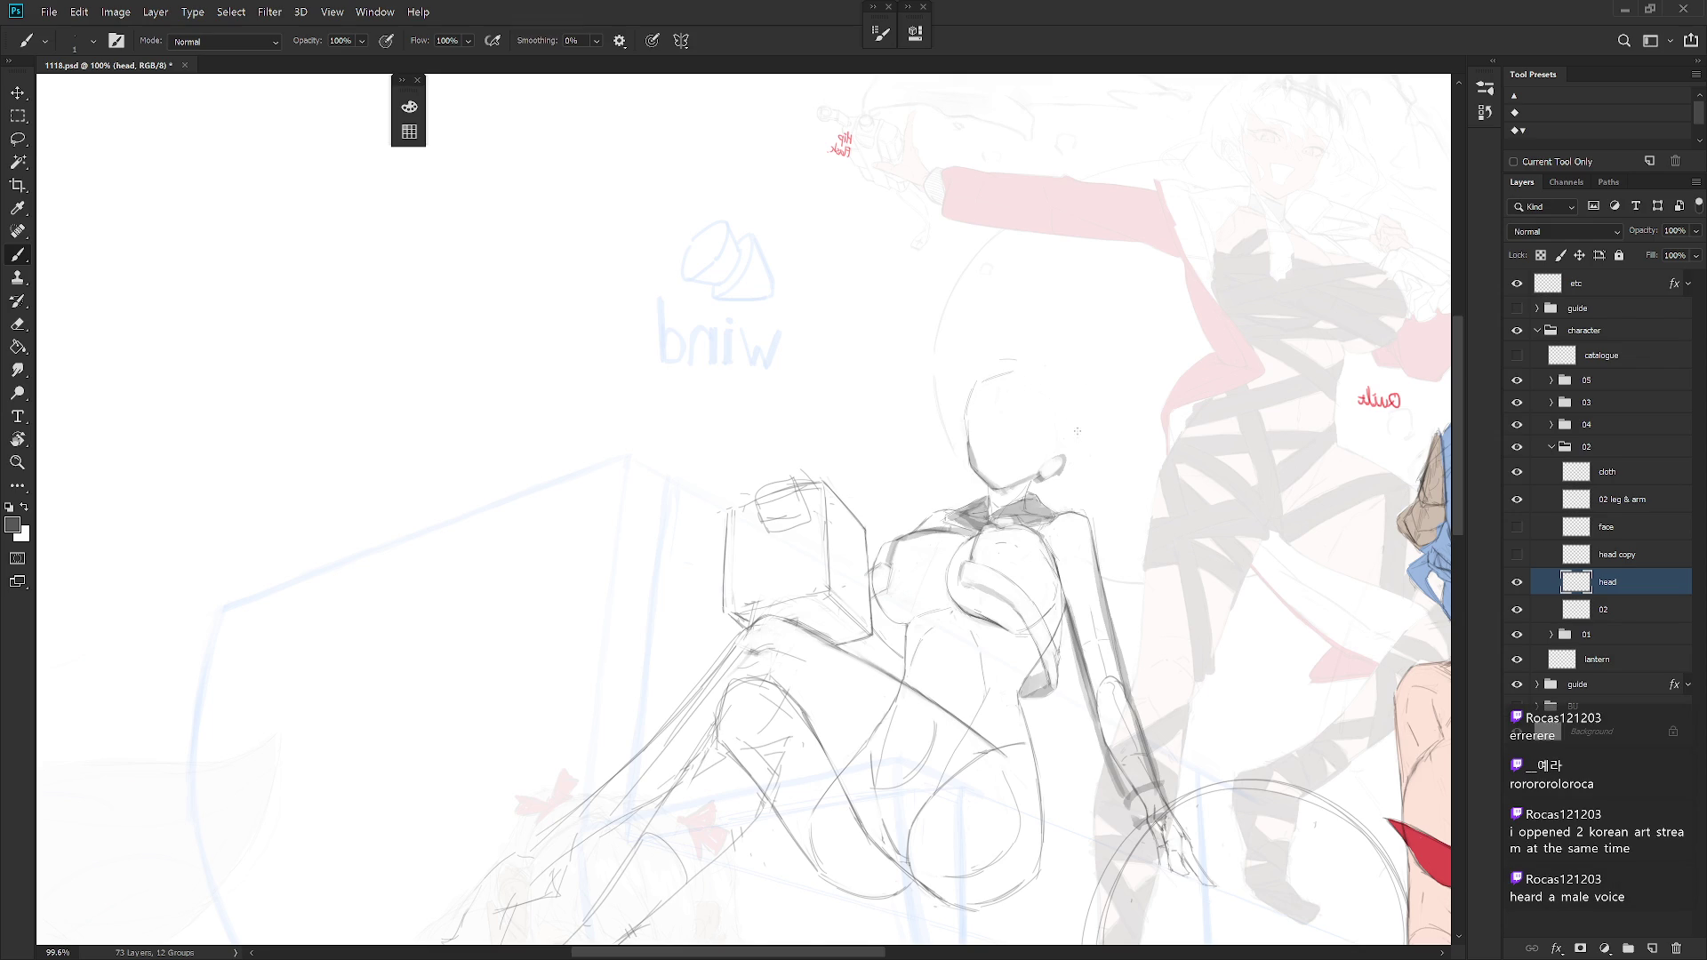
{"action": "key", "text": "ctrl+minus"}
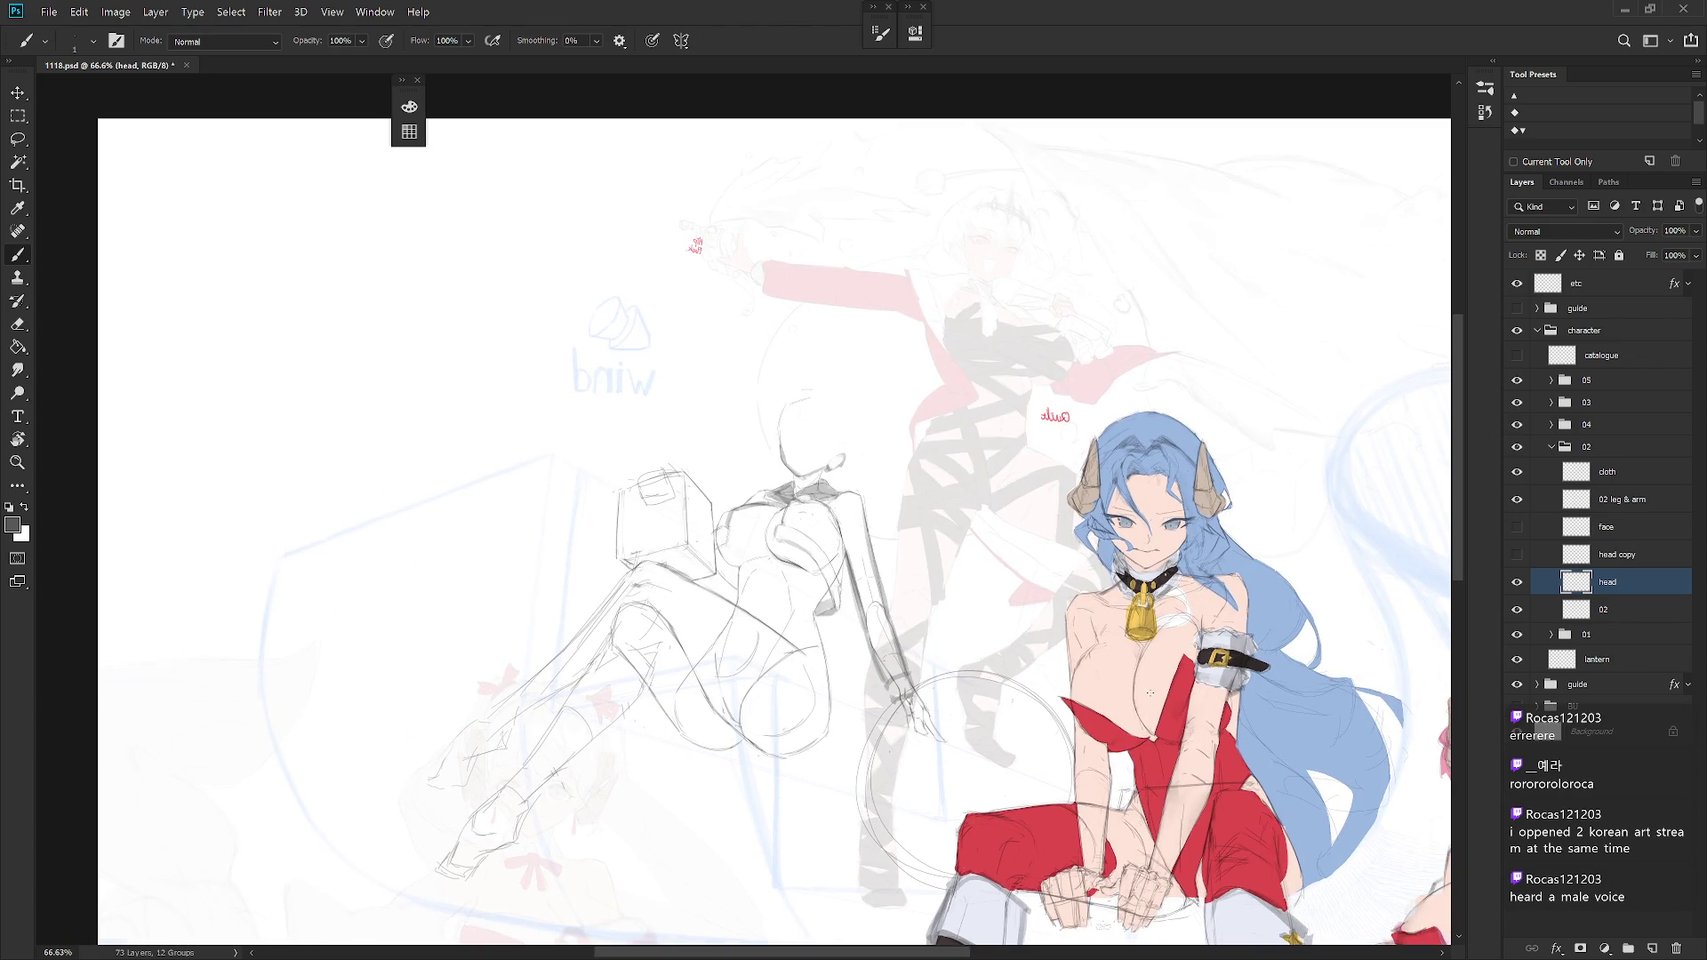
Flip the canvas view horizontally and recentre and zoom in on the seated figure.
{"action": "key", "text": "ctrl+shift+h"}
{"action": "left_click_drag", "start_coordinate": [1150, 686], "coordinate": [874, 640]}
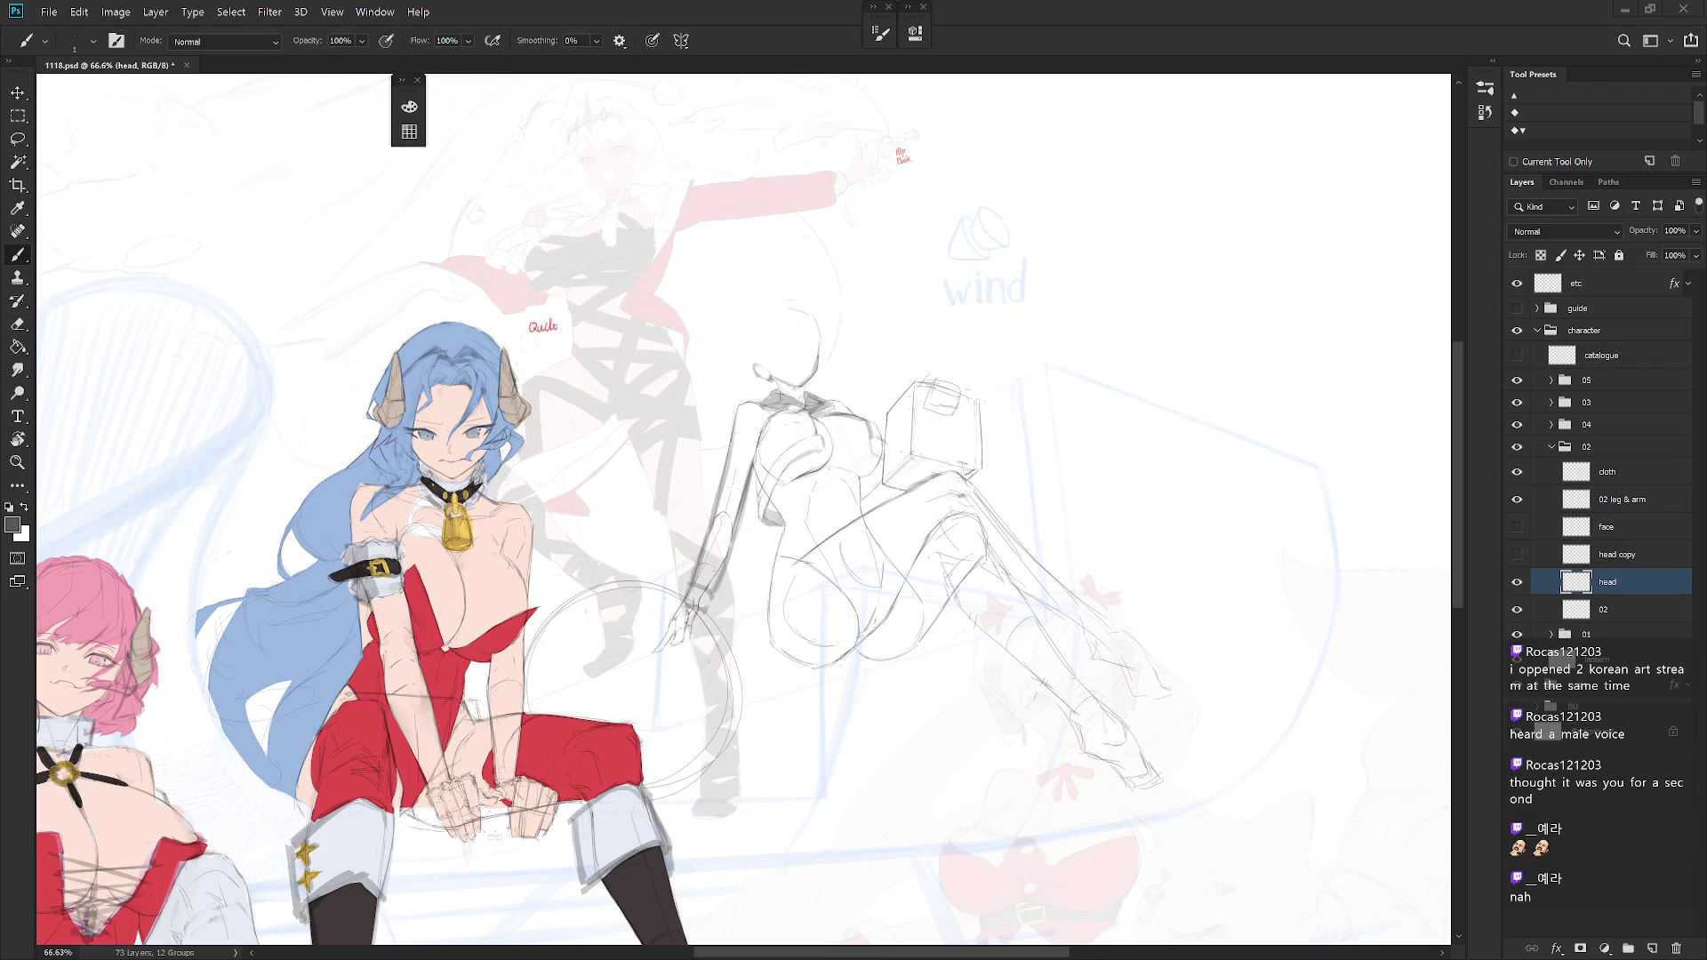
{"action": "scroll", "coordinate": [945, 593], "scroll_direction": "up", "scroll_amount": 2}
{"action": "scroll", "coordinate": [870, 423], "scroll_direction": "up", "scroll_amount": 2}
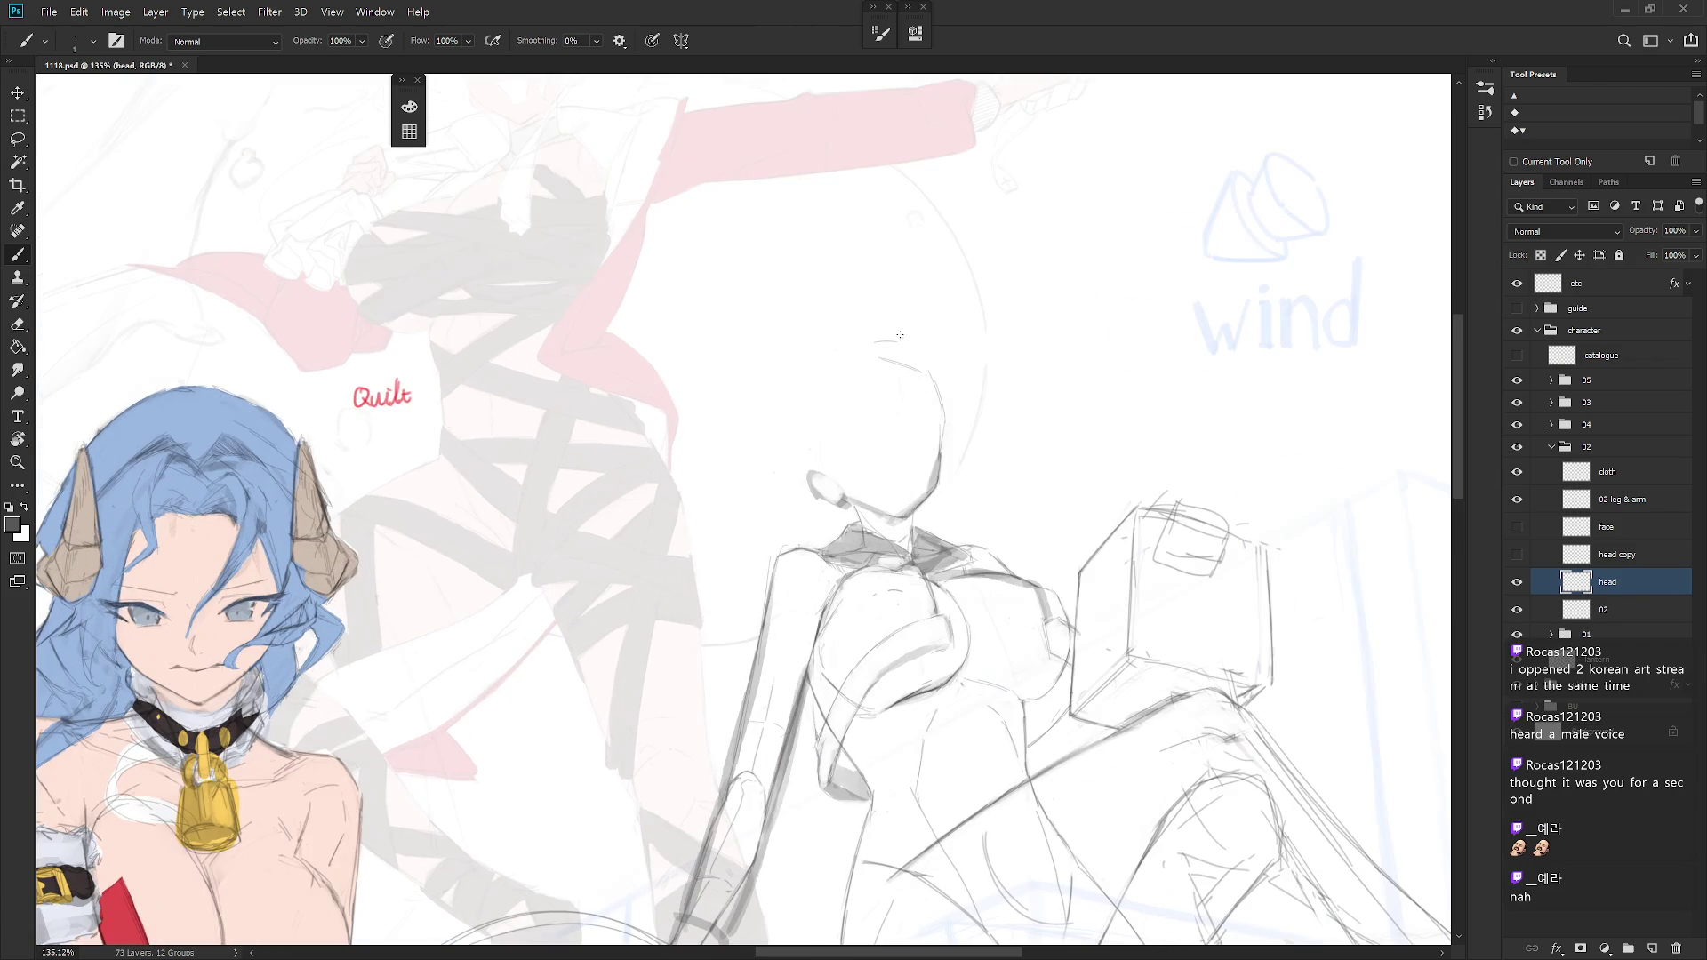
Draw the head-top arc and the left side of the head down to the jaw.
{"action": "mouse_move", "coordinate": [813, 380]}
{"action": "left_mouse_down"}
{"action": "mouse_move", "coordinate": [875, 356]}
{"action": "mouse_move", "coordinate": [929, 363]}
{"action": "left_mouse_up"}
{"action": "key", "text": "e"}
{"action": "key", "text": "b"}
{"action": "left_click_drag", "start_coordinate": [875, 351], "coordinate": [803, 380]}
{"action": "left_click_drag", "start_coordinate": [805, 380], "coordinate": [787, 447]}
{"action": "key", "text": "e"}
{"action": "mouse_move", "coordinate": [804, 380]}
{"action": "left_mouse_down"}
{"action": "mouse_move", "coordinate": [788, 471]}
{"action": "mouse_move", "coordinate": [792, 391]}
{"action": "left_mouse_up"}
{"action": "key", "text": "b"}
{"action": "left_click_drag", "start_coordinate": [794, 455], "coordinate": [805, 476]}
Close the top of the head outline and darken its right side.
{"action": "key", "text": "e"}
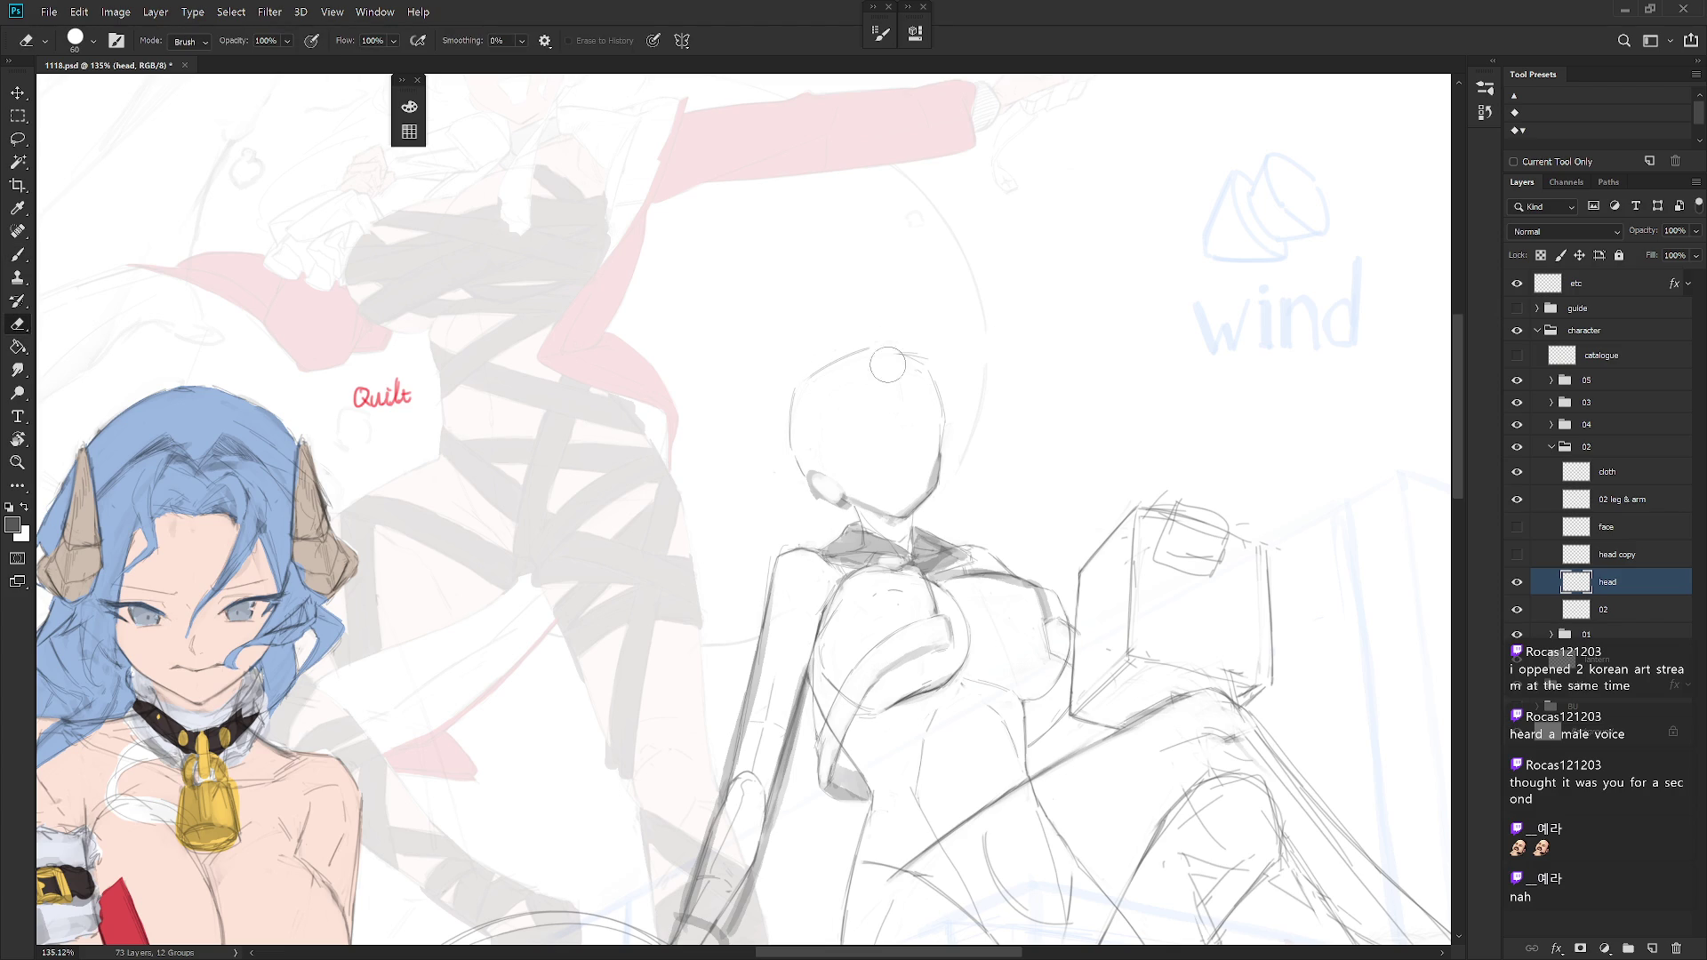
{"action": "key", "text": "b"}
{"action": "left_click_drag", "start_coordinate": [876, 349], "coordinate": [921, 365]}
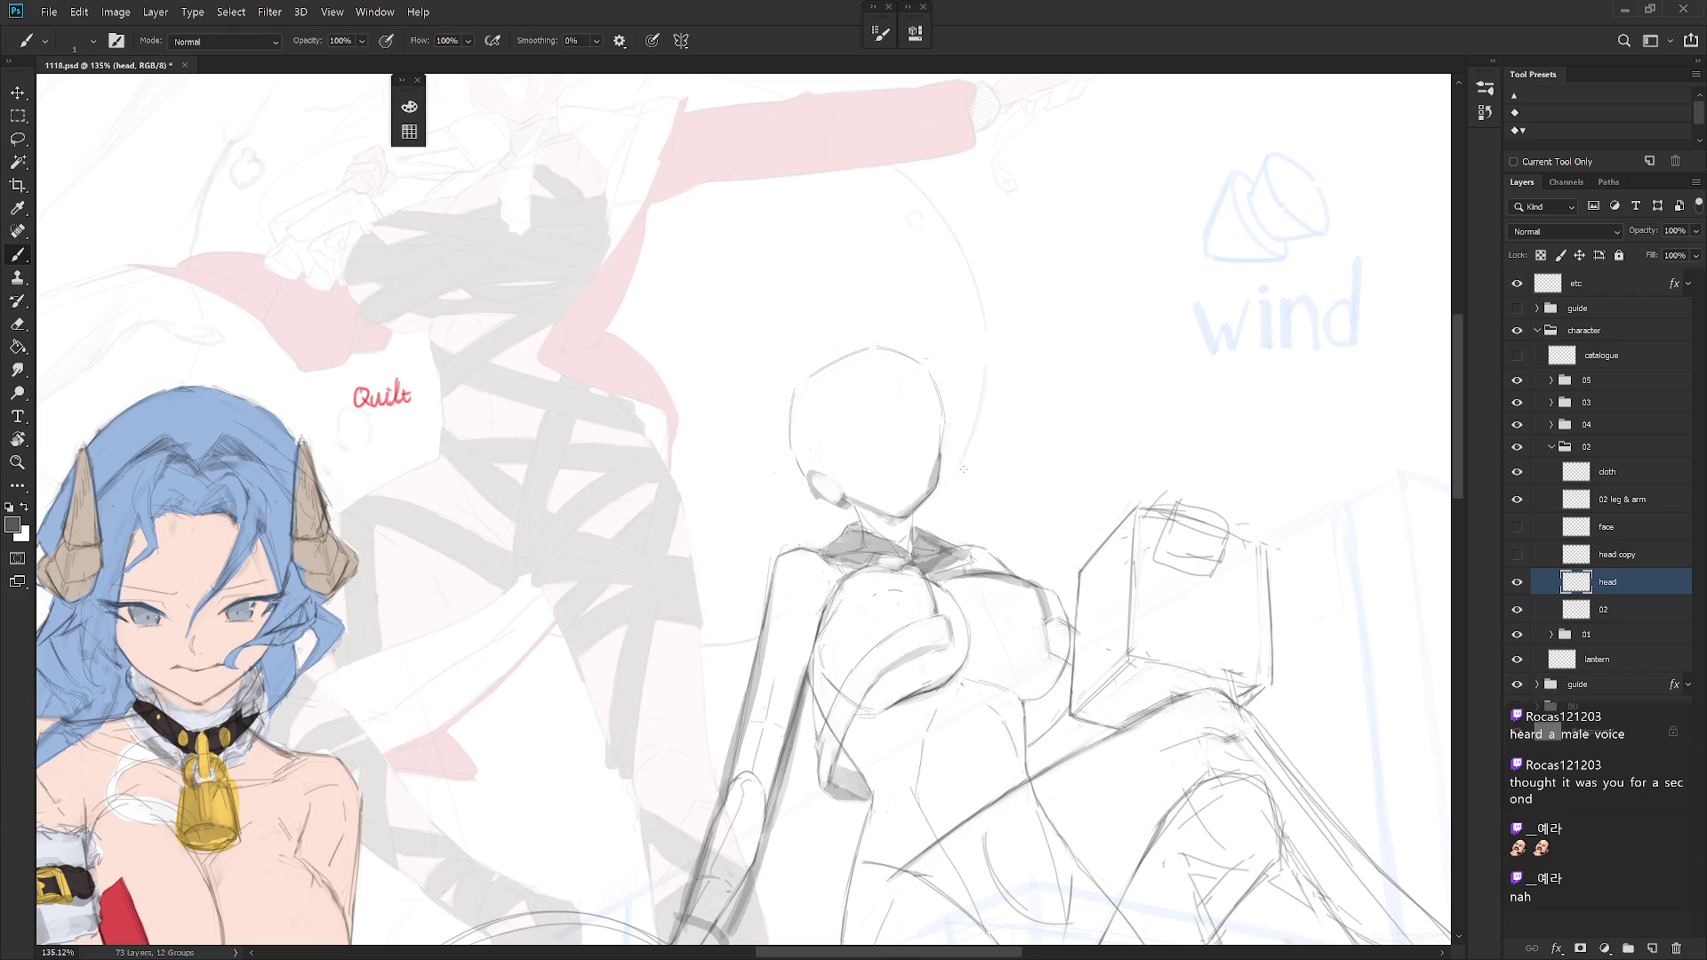
{"action": "key", "text": "e"}
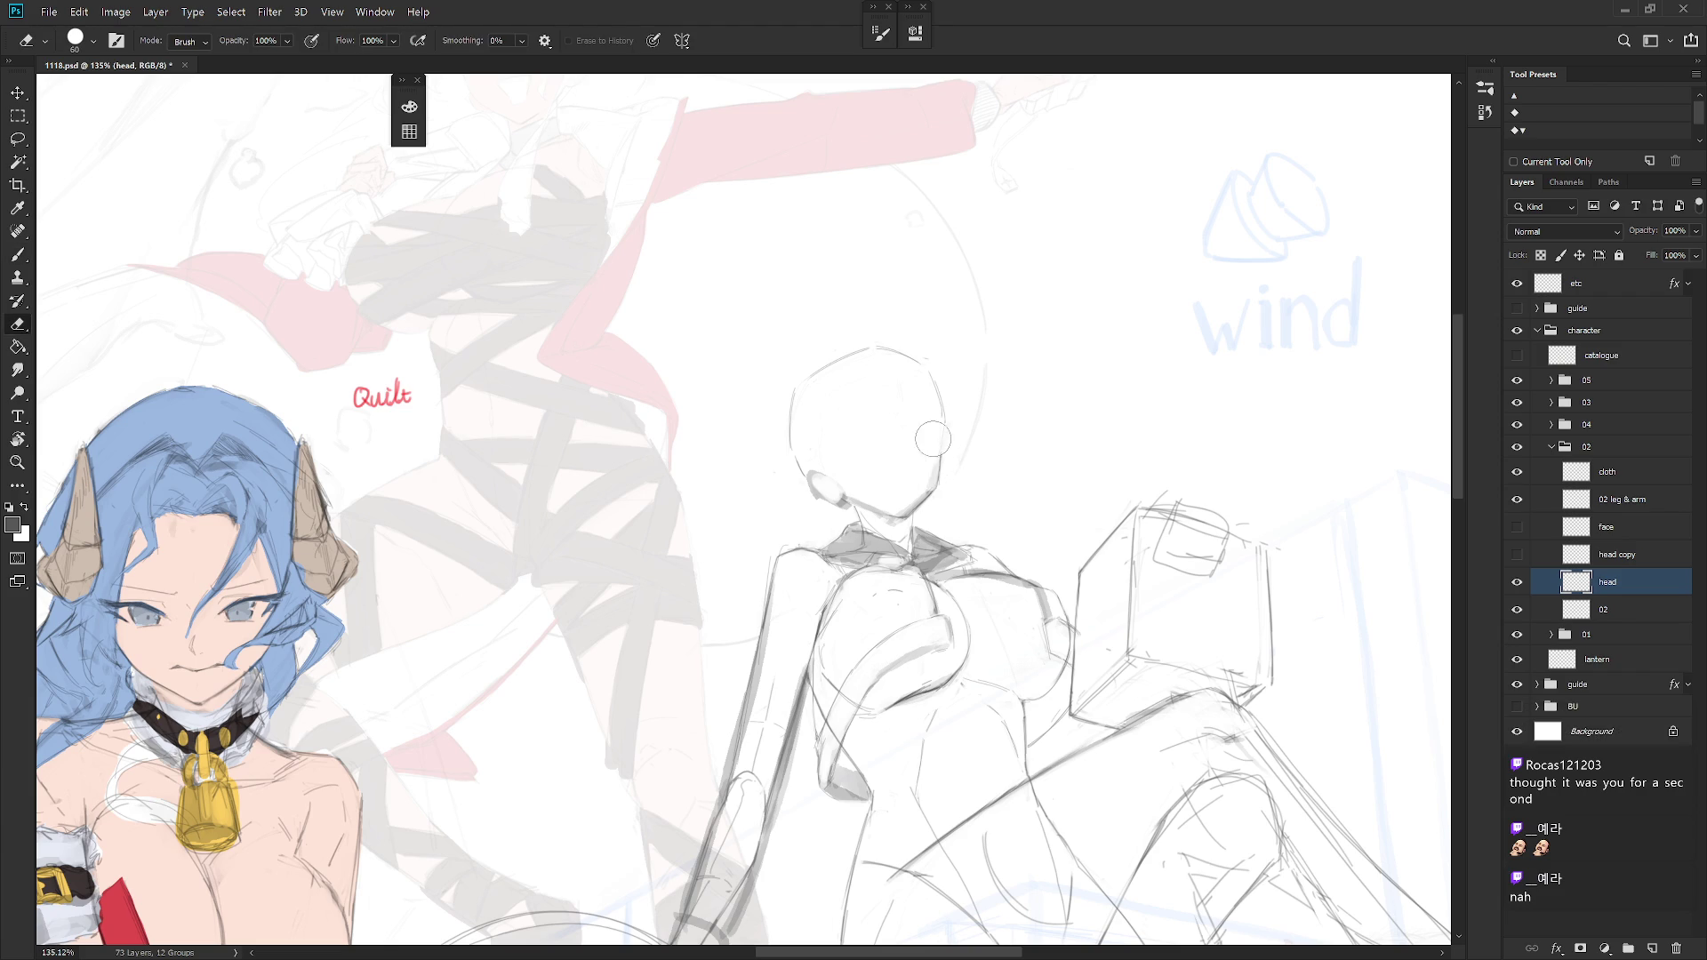
{"action": "key", "text": "b"}
{"action": "left_click_drag", "start_coordinate": [941, 446], "coordinate": [938, 475]}
{"action": "key", "text": "e"}
{"action": "key", "text": "b"}
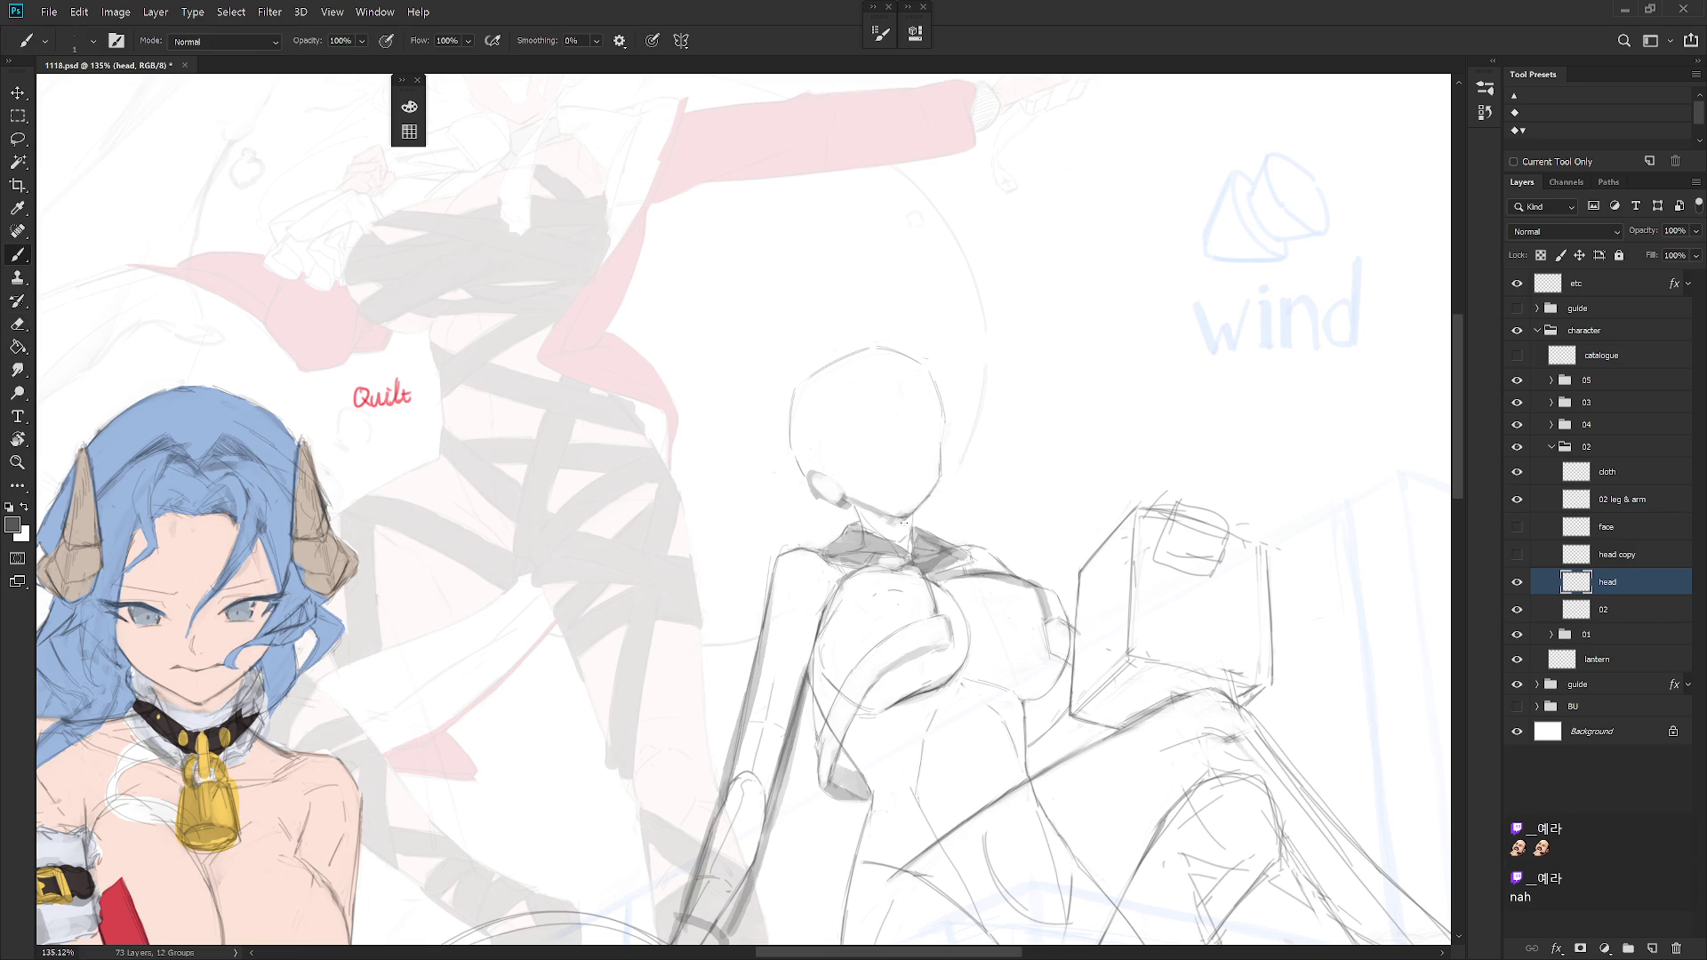
Tilt the view about 25° to check the outline, turn it upright, and zoom out.
{"action": "key", "text": "r"}
{"action": "left_click_drag", "start_coordinate": [912, 513], "coordinate": [869, 589]}
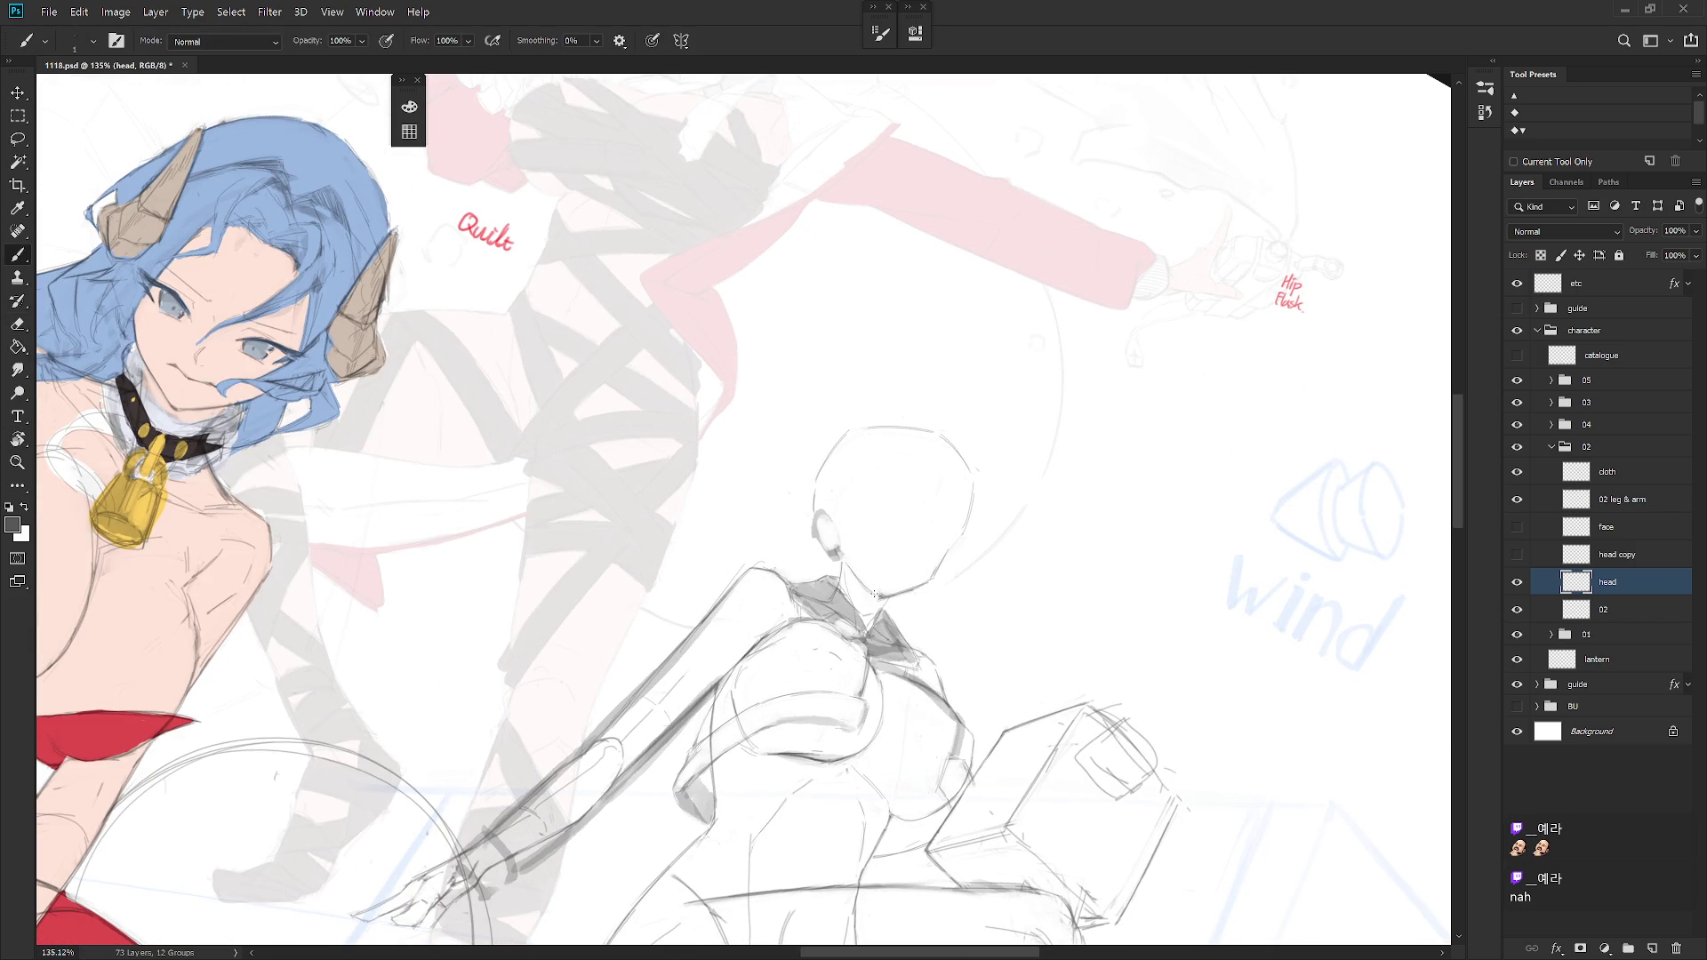
{"action": "left_click_drag", "start_coordinate": [874, 593], "coordinate": [937, 378]}
{"action": "key", "text": "e"}
{"action": "key", "text": "b"}
{"action": "key", "text": "e"}
{"action": "key", "text": "b"}
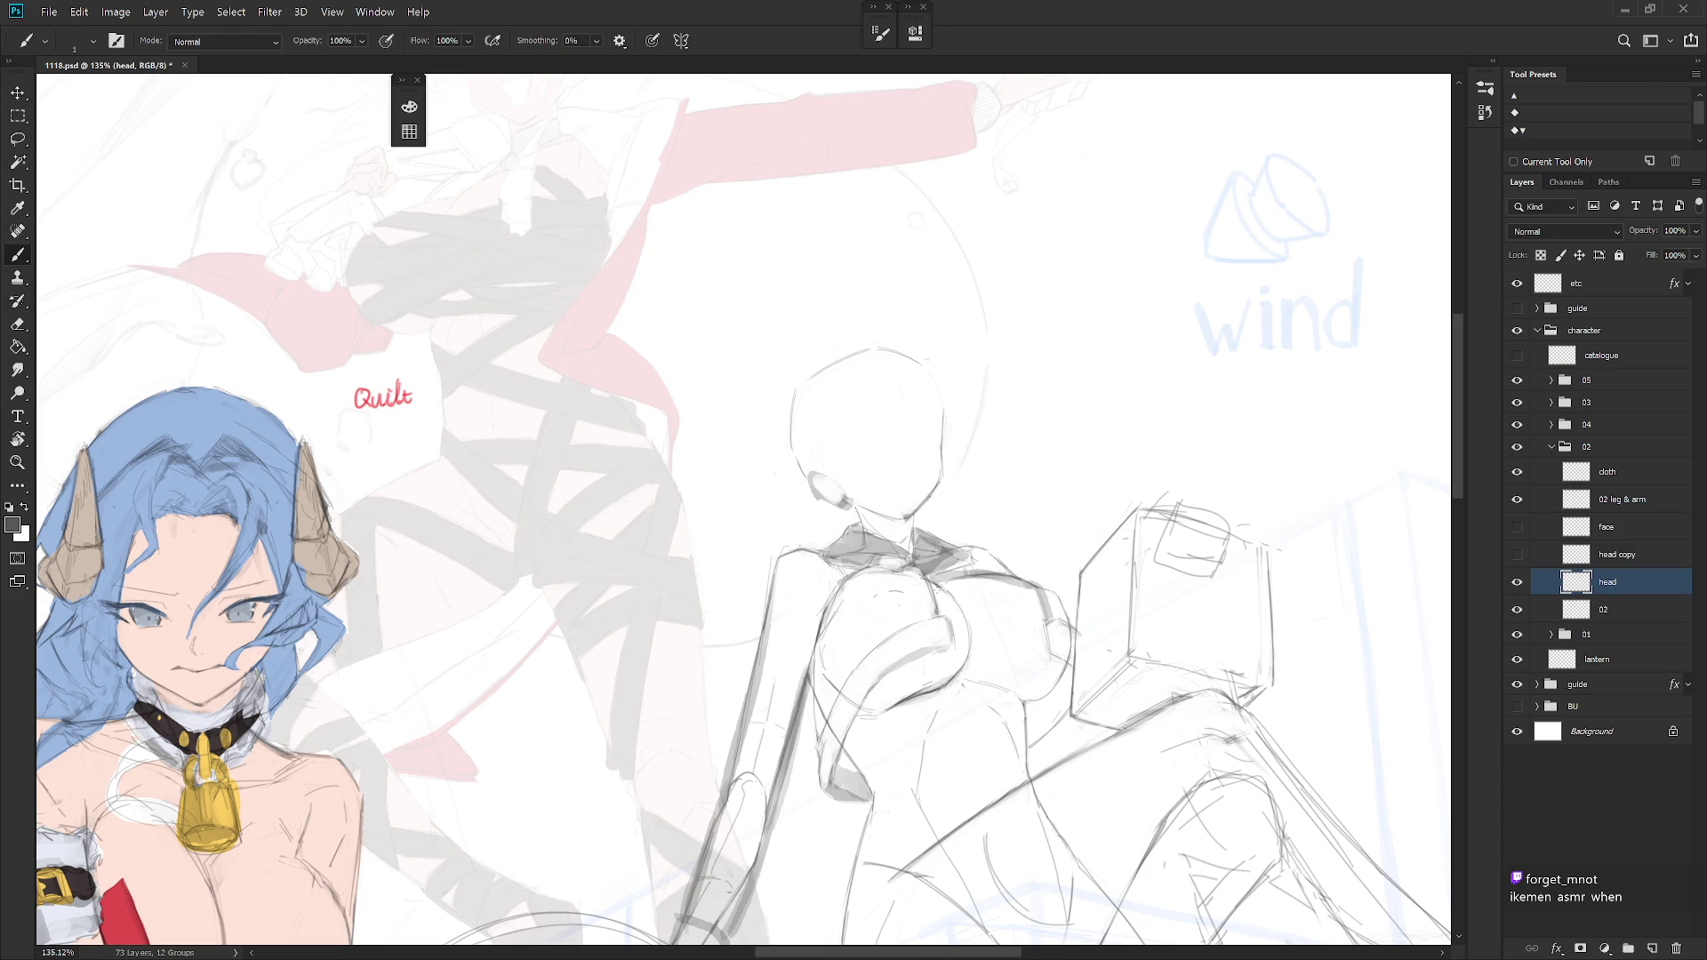
{"action": "scroll", "coordinate": [917, 586], "scroll_direction": "down", "scroll_amount": 5}
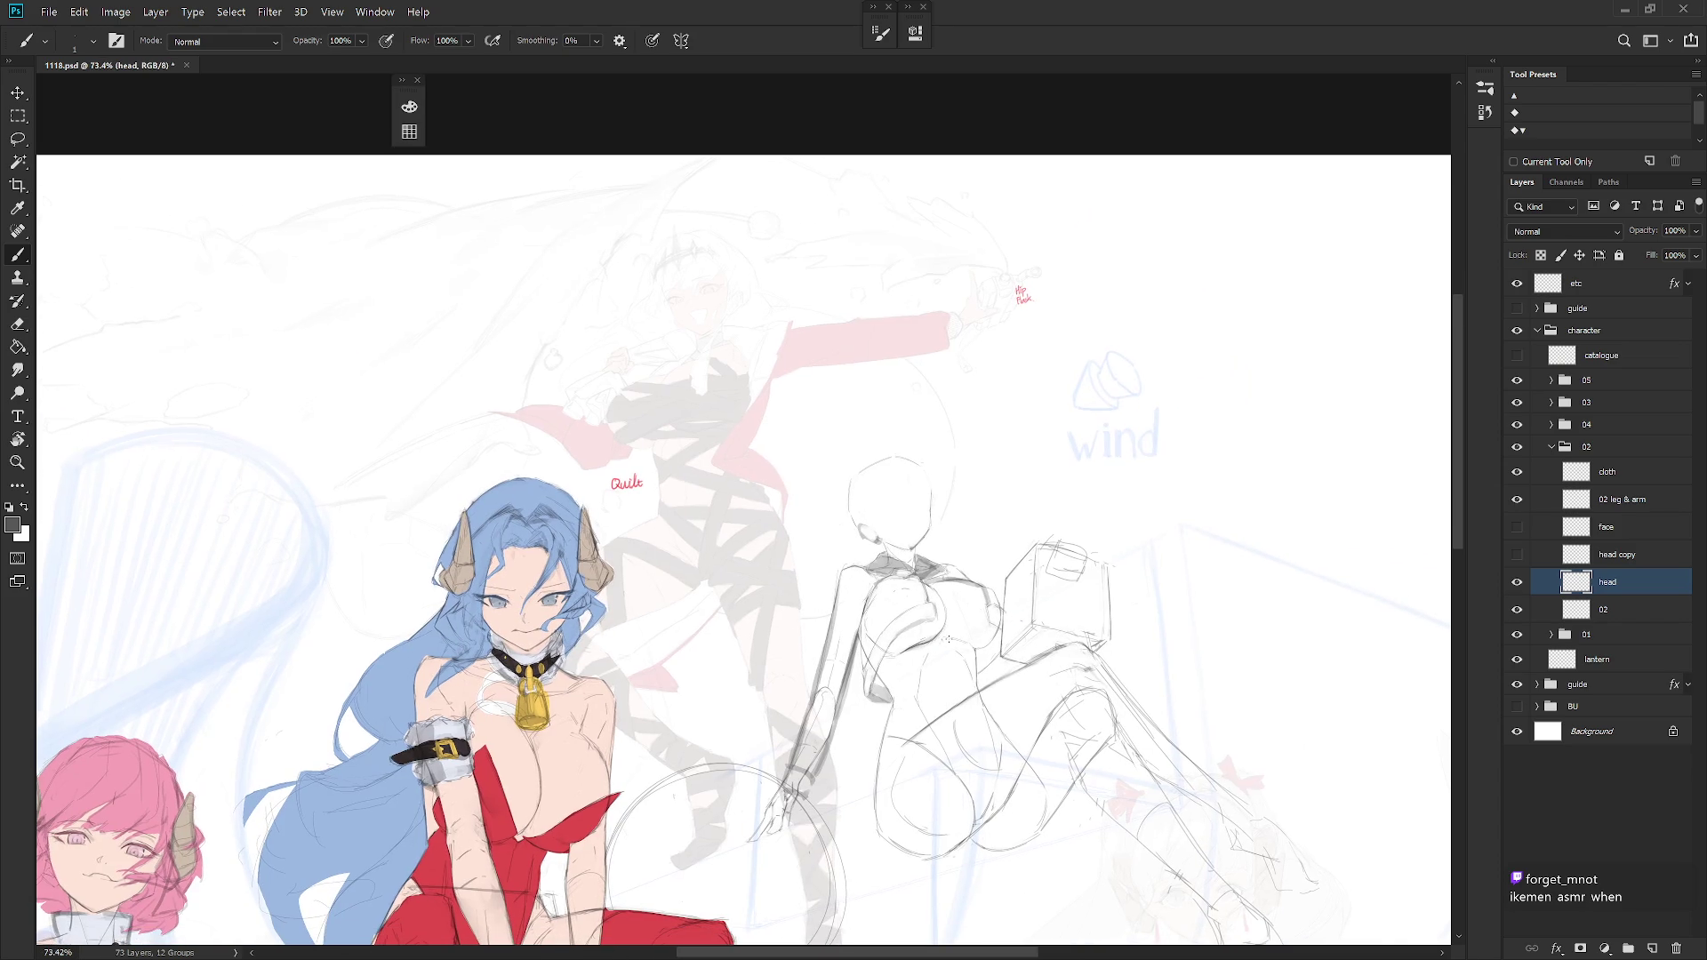
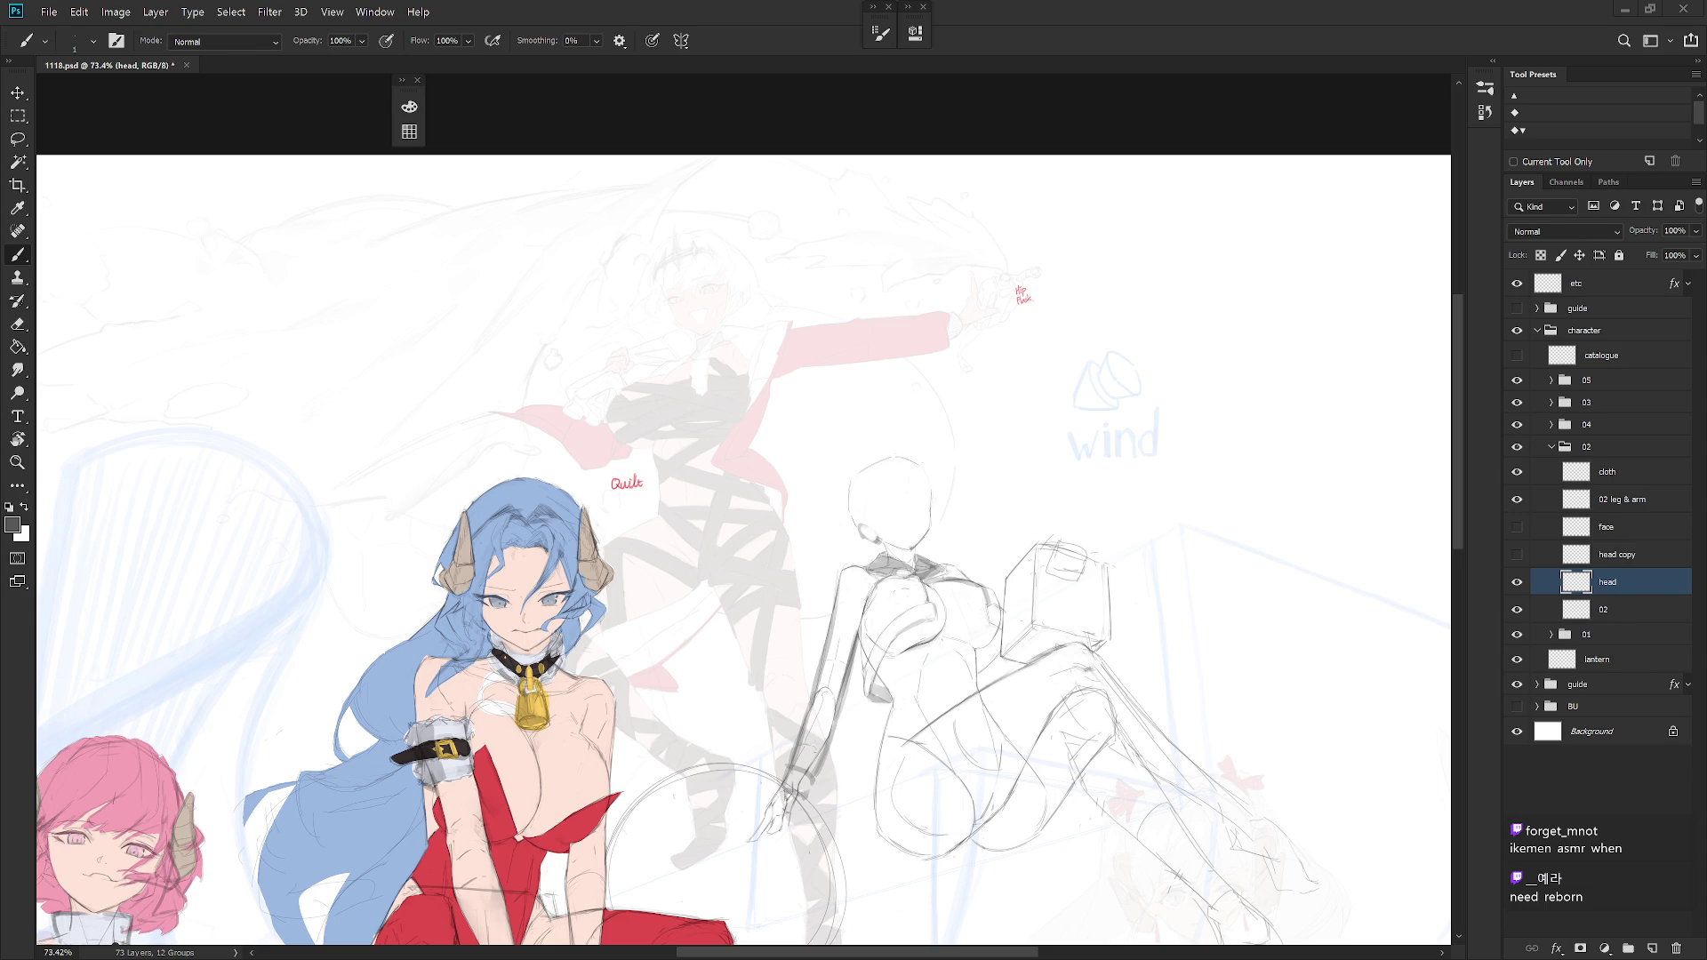
Show the 'face' and 'head copy' sketch layers, hide 'head', and select the face layer.
{"action": "scroll", "coordinate": [848, 507], "scroll_direction": "up", "scroll_amount": 2}
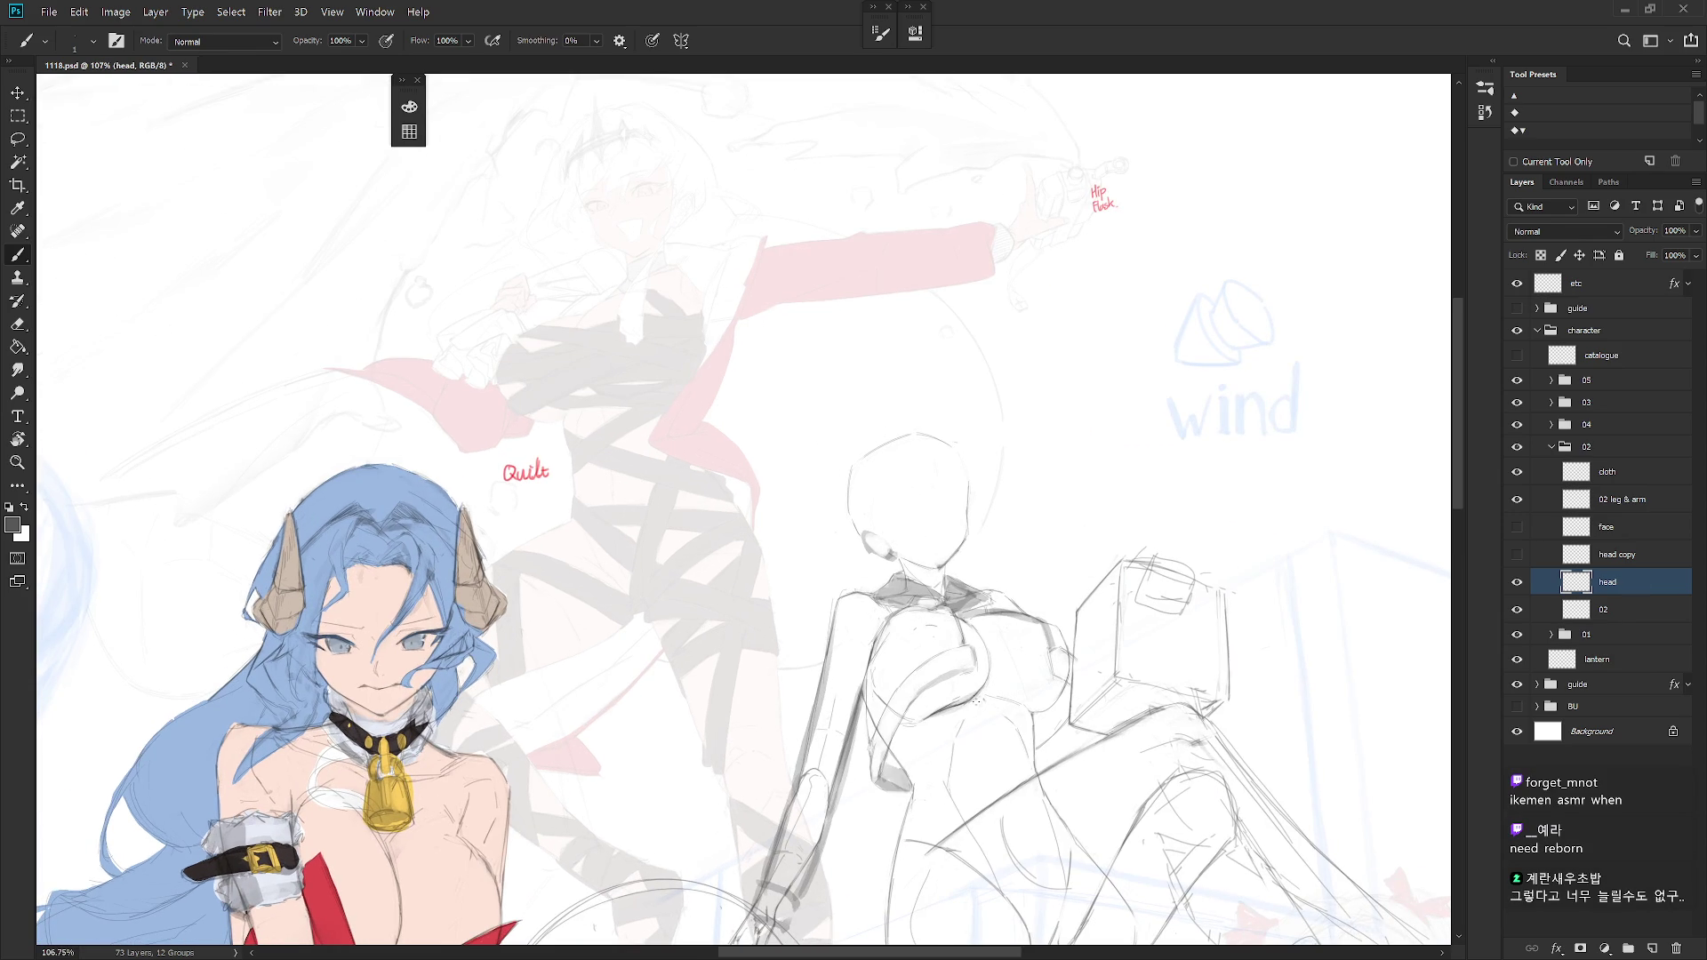
{"action": "left_click_drag", "start_coordinate": [952, 751], "coordinate": [995, 740]}
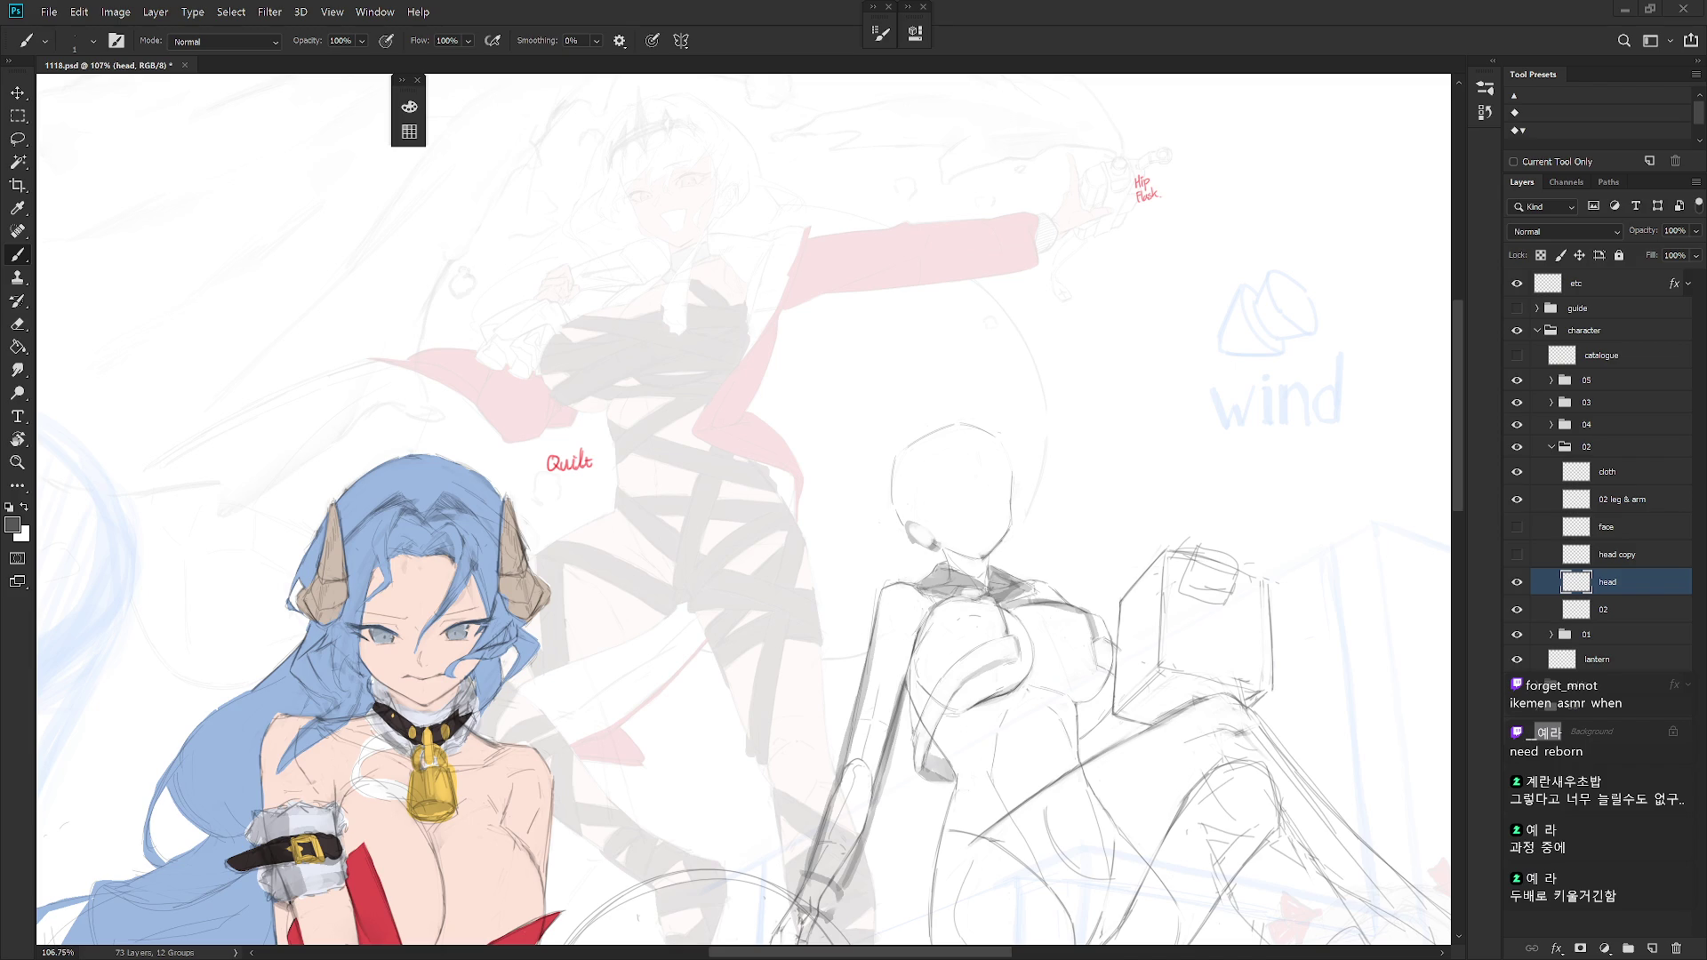
{"action": "left_click", "coordinate": [1517, 526]}
{"action": "left_click", "coordinate": [1516, 553]}
{"action": "left_click", "coordinate": [1517, 583]}
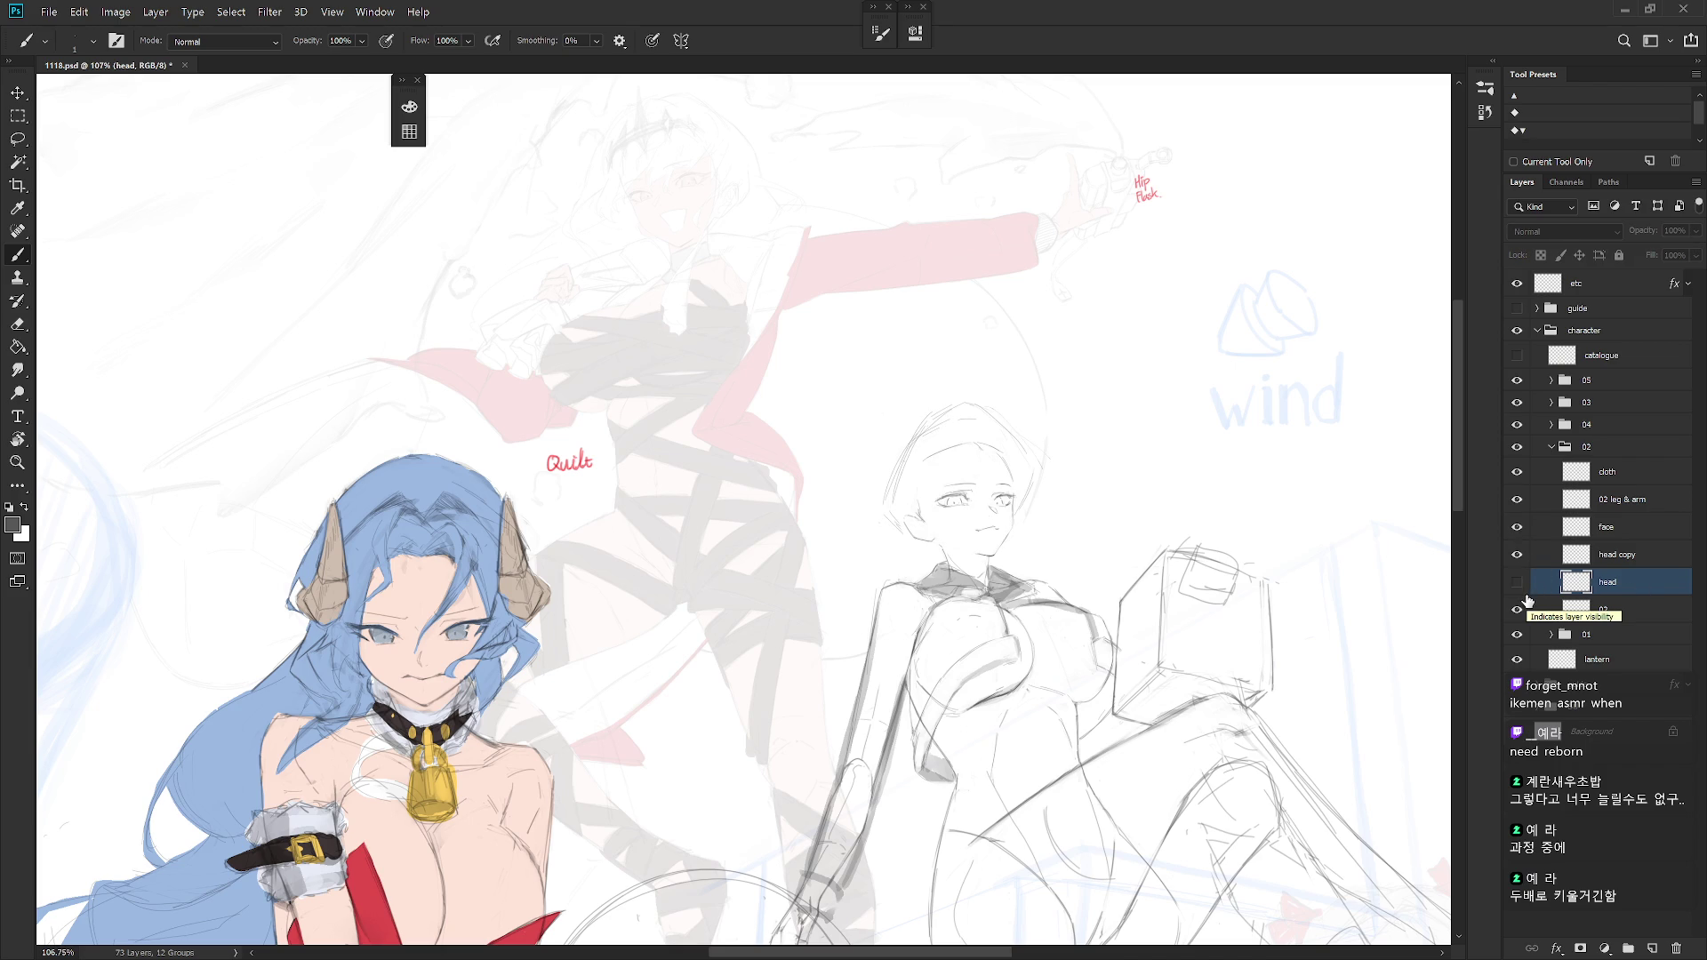
{"action": "left_click", "coordinate": [1607, 527]}
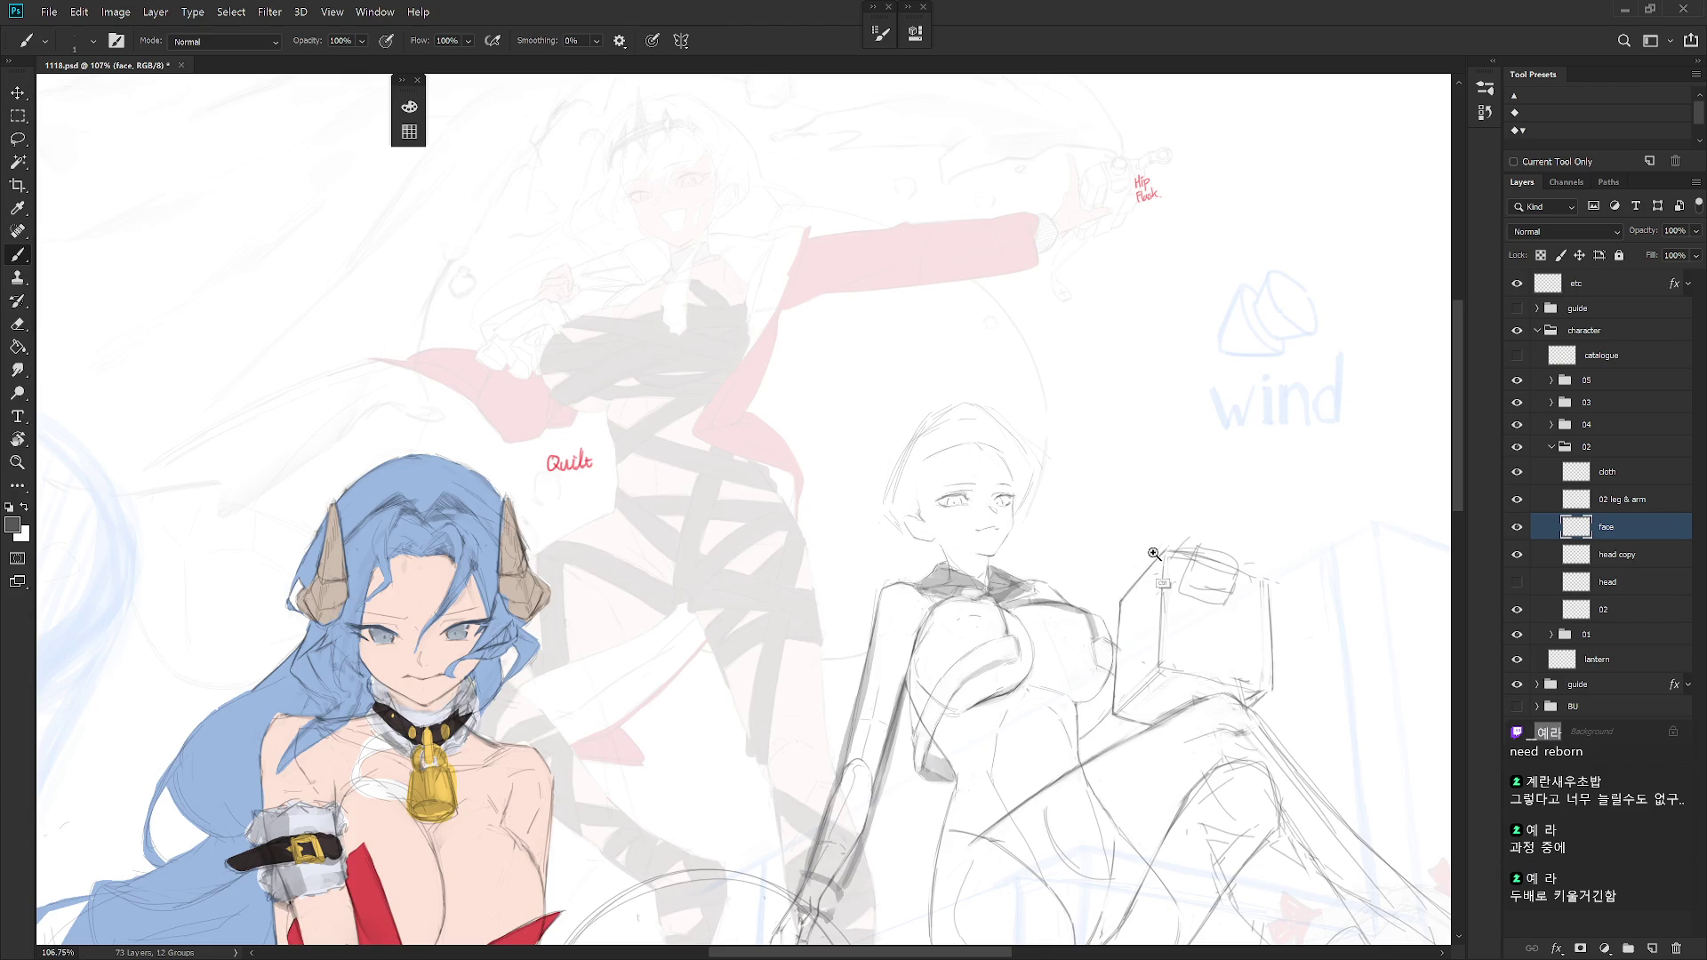
Shift the face layer's eyes and mouth slightly left and down.
{"action": "scroll", "coordinate": [1032, 534], "scroll_direction": "up", "scroll_amount": 5}
{"action": "key", "text": "v"}
{"action": "left_click_drag", "start_coordinate": [1037, 532], "coordinate": [1033, 536]}
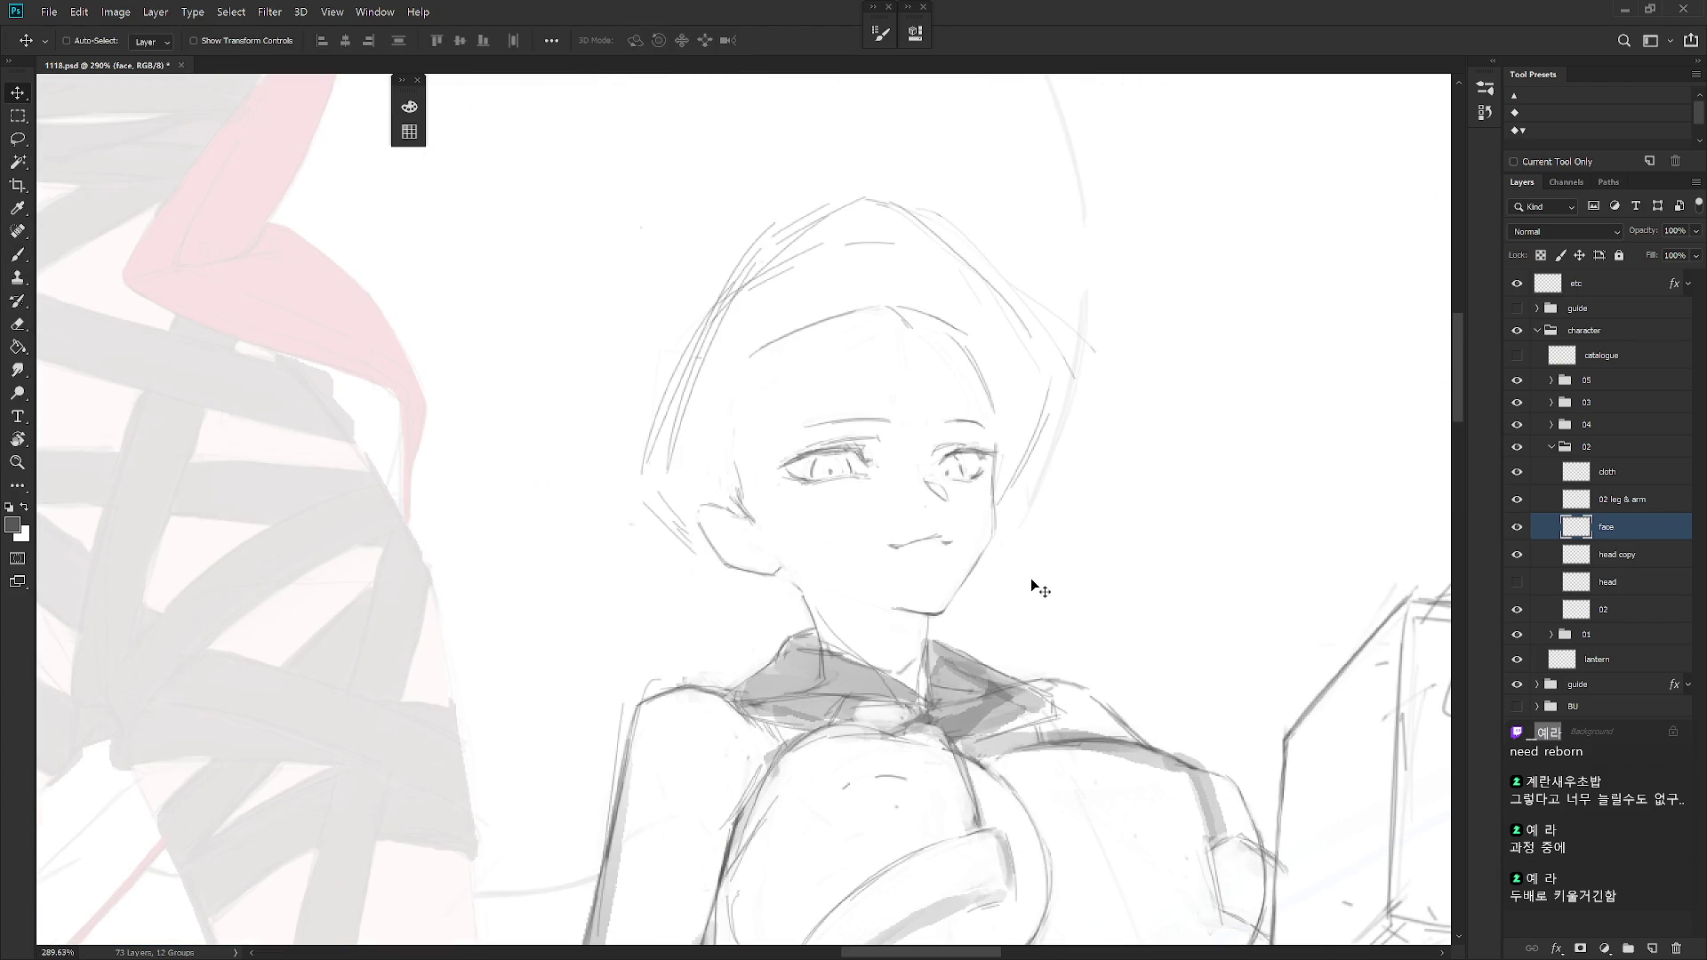
{"action": "key", "text": "ctrl+0"}
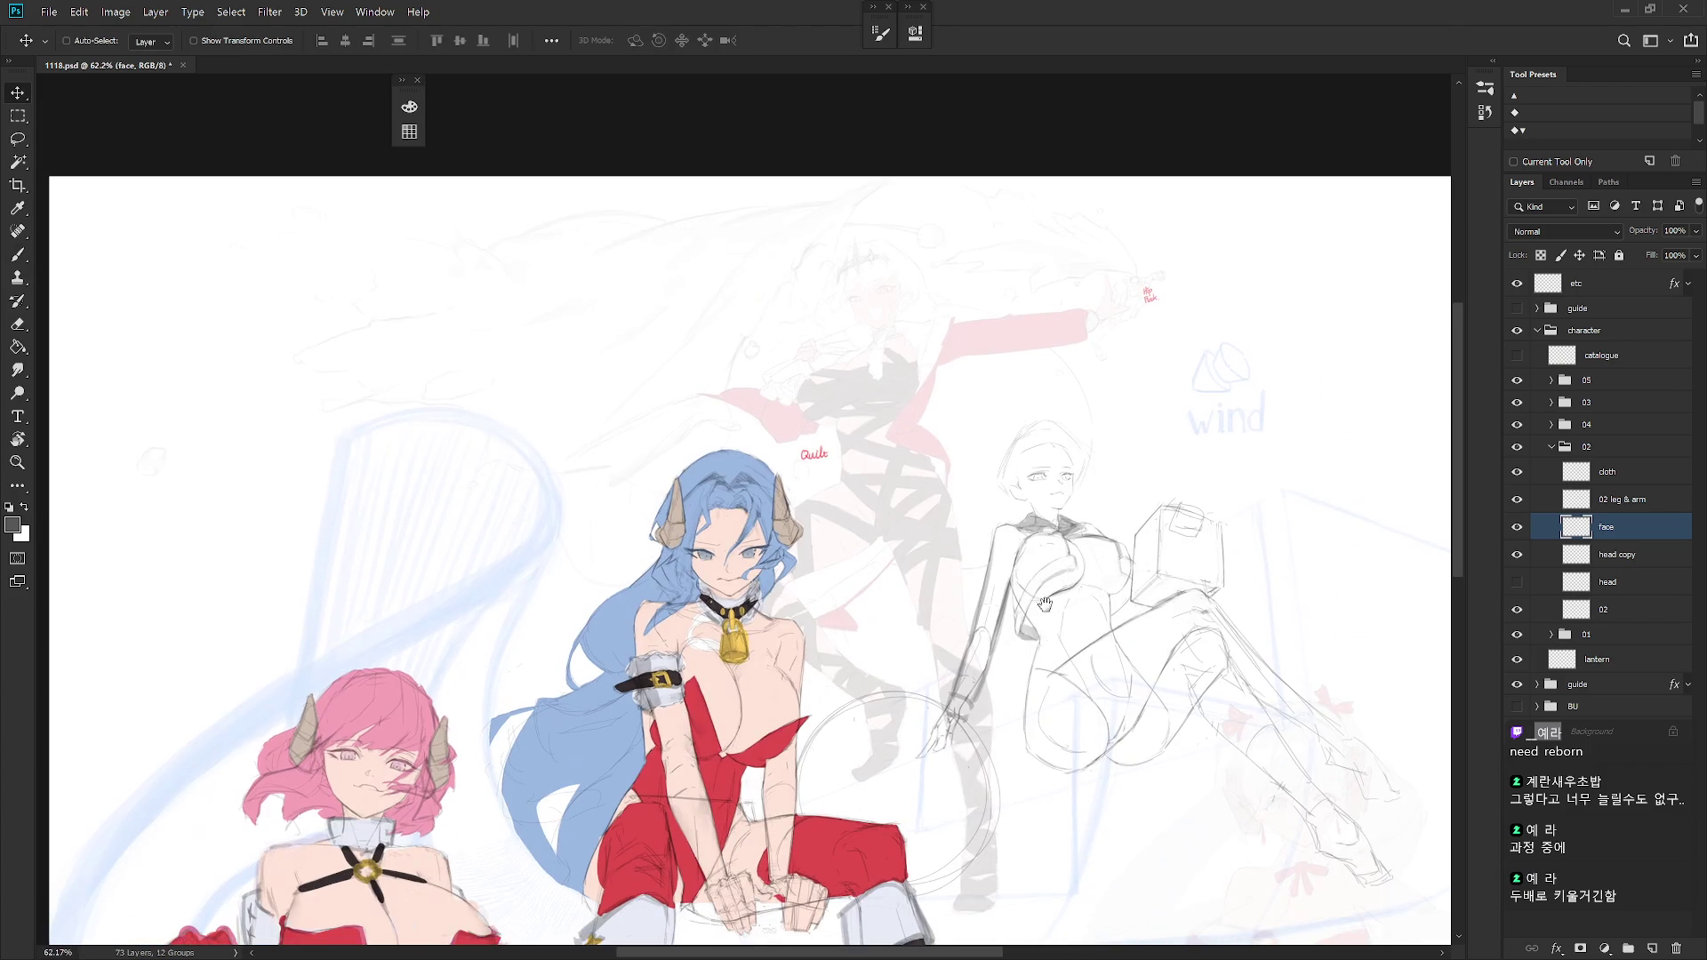
{"action": "scroll", "coordinate": [609, 491], "scroll_direction": "up", "scroll_amount": 5}
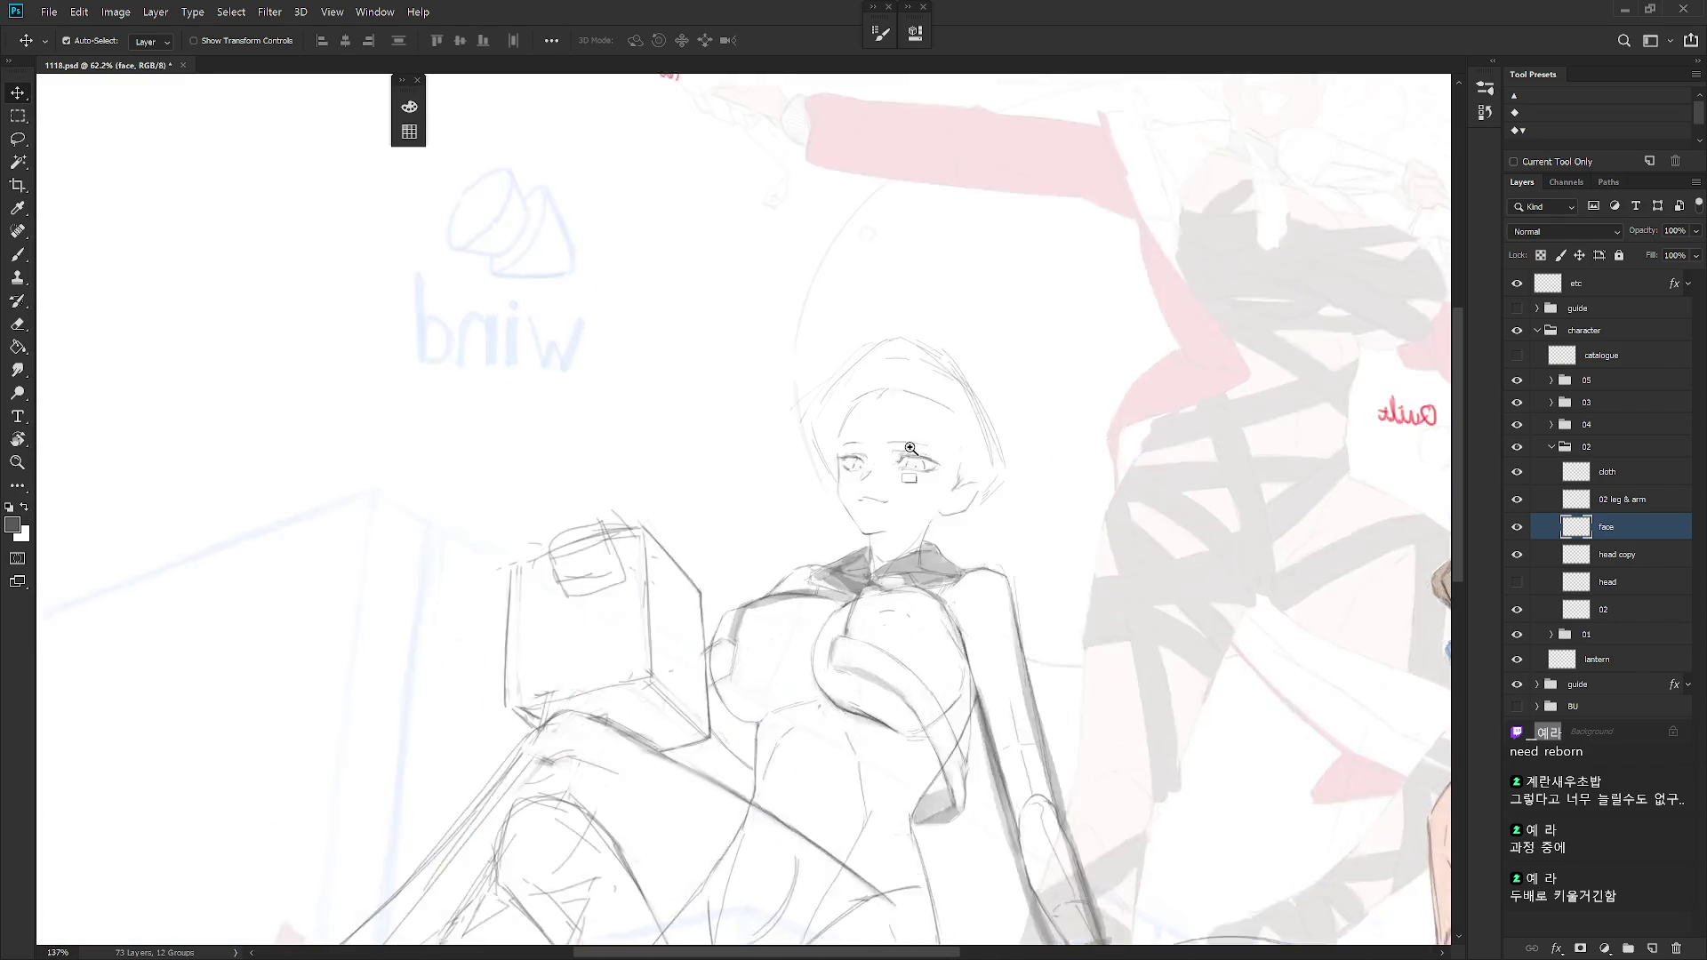
Lasso the right eye and transform it up and right to line up with the other eye.
{"action": "key", "text": "b"}
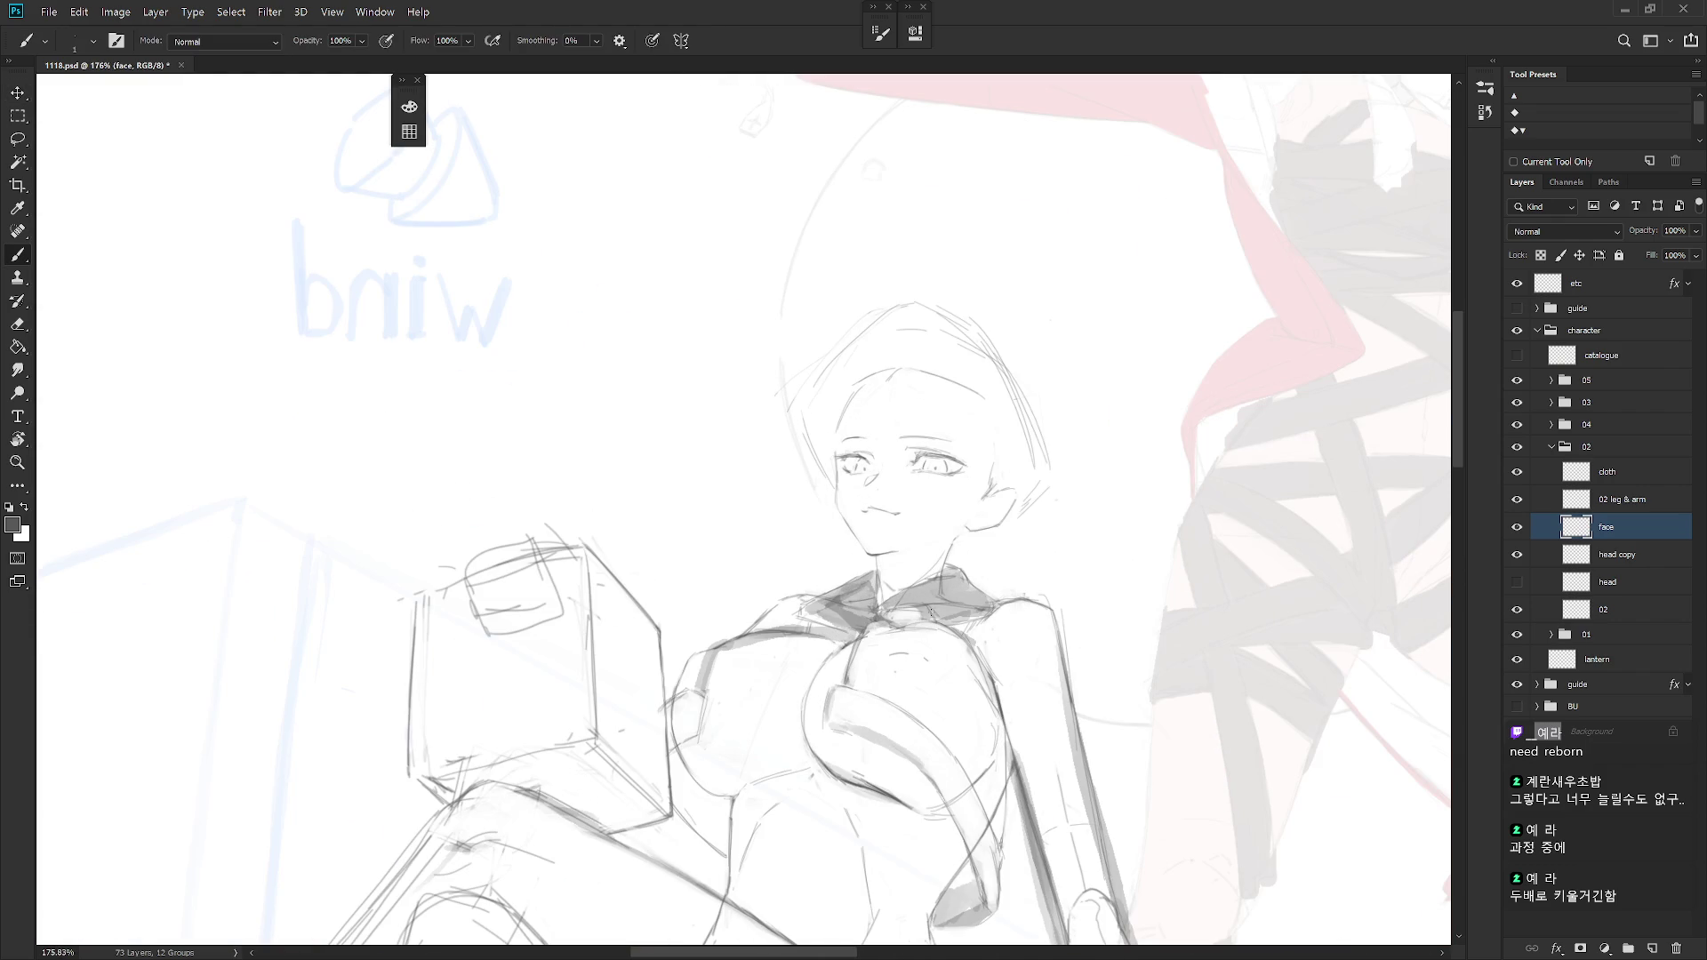
{"action": "scroll", "coordinate": [933, 449], "scroll_direction": "up", "scroll_amount": 4}
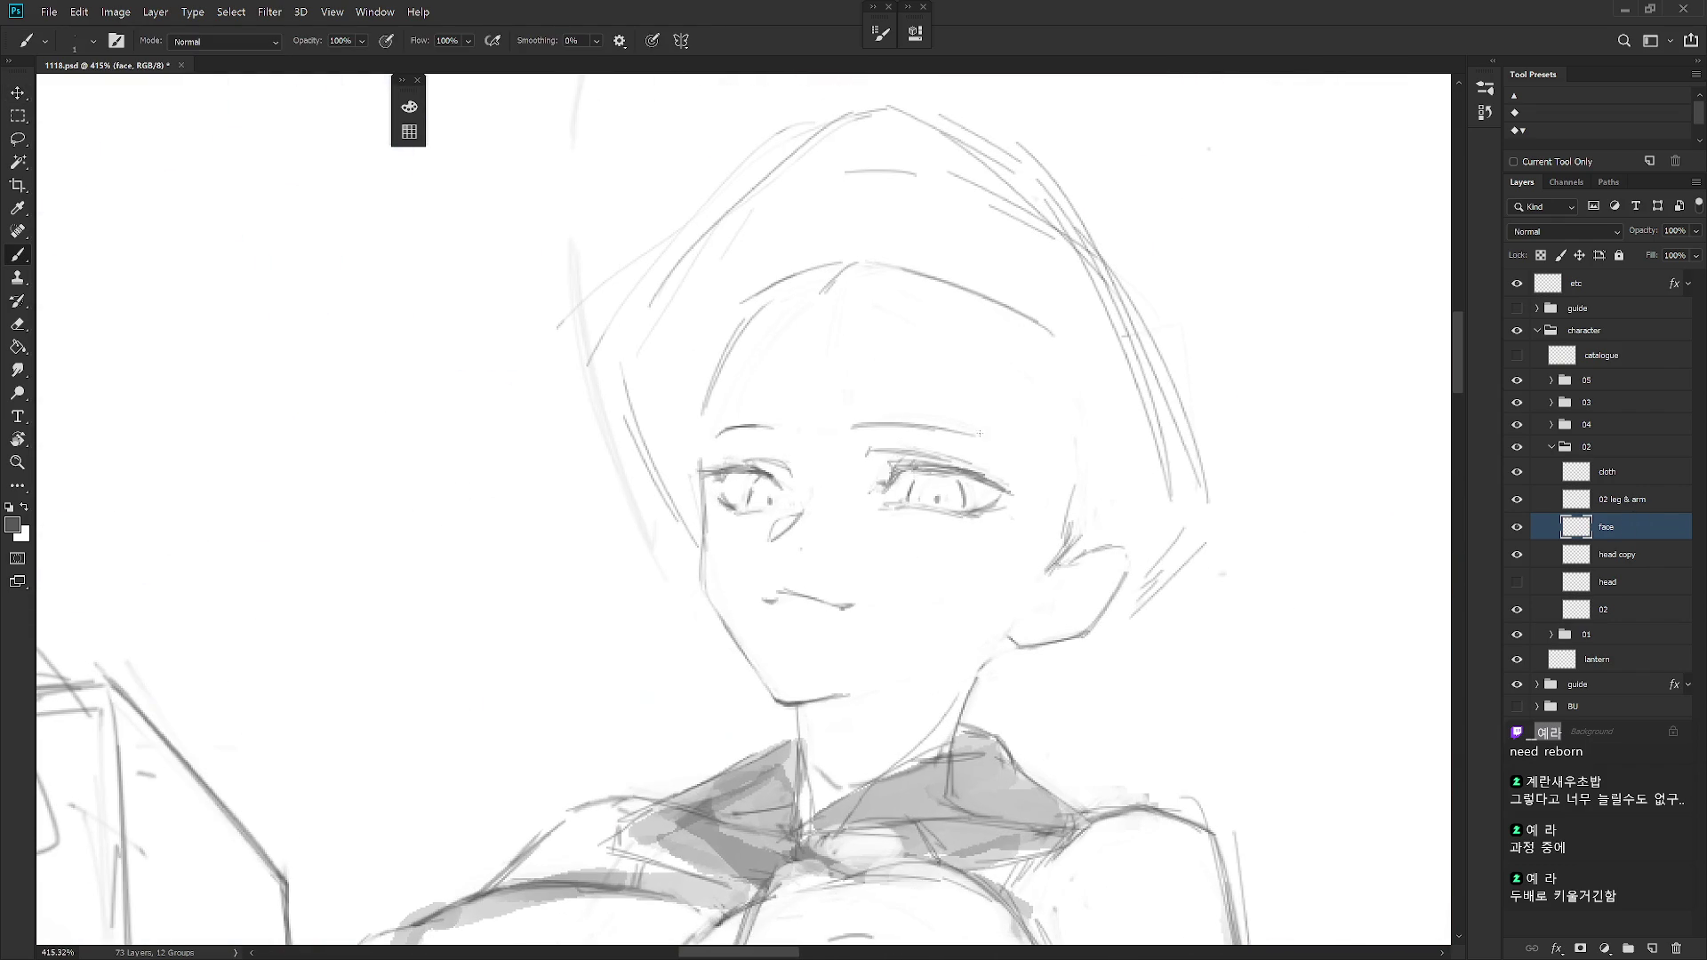
{"action": "key", "text": "l"}
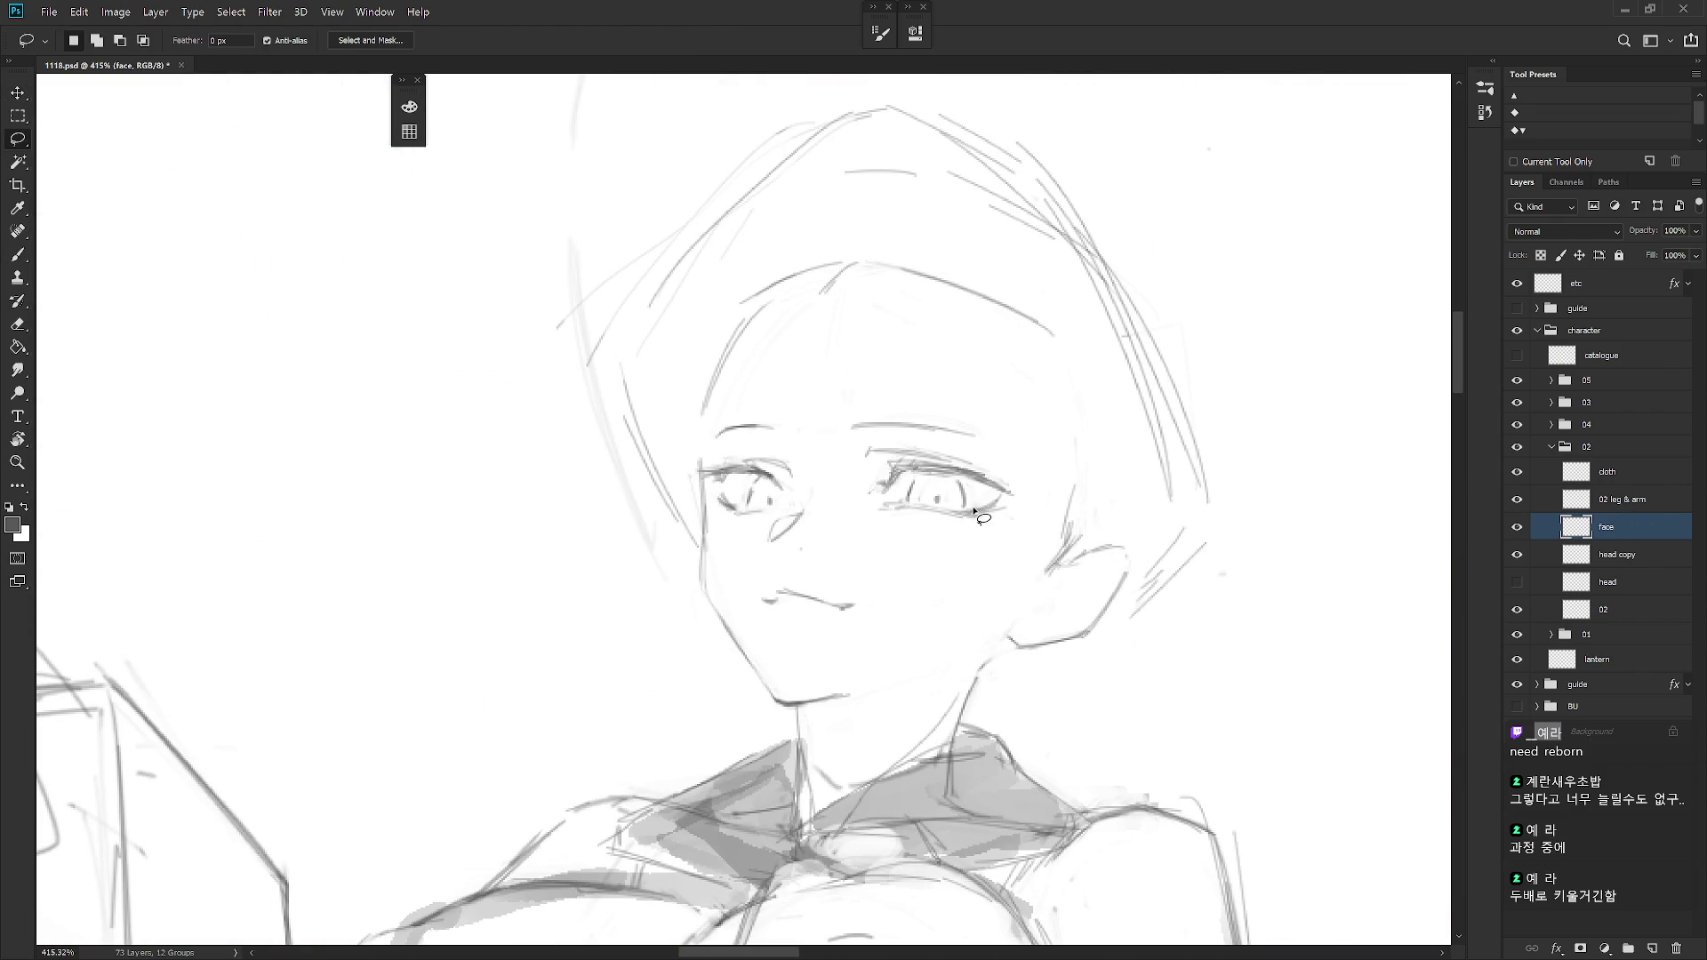
{"action": "key", "text": "ctrl+t"}
{"action": "left_click_drag", "start_coordinate": [1004, 511], "coordinate": [1002, 520]}
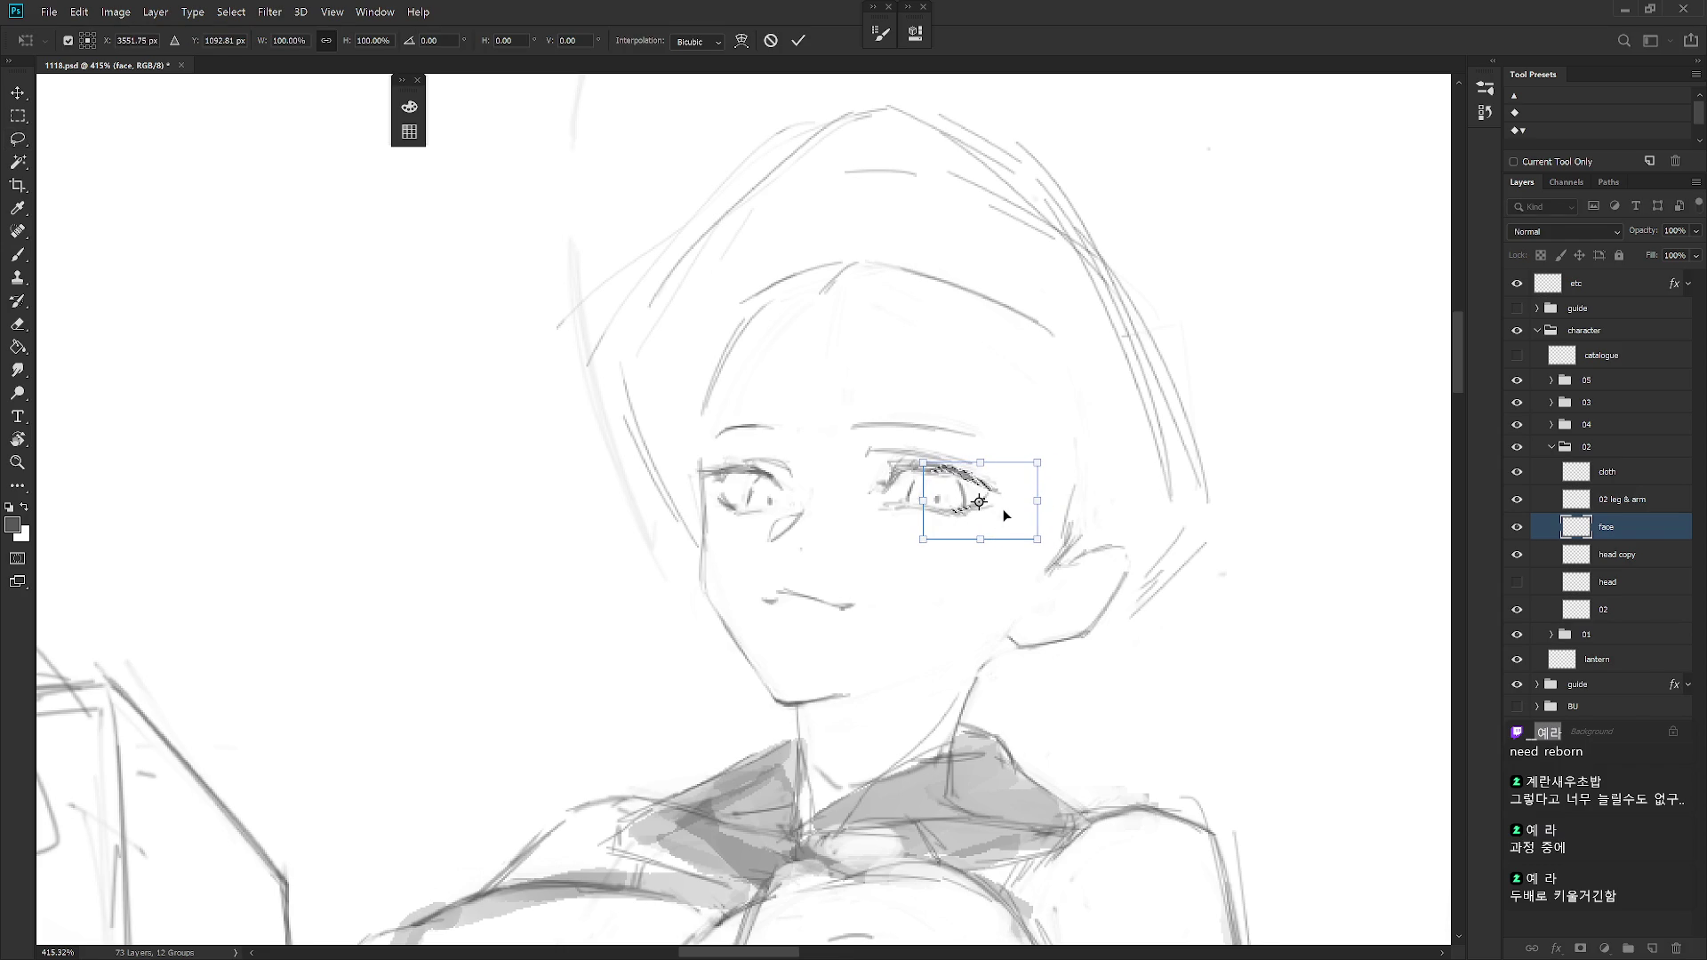
{"action": "mouse_move", "coordinate": [946, 461]}
{"action": "left_mouse_down"}
{"action": "mouse_move", "coordinate": [969, 471]}
{"action": "mouse_move", "coordinate": [951, 471]}
{"action": "left_mouse_up"}
{"action": "key", "text": "Return"}
{"action": "key", "text": "l"}
{"action": "key", "text": "e"}
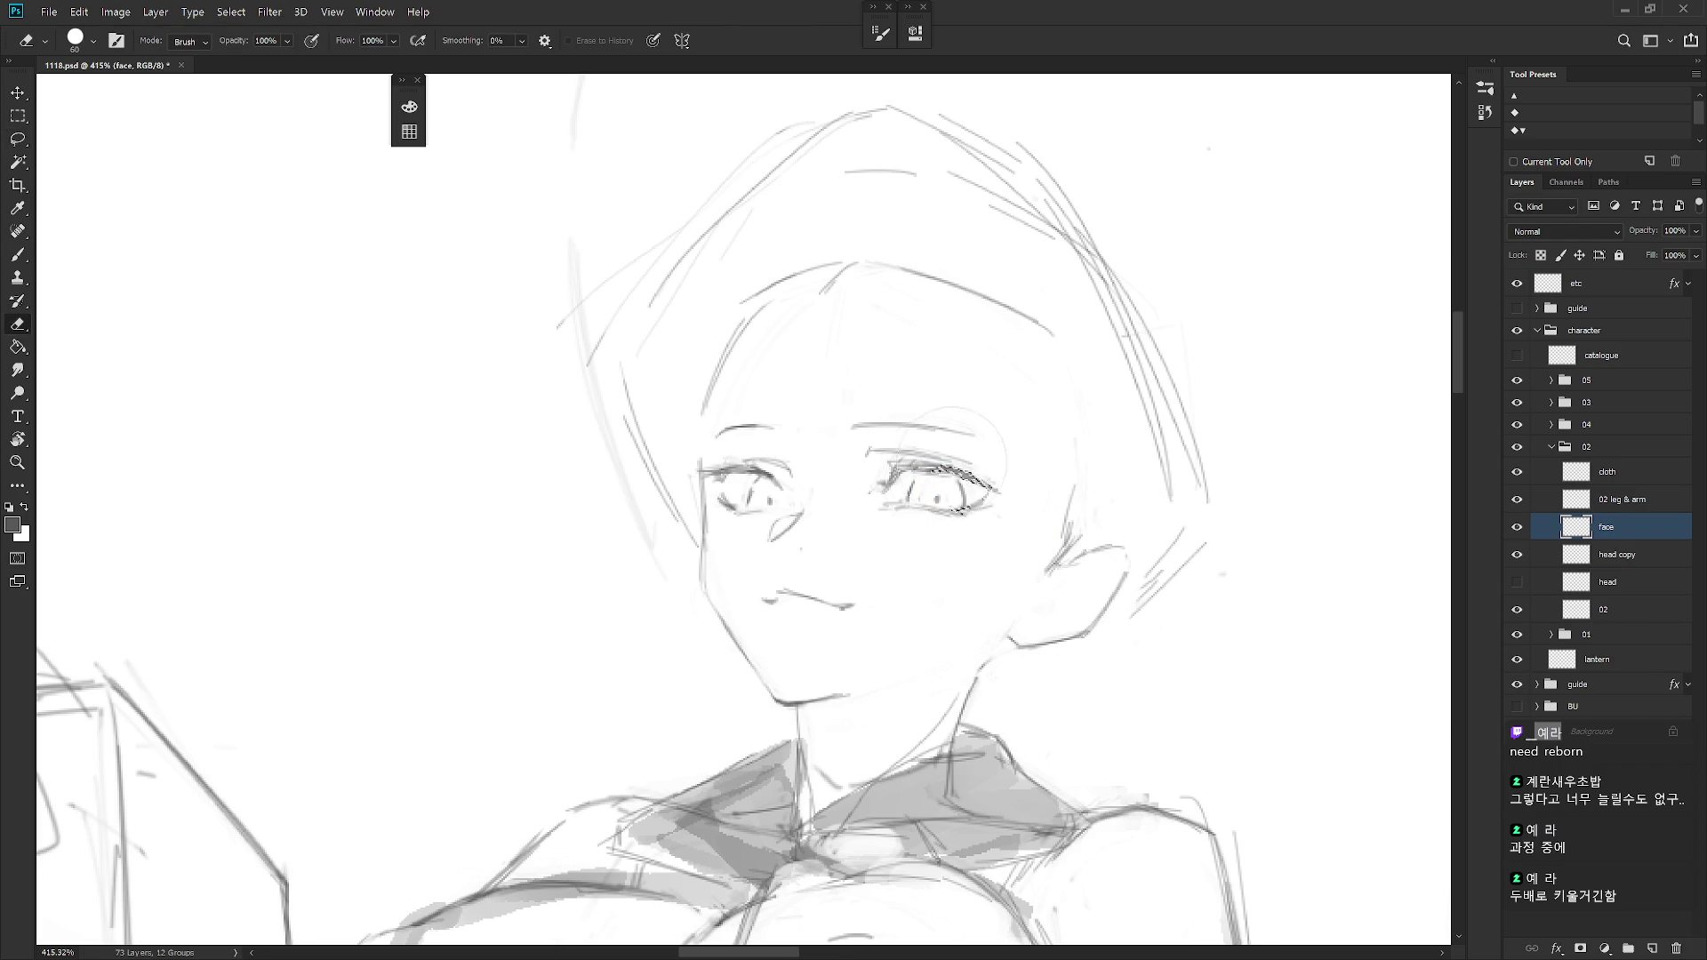
Mirror the canvas view and zoom in on the seated figure's head to check proportions.
{"action": "scroll", "coordinate": [978, 453], "scroll_direction": "down", "scroll_amount": 3}
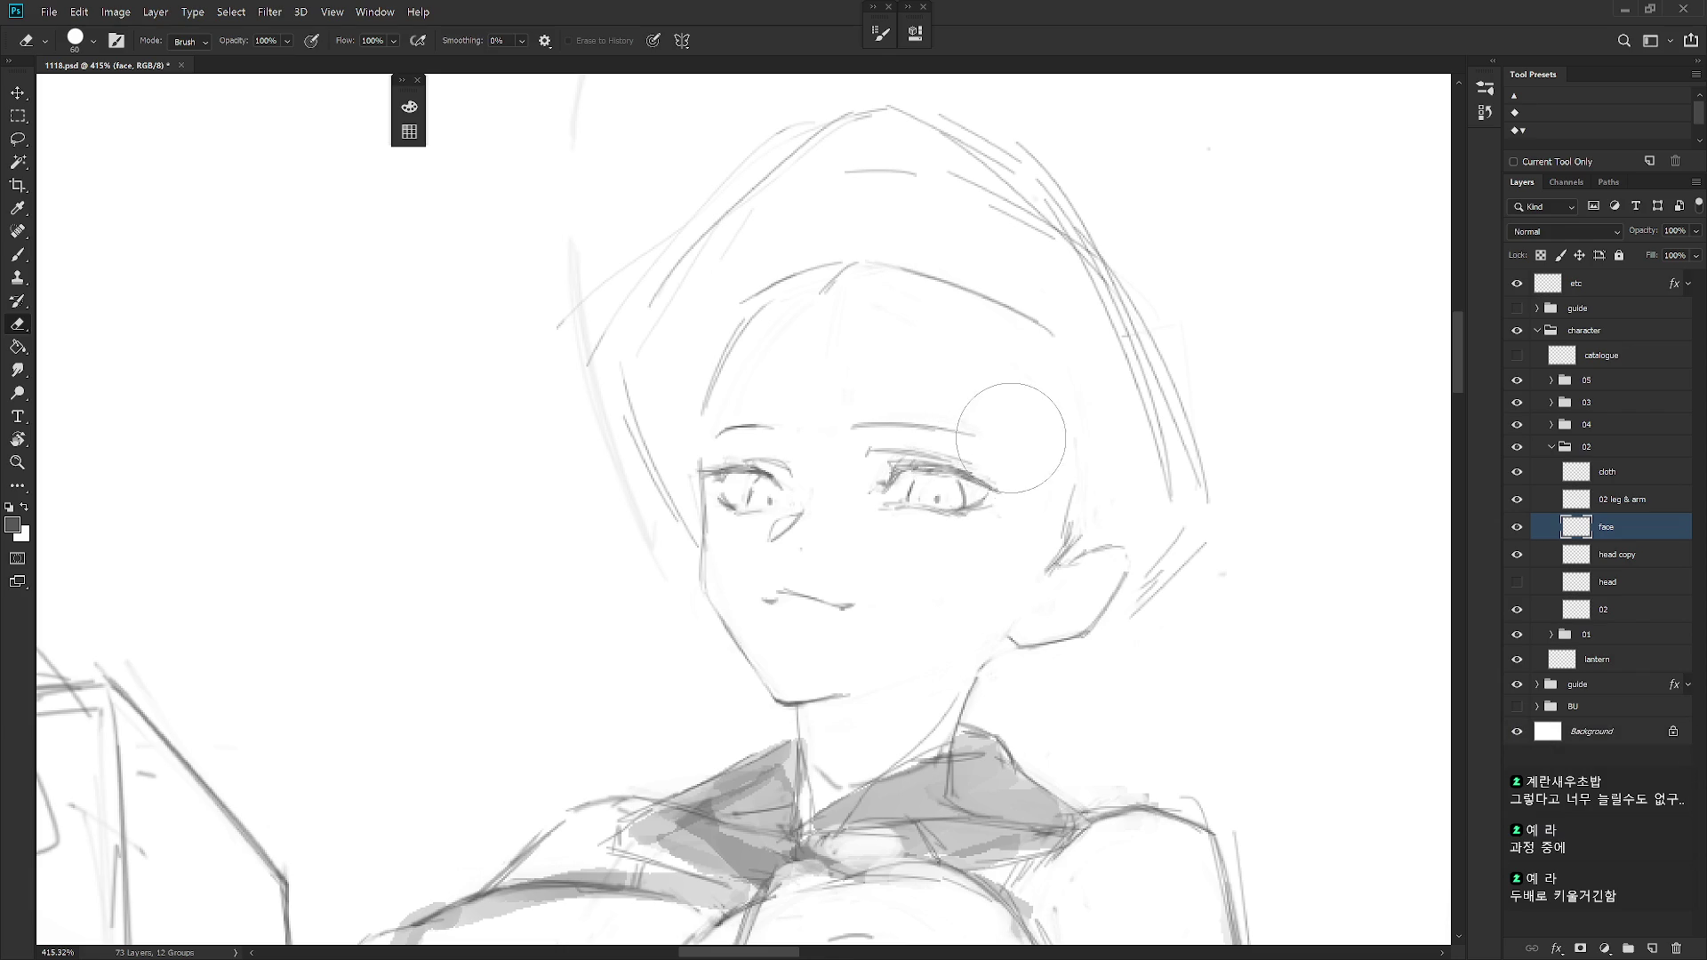
{"action": "scroll", "coordinate": [1005, 381], "scroll_direction": "down", "scroll_amount": 4}
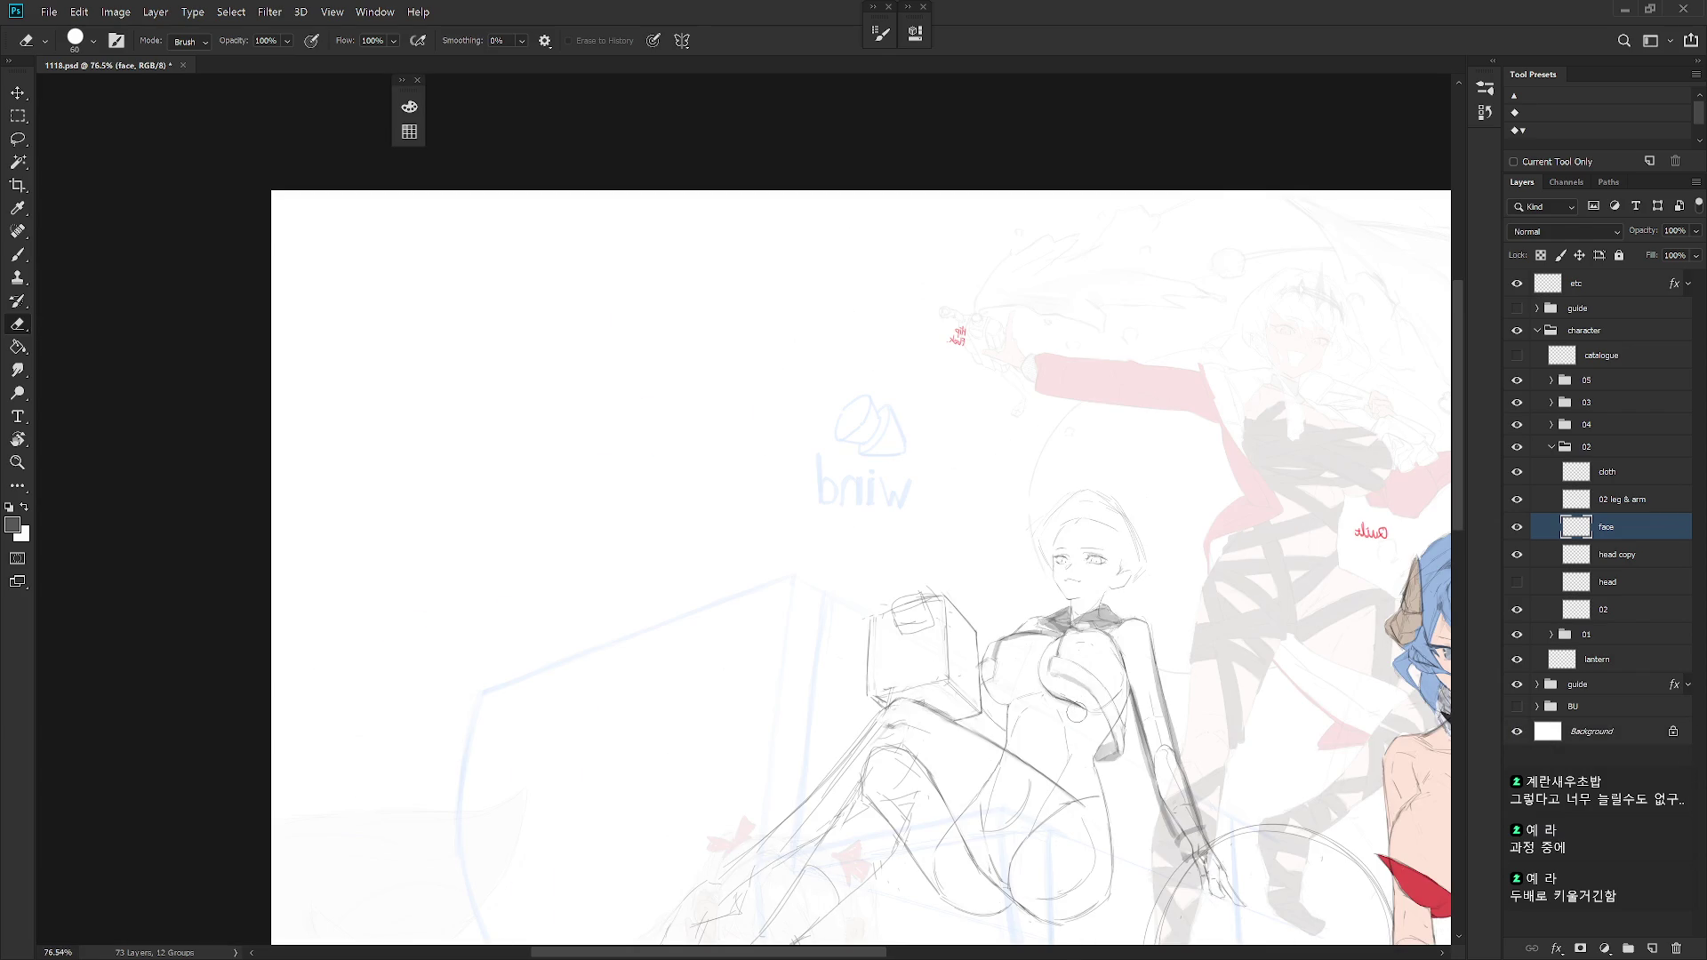
{"action": "key", "text": "h"}
{"action": "scroll", "coordinate": [1111, 675], "scroll_direction": "right", "scroll_amount": 5}
{"action": "left_click_drag", "start_coordinate": [1121, 503], "coordinate": [1141, 515]}
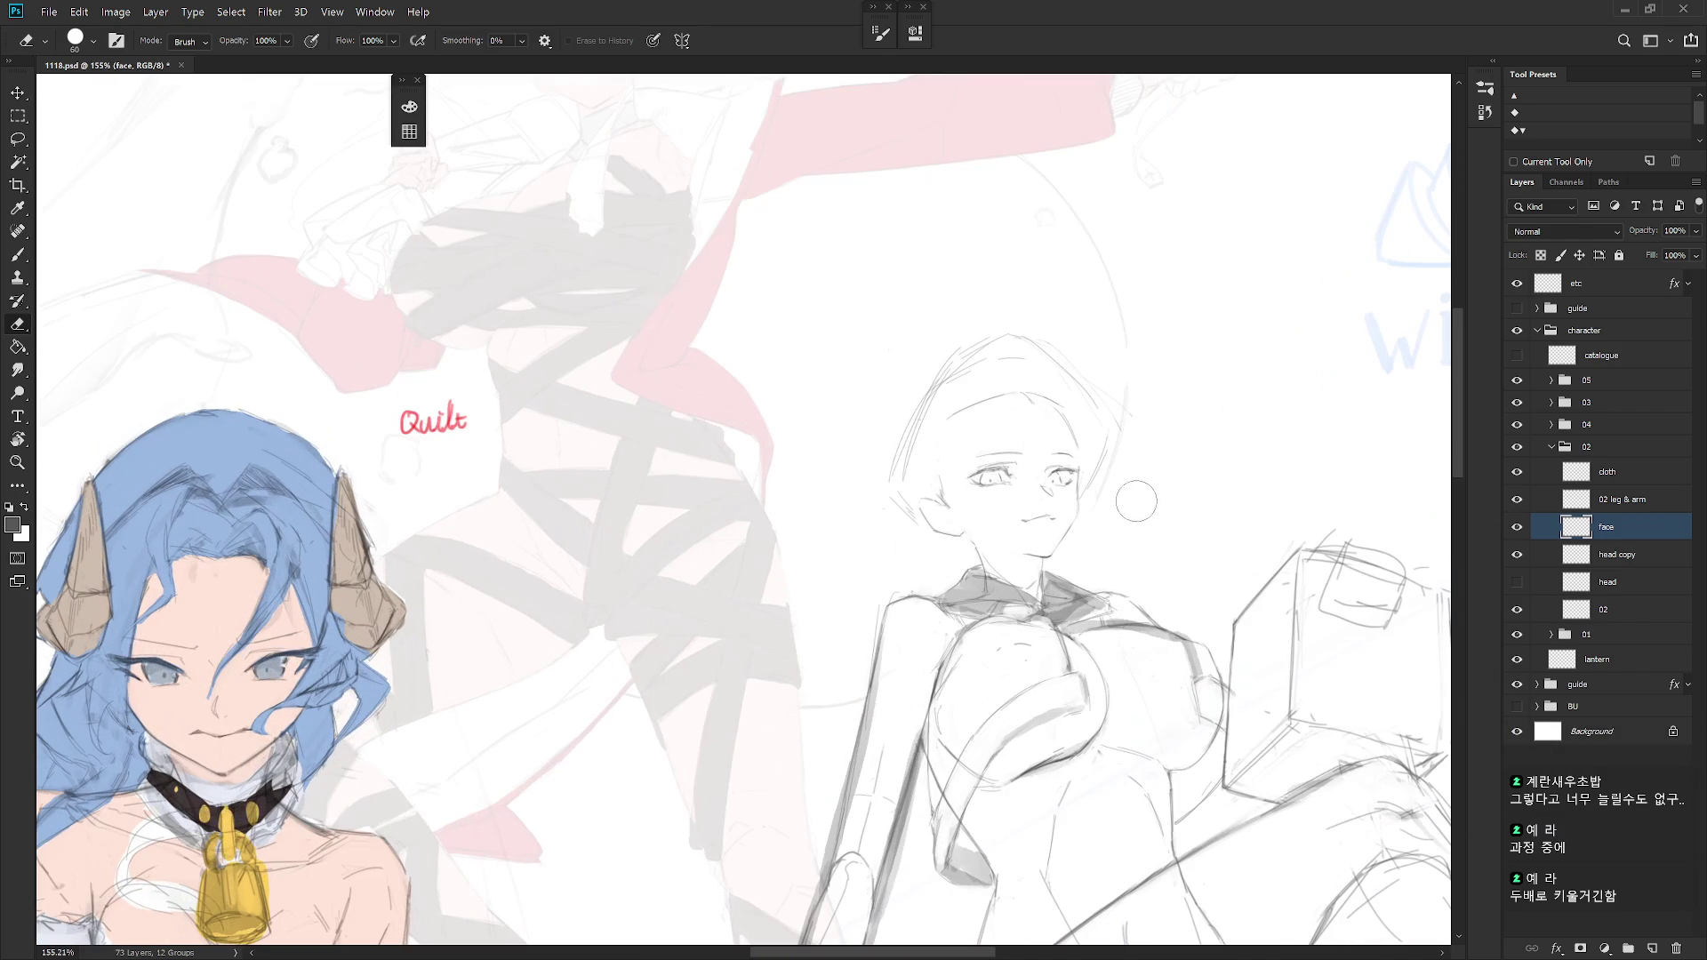
{"action": "key", "text": "b"}
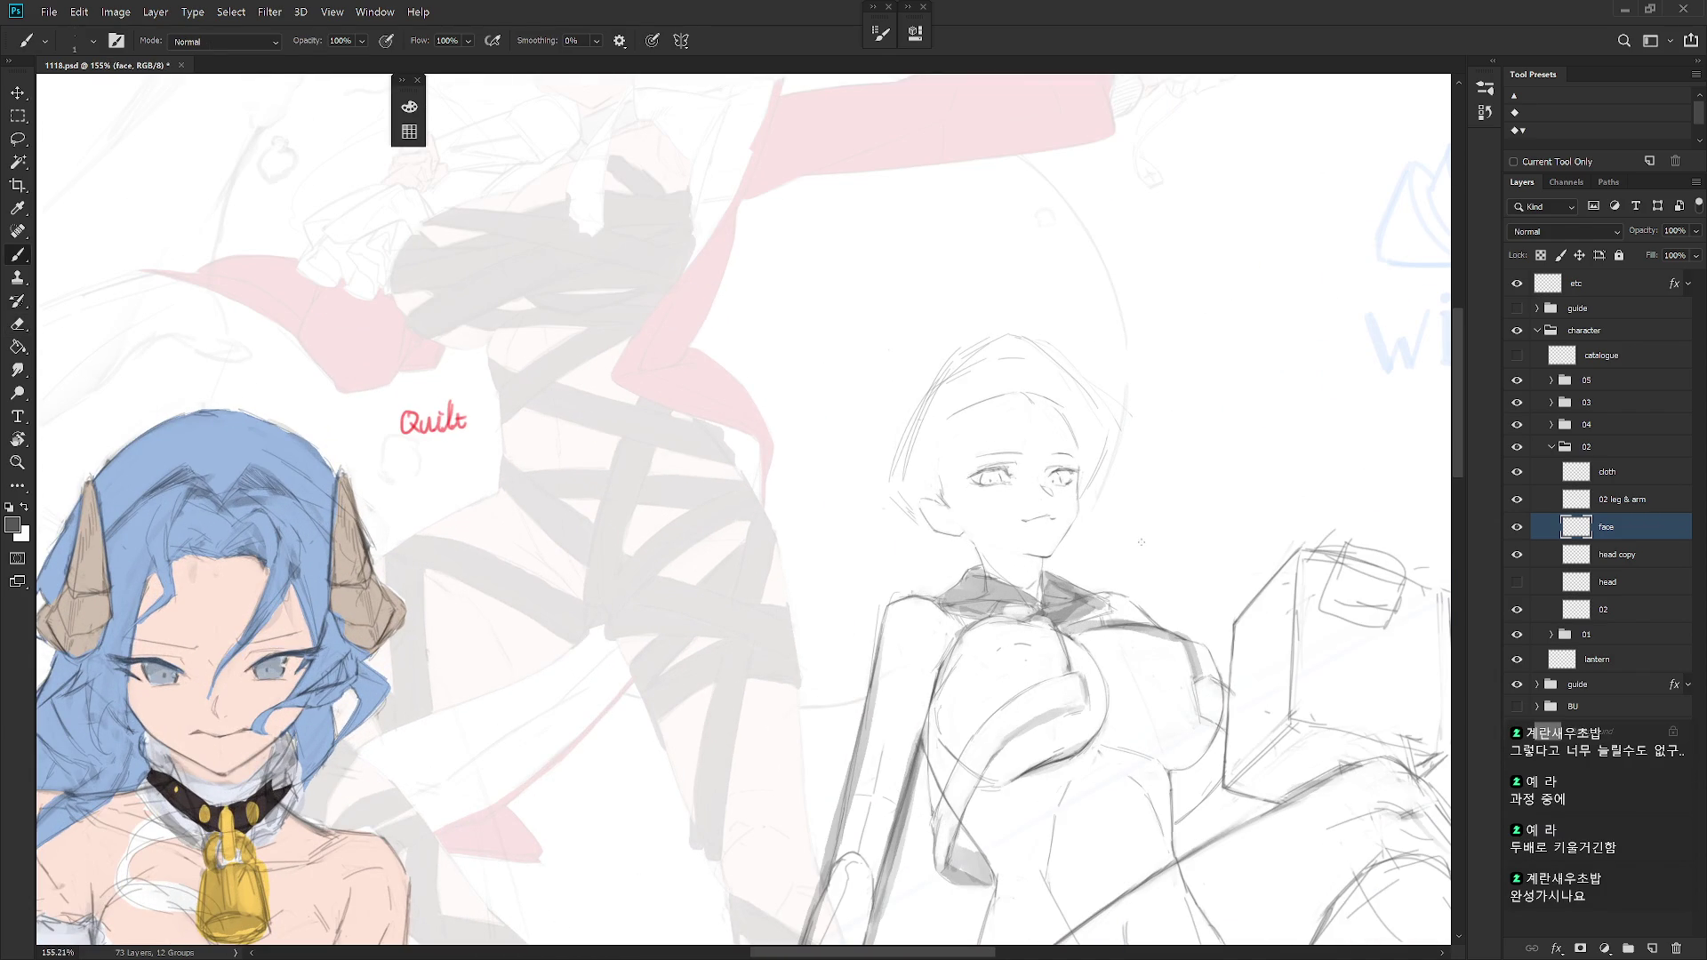
{"action": "left_click", "coordinate": [1629, 562]}
{"action": "key", "text": "e"}
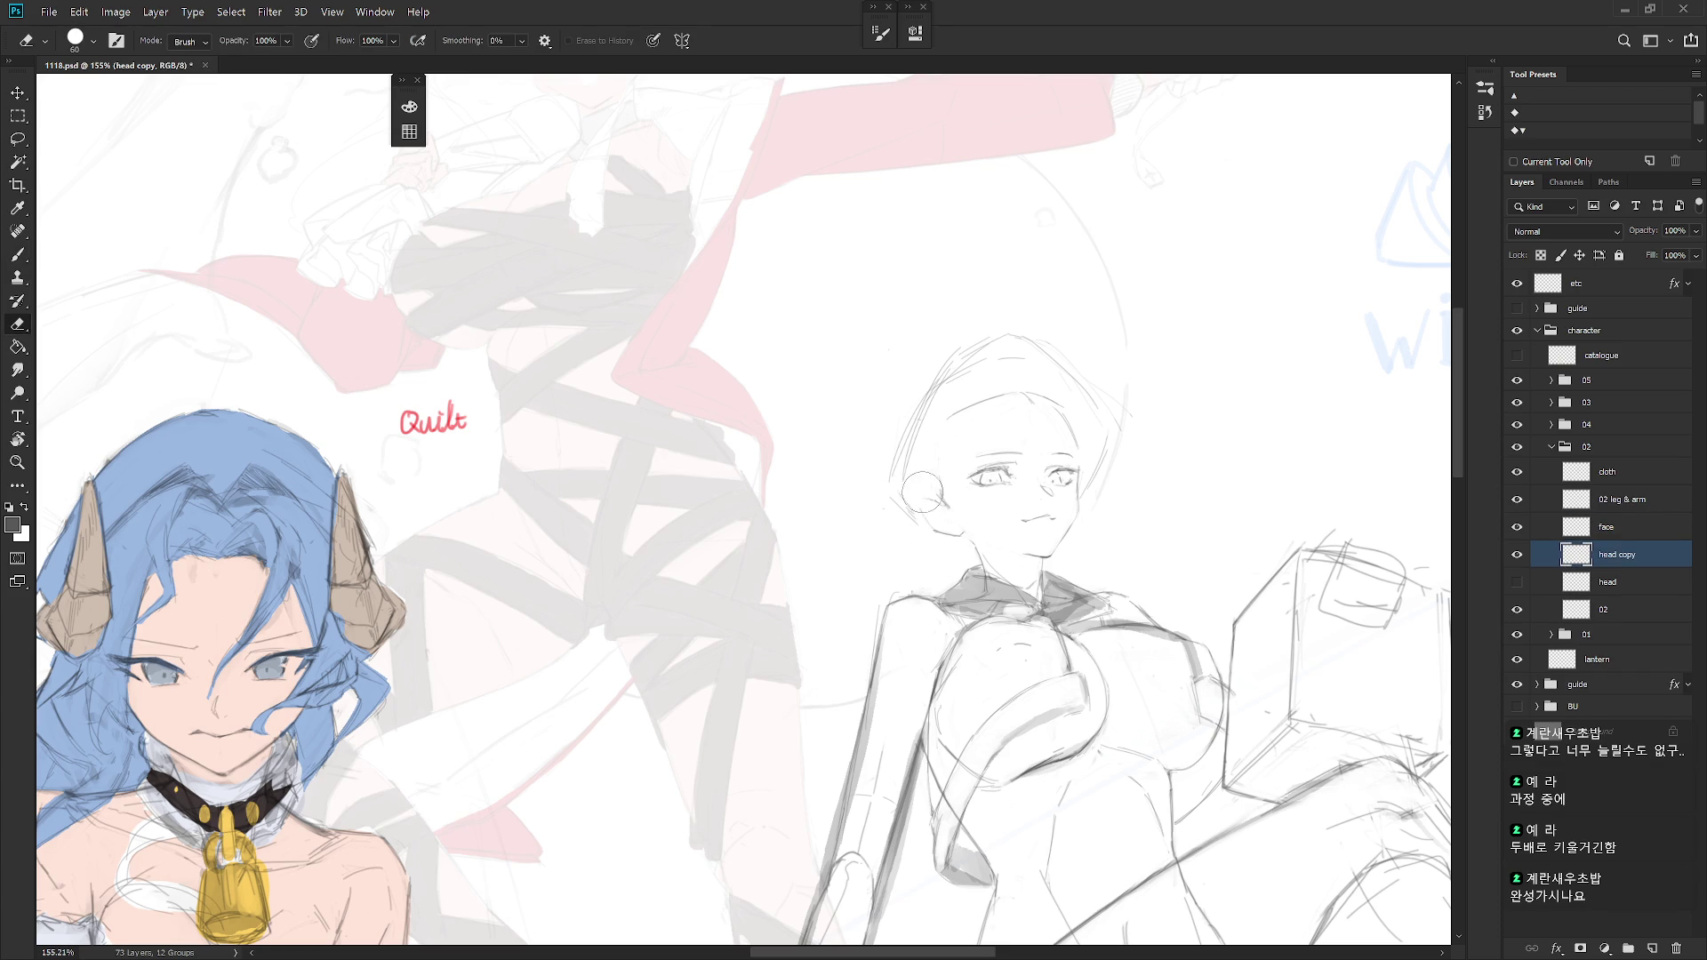
{"action": "key", "text": "b"}
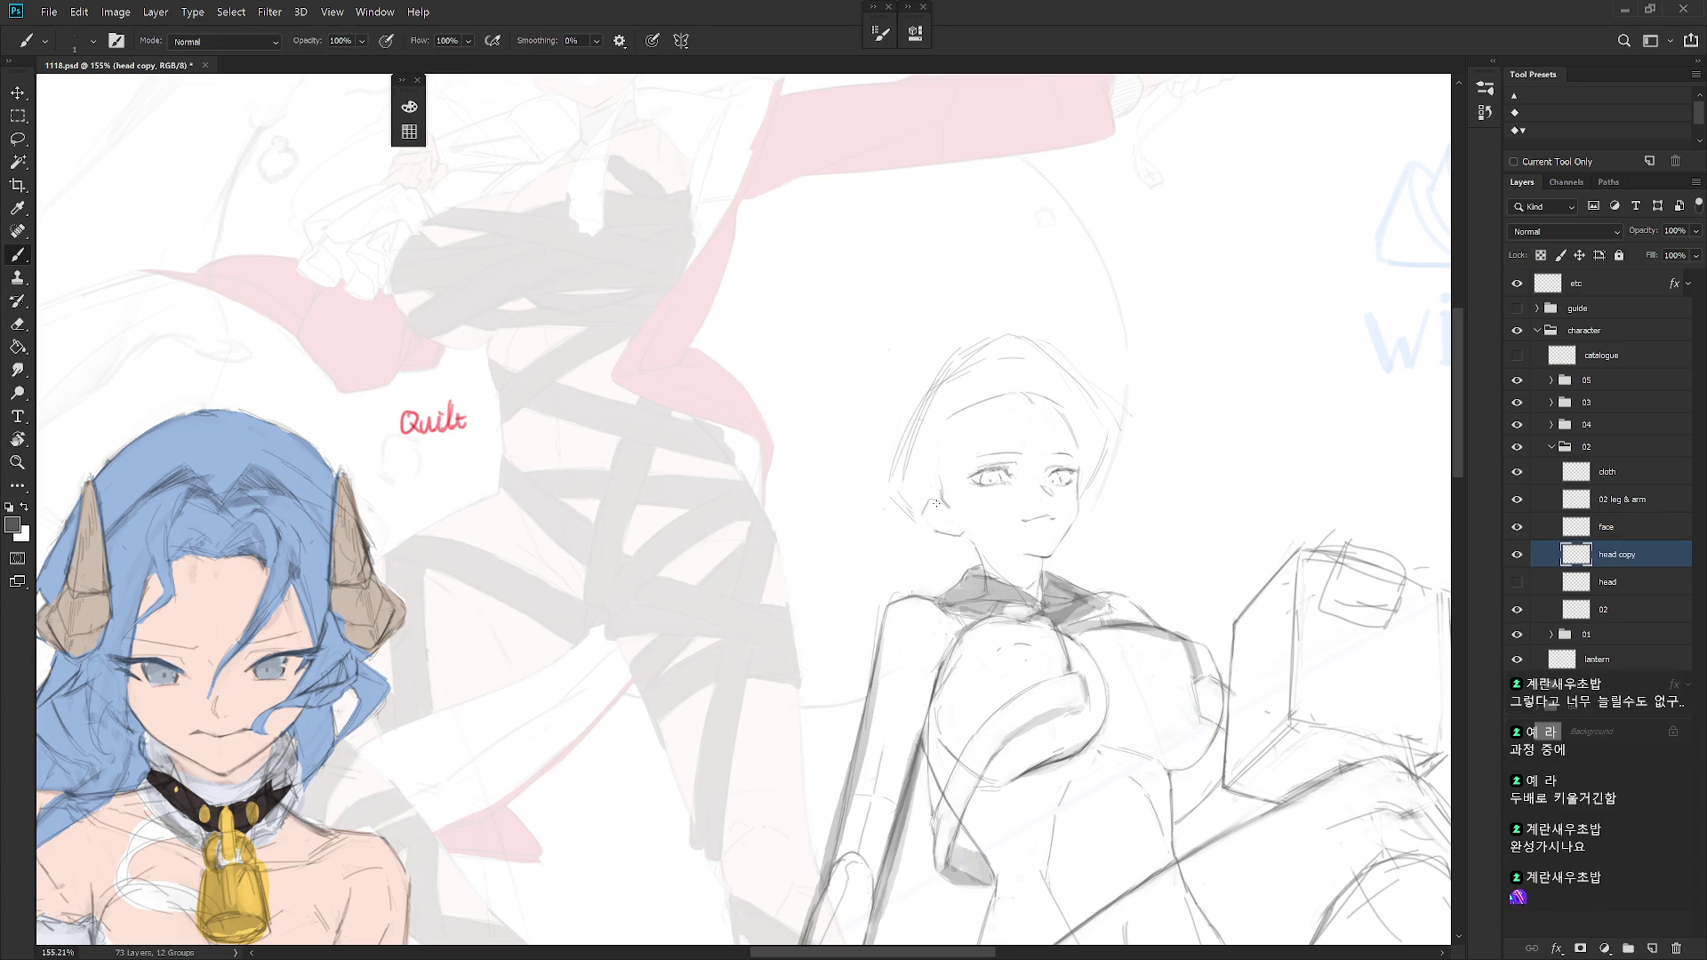
{"action": "key", "text": "e"}
{"action": "key", "text": "b"}
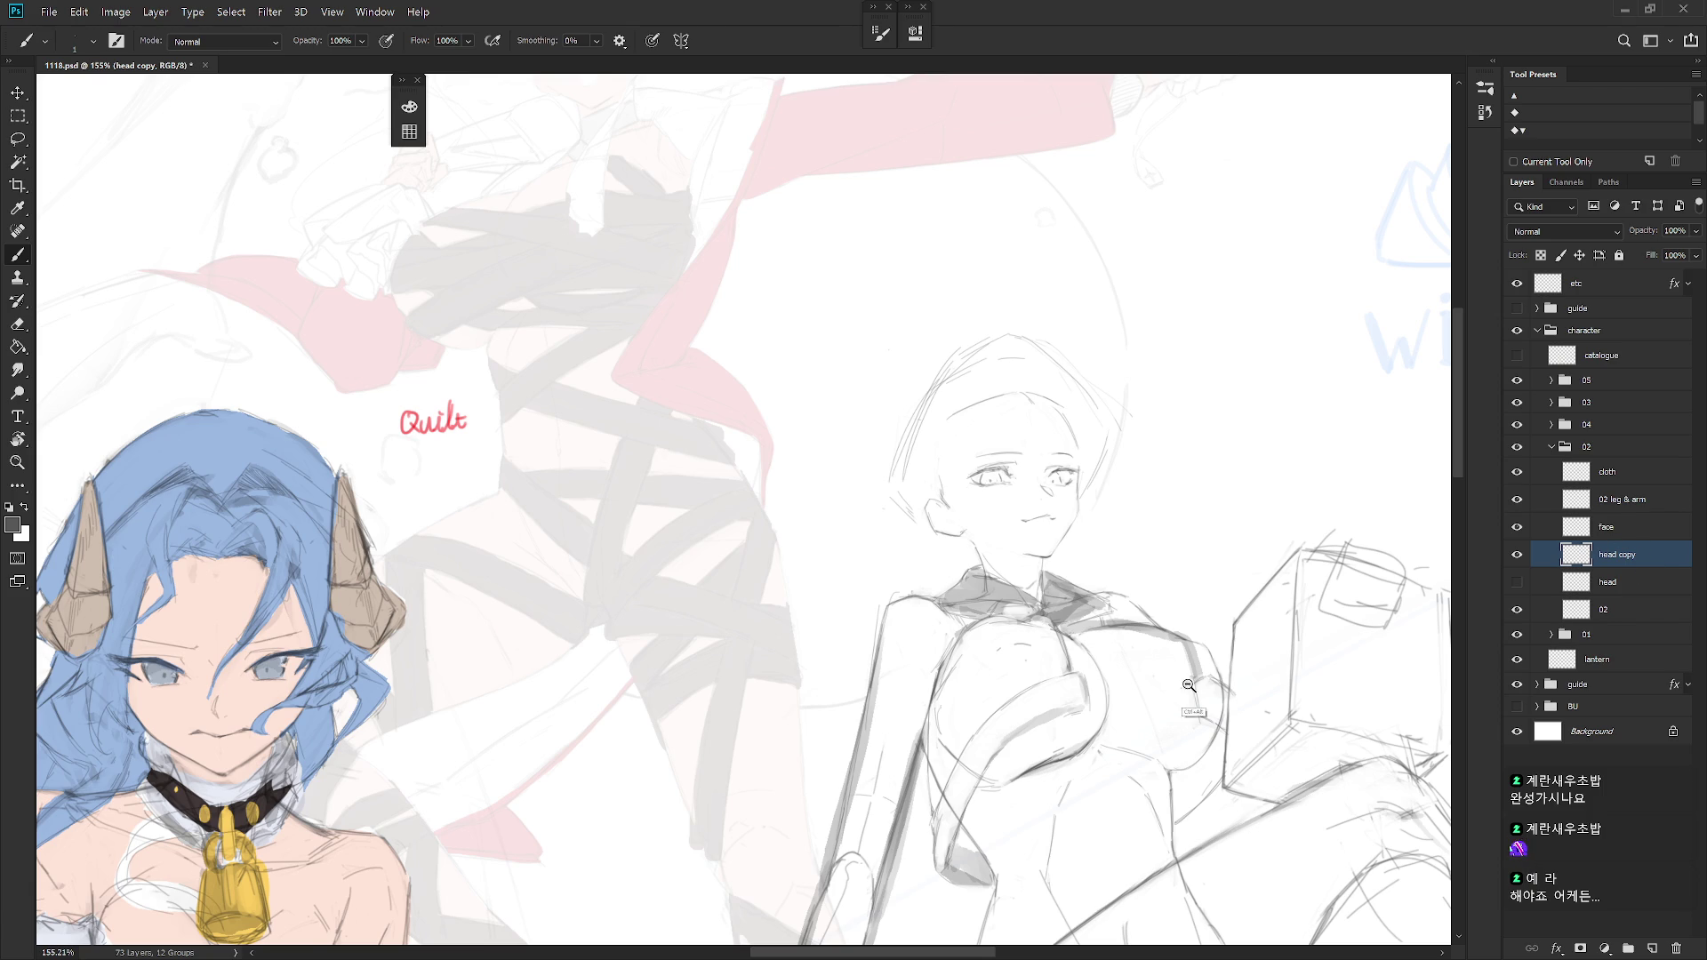
Lasso-select the seated figure's head outline on the 'head copy' layer.
{"action": "scroll", "coordinate": [1187, 685], "scroll_direction": "down", "scroll_amount": 5}
{"action": "left_click_drag", "start_coordinate": [986, 583], "coordinate": [1030, 425]}
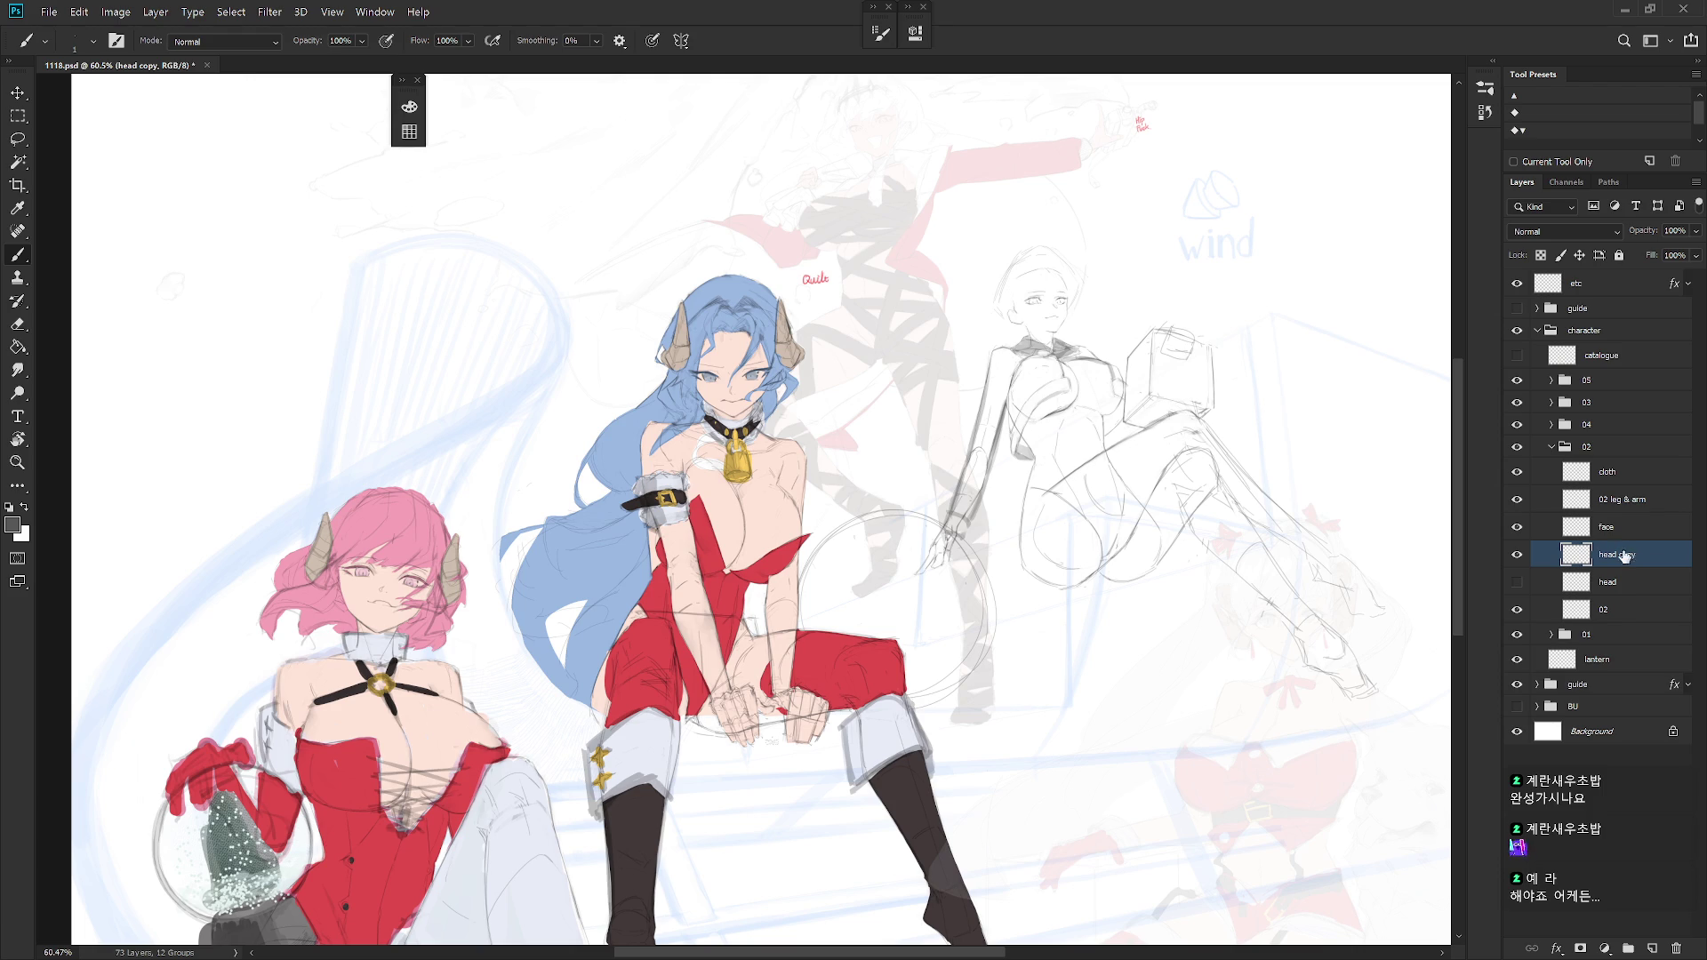
{"action": "scroll", "coordinate": [1094, 311], "scroll_direction": "up", "scroll_amount": 5}
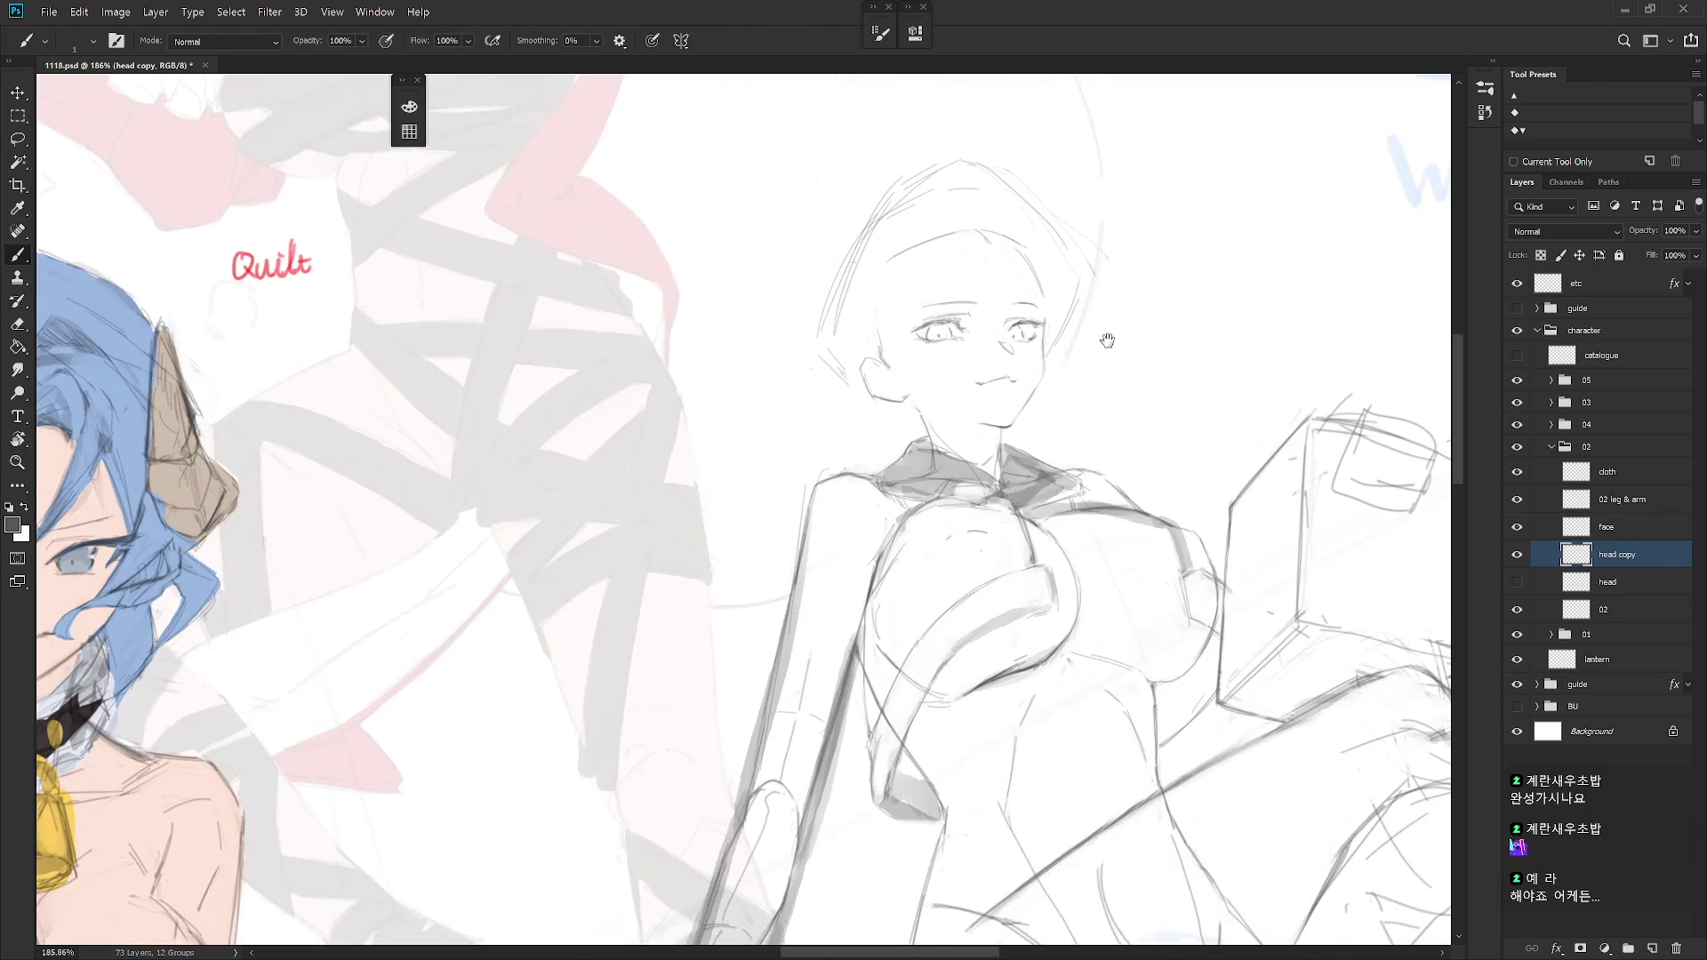
{"action": "scroll", "coordinate": [1106, 320], "scroll_direction": "up", "scroll_amount": 2}
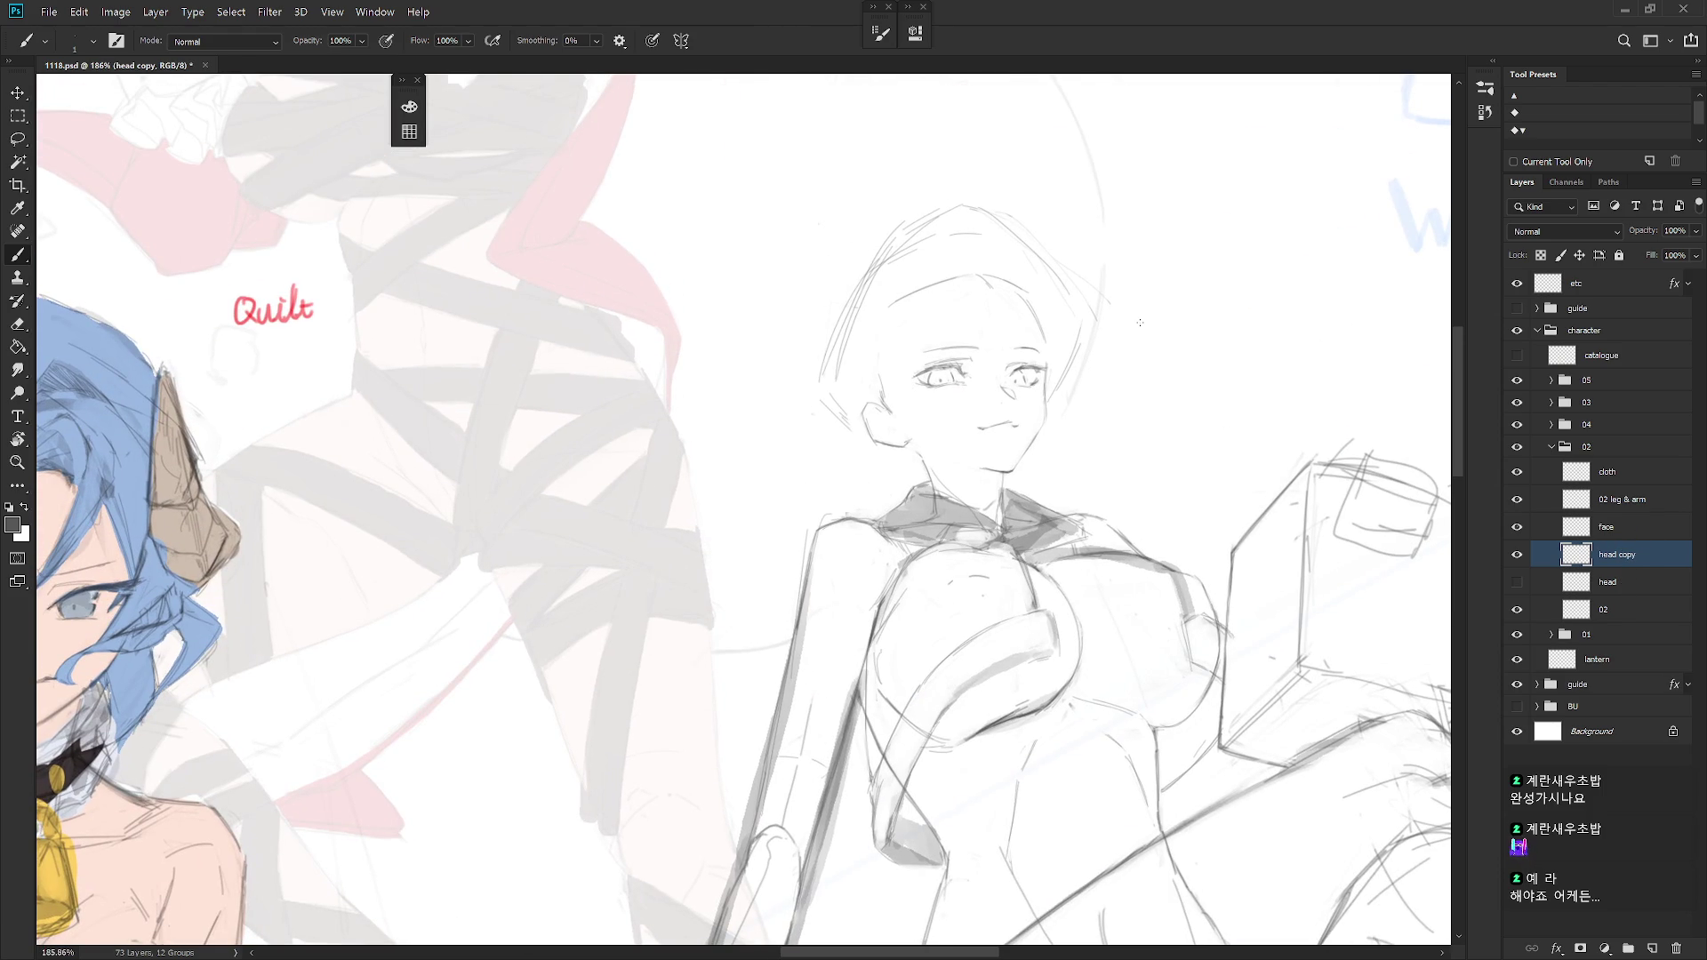
{"action": "key", "text": "l"}
{"action": "mouse_move", "coordinate": [1000, 477]}
{"action": "left_mouse_down"}
{"action": "mouse_move", "coordinate": [1054, 418]}
{"action": "mouse_move", "coordinate": [1045, 304]}
{"action": "mouse_move", "coordinate": [1025, 274]}
{"action": "mouse_move", "coordinate": [881, 307]}
{"action": "mouse_move", "coordinate": [878, 394]}
{"action": "mouse_move", "coordinate": [983, 473]}
{"action": "left_mouse_up"}
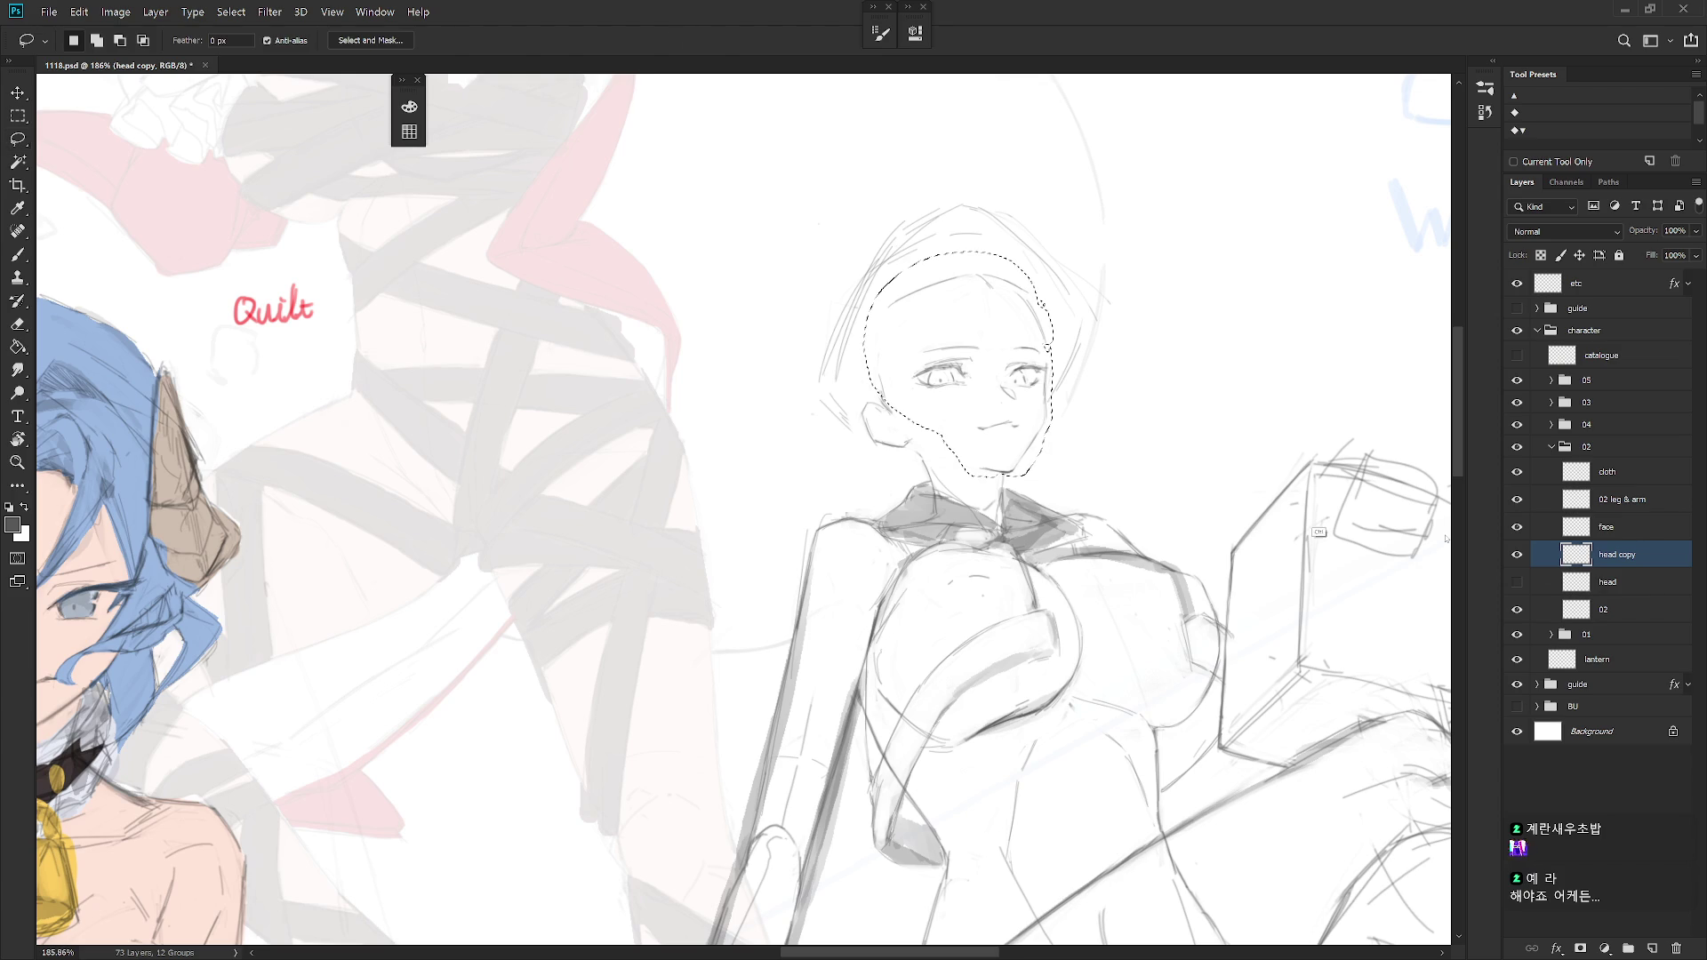
Stretch the selected head's top edge upward with the pivot at the chin, then deselect.
{"action": "key", "text": "ctrl+t"}
{"action": "left_click", "coordinate": [962, 478], "text": "alt"}
{"action": "left_click_drag", "start_coordinate": [962, 478], "coordinate": [1003, 472]}
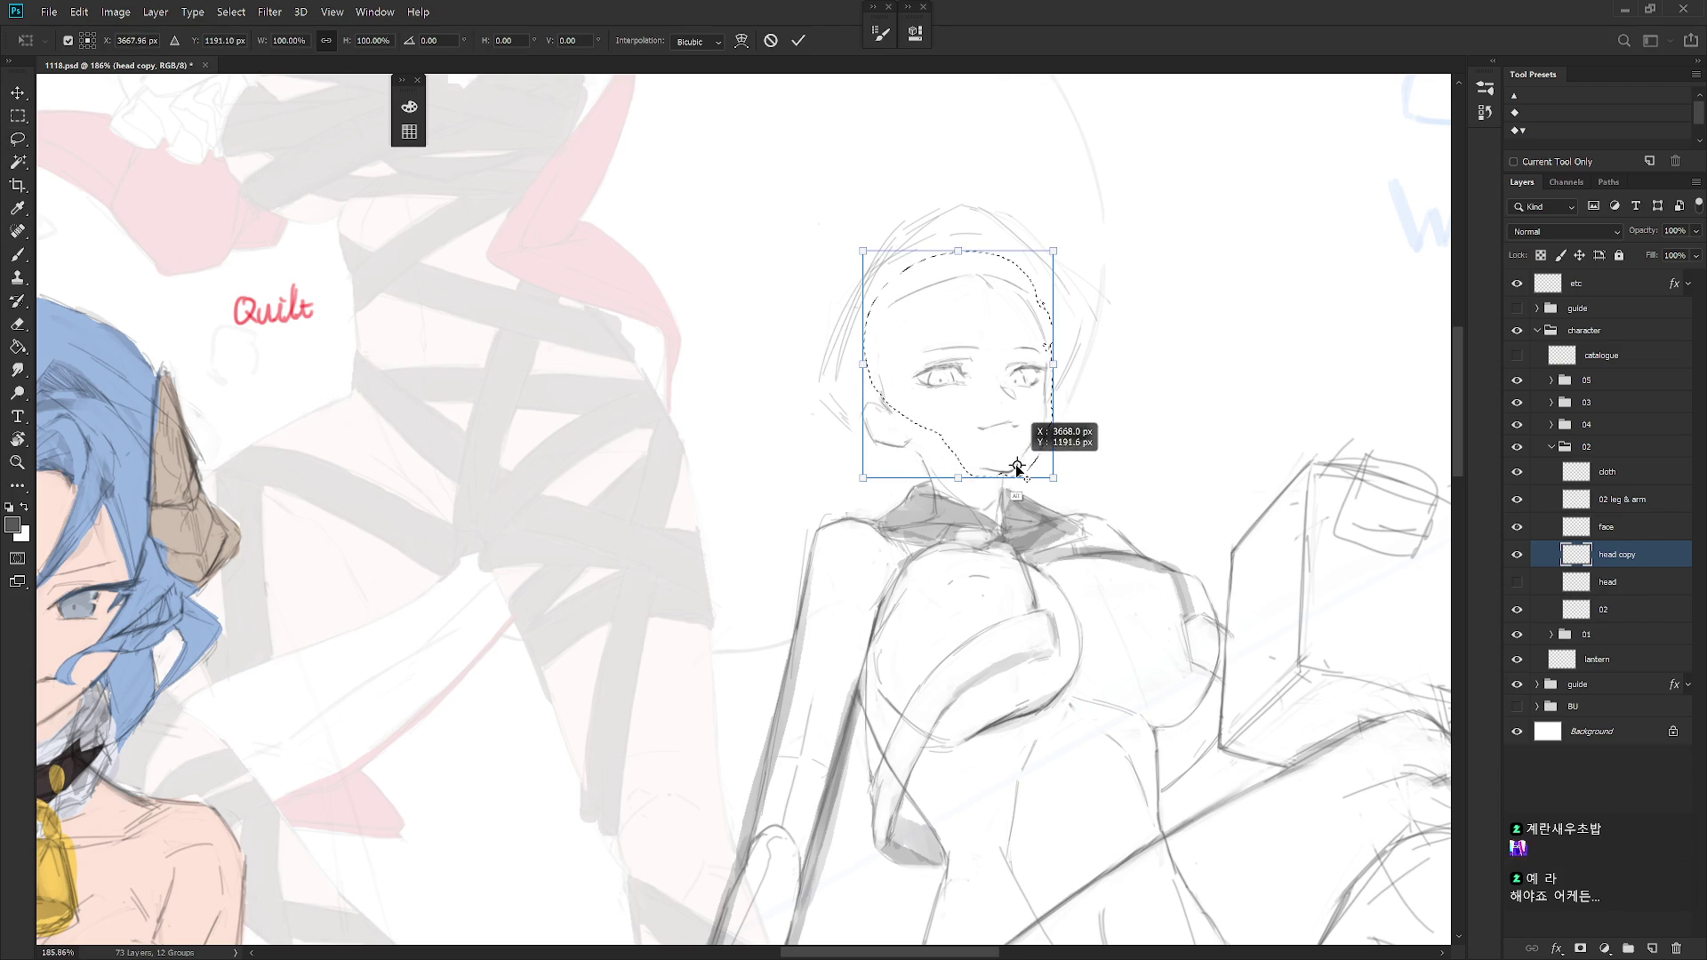
{"action": "left_click_drag", "start_coordinate": [960, 245], "coordinate": [960, 236]}
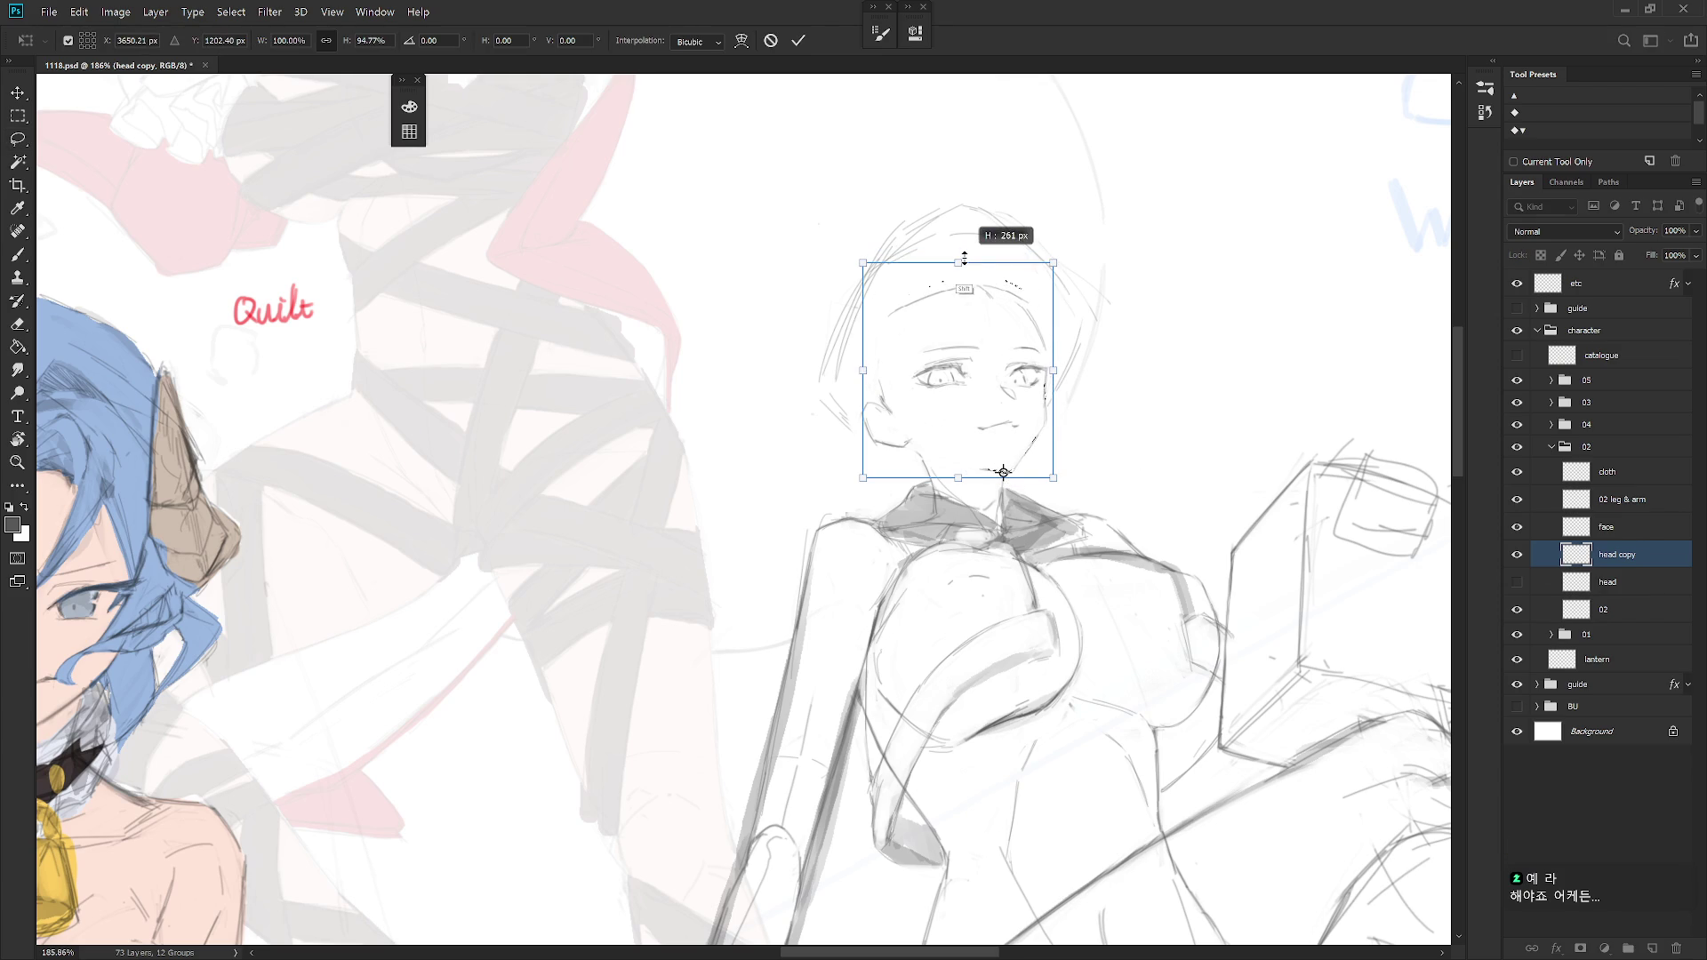
{"action": "key", "text": "Return"}
{"action": "key", "text": "ctrl+d"}
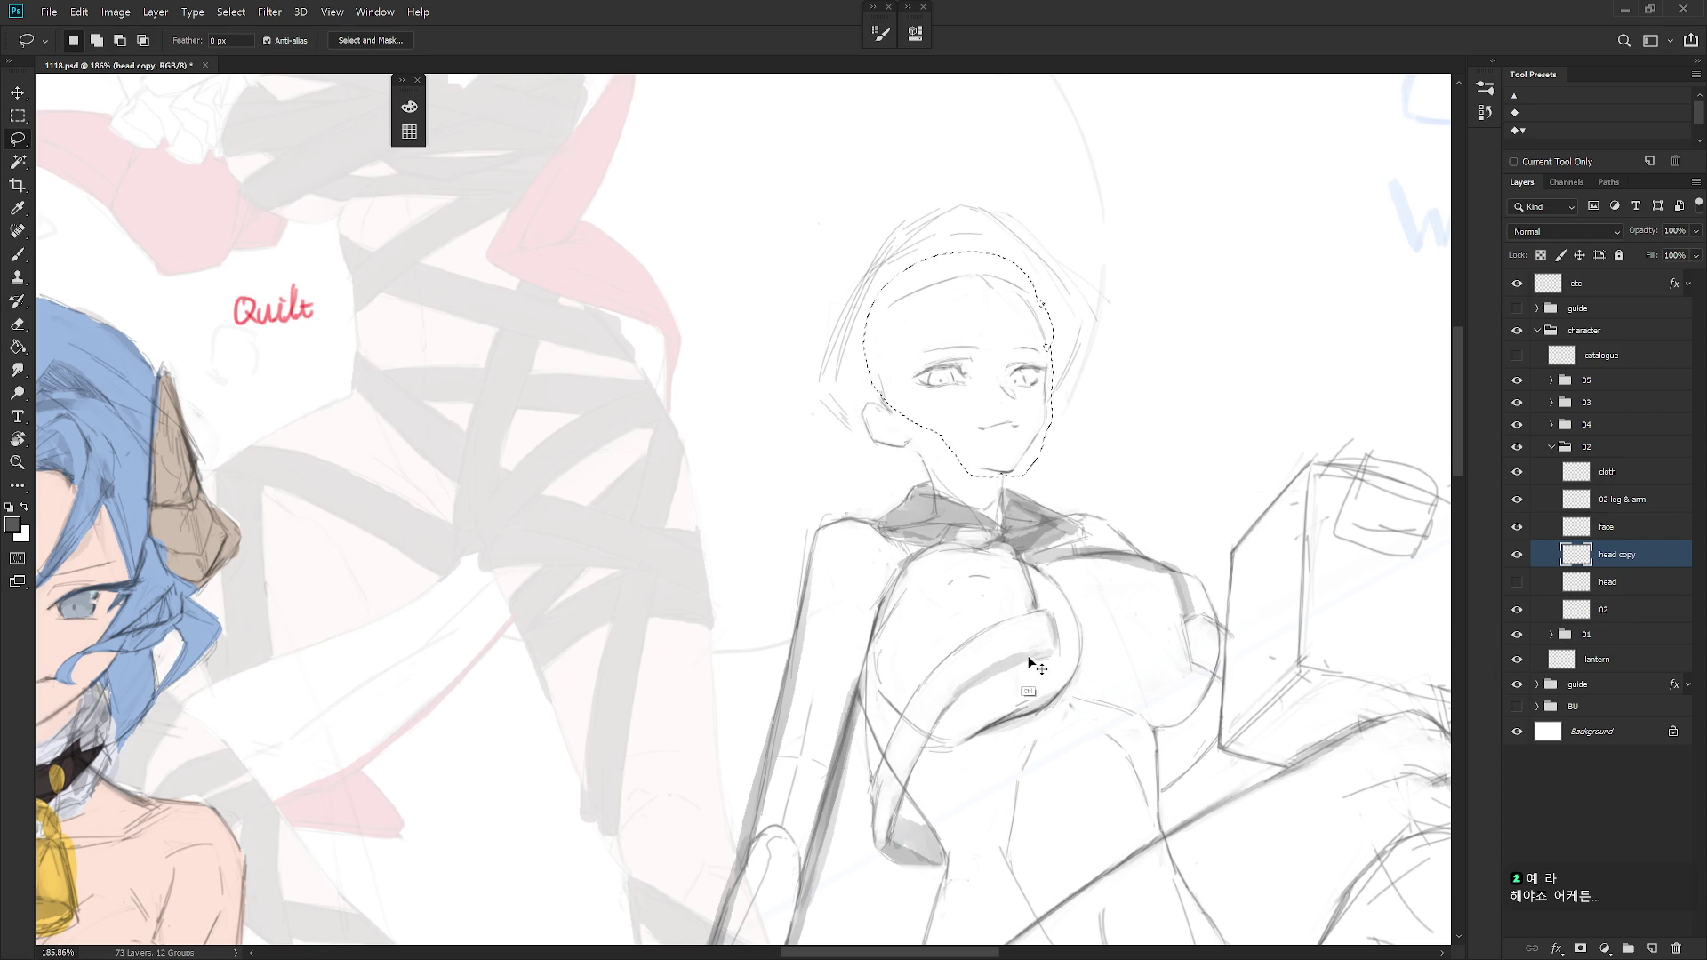
Squash the face area below the crown to about 89% height from the chin.
{"action": "mouse_move", "coordinate": [1051, 348]}
{"action": "left_mouse_down"}
{"action": "mouse_move", "coordinate": [829, 318]}
{"action": "mouse_move", "coordinate": [869, 378]}
{"action": "mouse_move", "coordinate": [908, 378]}
{"action": "left_mouse_up"}
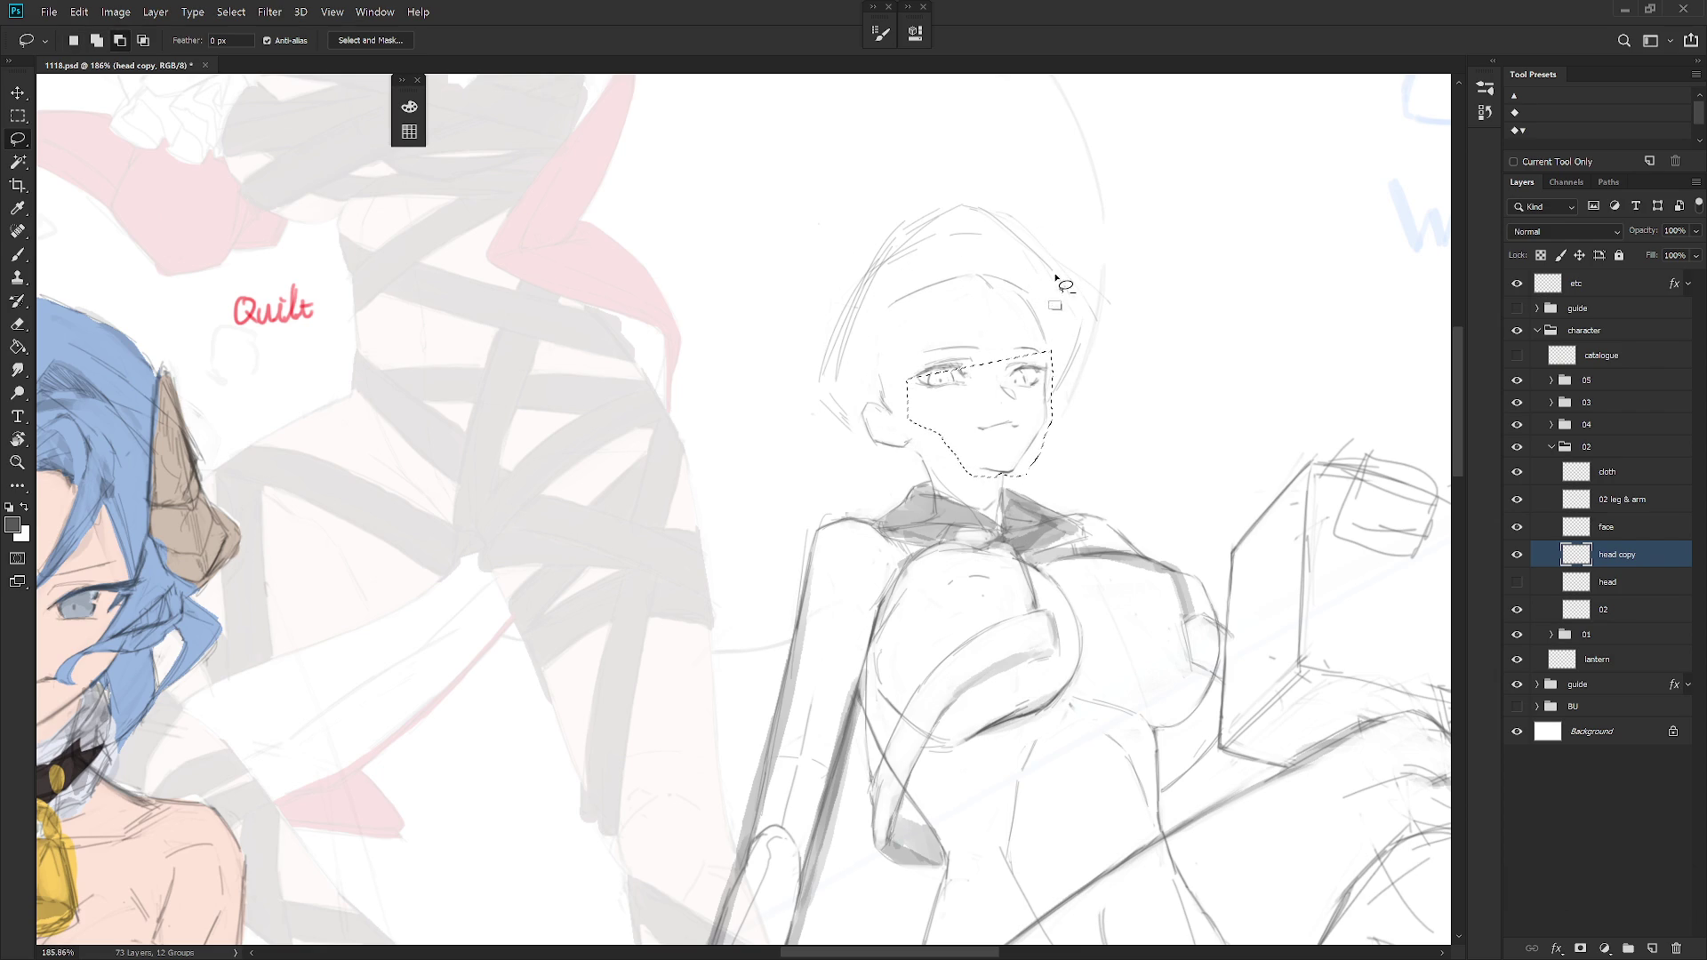
{"action": "key", "text": "ctrl+t"}
{"action": "left_click_drag", "start_coordinate": [980, 413], "coordinate": [1004, 470]}
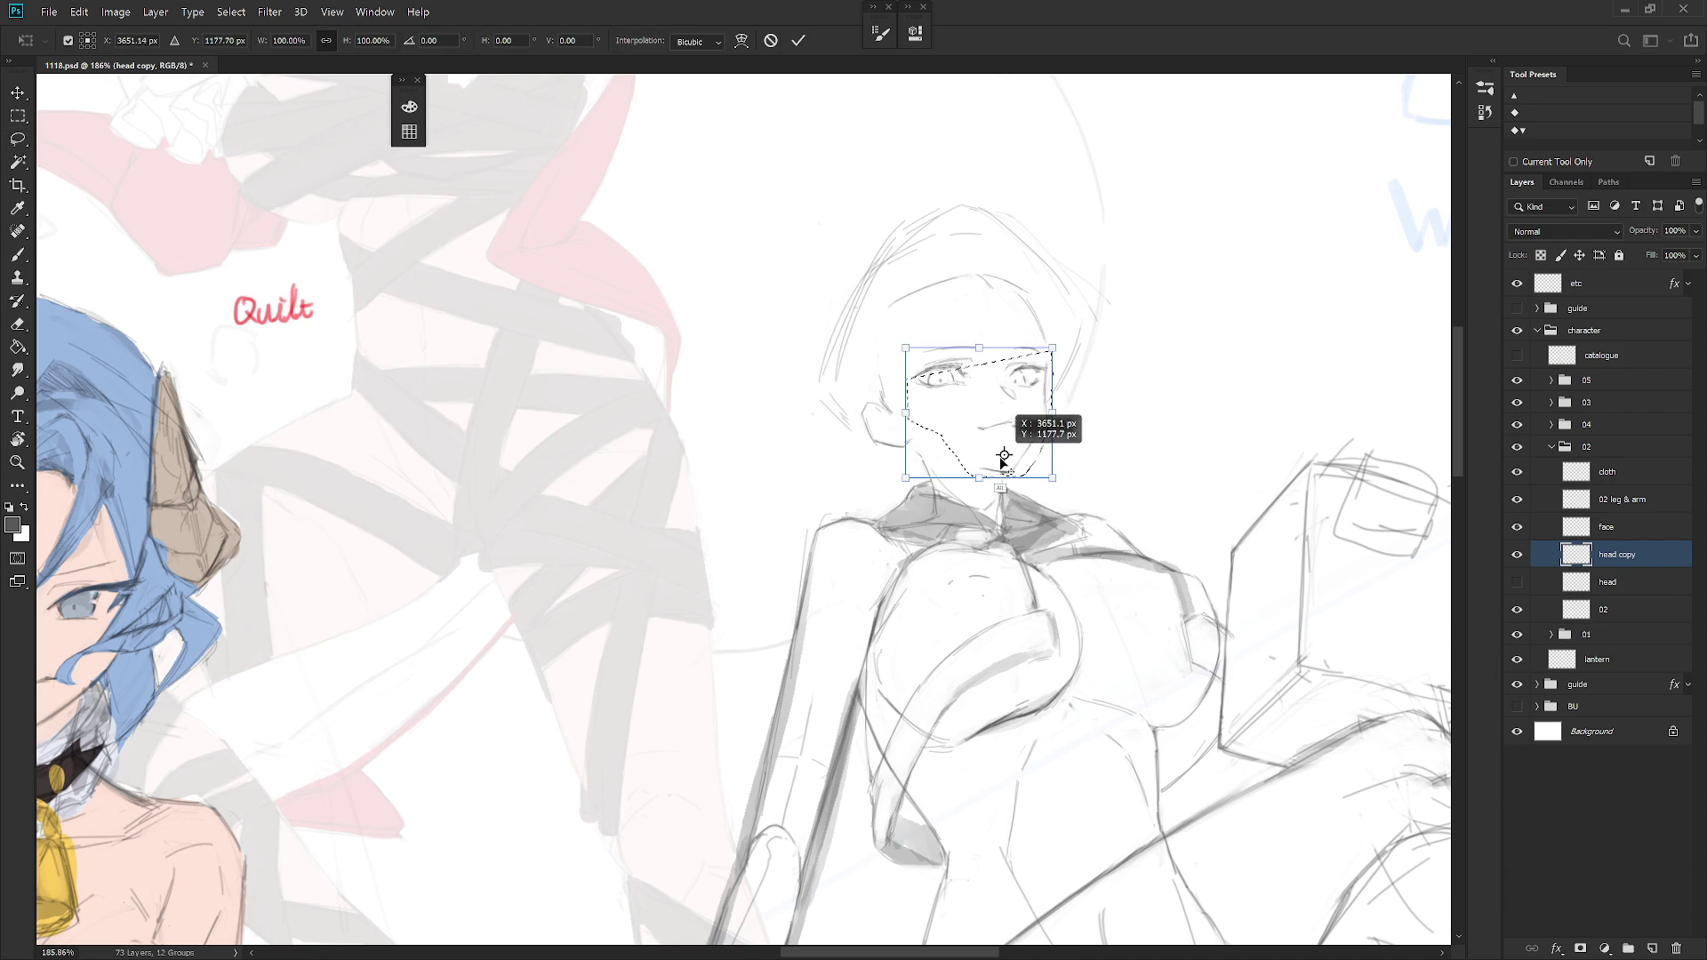
{"action": "left_click_drag", "start_coordinate": [977, 347], "coordinate": [986, 362]}
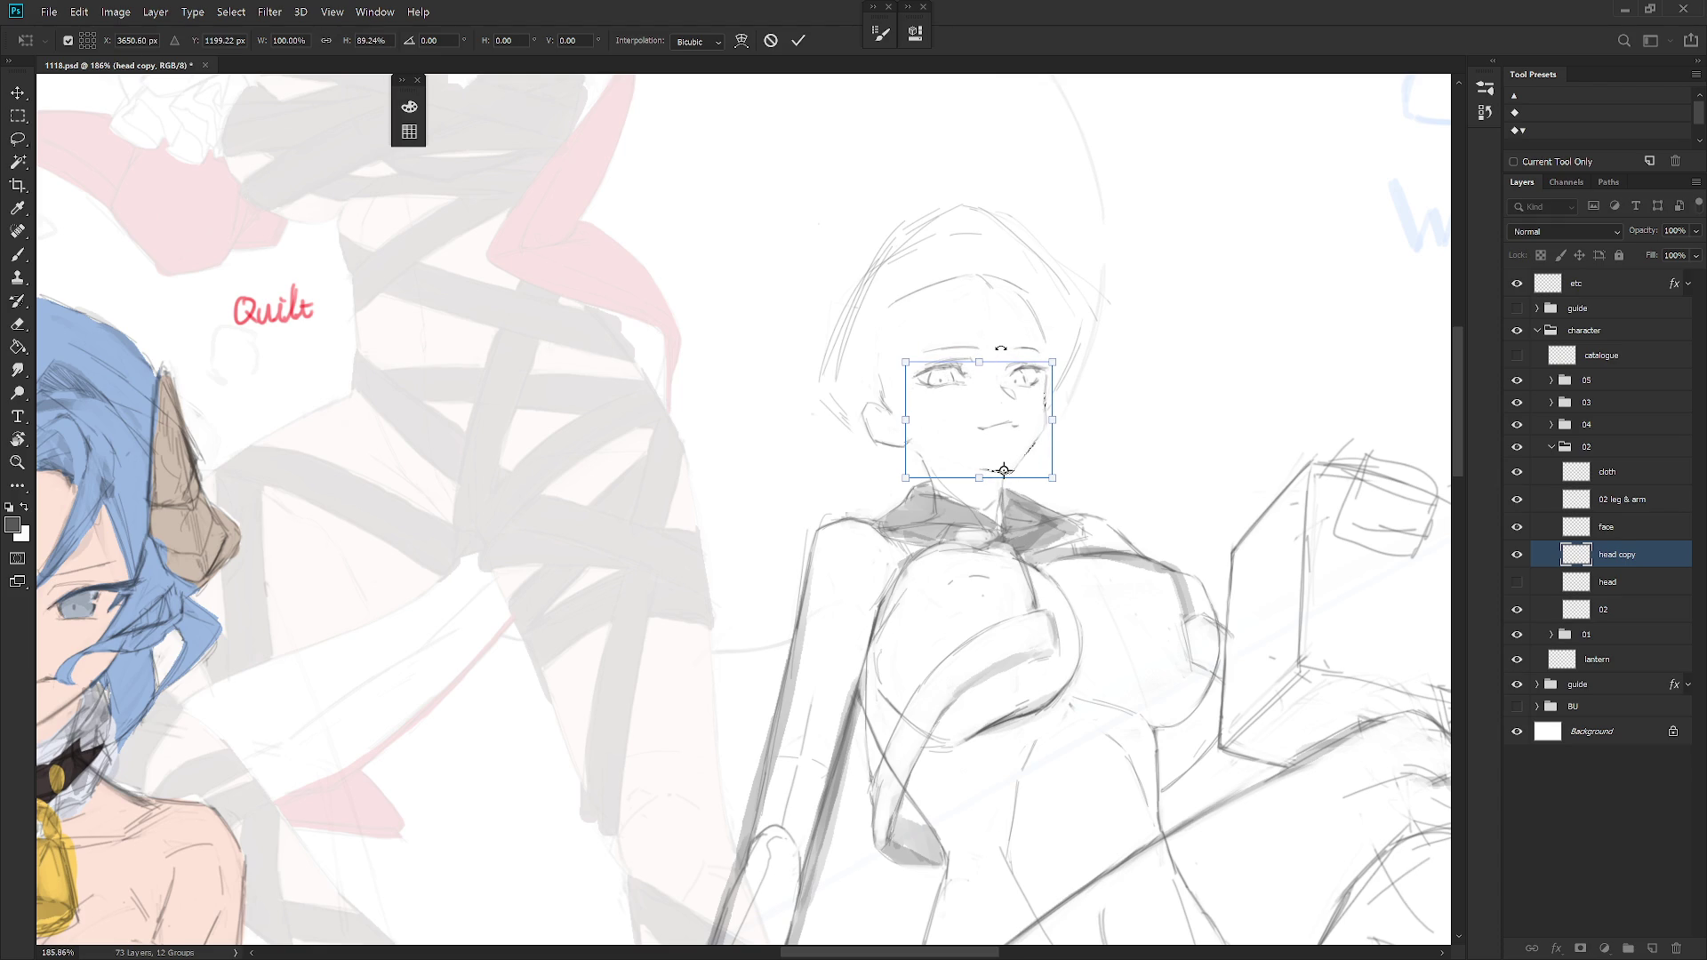
{"action": "key", "text": "Return"}
Lower the face layer's eyes and mouth a few pixels, then reselect 'head copy'.
{"action": "left_click", "coordinate": [1609, 528]}
{"action": "left_click_drag", "start_coordinate": [1060, 481], "coordinate": [1063, 482]}
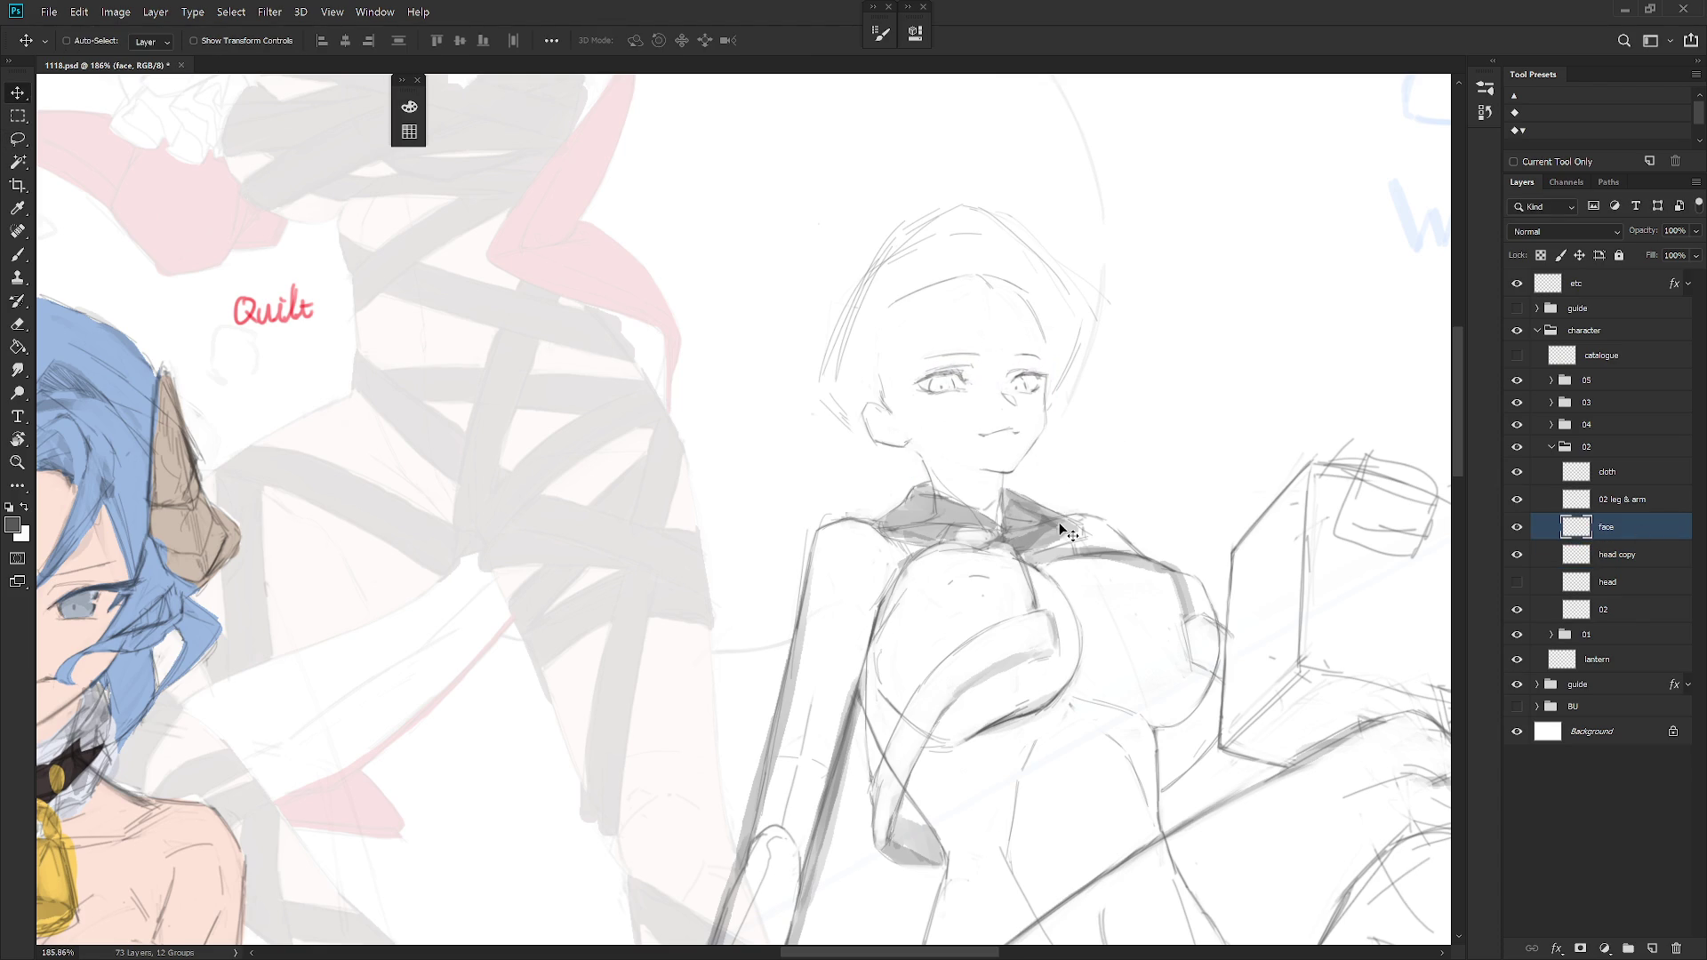
{"action": "left_click", "coordinate": [1576, 554]}
{"action": "key", "text": "l"}
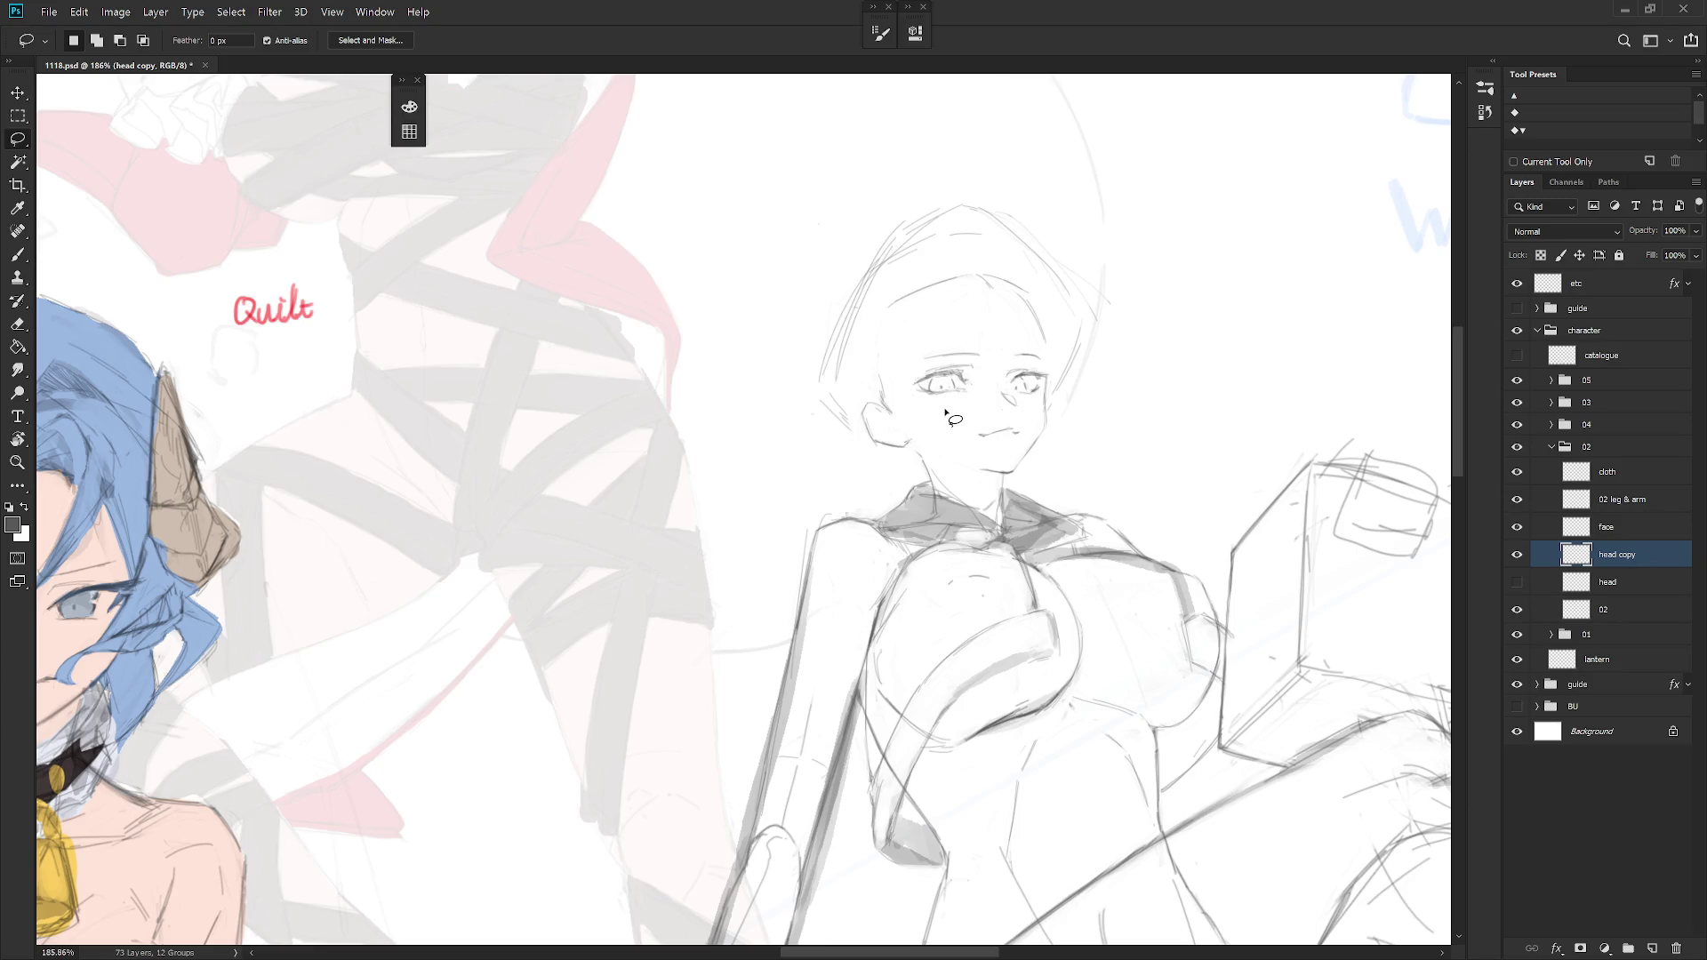
Dab small brush marks beside the right eye on the 'head copy' layer.
{"action": "key", "text": "b"}
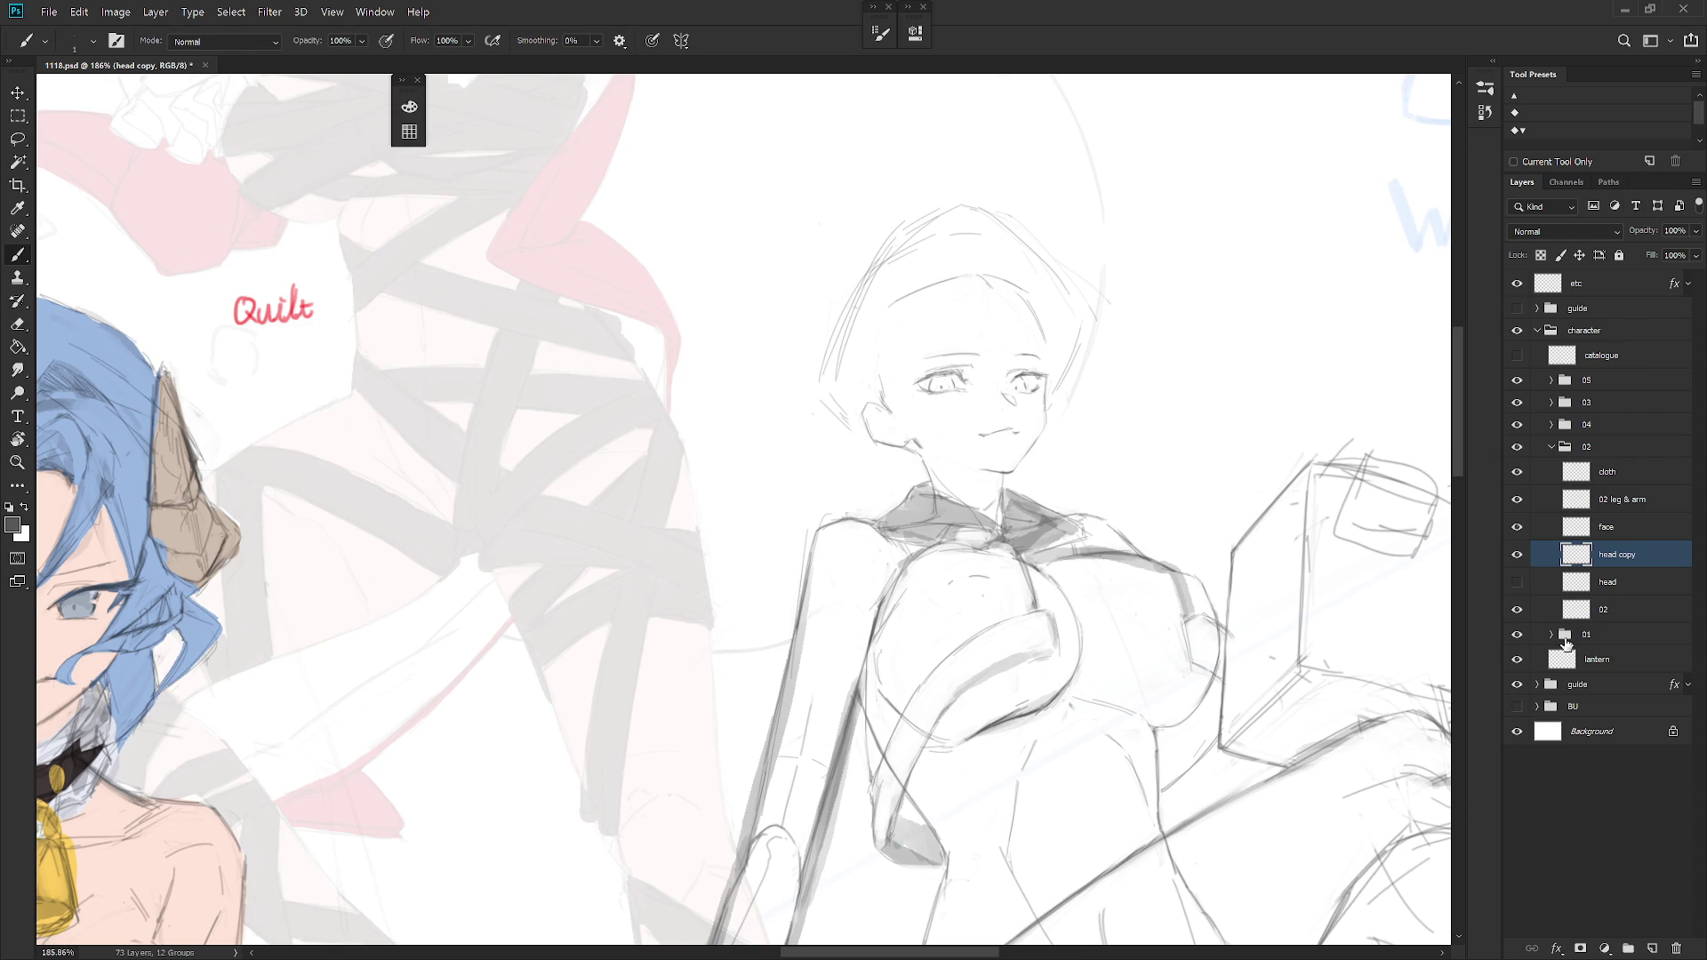
{"action": "left_click", "coordinate": [1620, 589]}
{"action": "key", "text": "e"}
{"action": "left_click", "coordinate": [1644, 558]}
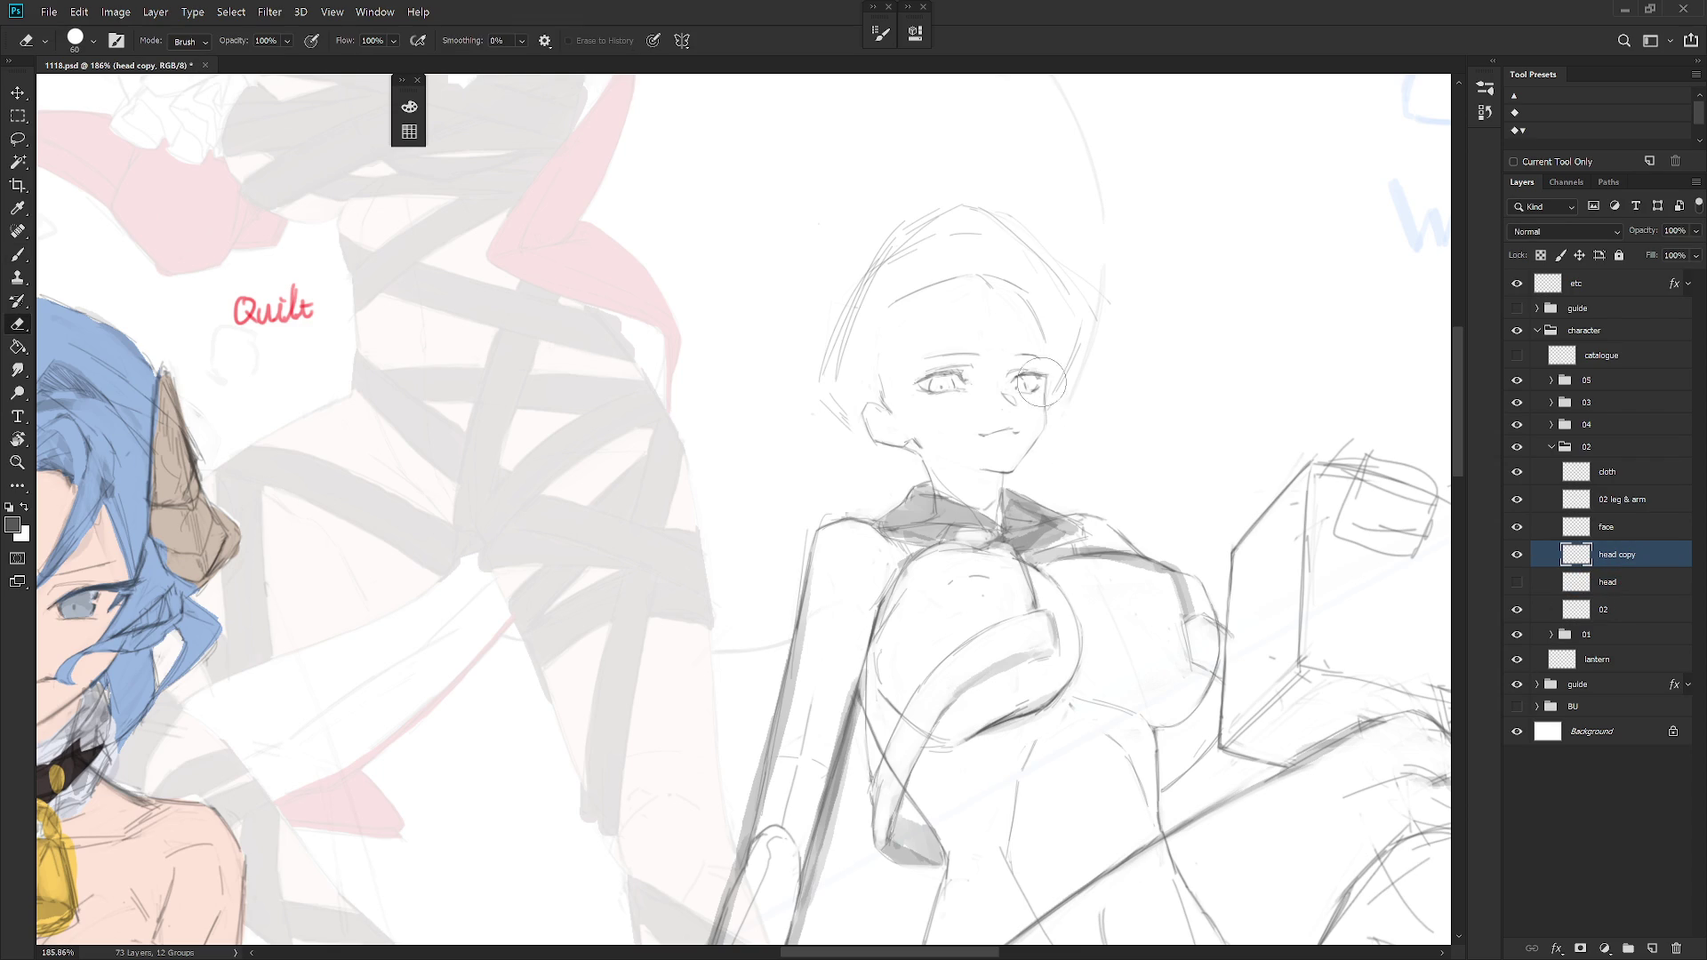
{"action": "key", "text": "b"}
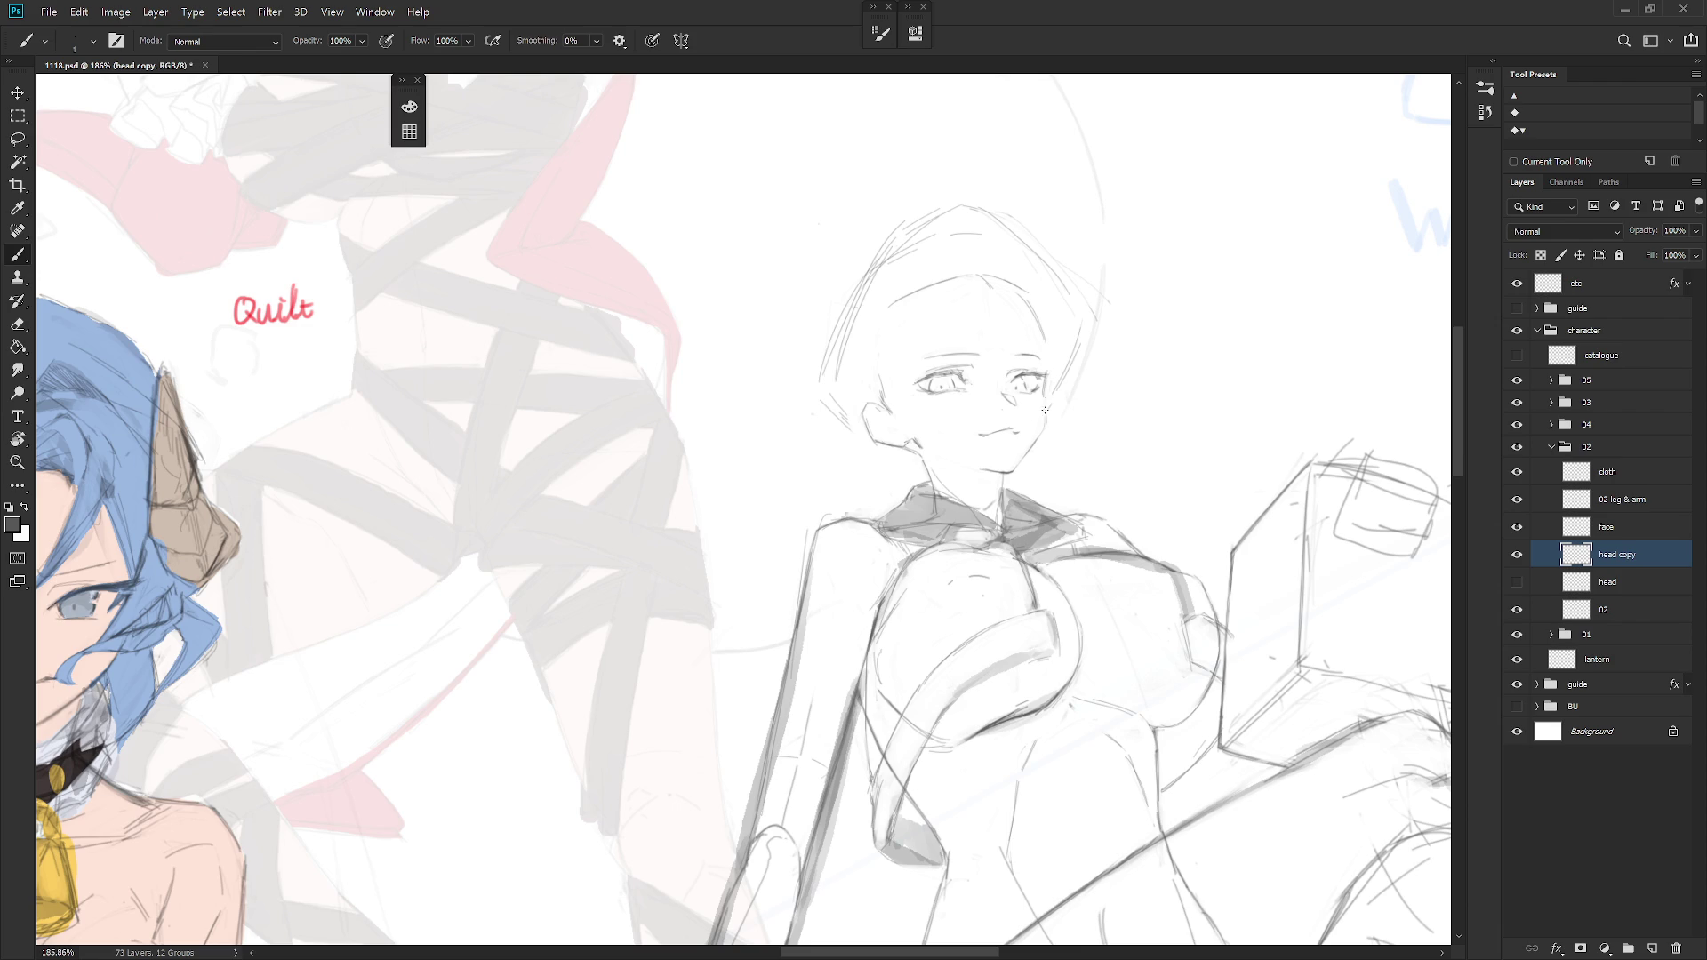
{"action": "left_click", "coordinate": [1040, 389]}
{"action": "left_click", "coordinate": [1046, 383]}
{"action": "left_click", "coordinate": [1044, 380]}
Zoom out and flip the canvas horizontally to review the whole illustration.
{"action": "scroll", "coordinate": [1047, 428], "scroll_direction": "down", "scroll_amount": 5}
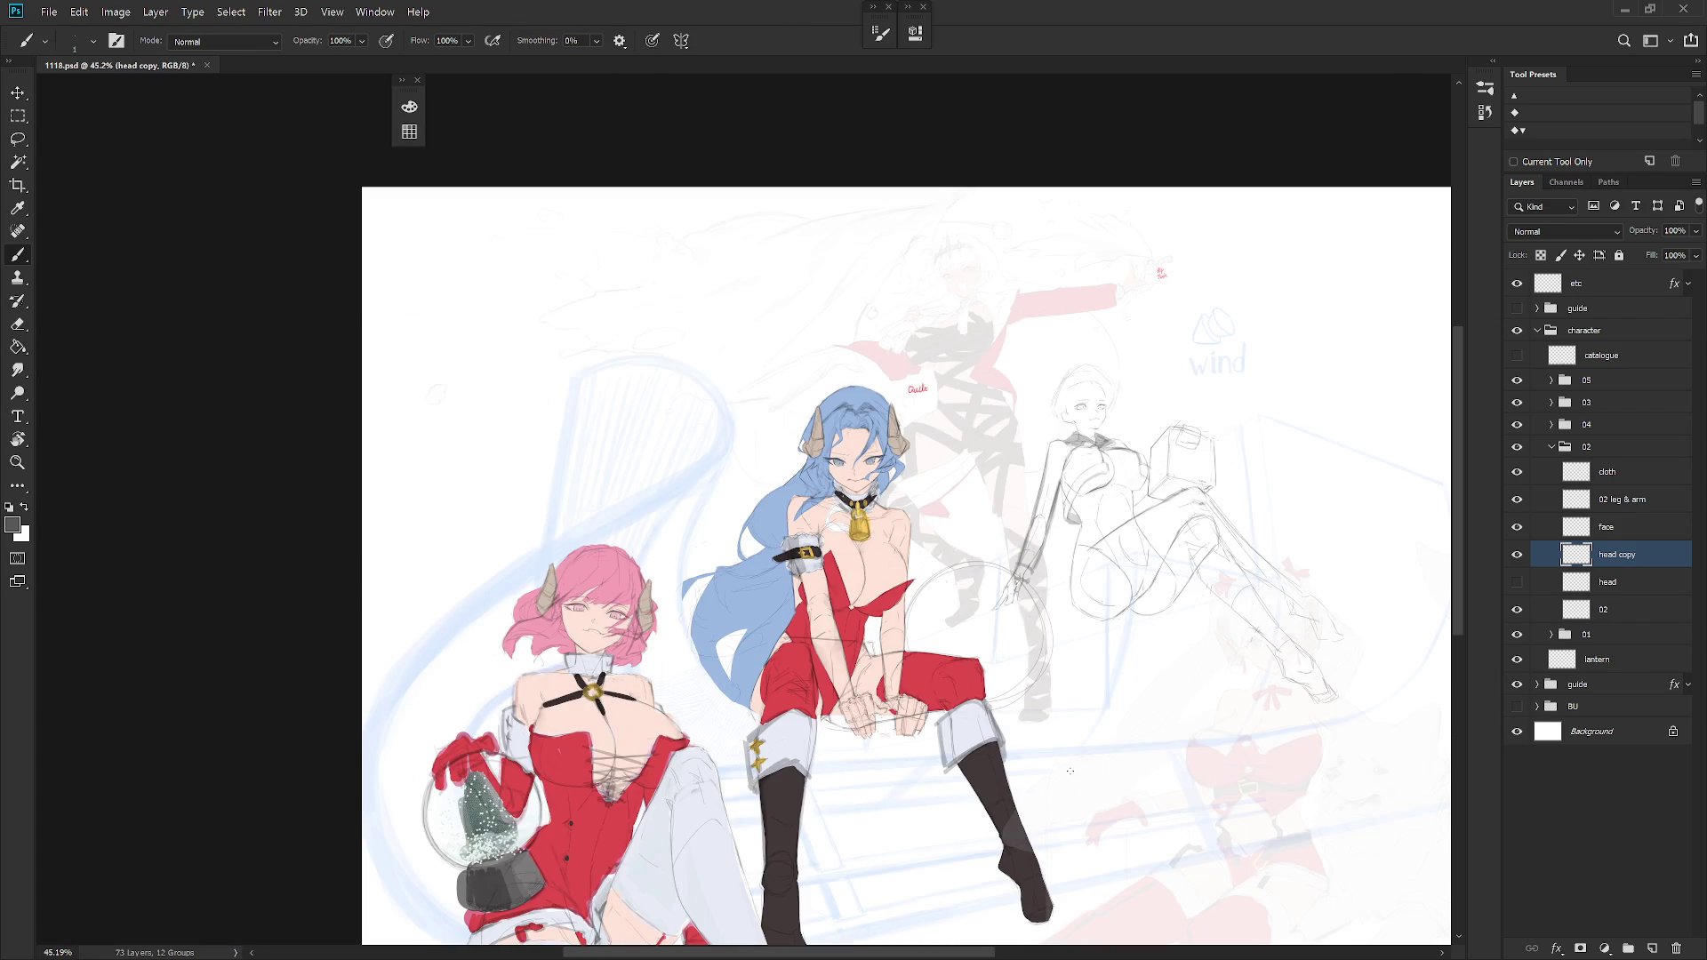
{"action": "key", "text": "ctrl+shift+h"}
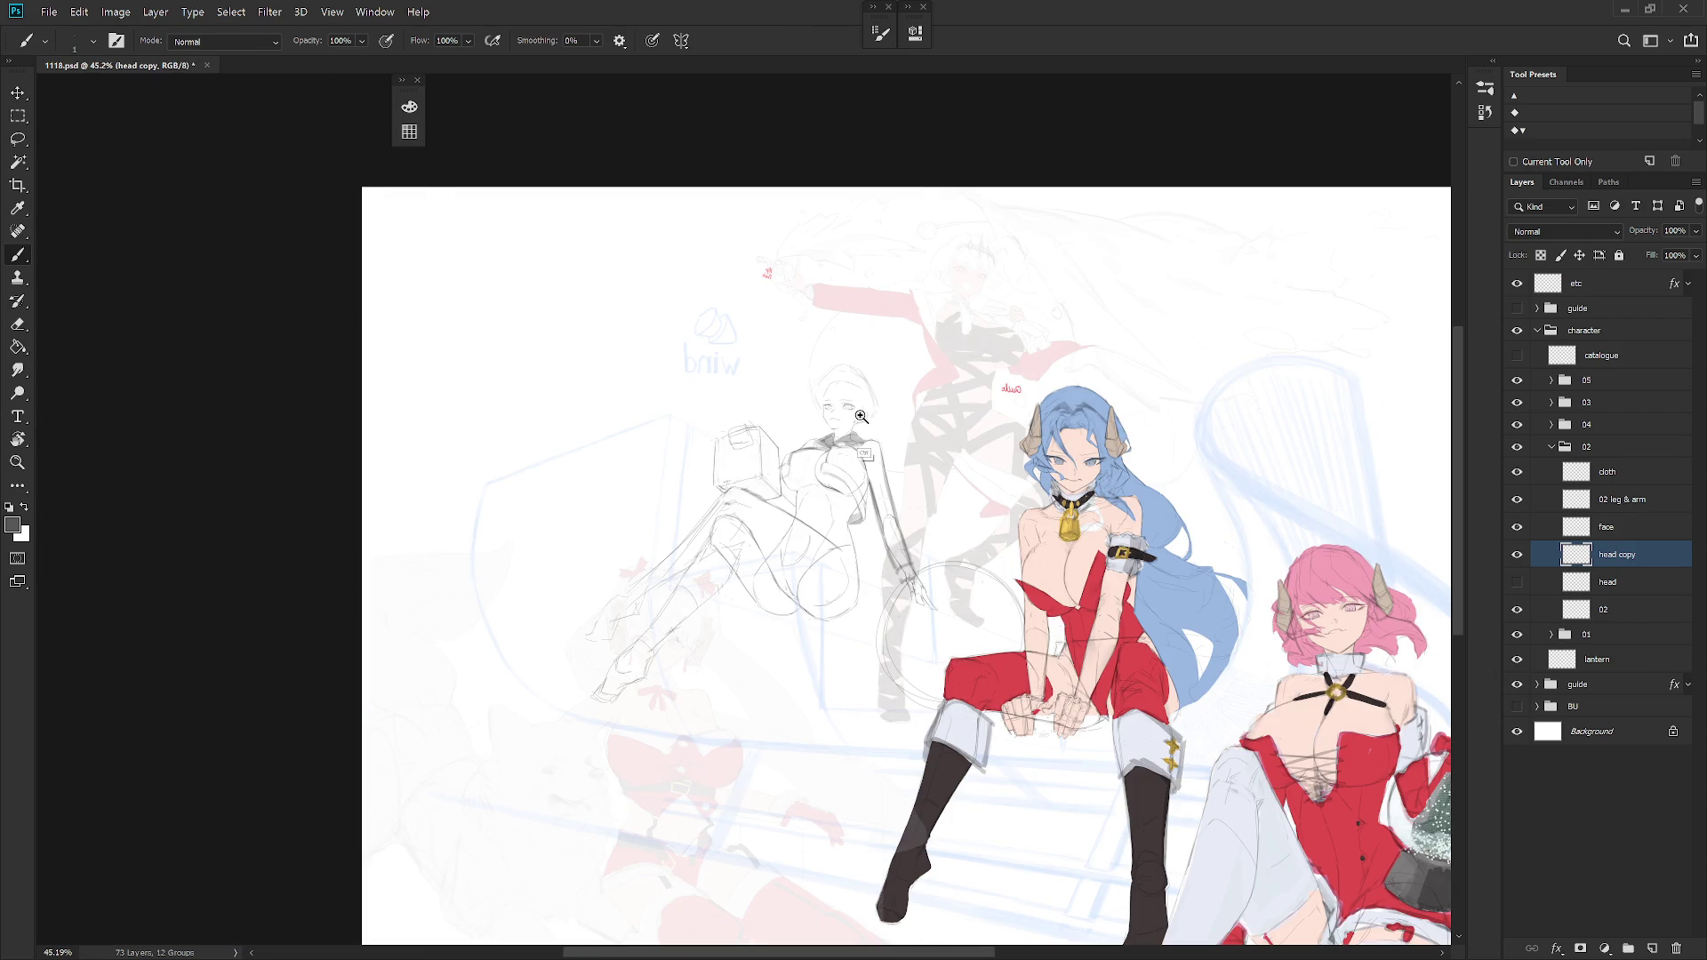
{"action": "scroll", "coordinate": [872, 435], "scroll_direction": "up", "scroll_amount": 4}
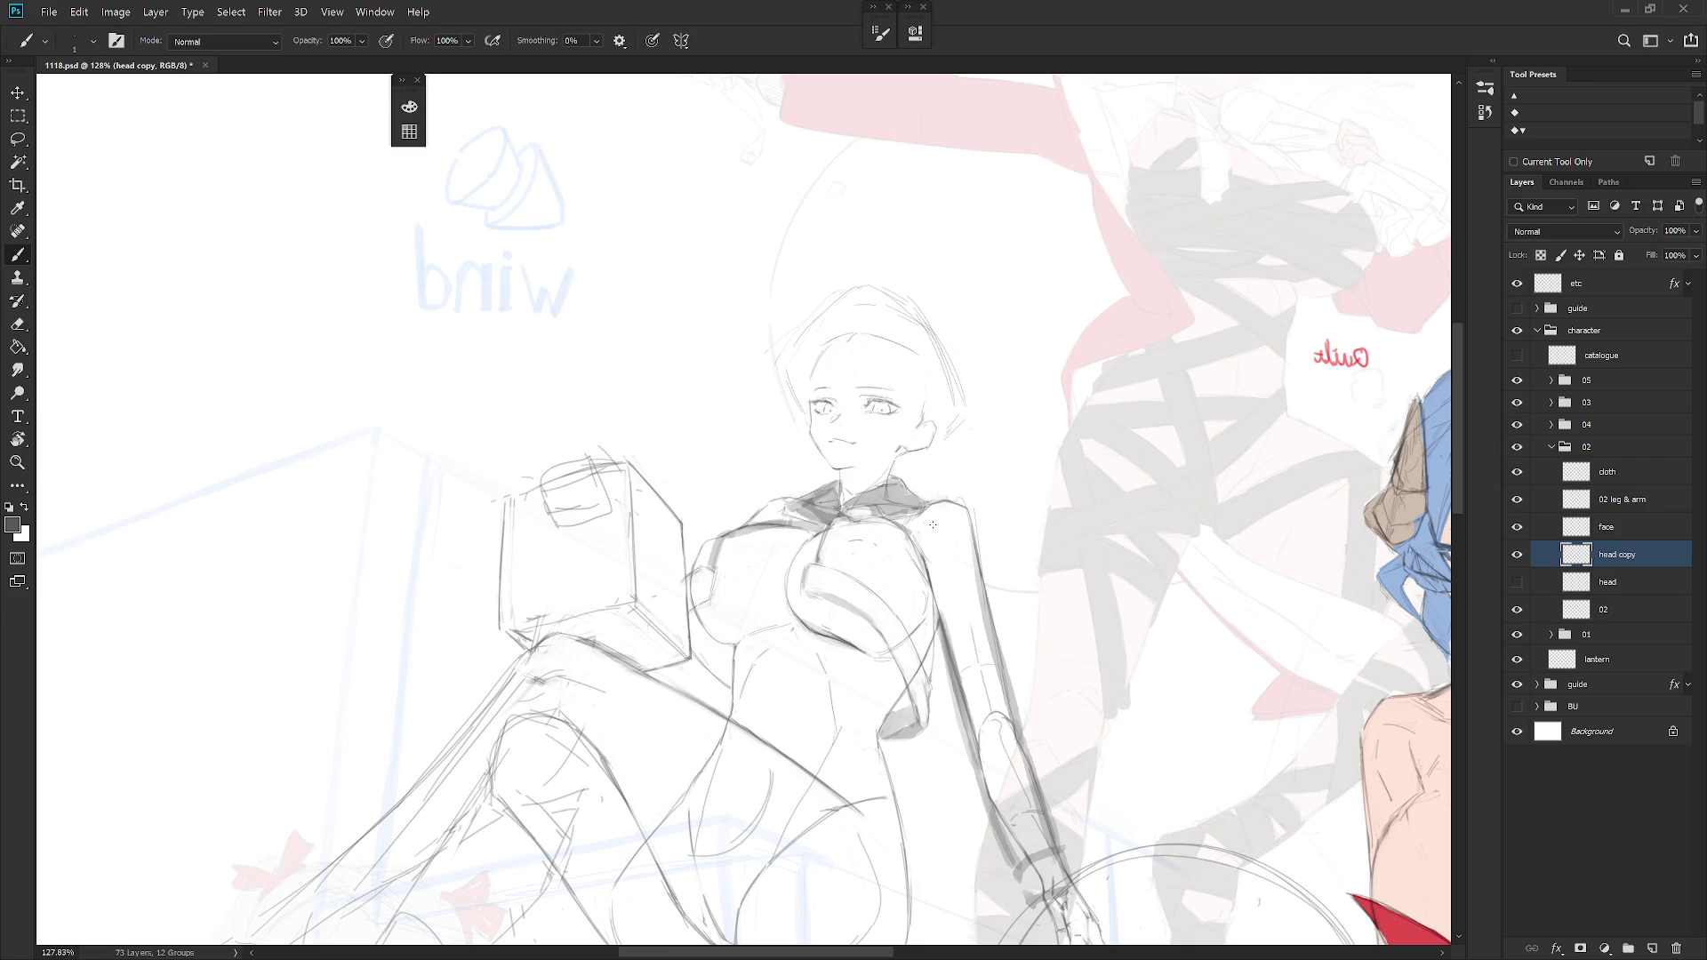
Hide the blank 'head' layer and select both the 'face' and 'head copy' layers.
{"action": "left_click", "coordinate": [1516, 553]}
{"action": "left_click", "coordinate": [1516, 554]}
{"action": "left_click", "coordinate": [1517, 582]}
{"action": "left_click", "coordinate": [1516, 554]}
{"action": "left_click", "coordinate": [1629, 534], "text": "ctrl"}
{"action": "left_click", "coordinate": [1517, 583]}
Scale the selected face layers up about 104% around the chin.
{"action": "key", "text": "ctrl+t"}
{"action": "left_click_drag", "start_coordinate": [869, 380], "coordinate": [897, 455]}
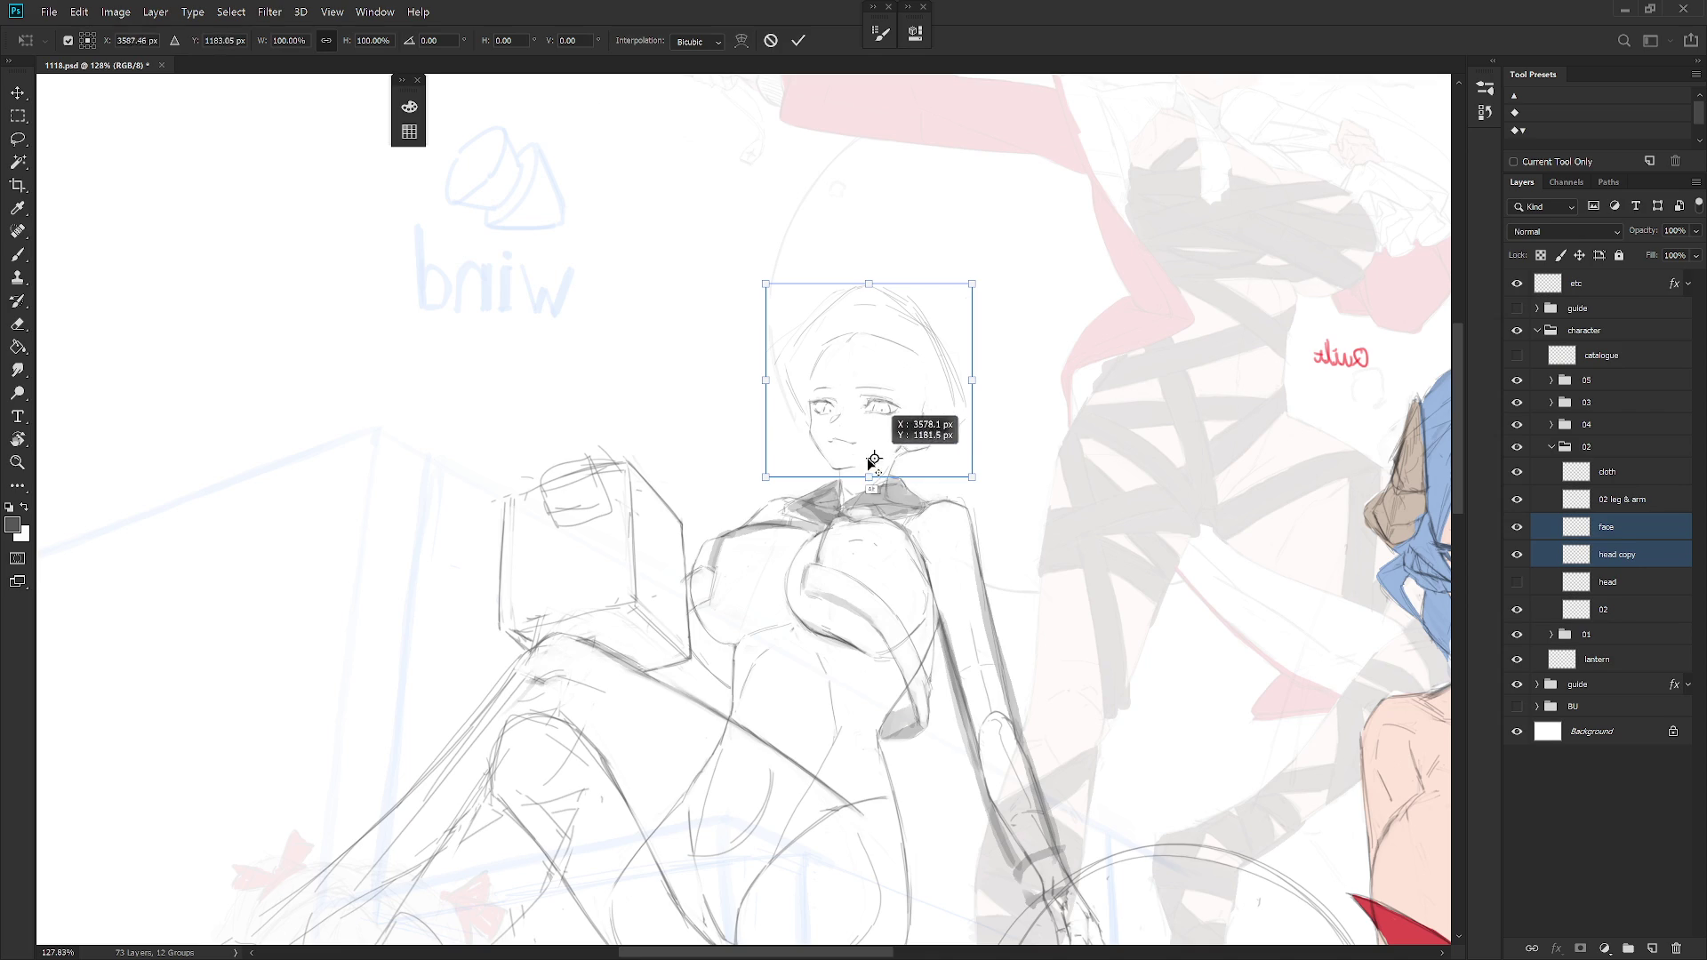
{"action": "left_click_drag", "start_coordinate": [766, 284], "coordinate": [759, 274]}
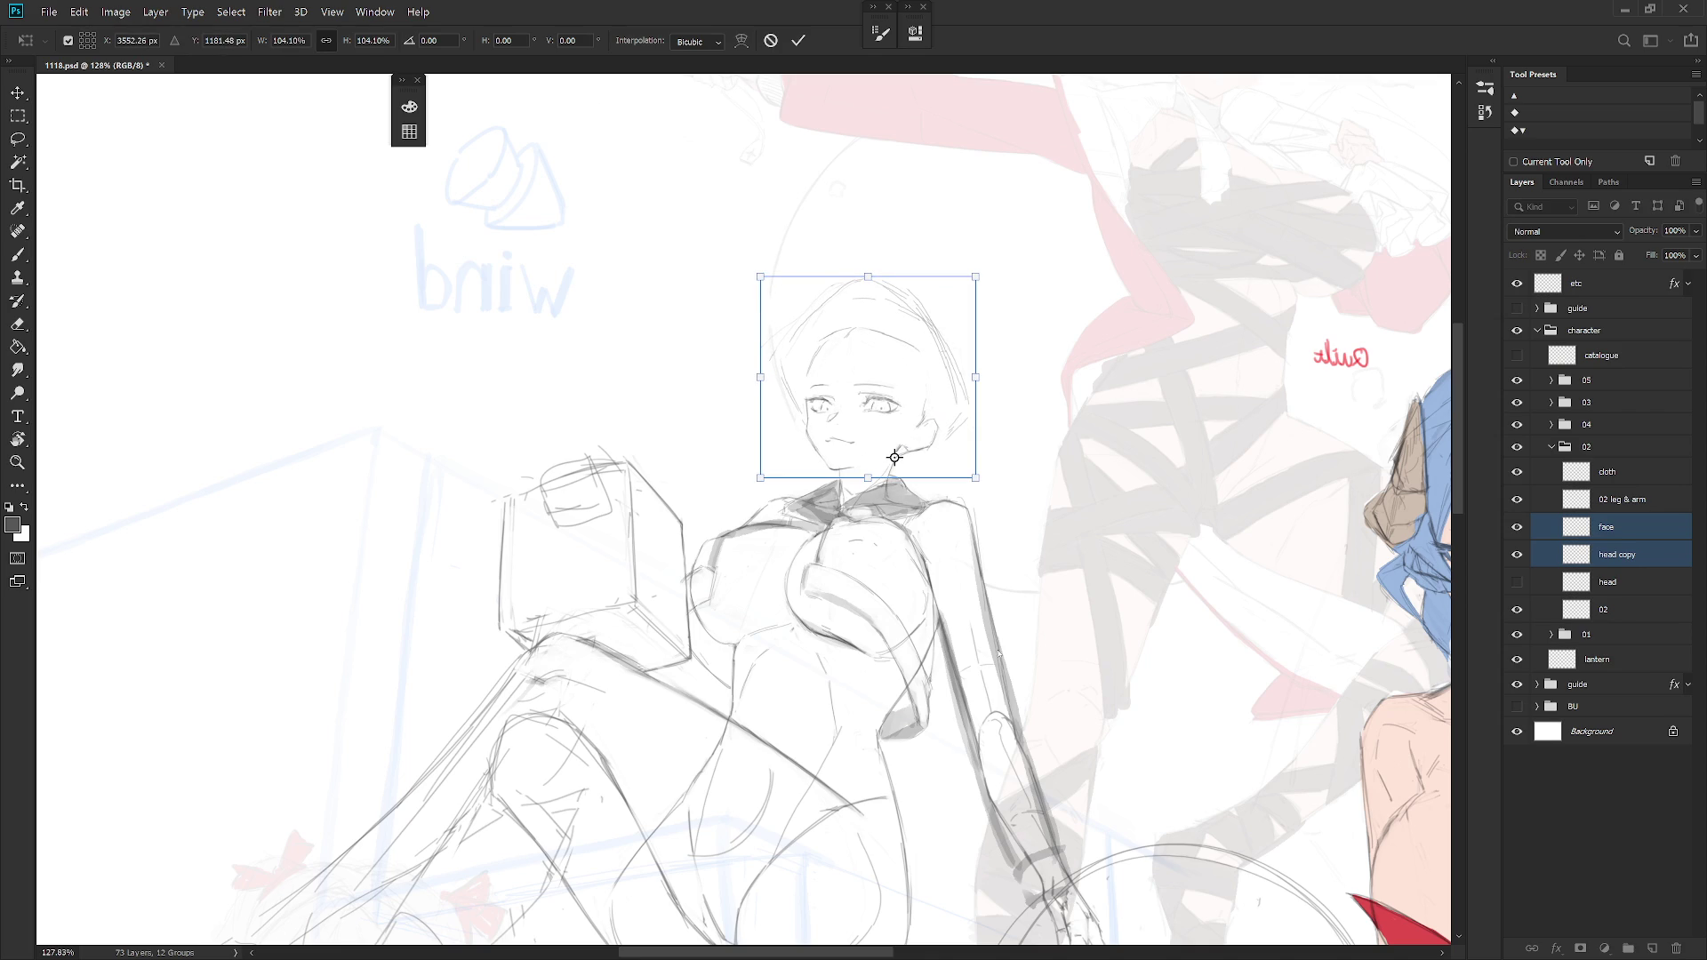
{"action": "key", "text": "Return"}
{"action": "scroll", "coordinate": [1062, 663], "scroll_direction": "down", "scroll_amount": 5}
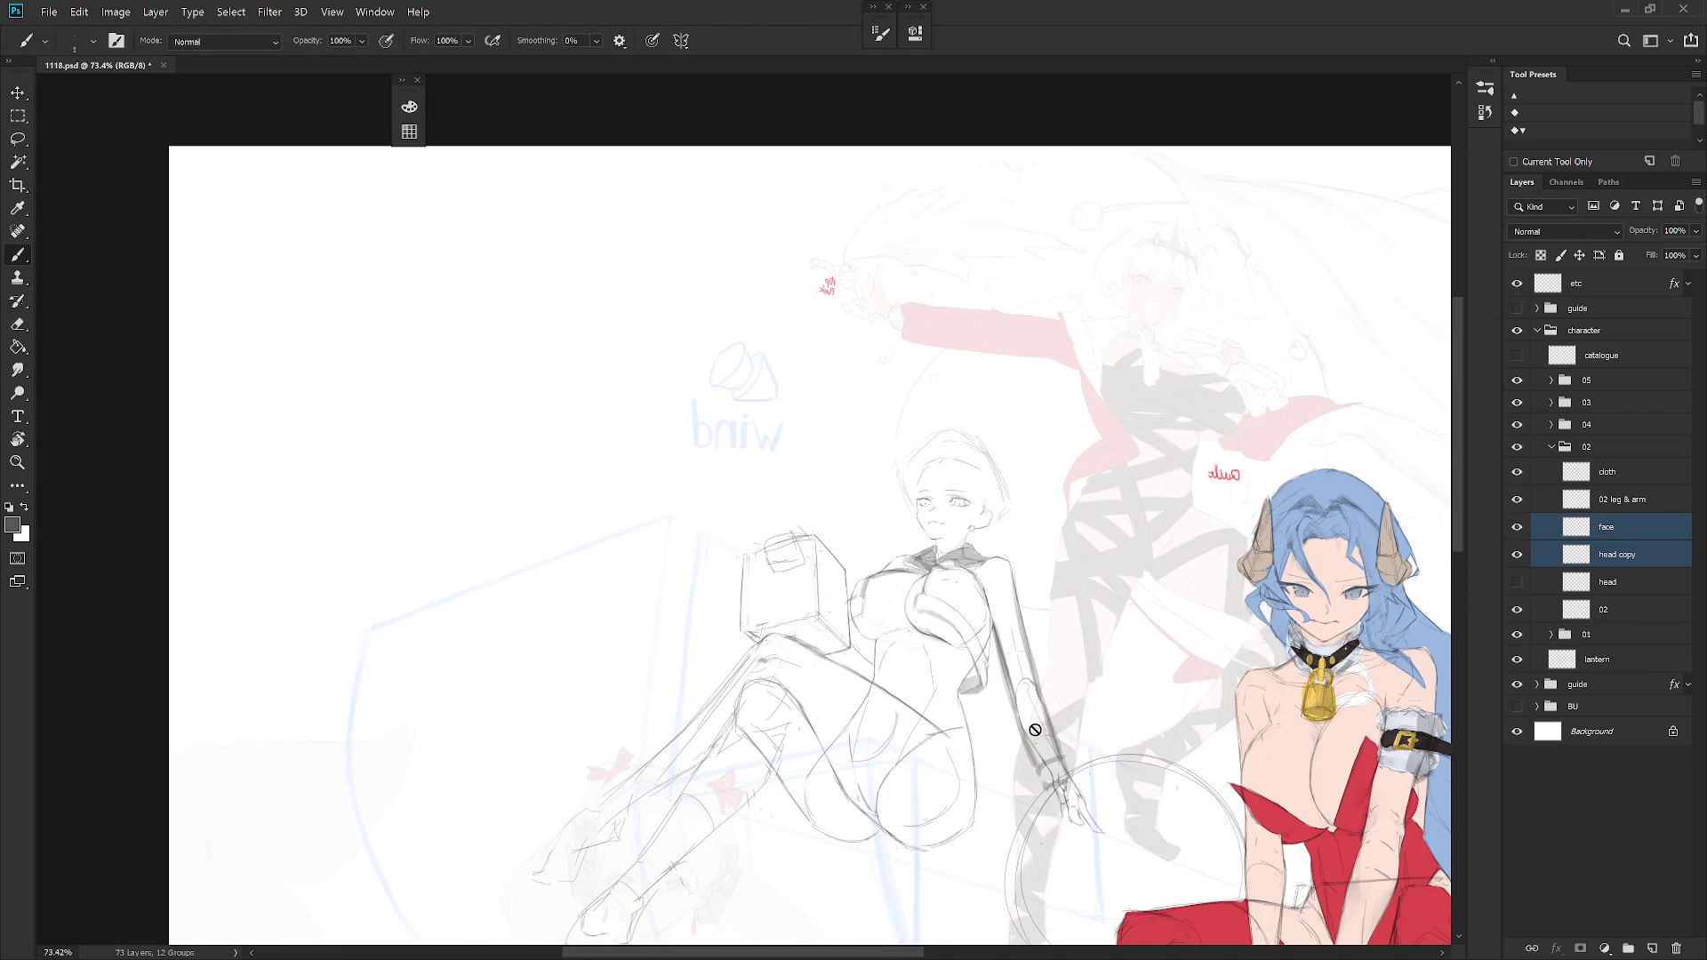
{"action": "scroll", "coordinate": [987, 497], "scroll_direction": "up", "scroll_amount": 1}
{"action": "scroll", "coordinate": [987, 498], "scroll_direction": "up", "scroll_amount": 3}
Nudge the face layers slightly right and up and enlarge them to 104.75% from the jaw.
{"action": "key", "text": "ctrl+t"}
{"action": "left_click_drag", "start_coordinate": [961, 548], "coordinate": [964, 547]}
{"action": "left_click", "coordinate": [933, 570], "text": "alt"}
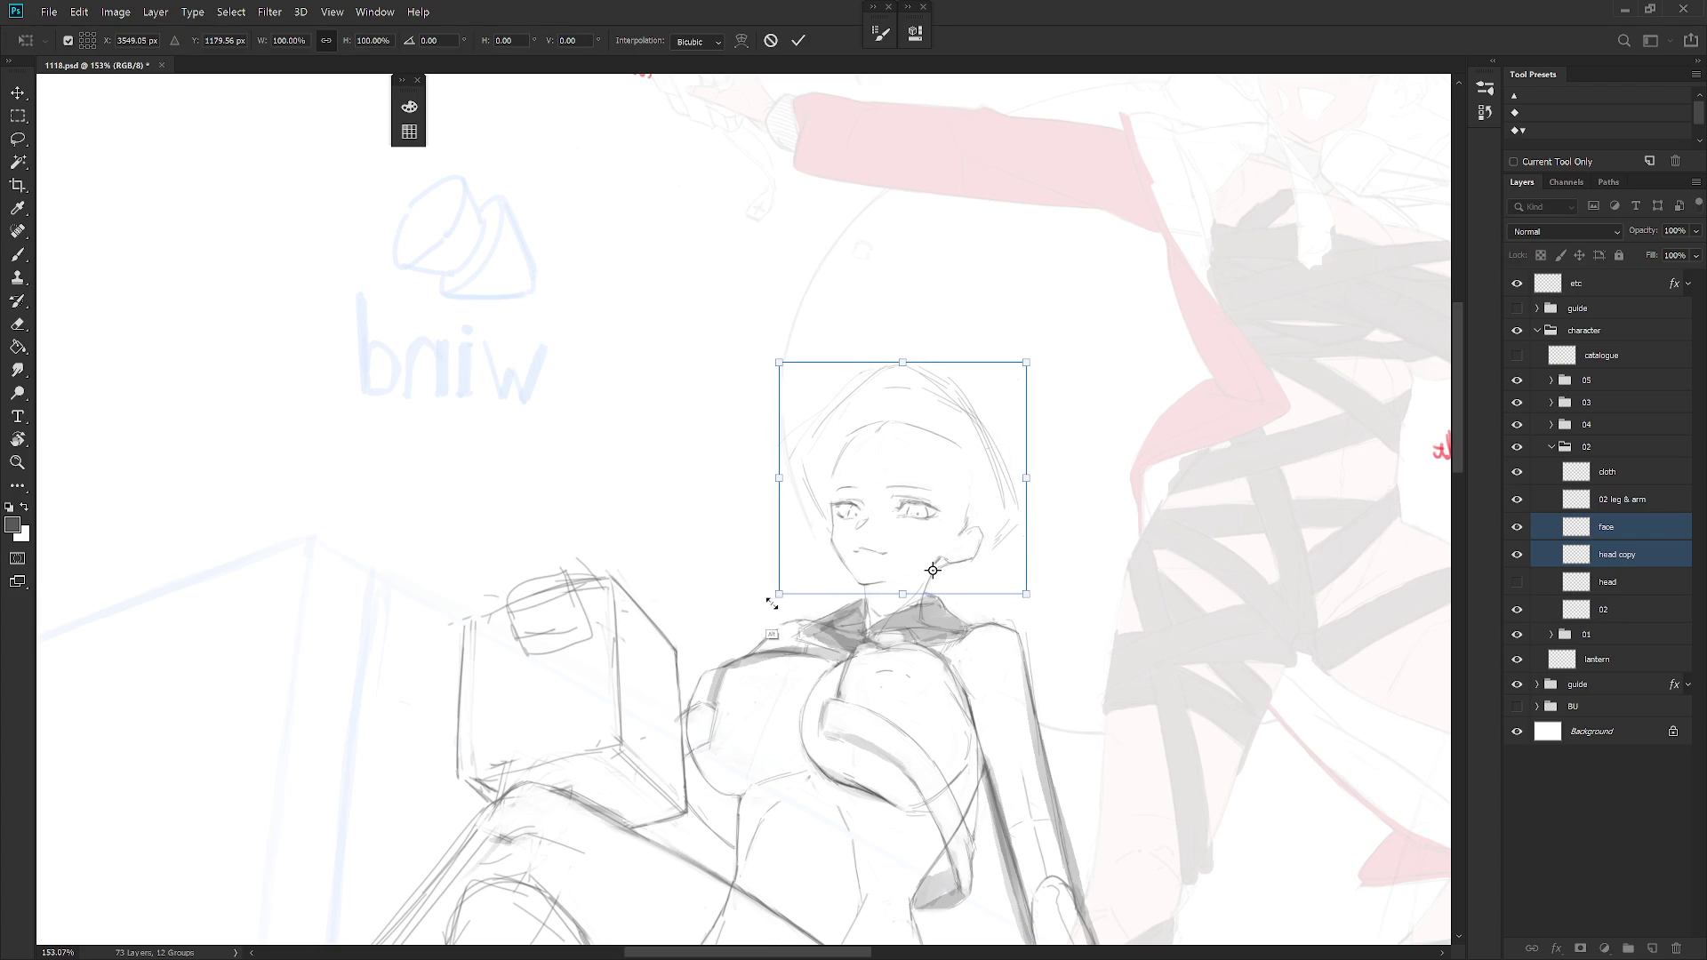
{"action": "left_click_drag", "start_coordinate": [776, 601], "coordinate": [771, 603]}
{"action": "key", "text": "b"}
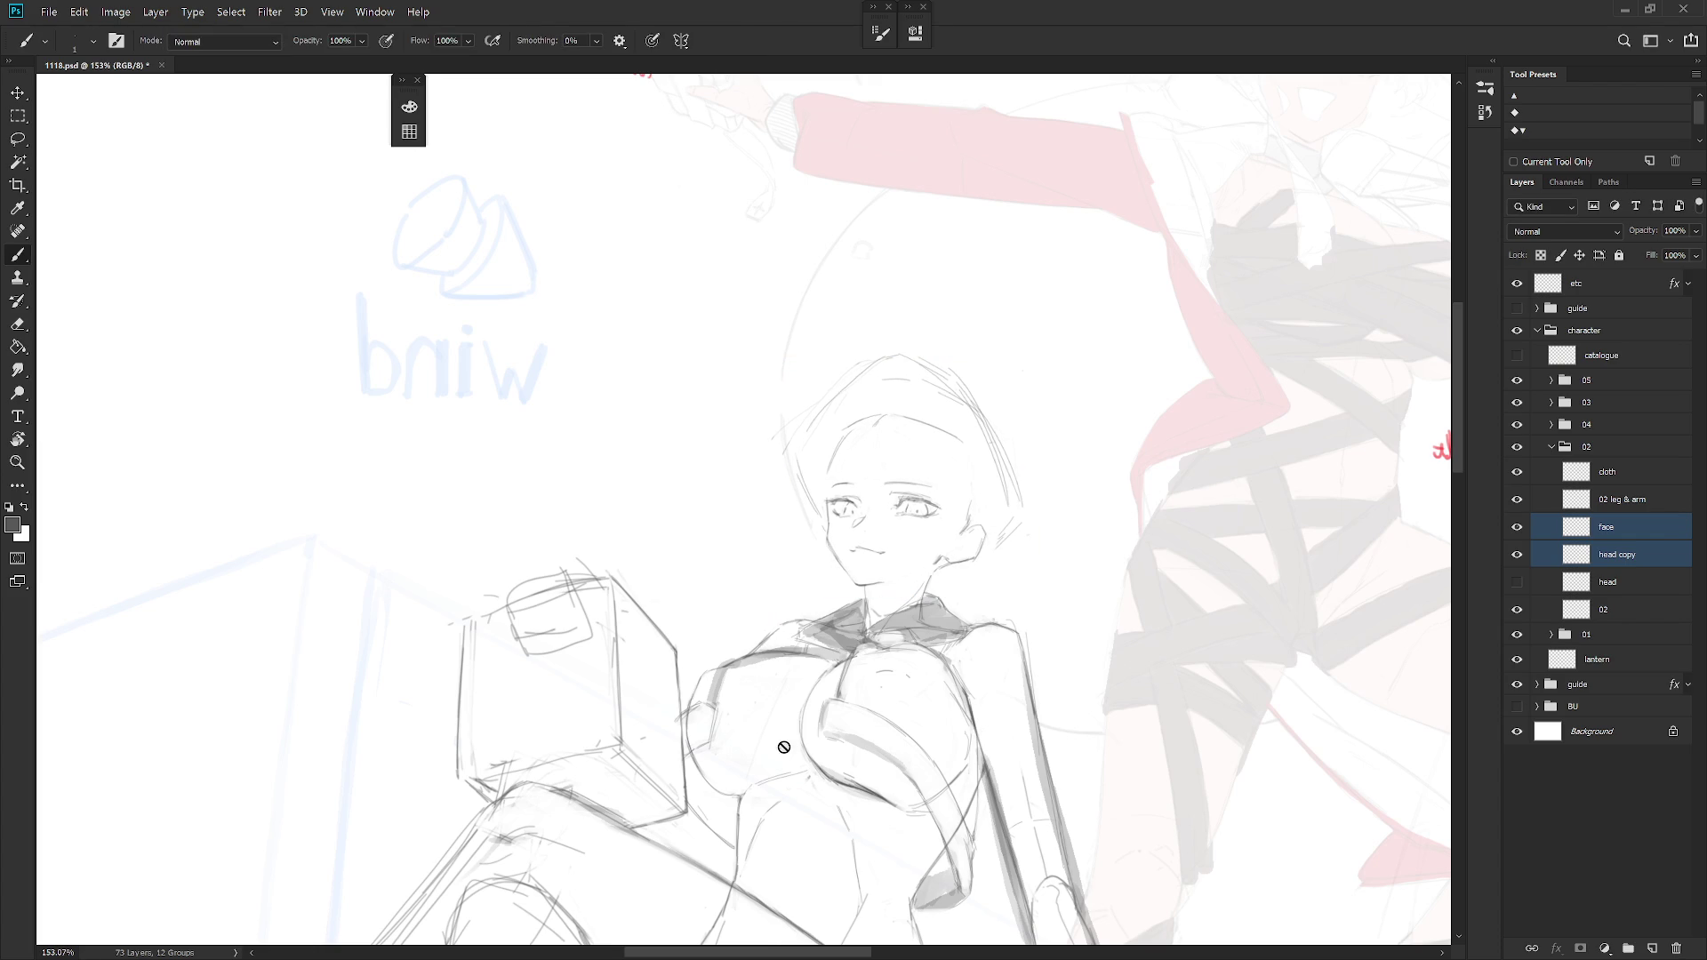
{"action": "left_click_drag", "start_coordinate": [1119, 618], "coordinate": [997, 507]}
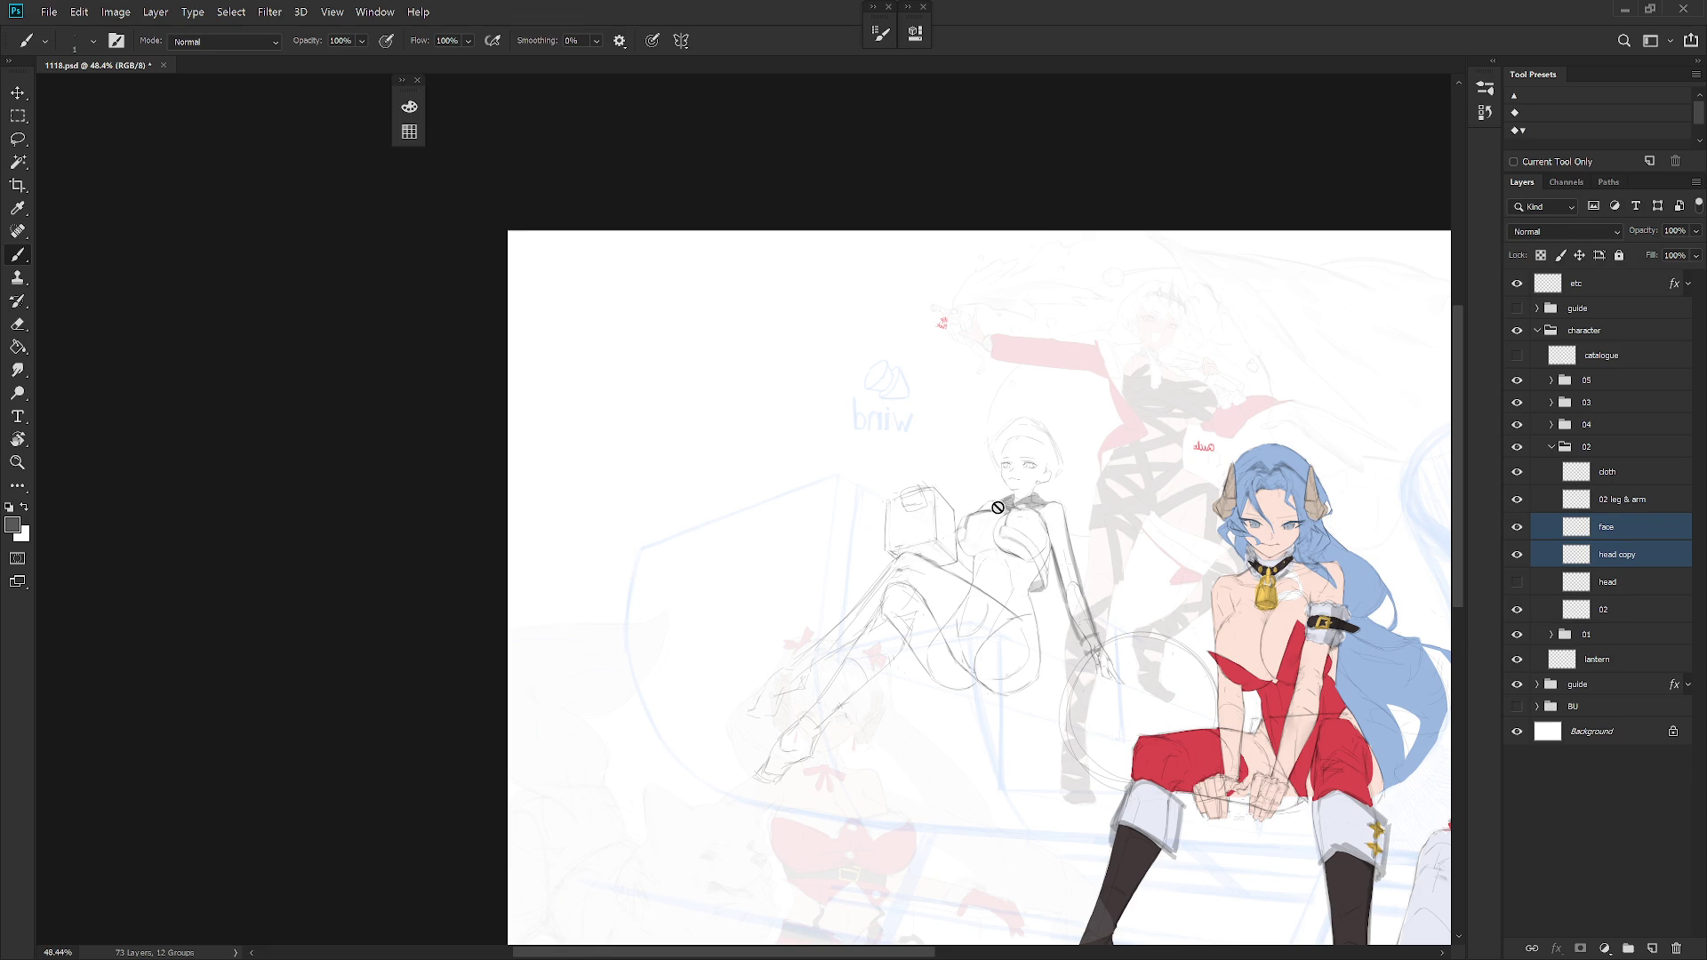
Make 'face' the only active layer, unflip the canvas, and zoom in on the head.
{"action": "left_click", "coordinate": [1637, 532]}
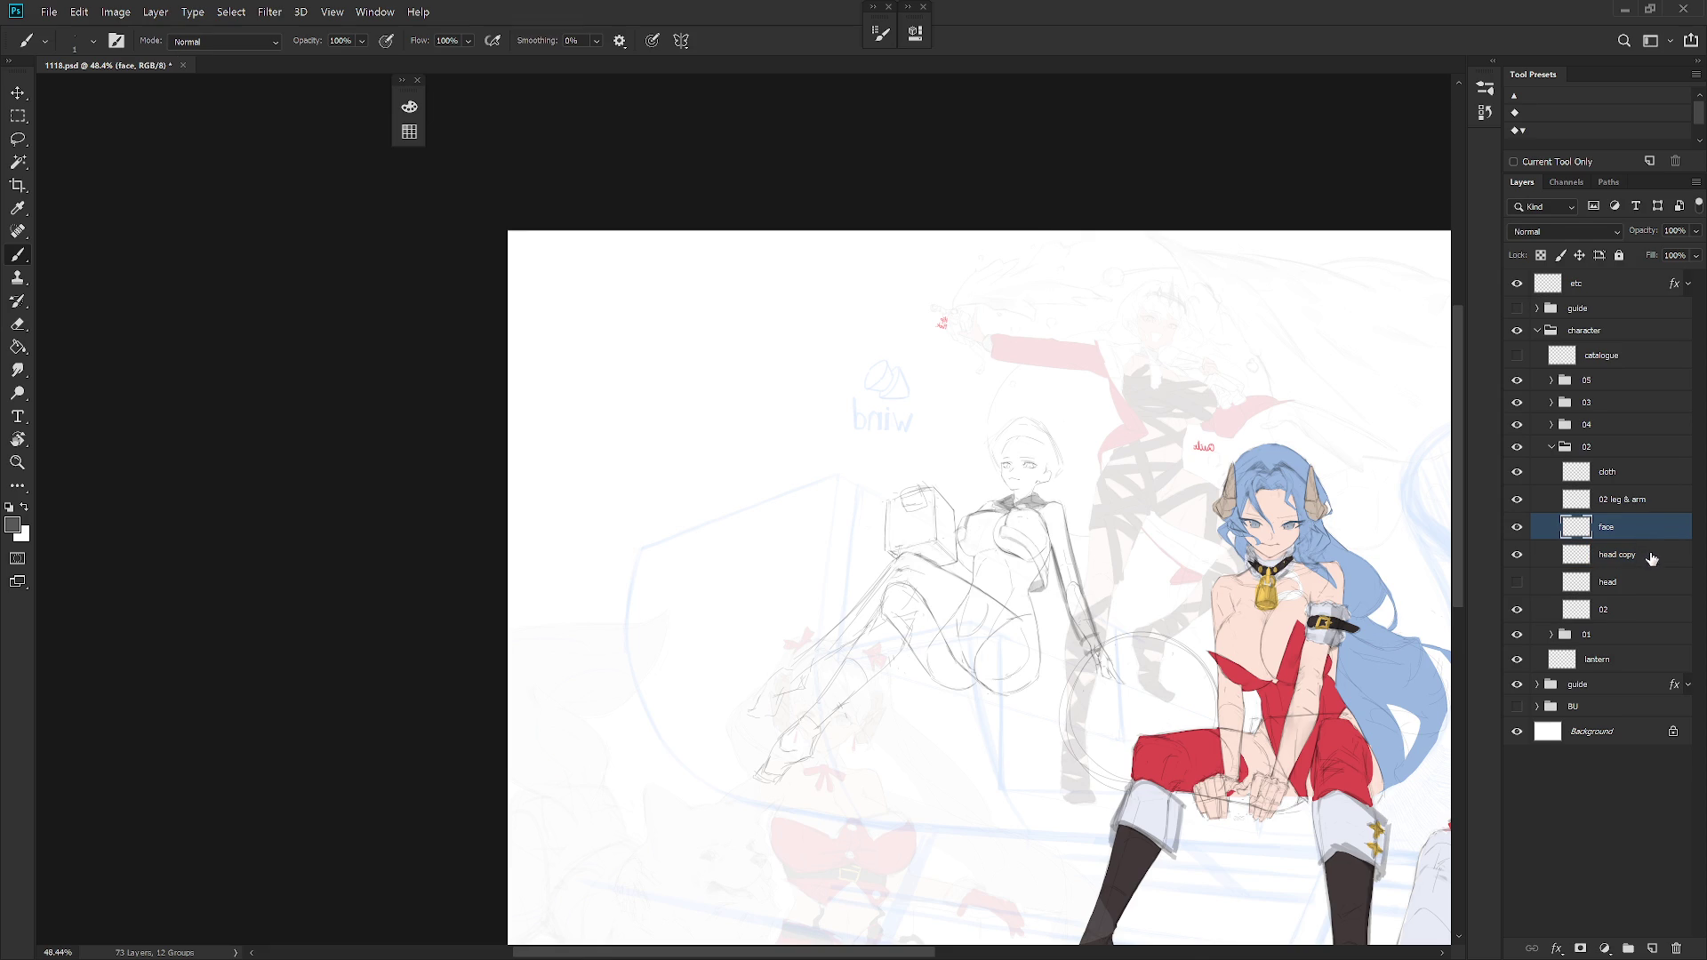
{"action": "key", "text": "h"}
{"action": "left_click_drag", "start_coordinate": [1127, 511], "coordinate": [1154, 526]}
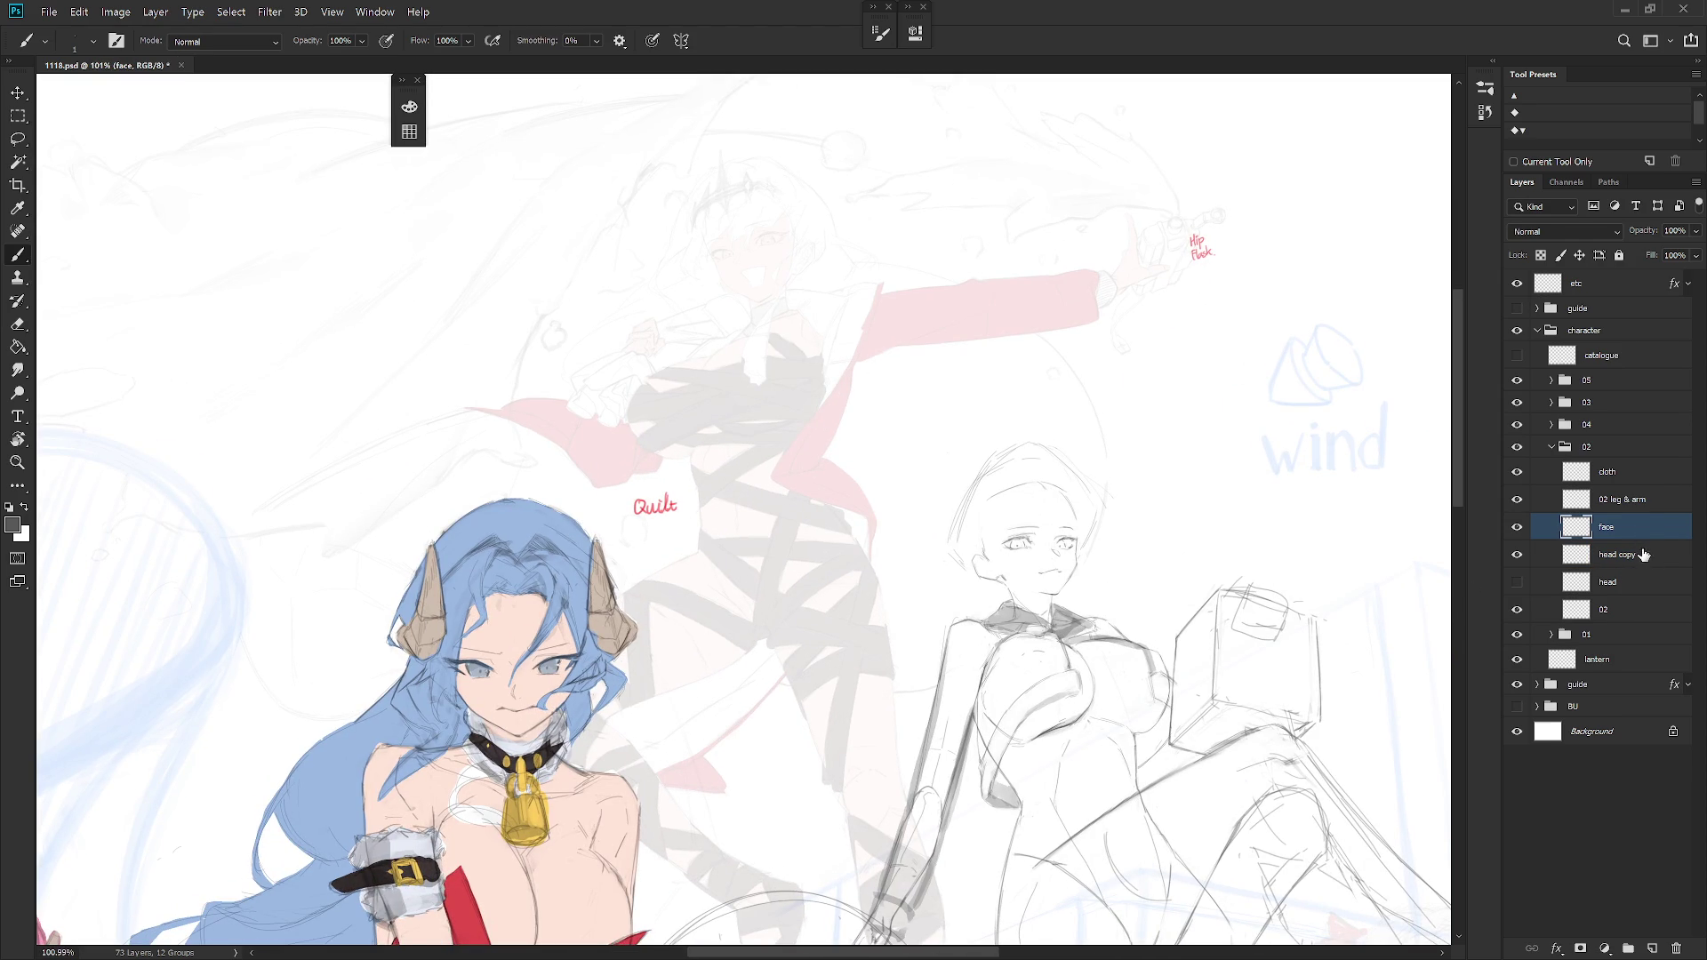
{"action": "key", "text": "ctrl+shift+n"}
Name the new layer 'hair' and switch to the hard-edged pencil.
{"action": "type", "text": "hair"}
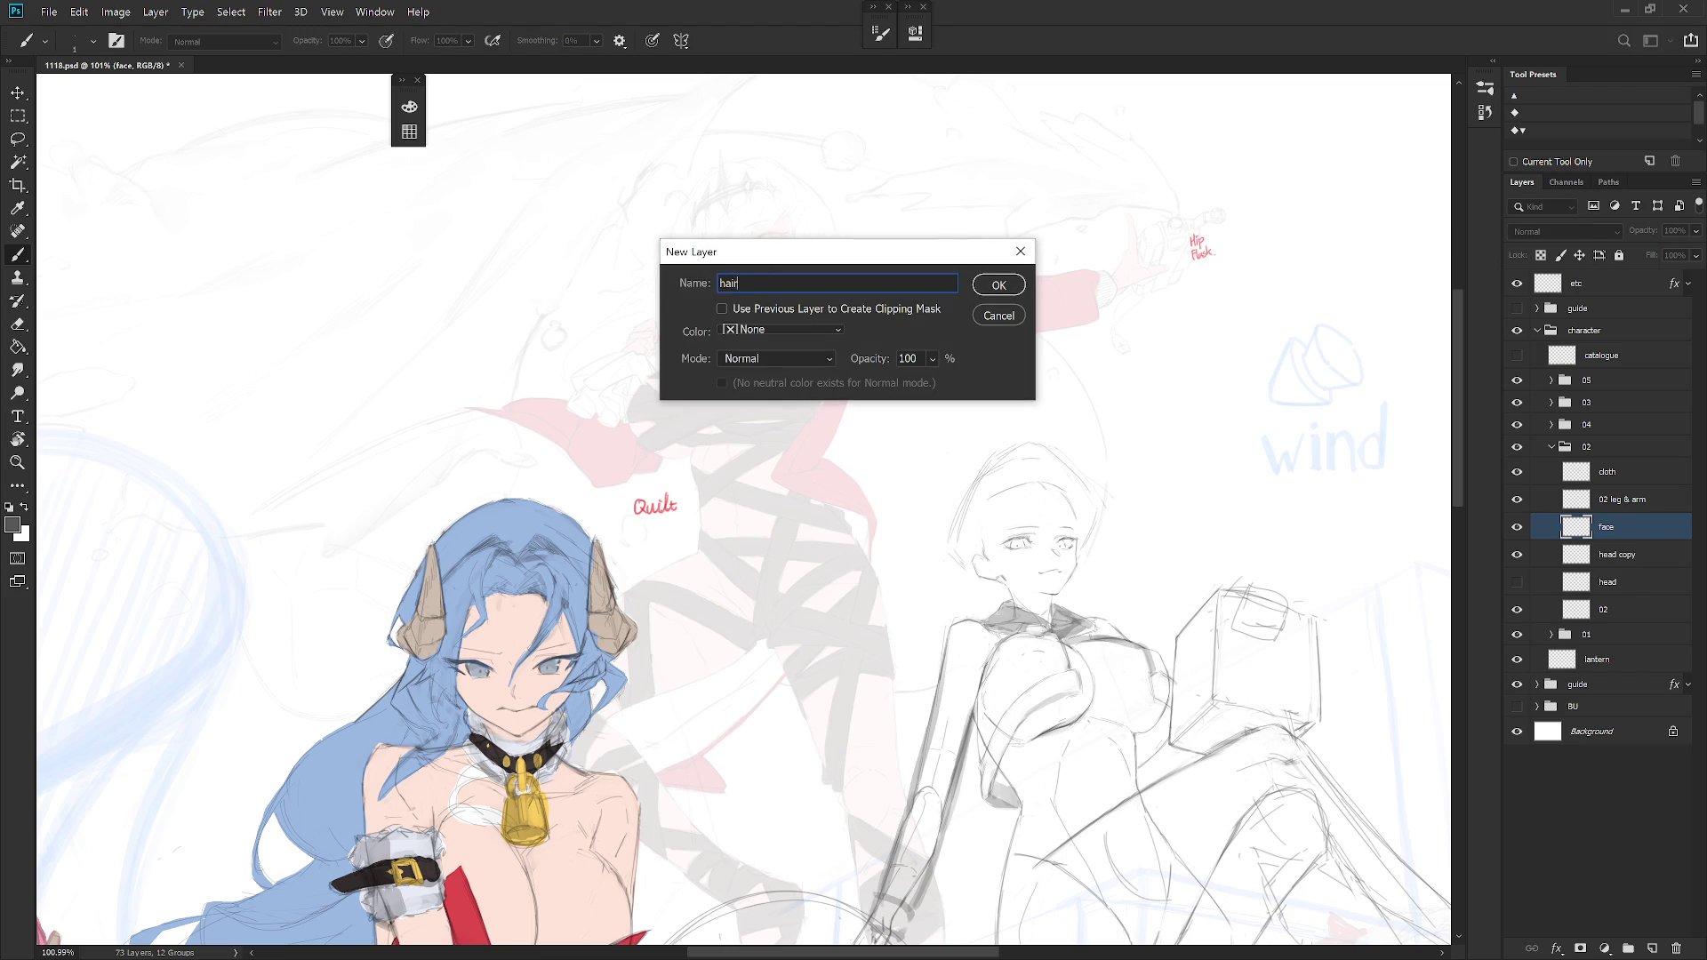
{"action": "key", "text": "Return"}
{"action": "key", "text": "shift+b"}
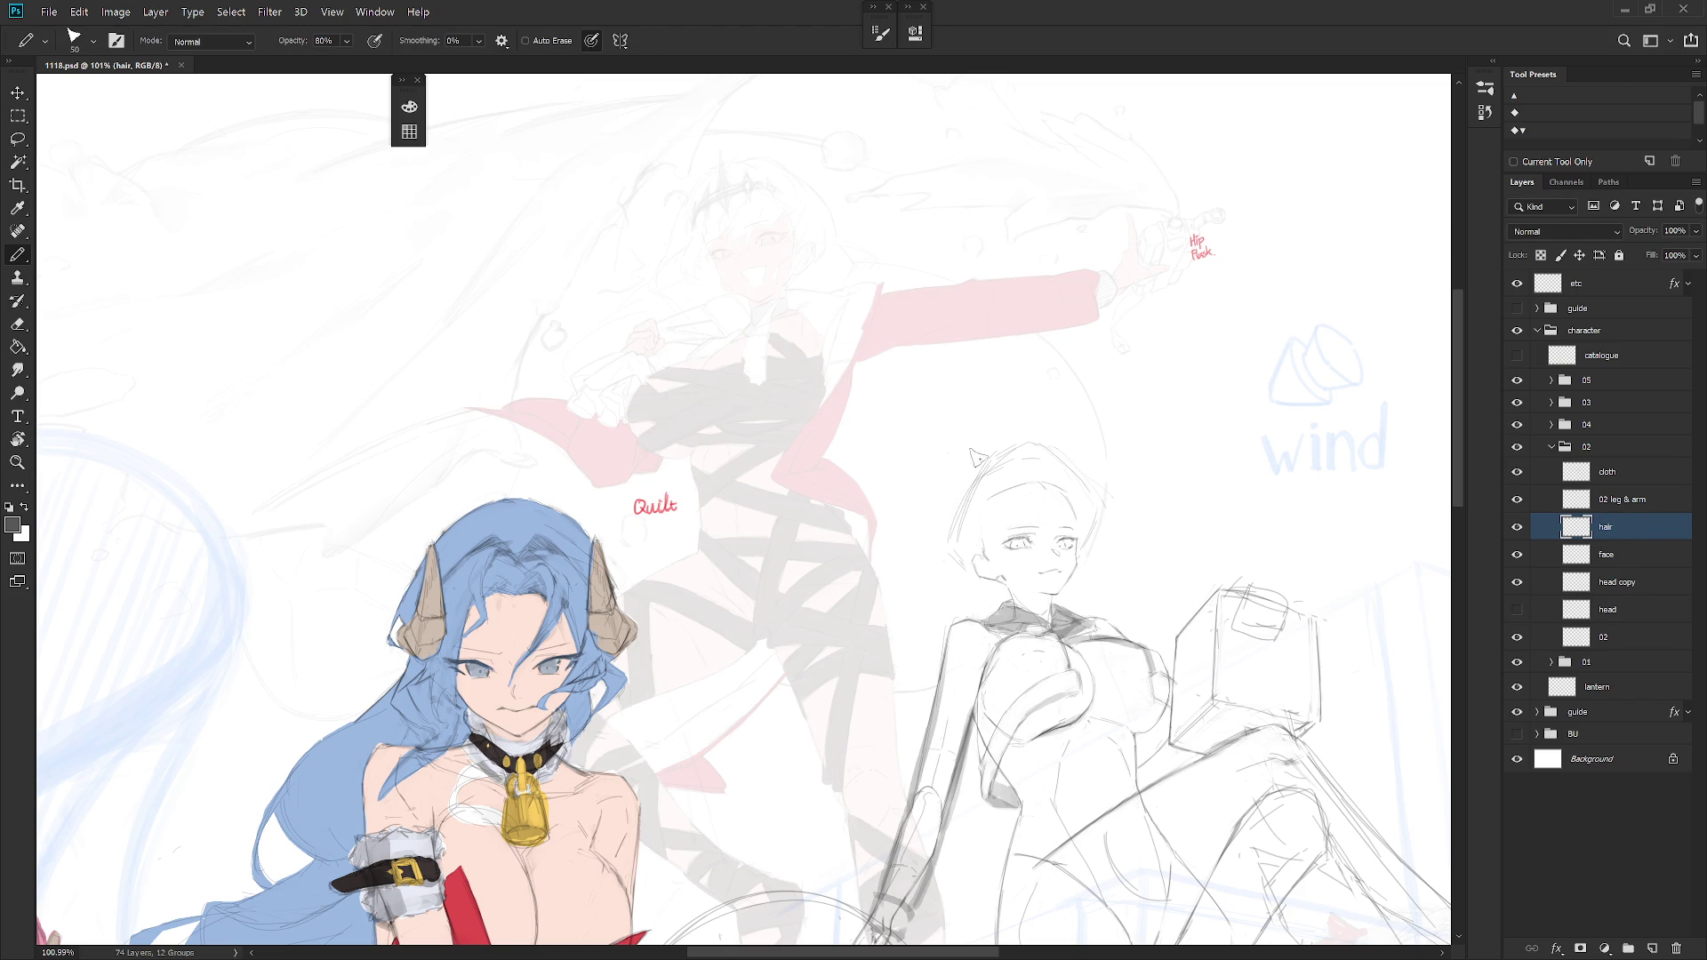
Draw dark short bob-cut bangs across the forehead, undoing unwanted strokes.
{"action": "left_click_drag", "start_coordinate": [976, 476], "coordinate": [979, 541]}
{"action": "mouse_move", "coordinate": [981, 466]}
{"action": "left_mouse_down"}
{"action": "mouse_move", "coordinate": [983, 568]}
{"action": "mouse_move", "coordinate": [995, 550]}
{"action": "left_mouse_up"}
{"action": "left_click_drag", "start_coordinate": [988, 457], "coordinate": [999, 533]}
{"action": "mouse_move", "coordinate": [1001, 455]}
{"action": "left_mouse_down"}
{"action": "mouse_move", "coordinate": [1010, 534]}
{"action": "mouse_move", "coordinate": [1033, 533]}
{"action": "mouse_move", "coordinate": [1045, 507]}
{"action": "left_mouse_up"}
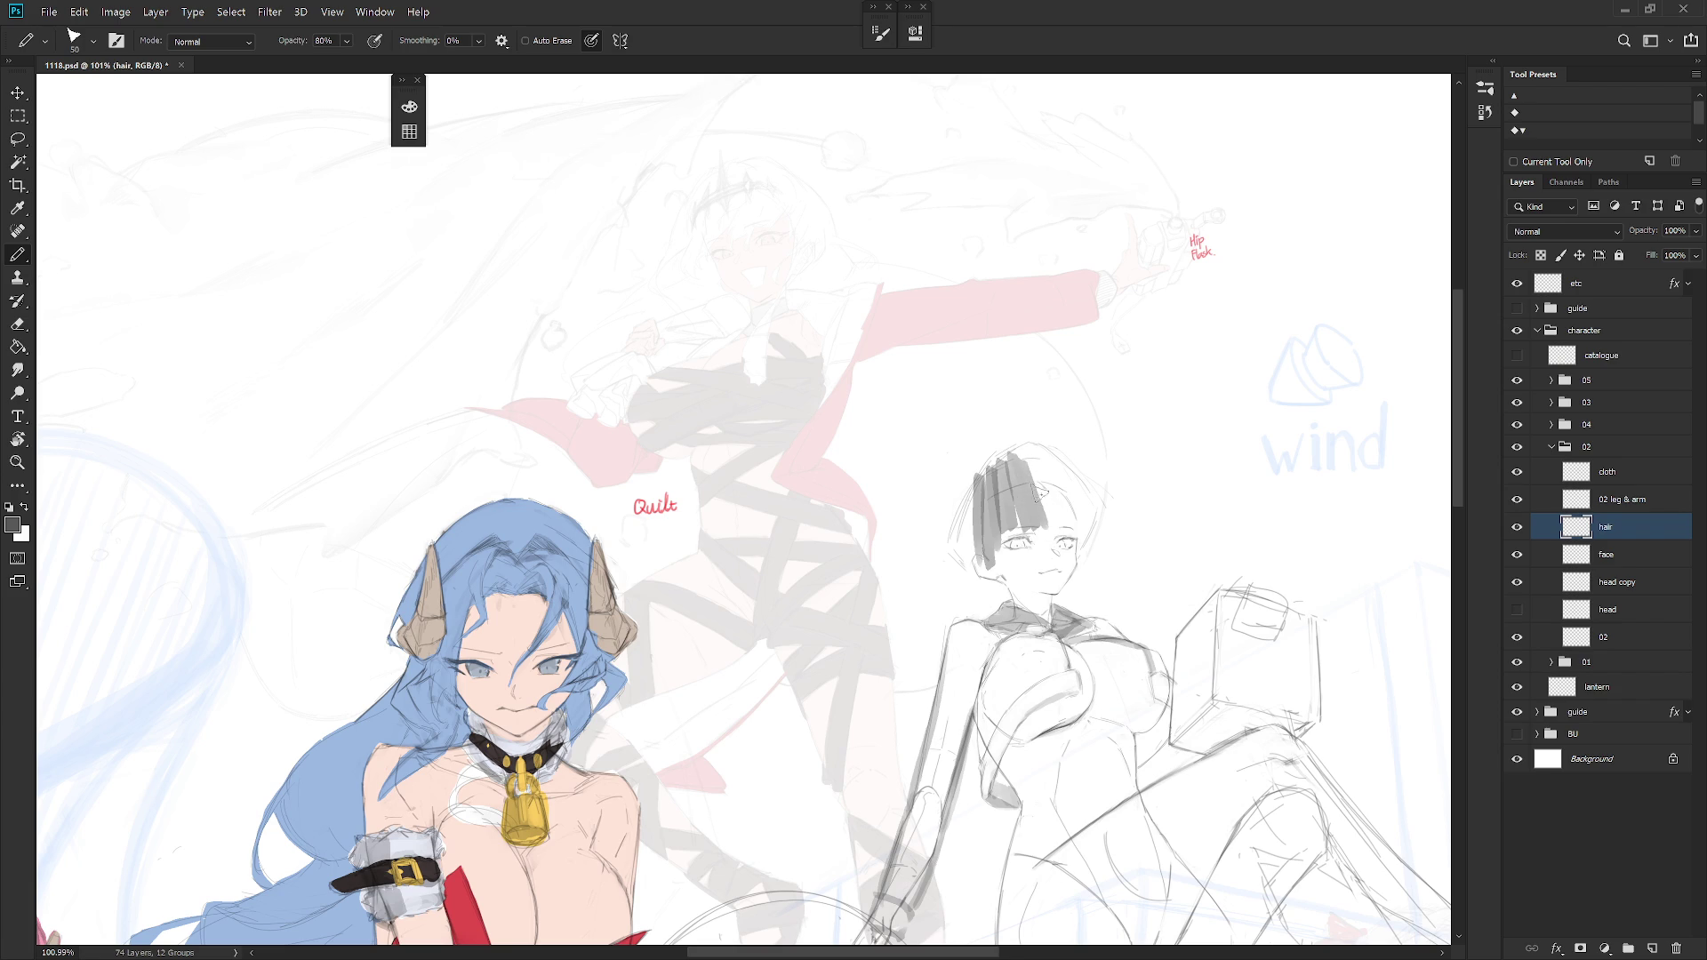
{"action": "key", "text": "ctrl+z"}
{"action": "key", "text": "ctrl+z"}
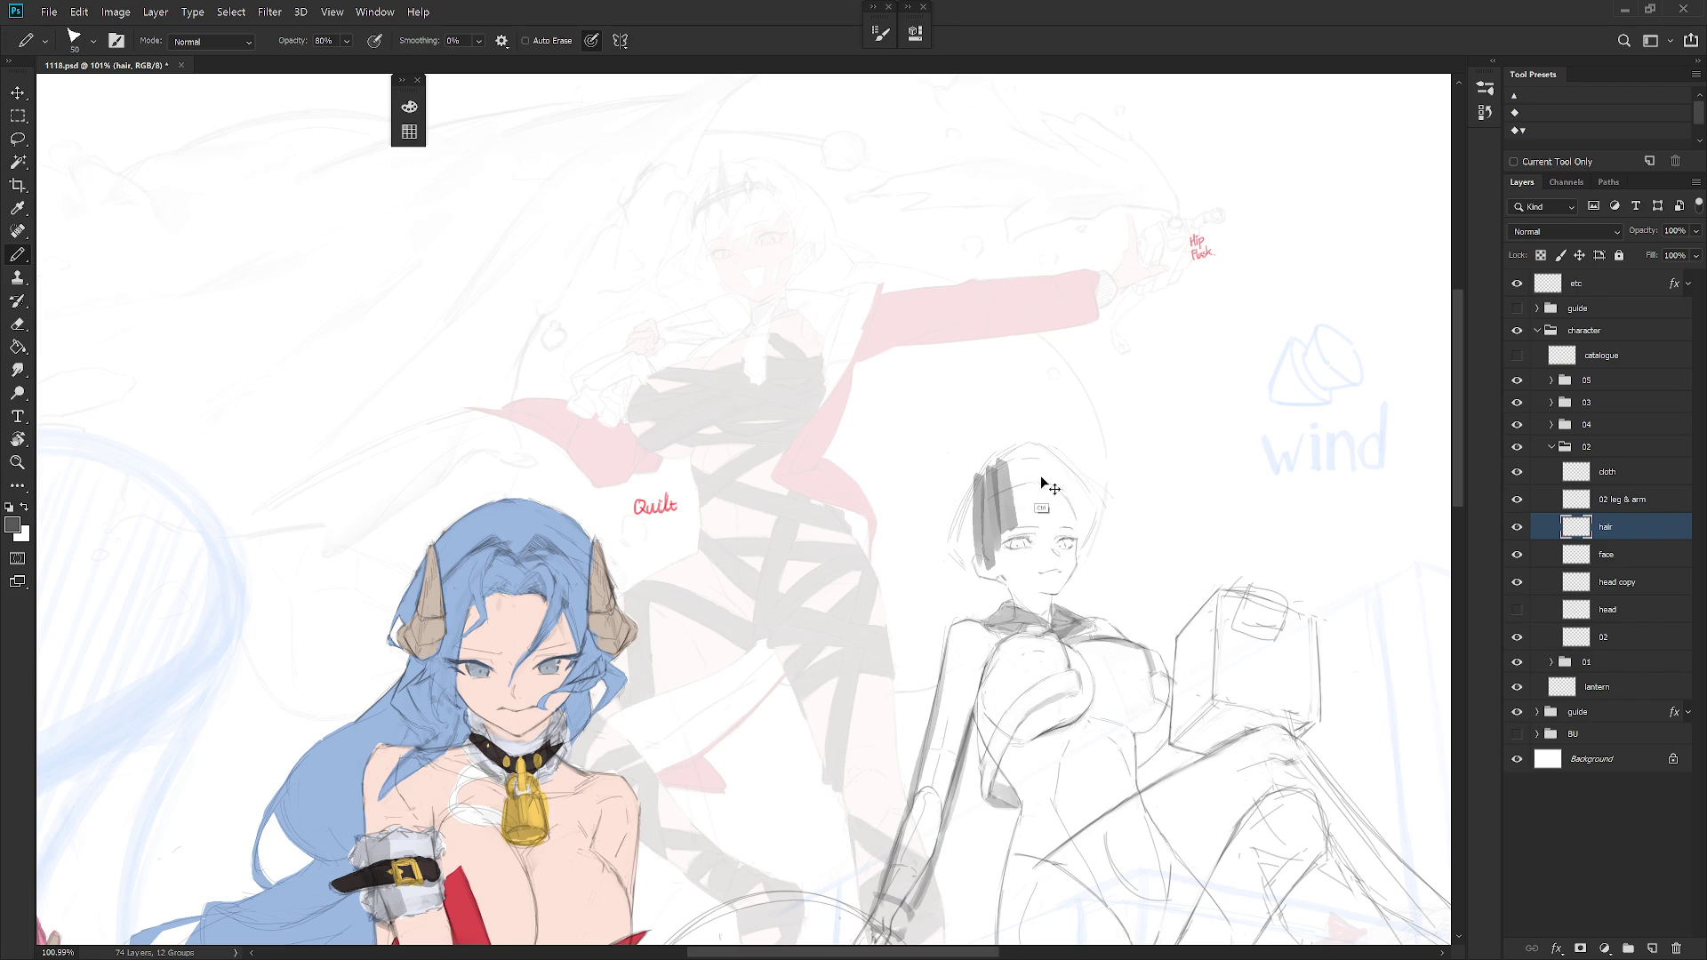
{"action": "key", "text": "ctrl+z"}
{"action": "key", "text": "ctrl+z"}
{"action": "key", "text": "ctrl+z"}
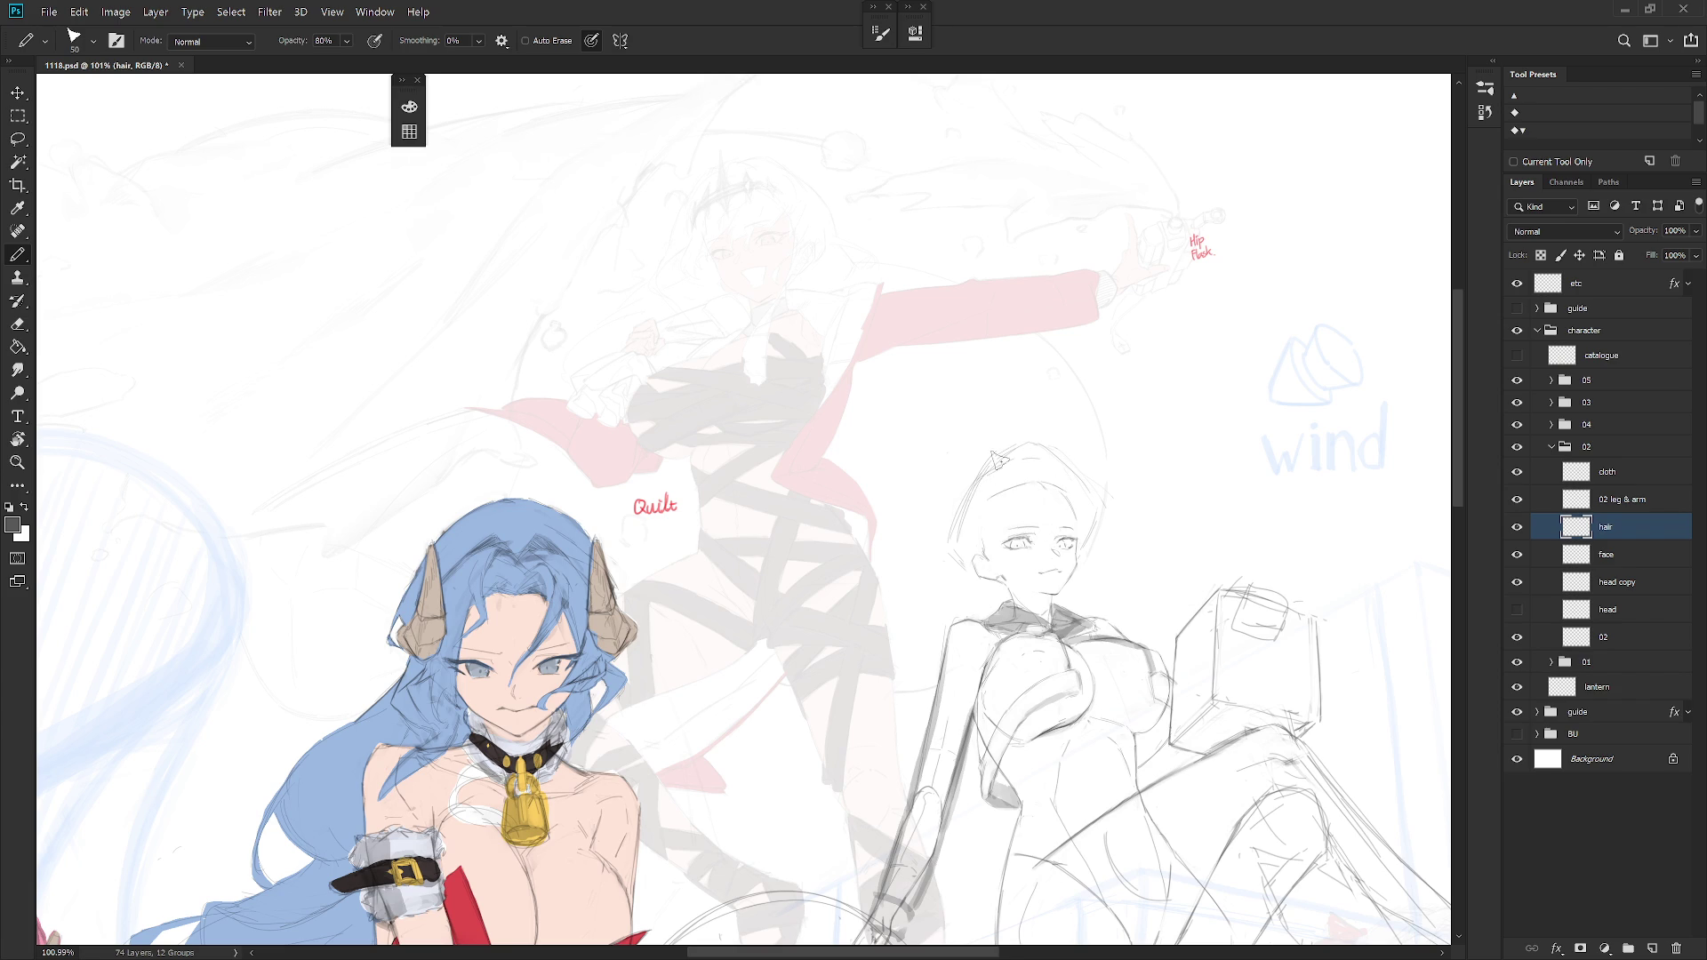
{"action": "left_click_drag", "start_coordinate": [1004, 457], "coordinate": [985, 558]}
{"action": "left_click_drag", "start_coordinate": [989, 497], "coordinate": [987, 544]}
{"action": "key", "text": "ctrl+z"}
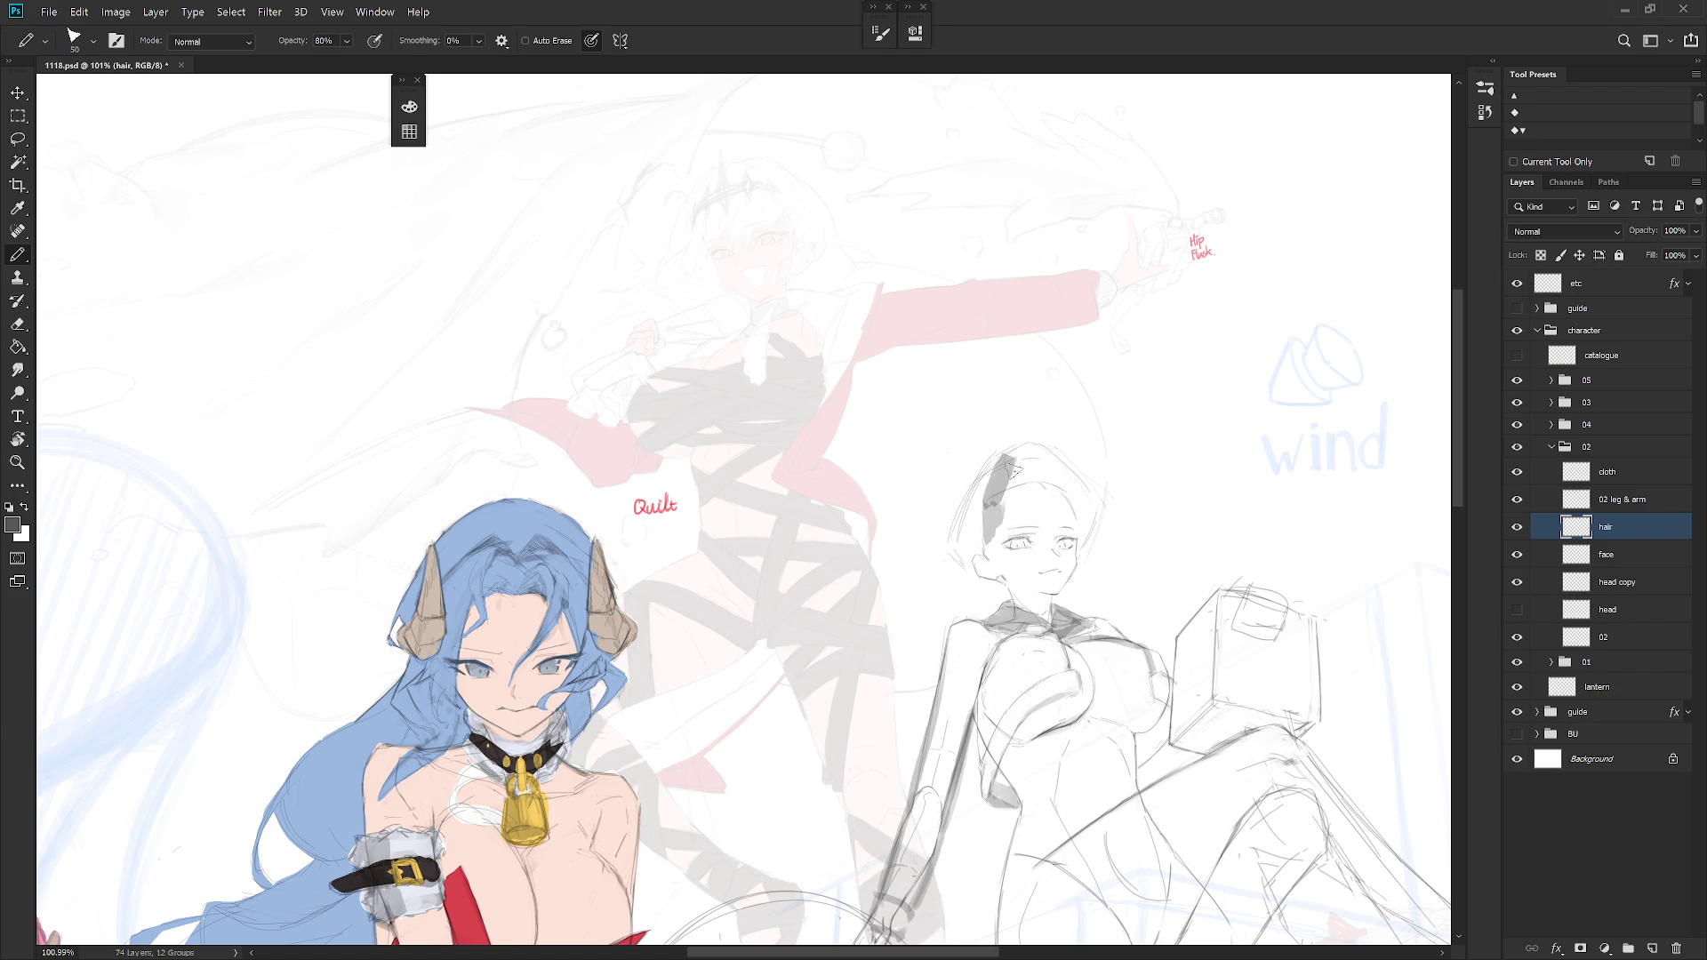
{"action": "mouse_move", "coordinate": [1014, 451]}
{"action": "left_mouse_down"}
{"action": "mouse_move", "coordinate": [1021, 497]}
{"action": "mouse_move", "coordinate": [1047, 535]}
{"action": "mouse_move", "coordinate": [1071, 536]}
{"action": "left_mouse_up"}
{"action": "mouse_move", "coordinate": [1058, 480]}
{"action": "left_mouse_down"}
{"action": "mouse_move", "coordinate": [1039, 525]}
{"action": "mouse_move", "coordinate": [1049, 455]}
{"action": "mouse_move", "coordinate": [1071, 480]}
{"action": "mouse_move", "coordinate": [1062, 521]}
{"action": "mouse_move", "coordinate": [1090, 535]}
{"action": "mouse_move", "coordinate": [1100, 510]}
{"action": "left_mouse_up"}
{"action": "key", "text": "ctrl+z"}
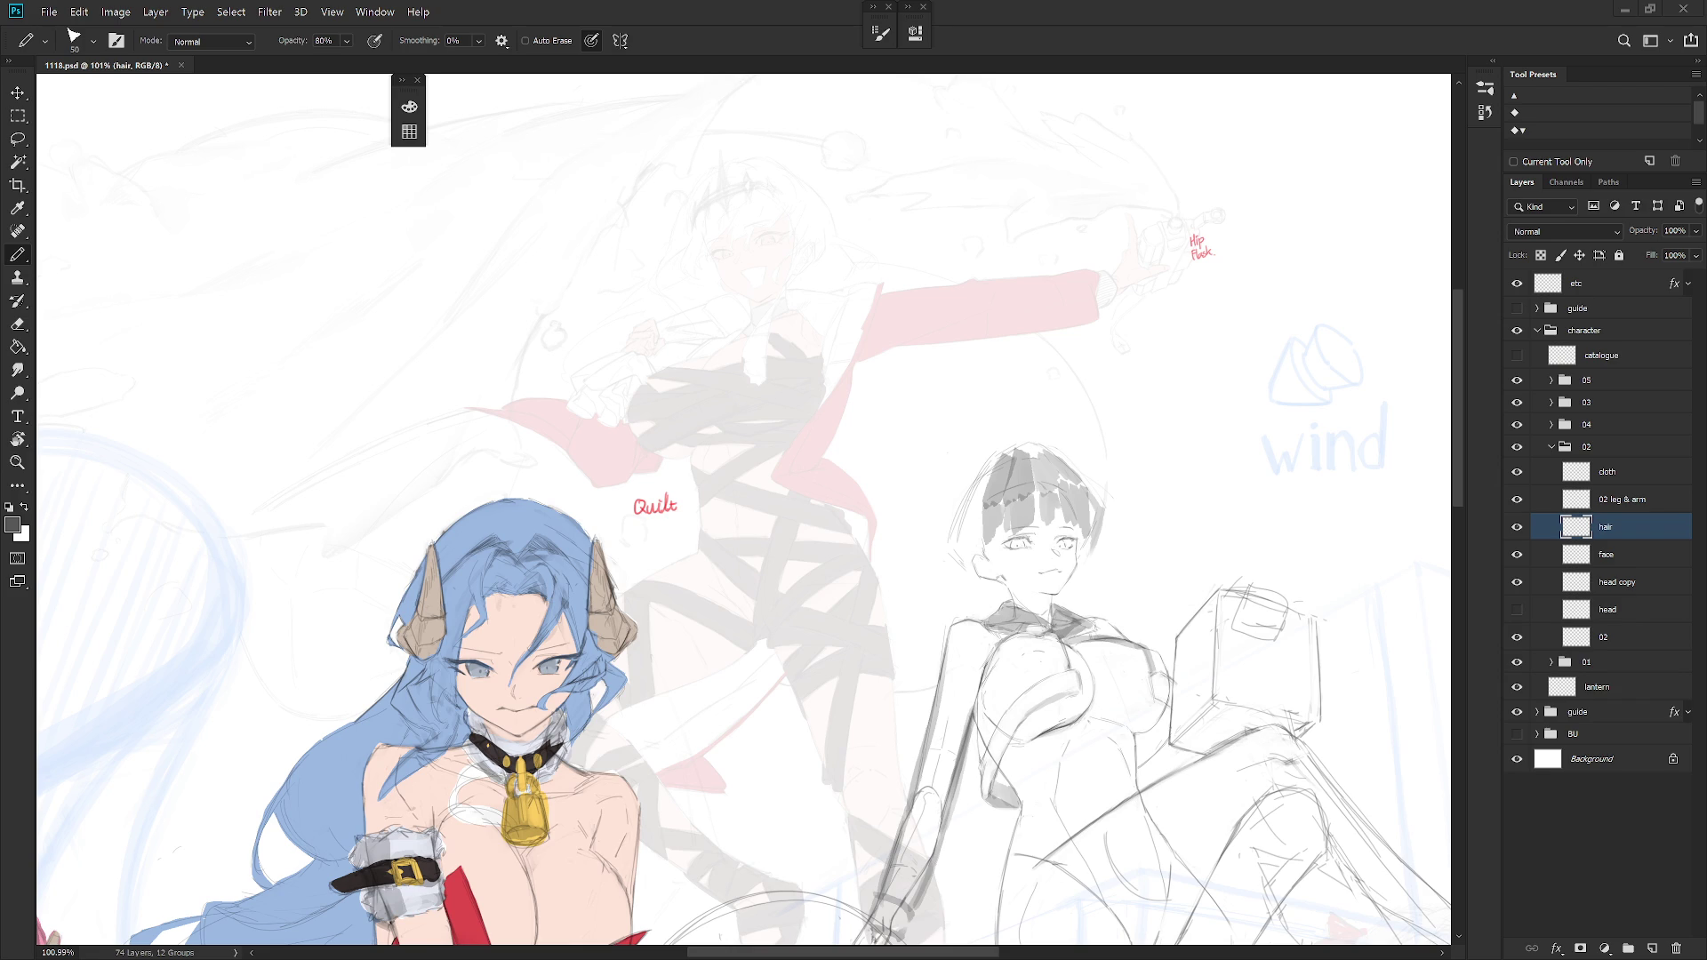
Add a short dark stroke to the hair with the soft brush.
{"action": "key", "text": "shift+b"}
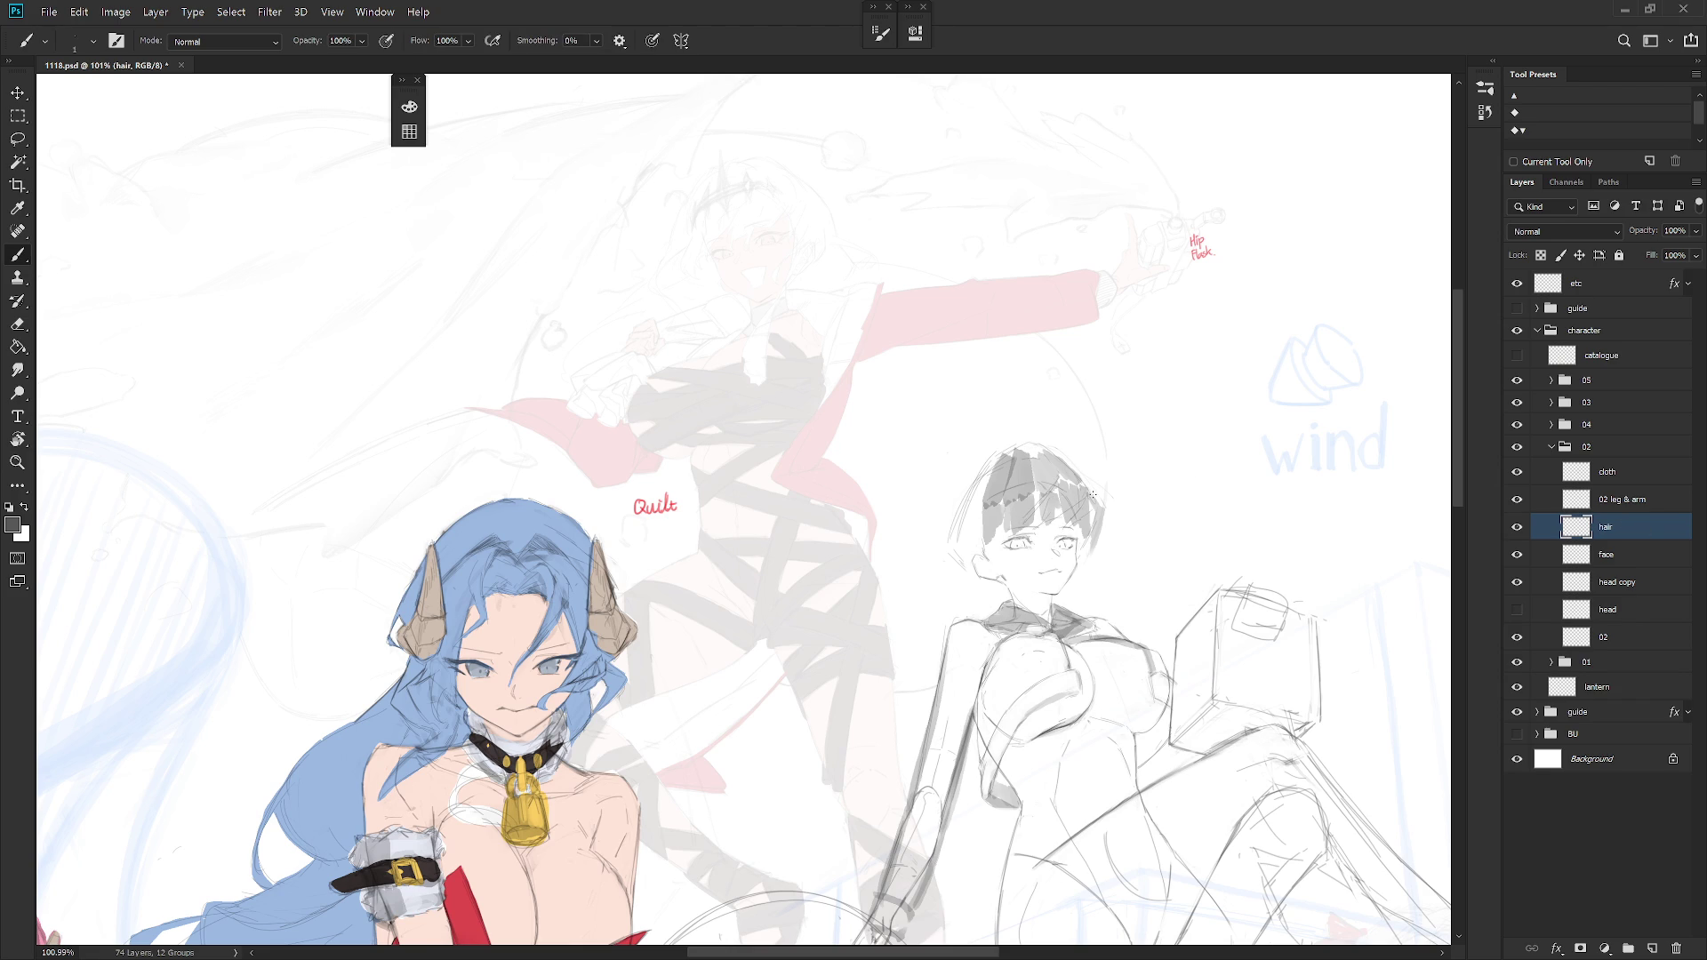
{"action": "key", "text": "shift+b"}
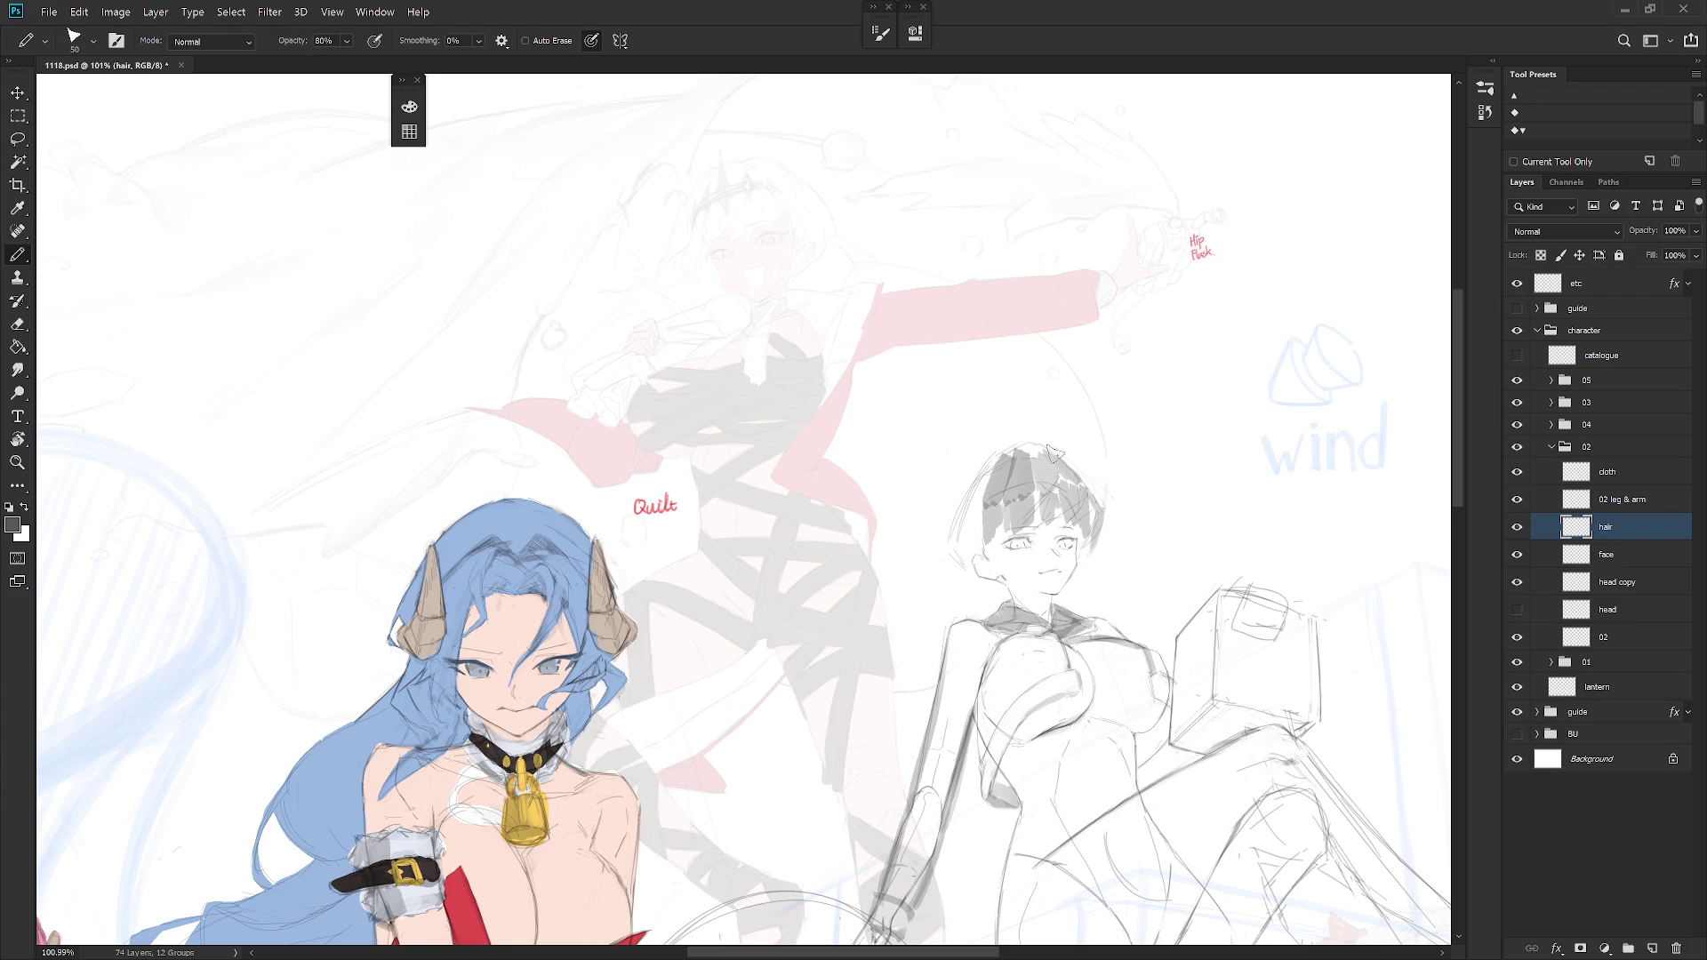
{"action": "key", "text": "shift+b"}
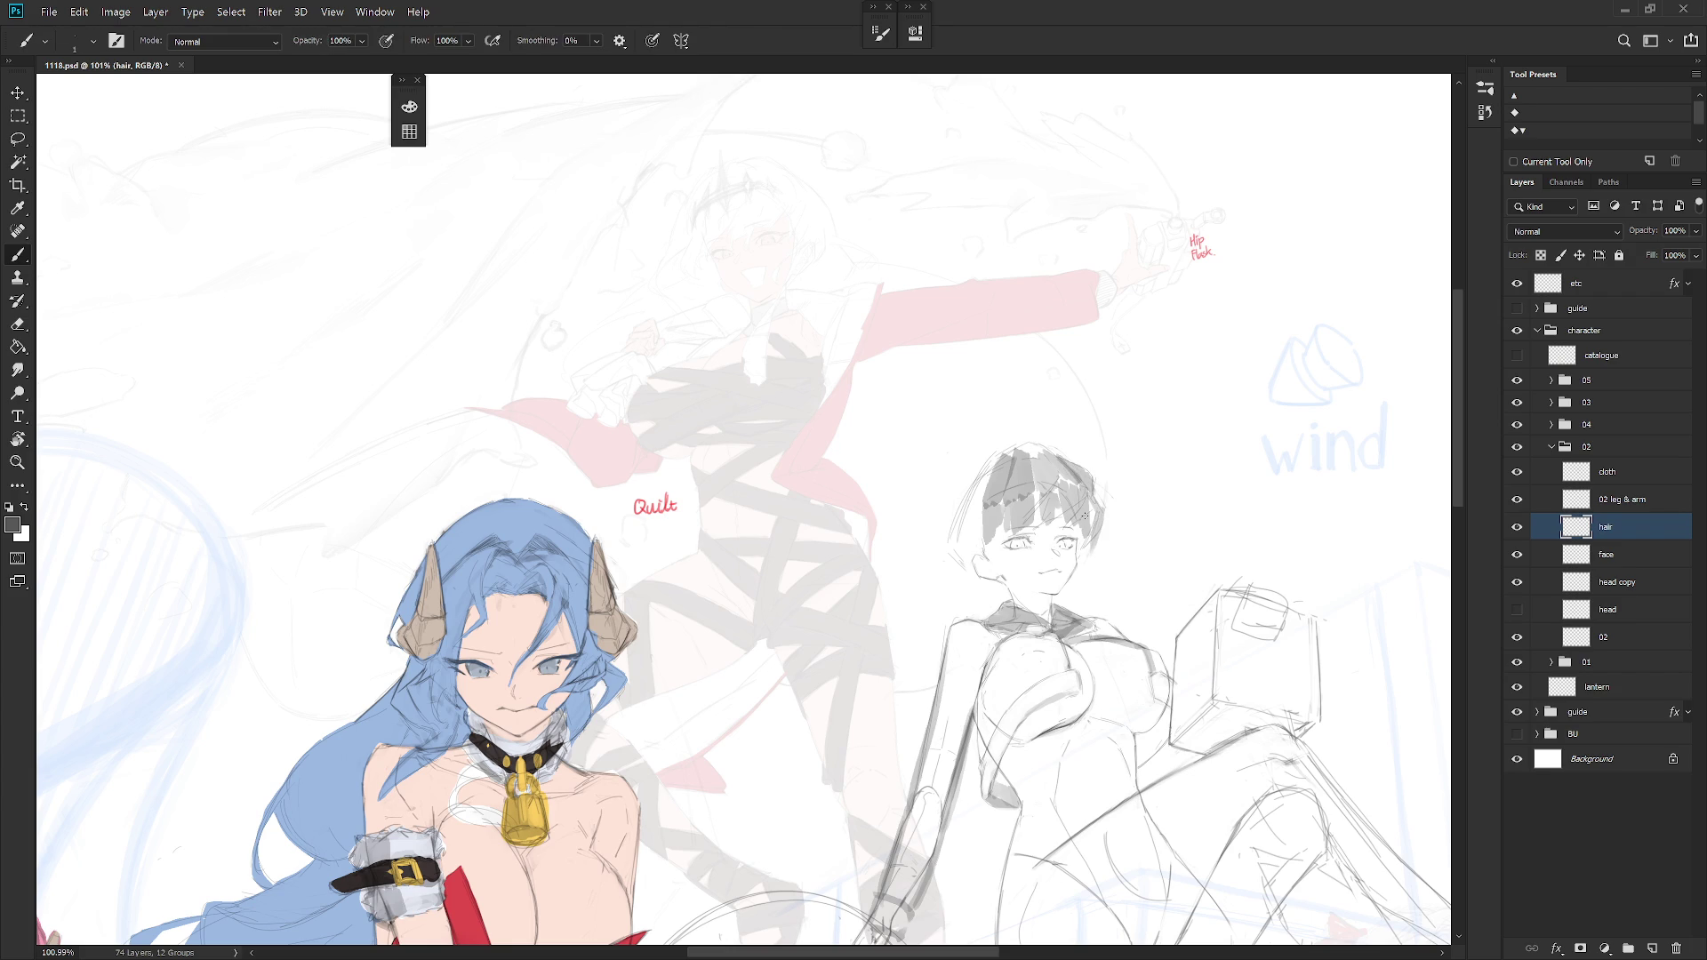
{"action": "left_click_drag", "start_coordinate": [1058, 514], "coordinate": [1042, 530]}
{"action": "left_click", "coordinate": [1605, 553]}
Lasso the mouth and transform it slightly upward.
{"action": "scroll", "coordinate": [1044, 568], "scroll_direction": "up", "scroll_amount": 5}
{"action": "key", "text": "l"}
{"action": "mouse_move", "coordinate": [1088, 569]}
{"action": "left_mouse_down"}
{"action": "mouse_move", "coordinate": [1092, 588]}
{"action": "mouse_move", "coordinate": [1105, 552]}
{"action": "mouse_move", "coordinate": [1079, 583]}
{"action": "left_mouse_up"}
{"action": "key", "text": "ctrl+t"}
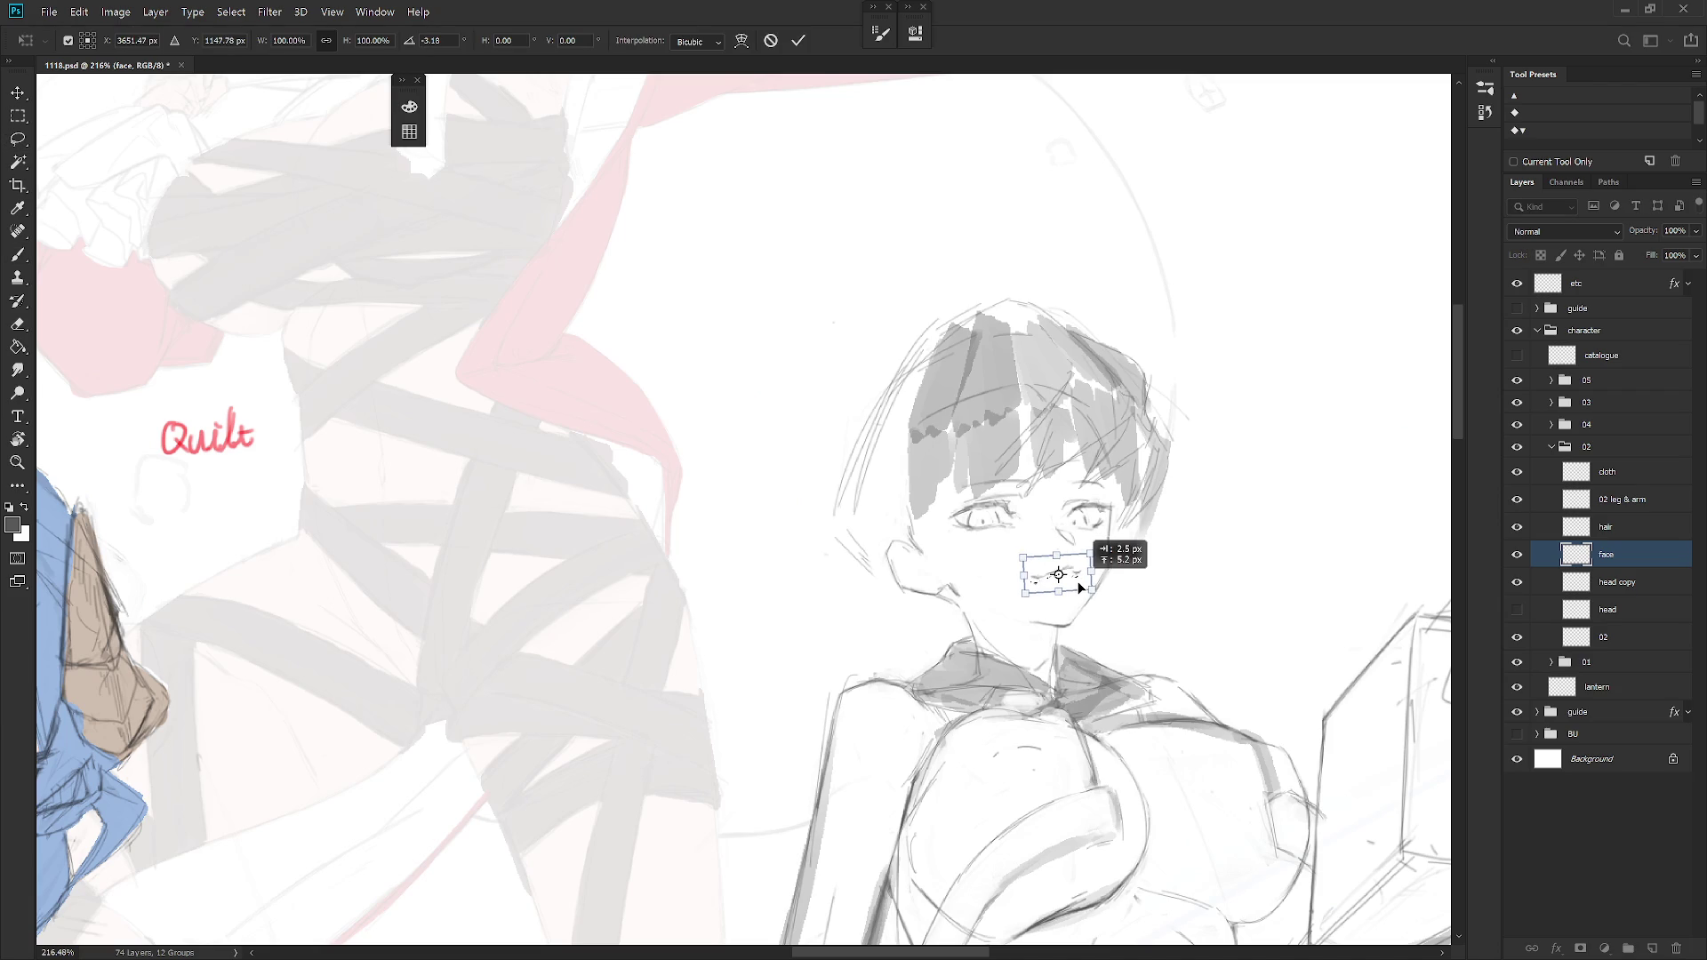
{"action": "key", "text": "Return"}
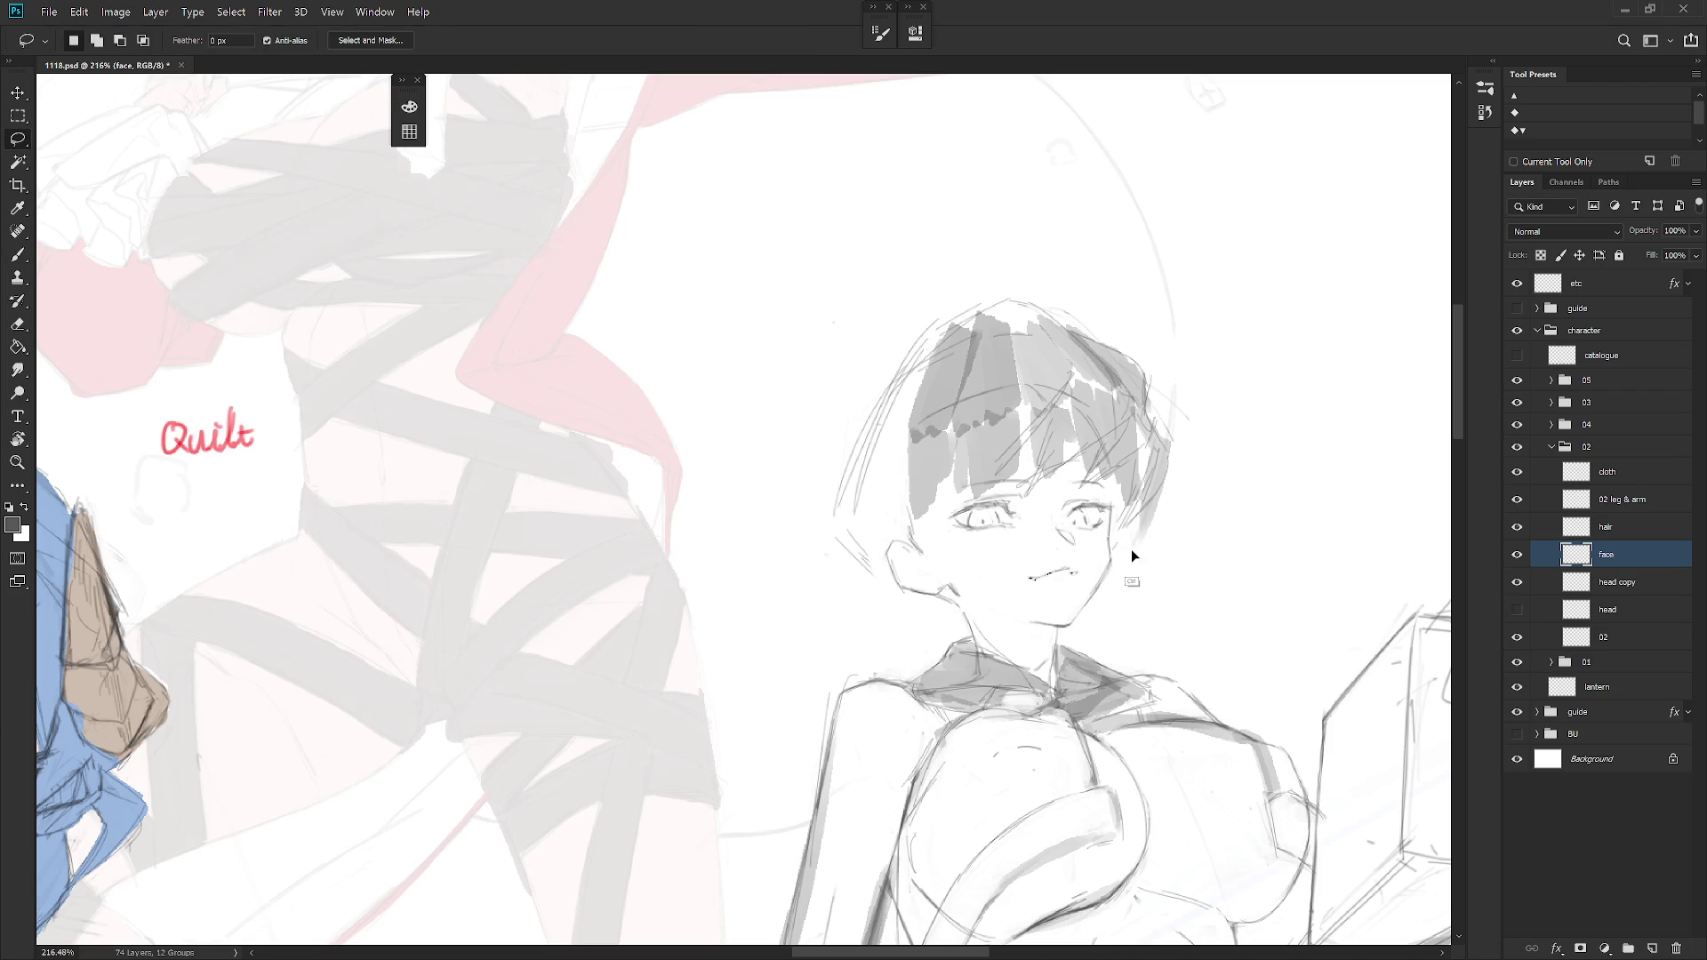
Pan over to bring the blue-haired character into view and start a new layer.
{"action": "scroll", "coordinate": [1144, 569], "scroll_direction": "down", "scroll_amount": 5}
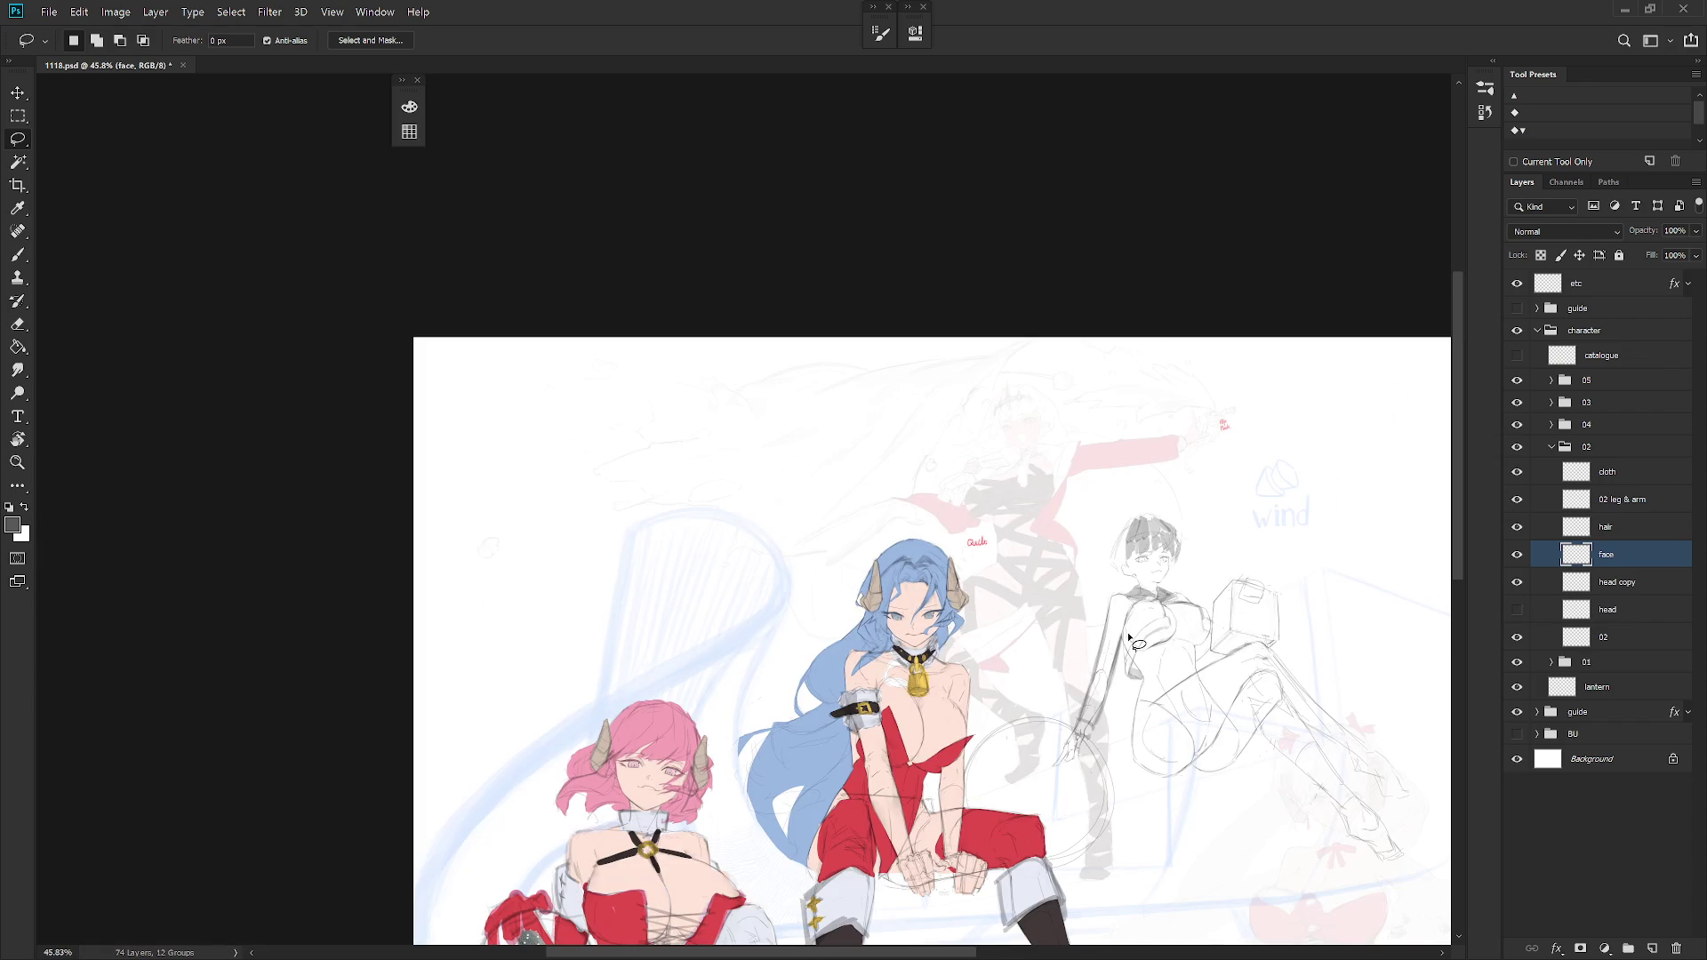
{"action": "scroll", "coordinate": [925, 560], "scroll_direction": "up", "scroll_amount": 4}
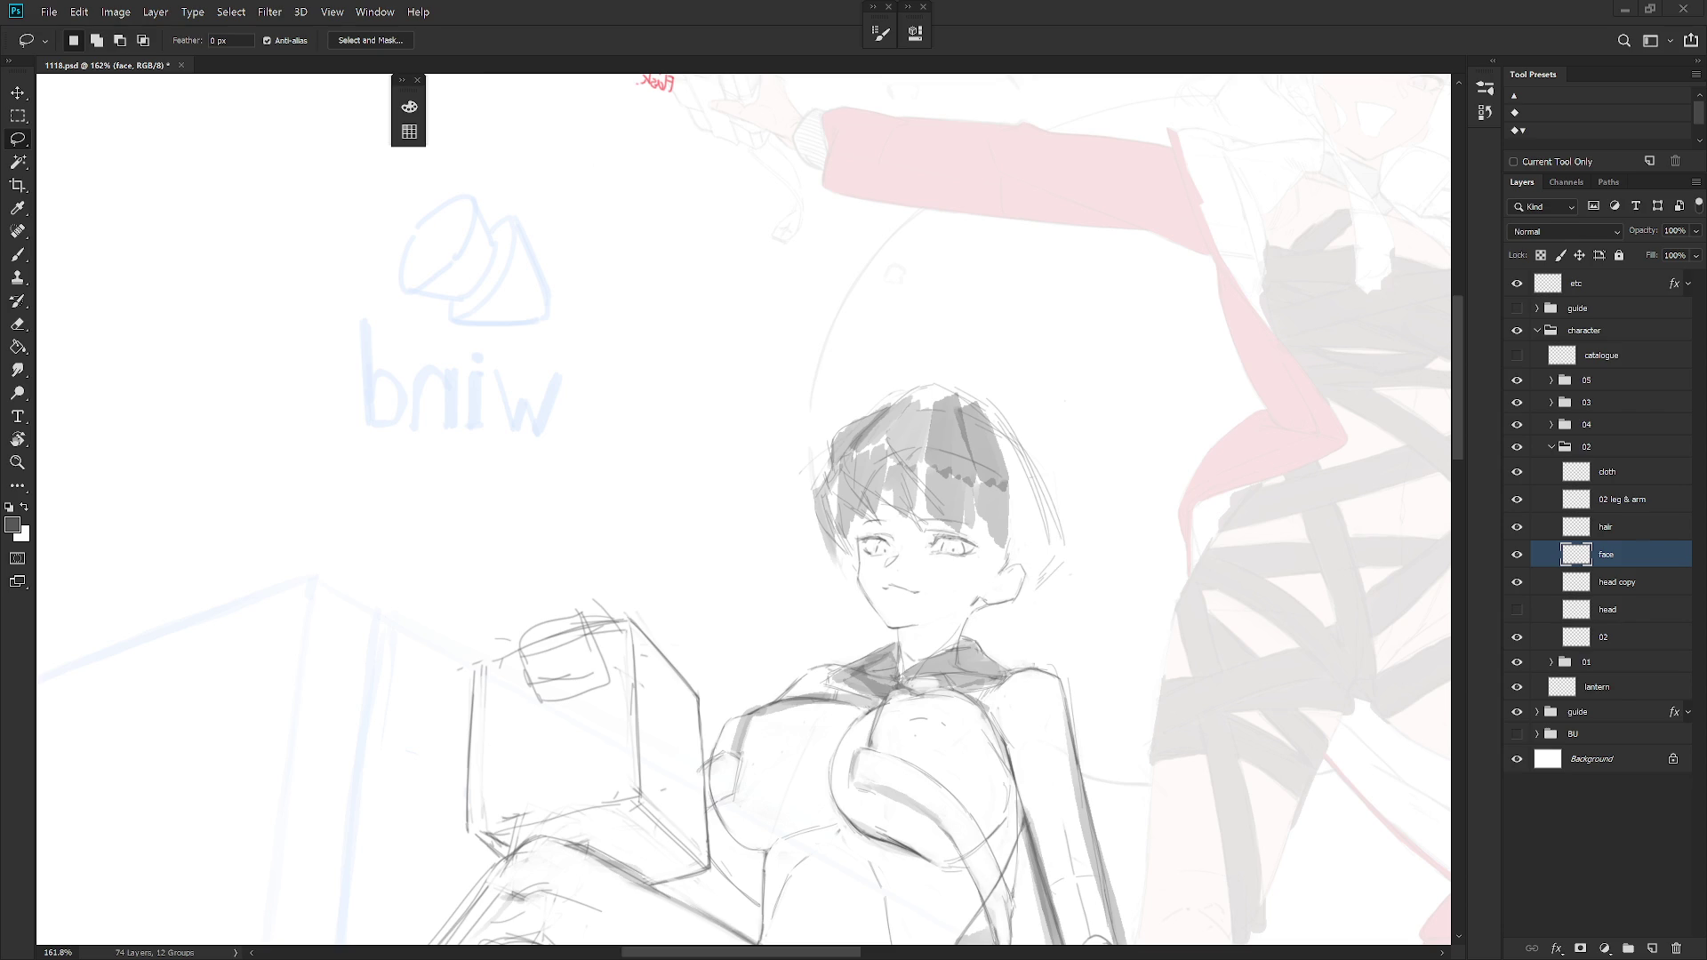
{"action": "left_click_drag", "start_coordinate": [1289, 694], "coordinate": [1050, 700]}
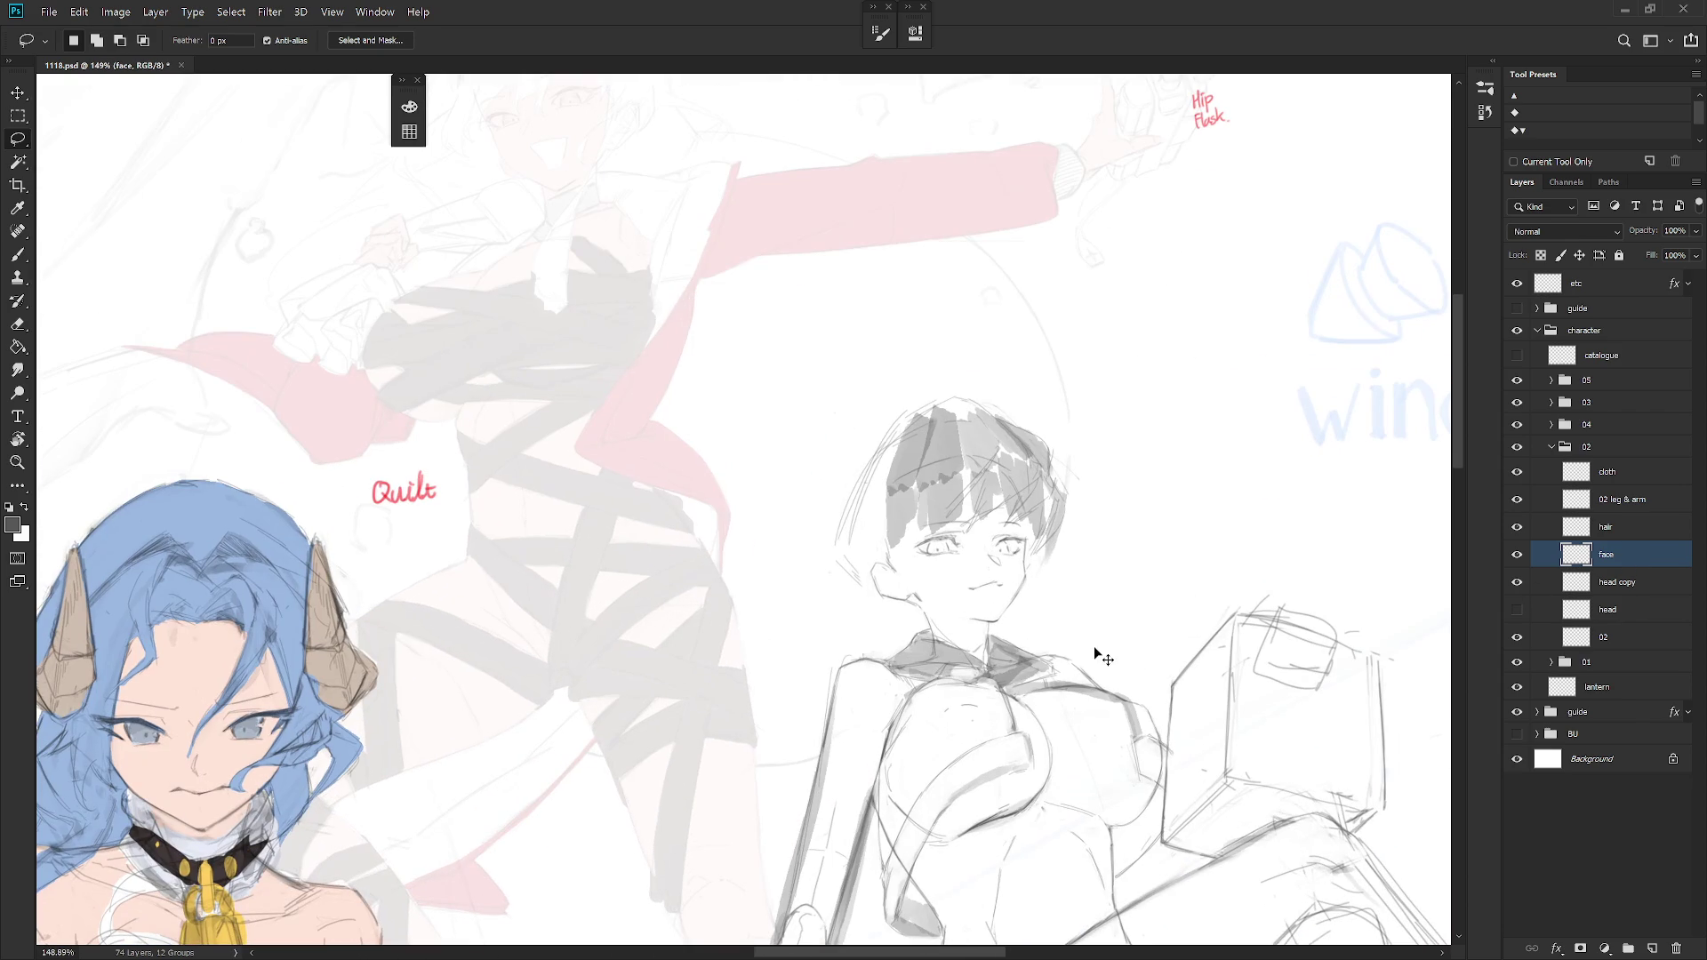
{"action": "key", "text": "ctrl+shift+n"}
Create a 'horn' layer above 'hair' and sketch a narrow, tall left horn.
{"action": "type", "text": "horn"}
{"action": "key", "text": "Return"}
{"action": "left_click_drag", "start_coordinate": [1604, 551], "coordinate": [1622, 523]}
{"action": "key", "text": "b"}
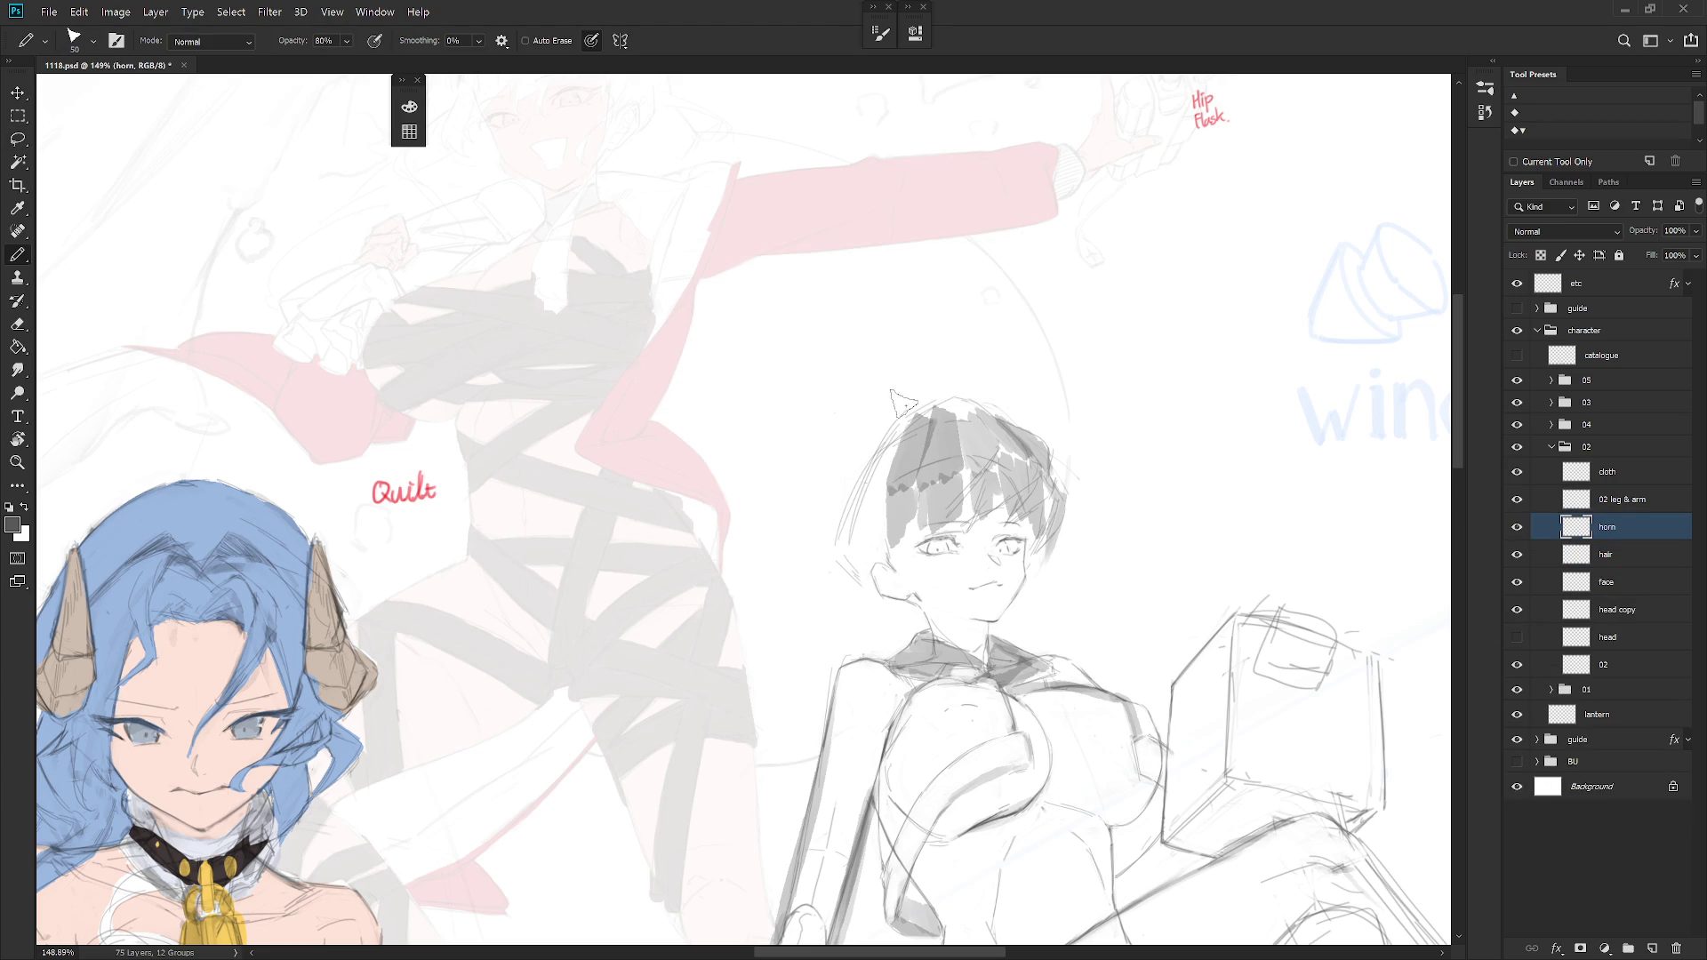
{"action": "left_click_drag", "start_coordinate": [876, 459], "coordinate": [907, 382]}
{"action": "key", "text": "ctrl+z"}
{"action": "mouse_move", "coordinate": [905, 449]}
{"action": "left_mouse_down"}
{"action": "mouse_move", "coordinate": [906, 387]}
{"action": "mouse_move", "coordinate": [890, 496]}
{"action": "mouse_move", "coordinate": [911, 369]}
{"action": "mouse_move", "coordinate": [911, 533]}
{"action": "left_mouse_up"}
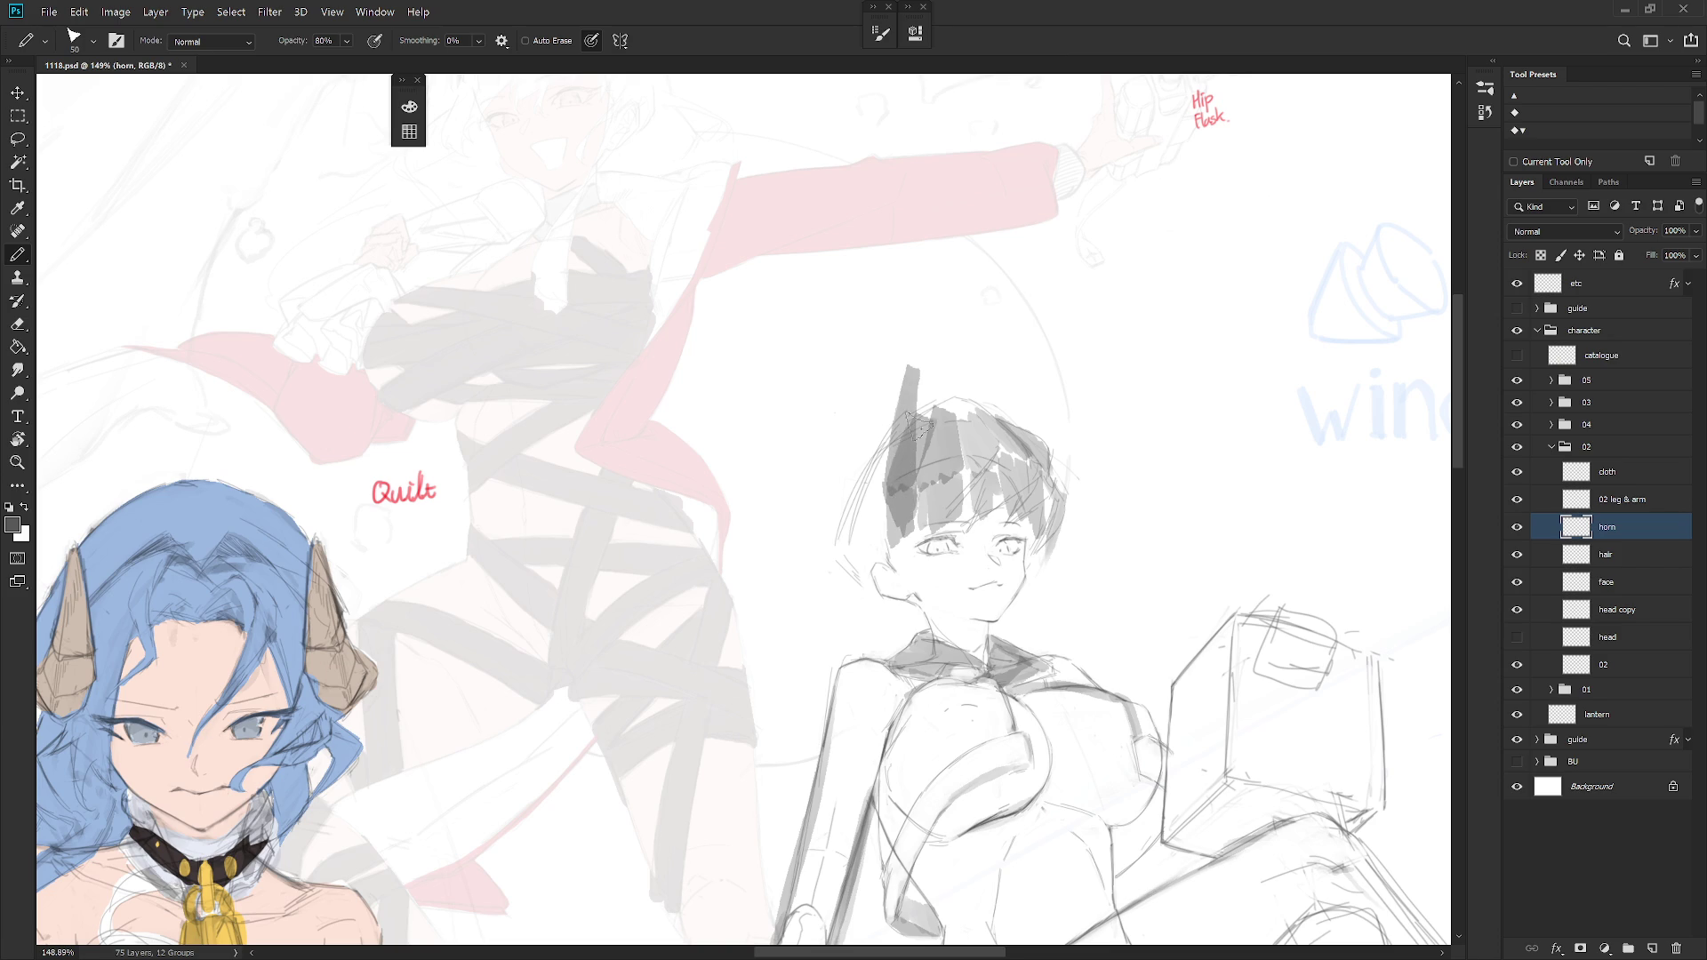
{"action": "key", "text": "ctrl+z"}
{"action": "mouse_move", "coordinate": [911, 374]}
{"action": "left_mouse_down"}
{"action": "mouse_move", "coordinate": [893, 493]}
{"action": "mouse_move", "coordinate": [916, 374]}
{"action": "left_mouse_up"}
{"action": "left_click_drag", "start_coordinate": [914, 480], "coordinate": [916, 356]}
Hide the hair, darken the horn's left edge and trim its tip thinner.
{"action": "key", "text": "b"}
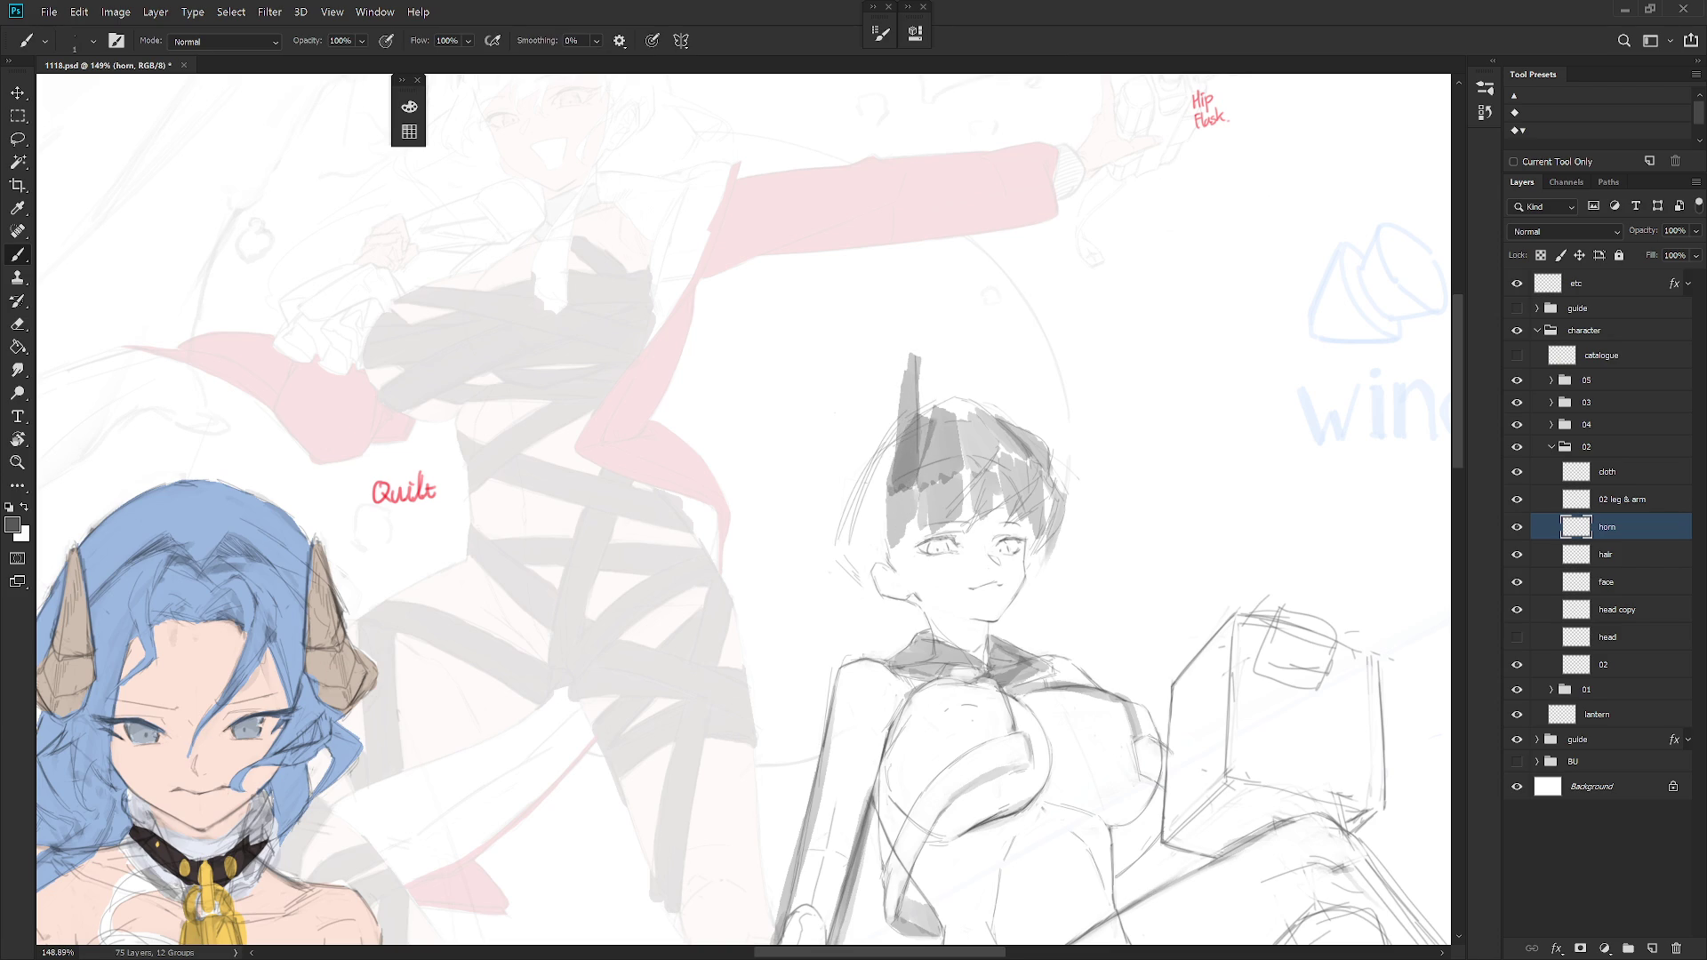
{"action": "left_click", "coordinate": [1517, 554]}
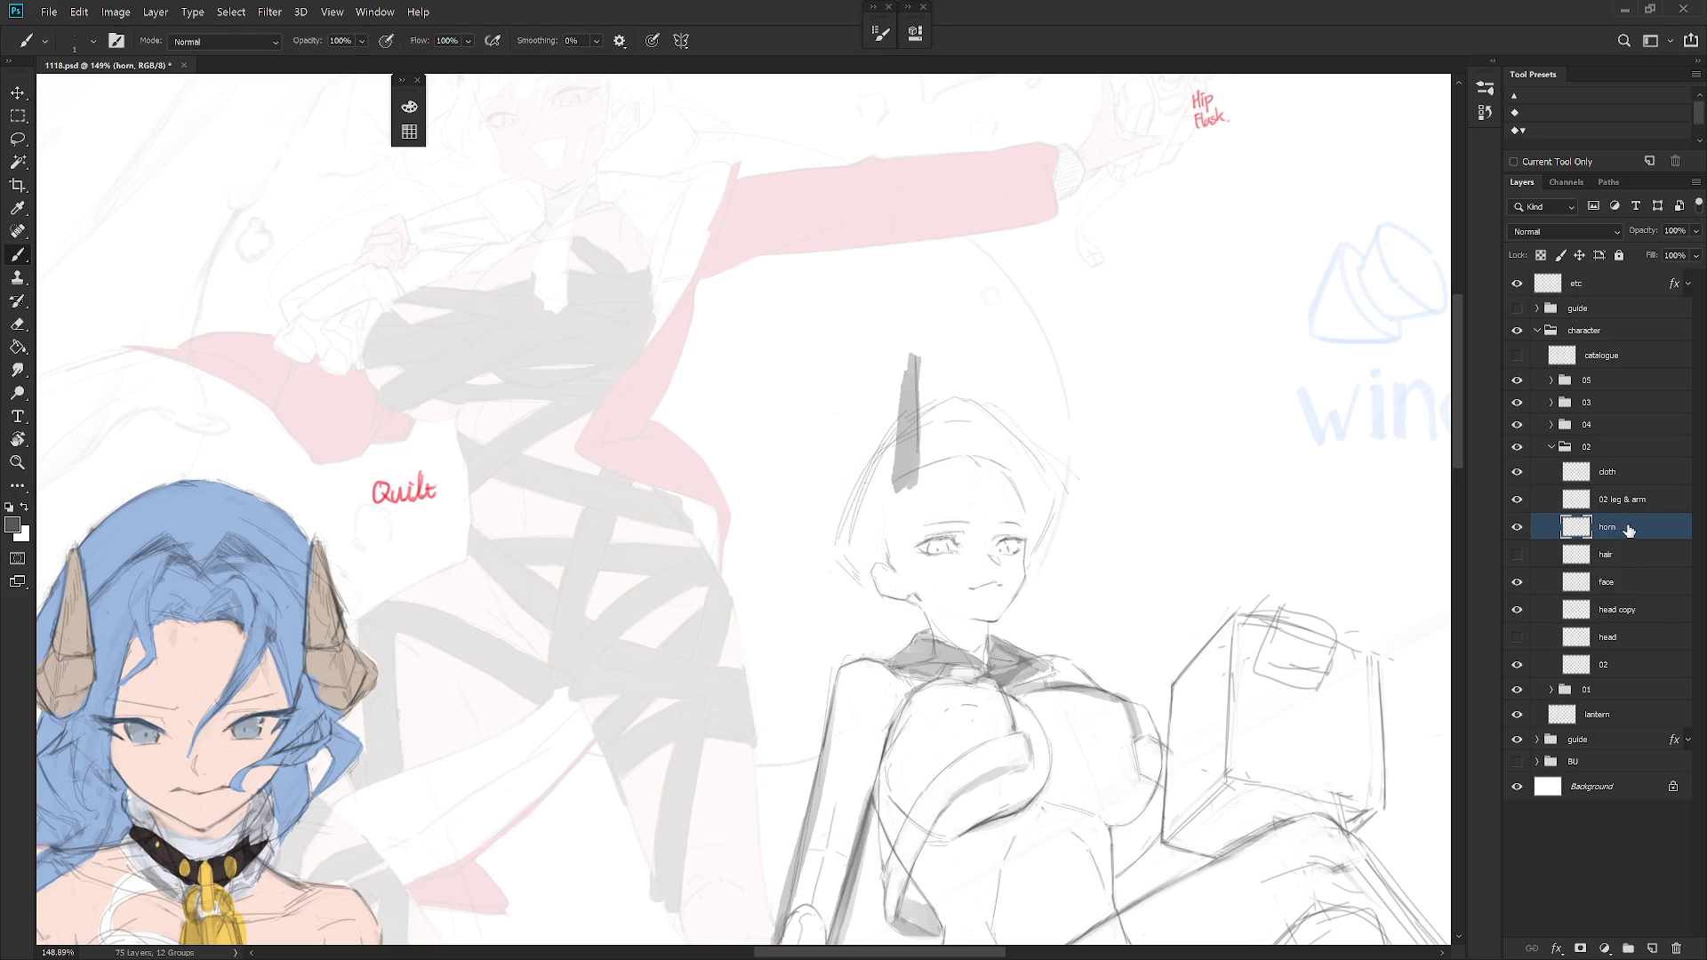
{"action": "mouse_move", "coordinate": [902, 360]}
{"action": "left_mouse_down"}
{"action": "mouse_move", "coordinate": [890, 452]}
{"action": "mouse_move", "coordinate": [916, 498]}
{"action": "left_mouse_up"}
{"action": "key", "text": "e"}
{"action": "left_click_drag", "start_coordinate": [927, 356], "coordinate": [923, 427]}
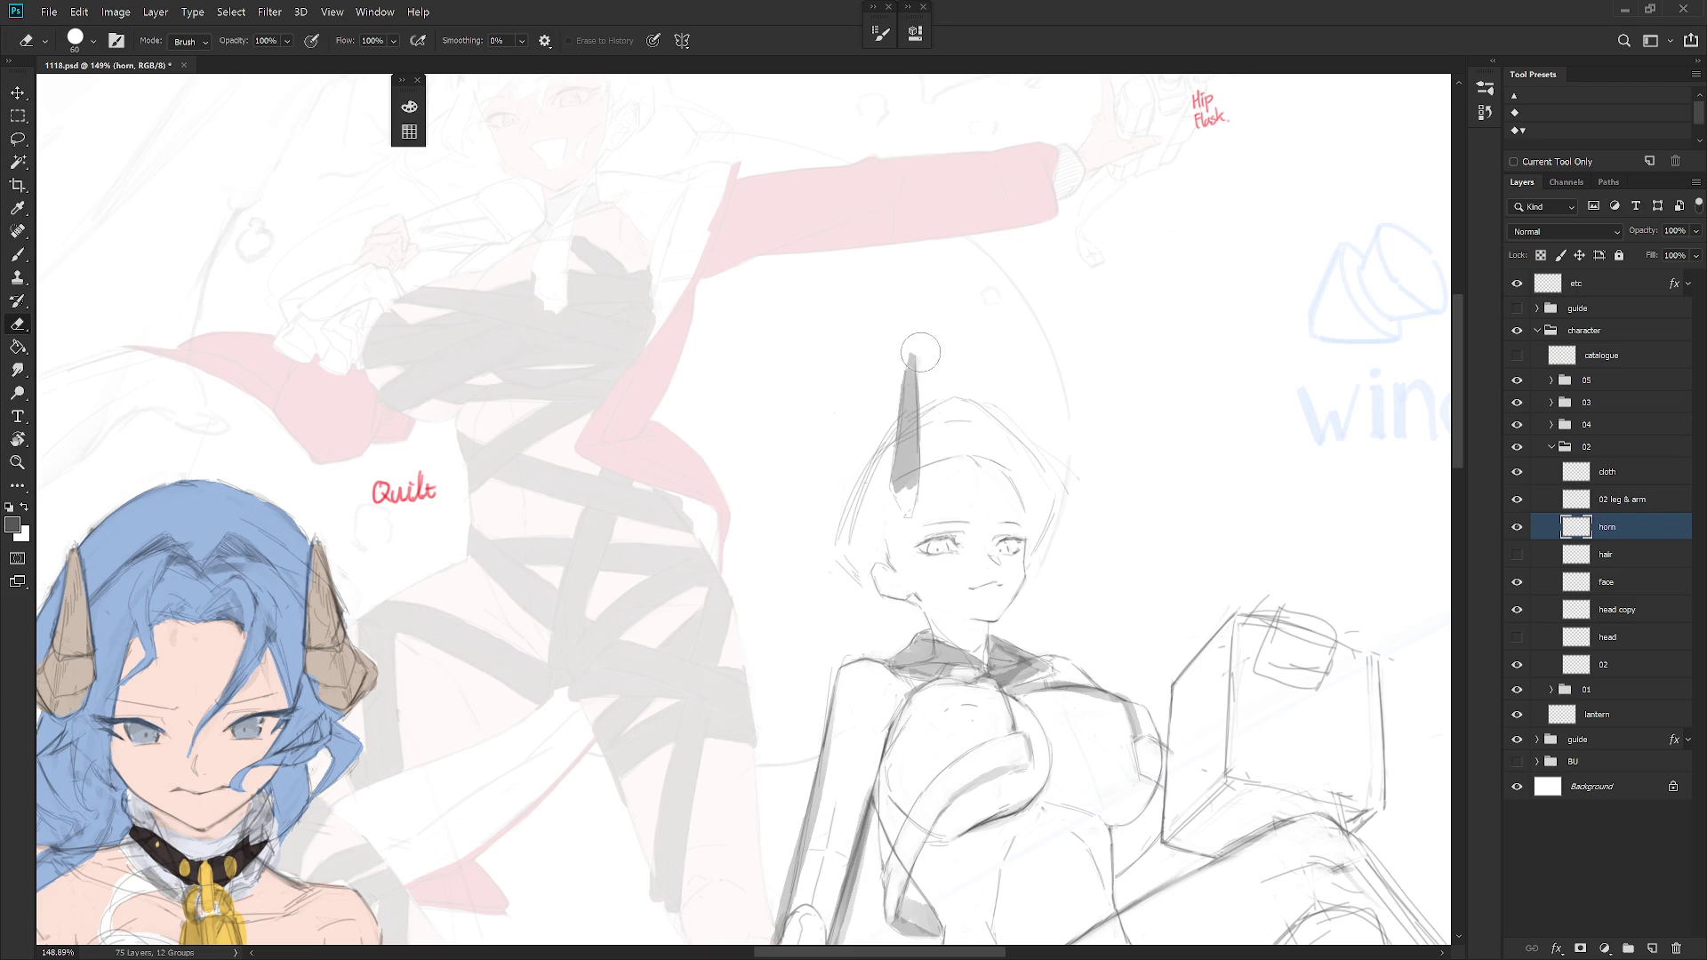
{"action": "key", "text": "b"}
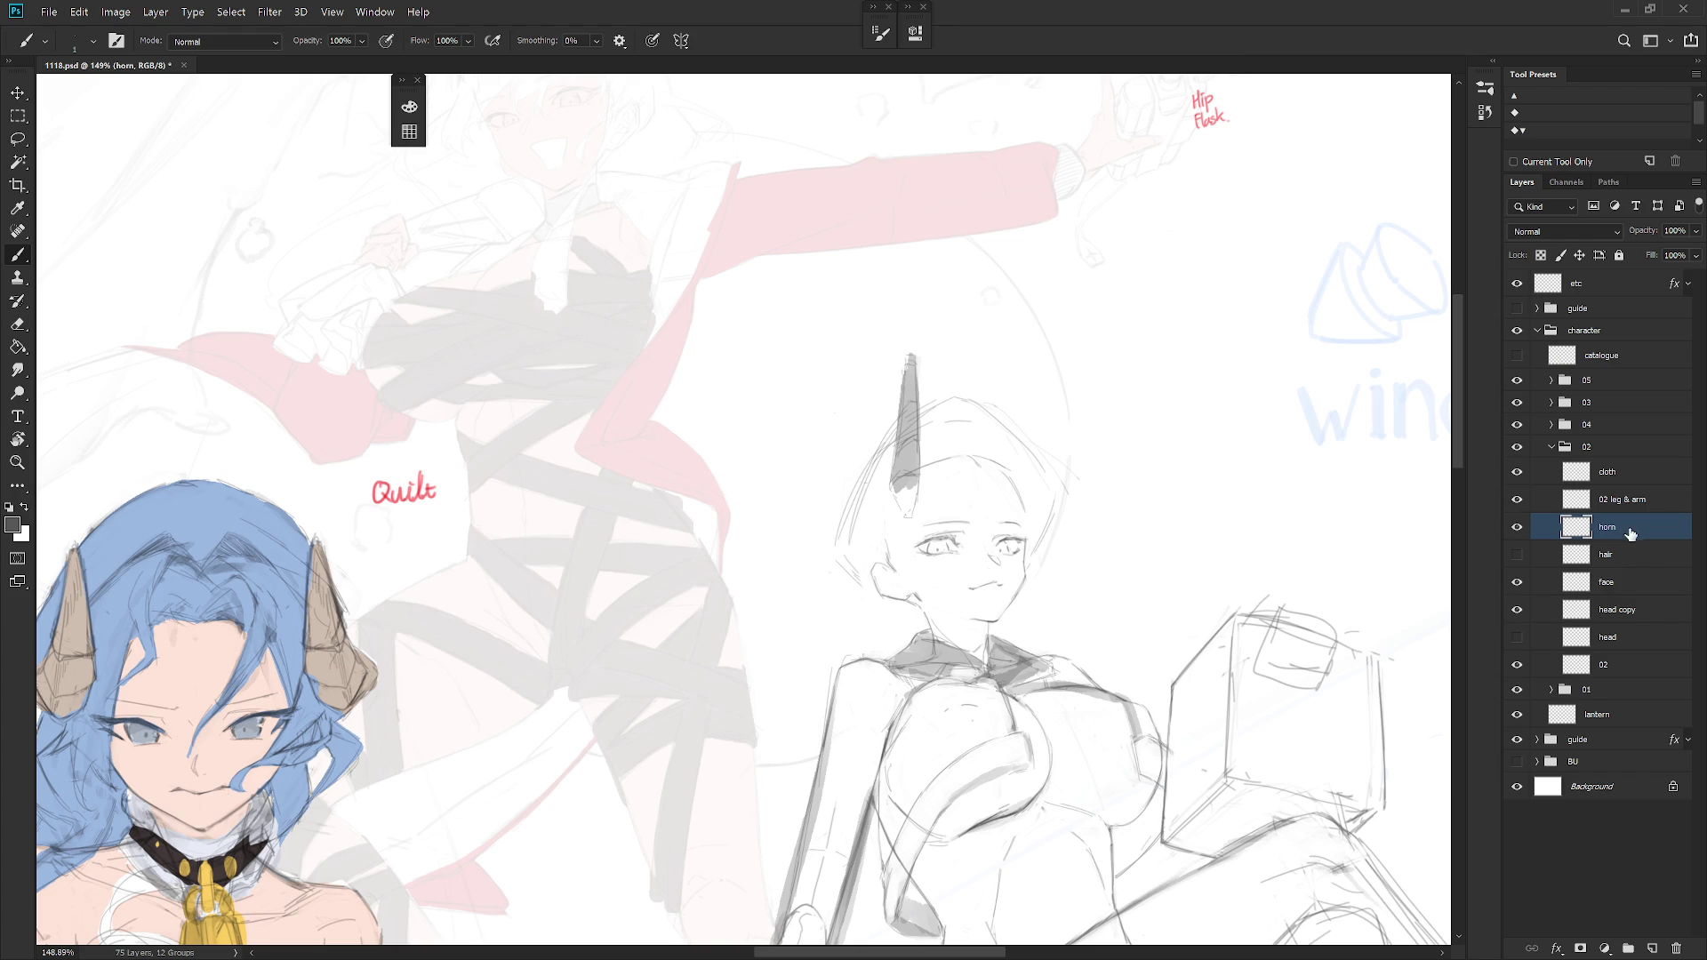
Rotate the left horn slightly to the left and nudge it into place.
{"action": "key", "text": "ctrl+t"}
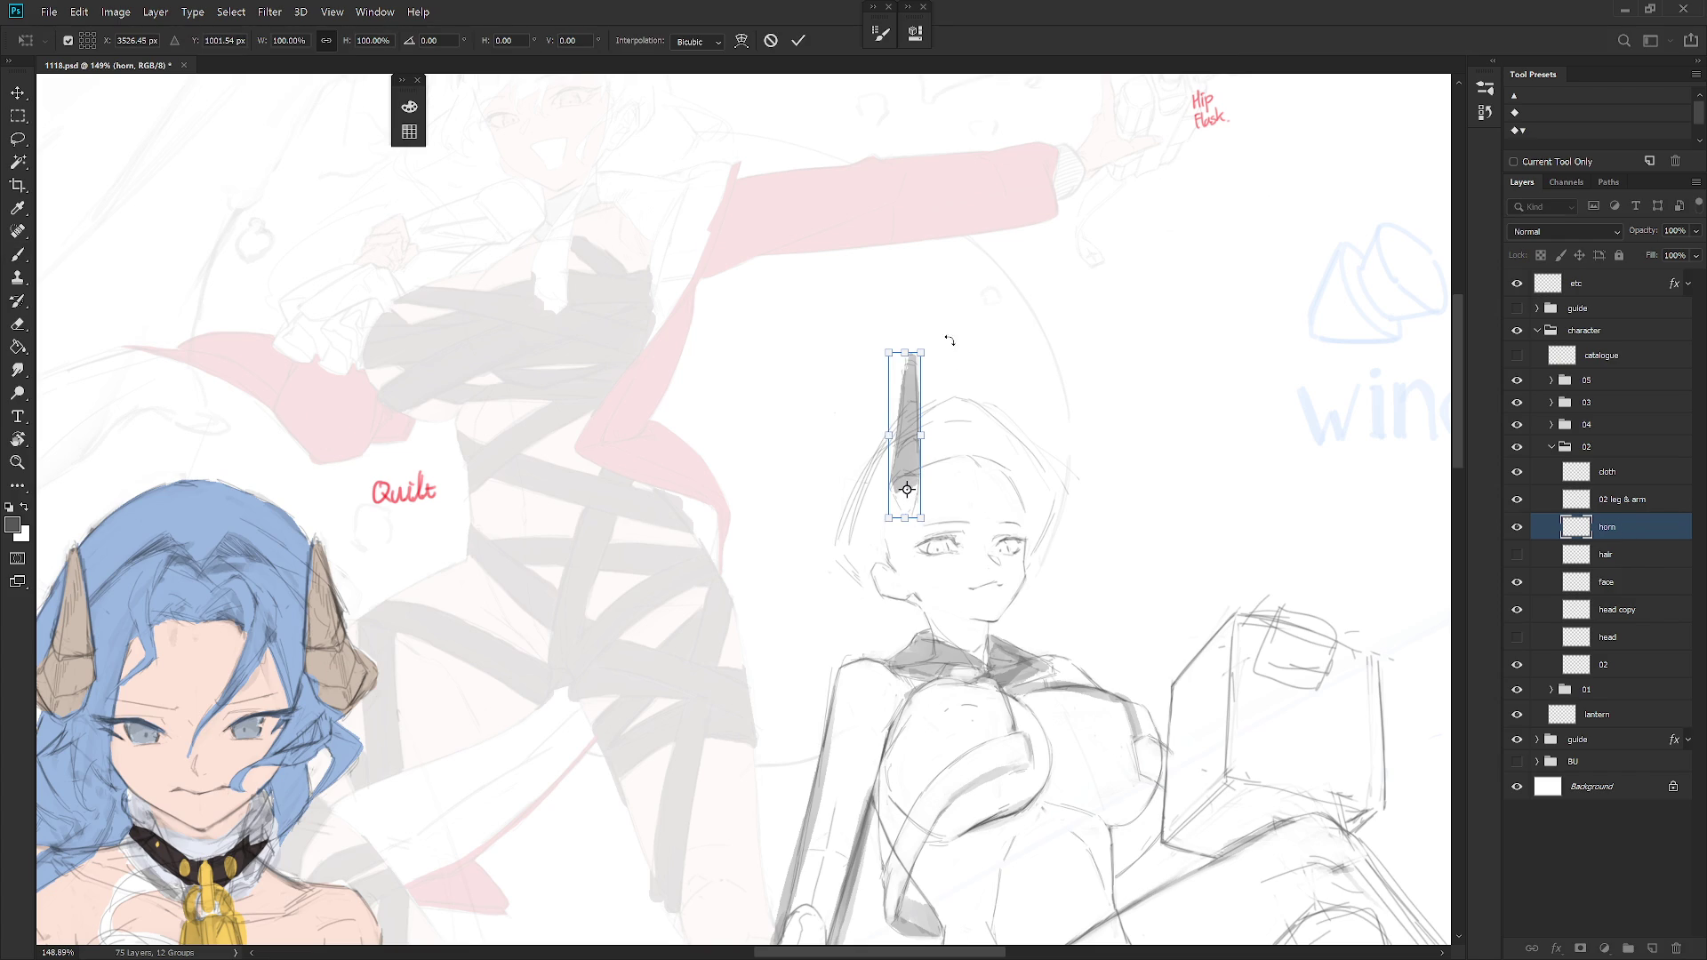
{"action": "left_click_drag", "start_coordinate": [952, 344], "coordinate": [934, 332]}
{"action": "left_click_drag", "start_coordinate": [902, 472], "coordinate": [907, 480]}
{"action": "key", "text": "Return"}
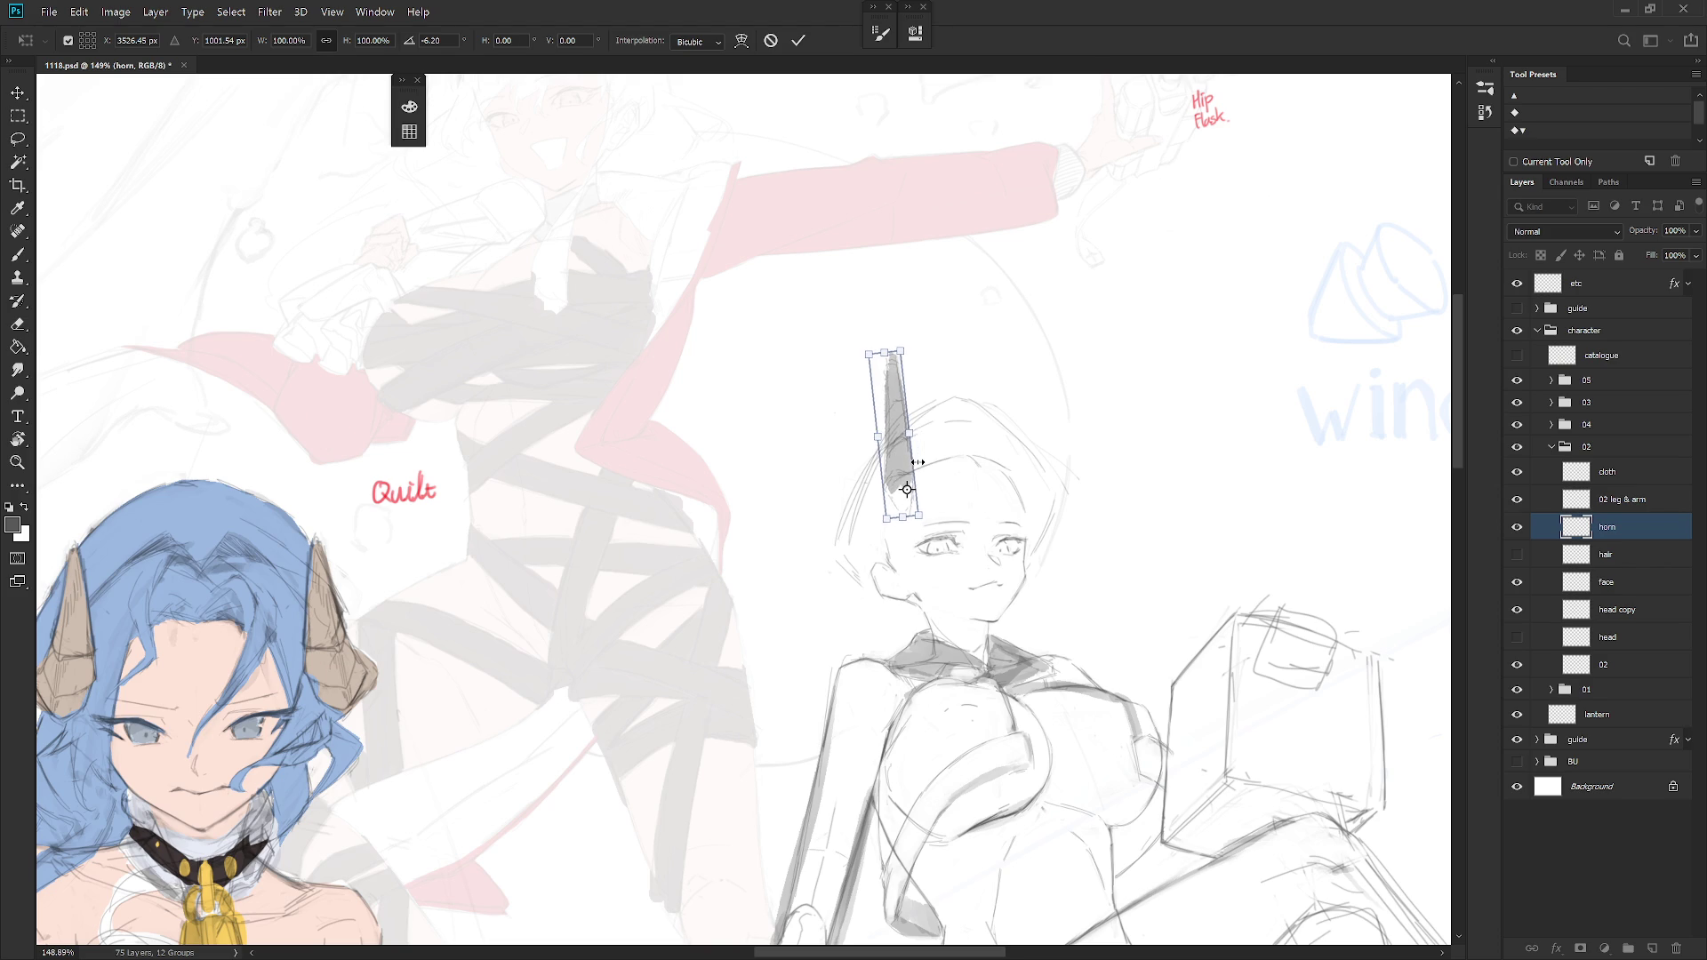
{"action": "key", "text": "b"}
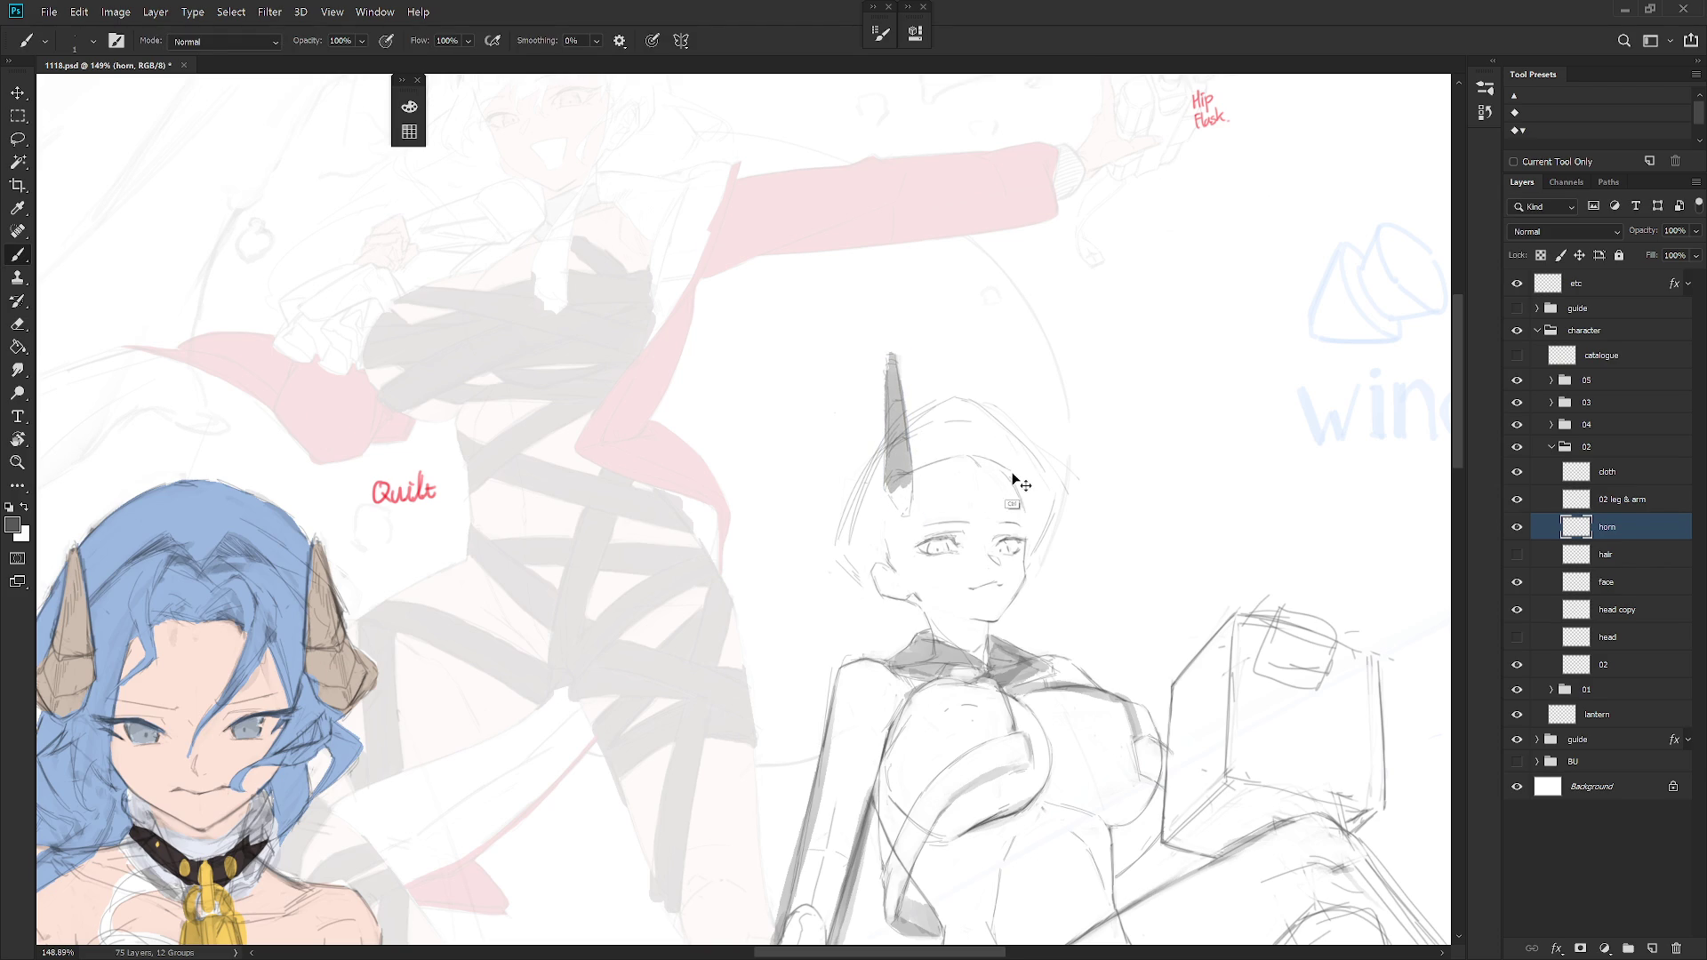
Draw a matching dark right horn on the head's right side.
{"action": "key", "text": "ctrl+j"}
{"action": "key", "text": "v"}
{"action": "left_click_drag", "start_coordinate": [904, 485], "coordinate": [1045, 478]}
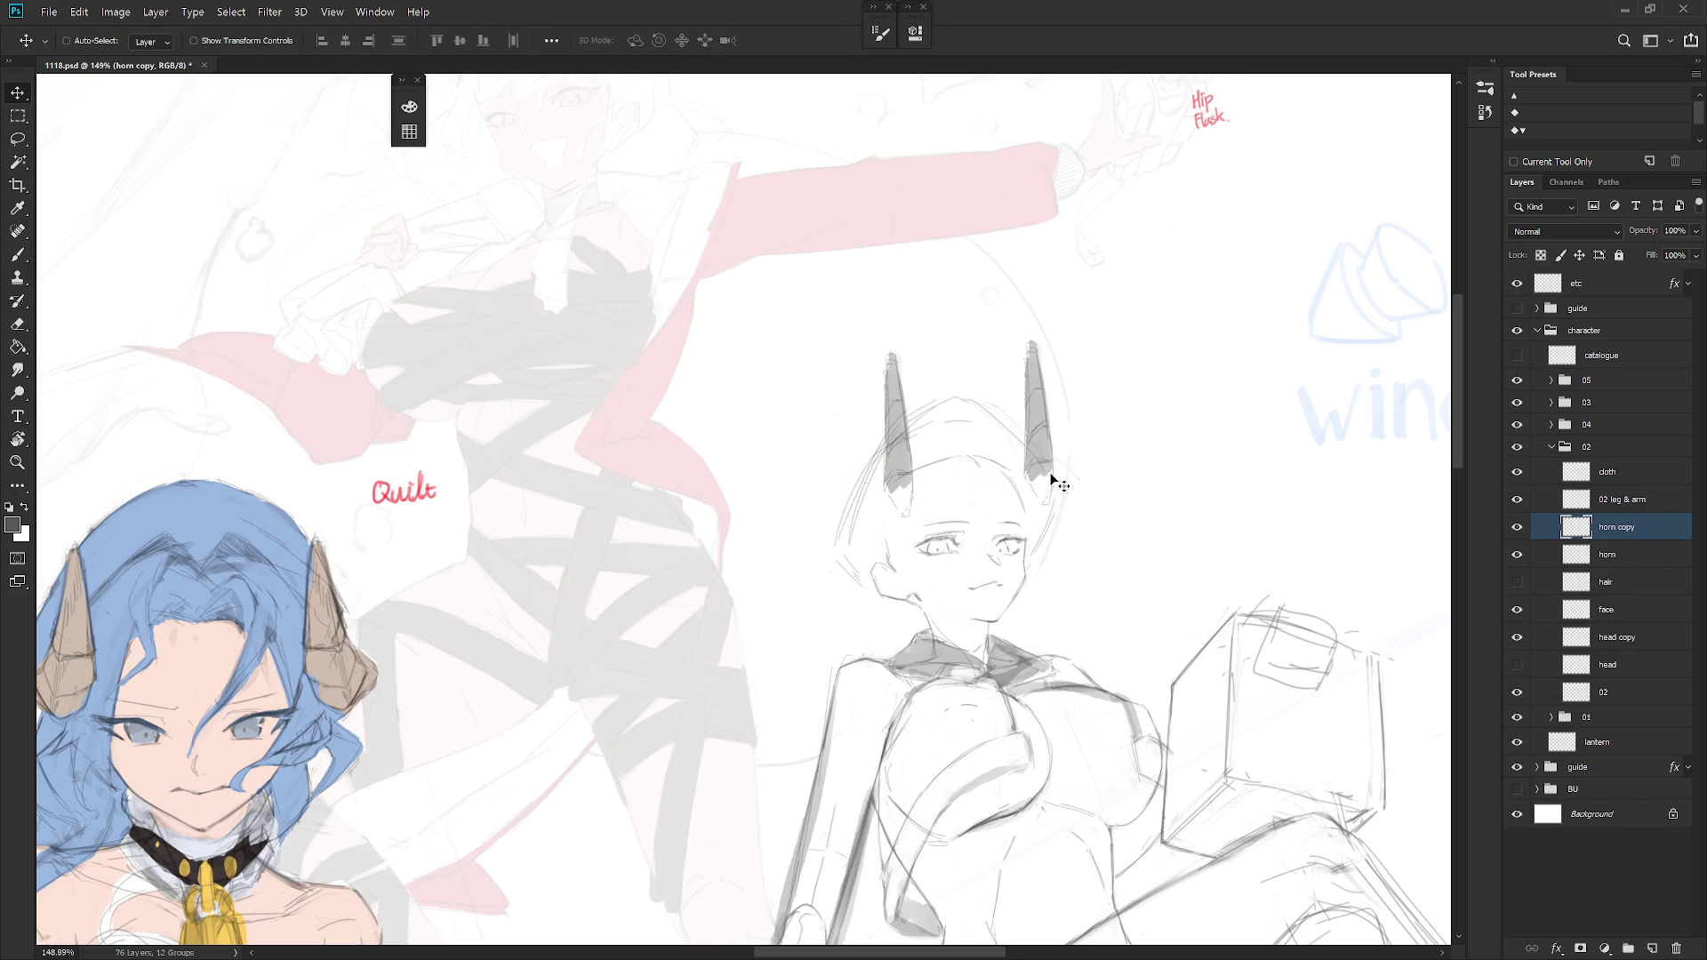
{"action": "key", "text": "ctrl+z"}
{"action": "key", "text": "ctrl+z"}
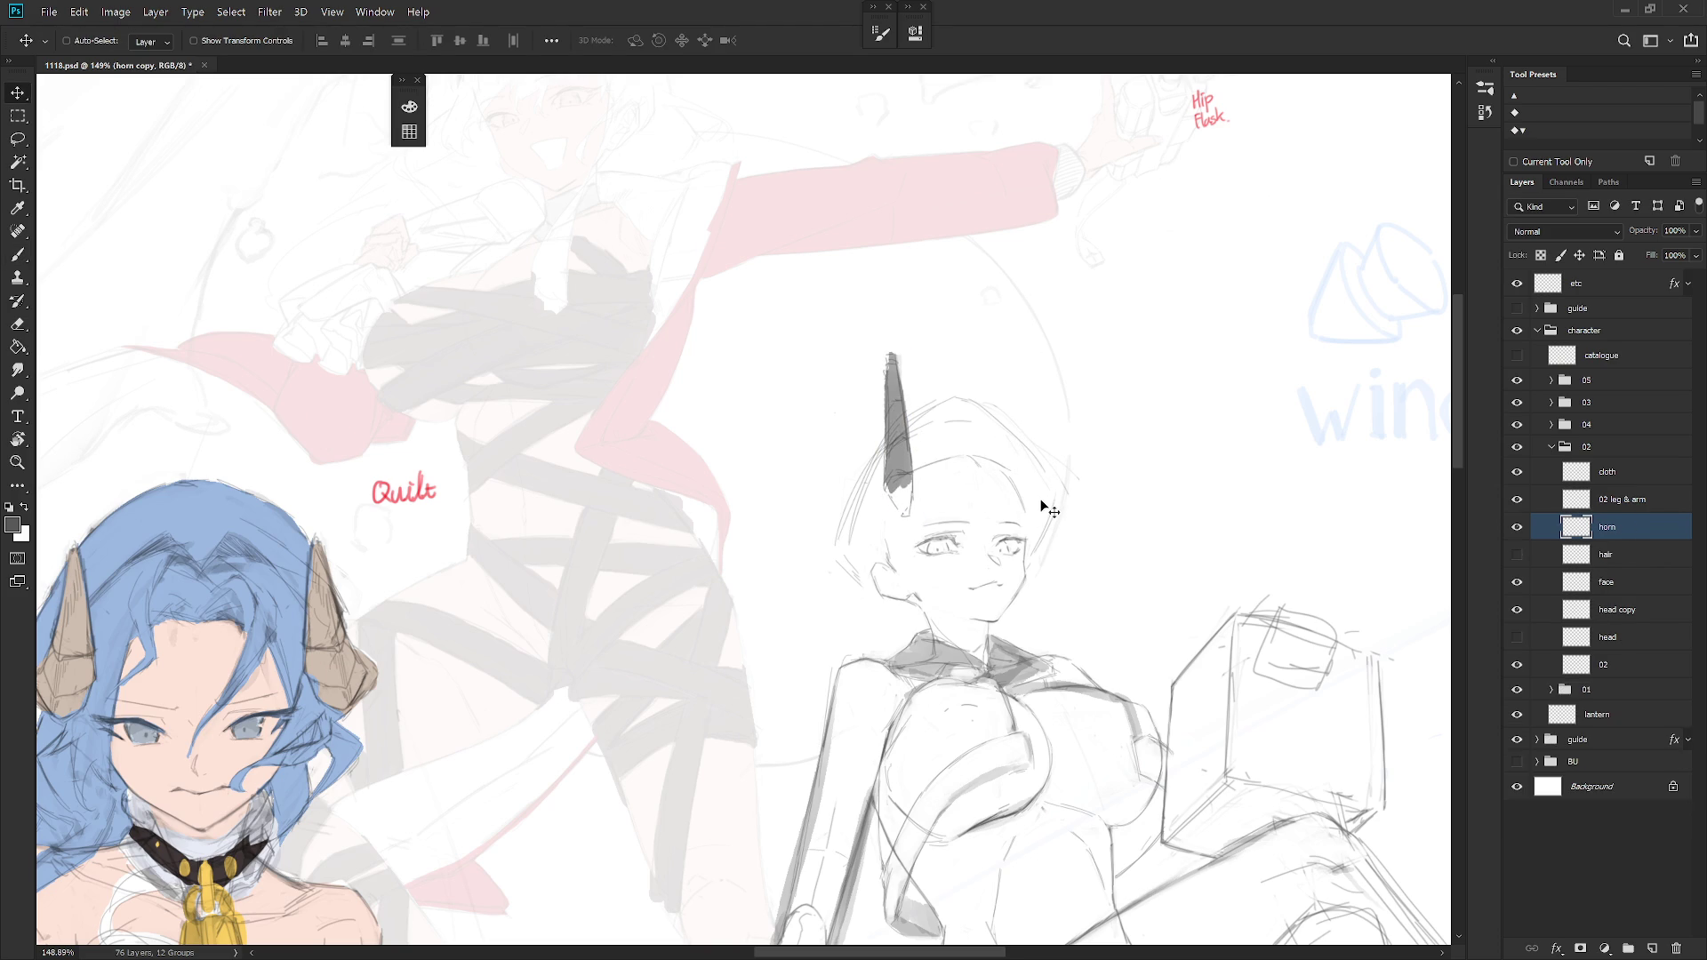
{"action": "key", "text": "b"}
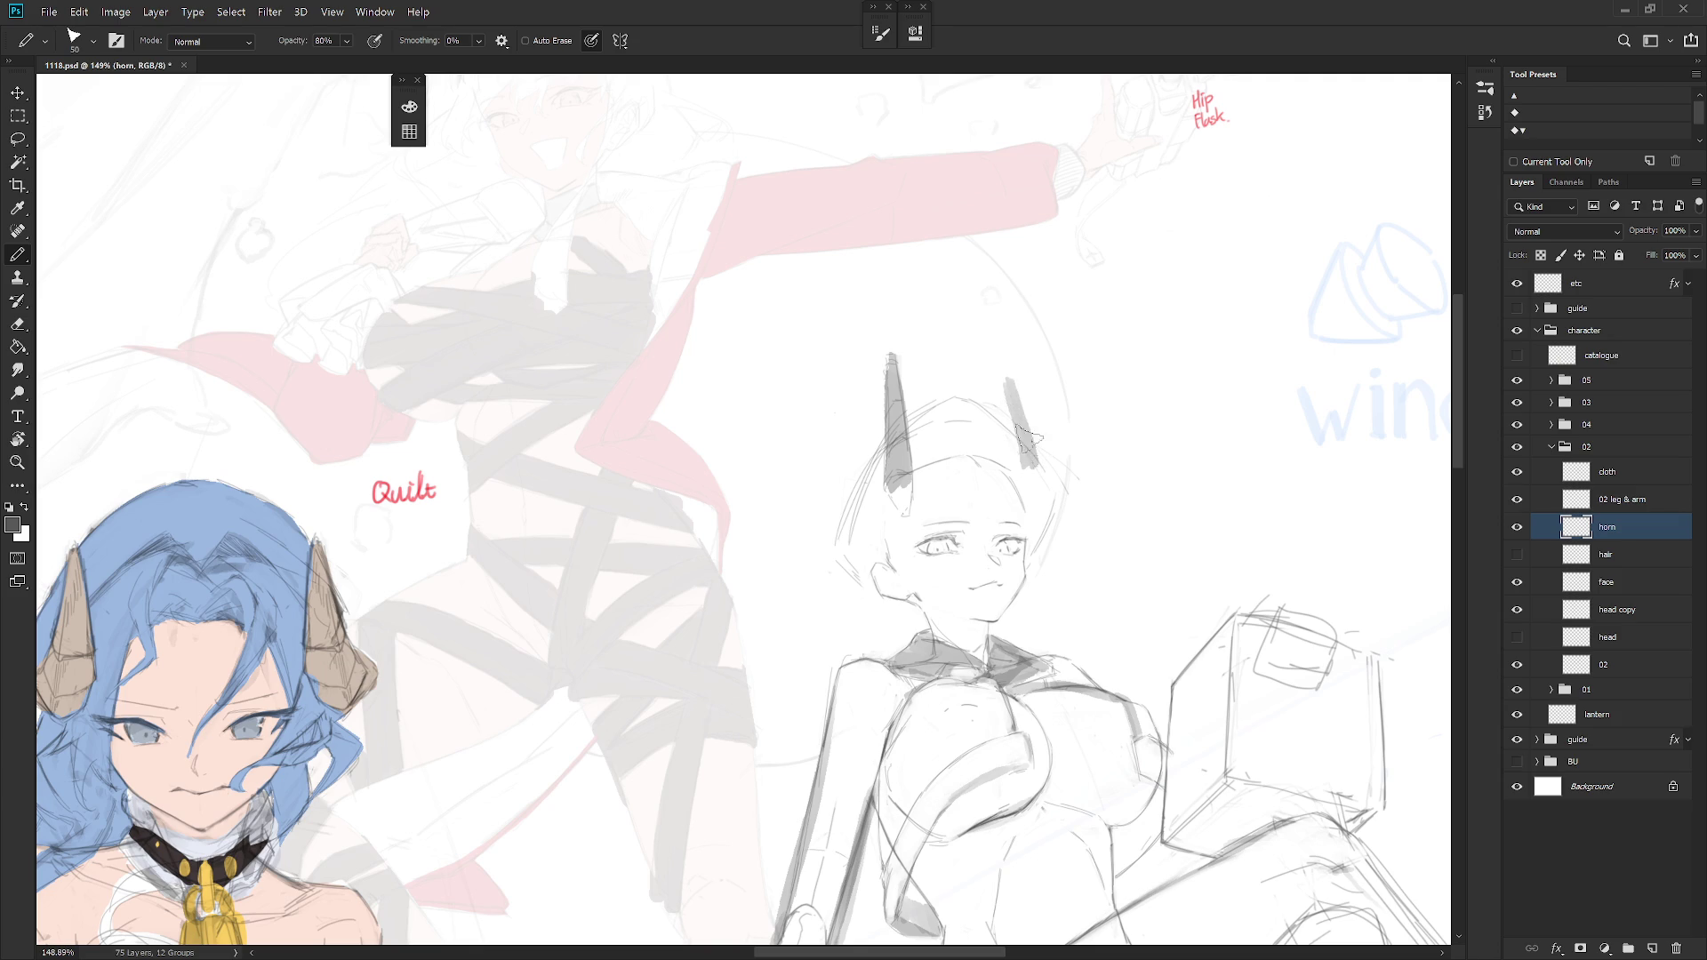
{"action": "mouse_move", "coordinate": [1008, 382]}
{"action": "left_mouse_down"}
{"action": "mouse_move", "coordinate": [1049, 484]}
{"action": "mouse_move", "coordinate": [1042, 471]}
{"action": "left_mouse_up"}
{"action": "key", "text": "shift+b"}
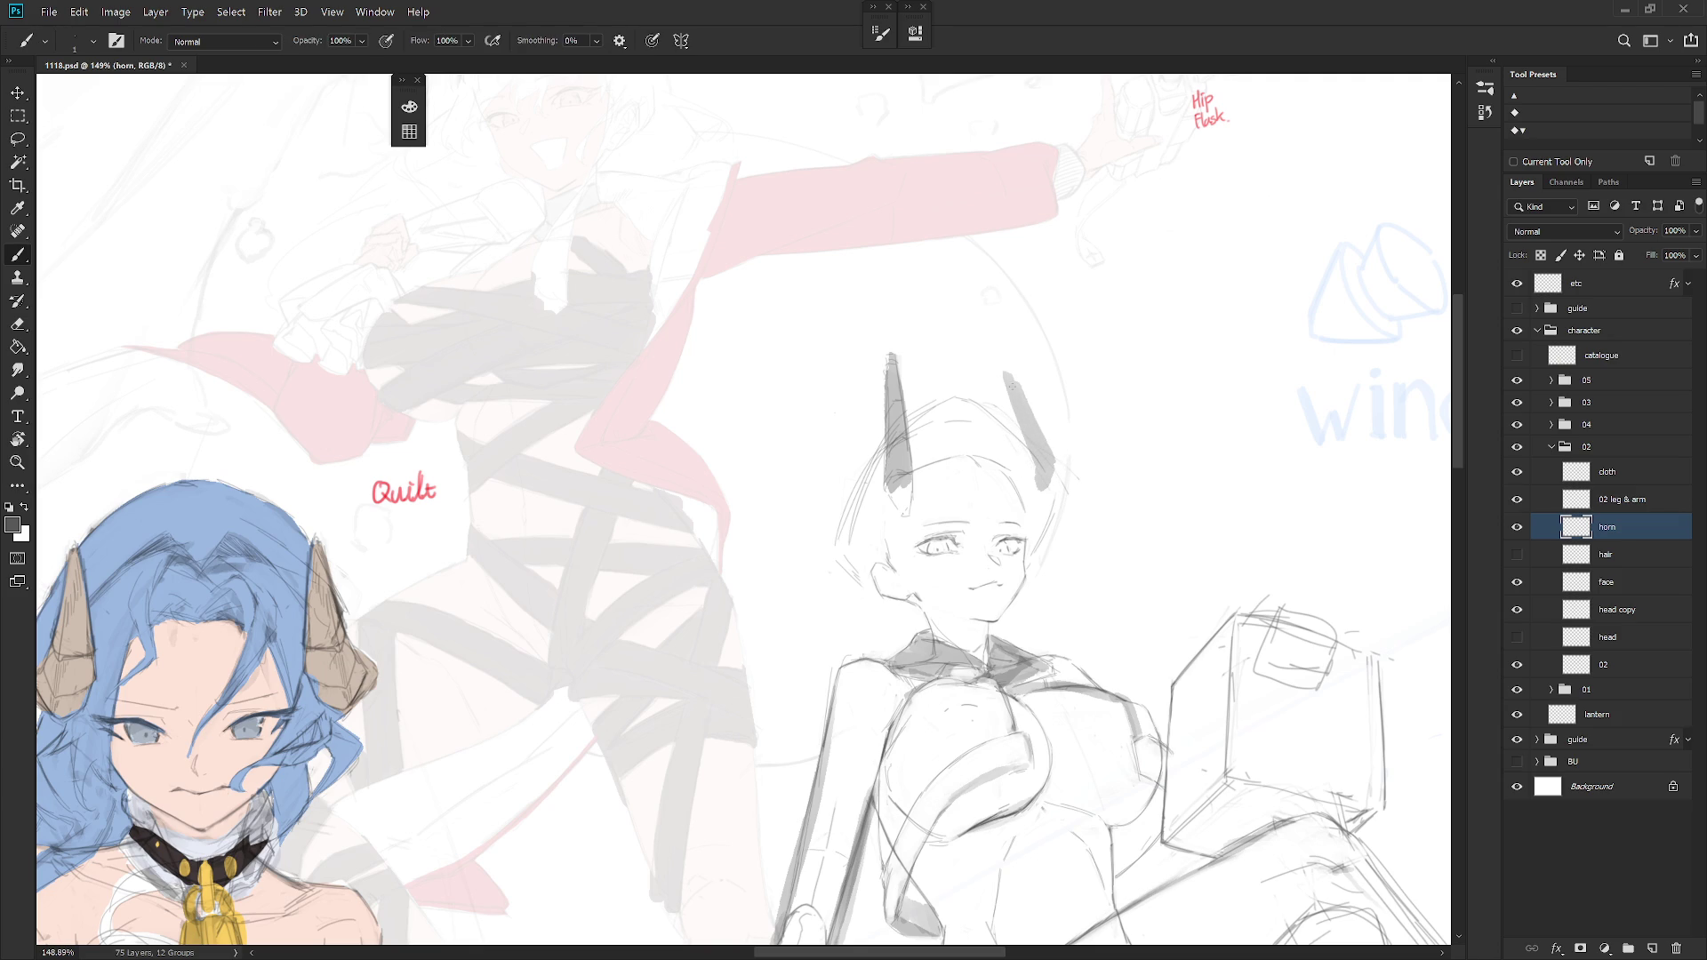
{"action": "left_click_drag", "start_coordinate": [1010, 380], "coordinate": [1040, 478]}
{"action": "left_click_drag", "start_coordinate": [1010, 370], "coordinate": [1047, 488]}
Turn the short hair layer back on and make it the active layer.
{"action": "left_click", "coordinate": [1516, 554]}
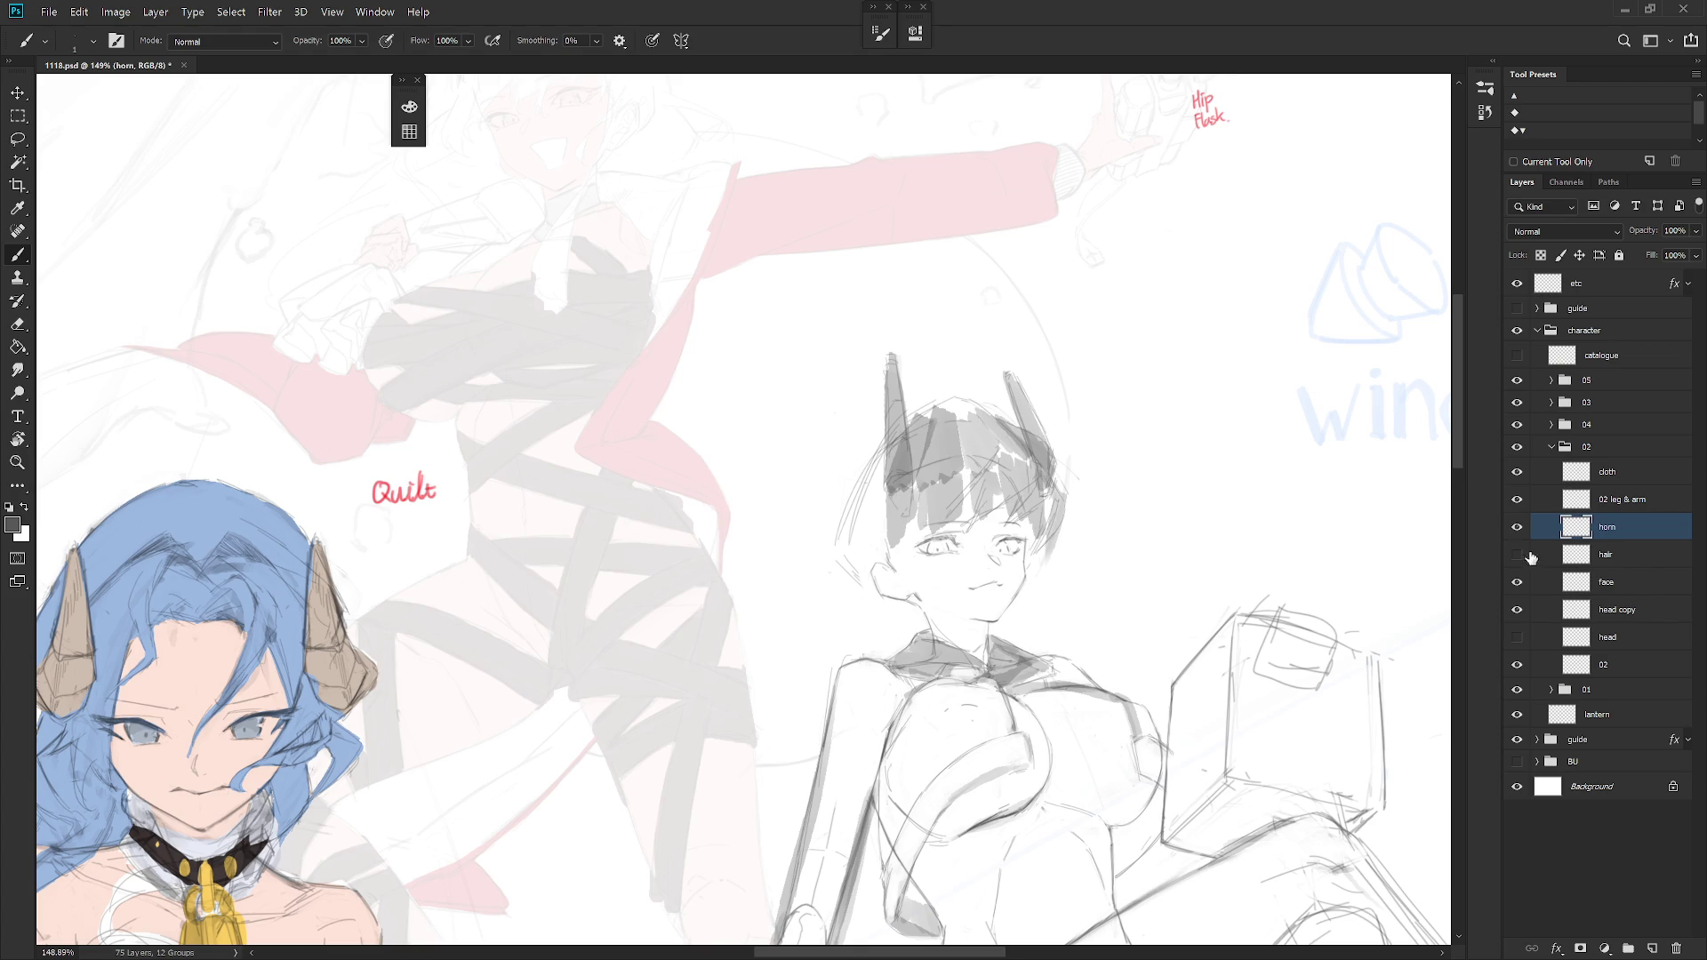
{"action": "left_click", "coordinate": [1517, 554]}
{"action": "left_click", "coordinate": [1636, 611]}
{"action": "key", "text": "e"}
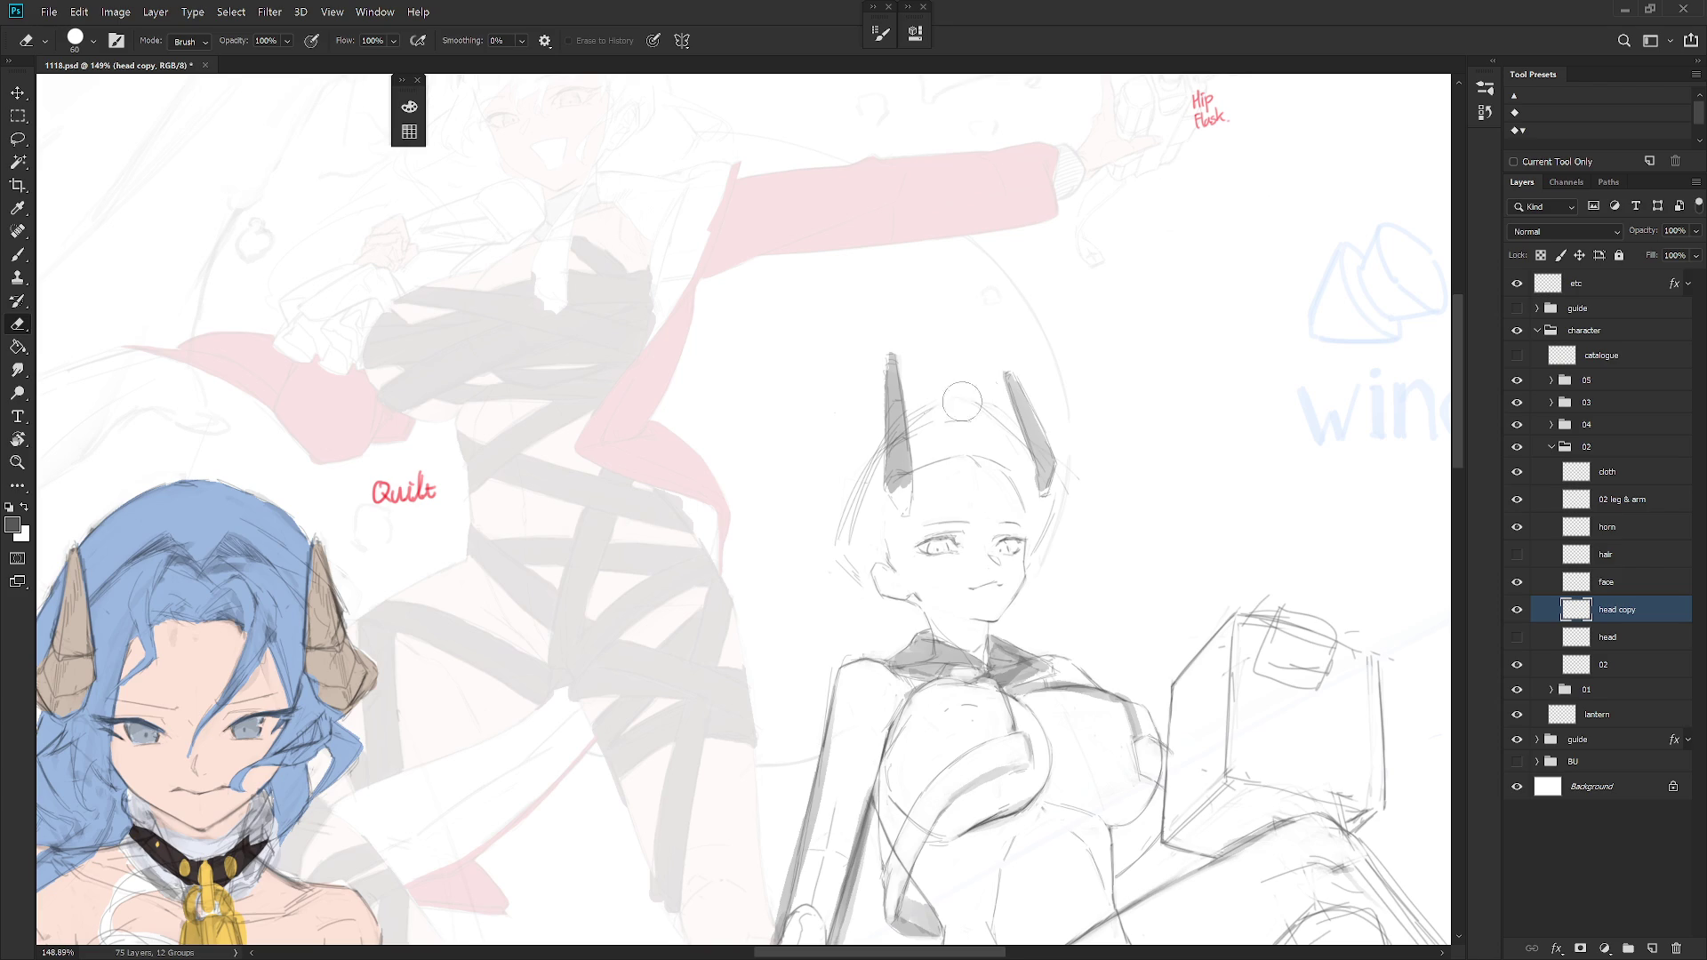
{"action": "left_click", "coordinate": [1517, 553]}
{"action": "left_click", "coordinate": [1632, 562]}
{"action": "key", "text": "b"}
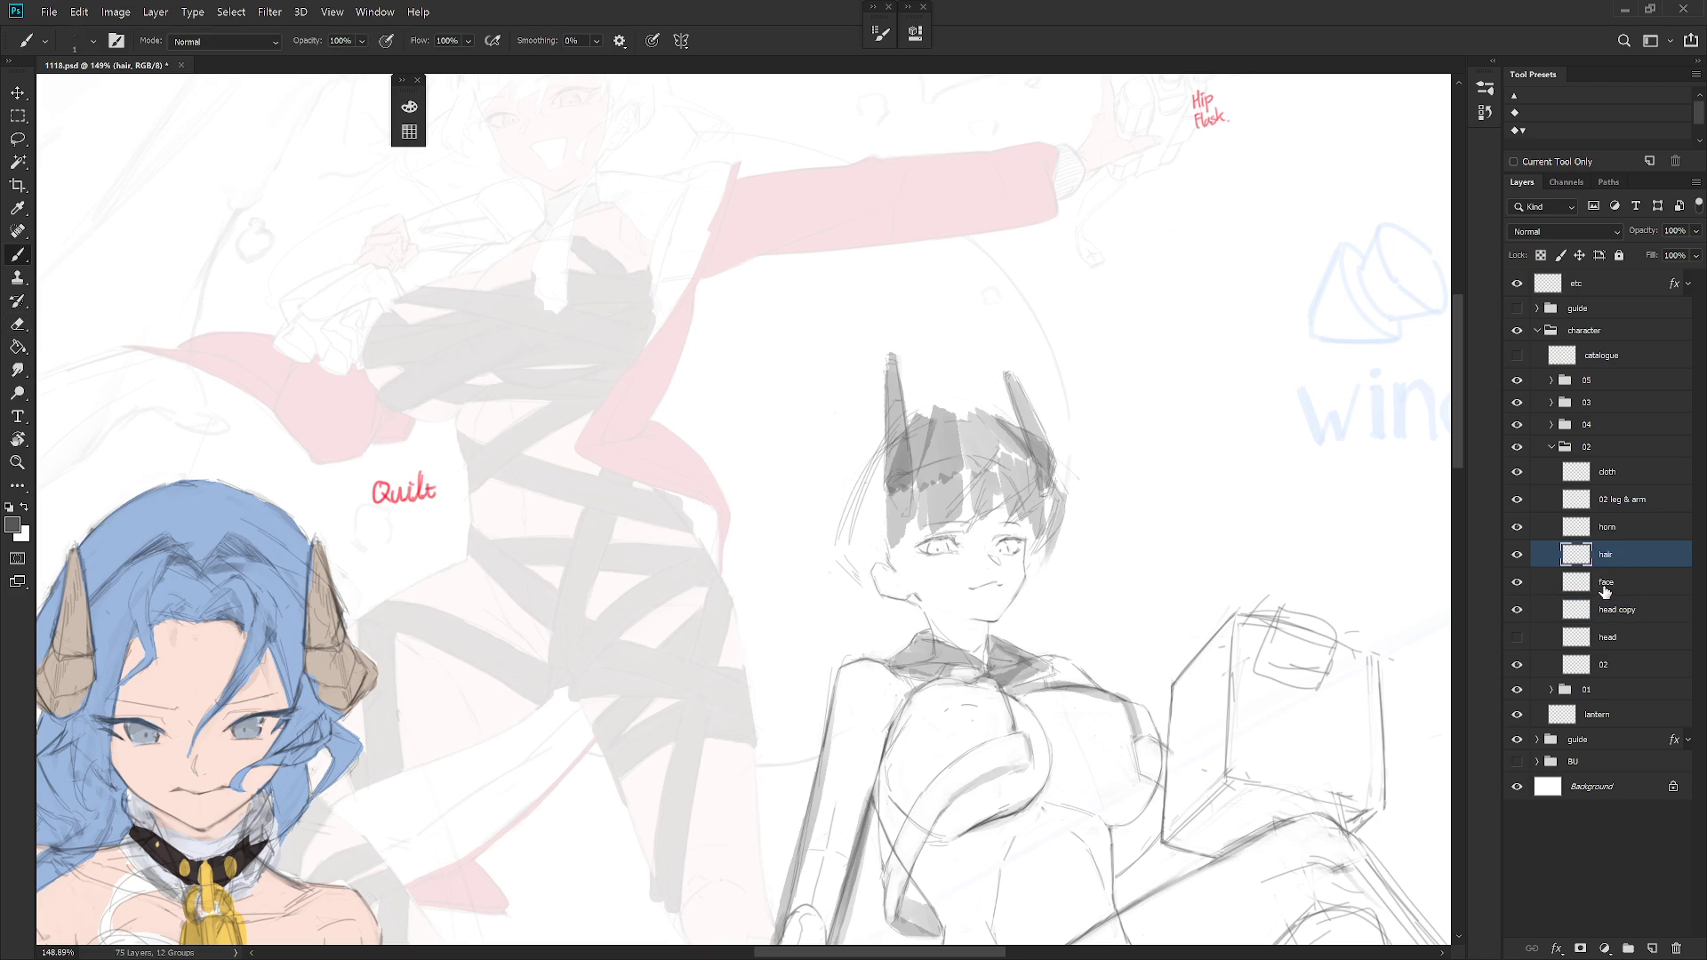
Thin the hair strokes under the left horn and shade the hair's right side.
{"action": "key", "text": "e"}
{"action": "left_click_drag", "start_coordinate": [893, 439], "coordinate": [904, 548]}
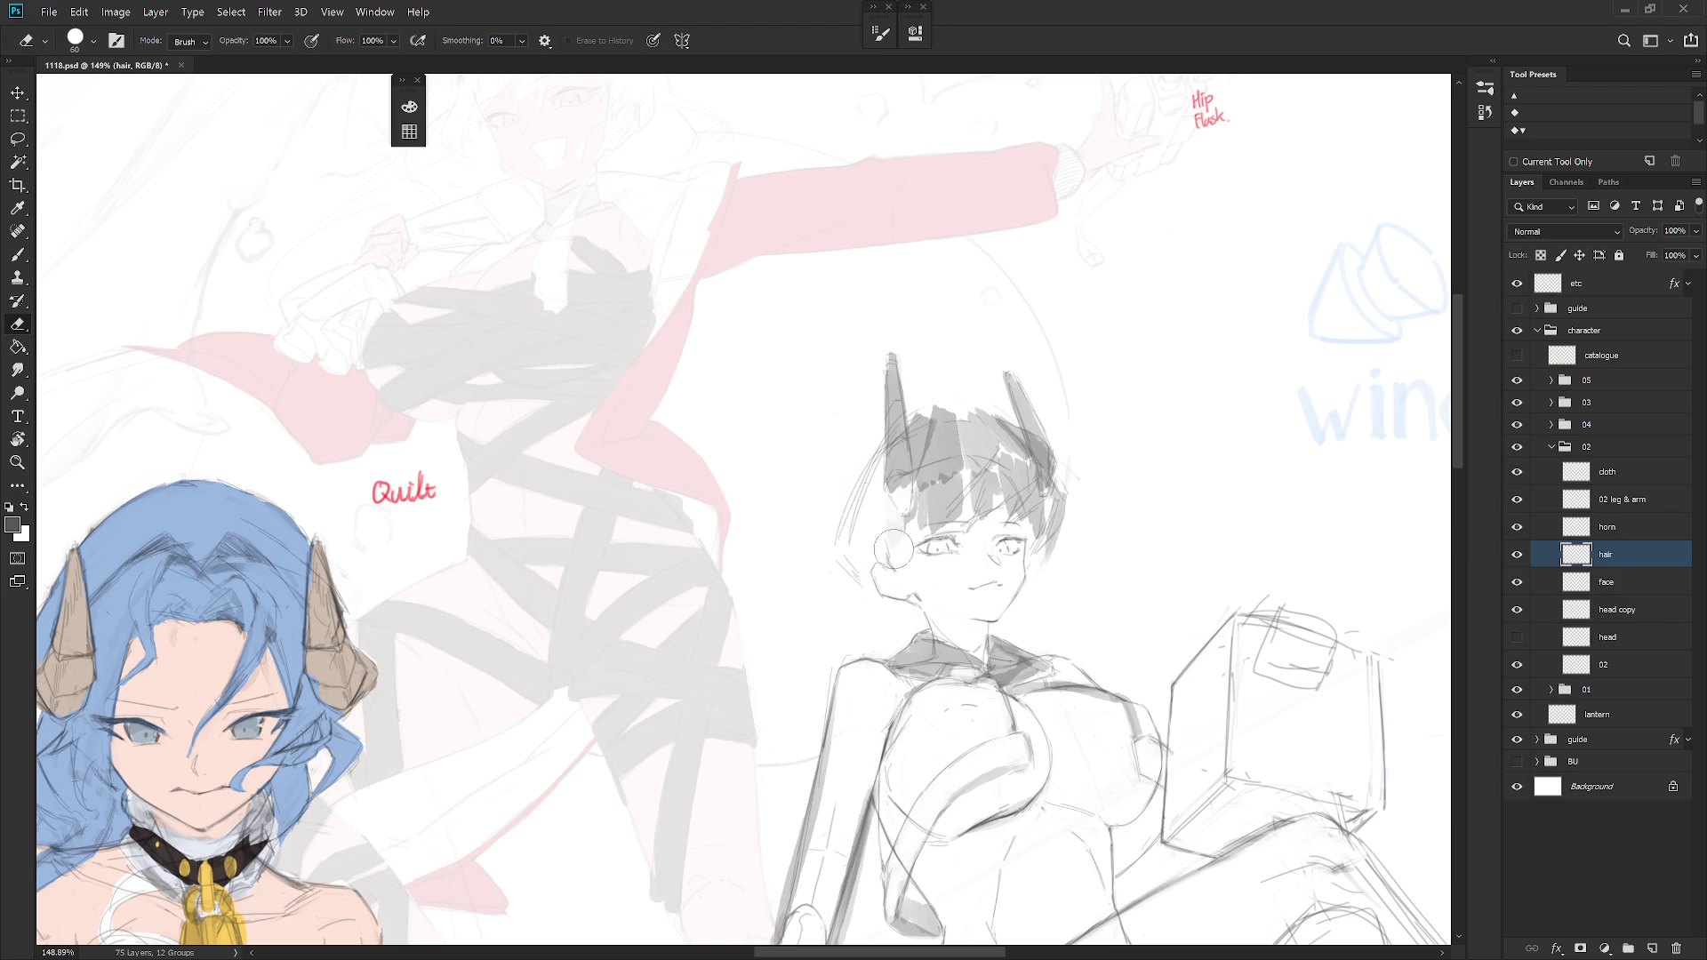
{"action": "key", "text": "b"}
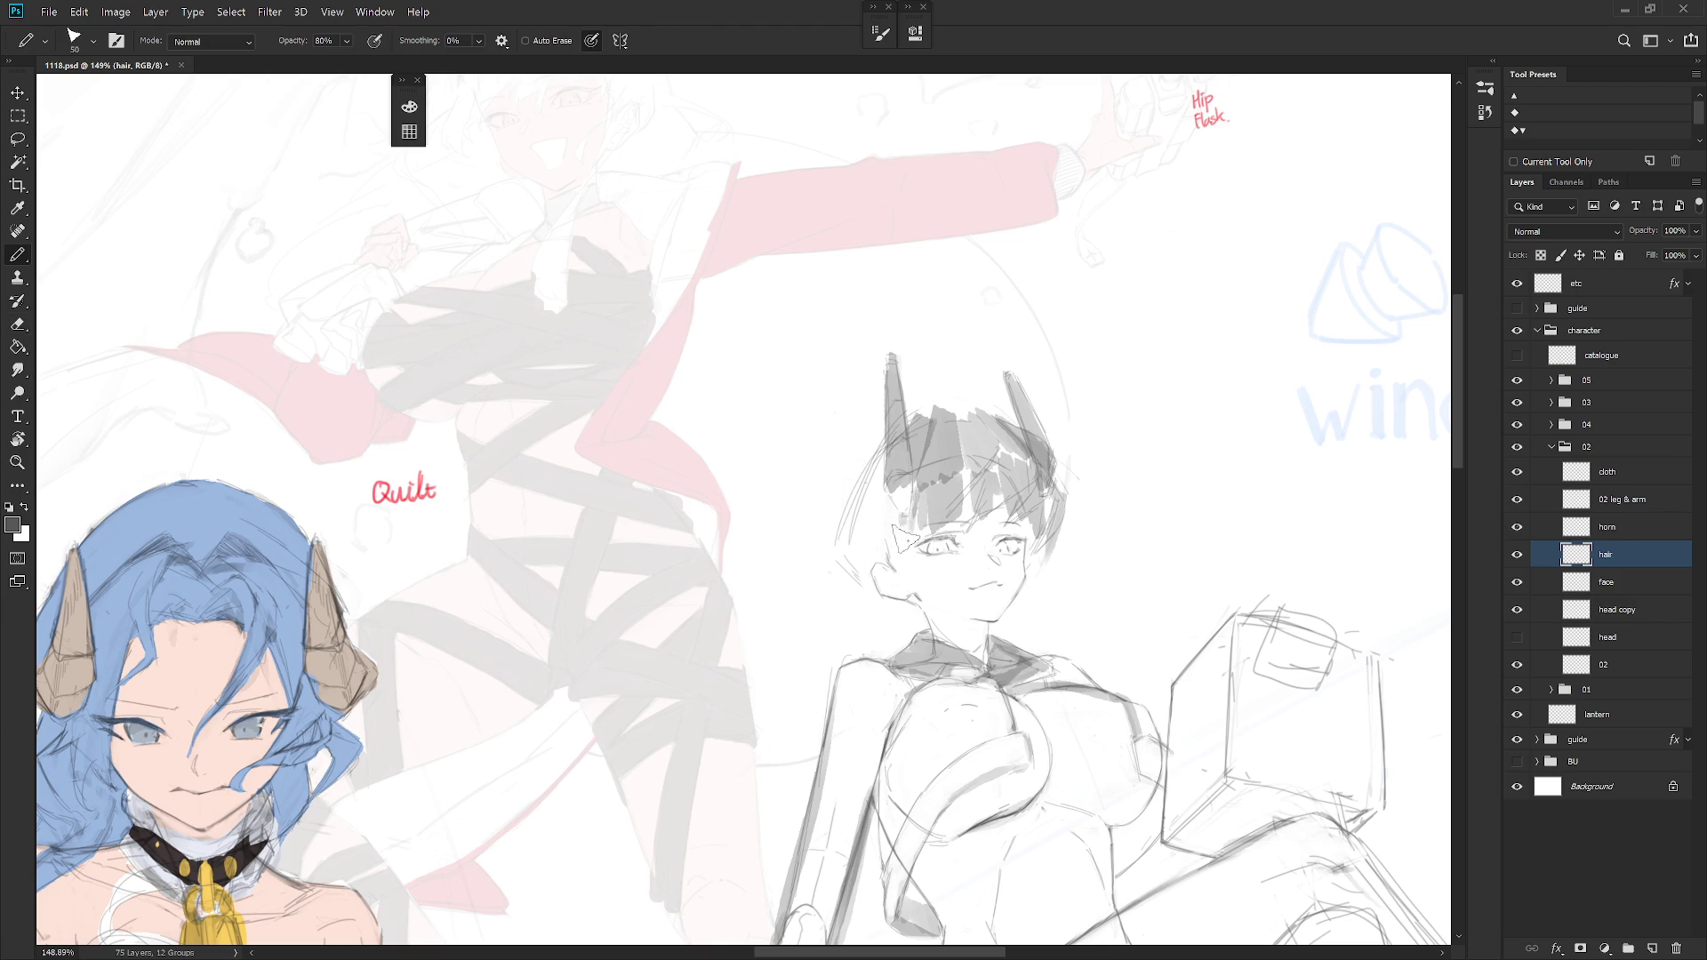
{"action": "key", "text": "shift+b"}
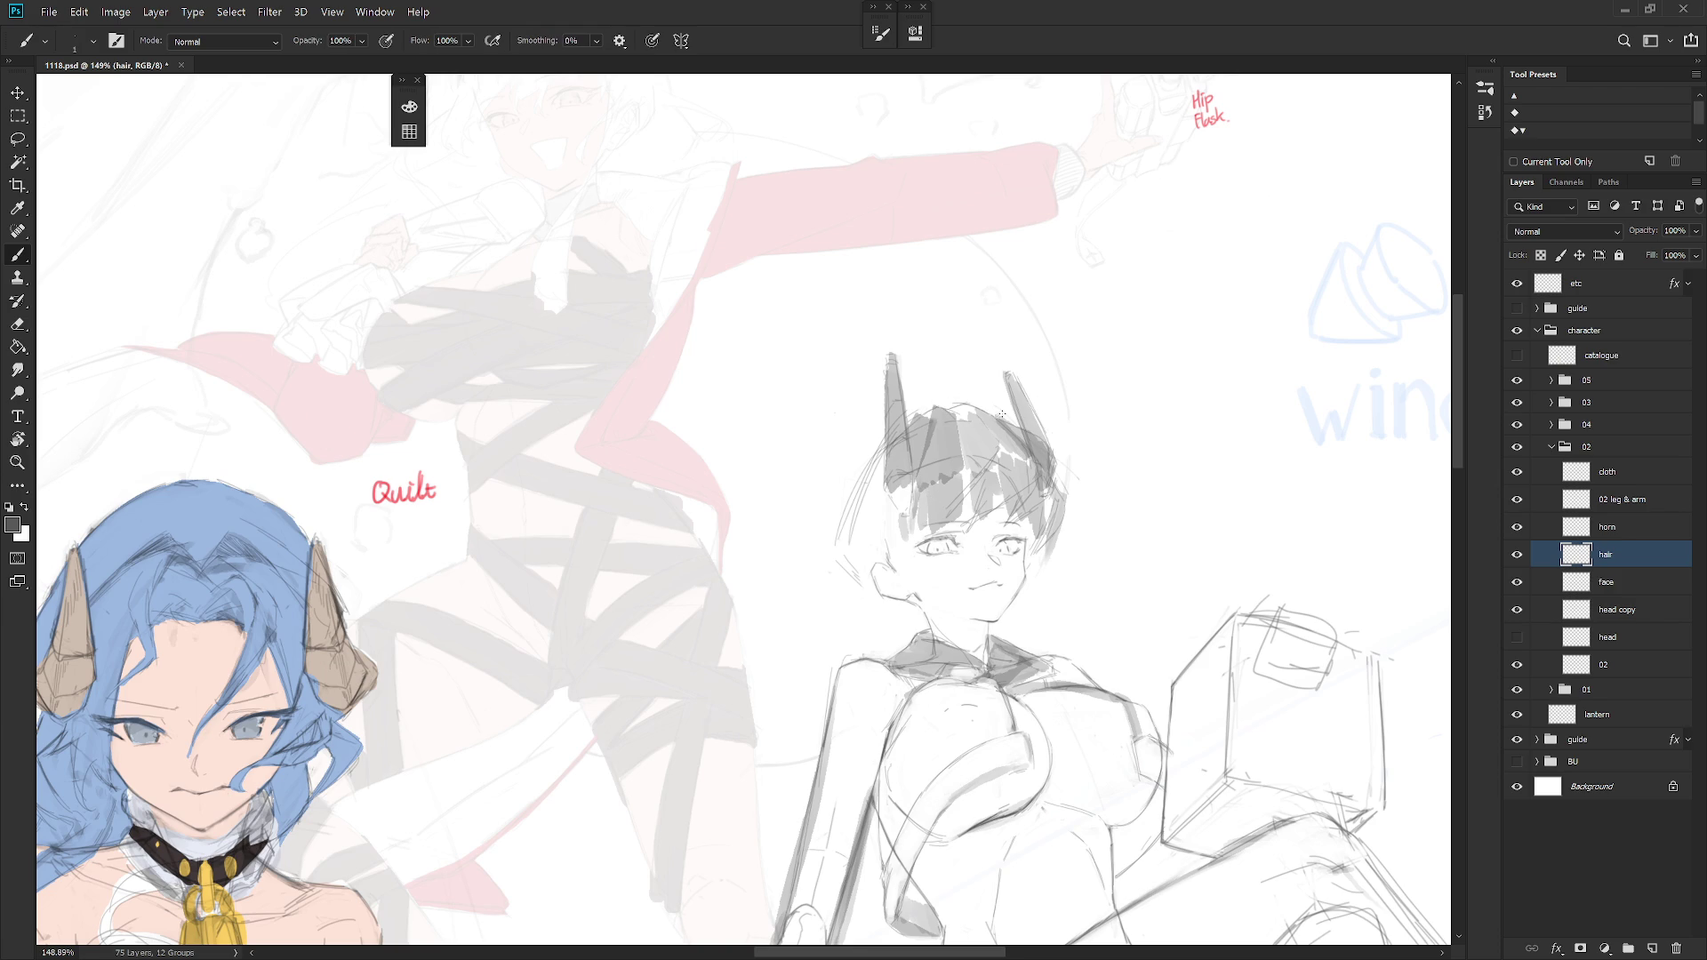
{"action": "left_click_drag", "start_coordinate": [1049, 445], "coordinate": [1062, 484]}
{"action": "key", "text": "shift+b"}
{"action": "key", "text": "shift+b"}
Redraw the left cheek contour on the head copy layer.
{"action": "key", "text": "e"}
{"action": "left_click", "coordinate": [1628, 628]}
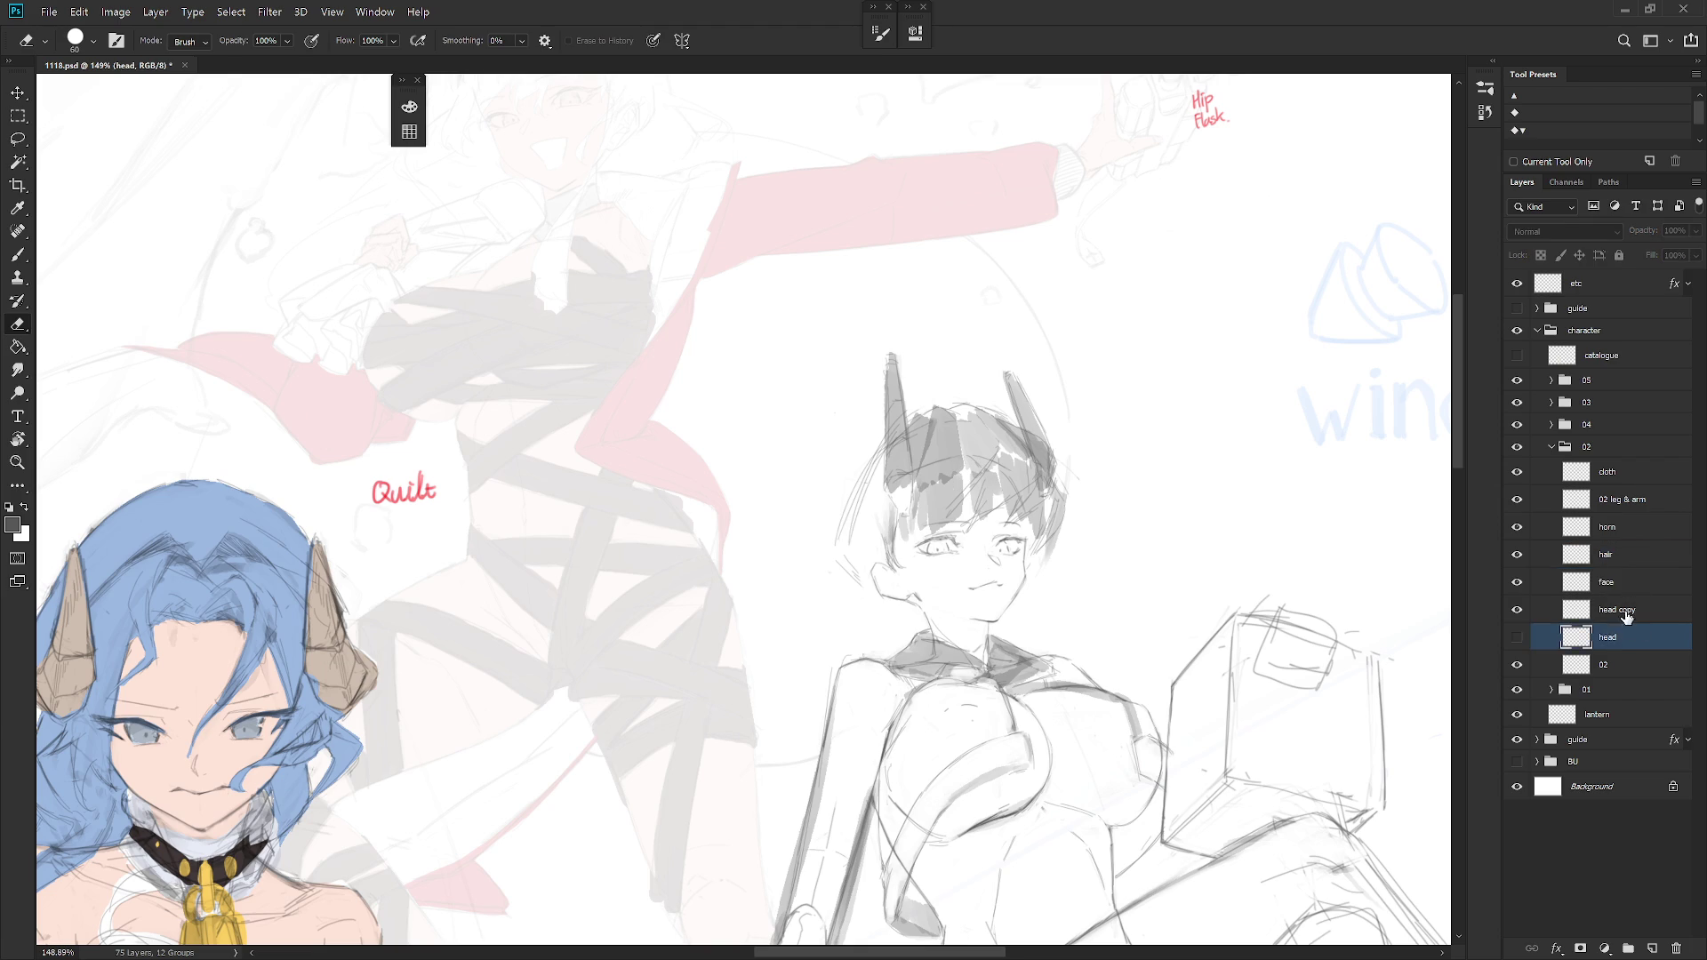
{"action": "left_click", "coordinate": [1628, 614]}
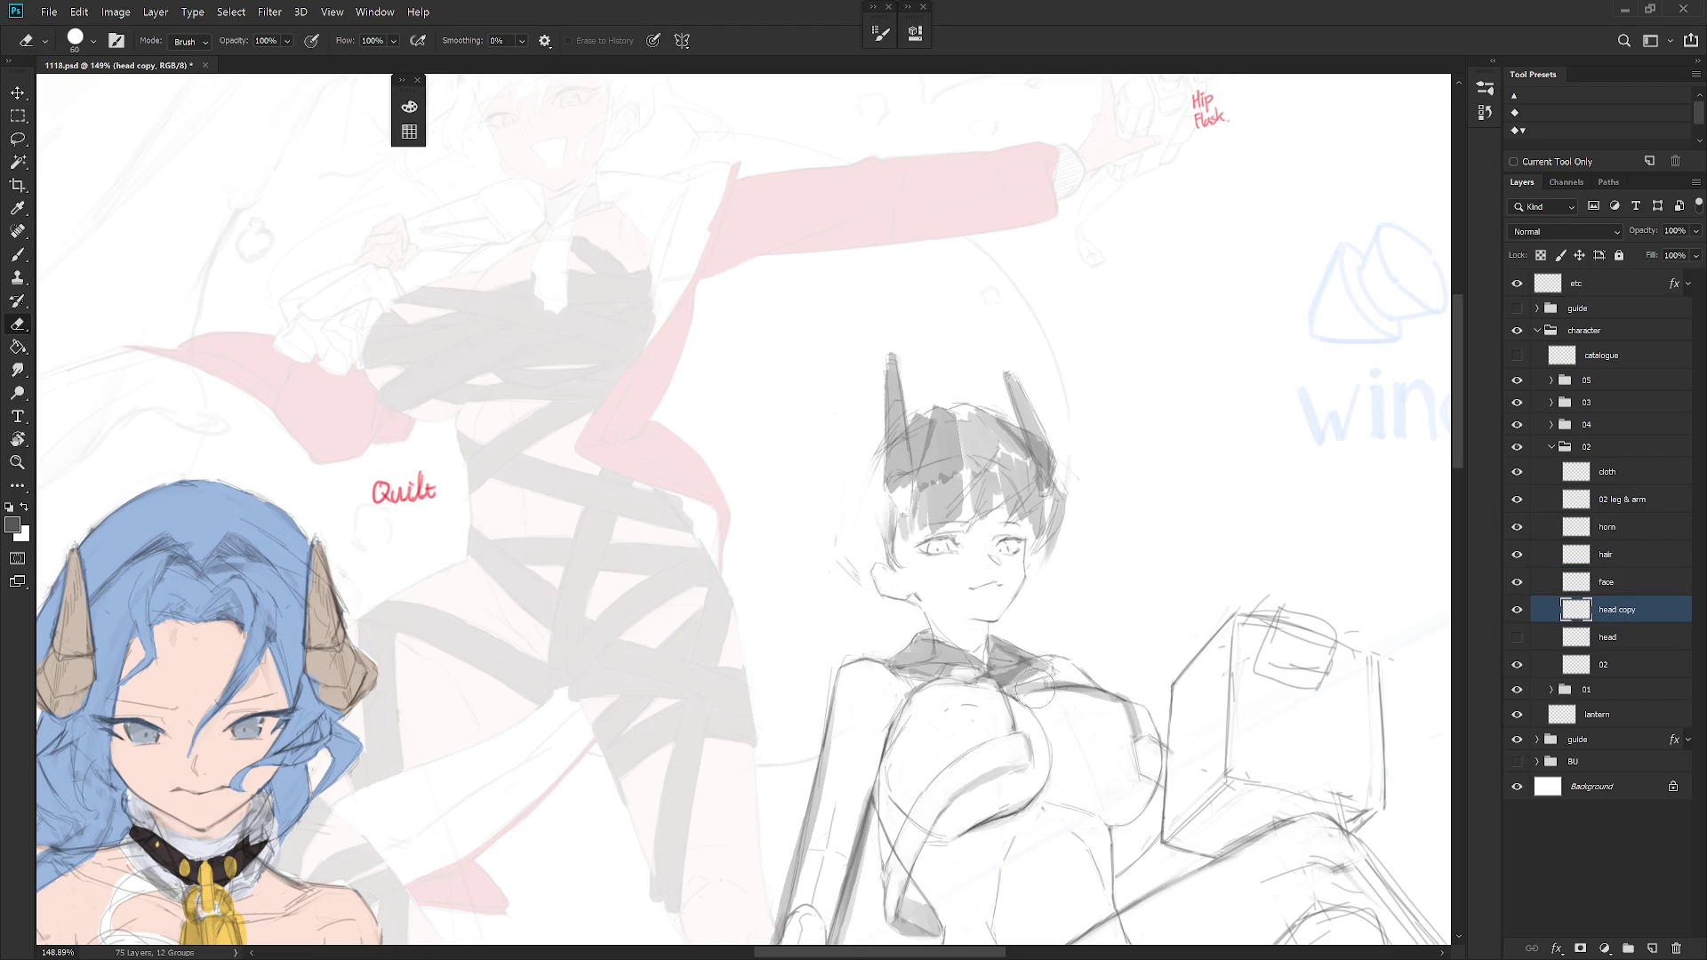
{"action": "key", "text": "b"}
{"action": "left_click_drag", "start_coordinate": [867, 570], "coordinate": [856, 554]}
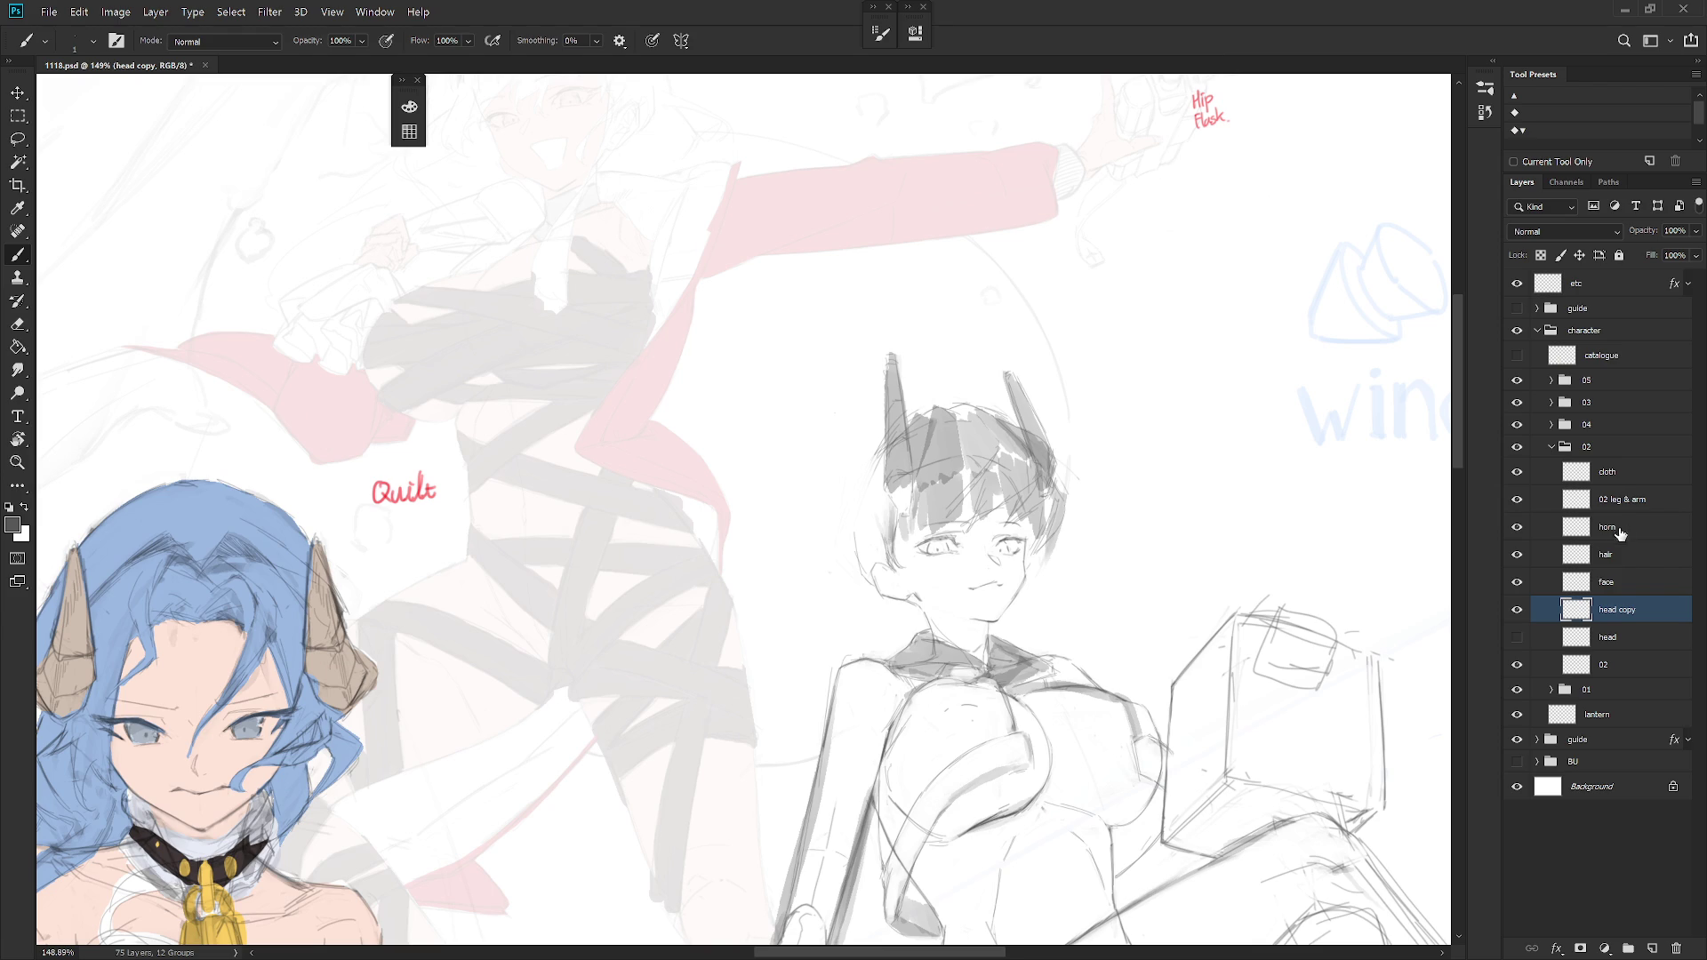
Trace and darken the hair's left outer edge with pencil and brush strokes.
{"action": "left_click", "coordinate": [1623, 558]}
{"action": "key", "text": "shift+b"}
{"action": "mouse_move", "coordinate": [896, 411]}
{"action": "left_mouse_down"}
{"action": "mouse_move", "coordinate": [855, 503]}
{"action": "mouse_move", "coordinate": [855, 560]}
{"action": "left_mouse_up"}
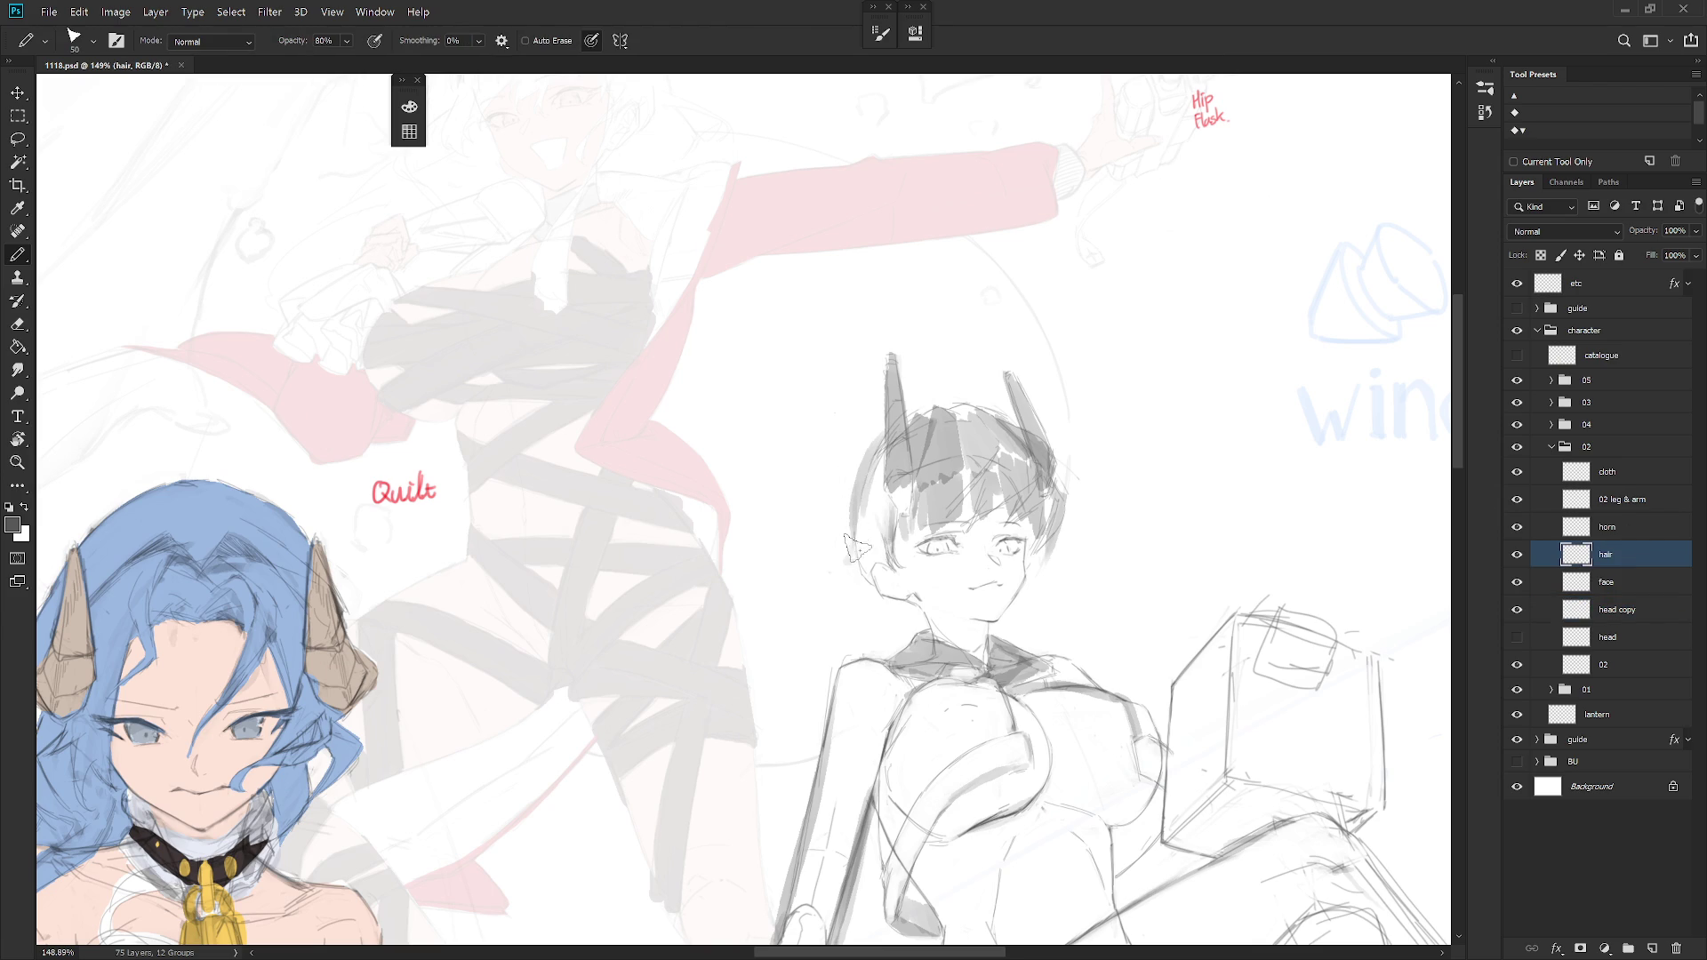
{"action": "key", "text": "shift+b"}
{"action": "left_click_drag", "start_coordinate": [854, 520], "coordinate": [856, 570]}
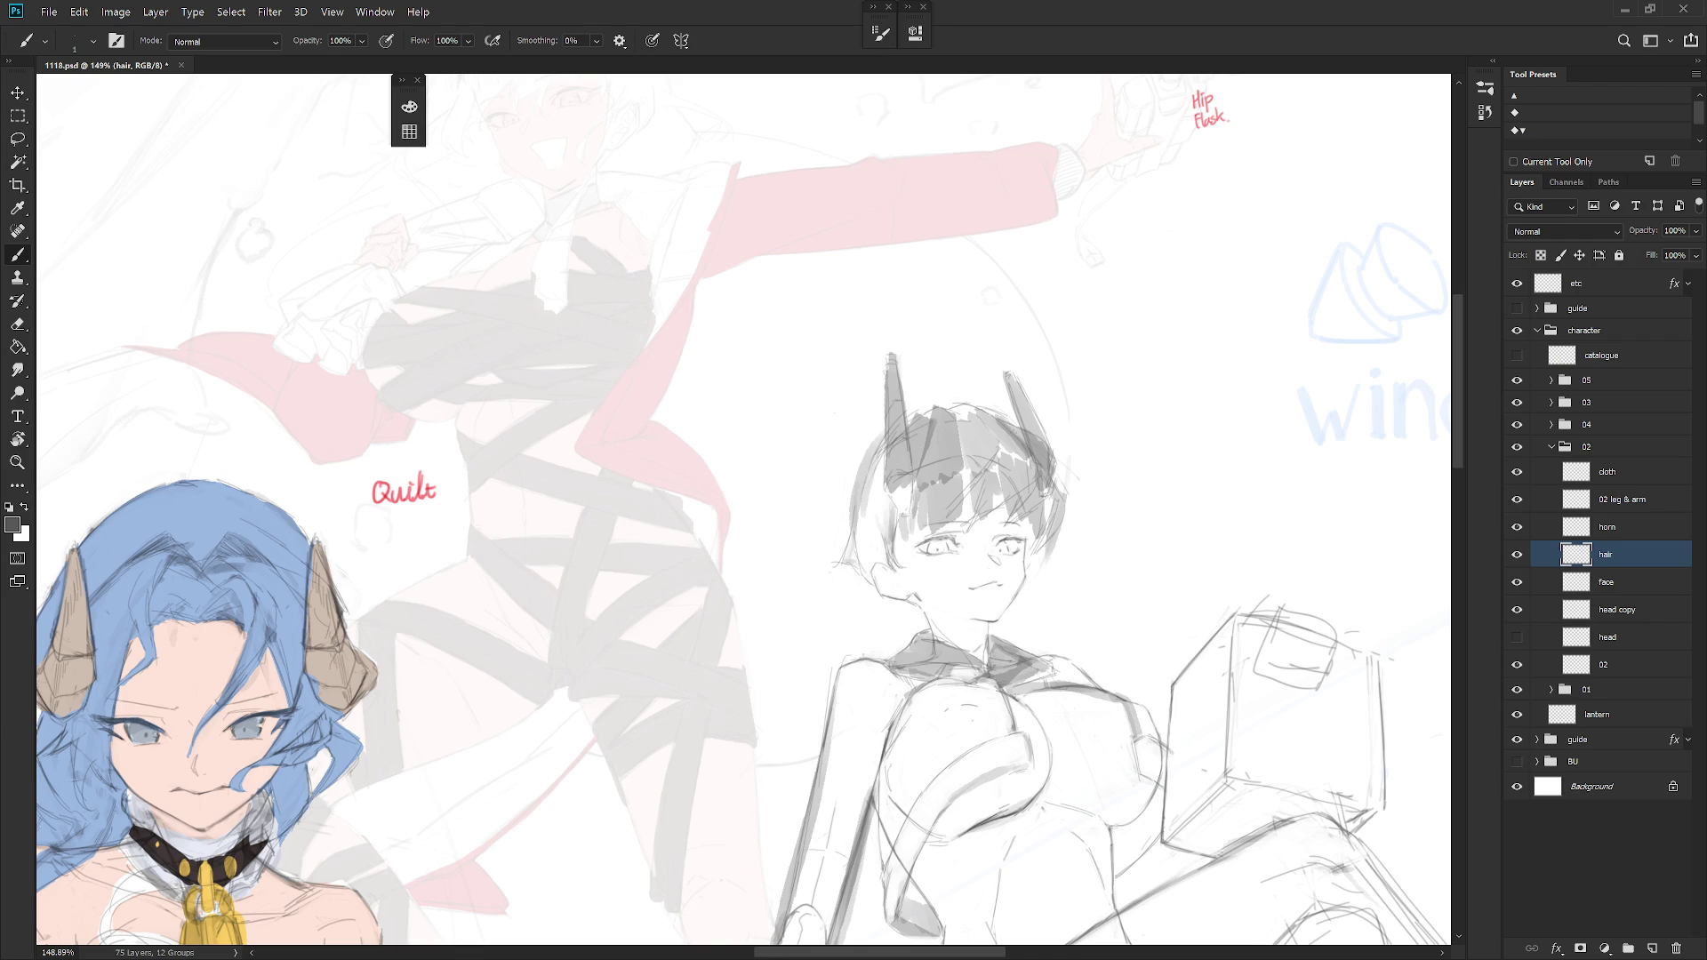
{"action": "key", "text": "shift+b"}
{"action": "left_click_drag", "start_coordinate": [885, 418], "coordinate": [851, 554]}
{"action": "key", "text": "shift+b"}
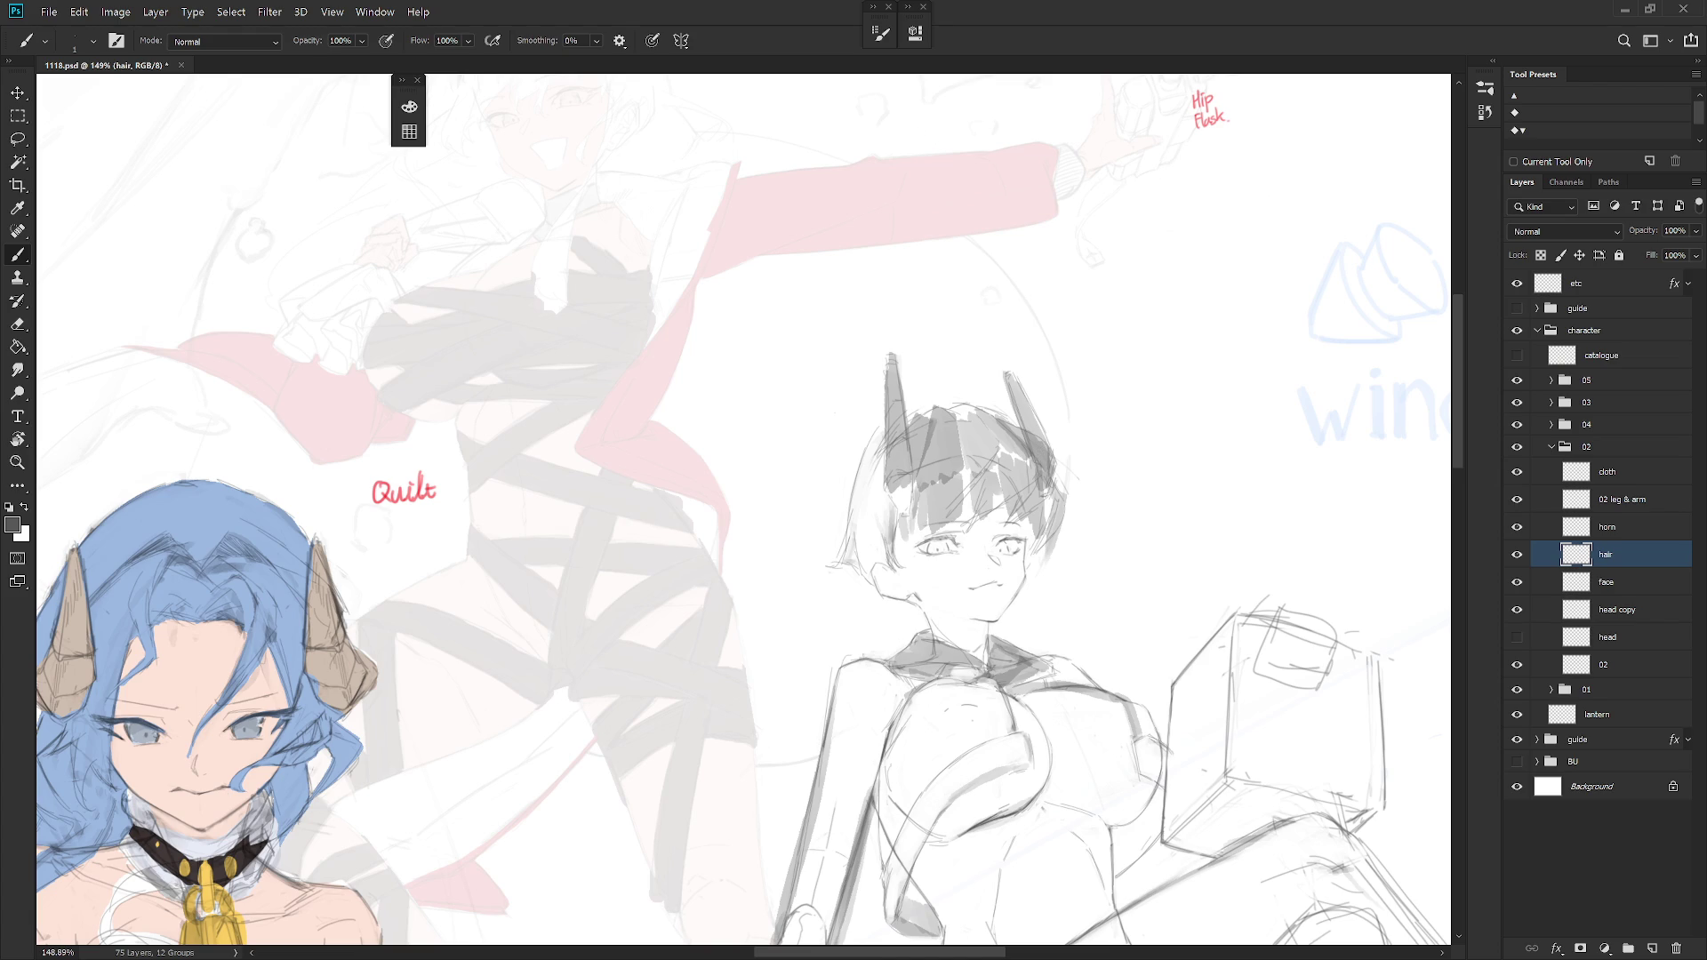
Erase stray strokes on the hair's left edge and add short replacement strokes.
{"action": "key", "text": "e"}
{"action": "mouse_move", "coordinate": [867, 560]}
{"action": "left_mouse_down"}
{"action": "mouse_move", "coordinate": [861, 457]}
{"action": "mouse_move", "coordinate": [828, 575]}
{"action": "mouse_move", "coordinate": [853, 594]}
{"action": "left_mouse_up"}
{"action": "key", "text": "b"}
{"action": "left_click_drag", "start_coordinate": [862, 533], "coordinate": [882, 571]}
{"action": "mouse_move", "coordinate": [1046, 498]}
{"action": "left_mouse_down"}
{"action": "mouse_move", "coordinate": [1003, 571]}
{"action": "mouse_move", "coordinate": [1066, 569]}
{"action": "left_mouse_up"}
Erase small hair patches near the face and trial a lasso around hair and horn.
{"action": "key", "text": "e"}
{"action": "left_click_drag", "start_coordinate": [934, 551], "coordinate": [974, 577]}
{"action": "left_click_drag", "start_coordinate": [965, 489], "coordinate": [991, 533]}
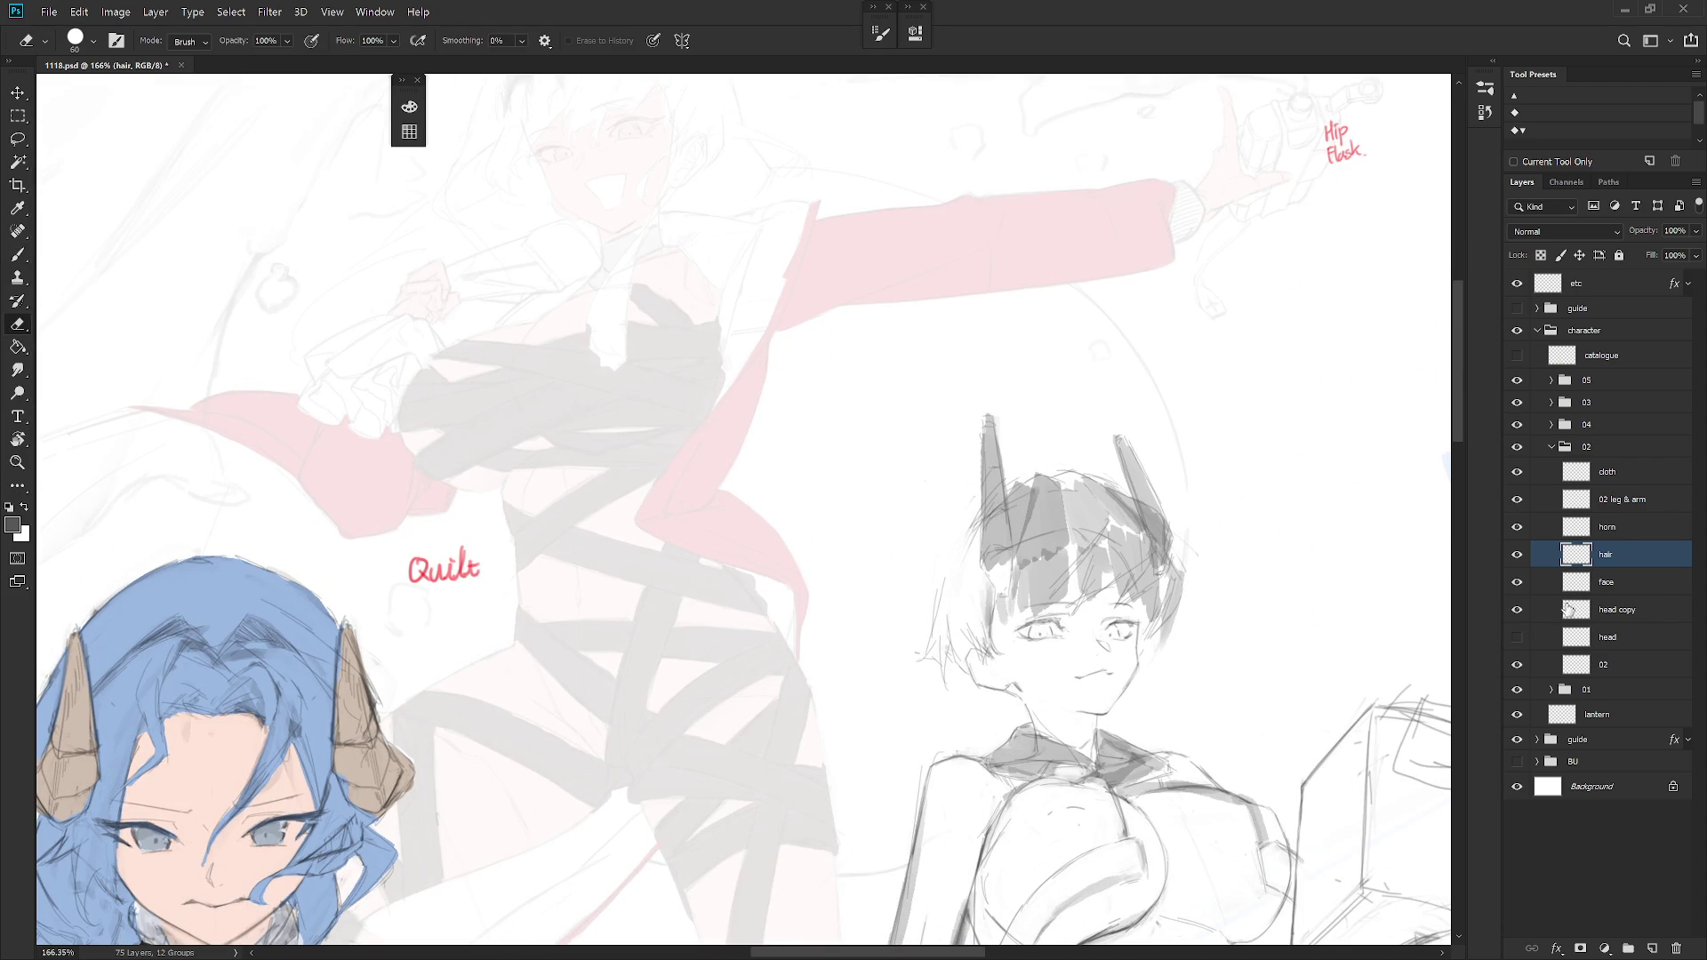
{"action": "left_click", "coordinate": [1518, 610]}
{"action": "left_click", "coordinate": [1518, 610]}
{"action": "left_click", "coordinate": [1551, 611]}
{"action": "key", "text": "l"}
{"action": "left_click_drag", "start_coordinate": [953, 557], "coordinate": [1095, 476]}
{"action": "key", "text": "ctrl+d"}
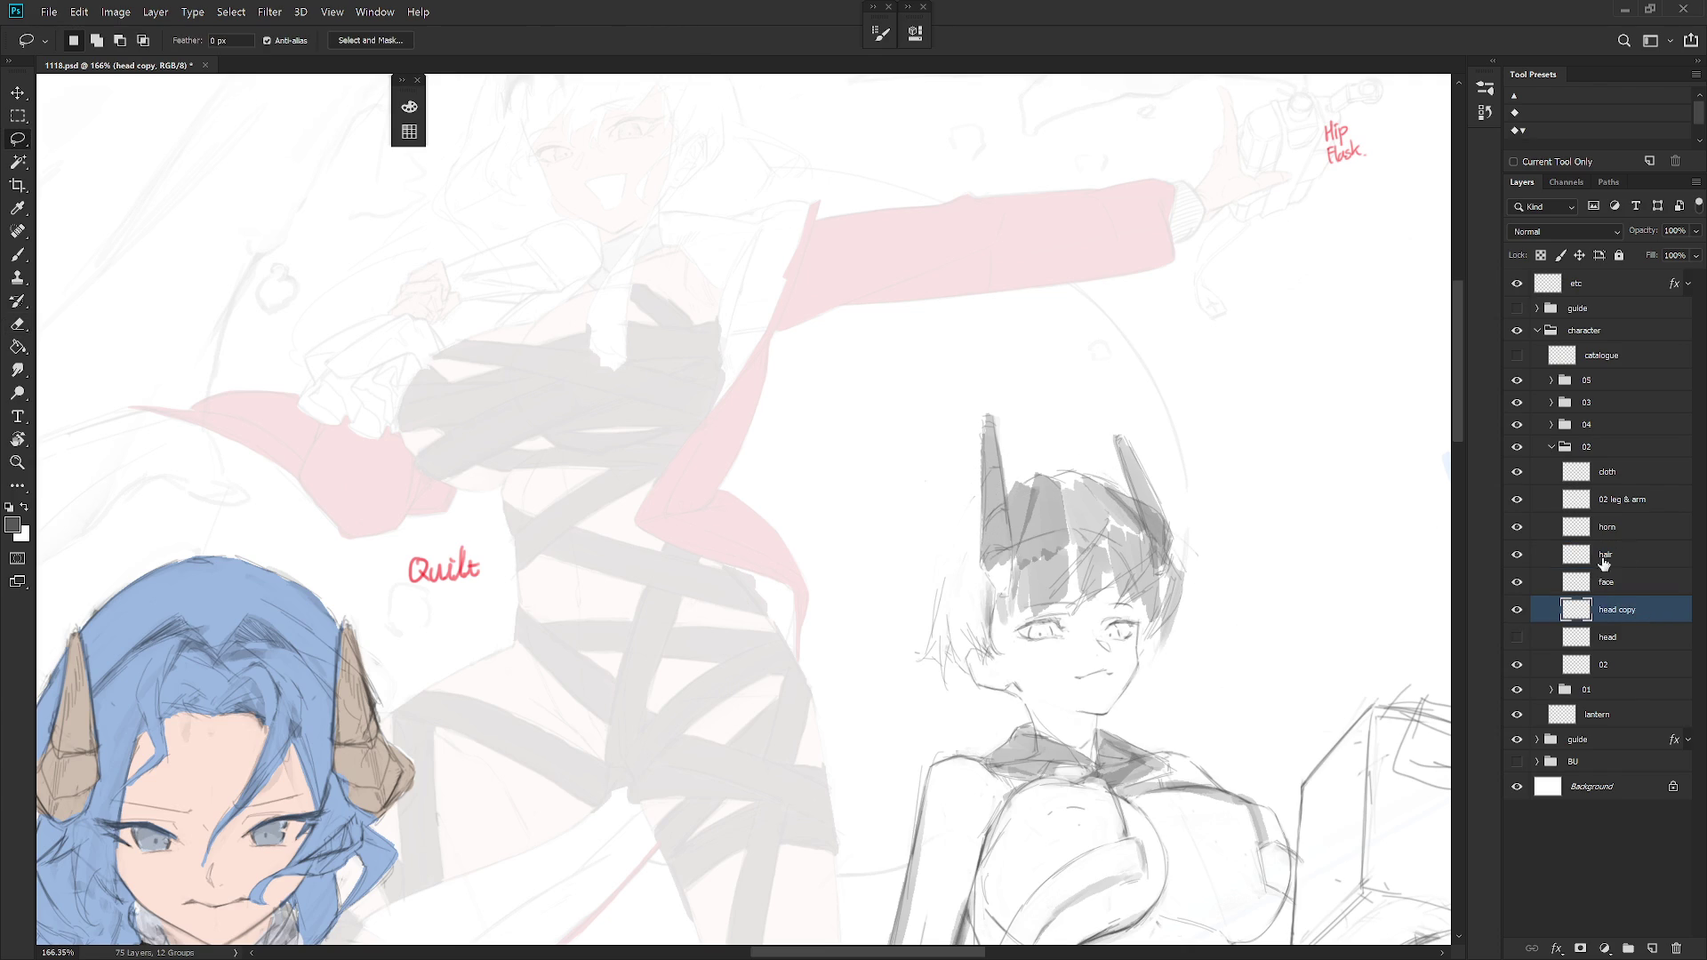
Add a curved left stroke, sample the hair's grey, lighten patches and add thin dark strands.
{"action": "left_click", "coordinate": [1632, 555]}
{"action": "key", "text": "b"}
{"action": "left_click_drag", "start_coordinate": [972, 518], "coordinate": [938, 573]}
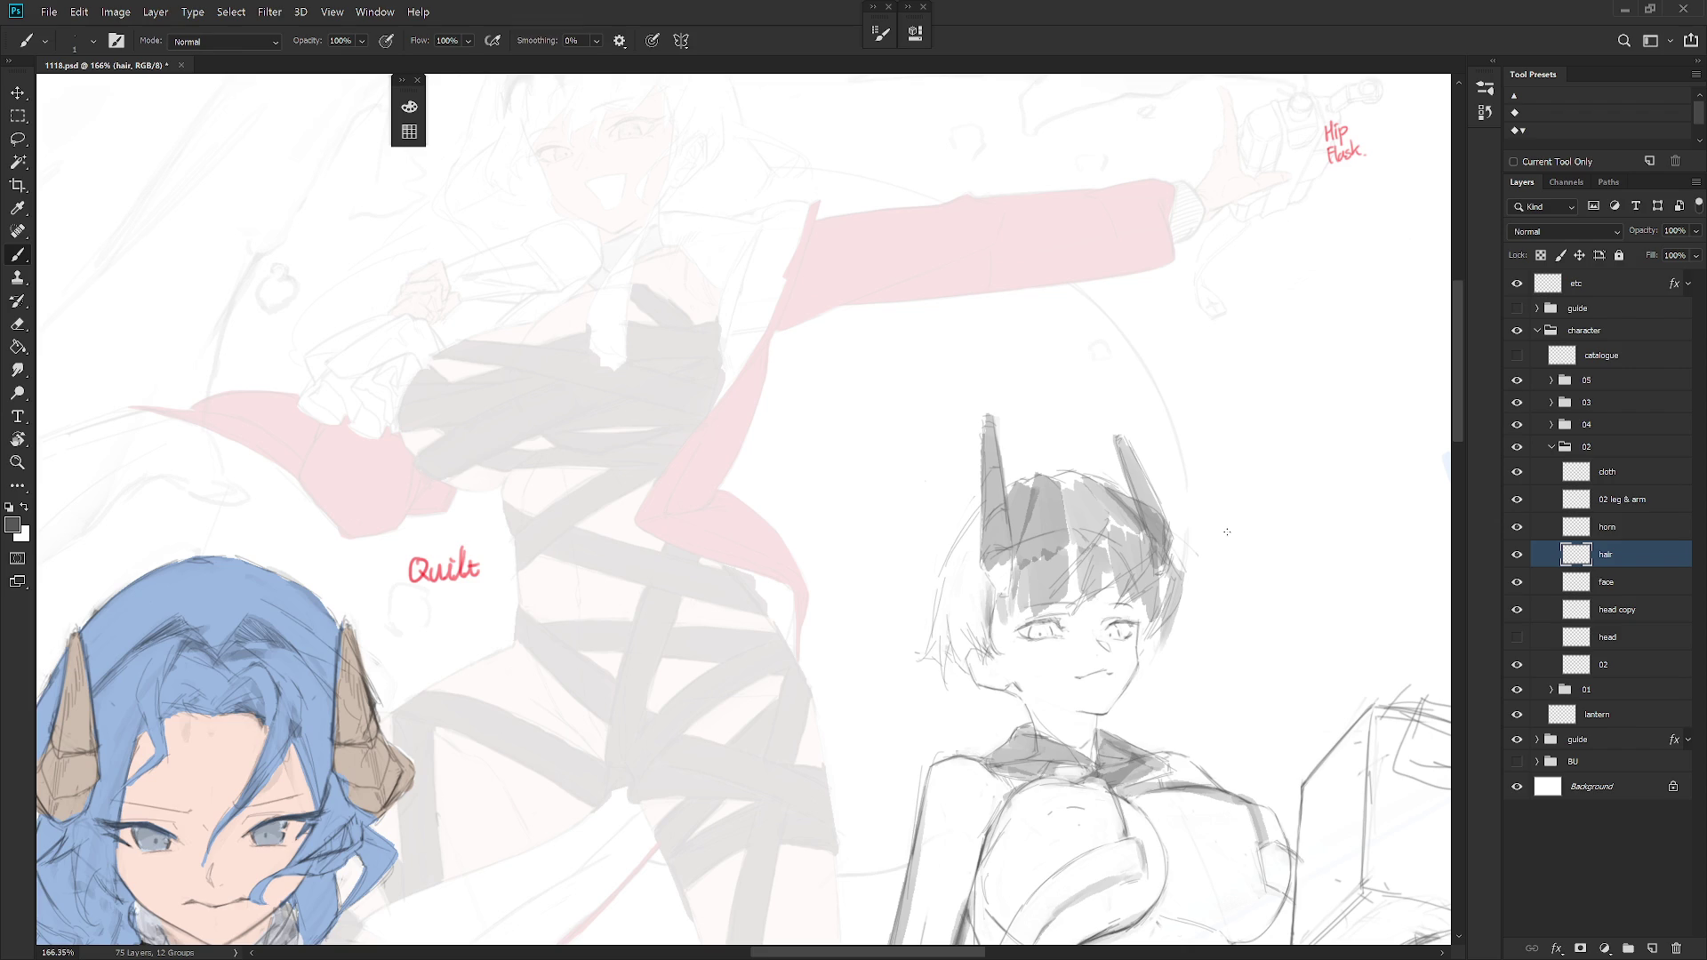
{"action": "left_click", "coordinate": [1075, 470], "text": "alt"}
{"action": "key", "text": "e"}
{"action": "left_click_drag", "start_coordinate": [1032, 498], "coordinate": [1056, 564]}
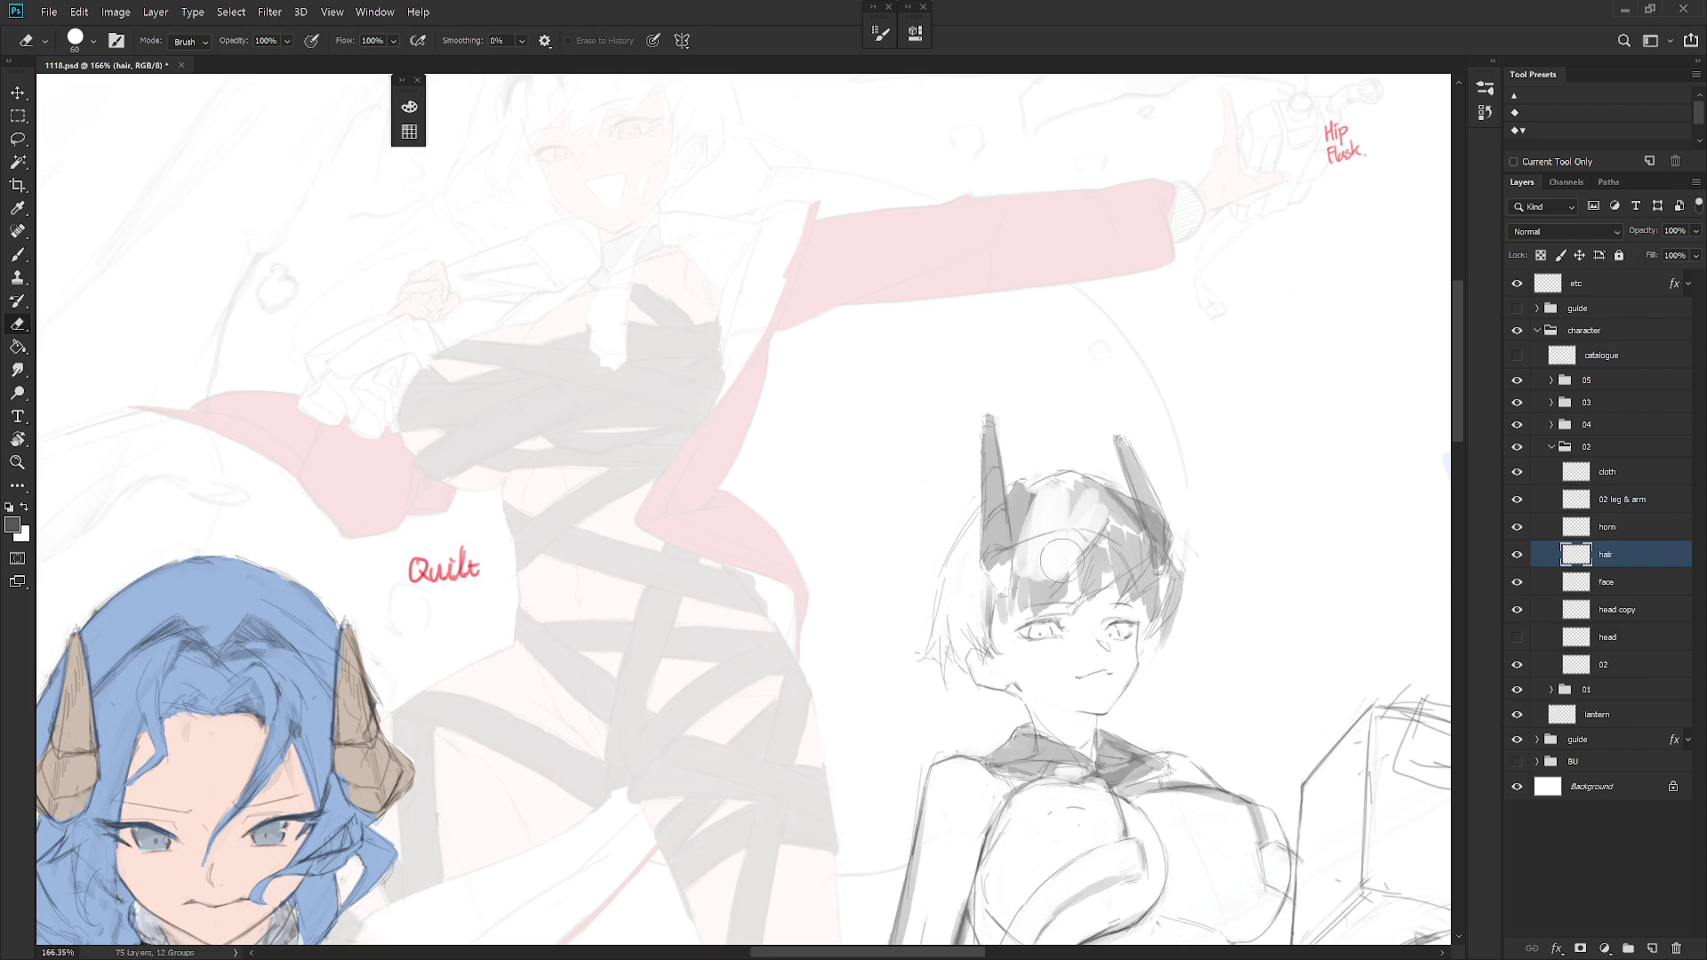
{"action": "key", "text": "b"}
{"action": "mouse_move", "coordinate": [1067, 476]}
{"action": "left_mouse_down"}
{"action": "mouse_move", "coordinate": [1057, 551]}
{"action": "mouse_move", "coordinate": [1019, 599]}
{"action": "left_mouse_up"}
Lighten more hair patches and add short lines along the hair's left edge.
{"action": "key", "text": "e"}
{"action": "mouse_move", "coordinate": [1119, 536]}
{"action": "left_mouse_down"}
{"action": "mouse_move", "coordinate": [1076, 601]}
{"action": "mouse_move", "coordinate": [1081, 578]}
{"action": "left_mouse_up"}
{"action": "key", "text": "b"}
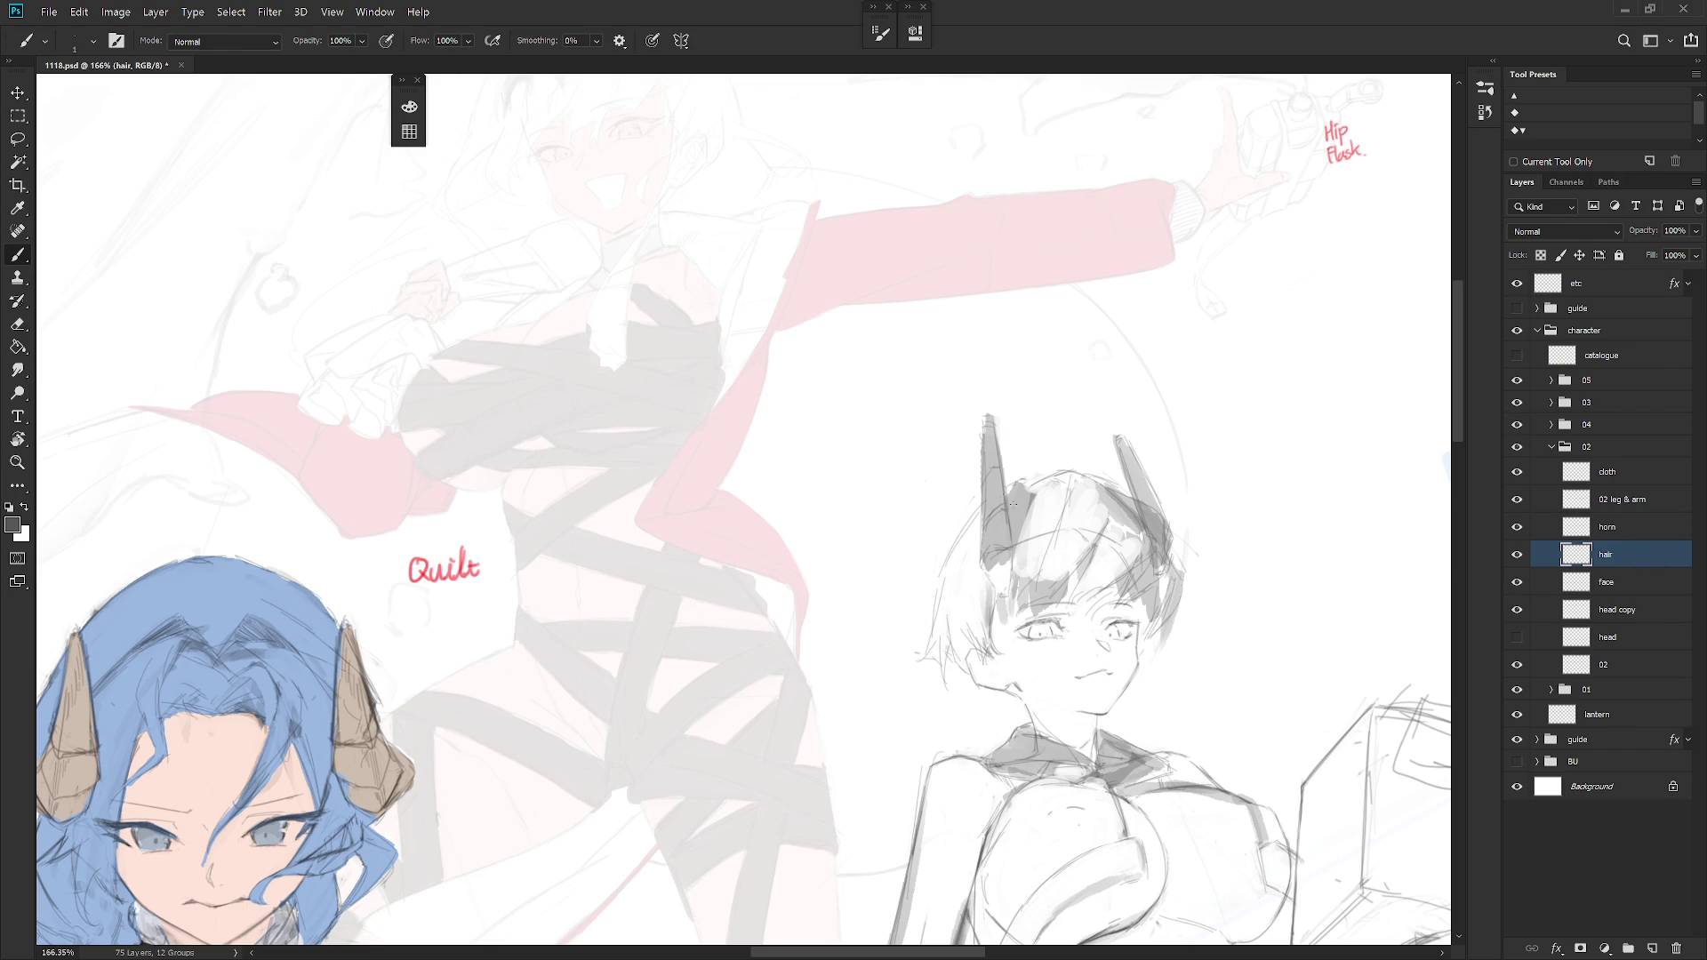
{"action": "left_click_drag", "start_coordinate": [939, 546], "coordinate": [924, 644]}
{"action": "left_click_drag", "start_coordinate": [936, 578], "coordinate": [925, 648]}
Redraw the left hair strands and jaw outline on the hair layer.
{"action": "key", "text": "l"}
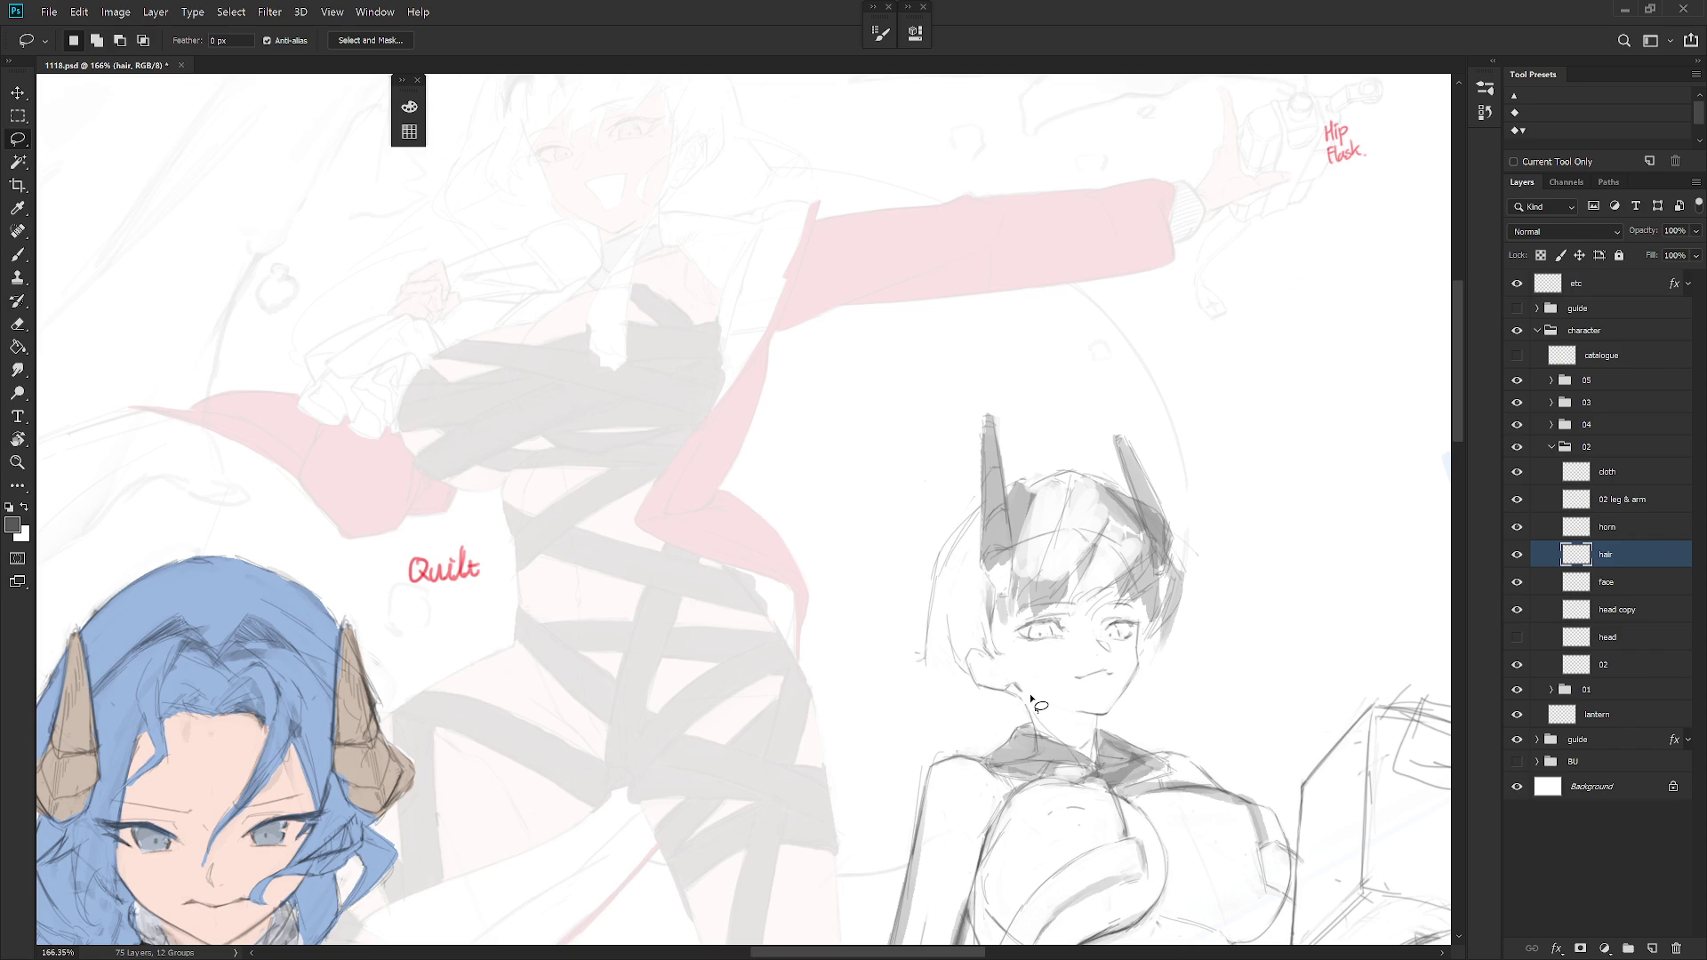
{"action": "left_click", "coordinate": [1636, 613]}
{"action": "mouse_move", "coordinate": [958, 609]}
{"action": "left_mouse_down"}
{"action": "mouse_move", "coordinate": [972, 659]}
{"action": "mouse_move", "coordinate": [971, 556]}
{"action": "mouse_move", "coordinate": [931, 663]}
{"action": "mouse_move", "coordinate": [950, 716]}
{"action": "left_mouse_up"}
{"action": "left_click", "coordinate": [1645, 561]}
{"action": "key", "text": "b"}
{"action": "left_click_drag", "start_coordinate": [932, 574], "coordinate": [938, 702]}
{"action": "left_click_drag", "start_coordinate": [933, 600], "coordinate": [954, 725]}
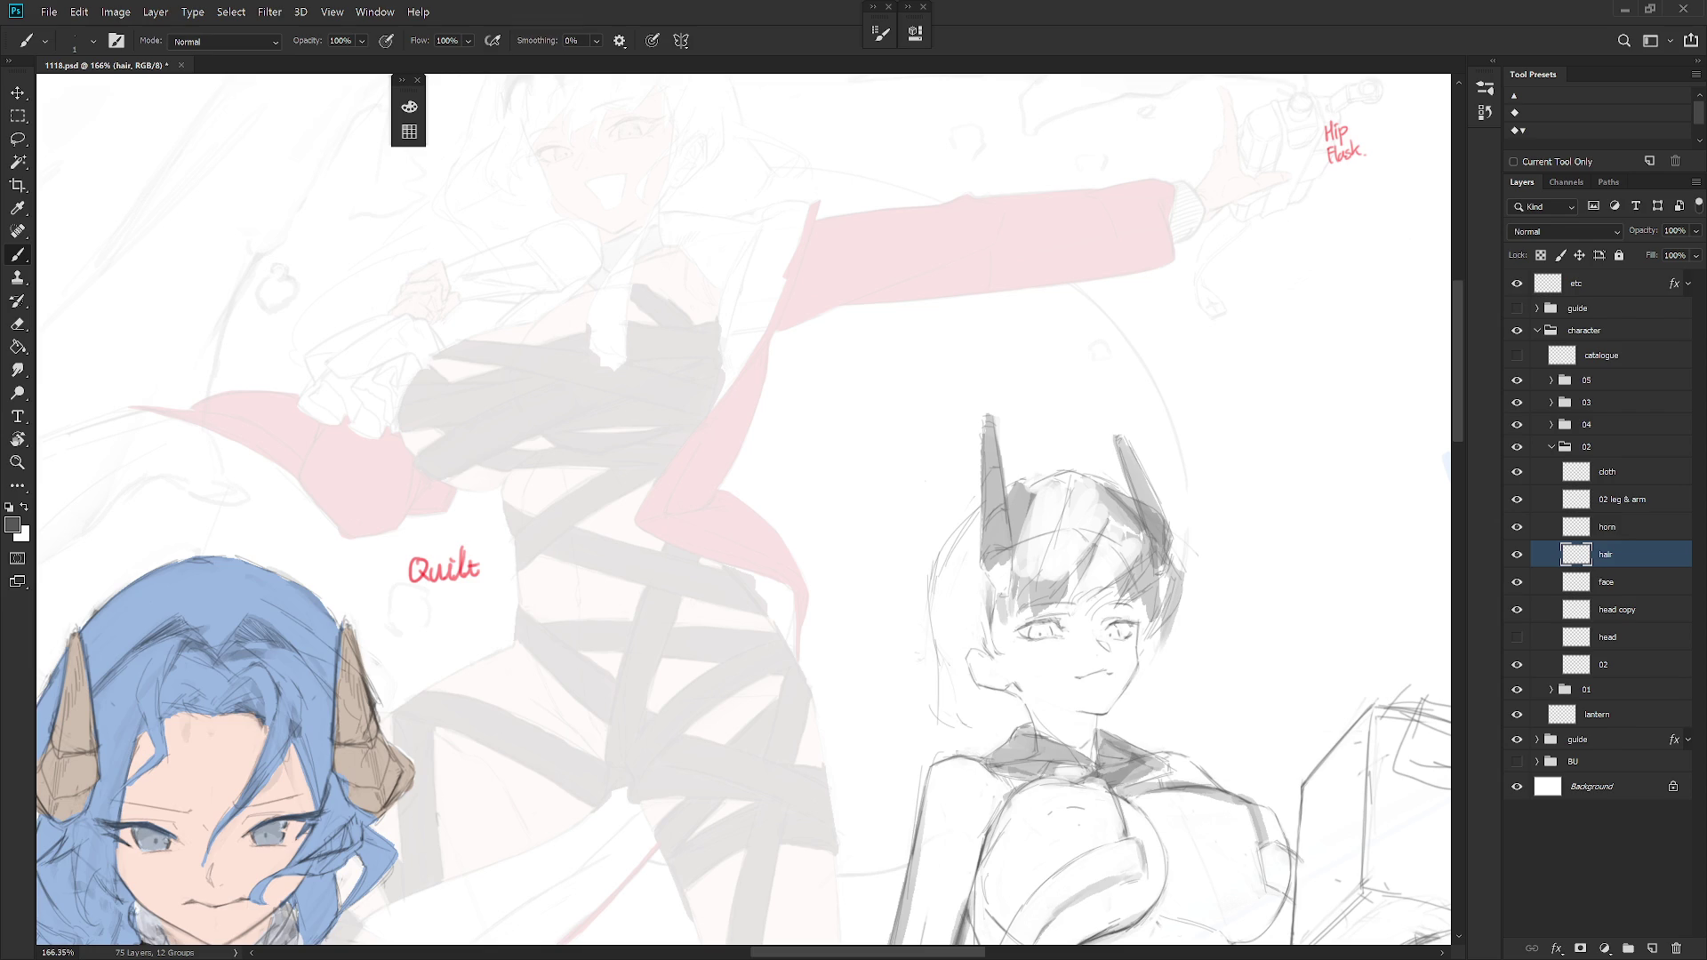
Draw a thin line down the hair's right side along the jaw.
{"action": "left_click_drag", "start_coordinate": [1156, 589], "coordinate": [1156, 716]}
{"action": "left_click_drag", "start_coordinate": [1157, 618], "coordinate": [1156, 718]}
{"action": "key", "text": "e"}
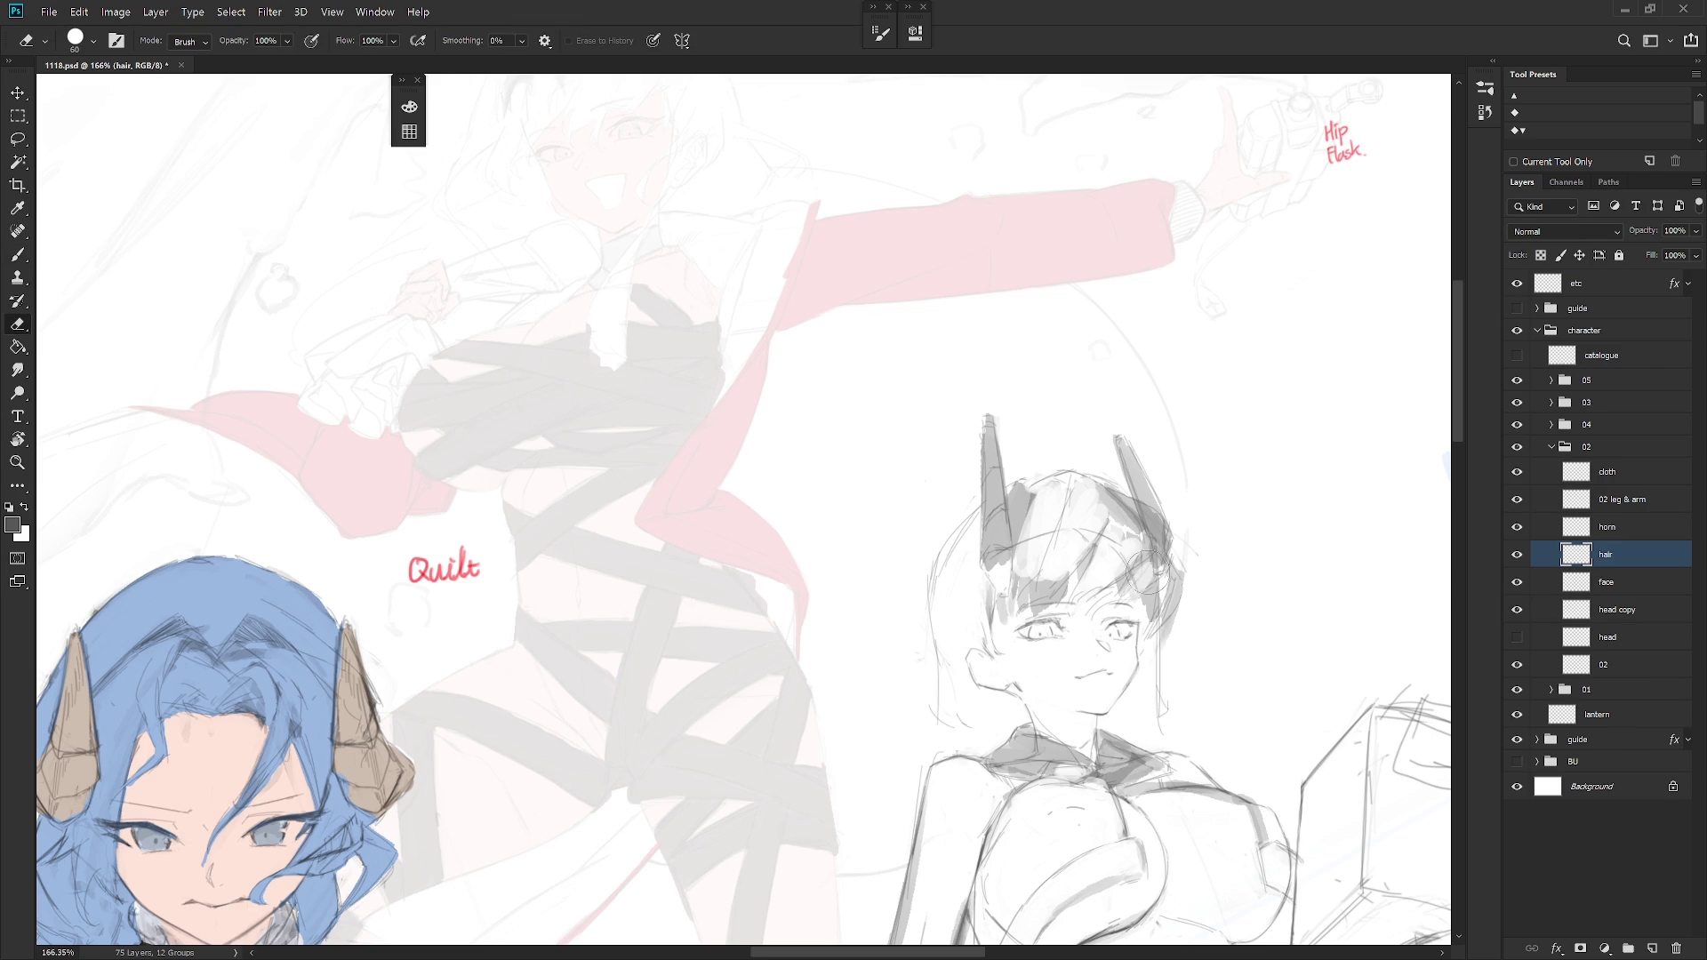
{"action": "key", "text": "b"}
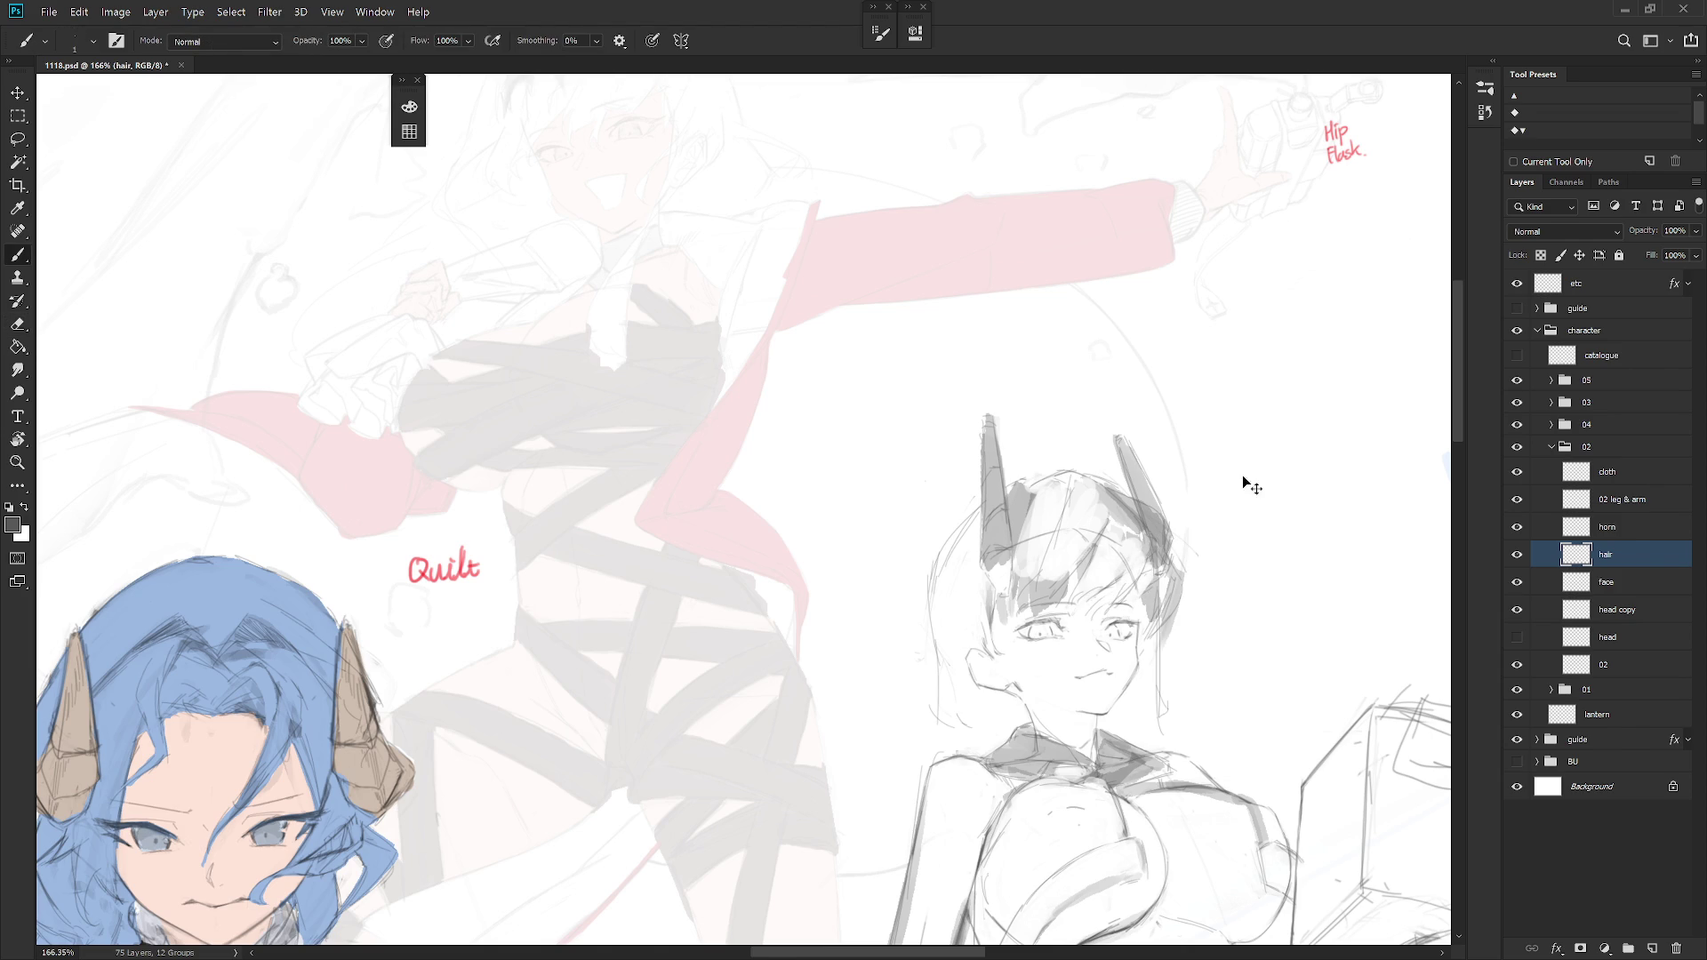
{"action": "left_click", "coordinate": [1607, 526]}
Lighten the right horn's dark fill and the heavy shading at the hair's top right.
{"action": "key", "text": "e"}
{"action": "left_click_drag", "start_coordinate": [1131, 461], "coordinate": [1156, 560]}
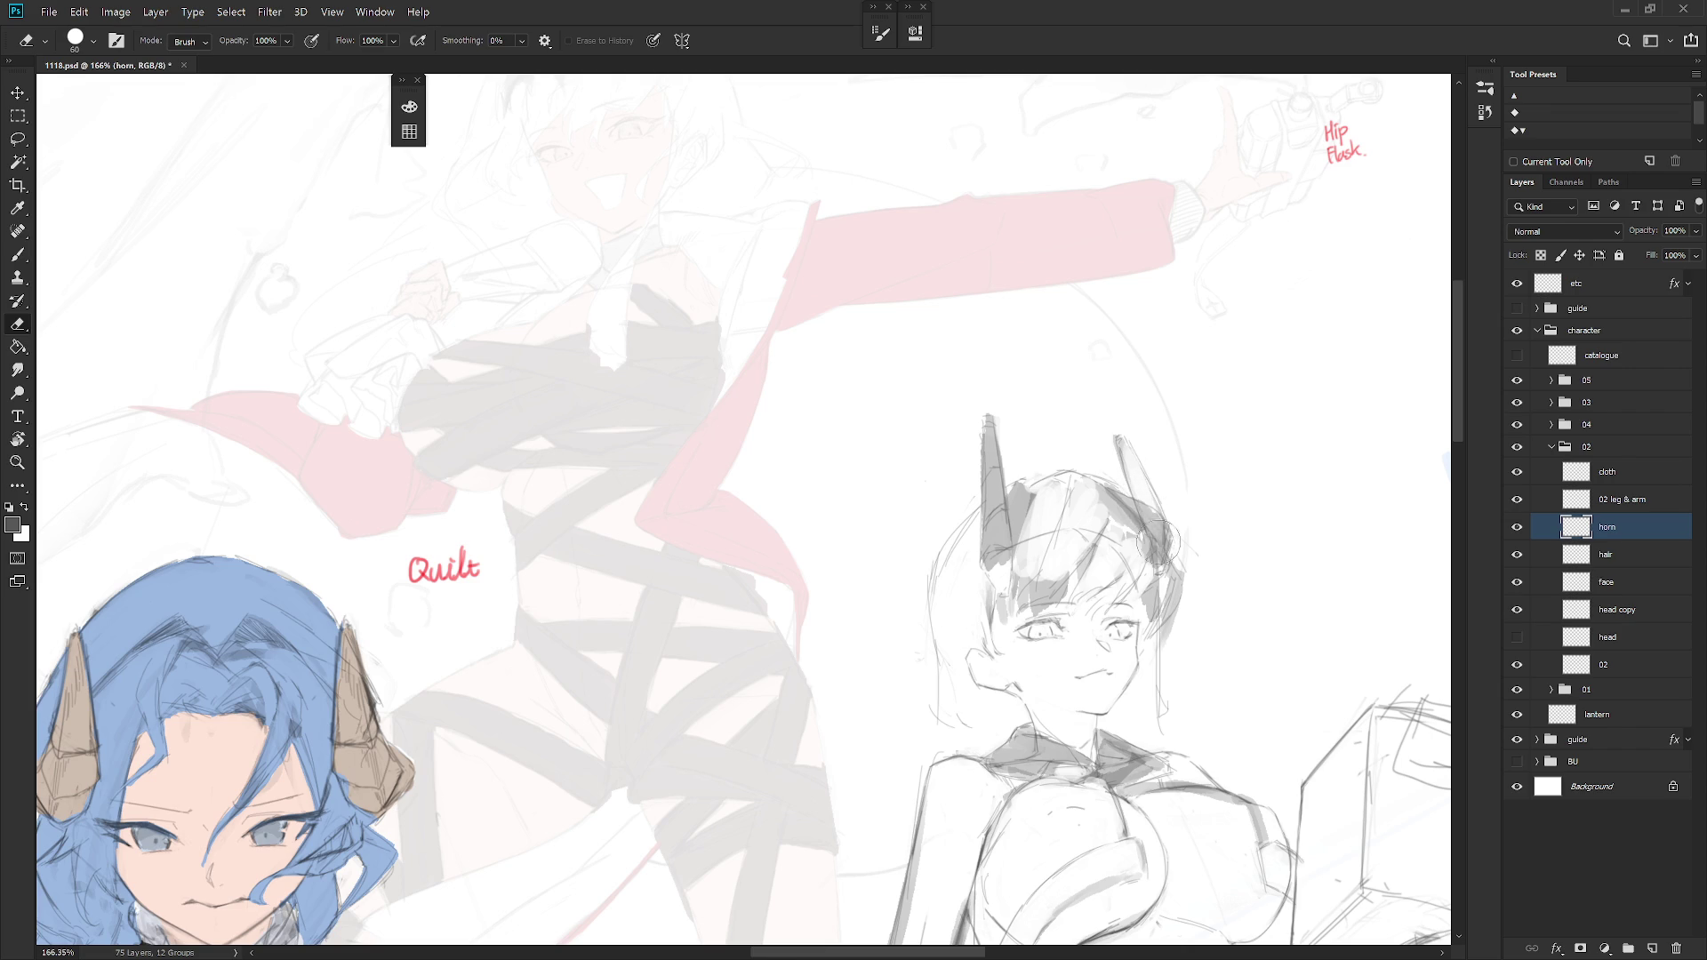
{"action": "left_click", "coordinate": [1516, 527]}
{"action": "left_click", "coordinate": [1600, 554]}
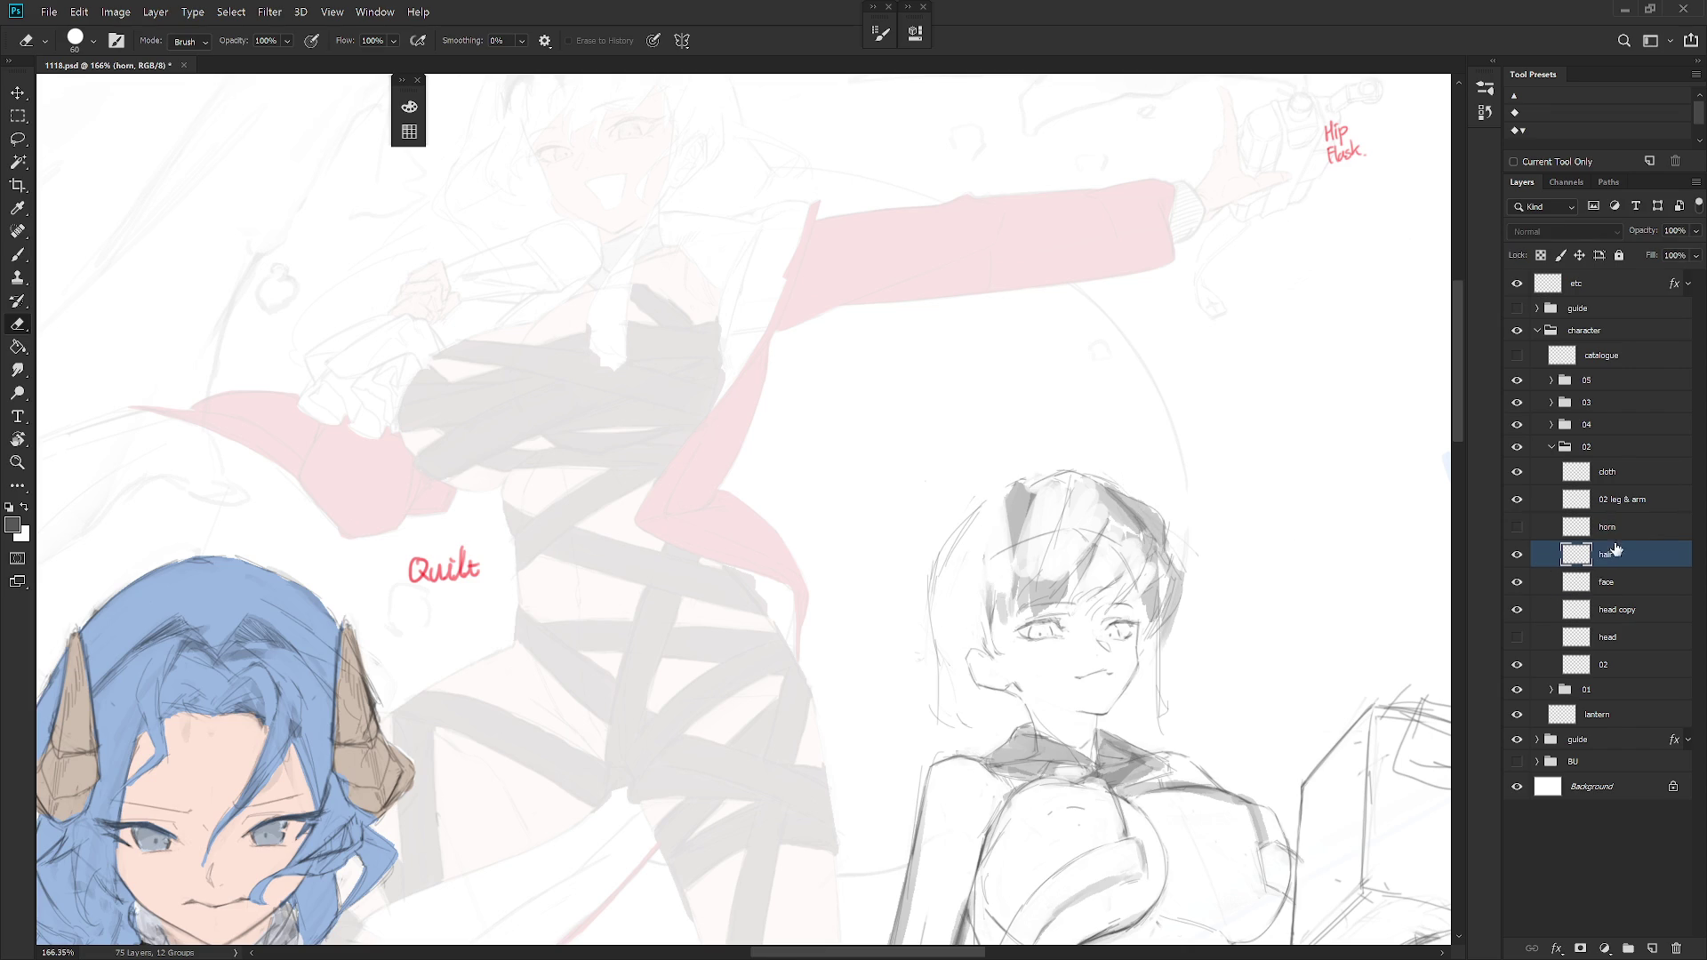
{"action": "left_click_drag", "start_coordinate": [1116, 505], "coordinate": [1143, 596]}
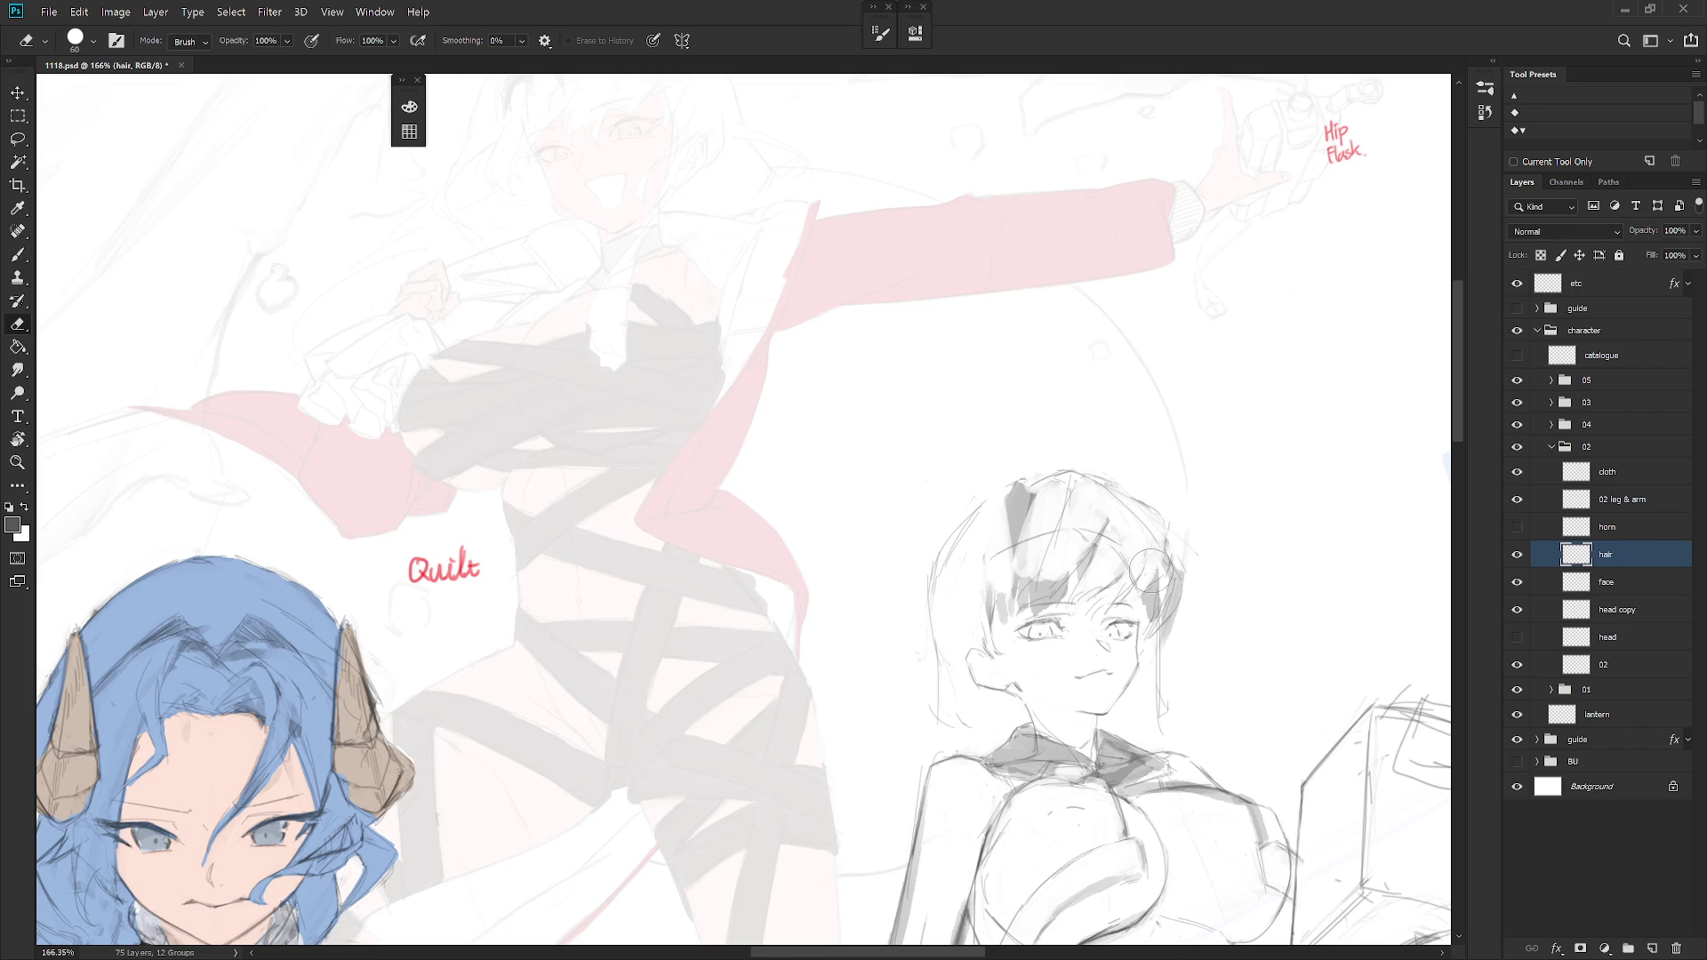
{"action": "left_click", "coordinate": [1517, 527]}
Add small dark marks along the hair's right edge.
{"action": "key", "text": "b"}
{"action": "mouse_move", "coordinate": [1139, 576]}
{"action": "left_mouse_down"}
{"action": "mouse_move", "coordinate": [1149, 534]}
{"action": "mouse_move", "coordinate": [1147, 578]}
{"action": "left_mouse_up"}
{"action": "key", "text": "e"}
{"action": "key", "text": "b"}
{"action": "key", "text": "e"}
{"action": "key", "text": "b"}
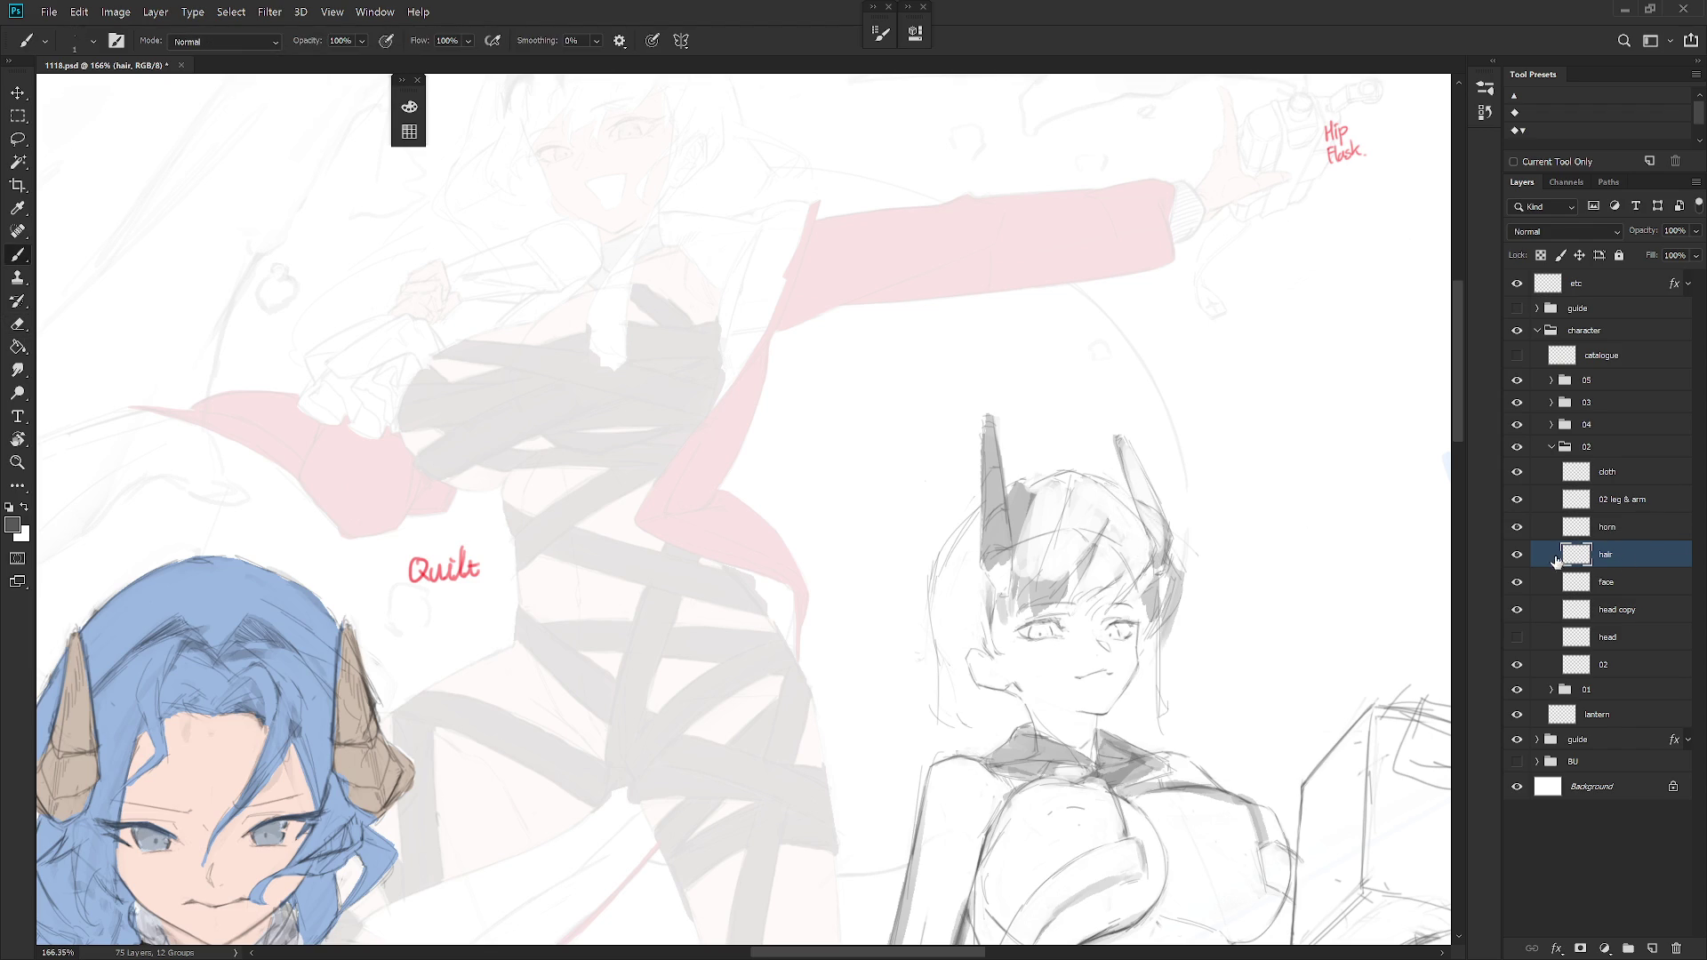
Check the head copy sketch underneath, trial a lasso near the right horn, then show the hair again.
{"action": "left_click", "coordinate": [1518, 554]}
{"action": "left_click", "coordinate": [1516, 609]}
{"action": "left_click", "coordinate": [1517, 609]}
{"action": "left_click", "coordinate": [1642, 612]}
{"action": "key", "text": "l"}
{"action": "left_click_drag", "start_coordinate": [1151, 662], "coordinate": [1160, 653]}
{"action": "key", "text": "ctrl+d"}
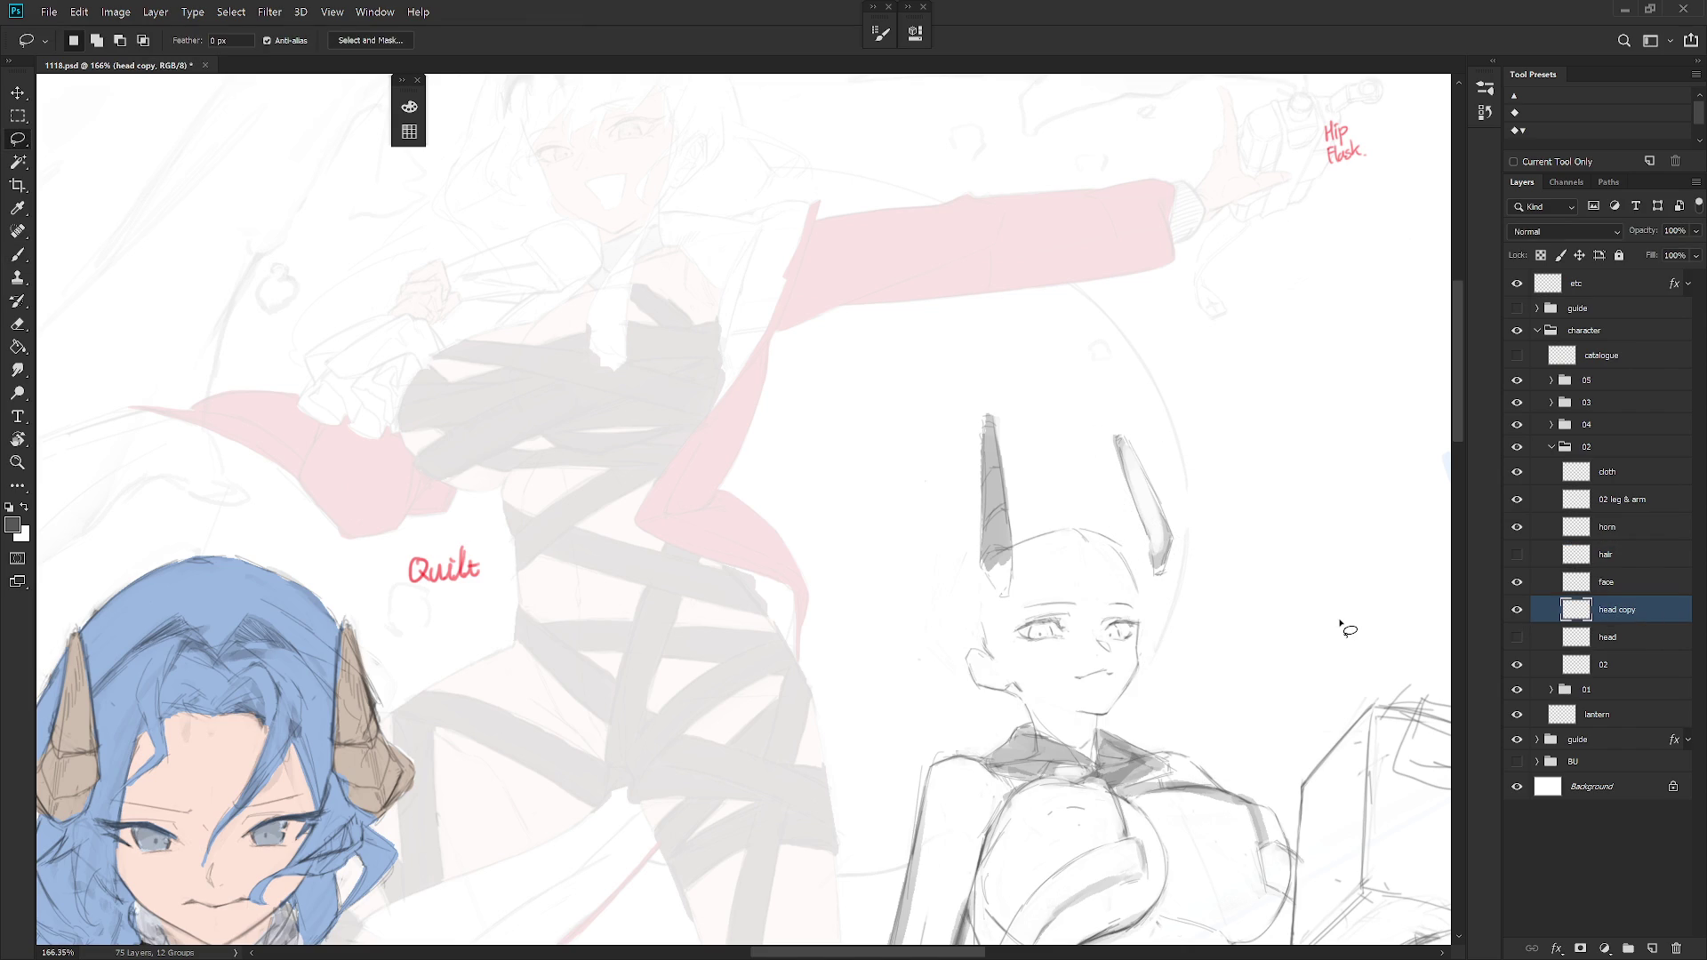
{"action": "left_click", "coordinate": [1517, 554]}
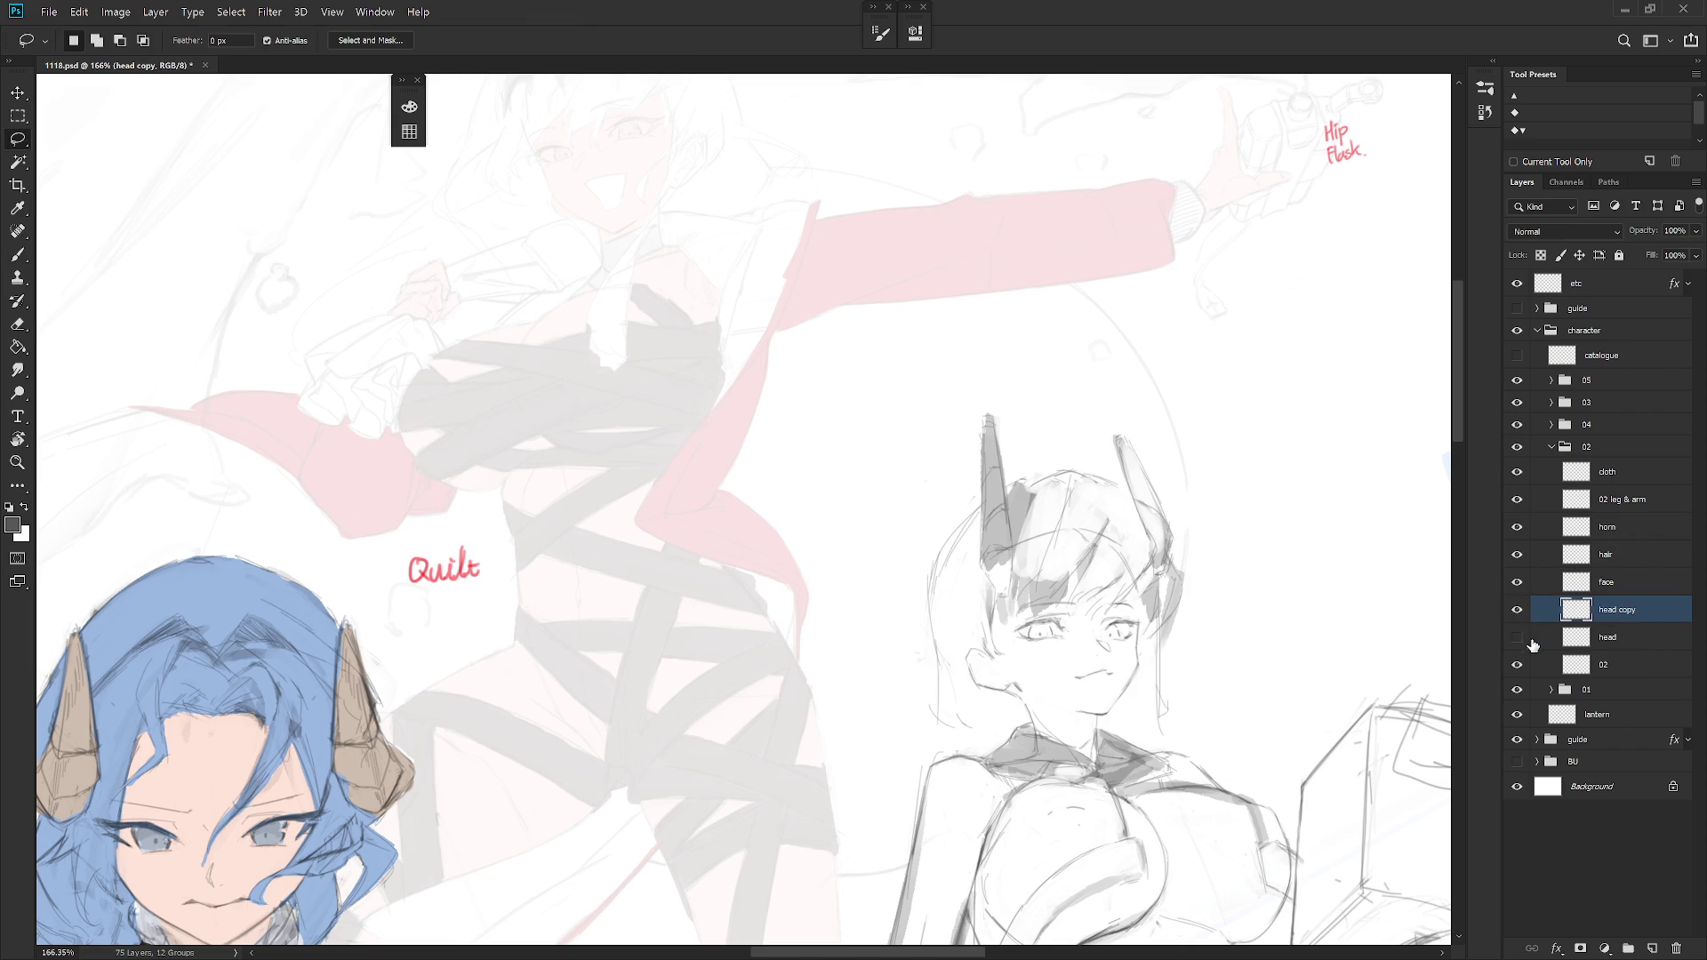
{"action": "scroll", "coordinate": [1122, 653], "scroll_direction": "down", "scroll_amount": 5}
Mirror the canvas horizontally and sketch a faint line near the face's left edge.
{"action": "key", "text": "b"}
{"action": "key", "text": "h"}
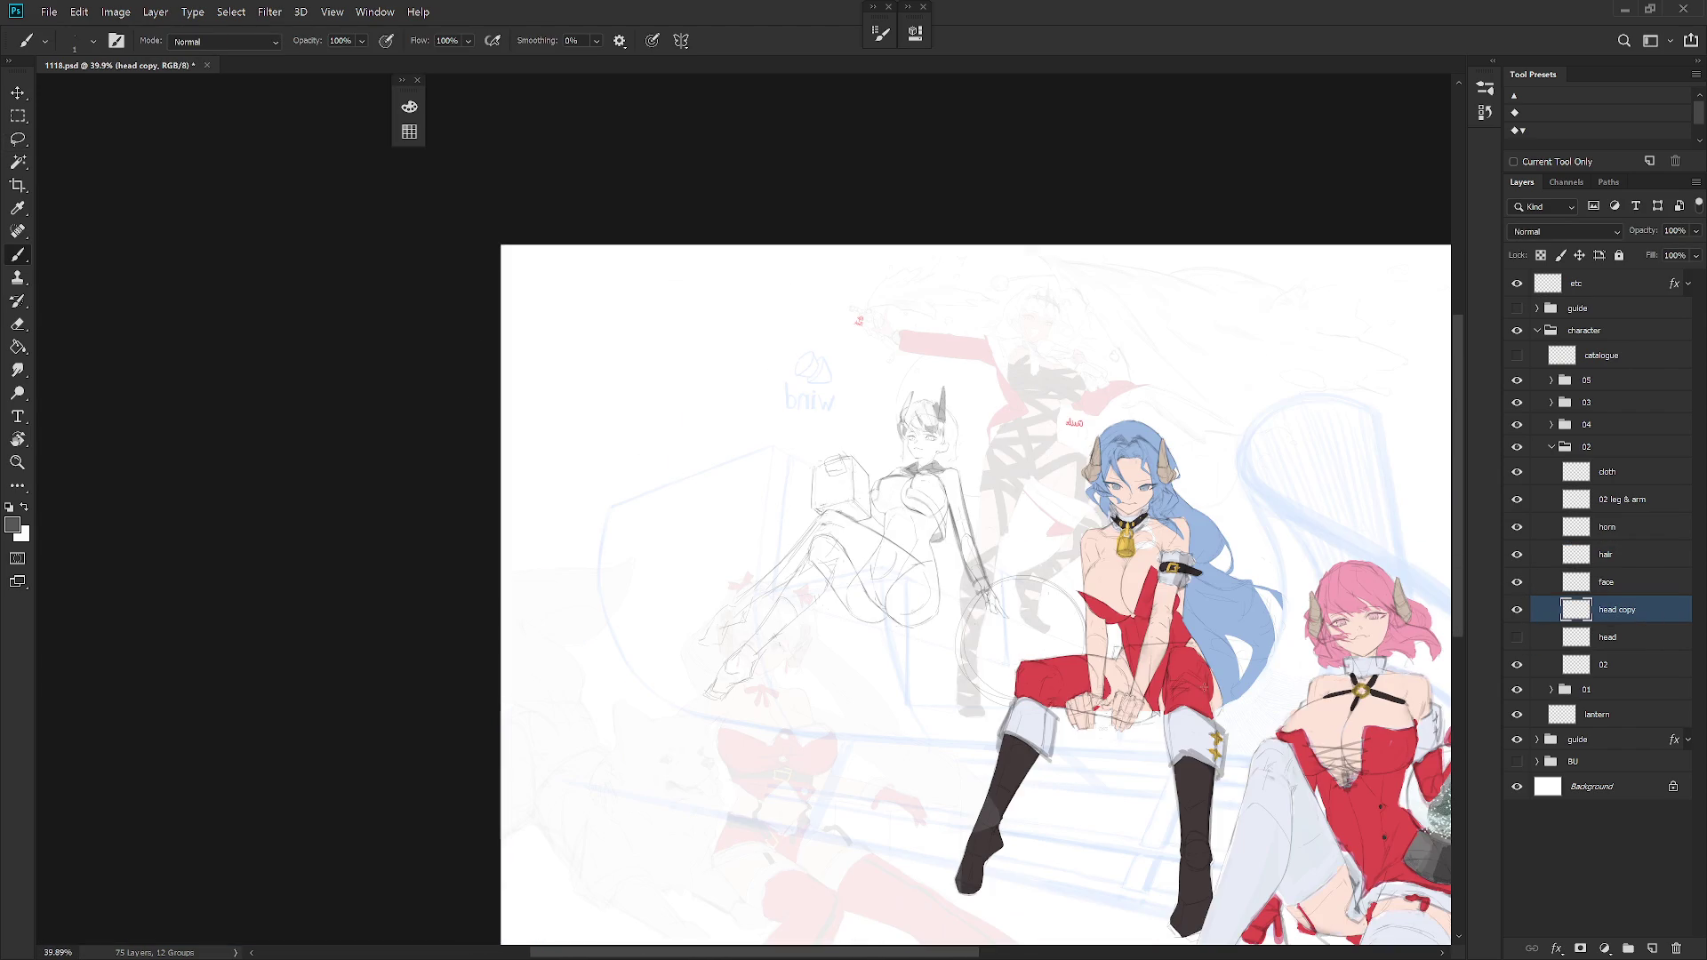
{"action": "scroll", "coordinate": [931, 419], "scroll_direction": "up", "scroll_amount": 4}
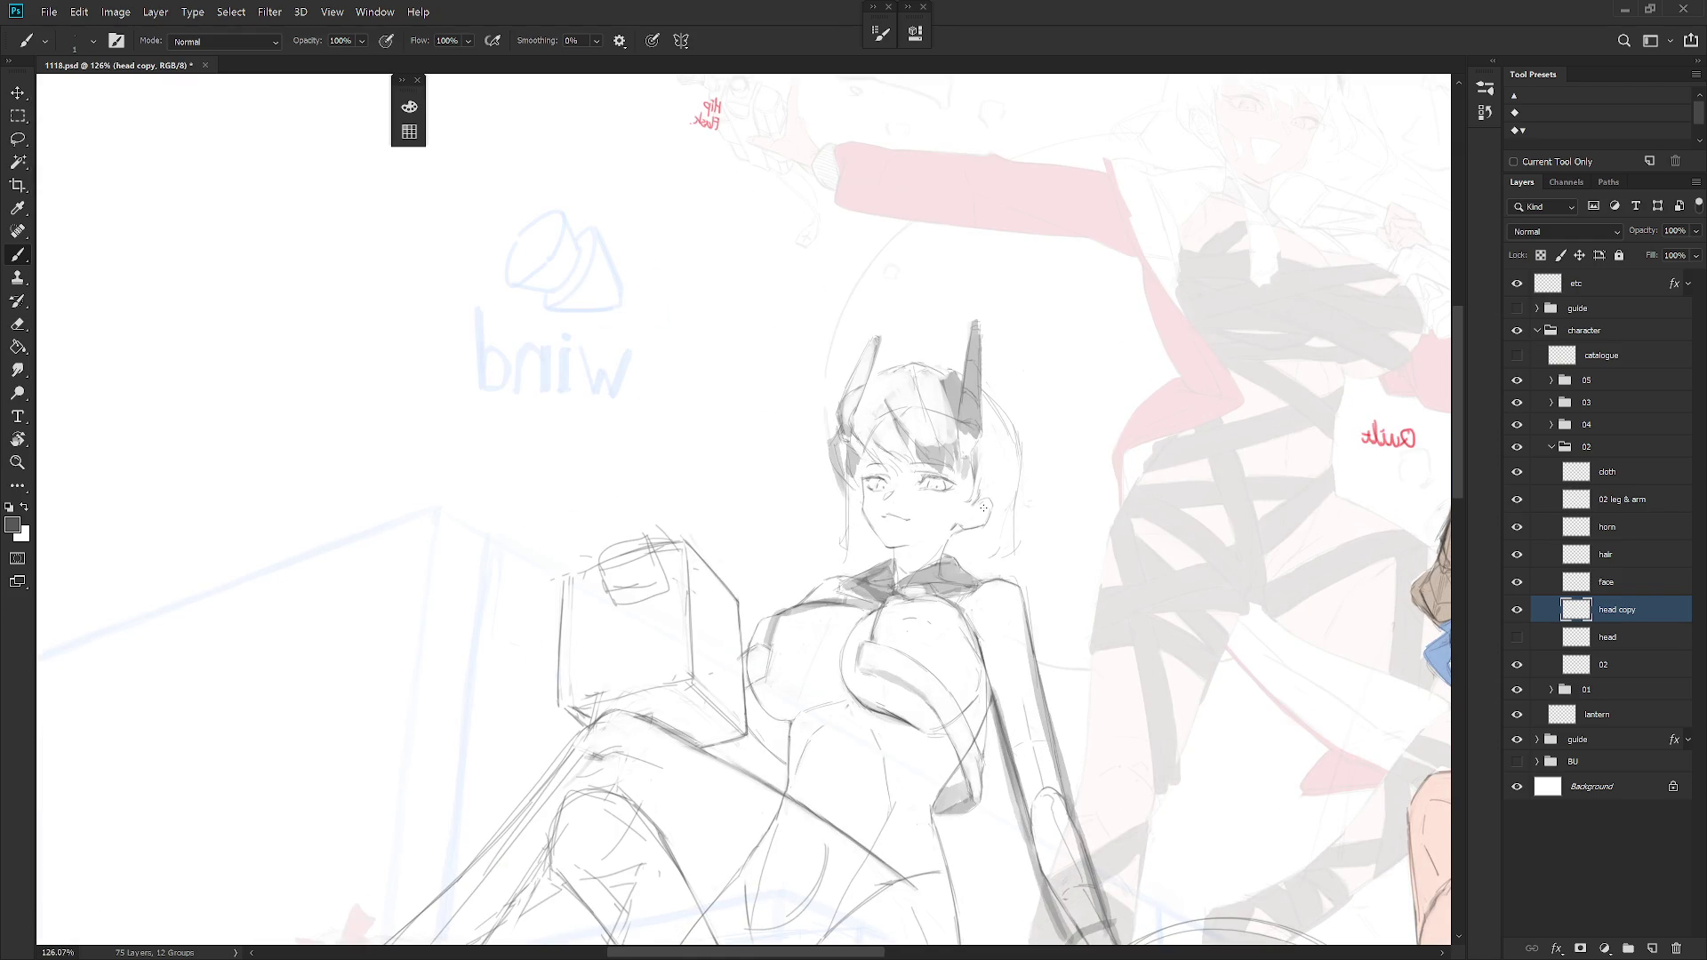
{"action": "left_click", "coordinate": [1629, 556]}
{"action": "key", "text": "e"}
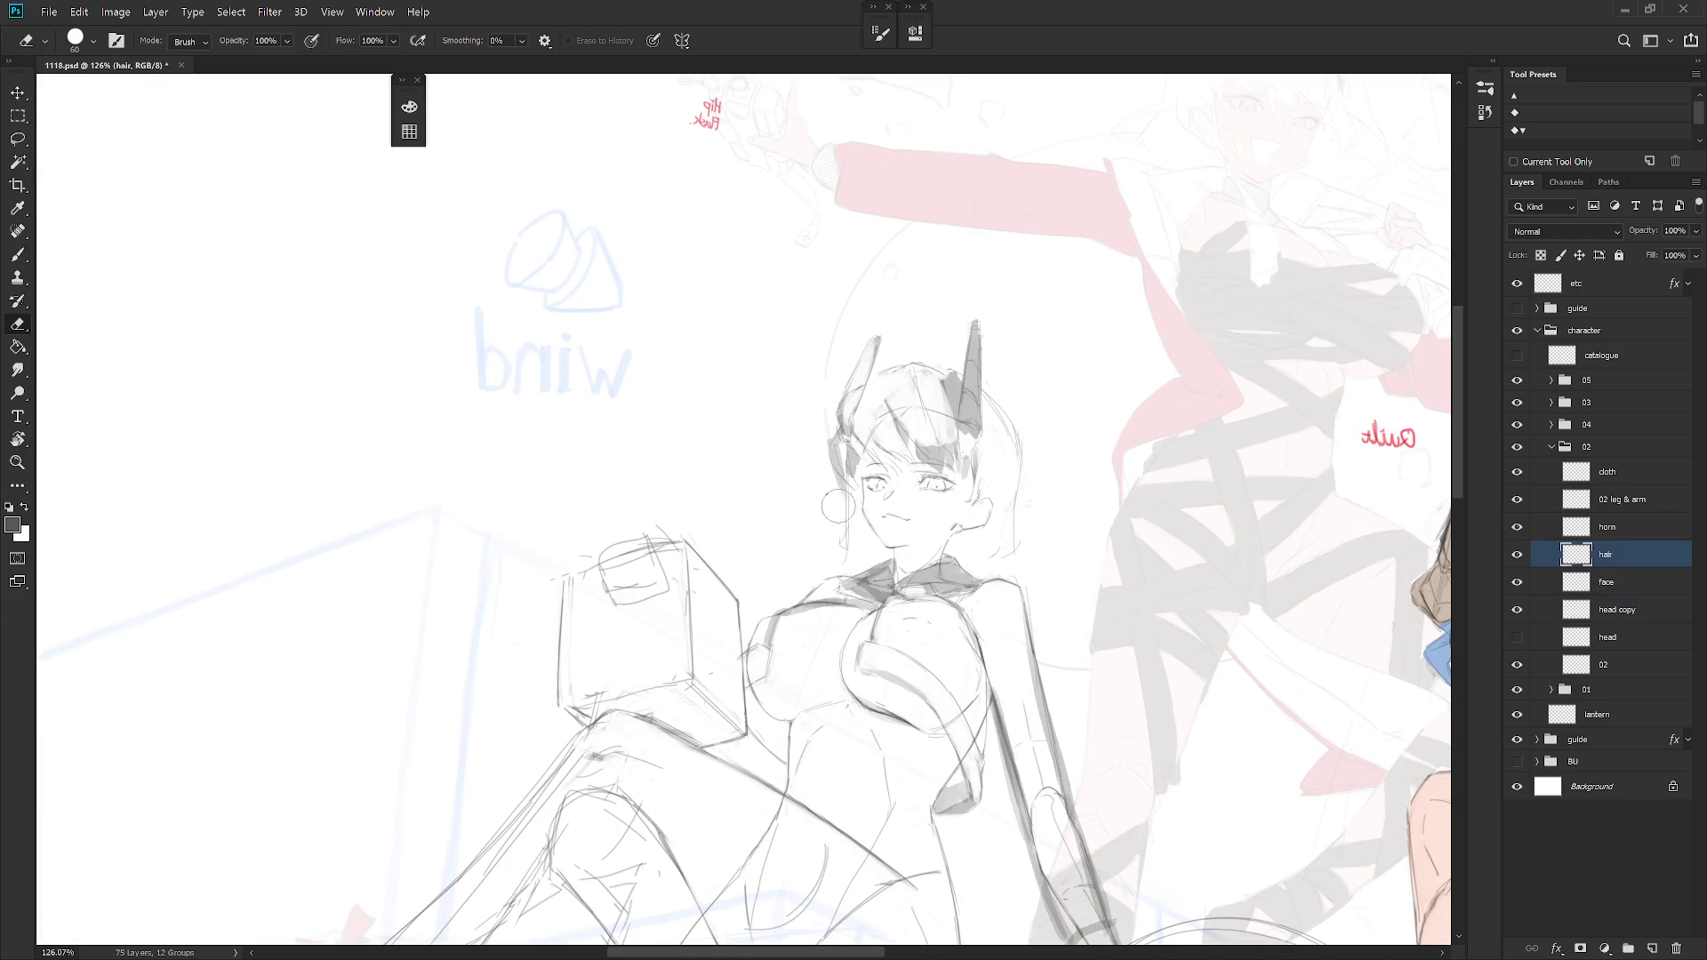
{"action": "key", "text": "b"}
{"action": "left_click_drag", "start_coordinate": [854, 511], "coordinate": [867, 540]}
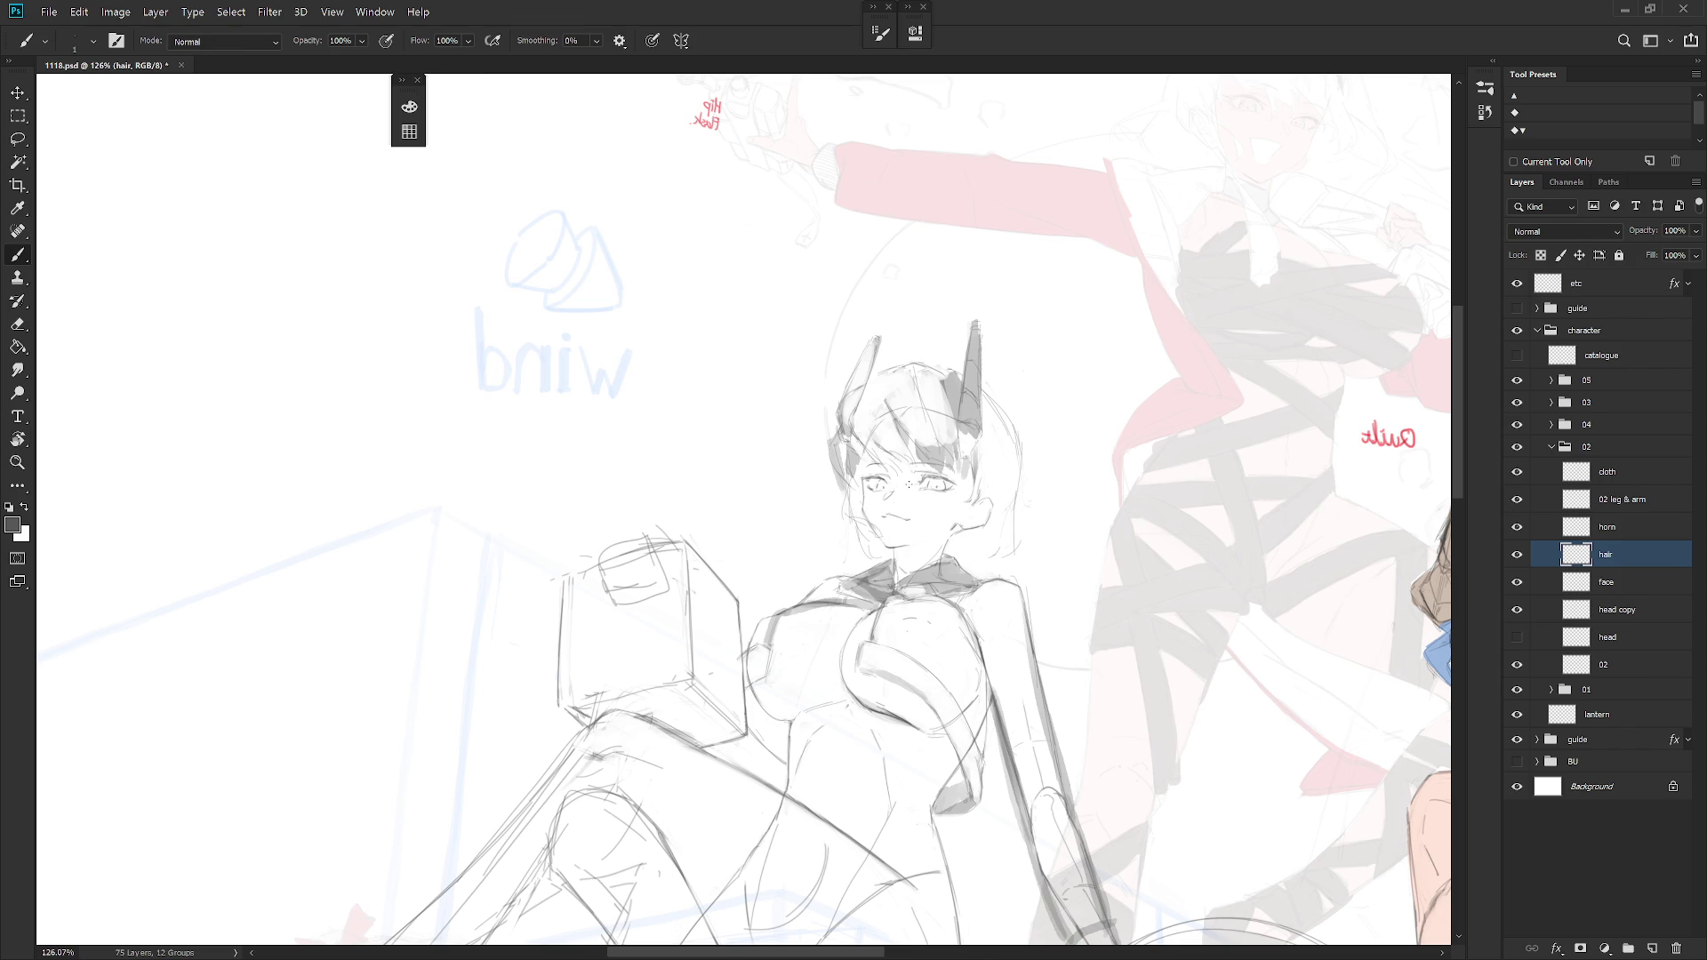
Touch up the left hair edge with faint strokes and lighten the shading under the right horn.
{"action": "left_click_drag", "start_coordinate": [836, 484], "coordinate": [846, 450]}
{"action": "left_click_drag", "start_coordinate": [852, 463], "coordinate": [849, 431]}
{"action": "key", "text": "e"}
{"action": "key", "text": "b"}
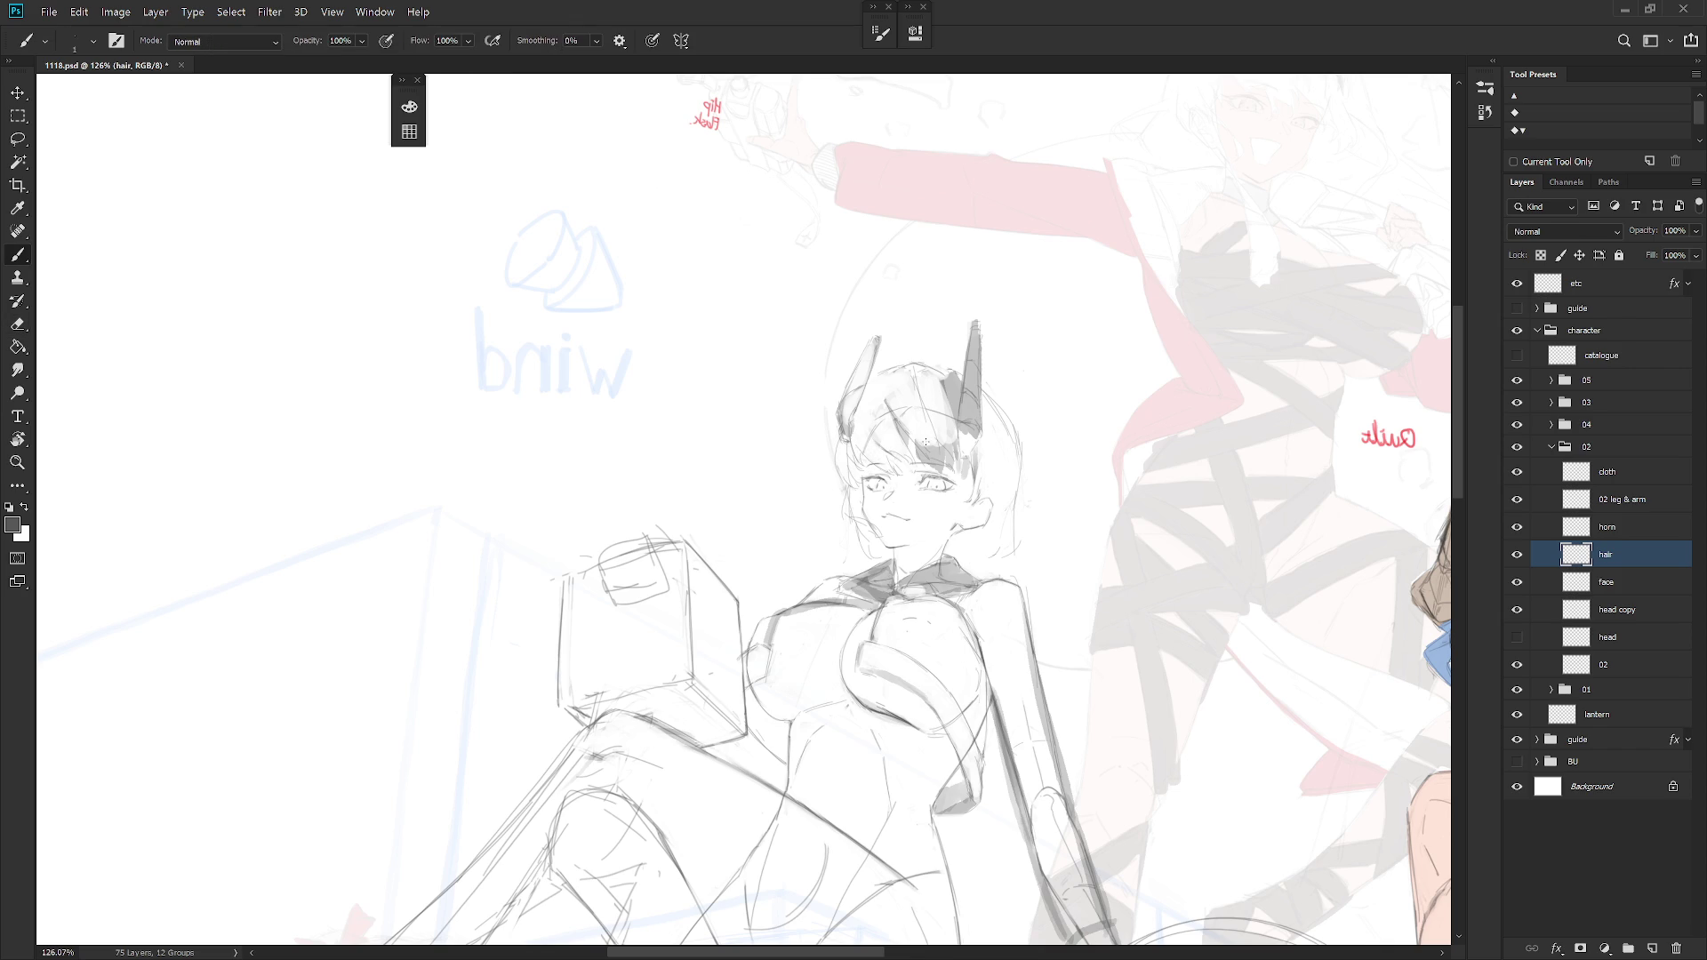
{"action": "key", "text": "e"}
{"action": "key", "text": "b"}
{"action": "left_click", "coordinate": [1517, 554]}
{"action": "left_click", "coordinate": [1517, 553]}
{"action": "key", "text": "e"}
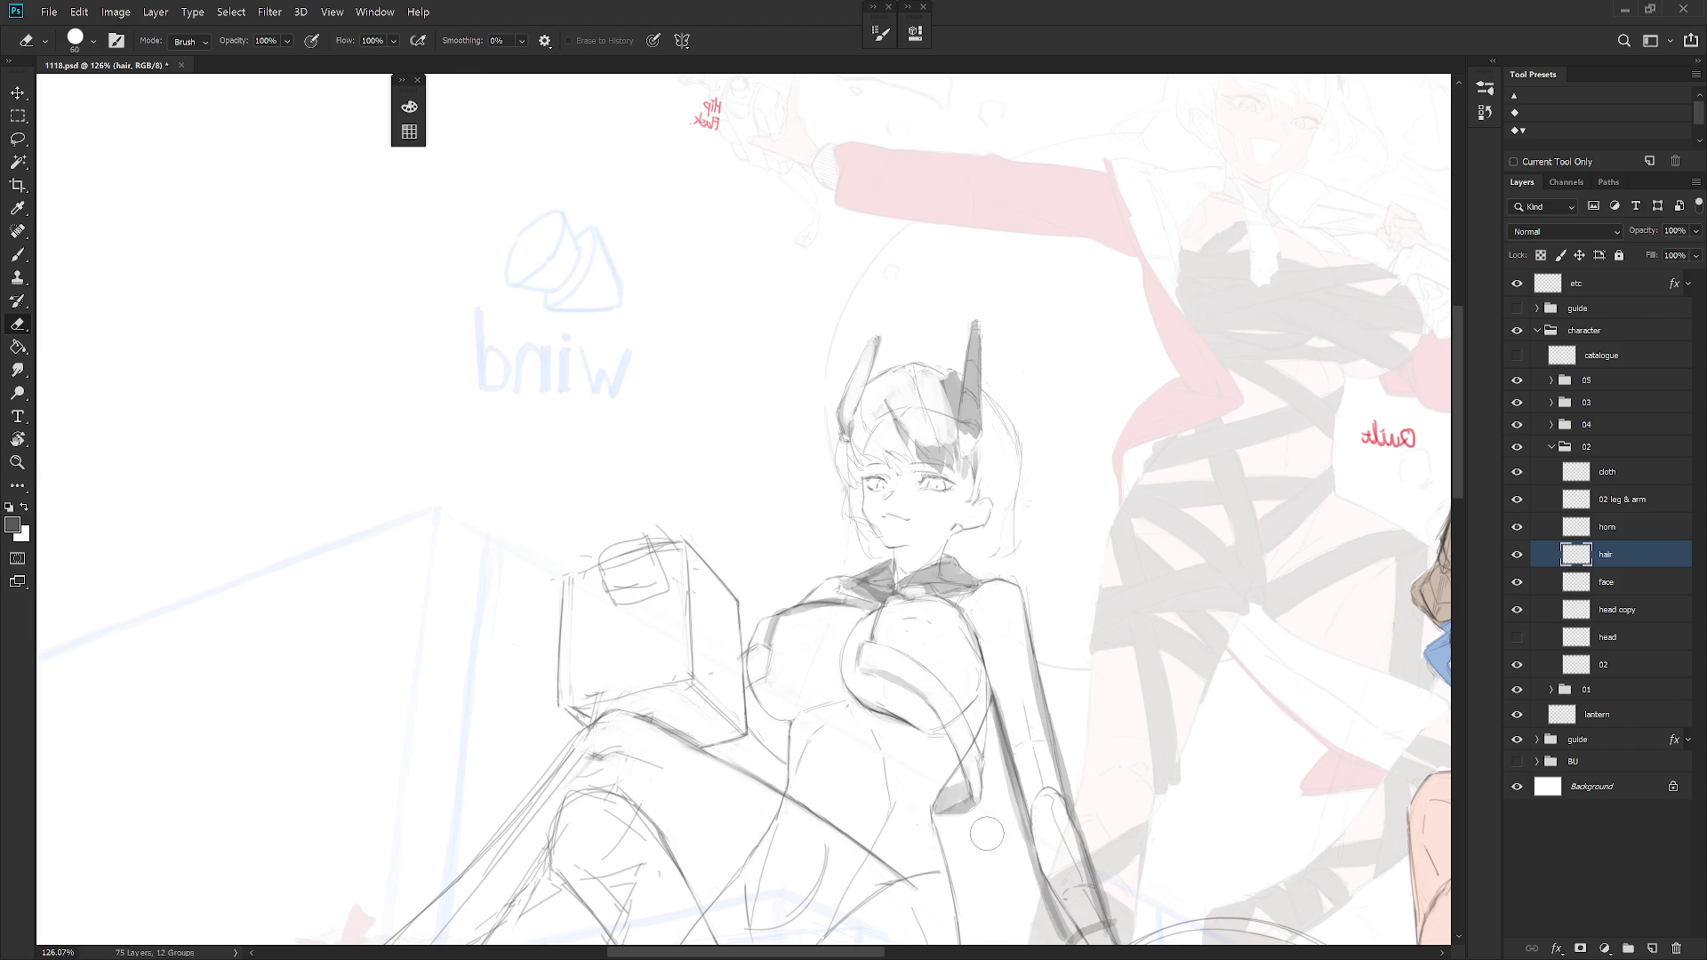
{"action": "mouse_move", "coordinate": [941, 378]}
{"action": "left_mouse_down"}
{"action": "mouse_move", "coordinate": [950, 427]}
{"action": "mouse_move", "coordinate": [929, 462]}
{"action": "mouse_move", "coordinate": [898, 431]}
{"action": "left_mouse_up"}
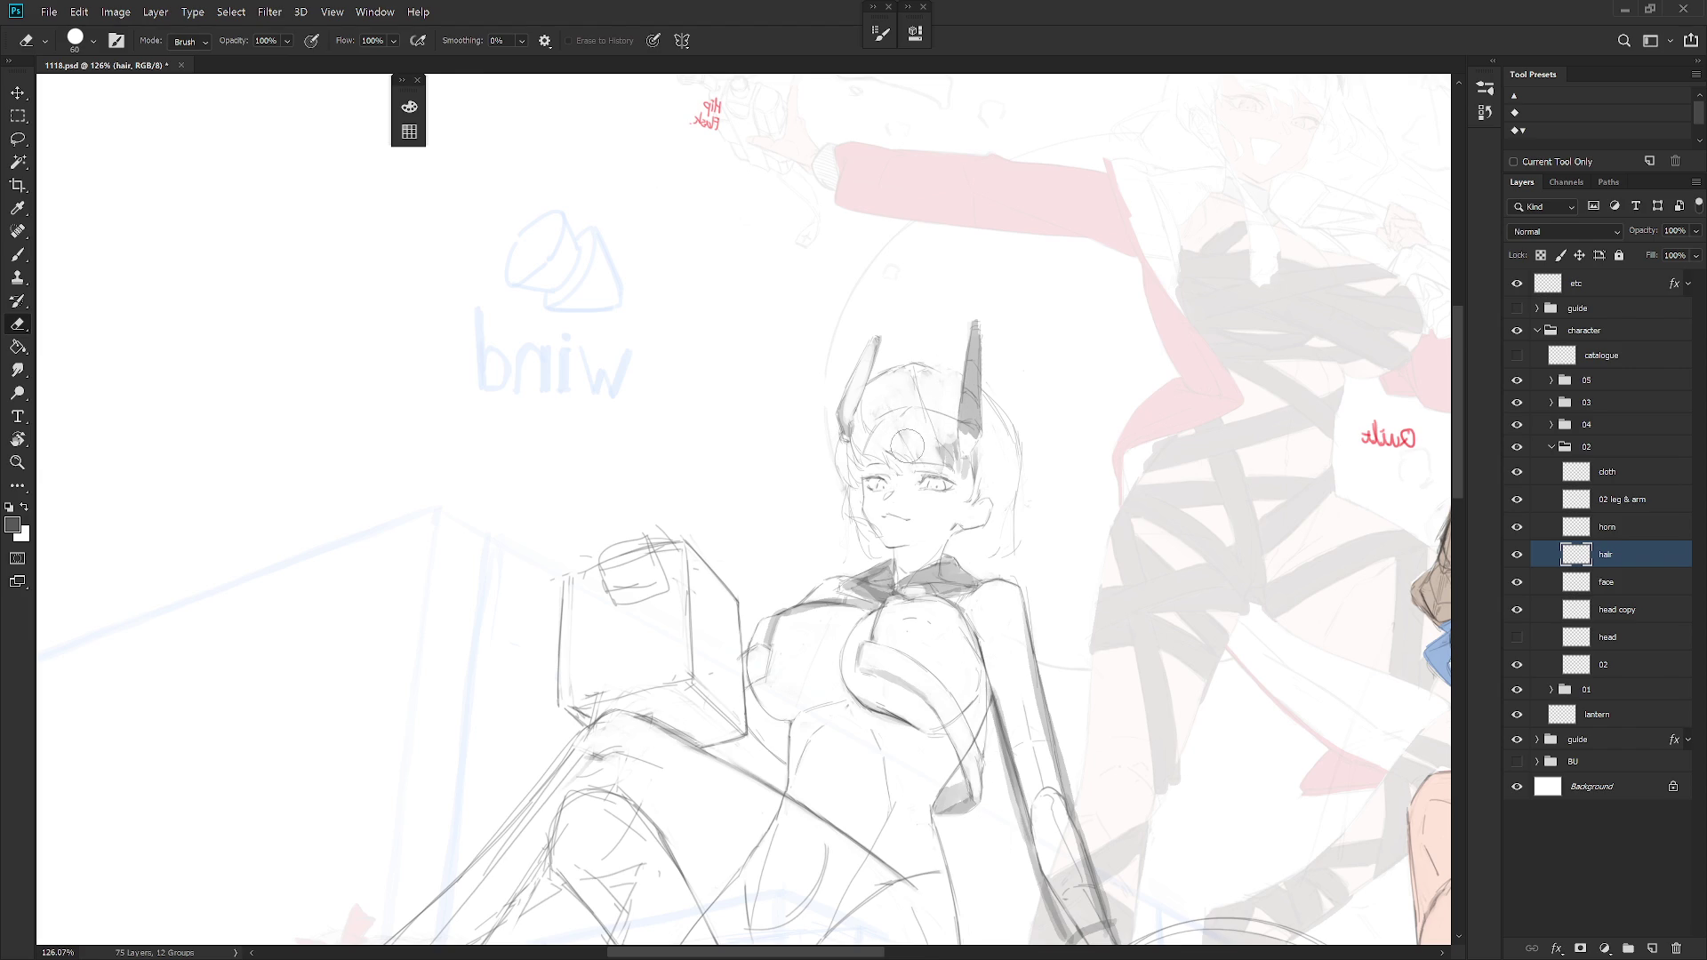
{"action": "key", "text": "b"}
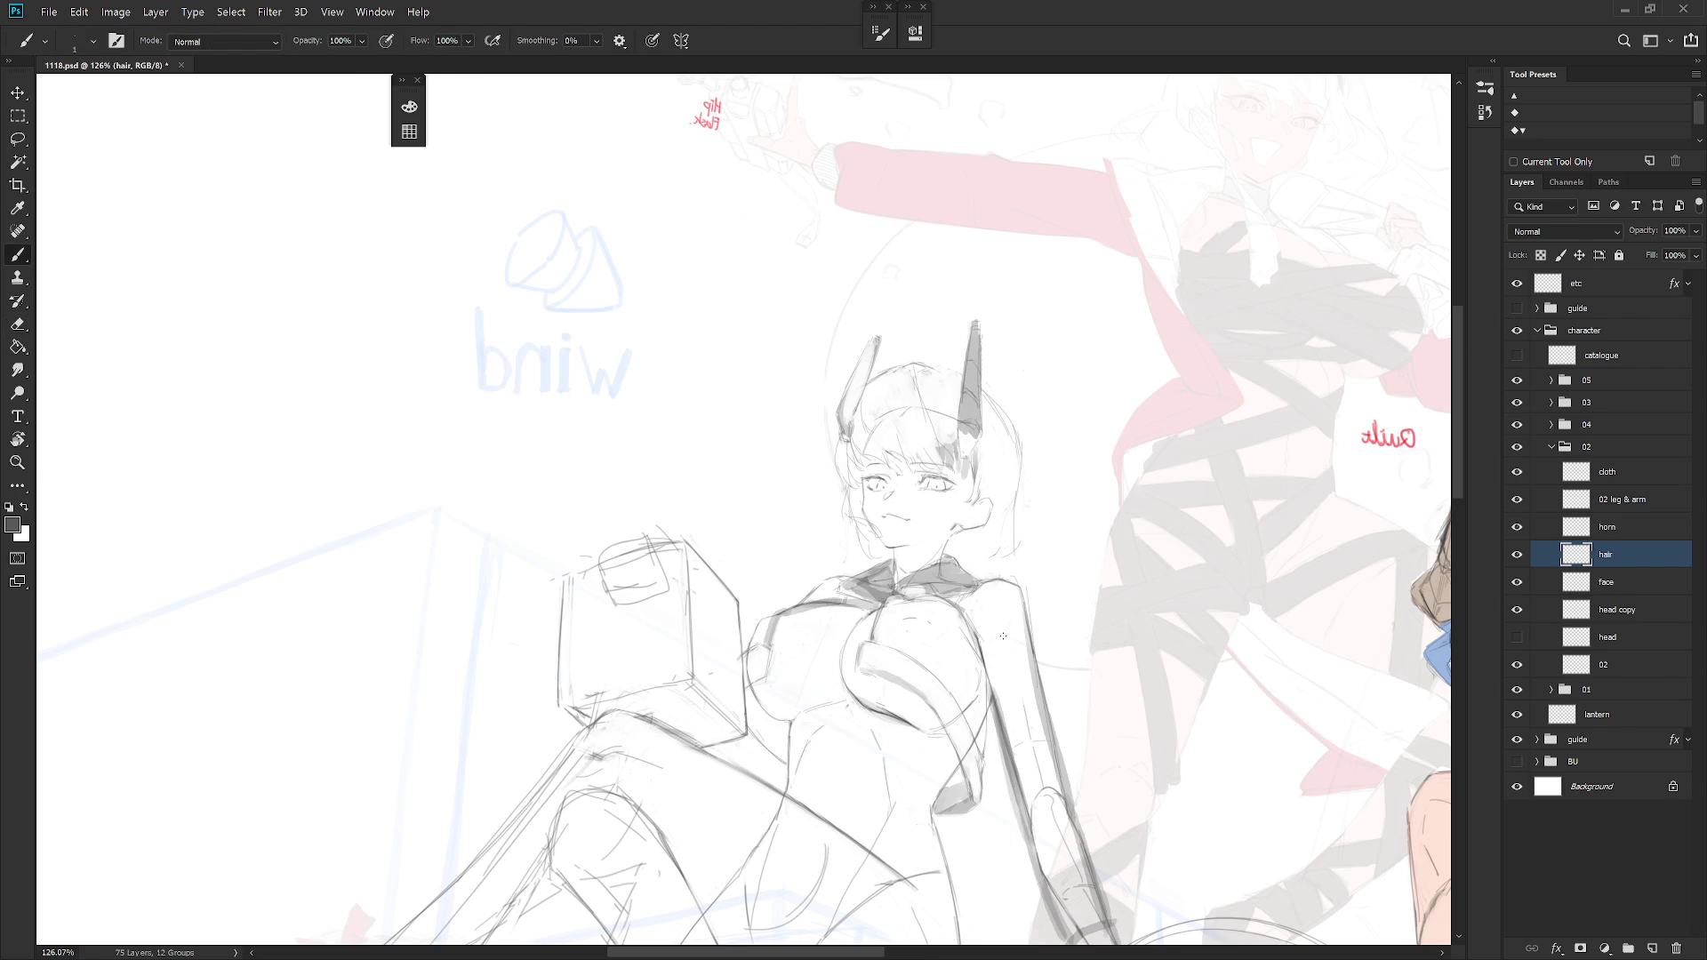
Cut the old hair lines under the horns from head copy onto a new hidden Layer 14.
{"action": "left_click", "coordinate": [1517, 554]}
{"action": "left_click", "coordinate": [1634, 615]}
{"action": "key", "text": "l"}
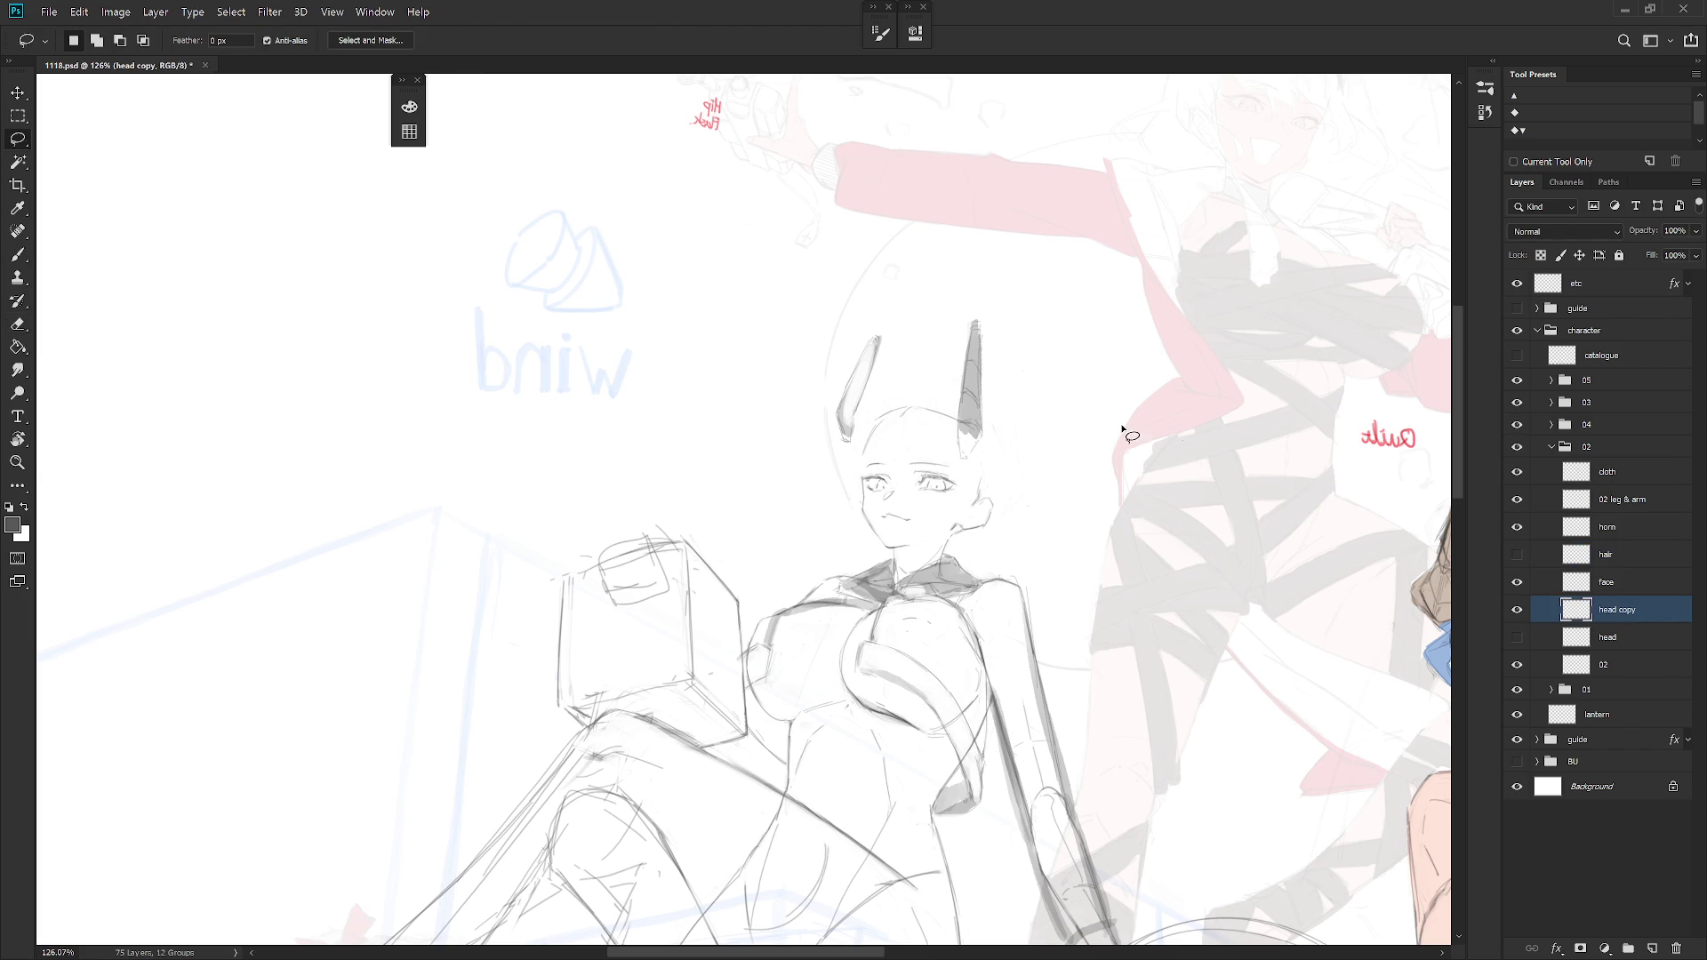
{"action": "left_click_drag", "start_coordinate": [855, 466], "coordinate": [858, 453]}
{"action": "key", "text": "ctrl+shift+j"}
{"action": "left_click", "coordinate": [1516, 609]}
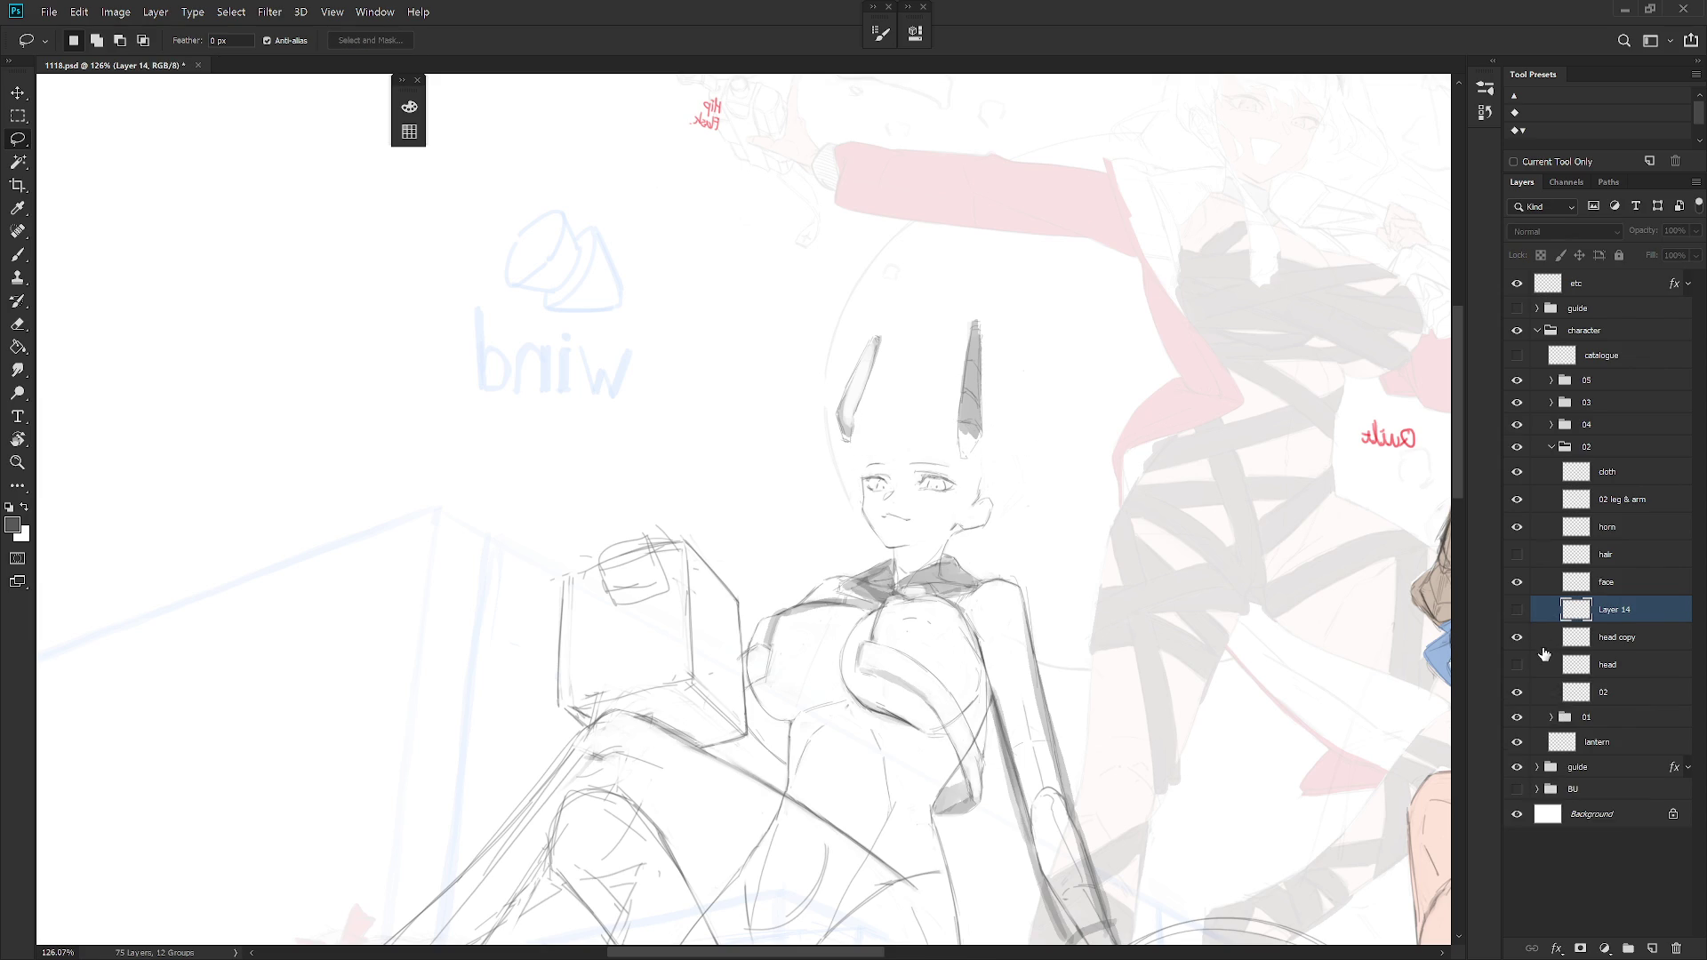
{"action": "scroll", "coordinate": [1544, 653], "scroll_direction": "left", "scroll_amount": 10}
{"action": "scroll", "coordinate": [1217, 730], "scroll_direction": "right", "scroll_amount": 5}
{"action": "scroll", "coordinate": [981, 715], "scroll_direction": "up", "scroll_amount": 3}
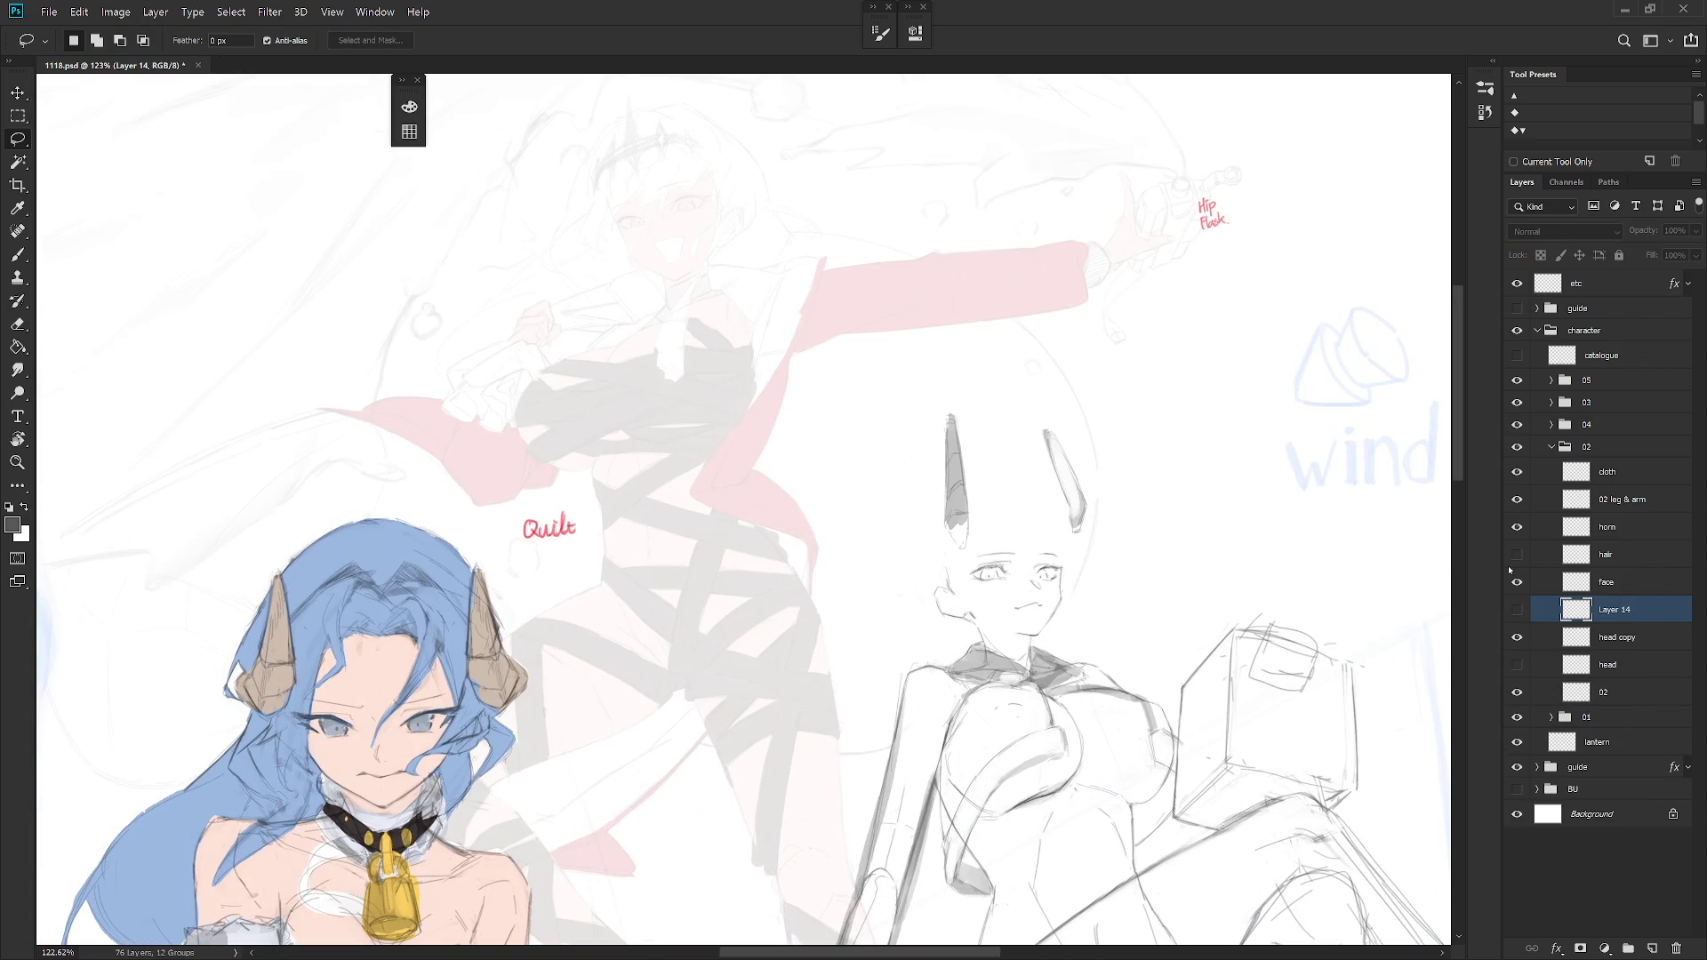
Erase the grey shading inside the left horn, lighten its top outline, and reactivate the hair layer.
{"action": "left_click", "coordinate": [1615, 517]}
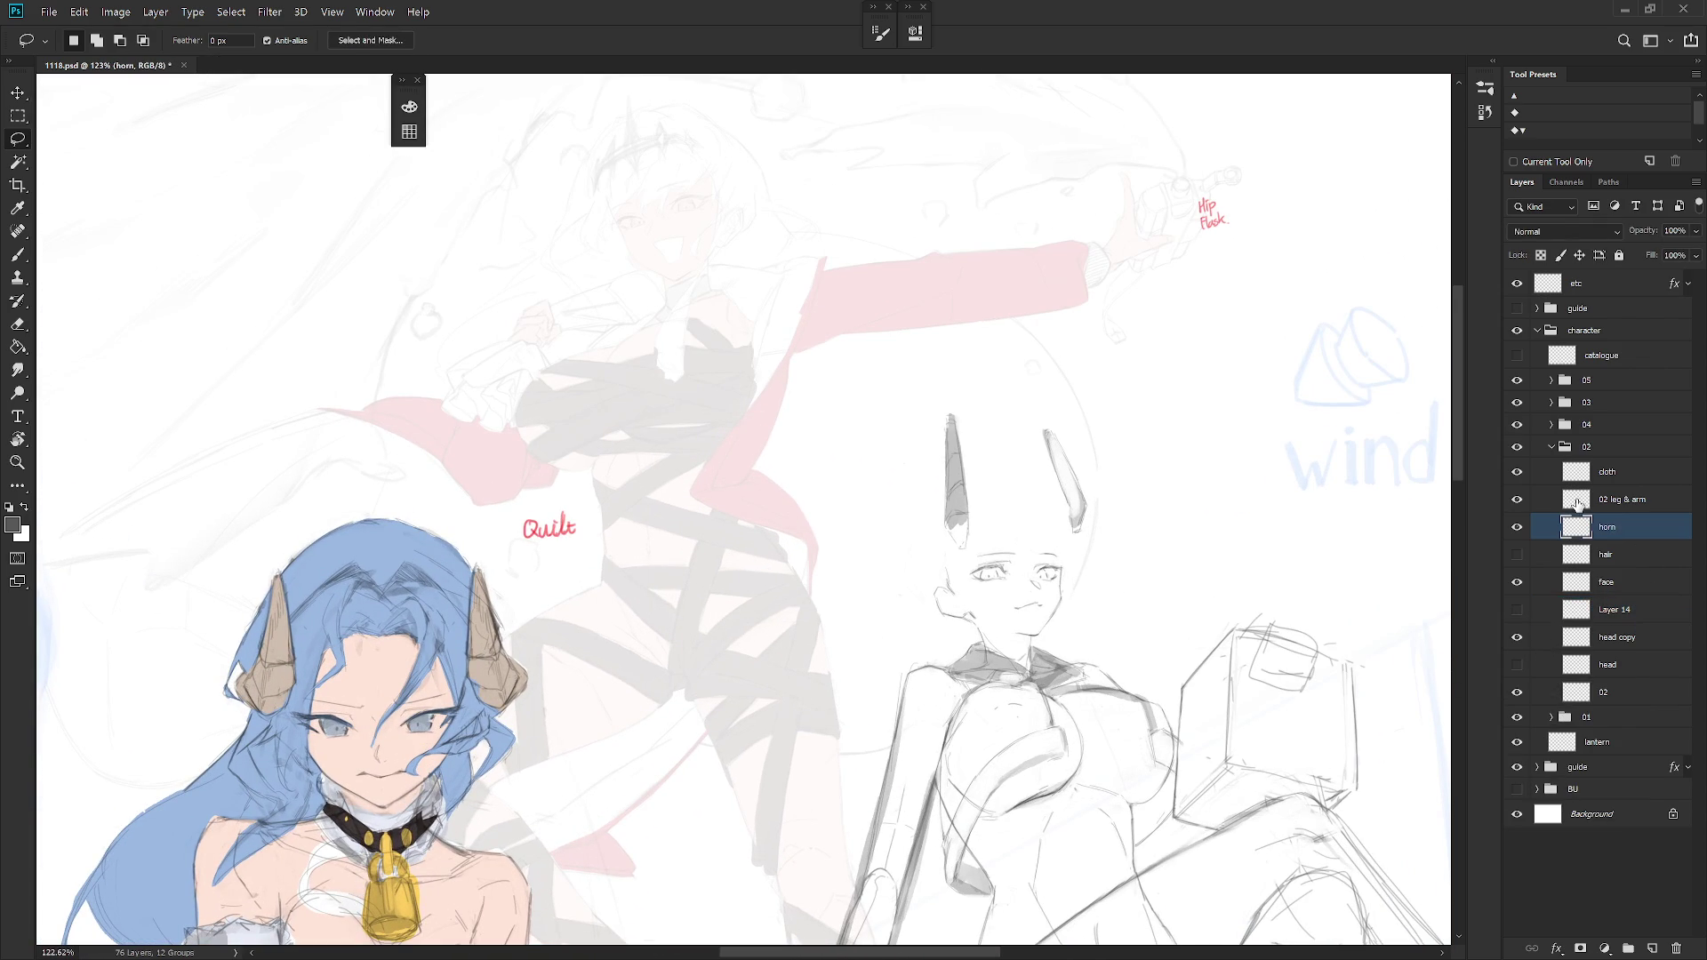
{"action": "key", "text": "e"}
{"action": "mouse_move", "coordinate": [956, 431]}
{"action": "left_mouse_down"}
{"action": "mouse_move", "coordinate": [960, 533]}
{"action": "mouse_move", "coordinate": [969, 488]}
{"action": "left_mouse_up"}
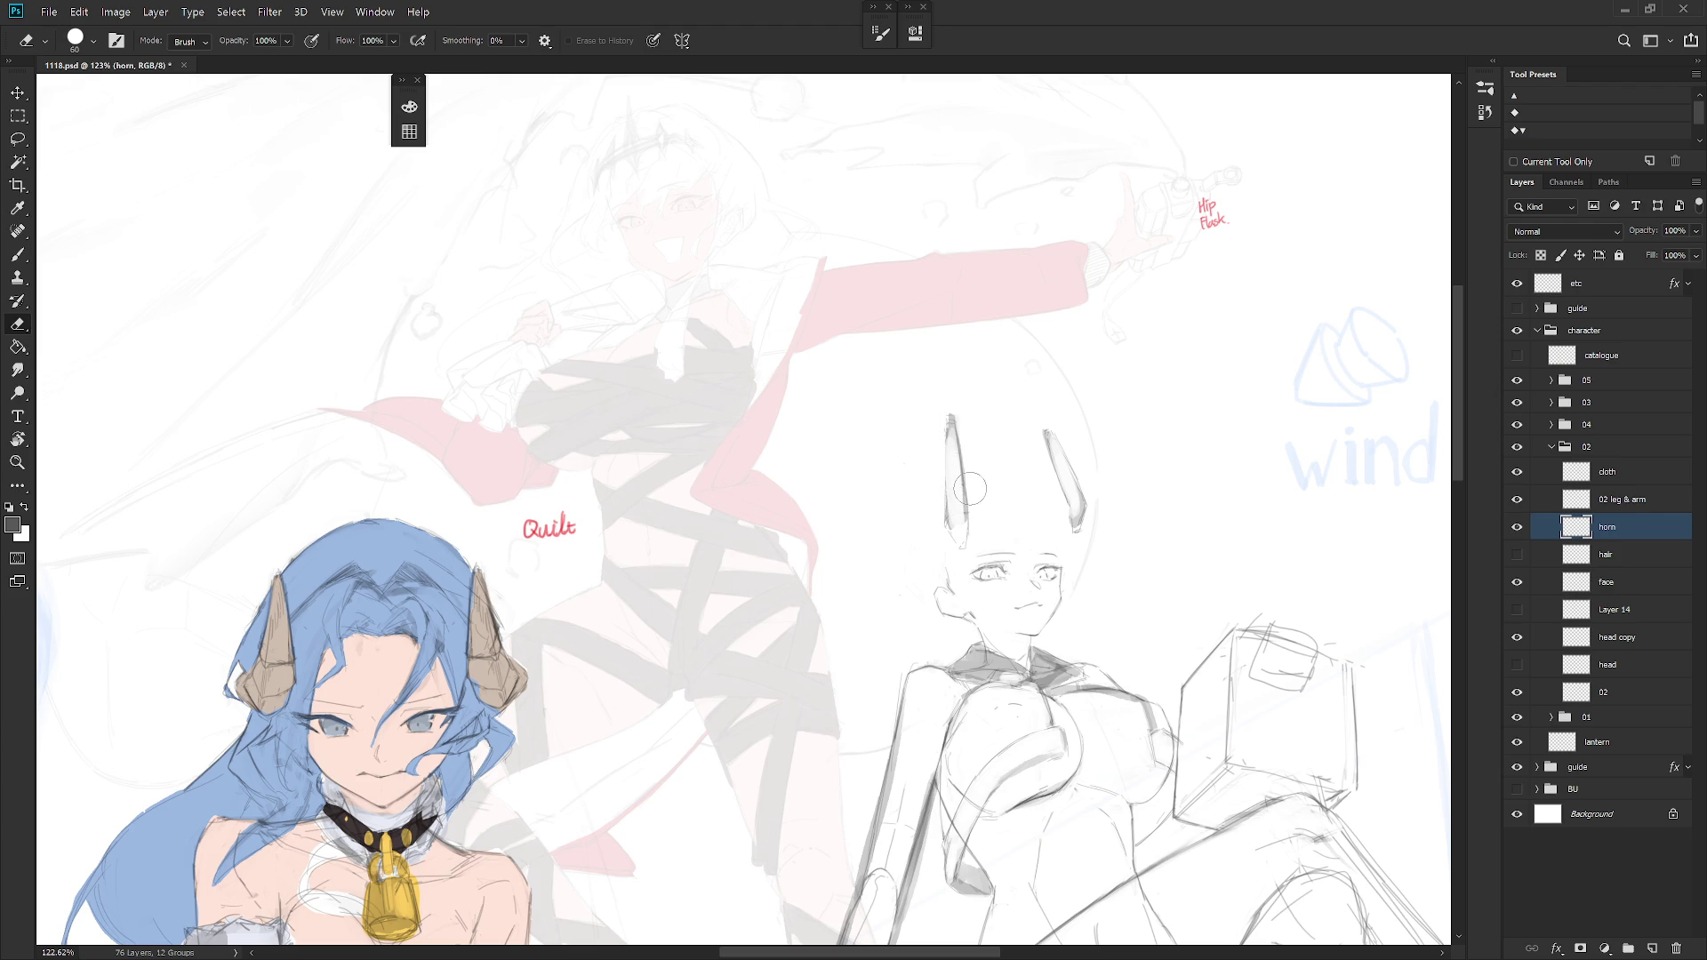
{"action": "key", "text": "b"}
{"action": "key", "text": "e"}
{"action": "key", "text": "b"}
{"action": "mouse_move", "coordinate": [951, 405]}
{"action": "left_mouse_down"}
{"action": "mouse_move", "coordinate": [964, 463]}
{"action": "mouse_move", "coordinate": [1061, 493]}
{"action": "mouse_move", "coordinate": [1072, 542]}
{"action": "left_mouse_up"}
{"action": "key", "text": "e"}
{"action": "key", "text": "b"}
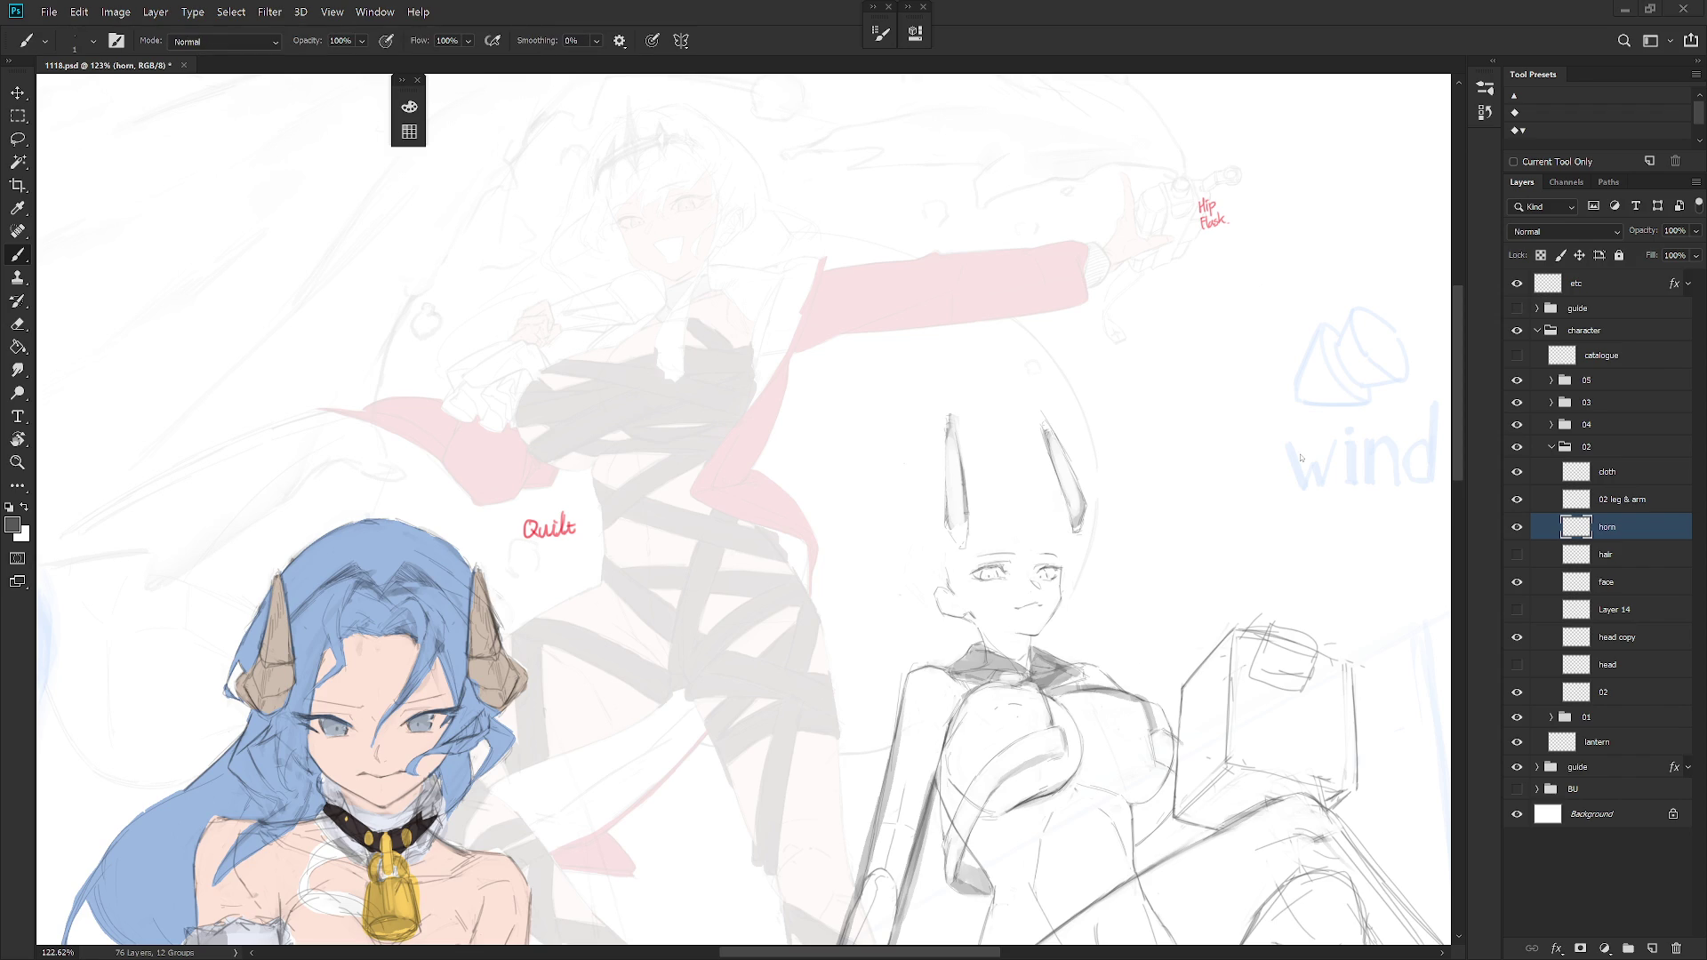
{"action": "left_click", "coordinate": [1517, 554]}
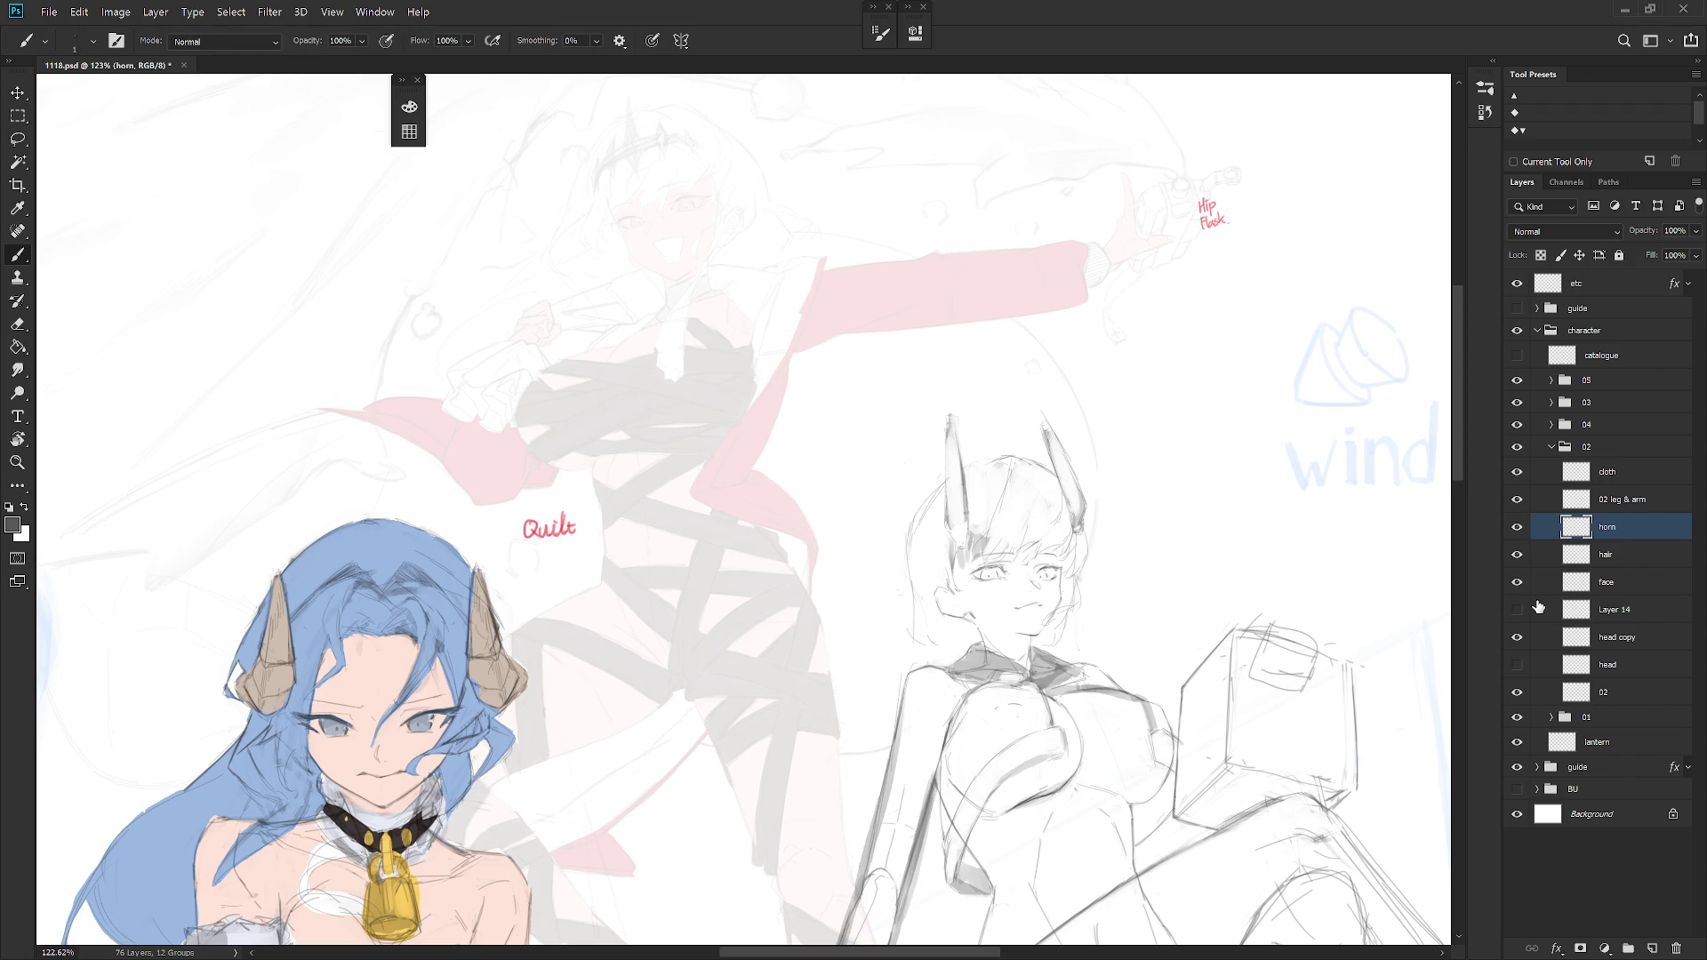
{"action": "left_click", "coordinate": [1640, 558]}
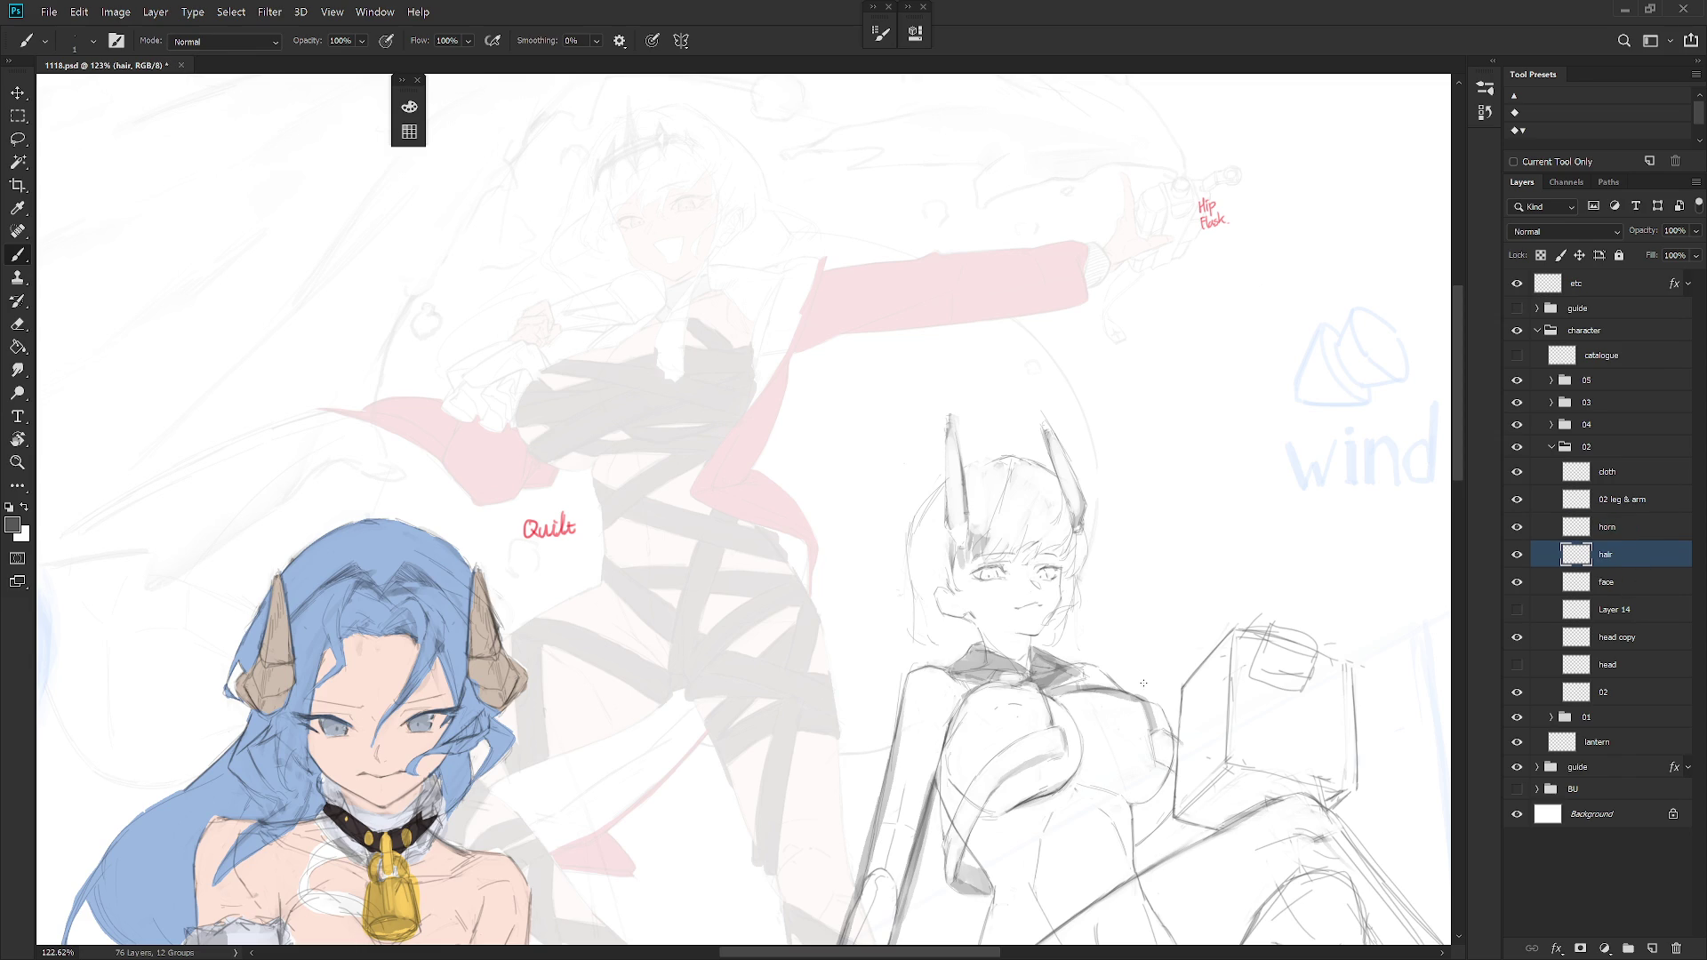
Sketch strokes along the left hair outline, undoing the misplaced cheek strokes.
{"action": "scroll", "coordinate": [1154, 682], "scroll_direction": "down", "scroll_amount": 5}
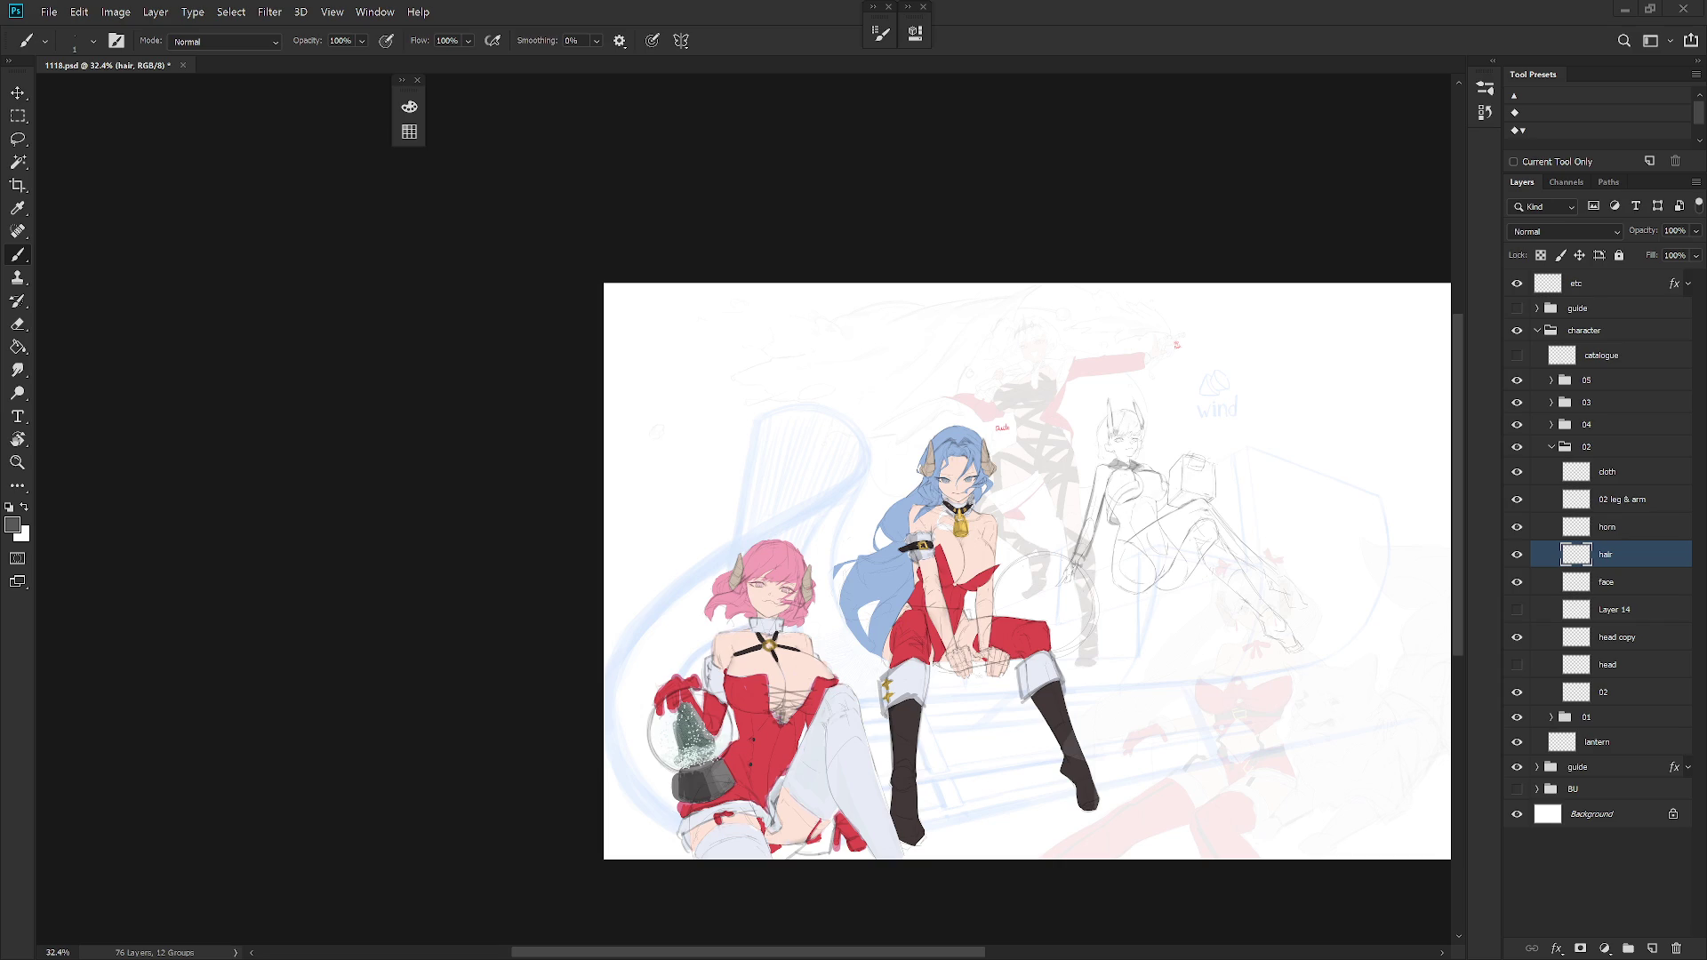
{"action": "scroll", "coordinate": [1115, 444], "scroll_direction": "up", "scroll_amount": 5}
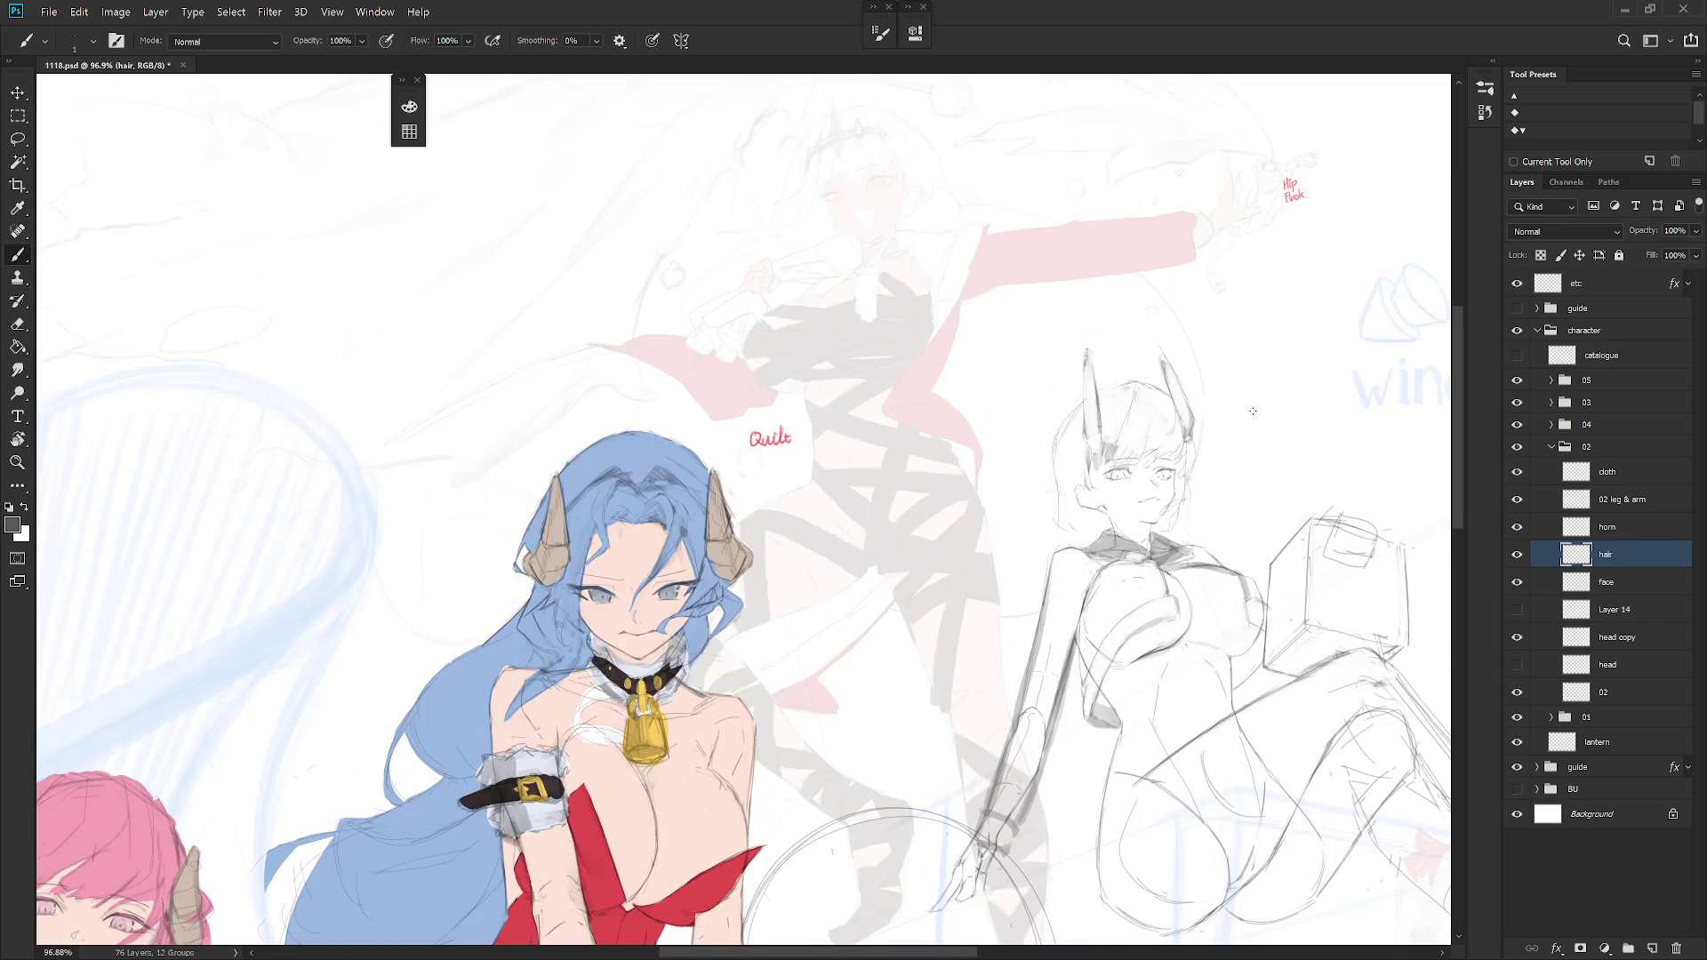
{"action": "scroll", "coordinate": [1114, 444], "scroll_direction": "up", "scroll_amount": 5}
{"action": "scroll", "coordinate": [1115, 444], "scroll_direction": "up", "scroll_amount": 3}
{"action": "left_click_drag", "start_coordinate": [945, 455], "coordinate": [926, 588]}
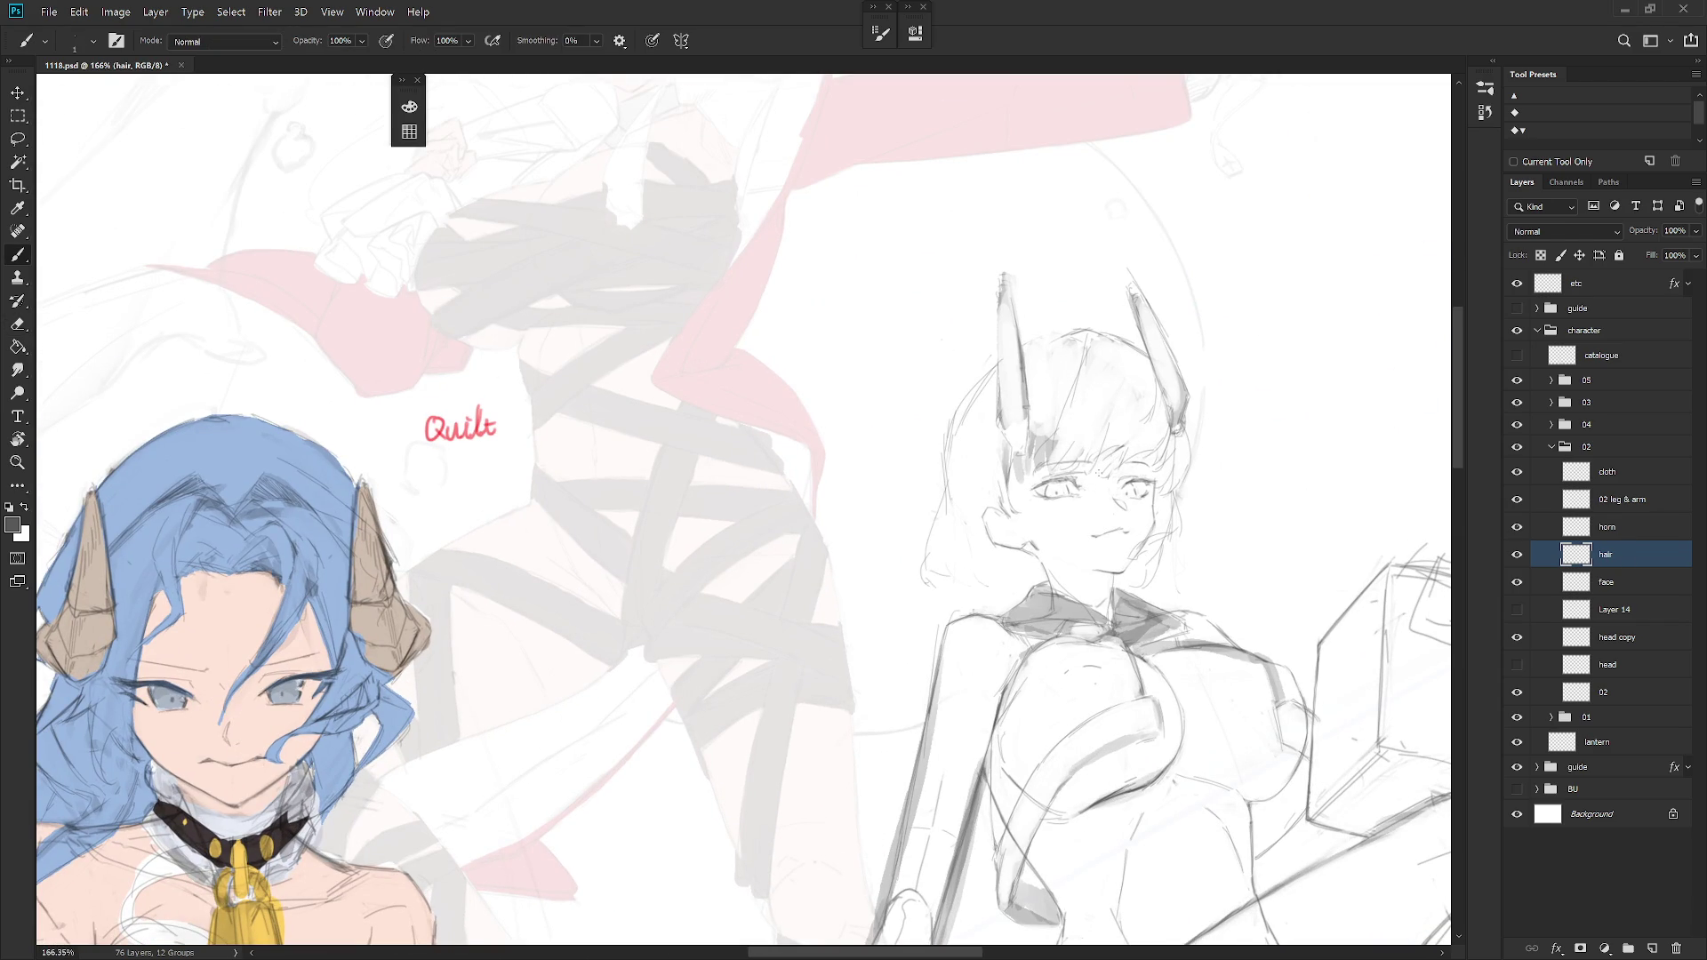
{"action": "mouse_move", "coordinate": [972, 516]}
{"action": "left_mouse_down"}
{"action": "mouse_move", "coordinate": [963, 558]}
{"action": "mouse_move", "coordinate": [985, 573]}
{"action": "mouse_move", "coordinate": [960, 562]}
{"action": "mouse_move", "coordinate": [1031, 528]}
{"action": "left_mouse_up"}
{"action": "key", "text": "ctrl+z"}
Darken and redraw the left hair strand beside the horn.
{"action": "mouse_move", "coordinate": [1001, 442]}
{"action": "left_mouse_down"}
{"action": "mouse_move", "coordinate": [982, 496]}
{"action": "mouse_move", "coordinate": [1003, 488]}
{"action": "left_mouse_up"}
{"action": "left_click_drag", "start_coordinate": [996, 412], "coordinate": [982, 506]}
{"action": "key", "text": "ctrl+z"}
{"action": "left_click_drag", "start_coordinate": [995, 414], "coordinate": [985, 523]}
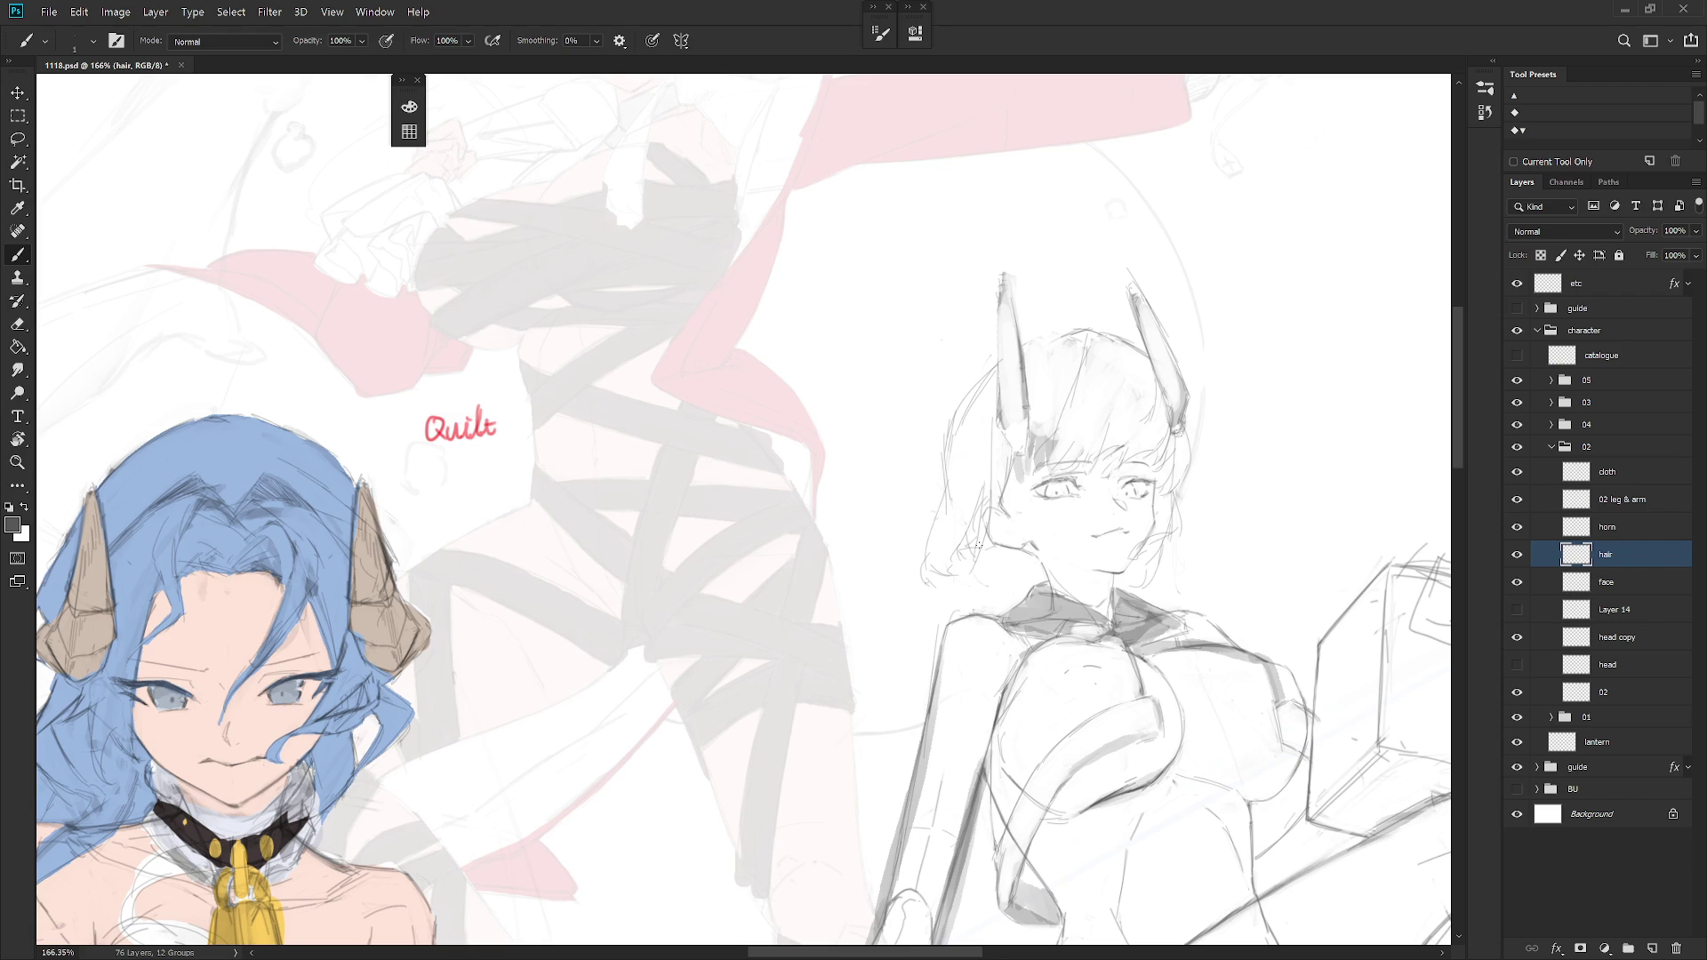
{"action": "key", "text": "e"}
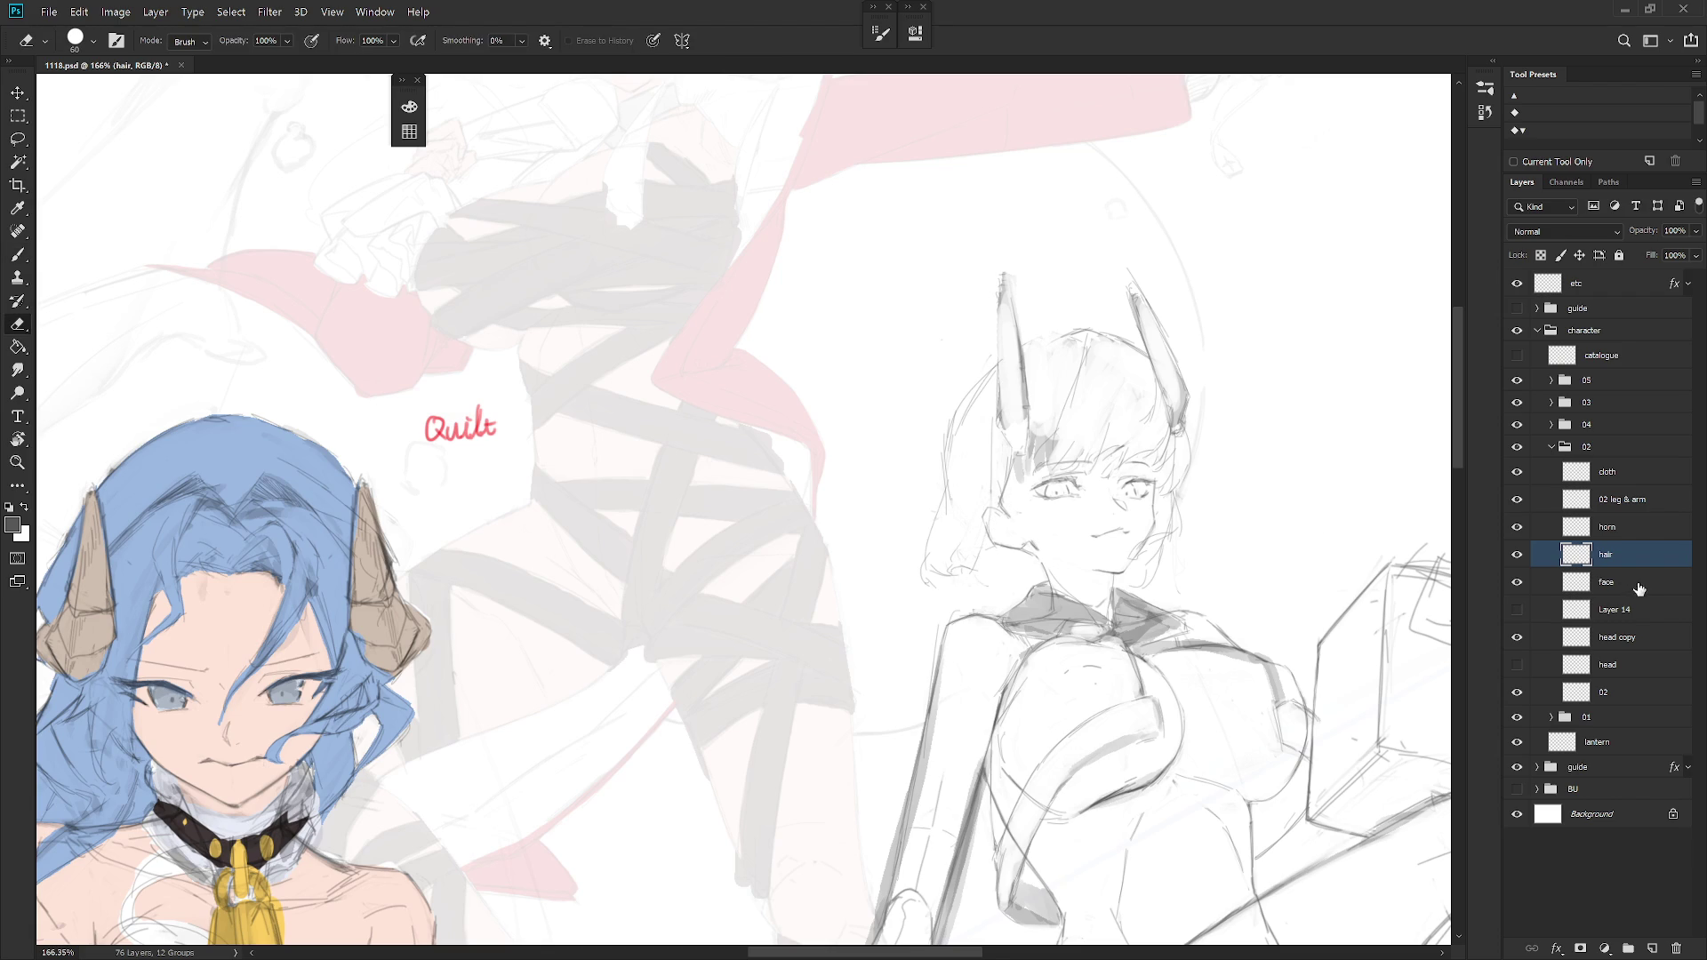
{"action": "left_click", "coordinate": [1635, 634]}
On the hair layer, add strokes to the left hair strands, redoing one line darker.
{"action": "key", "text": "l"}
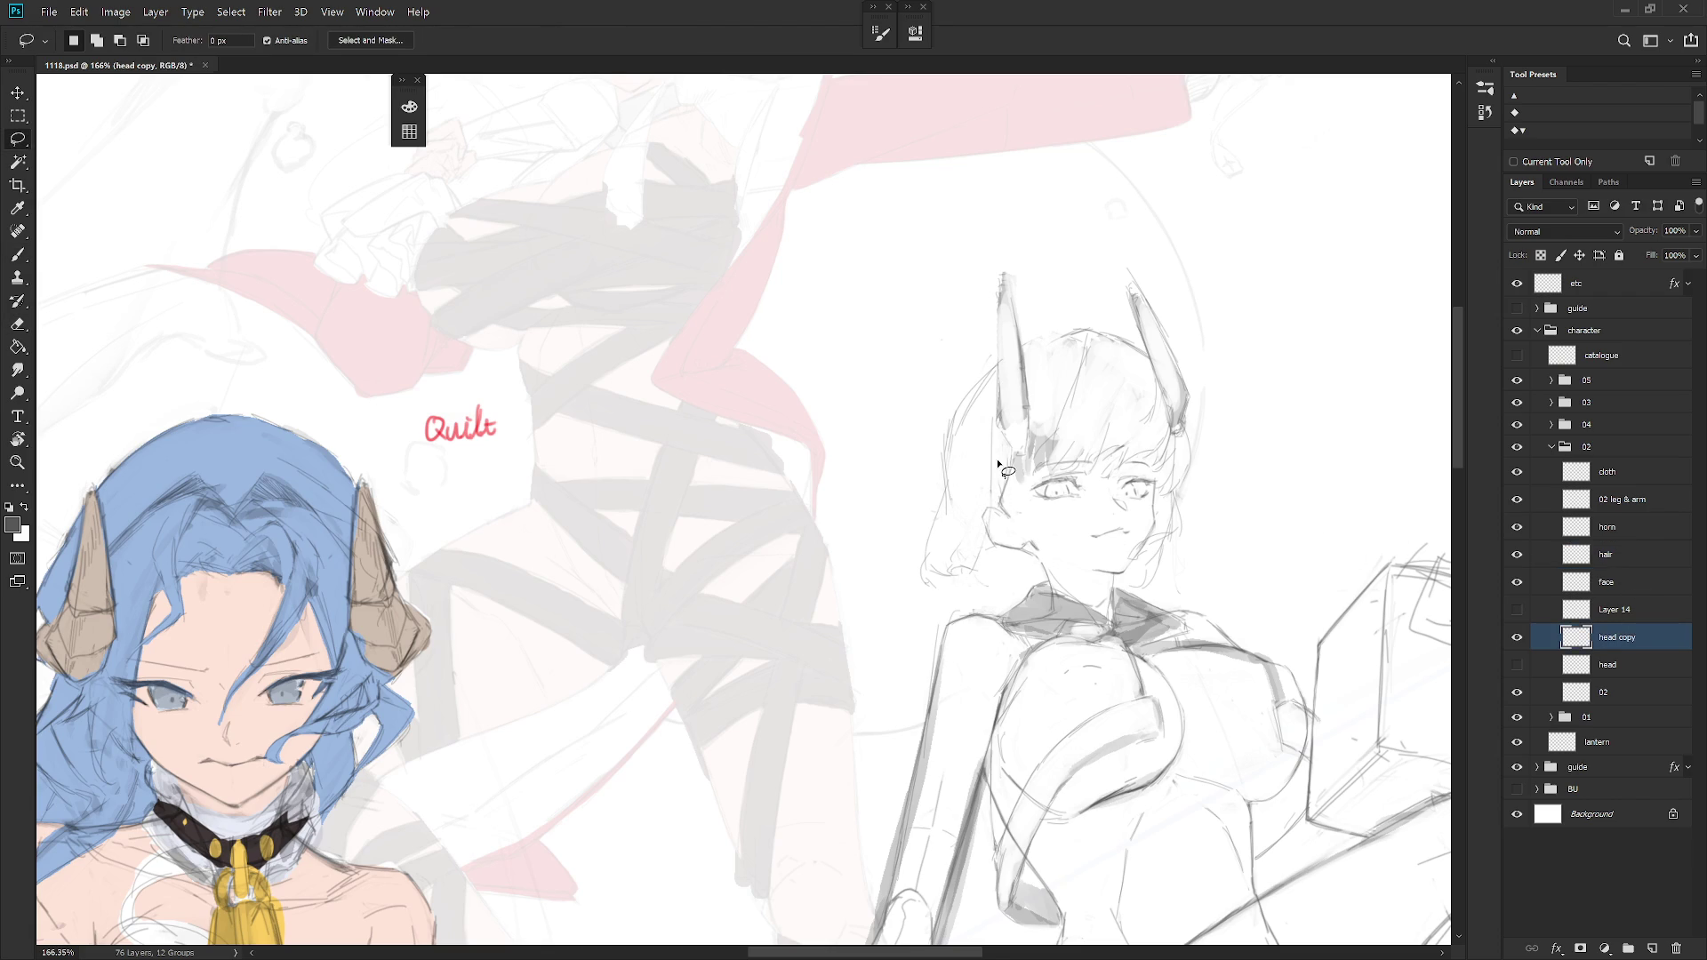
{"action": "key", "text": "b"}
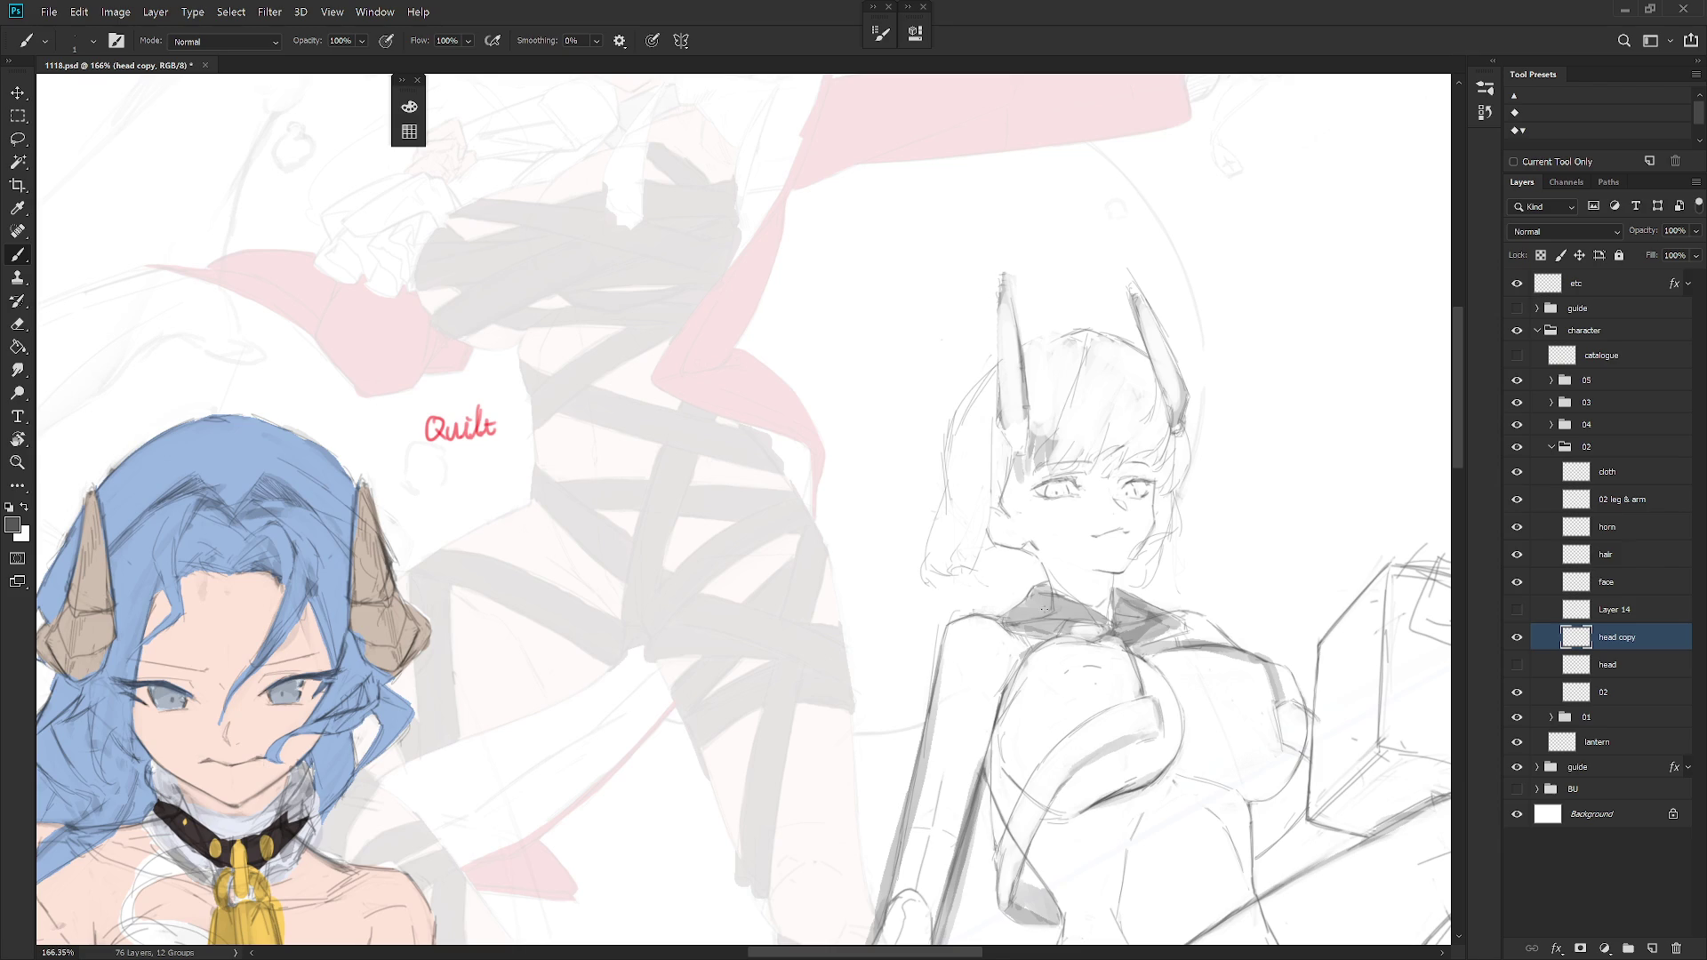
{"action": "left_click", "coordinate": [1640, 555]}
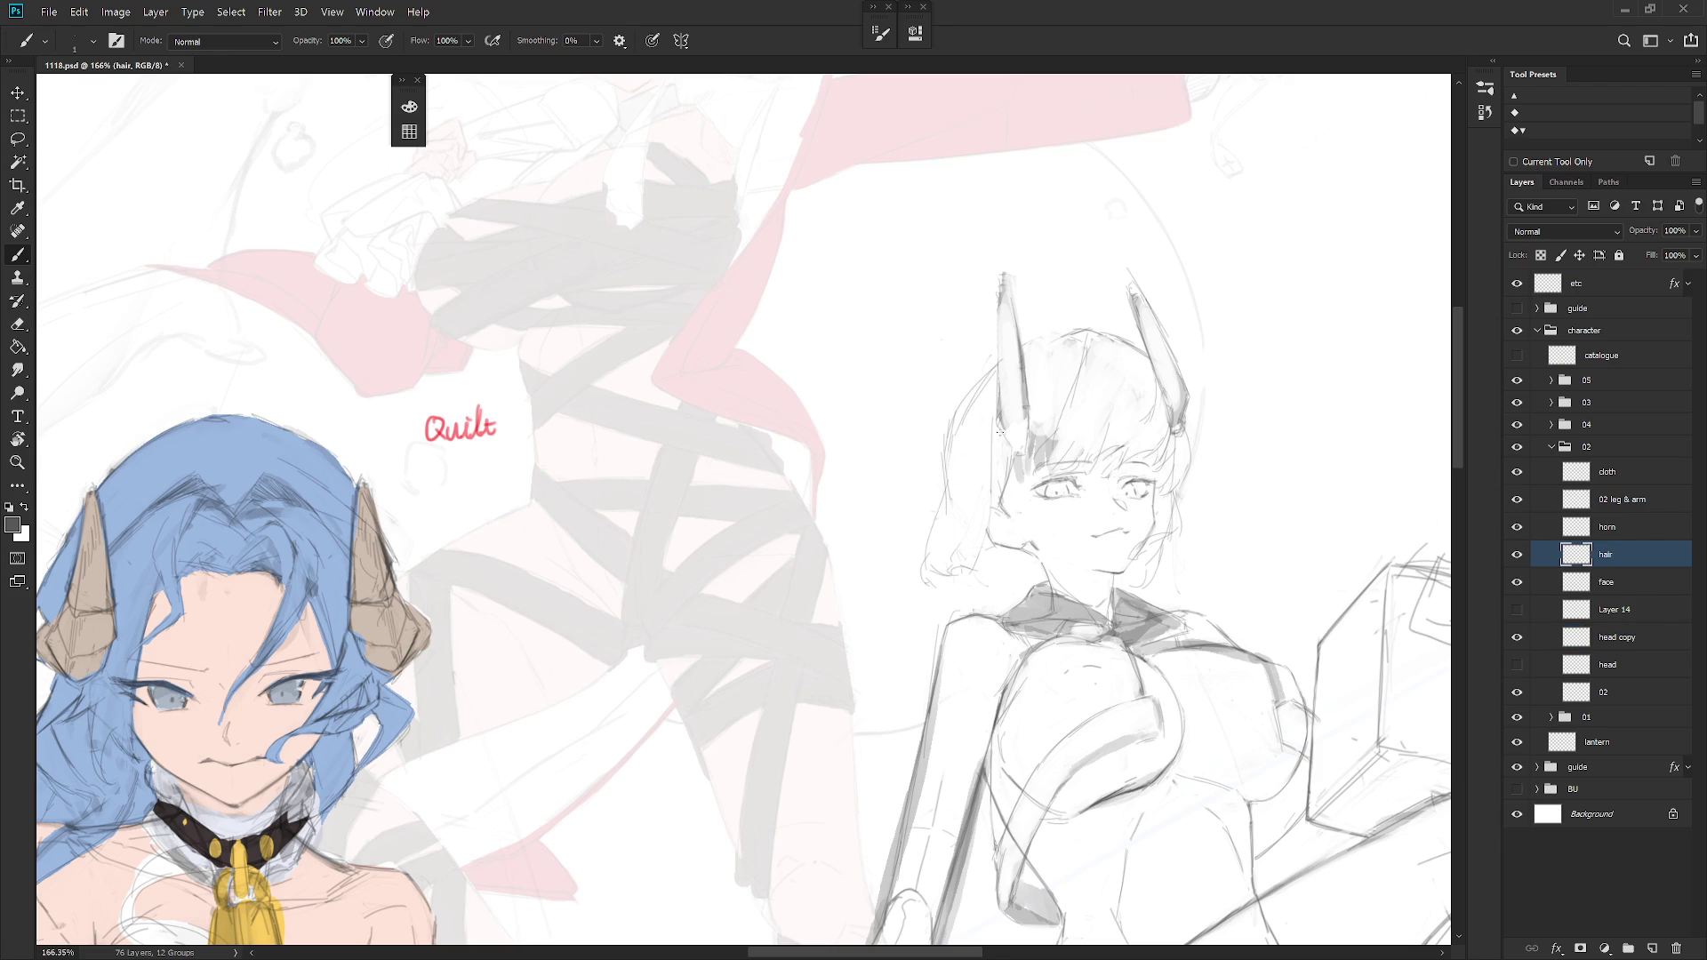
{"action": "left_click_drag", "start_coordinate": [1000, 477], "coordinate": [1005, 534]}
{"action": "key", "text": "e"}
{"action": "key", "text": "b"}
{"action": "mouse_move", "coordinate": [992, 421]}
{"action": "left_mouse_down"}
{"action": "mouse_move", "coordinate": [994, 507]}
{"action": "mouse_move", "coordinate": [973, 560]}
{"action": "left_mouse_up"}
{"action": "key", "text": "ctrl+z"}
{"action": "mouse_move", "coordinate": [1002, 458]}
{"action": "left_mouse_down"}
{"action": "mouse_move", "coordinate": [1001, 508]}
{"action": "mouse_move", "coordinate": [965, 560]}
{"action": "left_mouse_up"}
Select the head copy layer and revert the sketch to an earlier Eraser state in History.
{"action": "key", "text": "e"}
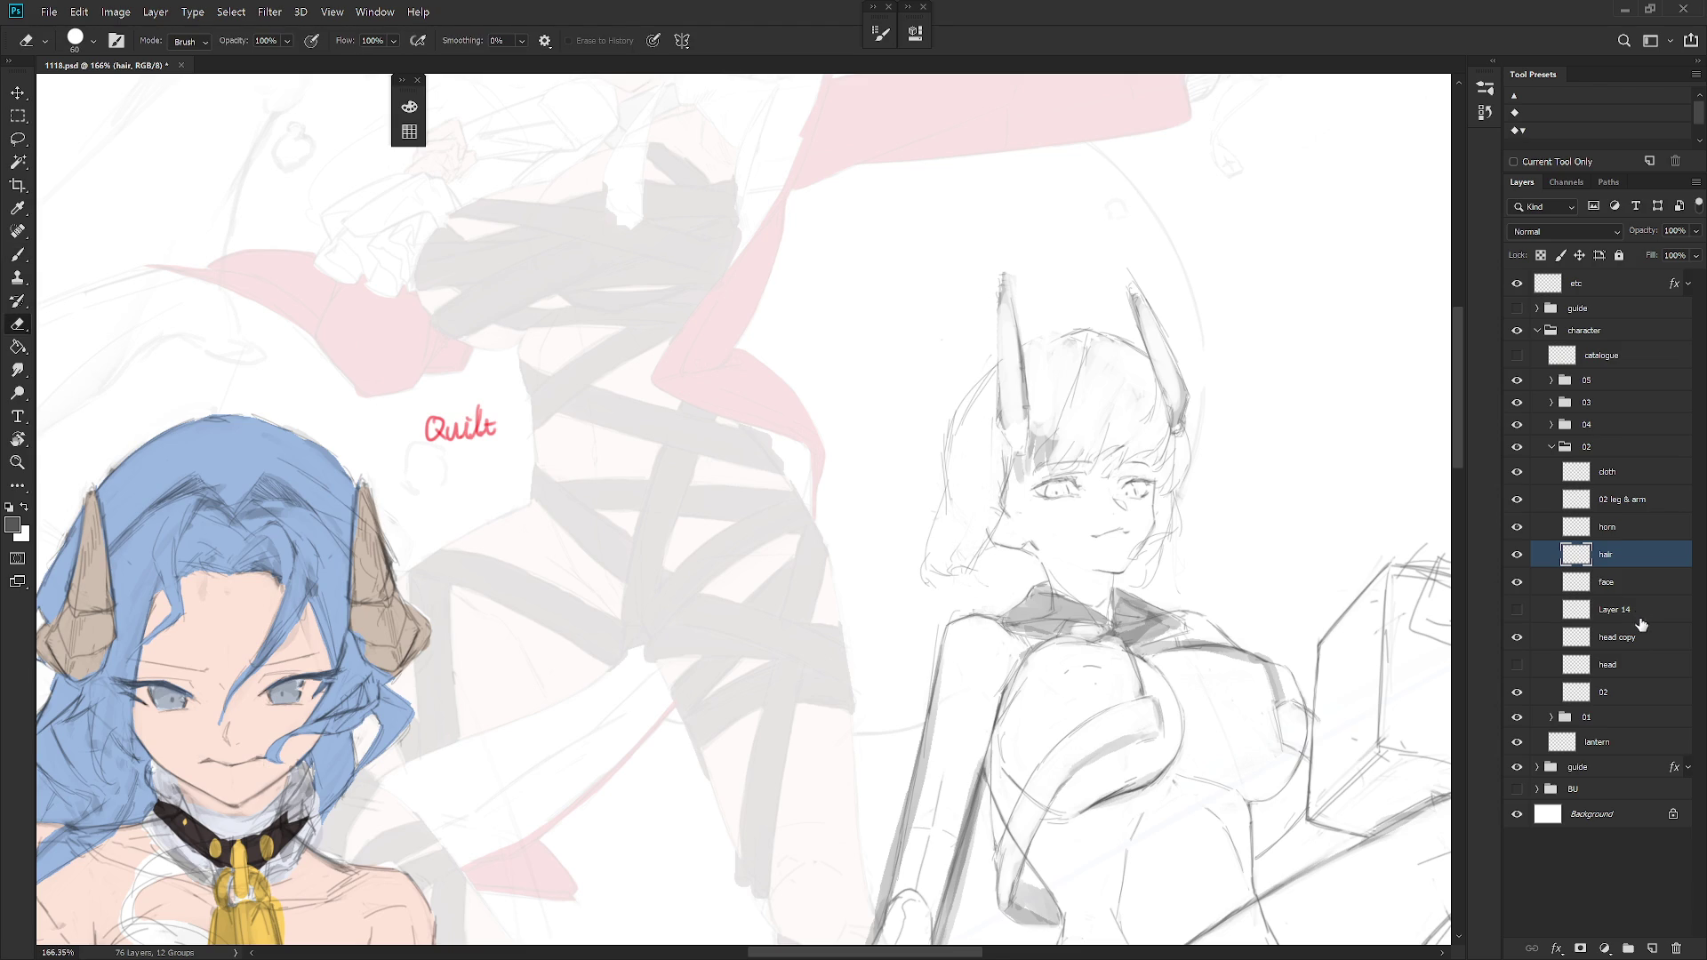
{"action": "key", "text": "l"}
{"action": "left_click", "coordinate": [1238, 525], "text": "ctrl"}
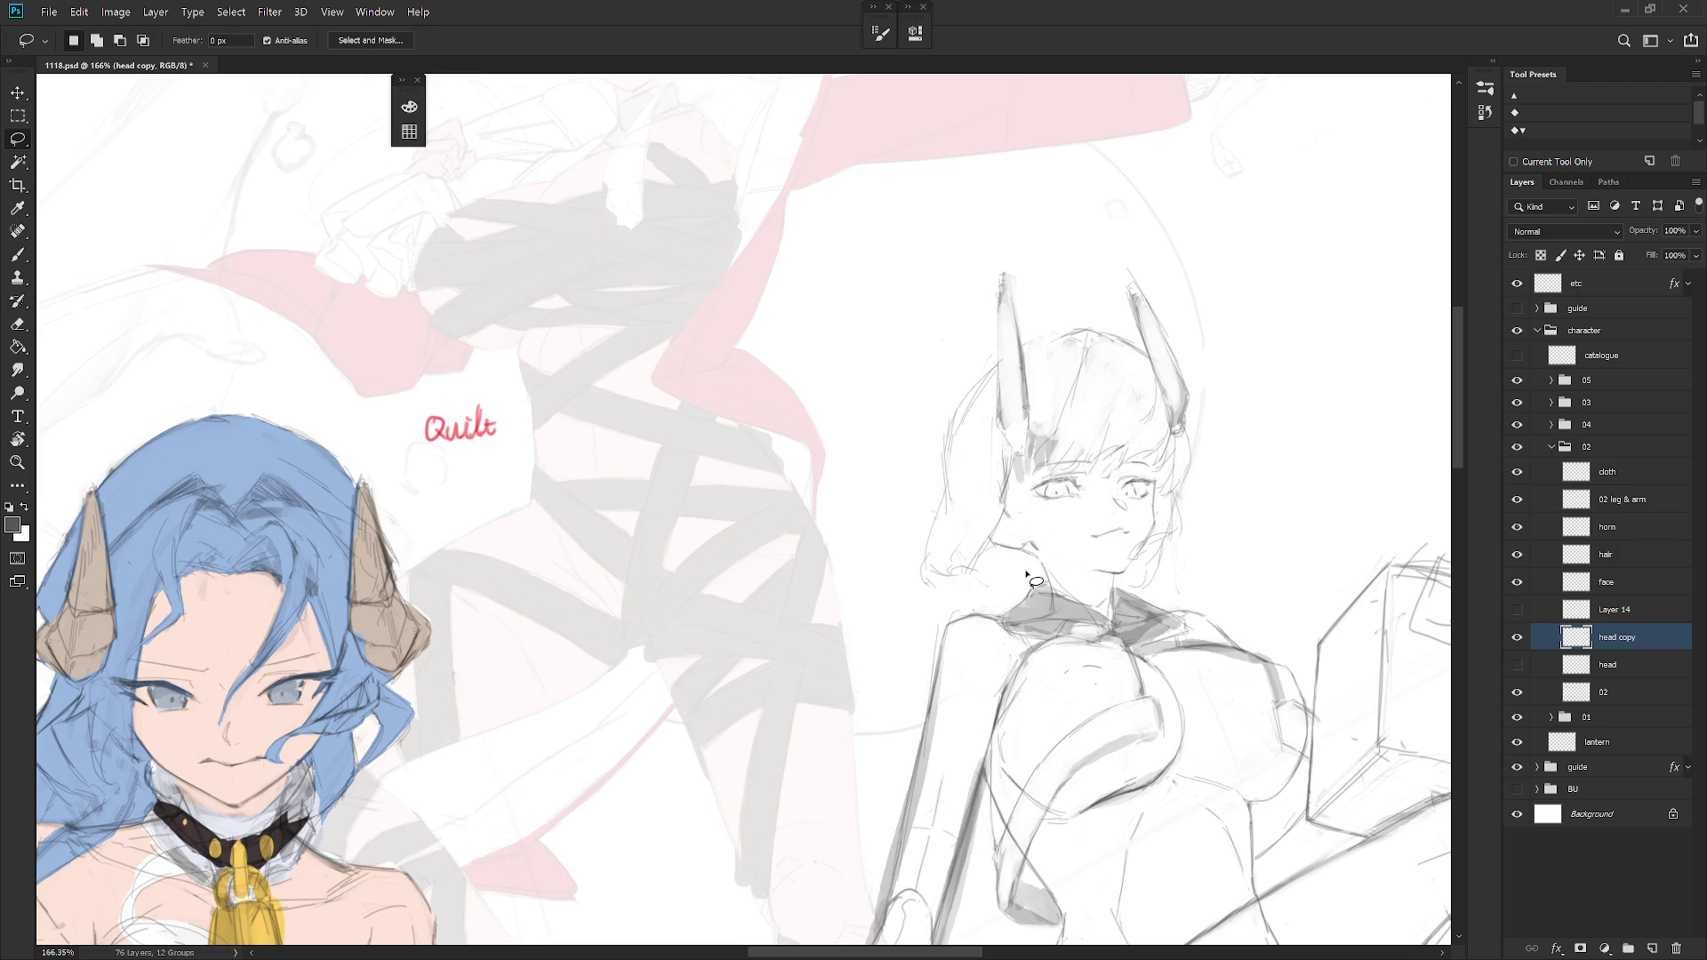
{"action": "left_click", "coordinate": [1018, 489], "text": "ctrl"}
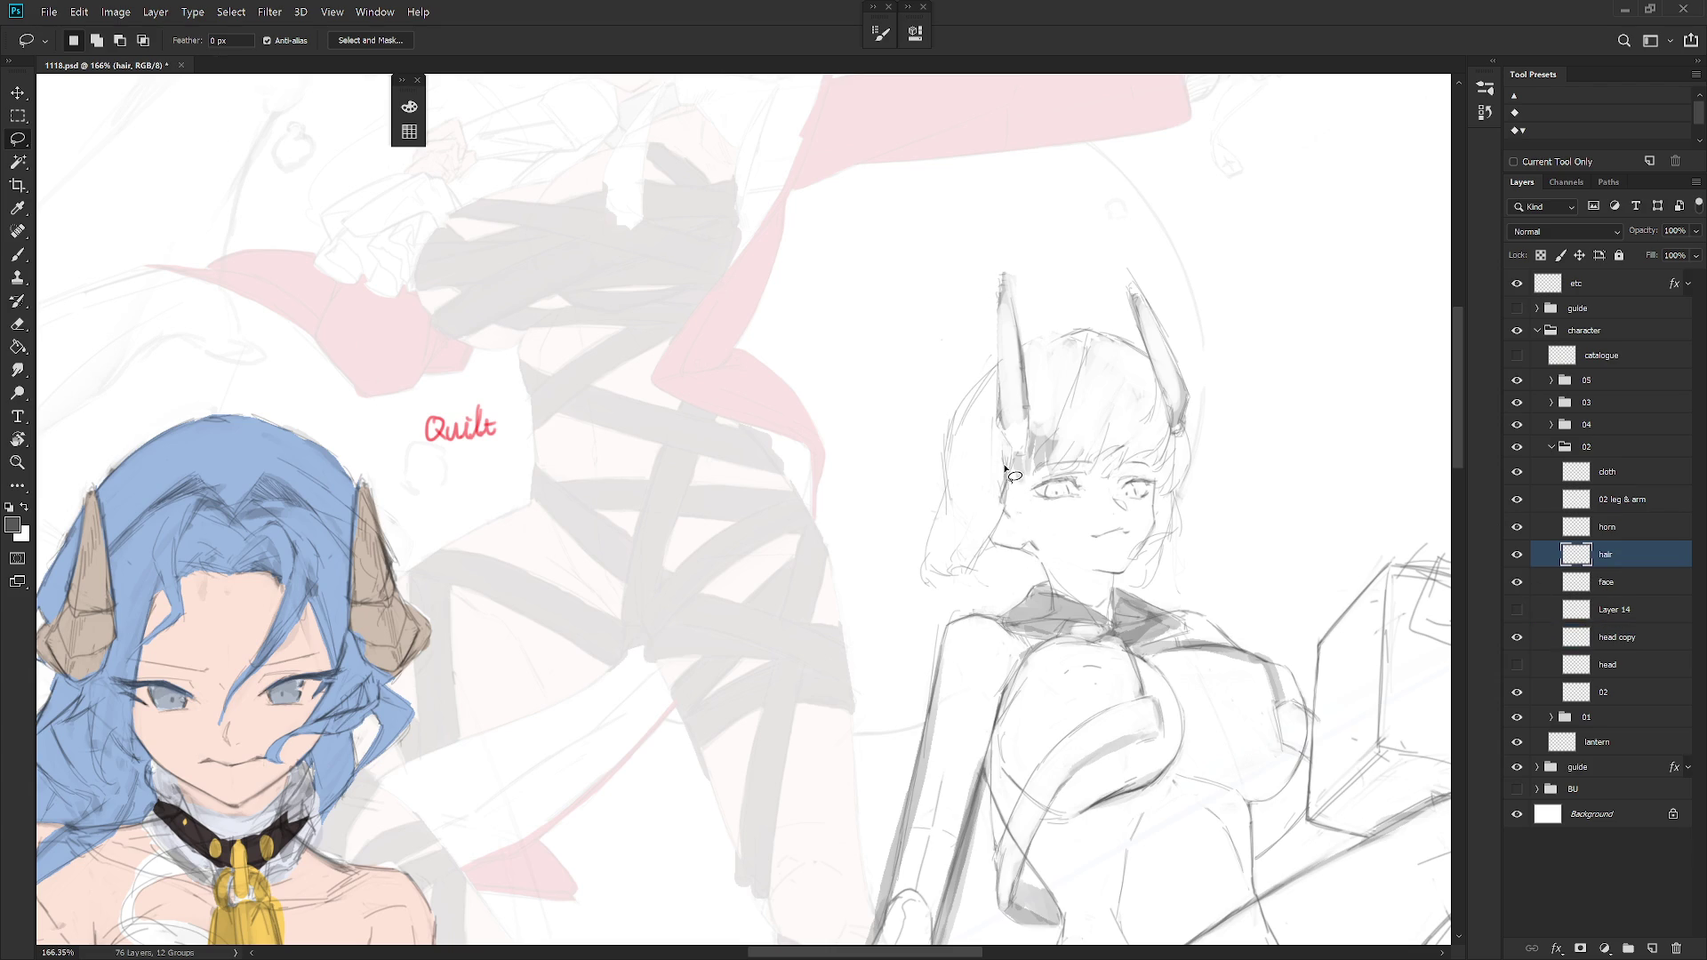
{"action": "key", "text": "b"}
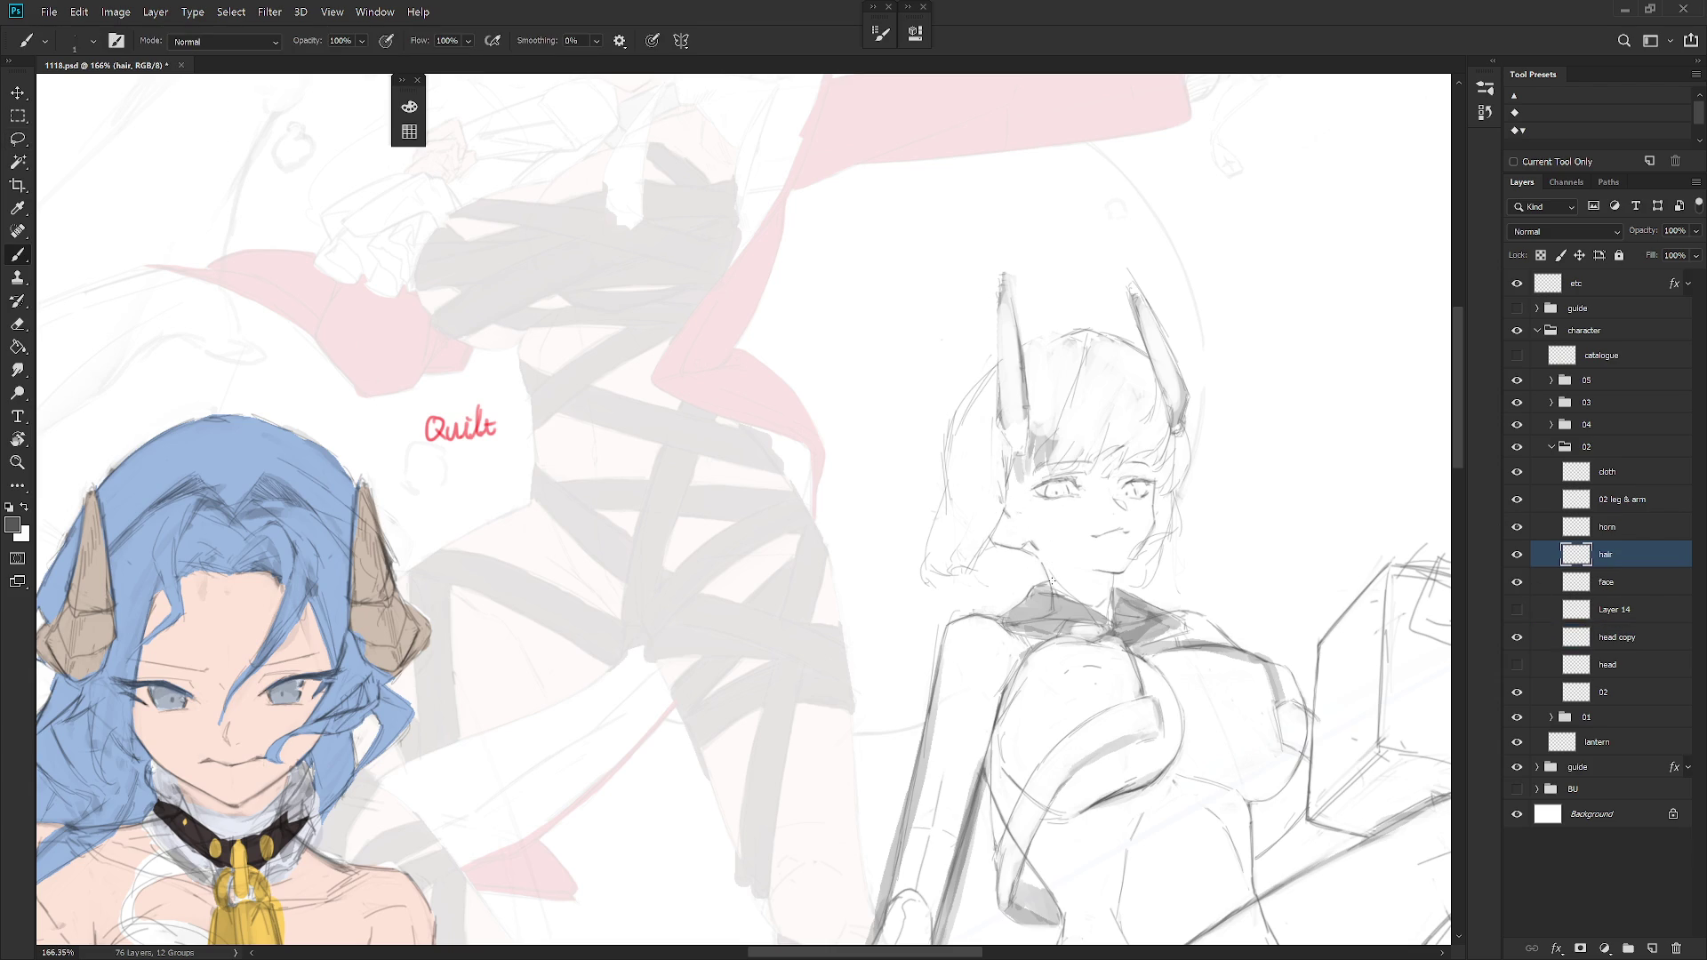
{"action": "left_click", "coordinate": [1619, 637]}
{"action": "key", "text": "l"}
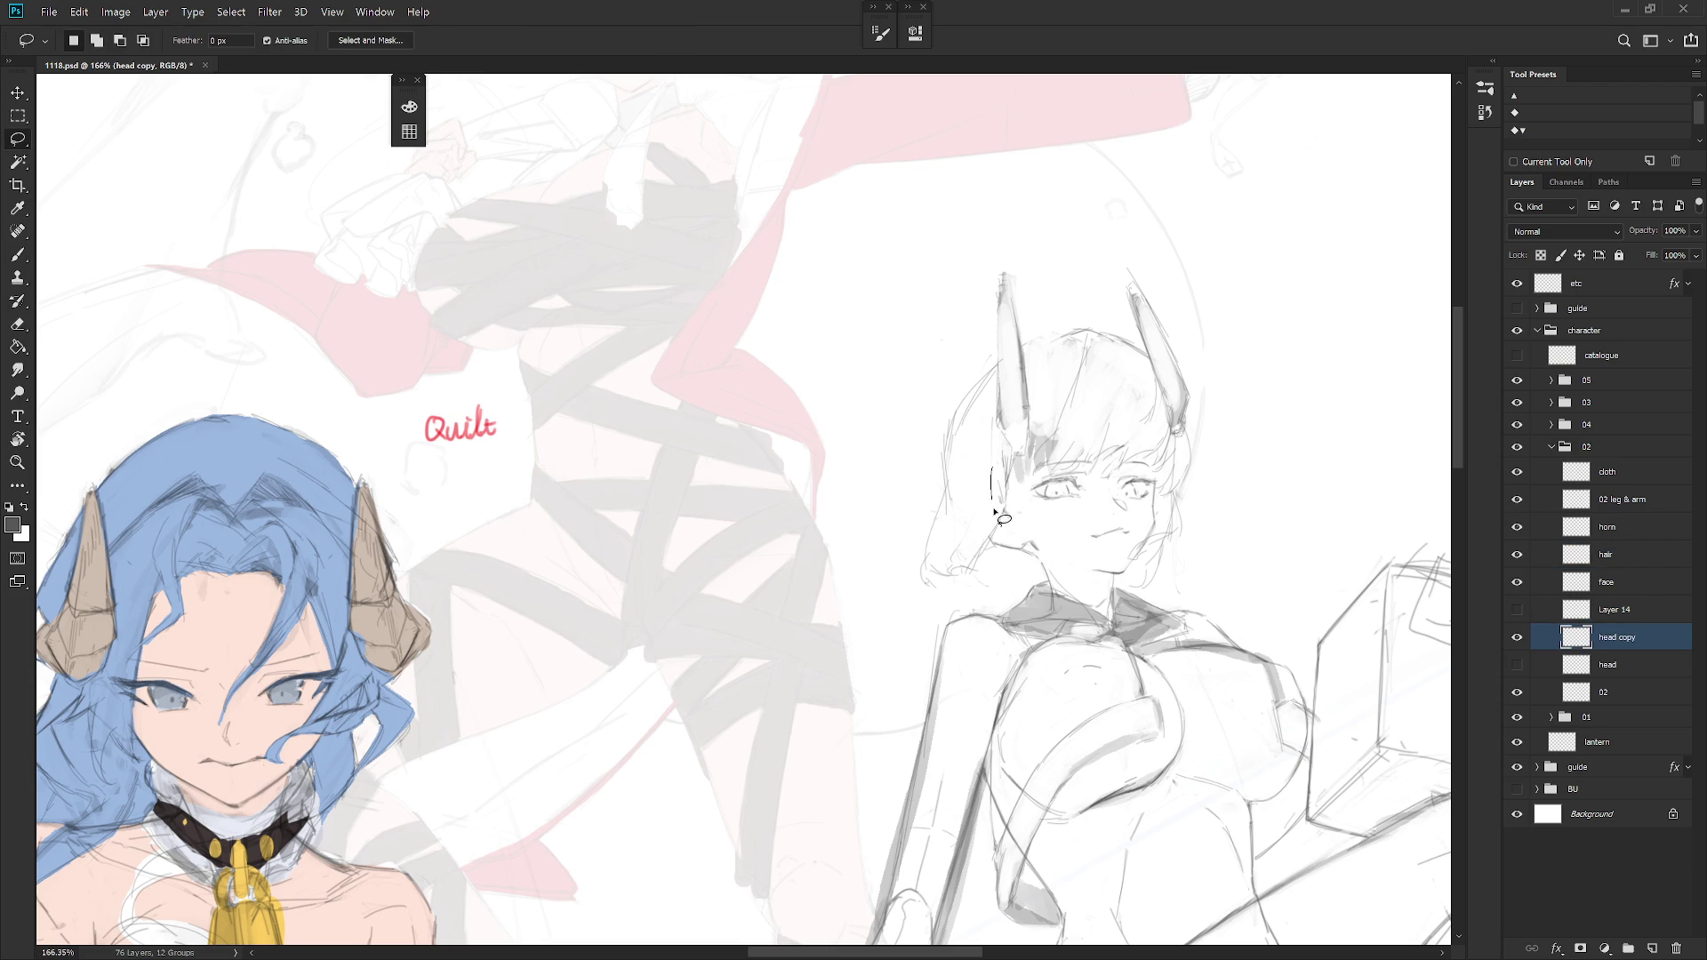
{"action": "key", "text": "b"}
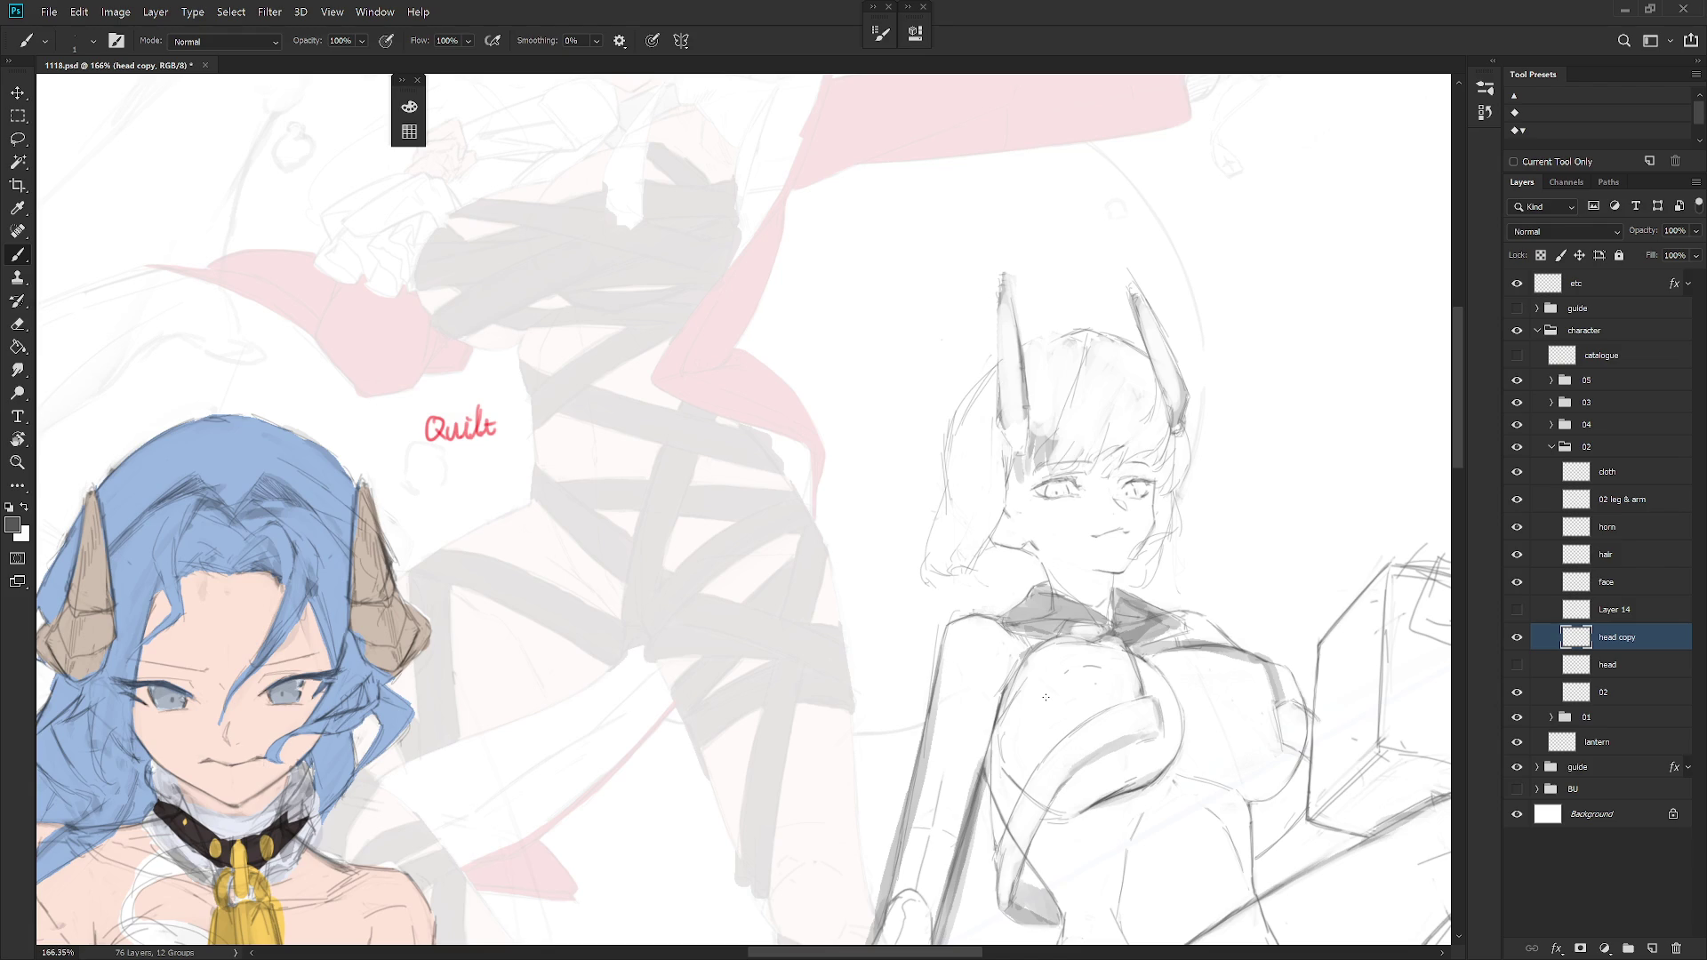
{"action": "left_click", "coordinate": [1484, 112]}
{"action": "left_click", "coordinate": [1396, 457]}
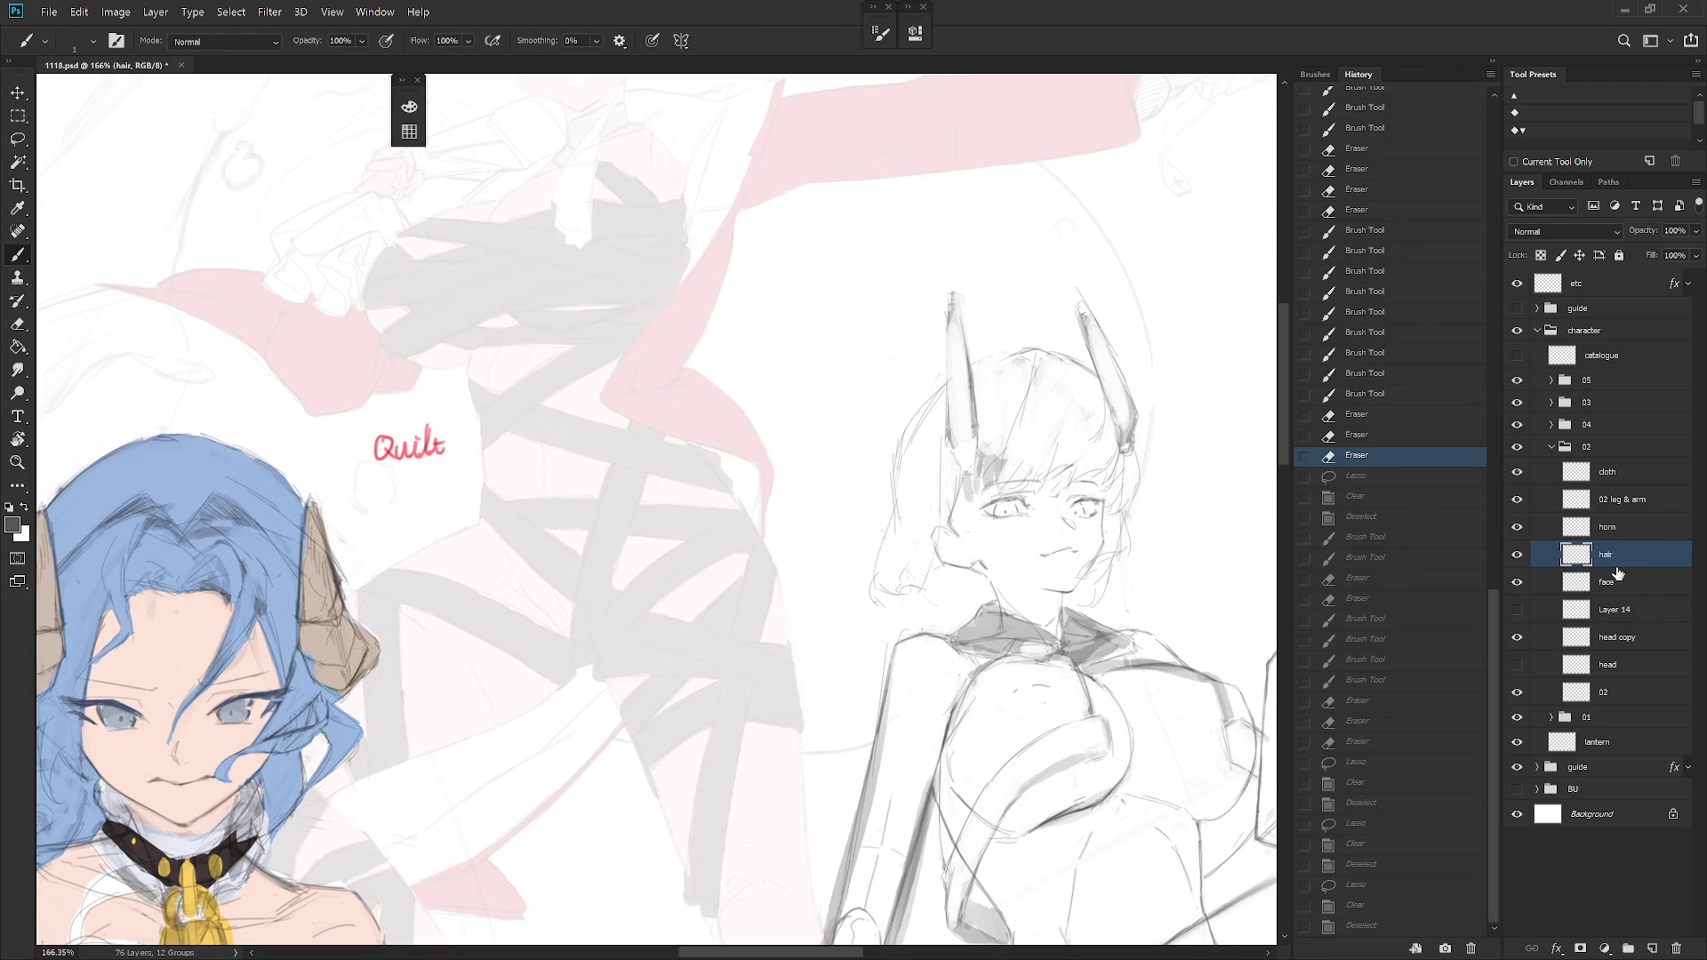
Erase the stray lines near the third character's face and collapse the History panel.
{"action": "key", "text": "e"}
{"action": "left_click_drag", "start_coordinate": [934, 544], "coordinate": [958, 520]}
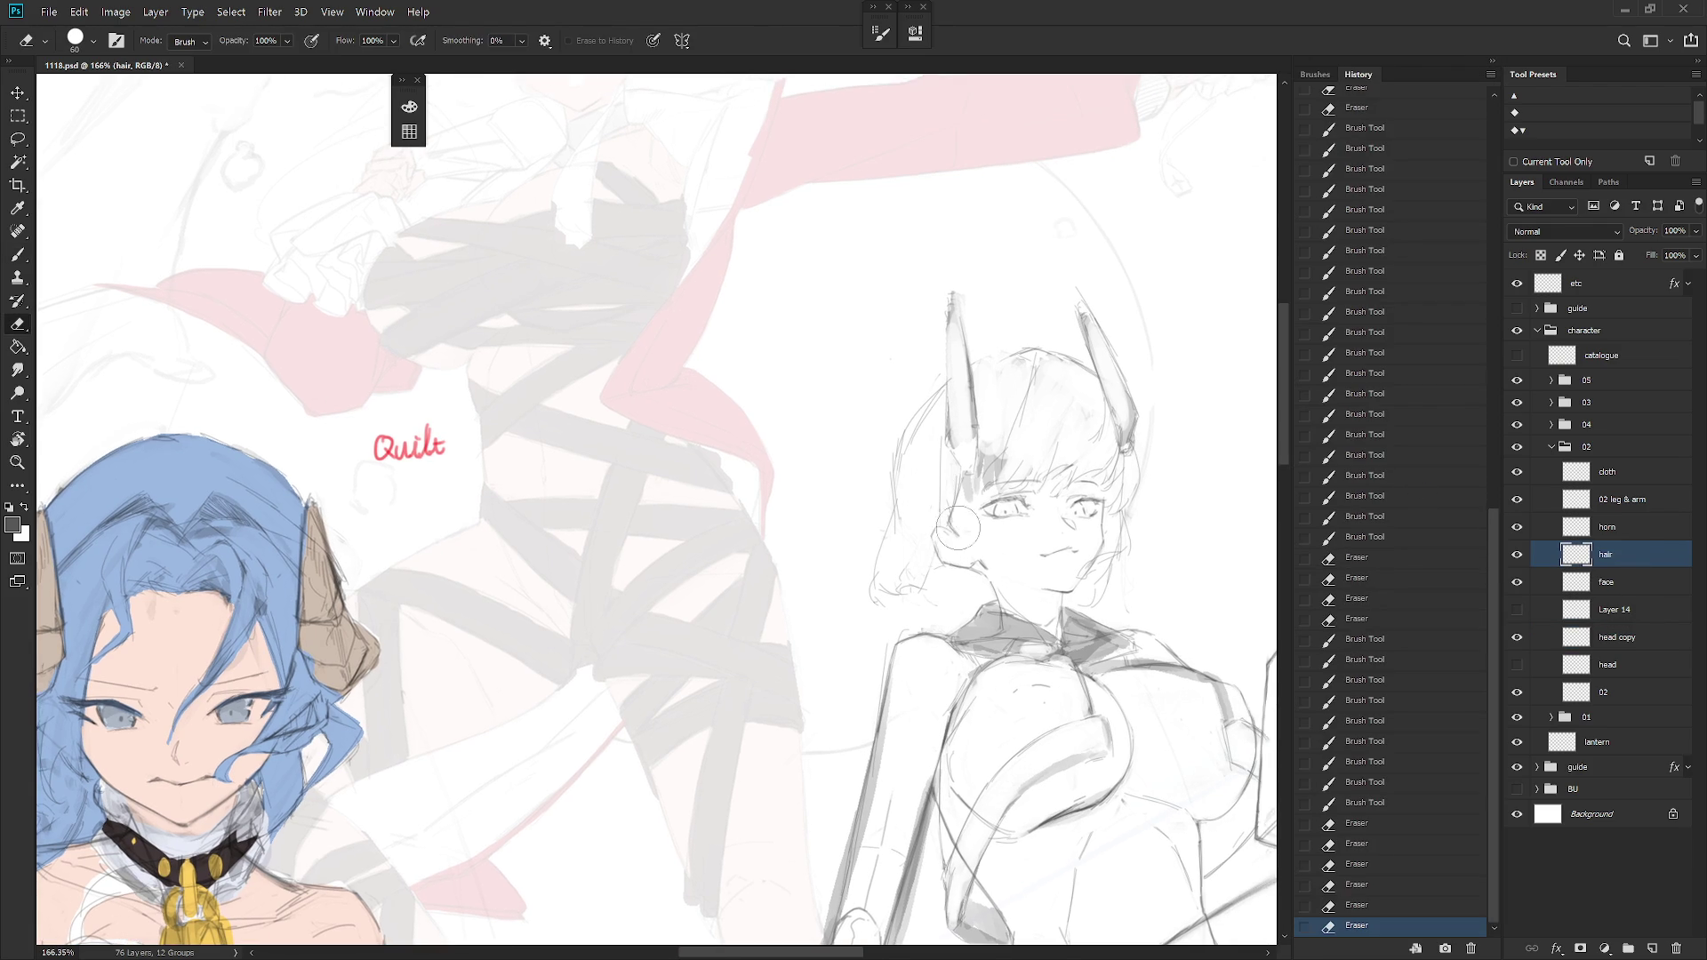
{"action": "left_click", "coordinate": [985, 501]}
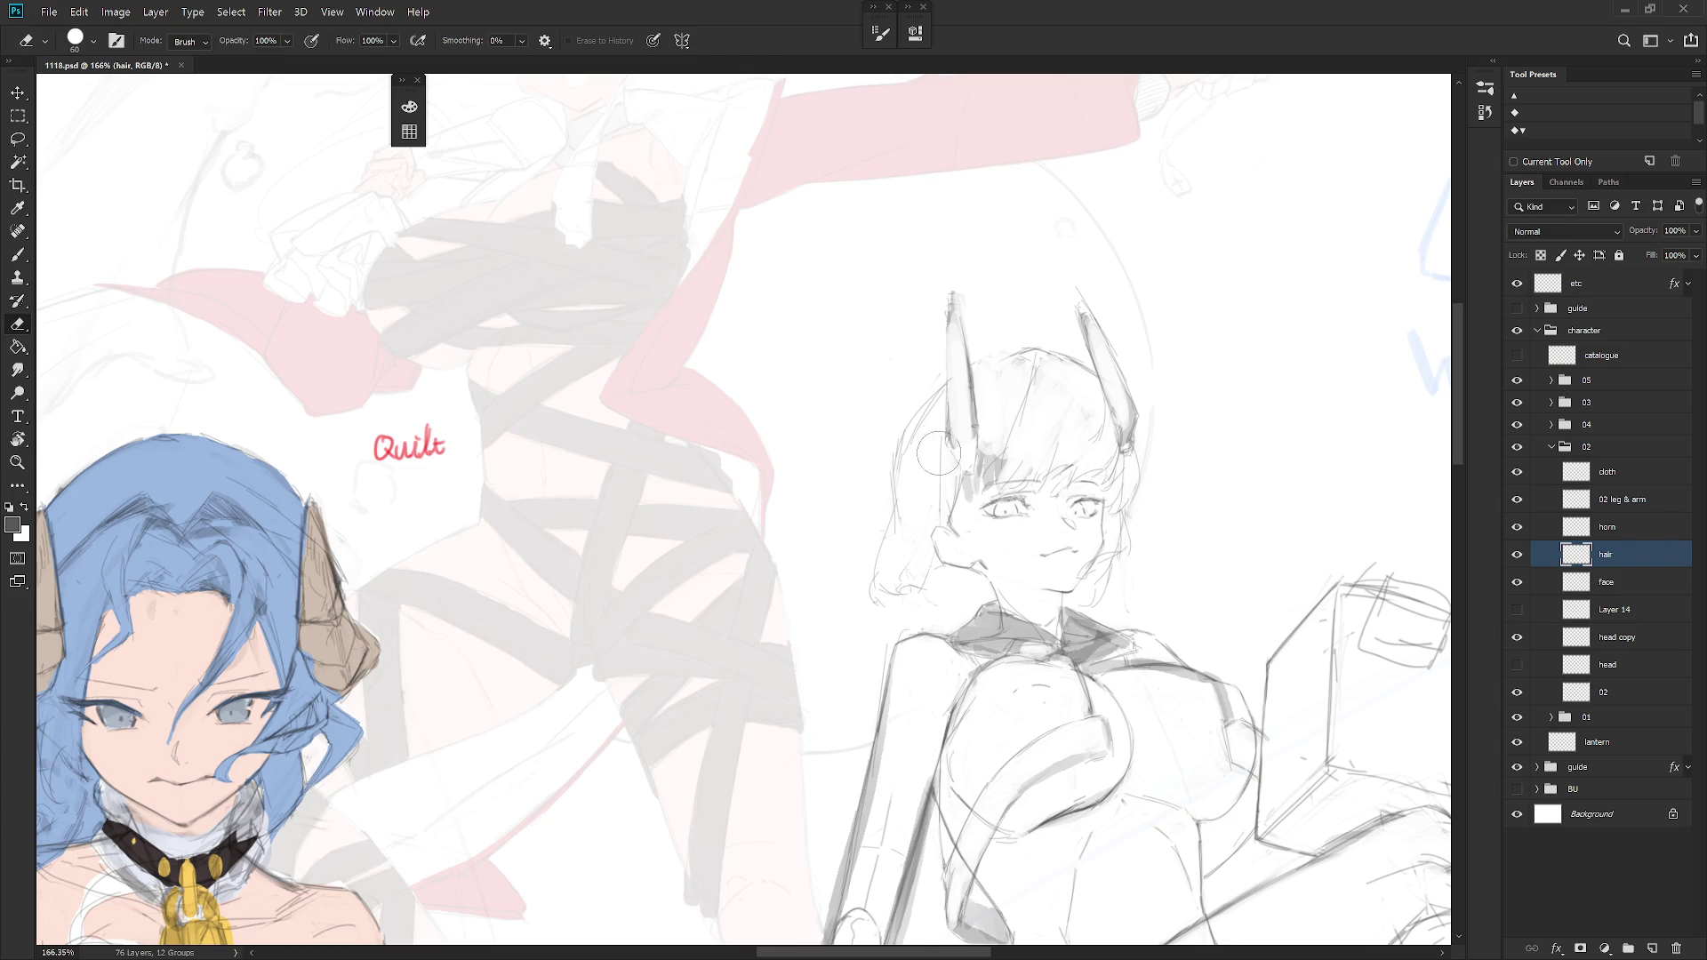
Draw a hair strand beside the face's left side and duplicate the hair layer.
{"action": "key", "text": "b"}
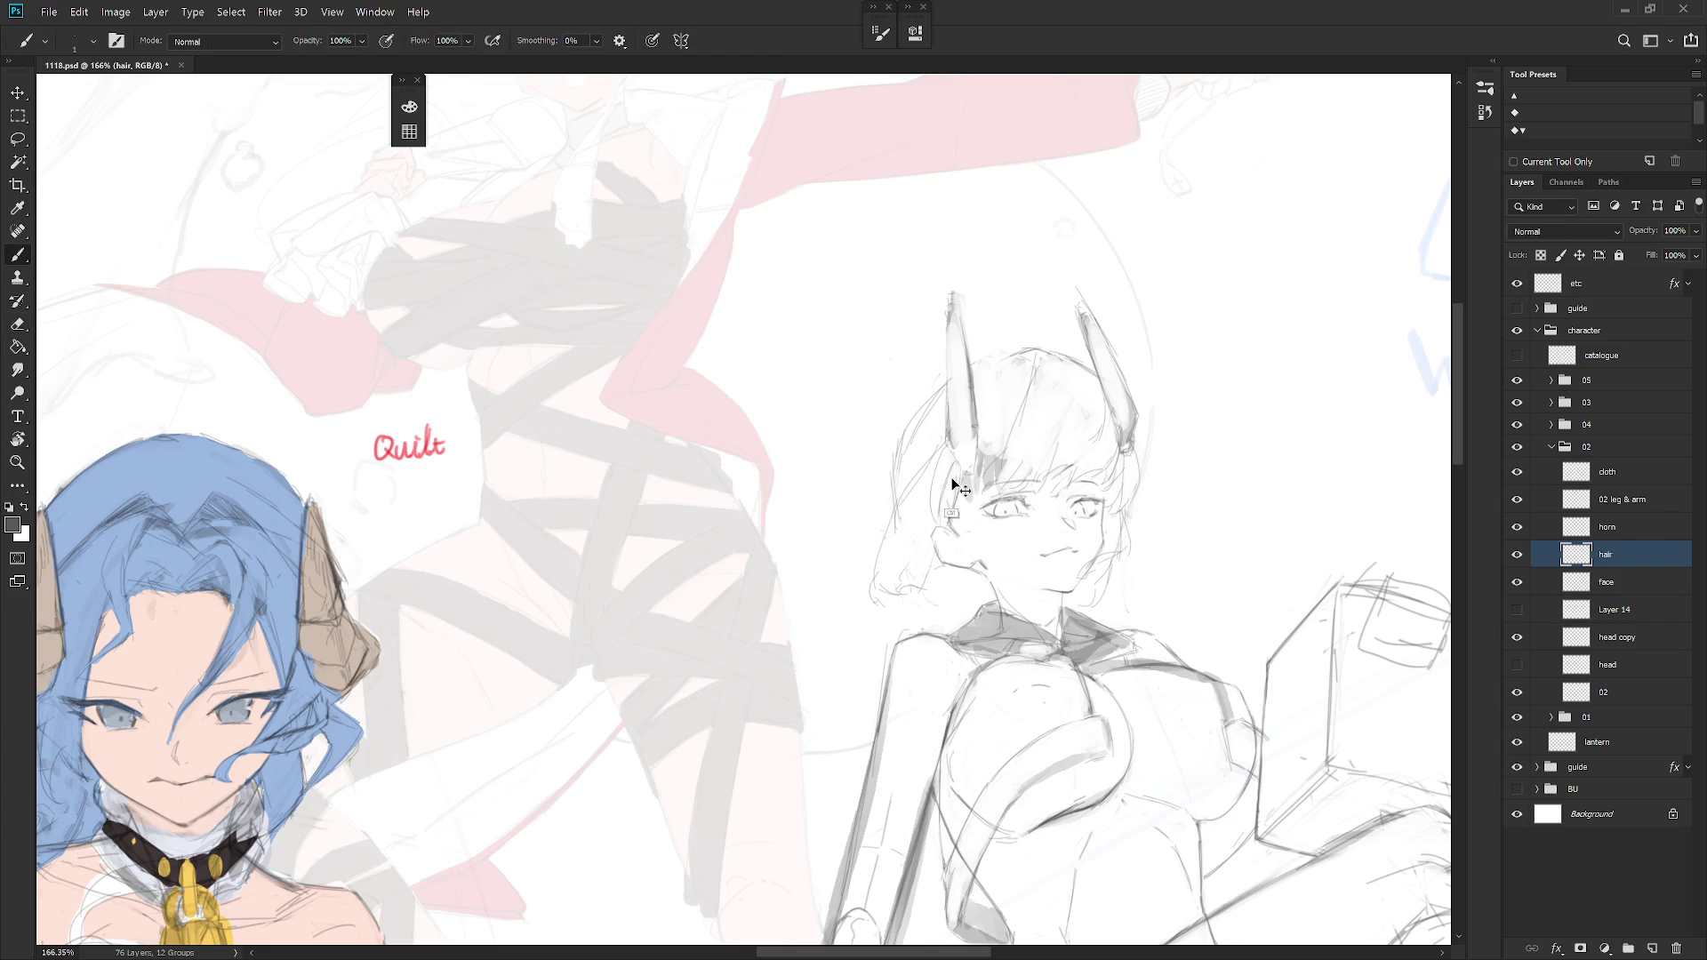
{"action": "left_click_drag", "start_coordinate": [939, 471], "coordinate": [933, 509]}
{"action": "key", "text": "ctrl+j"}
Hide the original hair layer, erase lines left of the face, and redraw the hair's left edge.
{"action": "left_click", "coordinate": [1517, 581]}
{"action": "key", "text": "e"}
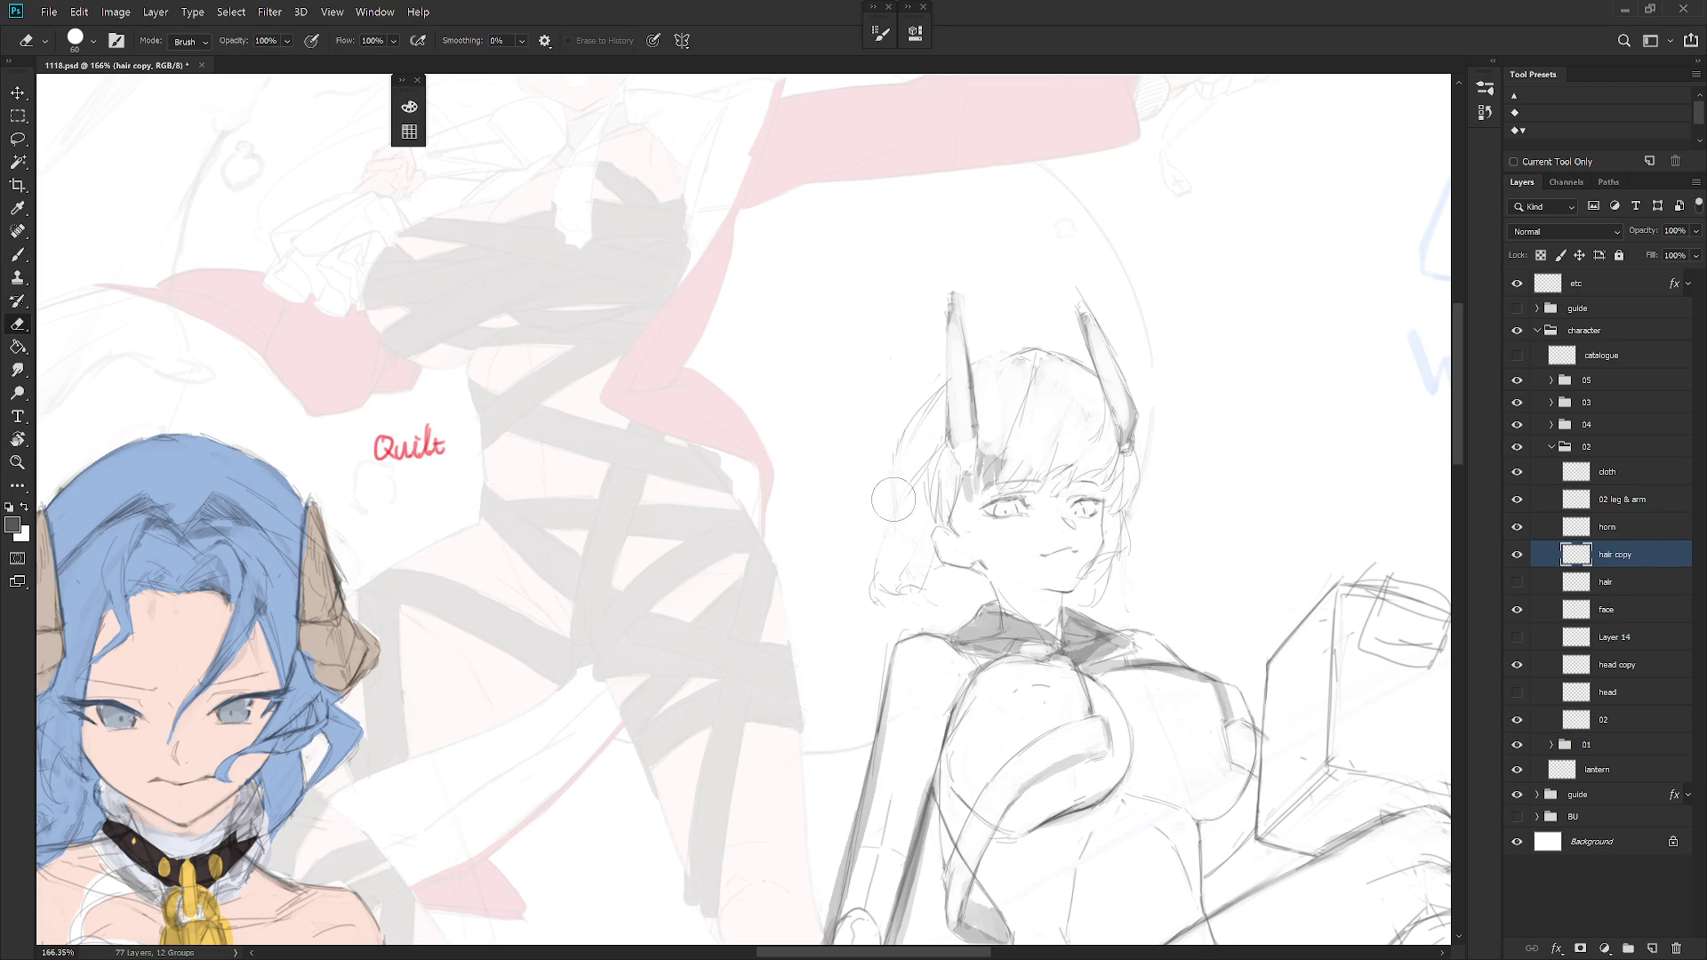
{"action": "mouse_move", "coordinate": [910, 561]}
{"action": "left_mouse_down"}
{"action": "mouse_move", "coordinate": [867, 589]}
{"action": "mouse_move", "coordinate": [898, 529]}
{"action": "left_mouse_up"}
{"action": "key", "text": "b"}
{"action": "mouse_move", "coordinate": [901, 435]}
{"action": "left_mouse_down"}
{"action": "mouse_move", "coordinate": [916, 520]}
{"action": "mouse_move", "coordinate": [900, 496]}
{"action": "left_mouse_up"}
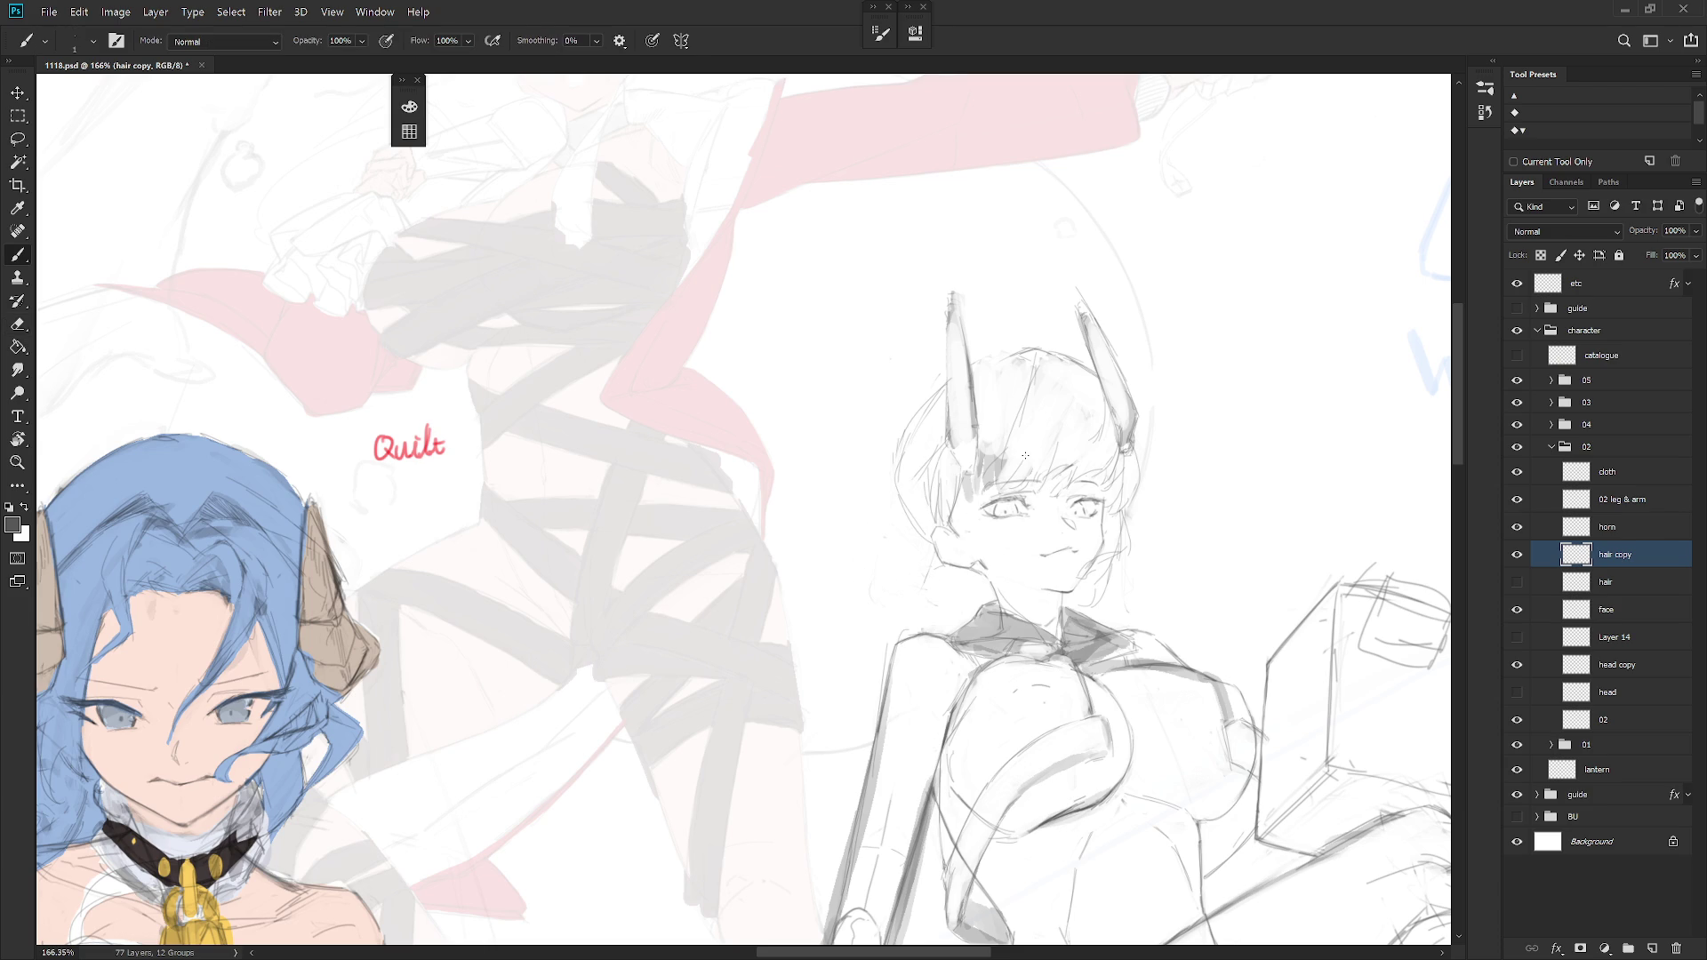
{"action": "left_click_drag", "start_coordinate": [932, 461], "coordinate": [924, 536]}
Erase hair strands right of the face and make the original hair layer visible again.
{"action": "key", "text": "e"}
{"action": "left_click_drag", "start_coordinate": [1116, 534], "coordinate": [1090, 612]}
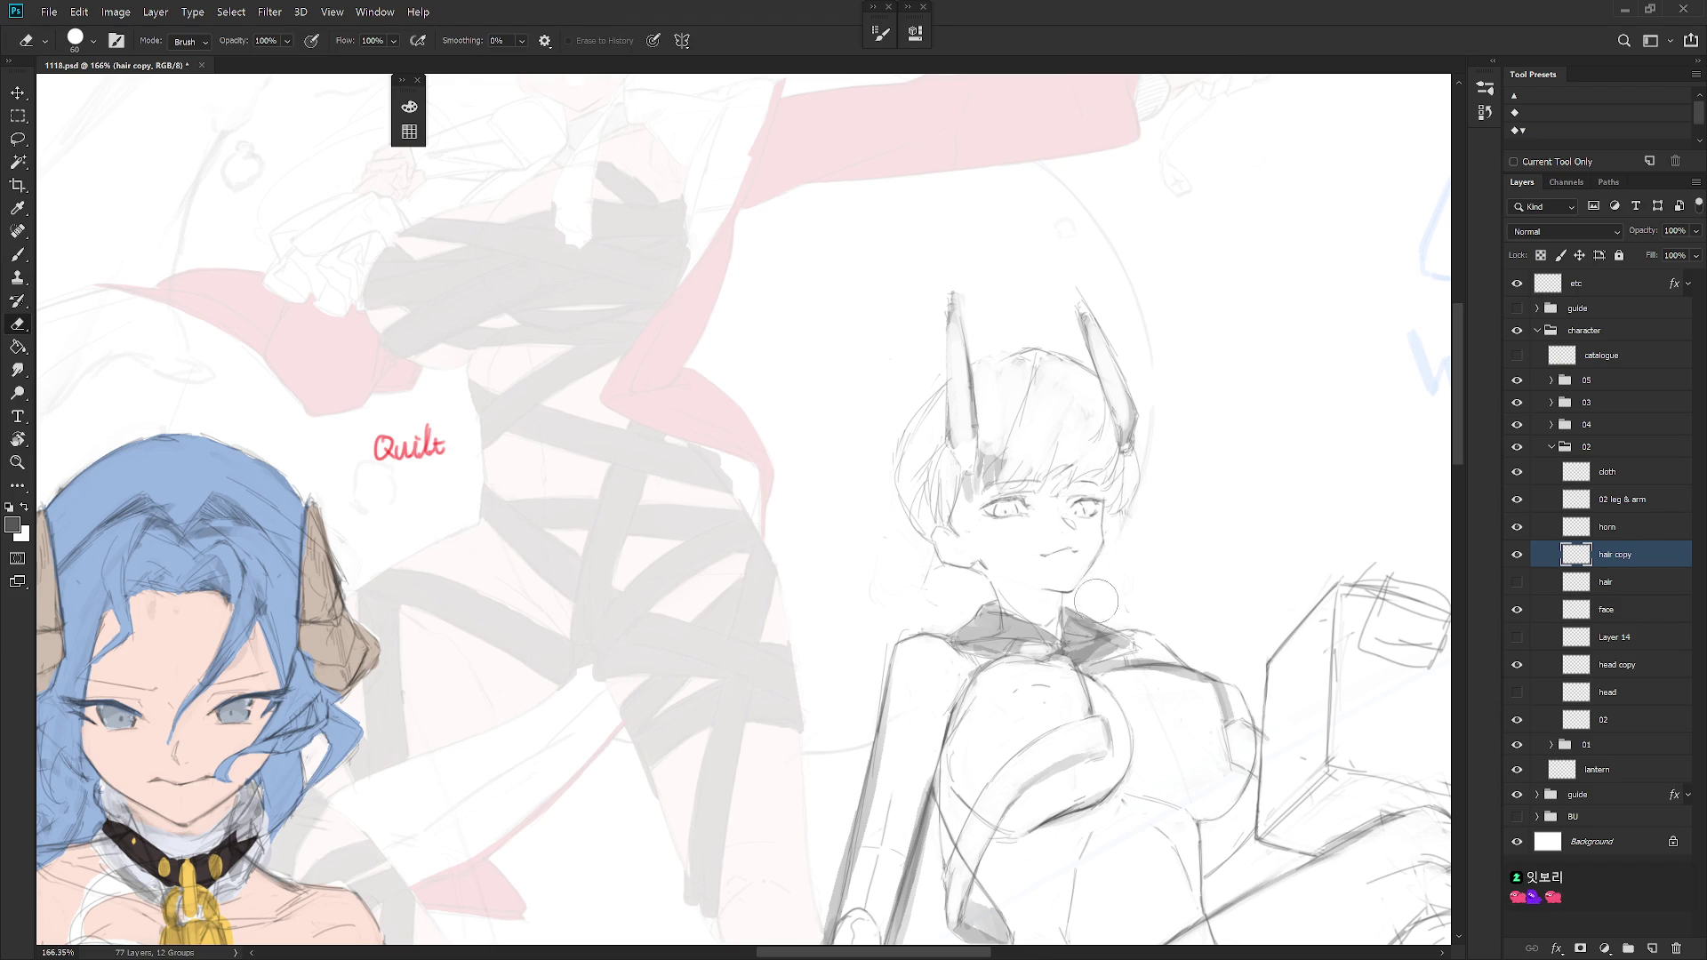
{"action": "scroll", "coordinate": [1089, 611], "scroll_direction": "down", "scroll_amount": 5}
{"action": "key", "text": "b"}
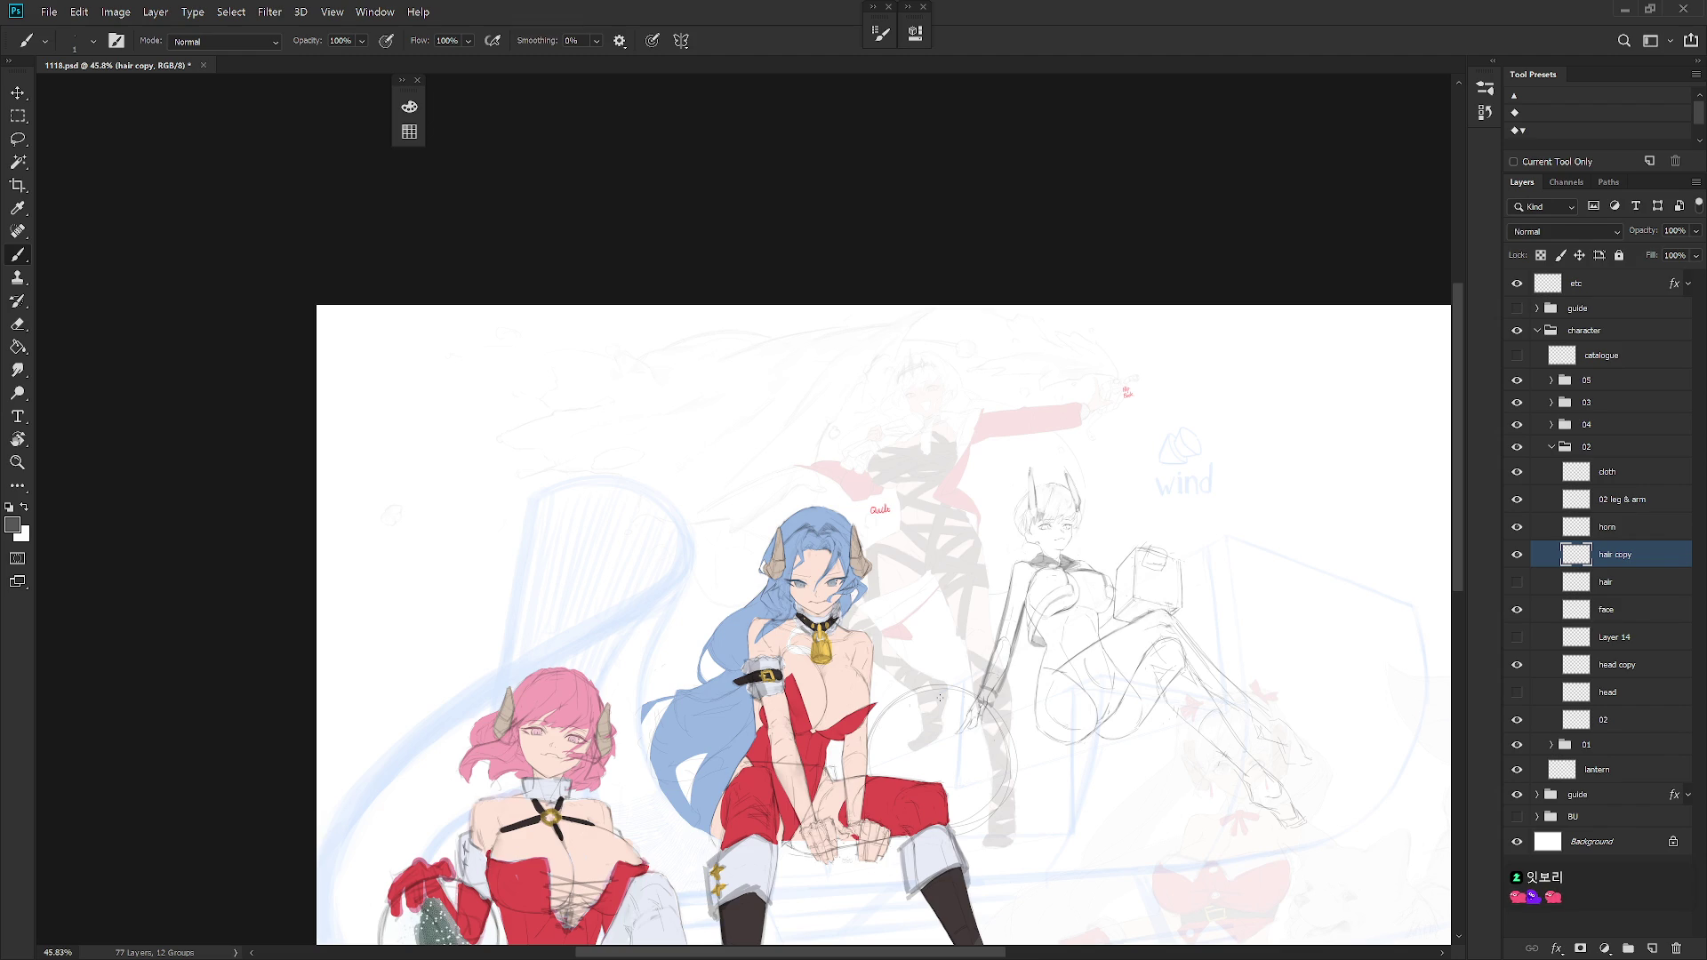
{"action": "left_click", "coordinate": [1516, 582]}
Merge the hair copy down into the hair layer and transform it around the face.
{"action": "key", "text": "ctrl+e"}
{"action": "scroll", "coordinate": [1036, 524], "scroll_direction": "up", "scroll_amount": 5}
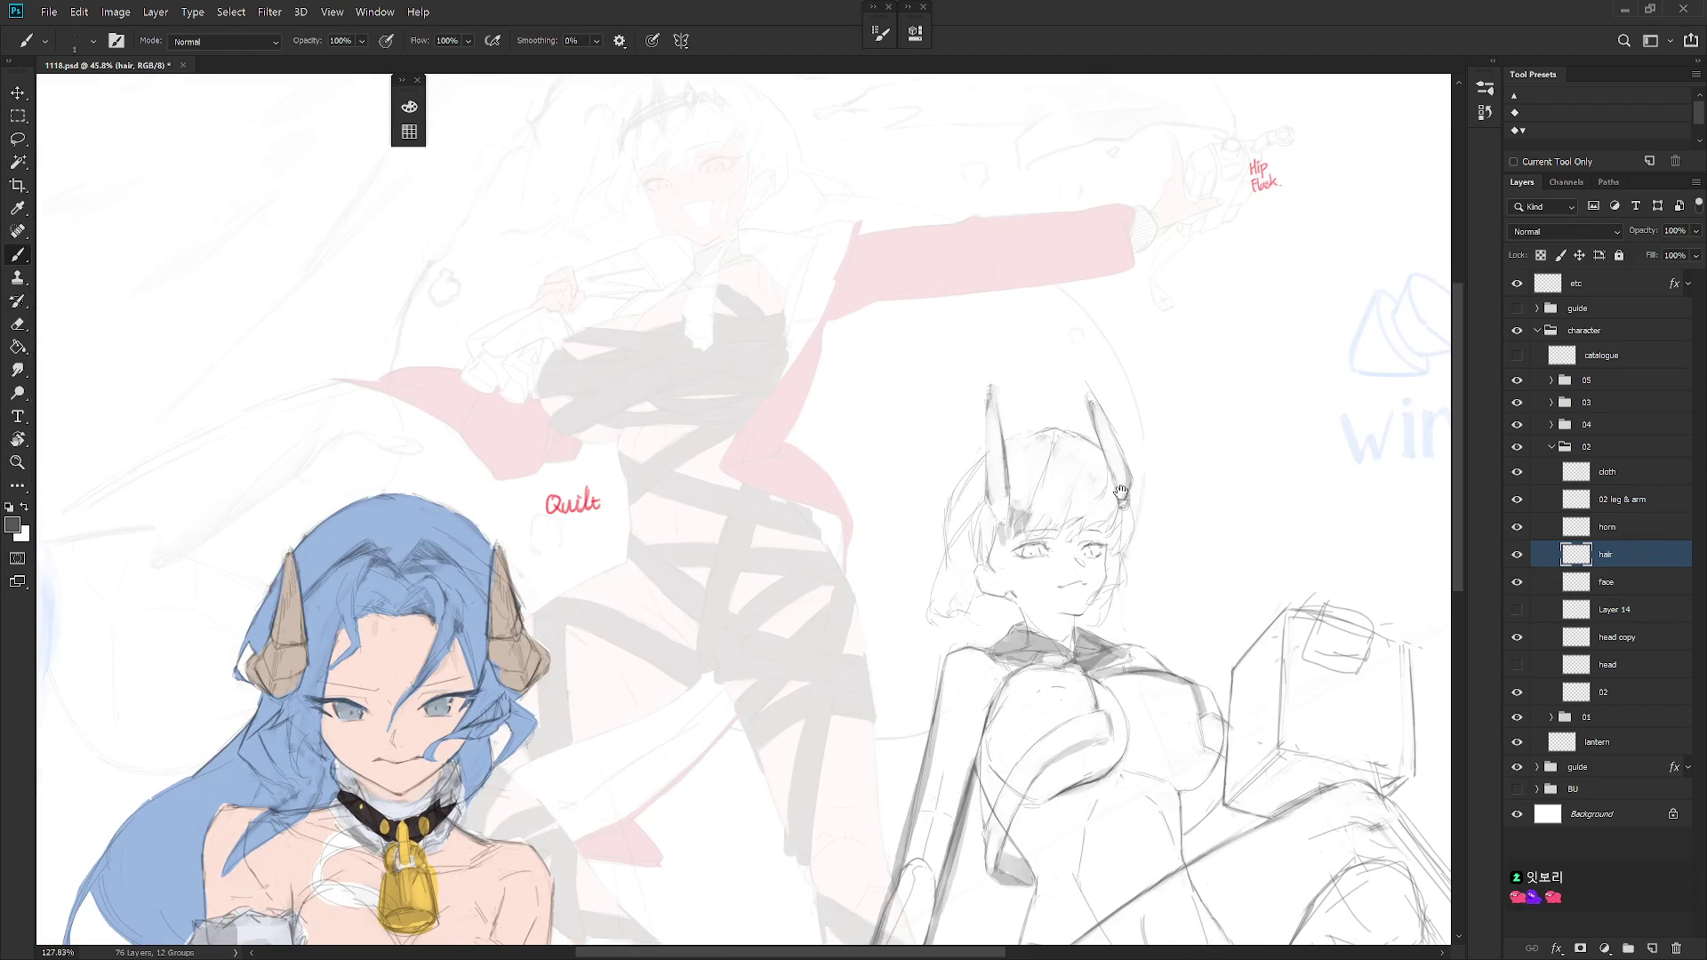
{"action": "key", "text": "ctrl+t"}
{"action": "left_click_drag", "start_coordinate": [1032, 508], "coordinate": [1023, 539]}
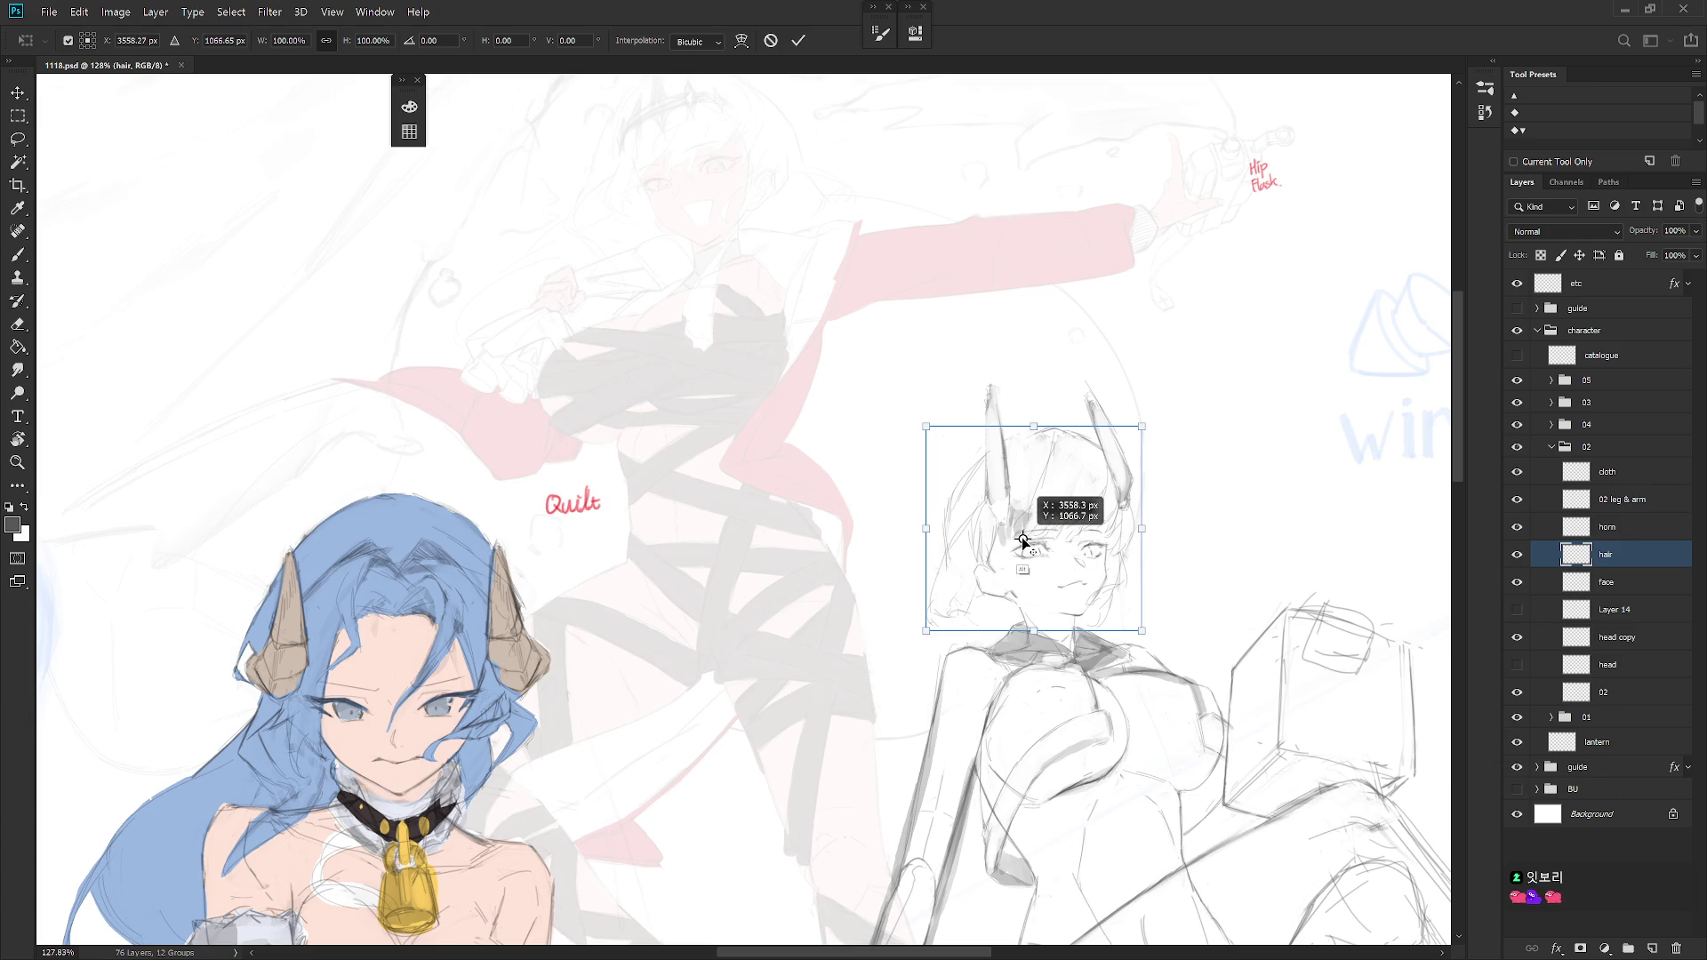
{"action": "key", "text": "Return"}
Scale the hair and horn layers together down to about 97%.
{"action": "key", "text": "b"}
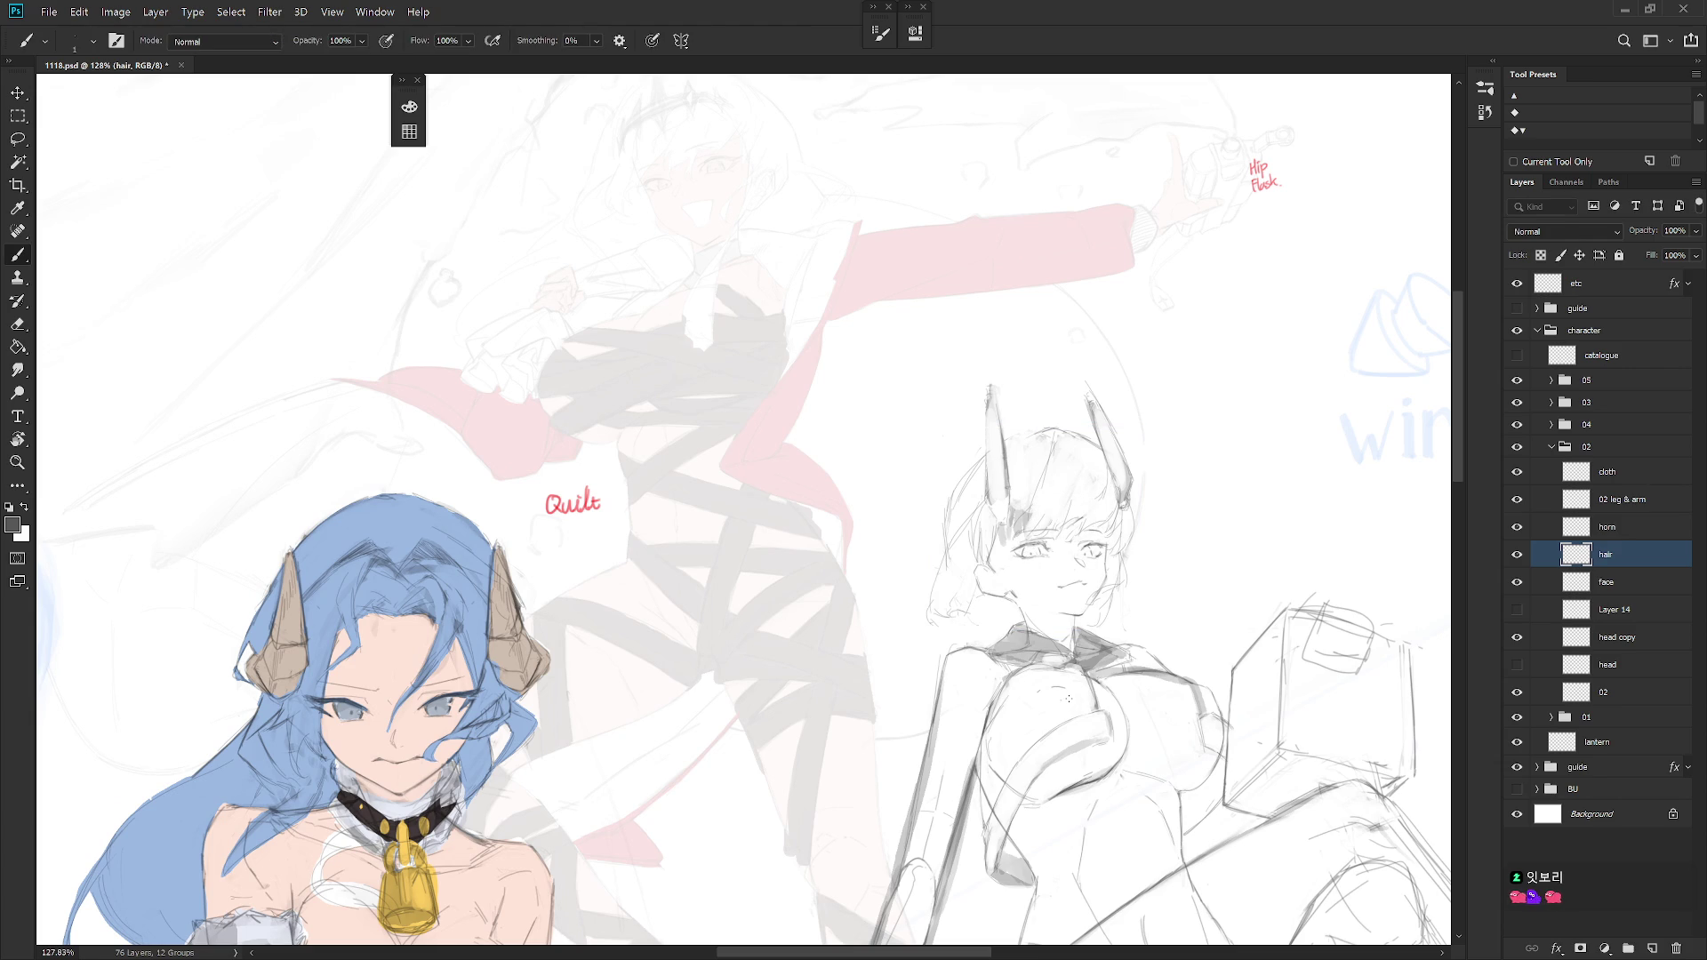
{"action": "left_click", "coordinate": [1634, 527], "text": "shift"}
{"action": "key", "text": "ctrl+t"}
{"action": "left_click_drag", "start_coordinate": [1033, 505], "coordinate": [999, 548]}
{"action": "left_click_drag", "start_coordinate": [1145, 382], "coordinate": [1147, 391]}
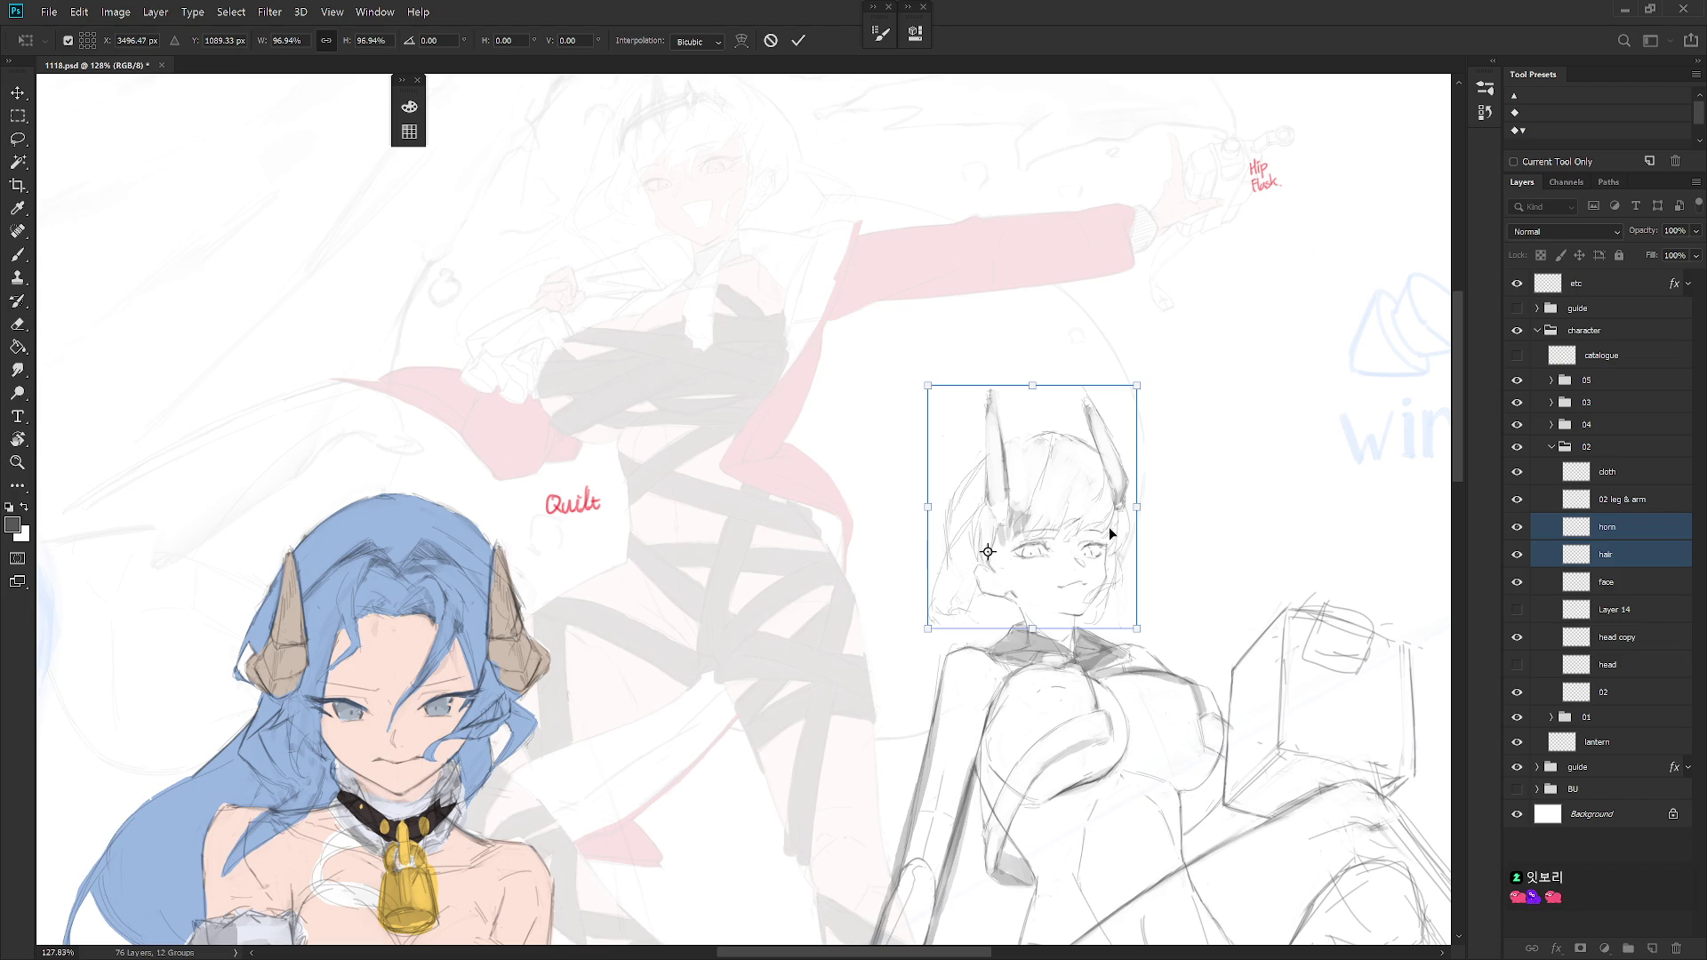
{"action": "key", "text": "Return"}
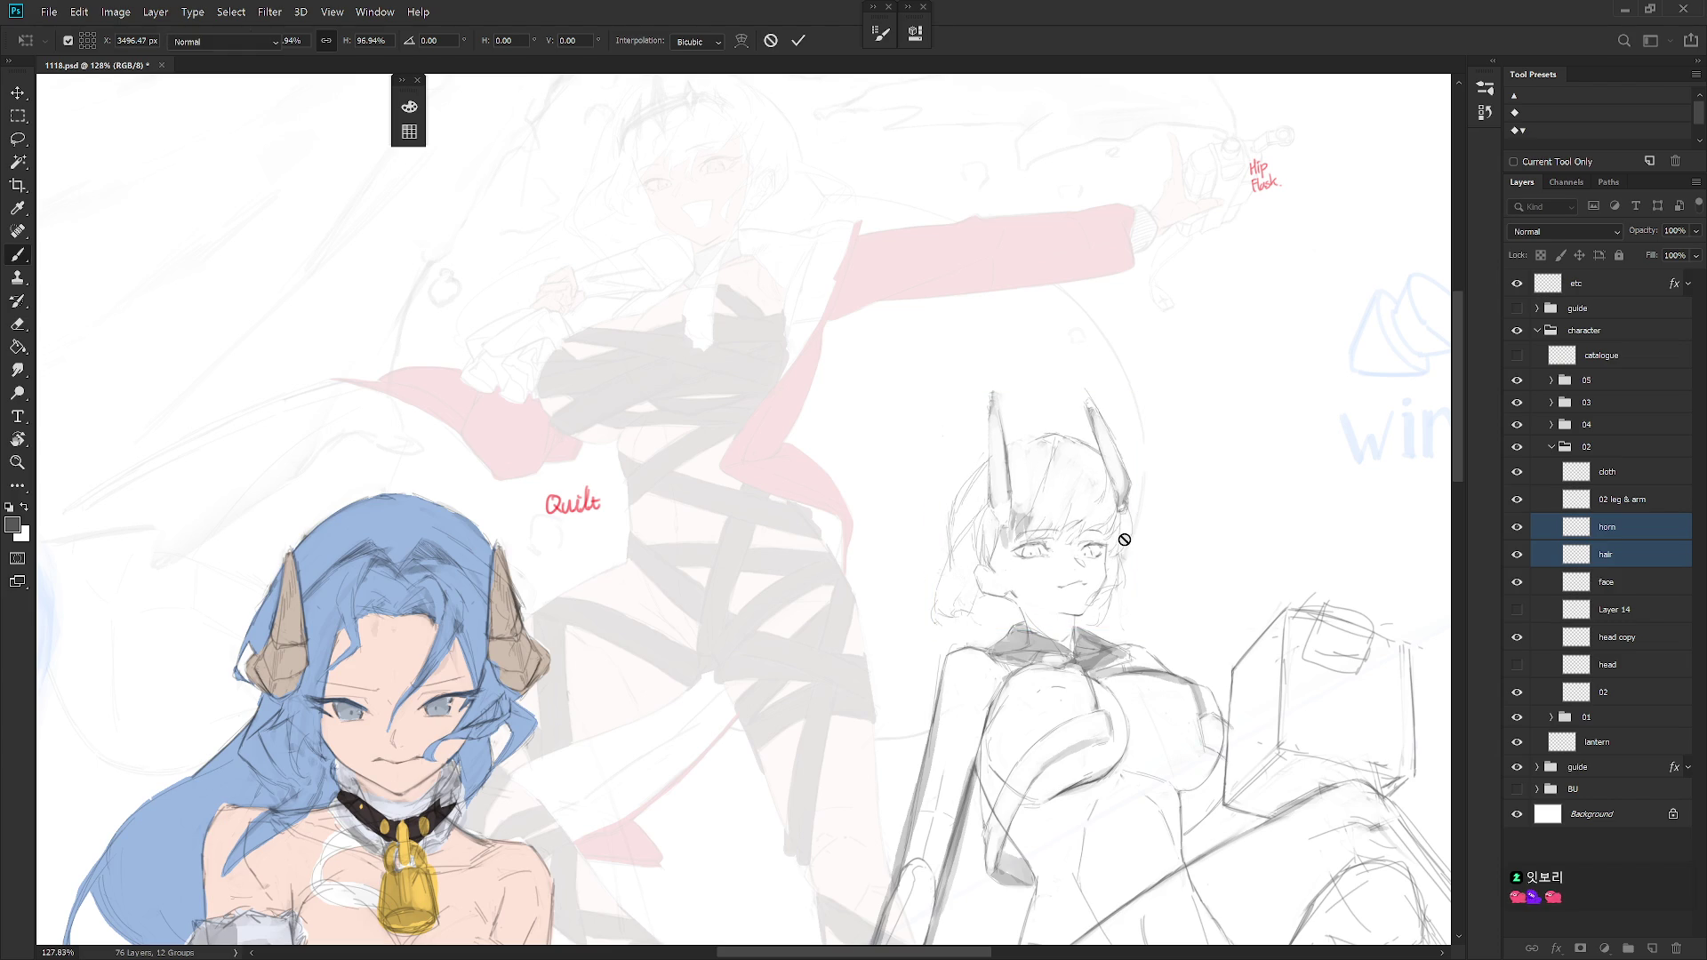
On the hair layer alone, draw a small strand and new strands on top of the hair.
{"action": "key", "text": "b"}
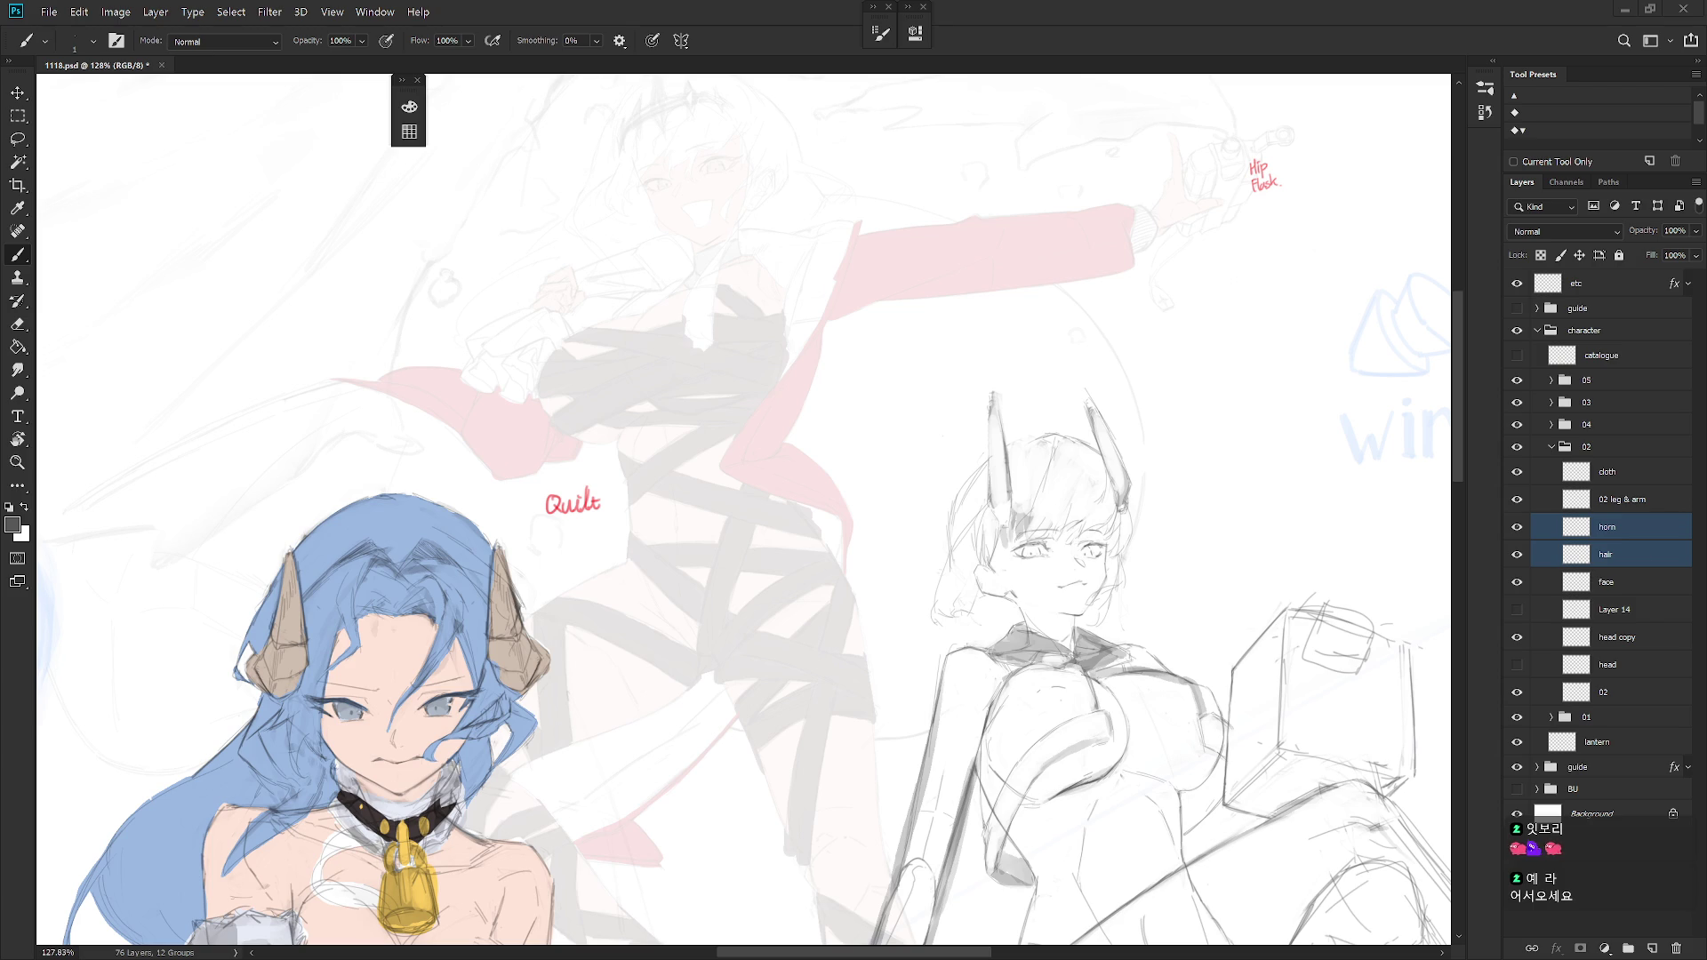
{"action": "left_click", "coordinate": [992, 538], "text": "ctrl"}
{"action": "key", "text": "e"}
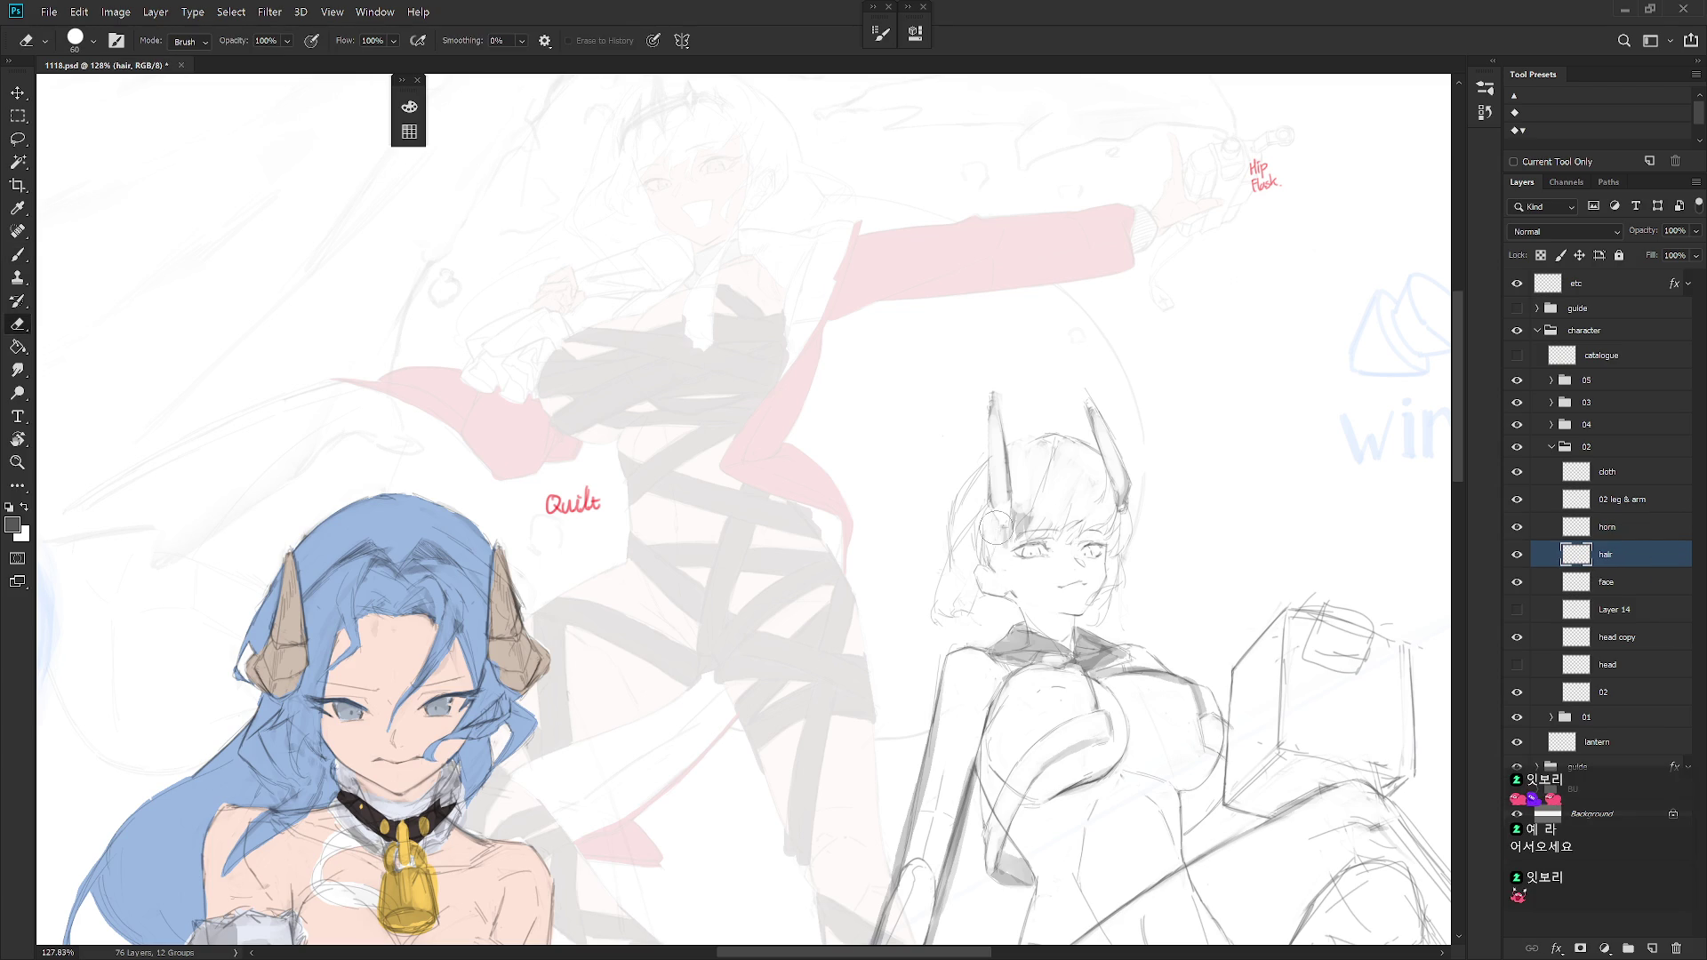
{"action": "key", "text": "b"}
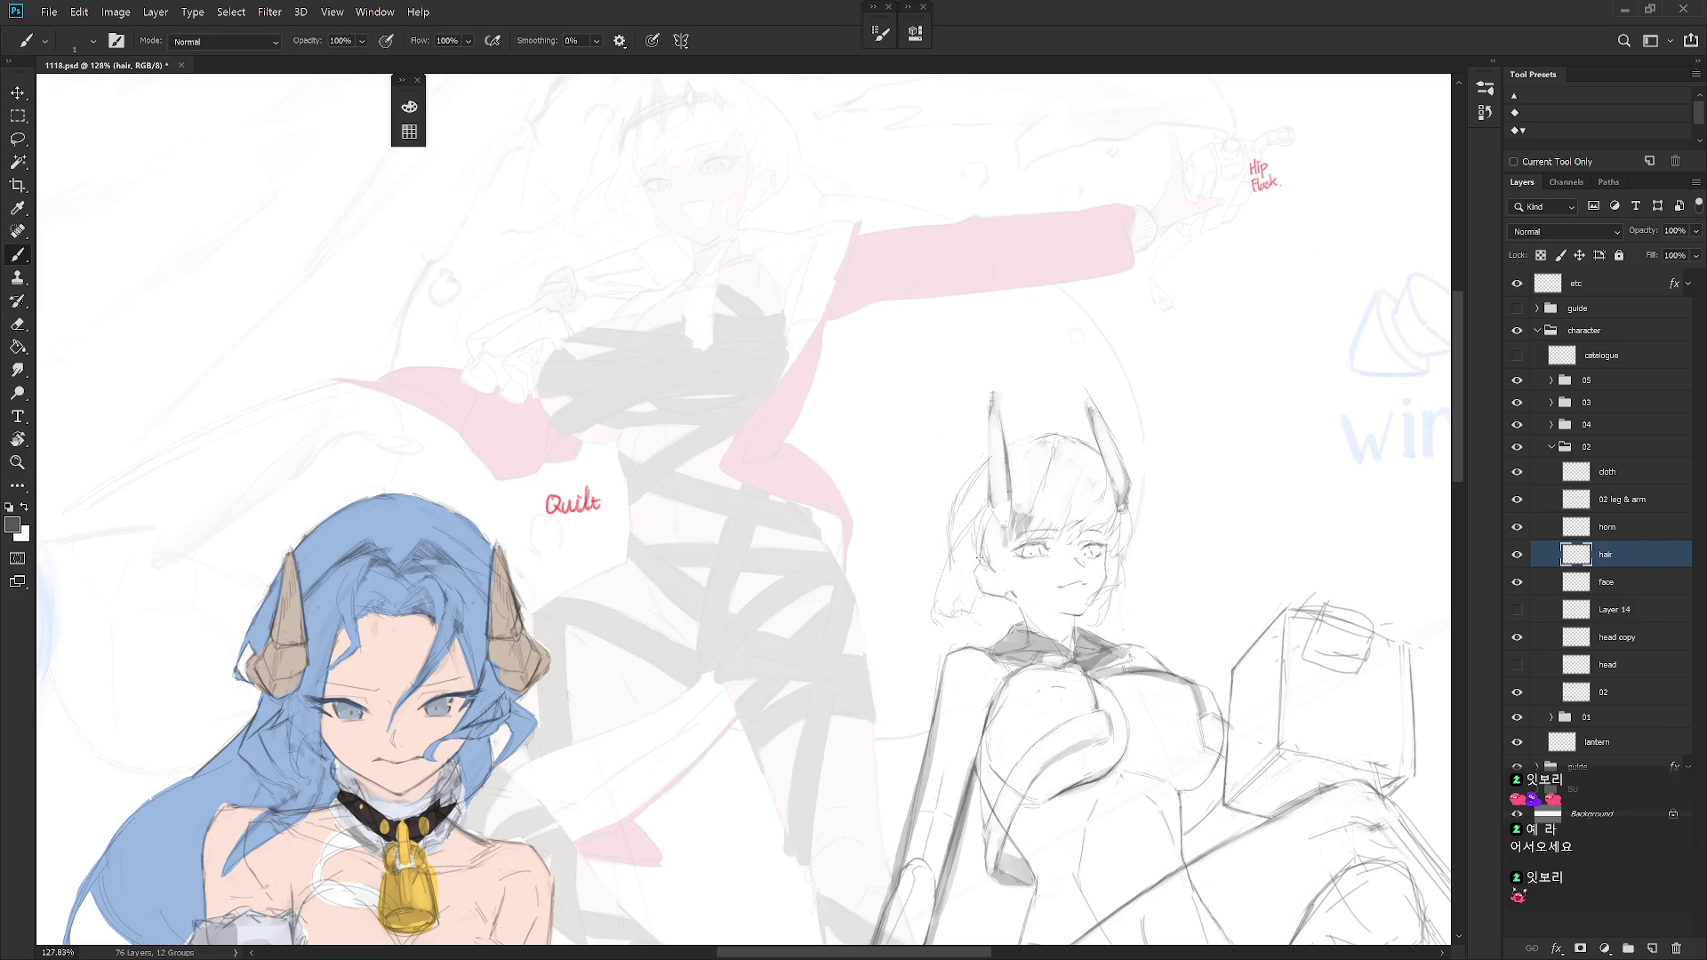
{"action": "left_click_drag", "start_coordinate": [983, 542], "coordinate": [967, 564]}
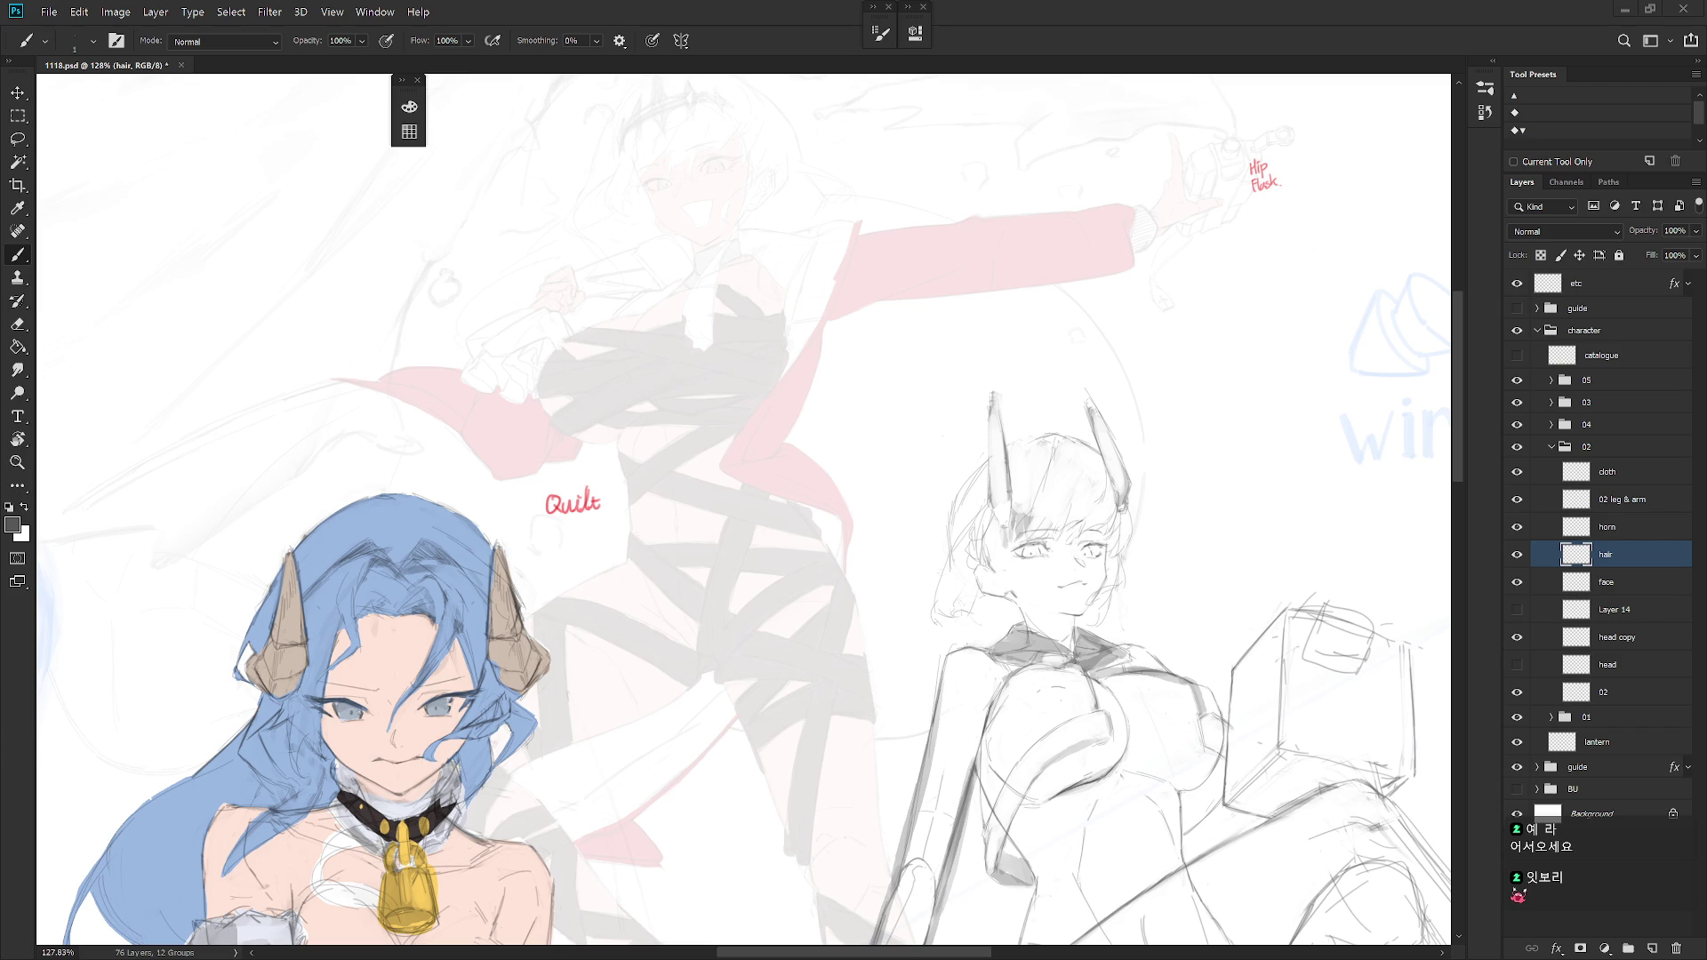
{"action": "key", "text": "e"}
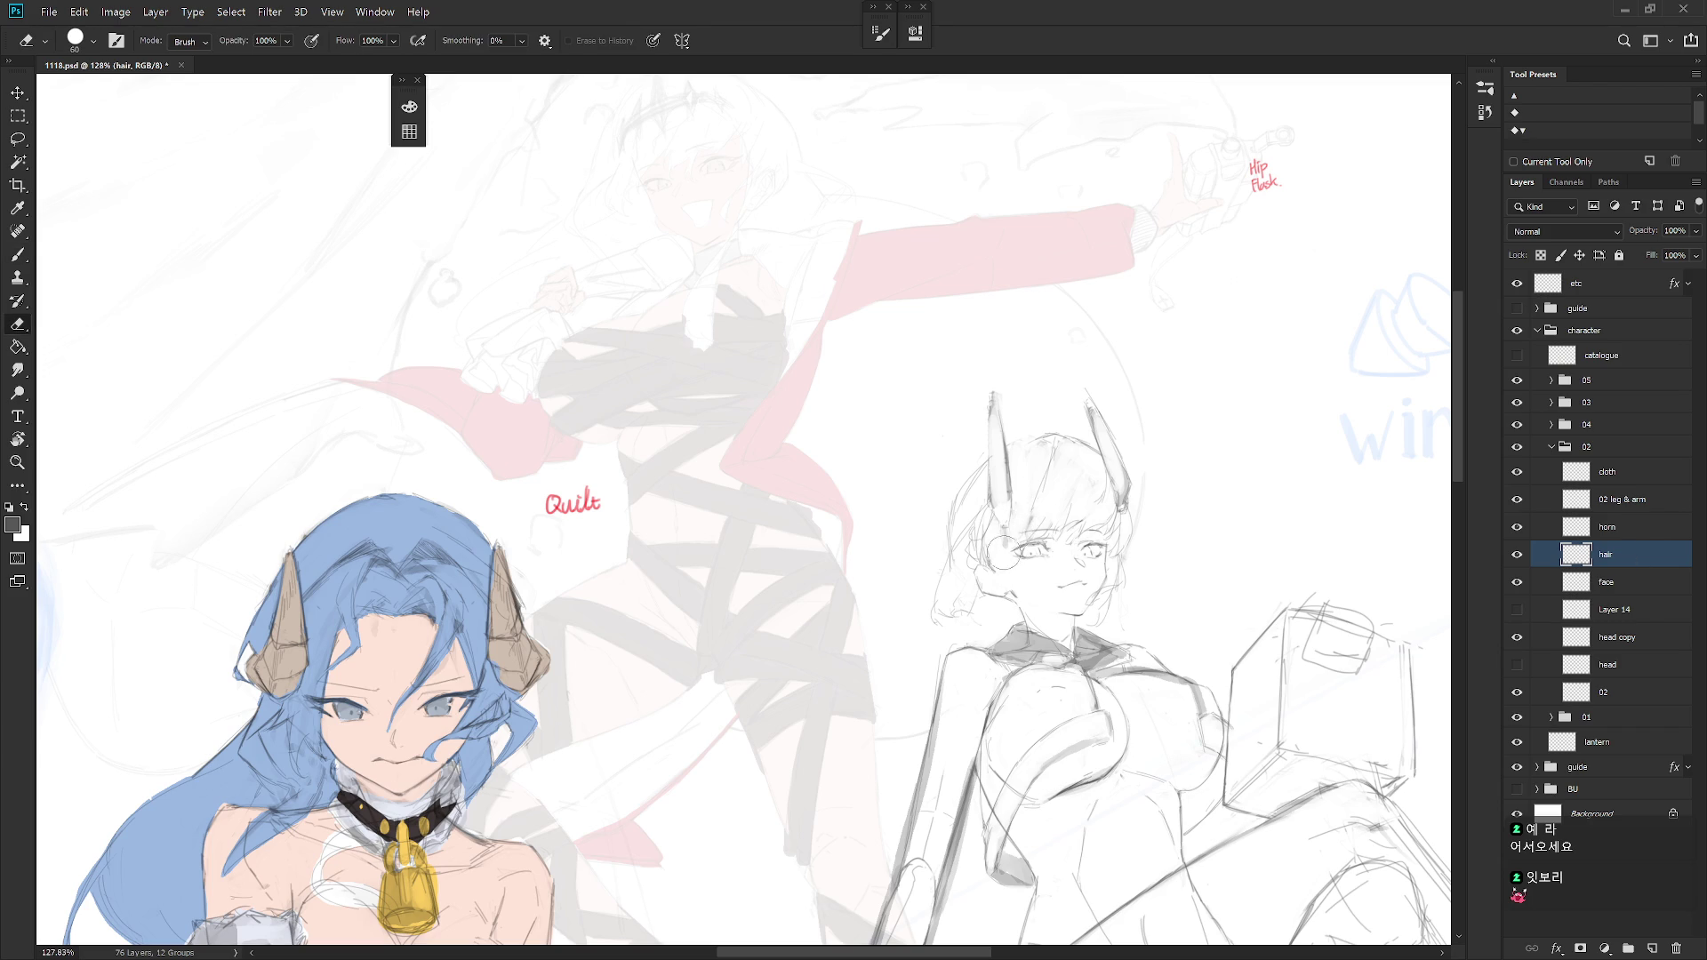
{"action": "key", "text": "b"}
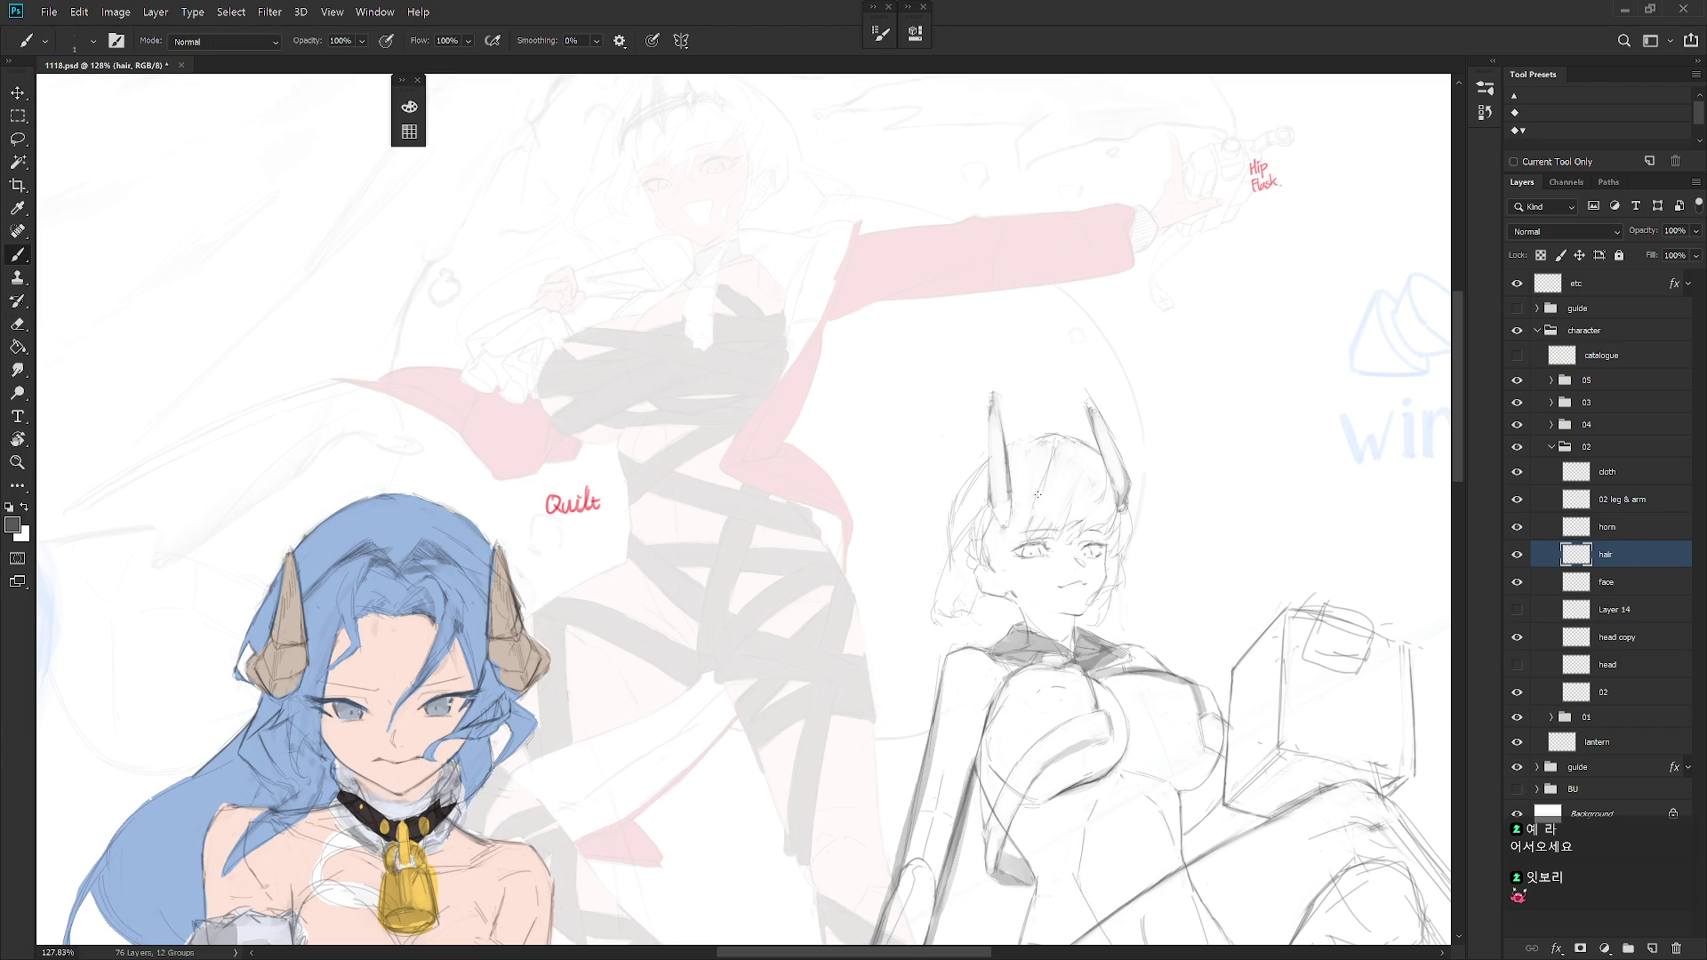
{"action": "key", "text": "e"}
{"action": "key", "text": "b"}
{"action": "key", "text": "e"}
{"action": "mouse_move", "coordinate": [1063, 436]}
{"action": "left_mouse_down"}
{"action": "mouse_move", "coordinate": [1026, 484]}
{"action": "mouse_move", "coordinate": [1014, 476]}
{"action": "left_mouse_up"}
{"action": "key", "text": "b"}
Erase small stray marks on the hair's lower left.
{"action": "key", "text": "e"}
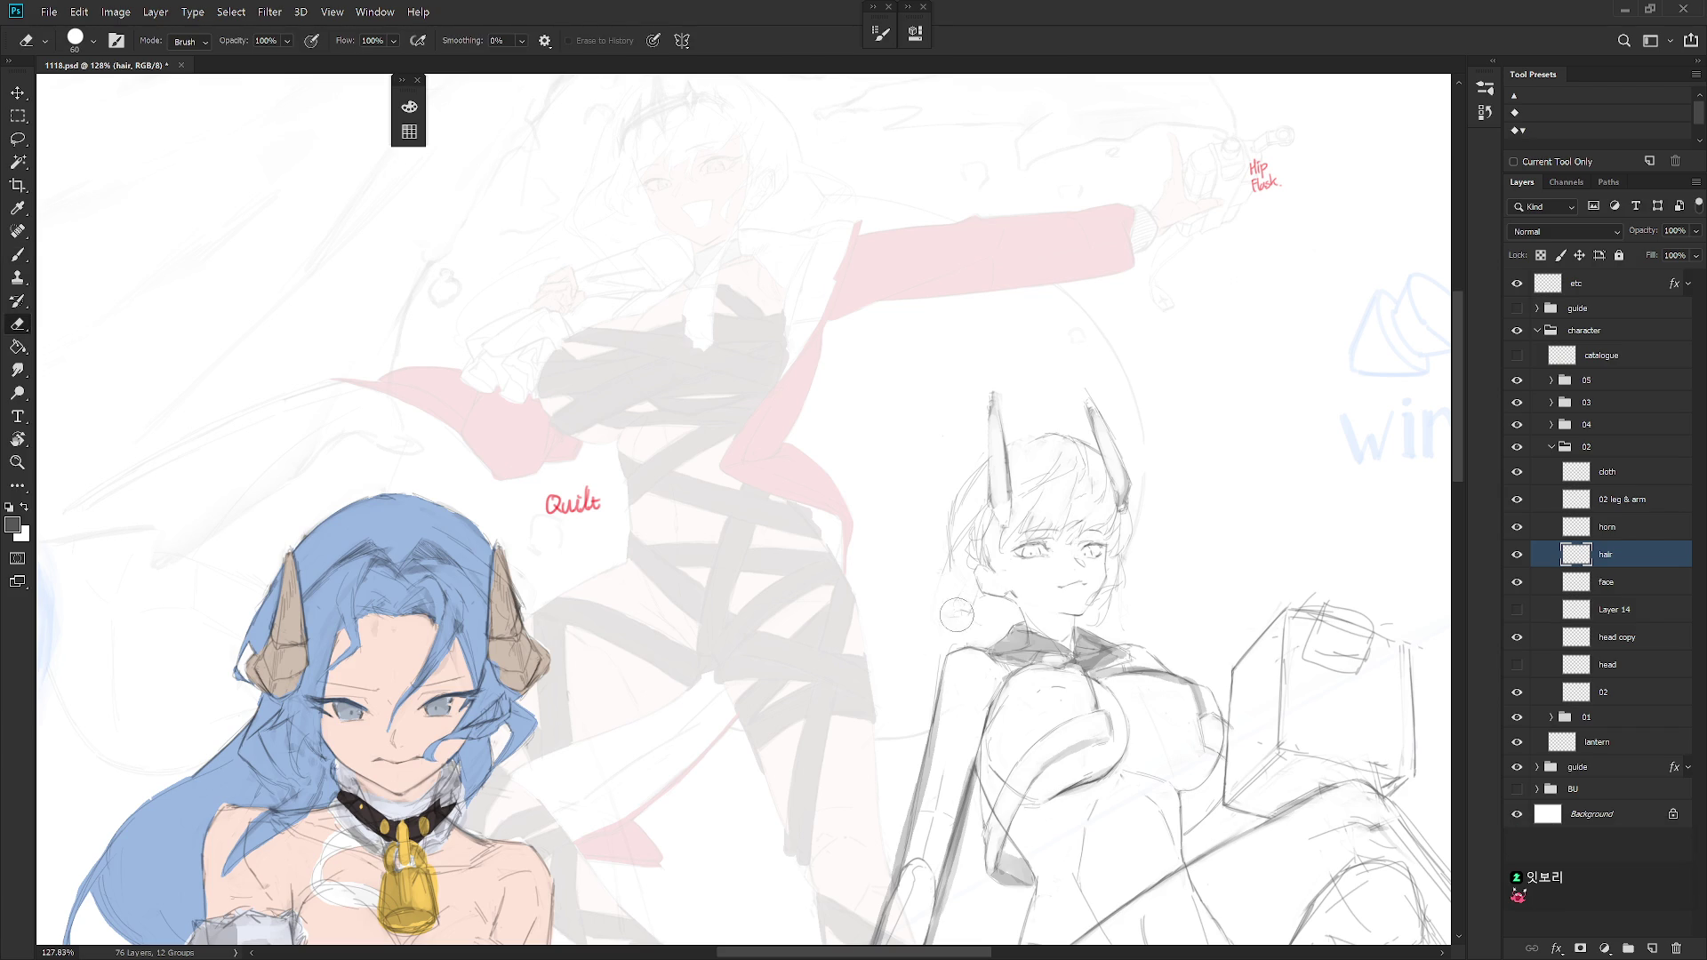
{"action": "key", "text": "b"}
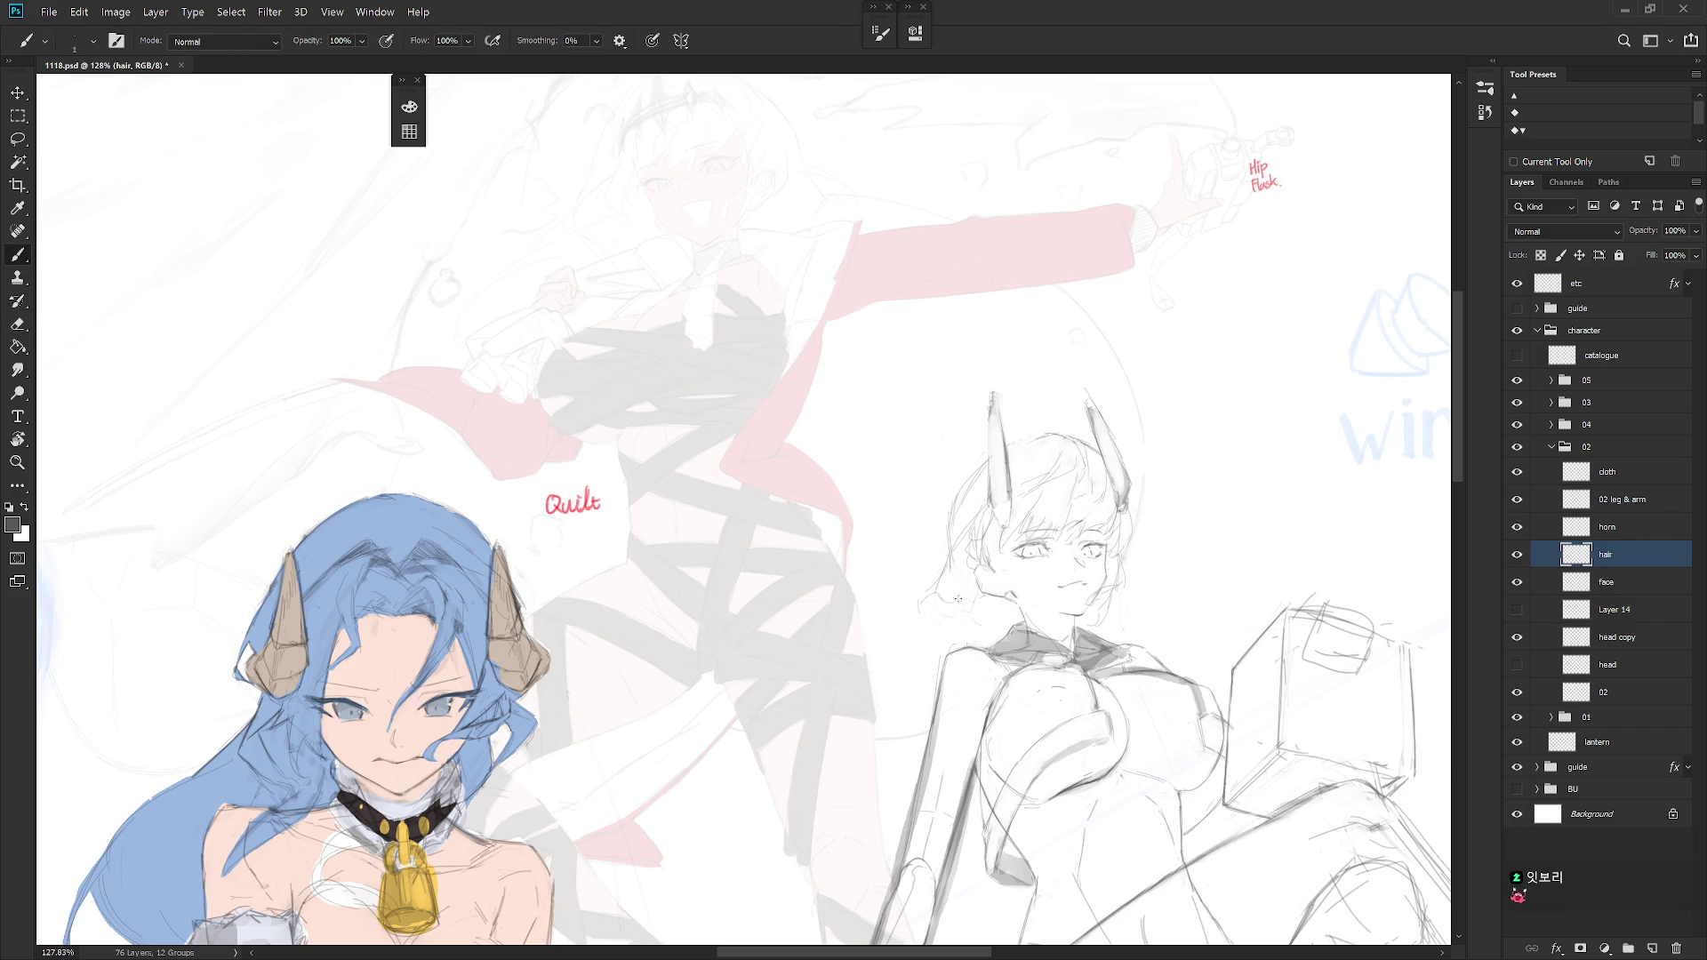
{"action": "key", "text": "e"}
{"action": "left_click_drag", "start_coordinate": [965, 524], "coordinate": [929, 604]}
{"action": "key", "text": "b"}
{"action": "key", "text": "e"}
{"action": "key", "text": "b"}
{"action": "left_click", "coordinate": [1607, 528]}
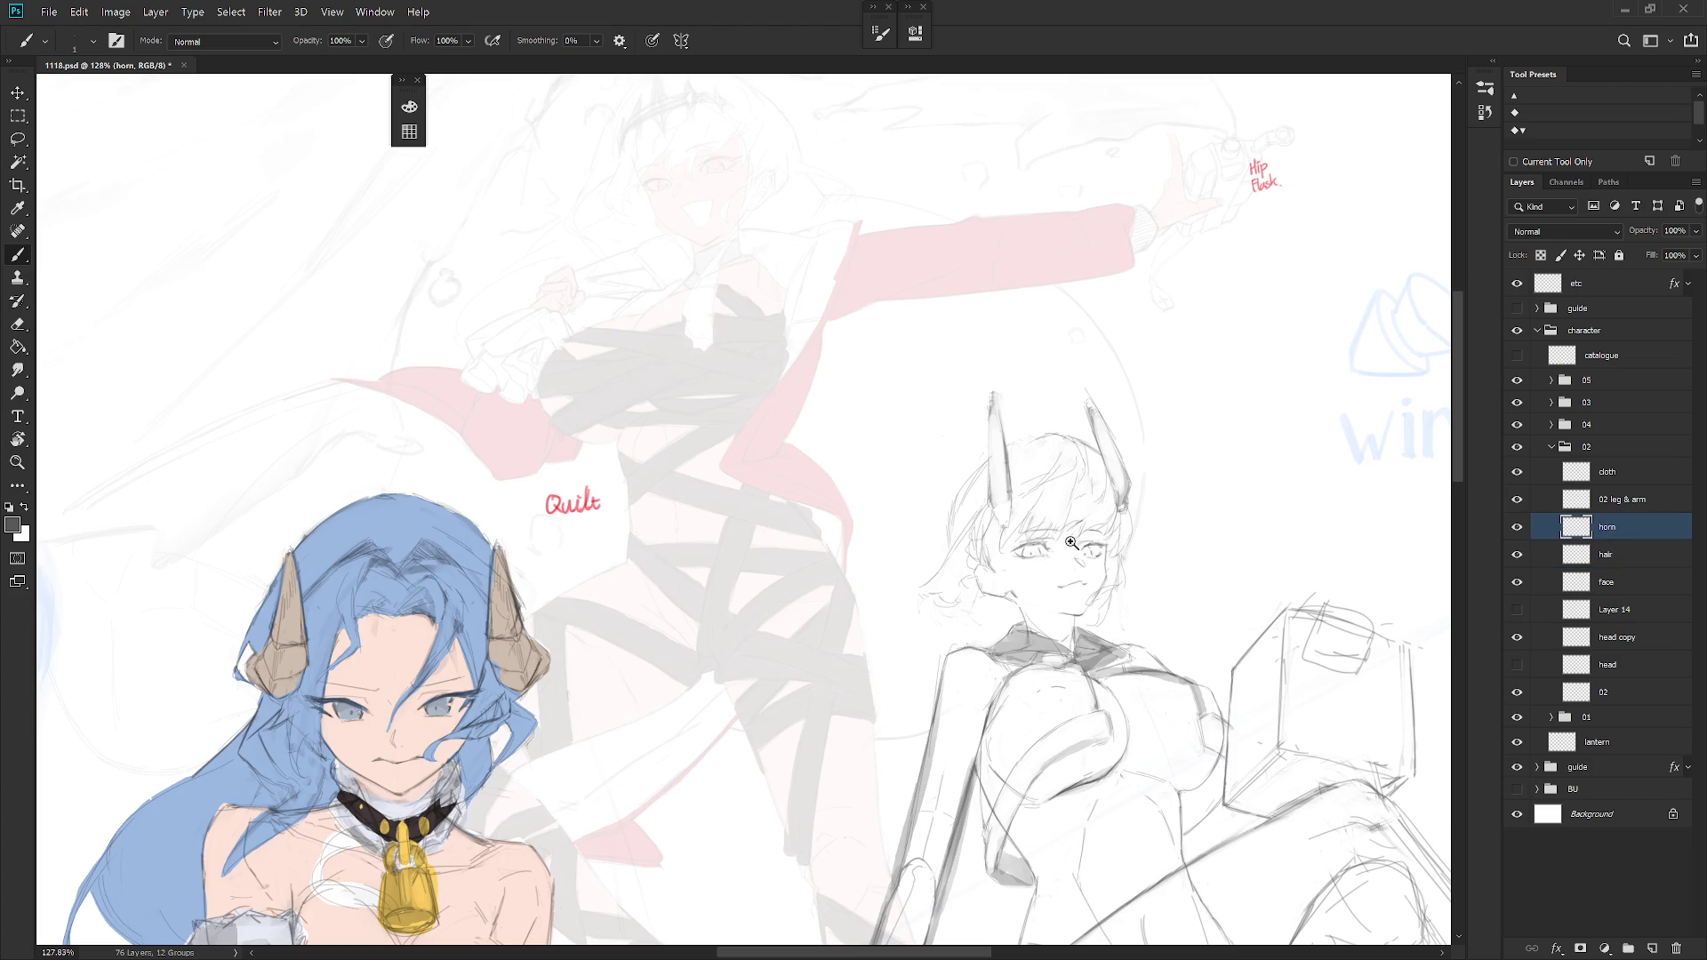
Redraw the left horn with a faint edge line and a straight pointed tip.
{"action": "scroll", "coordinate": [1051, 540], "scroll_direction": "up", "scroll_amount": 2}
{"action": "key", "text": "e"}
{"action": "key", "text": "b"}
{"action": "left_click_drag", "start_coordinate": [967, 356], "coordinate": [965, 469]}
{"action": "key", "text": "e"}
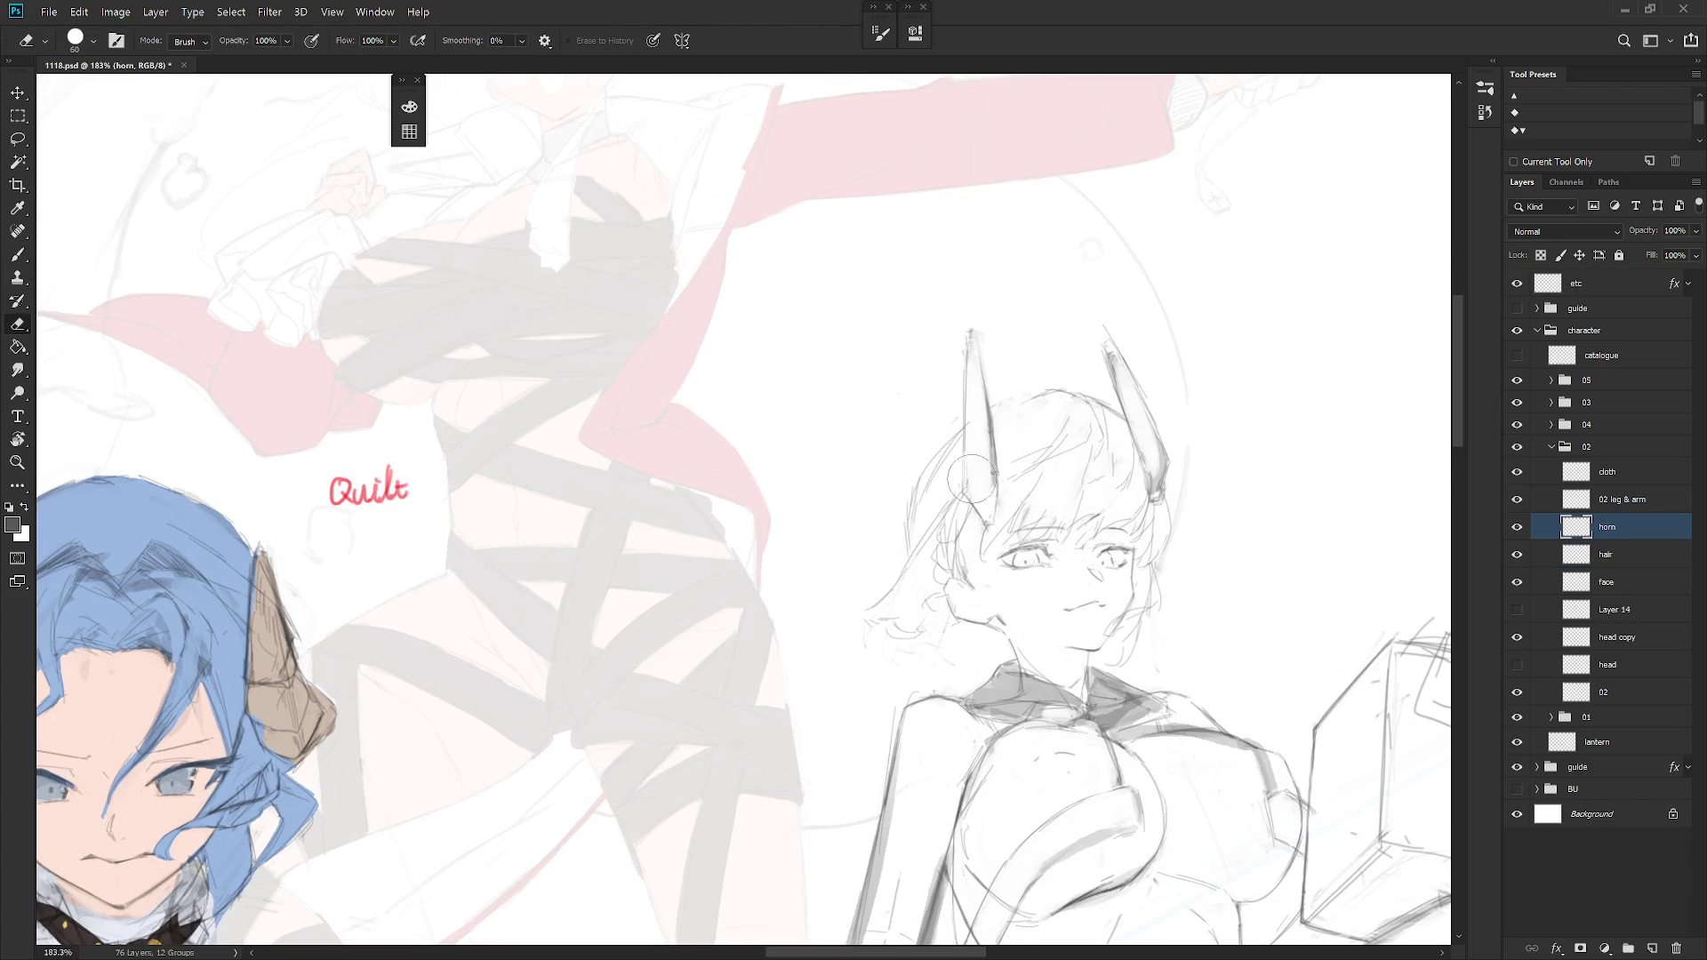
{"action": "key", "text": "b"}
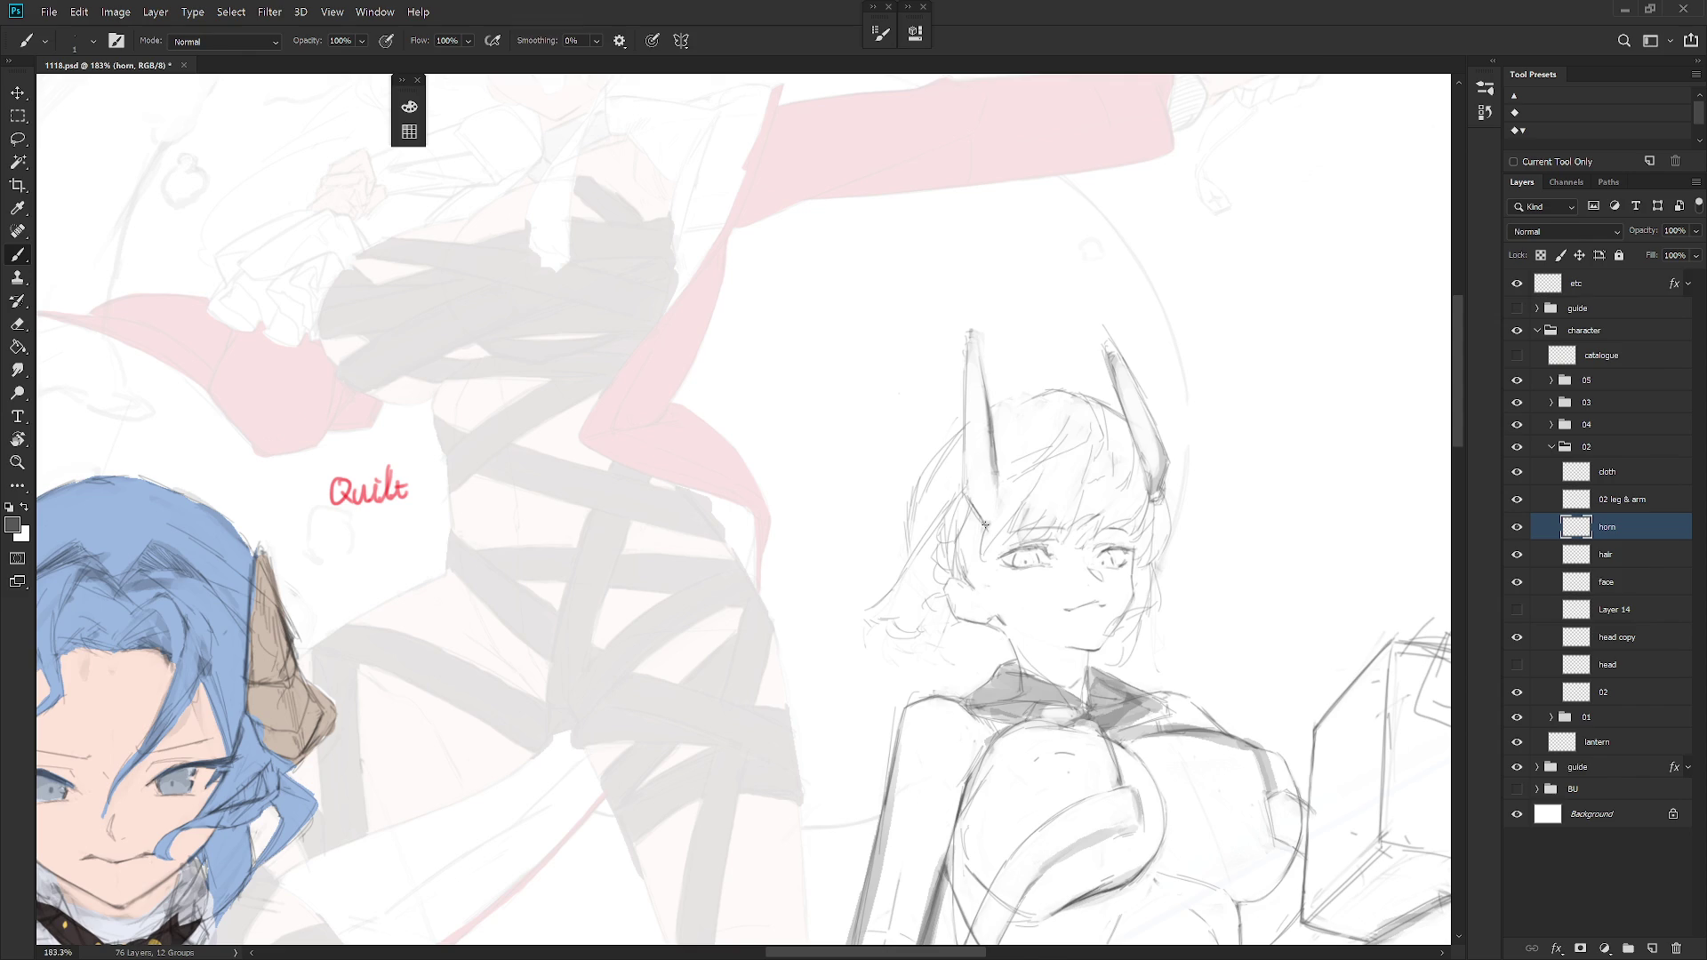
{"action": "key", "text": "e"}
{"action": "key", "text": "b"}
{"action": "key", "text": "e"}
{"action": "key", "text": "b"}
{"action": "mouse_move", "coordinate": [987, 354]}
{"action": "left_mouse_down"}
{"action": "mouse_move", "coordinate": [989, 383]}
{"action": "mouse_move", "coordinate": [951, 384]}
{"action": "mouse_move", "coordinate": [965, 382]}
{"action": "left_mouse_up"}
{"action": "key", "text": "e"}
{"action": "key", "text": "b"}
Erase the old right horn tip lines and redraw the right horn's outer edge.
{"action": "key", "text": "e"}
{"action": "mouse_move", "coordinate": [1110, 356]}
{"action": "left_mouse_down"}
{"action": "mouse_move", "coordinate": [1127, 391]}
{"action": "mouse_move", "coordinate": [1101, 337]}
{"action": "mouse_move", "coordinate": [1165, 449]}
{"action": "left_mouse_up"}
{"action": "key", "text": "b"}
{"action": "key", "text": "e"}
{"action": "left_click_drag", "start_coordinate": [1115, 391], "coordinate": [1154, 425]}
{"action": "key", "text": "b"}
{"action": "left_click_drag", "start_coordinate": [1124, 361], "coordinate": [1171, 468]}
{"action": "key", "text": "e"}
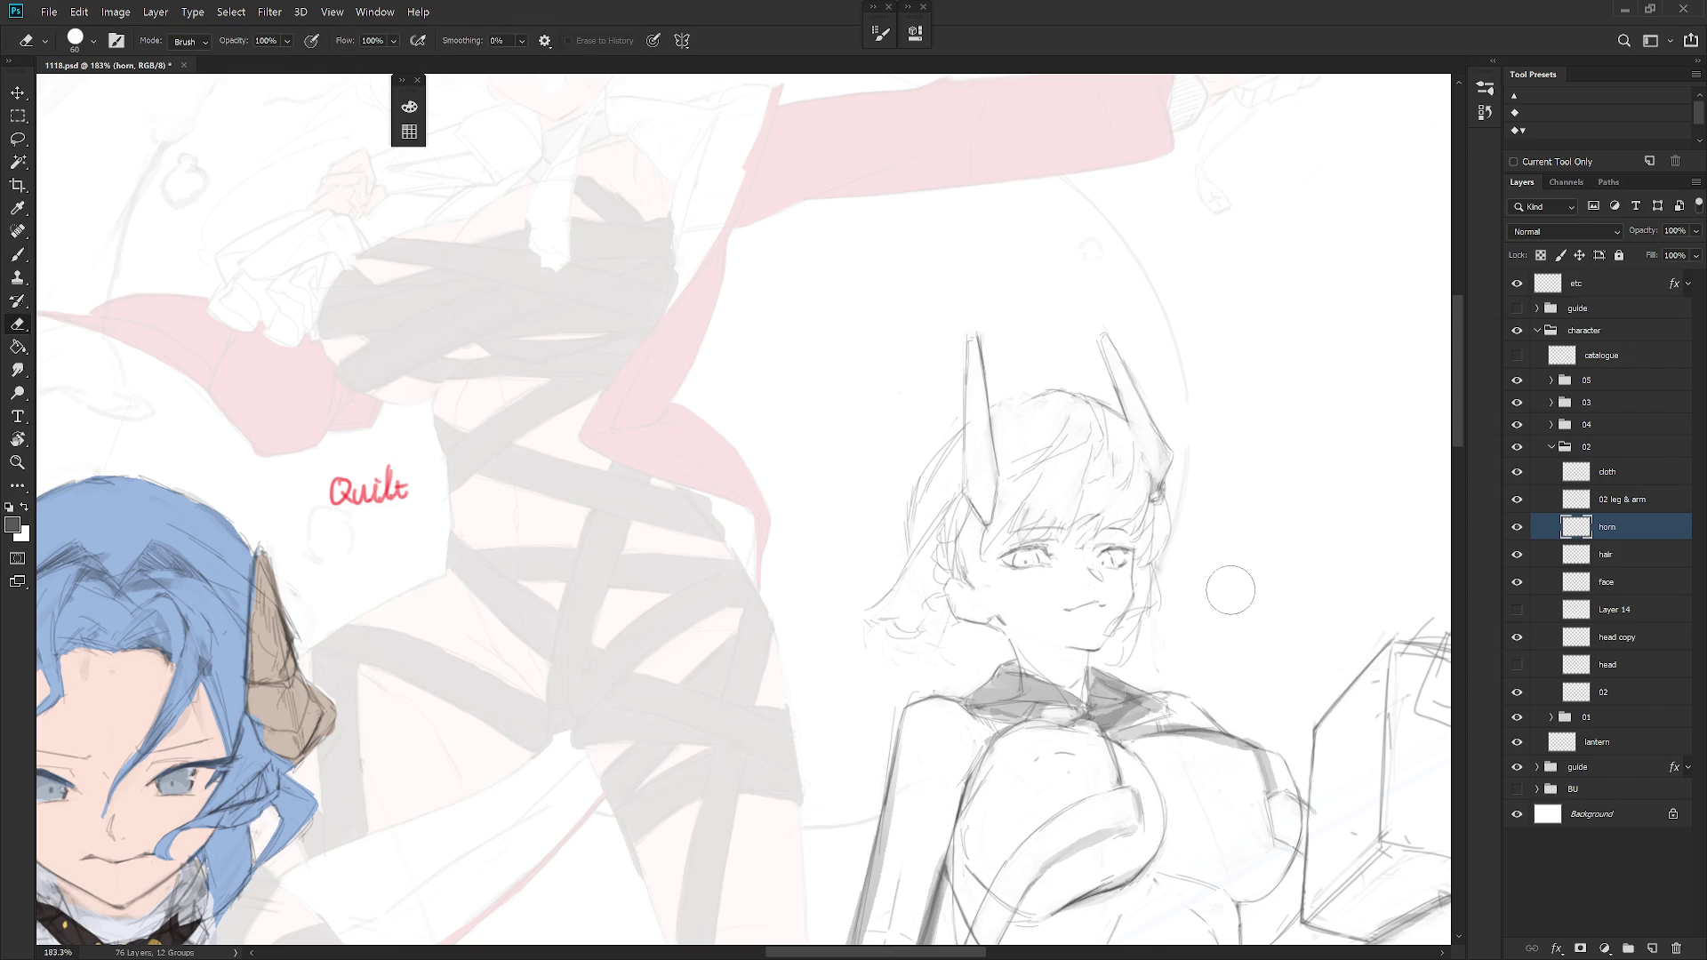
On the hair layer, draw hair strands beside the right horn.
{"action": "left_click", "coordinate": [1626, 555]}
{"action": "key", "text": "b"}
{"action": "key", "text": "e"}
{"action": "key", "text": "b"}
{"action": "left_click_drag", "start_coordinate": [1142, 458], "coordinate": [1155, 507]}
{"action": "key", "text": "e"}
{"action": "key", "text": "b"}
{"action": "key", "text": "e"}
{"action": "key", "text": "b"}
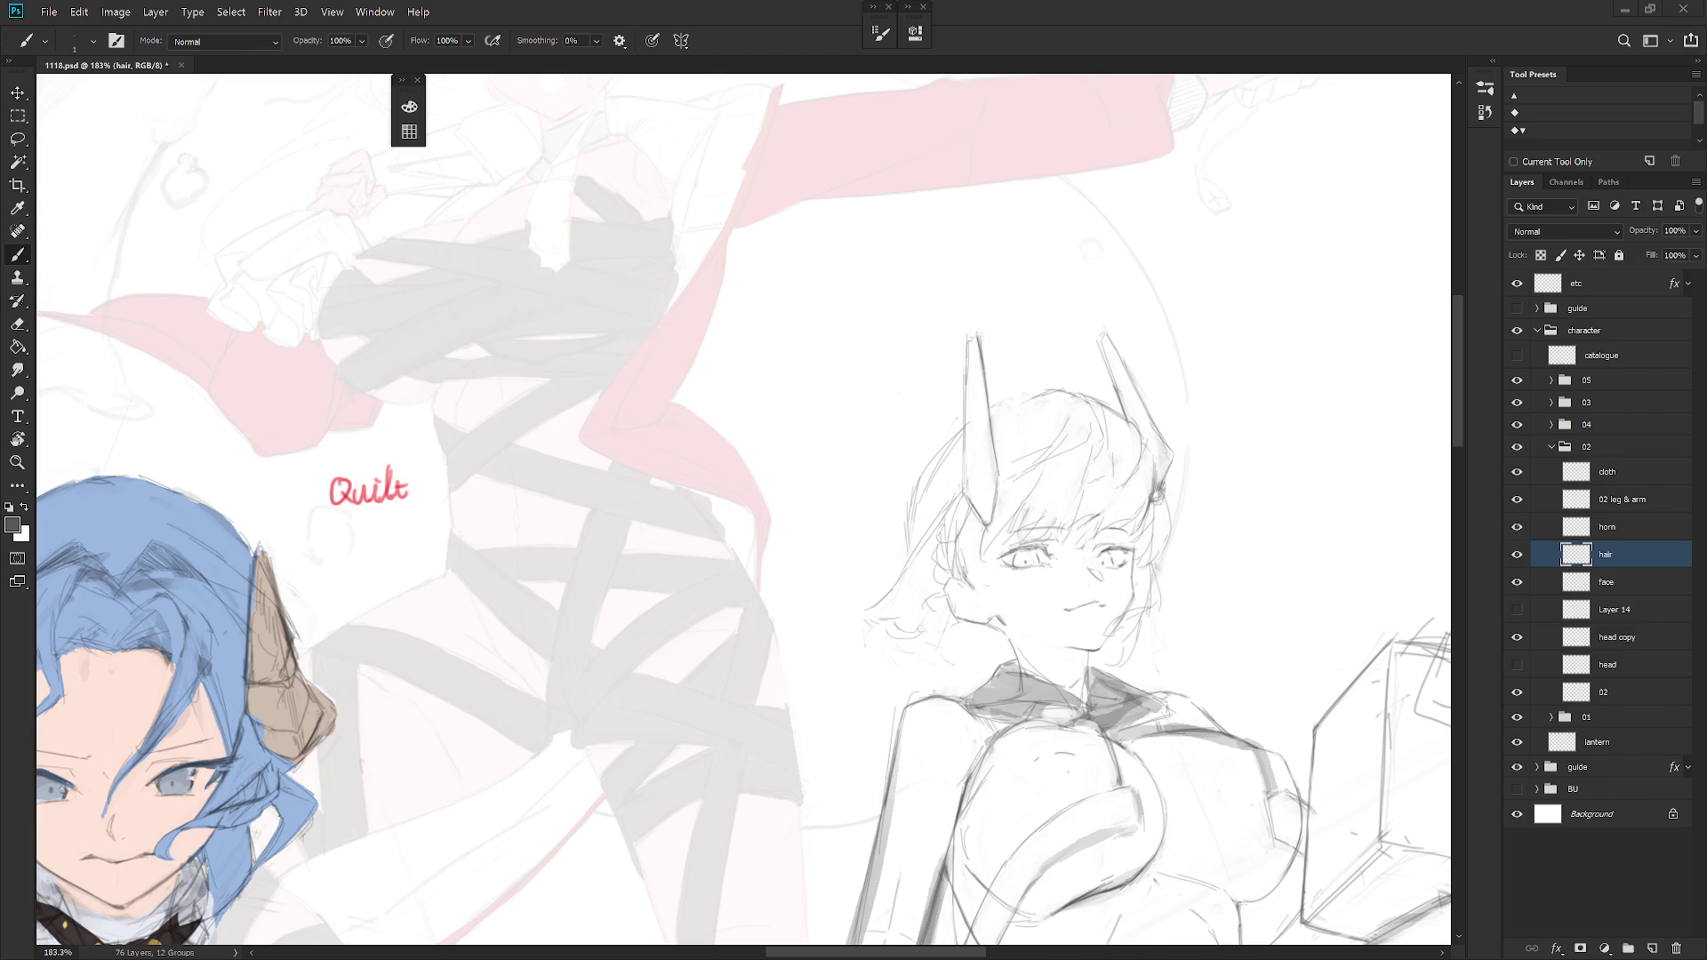
Check the face and head copy layers, then return to the hair layer with the Brush.
{"action": "key", "text": "e"}
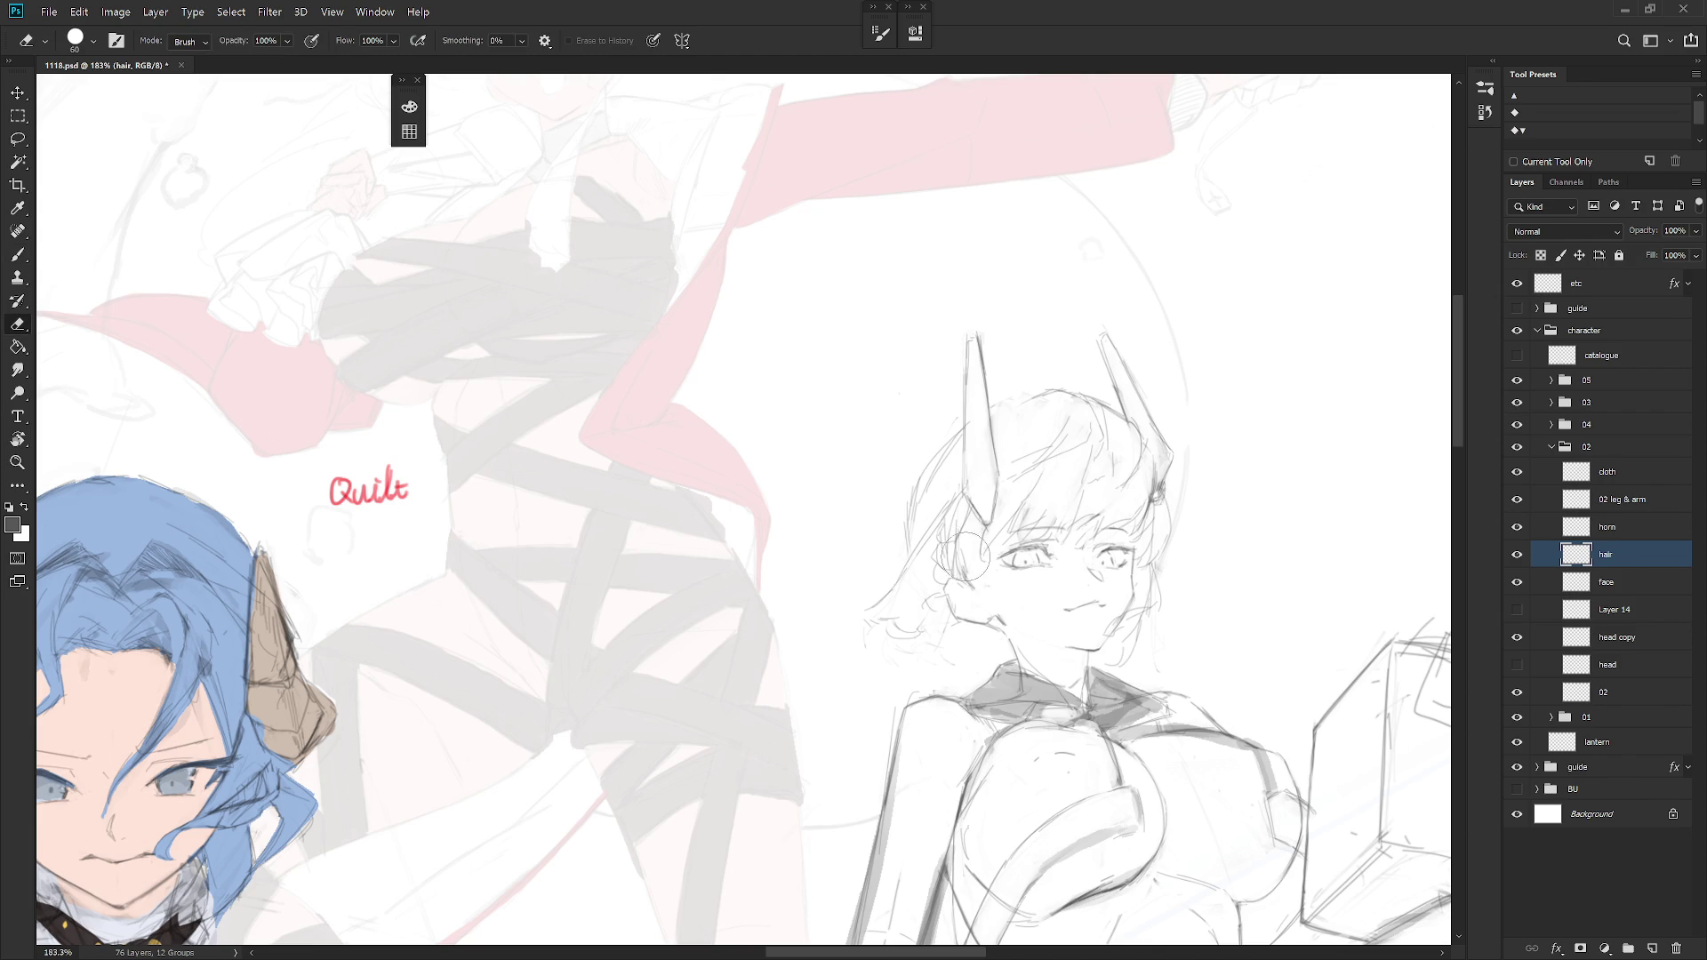
{"action": "left_click", "coordinate": [1616, 583]}
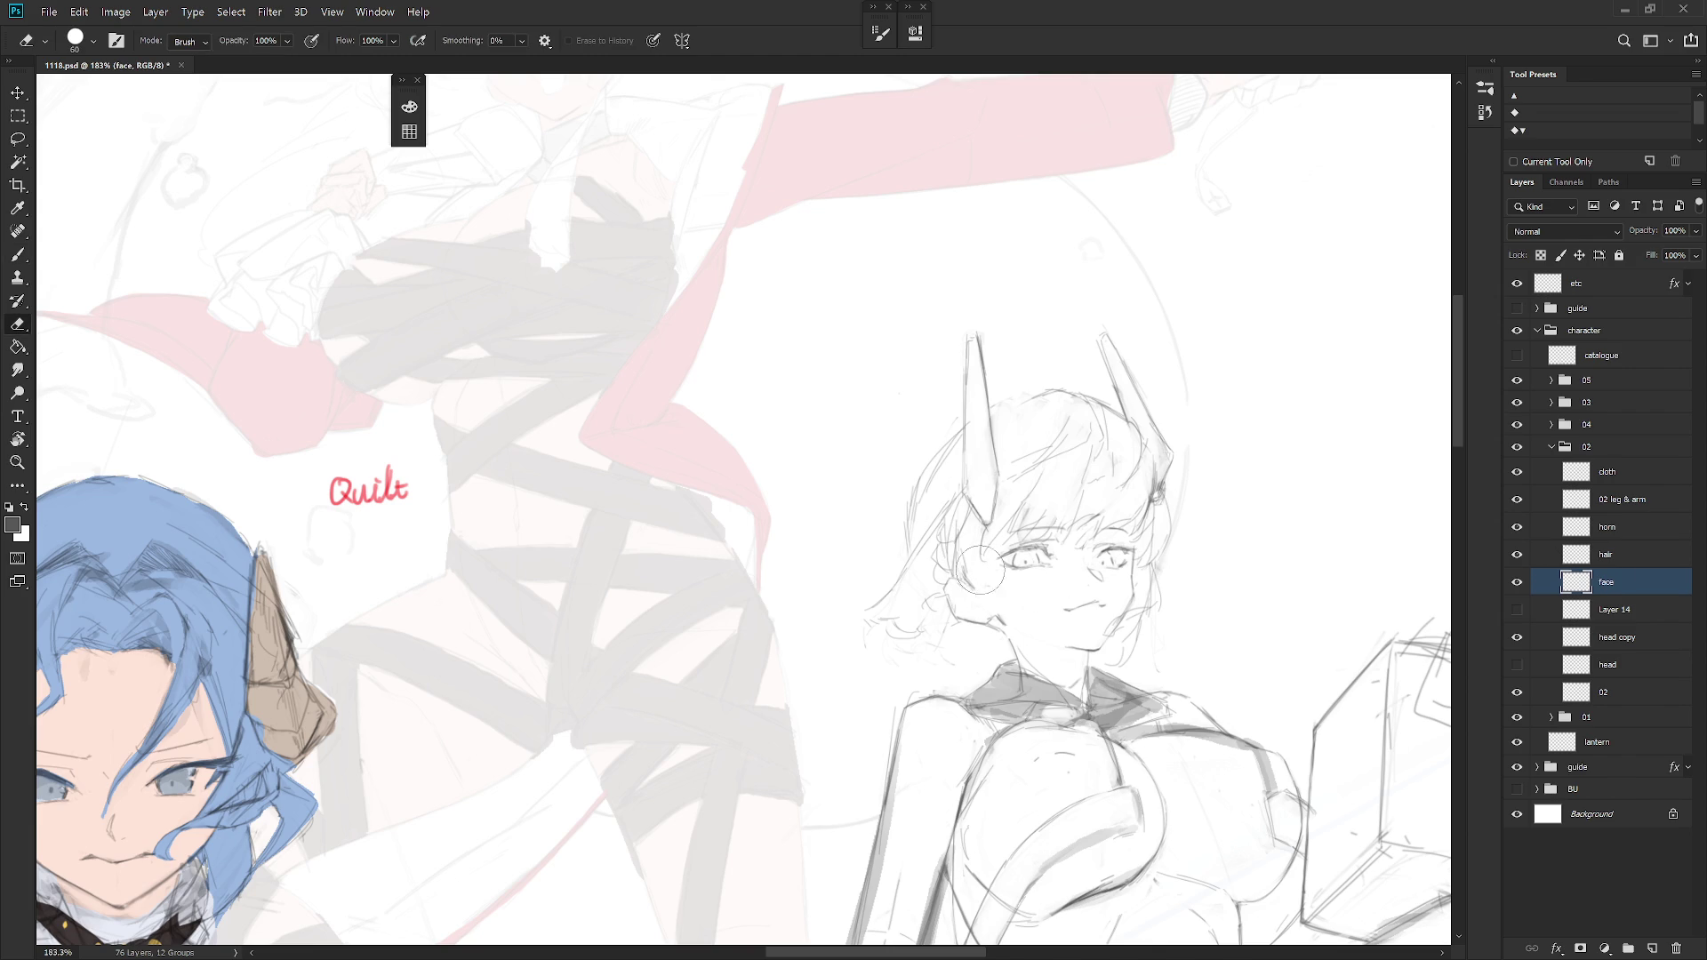
{"action": "left_click", "coordinate": [1627, 639]}
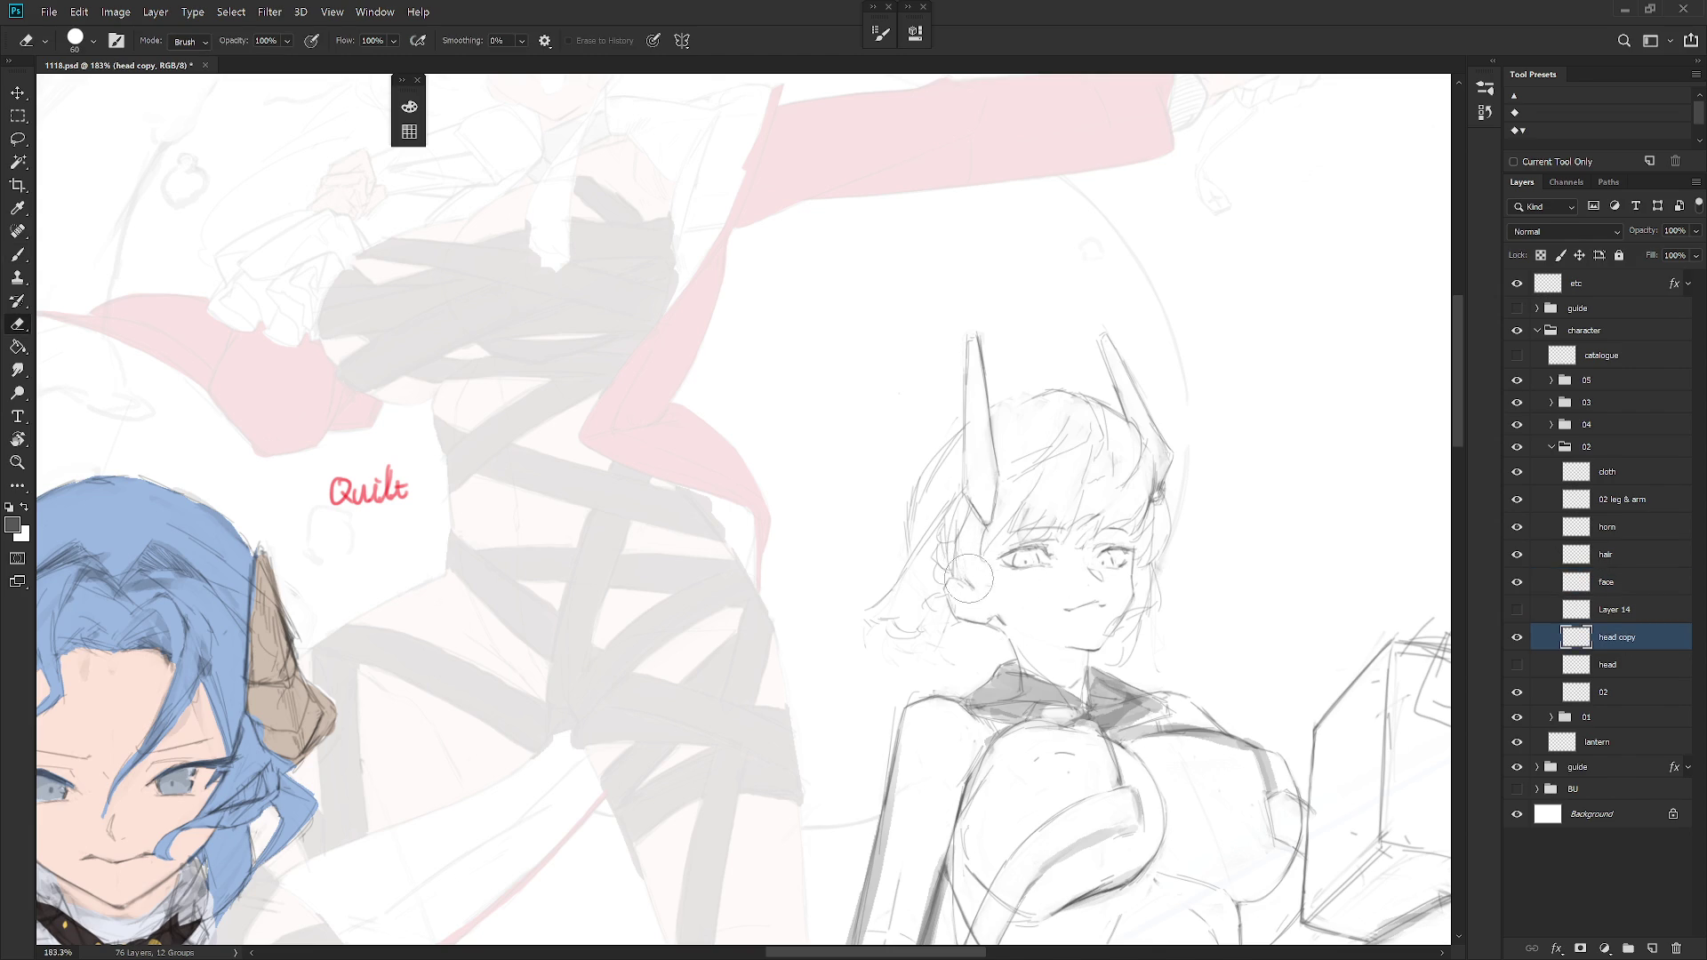
{"action": "left_click", "coordinate": [1625, 558]}
{"action": "key", "text": "b"}
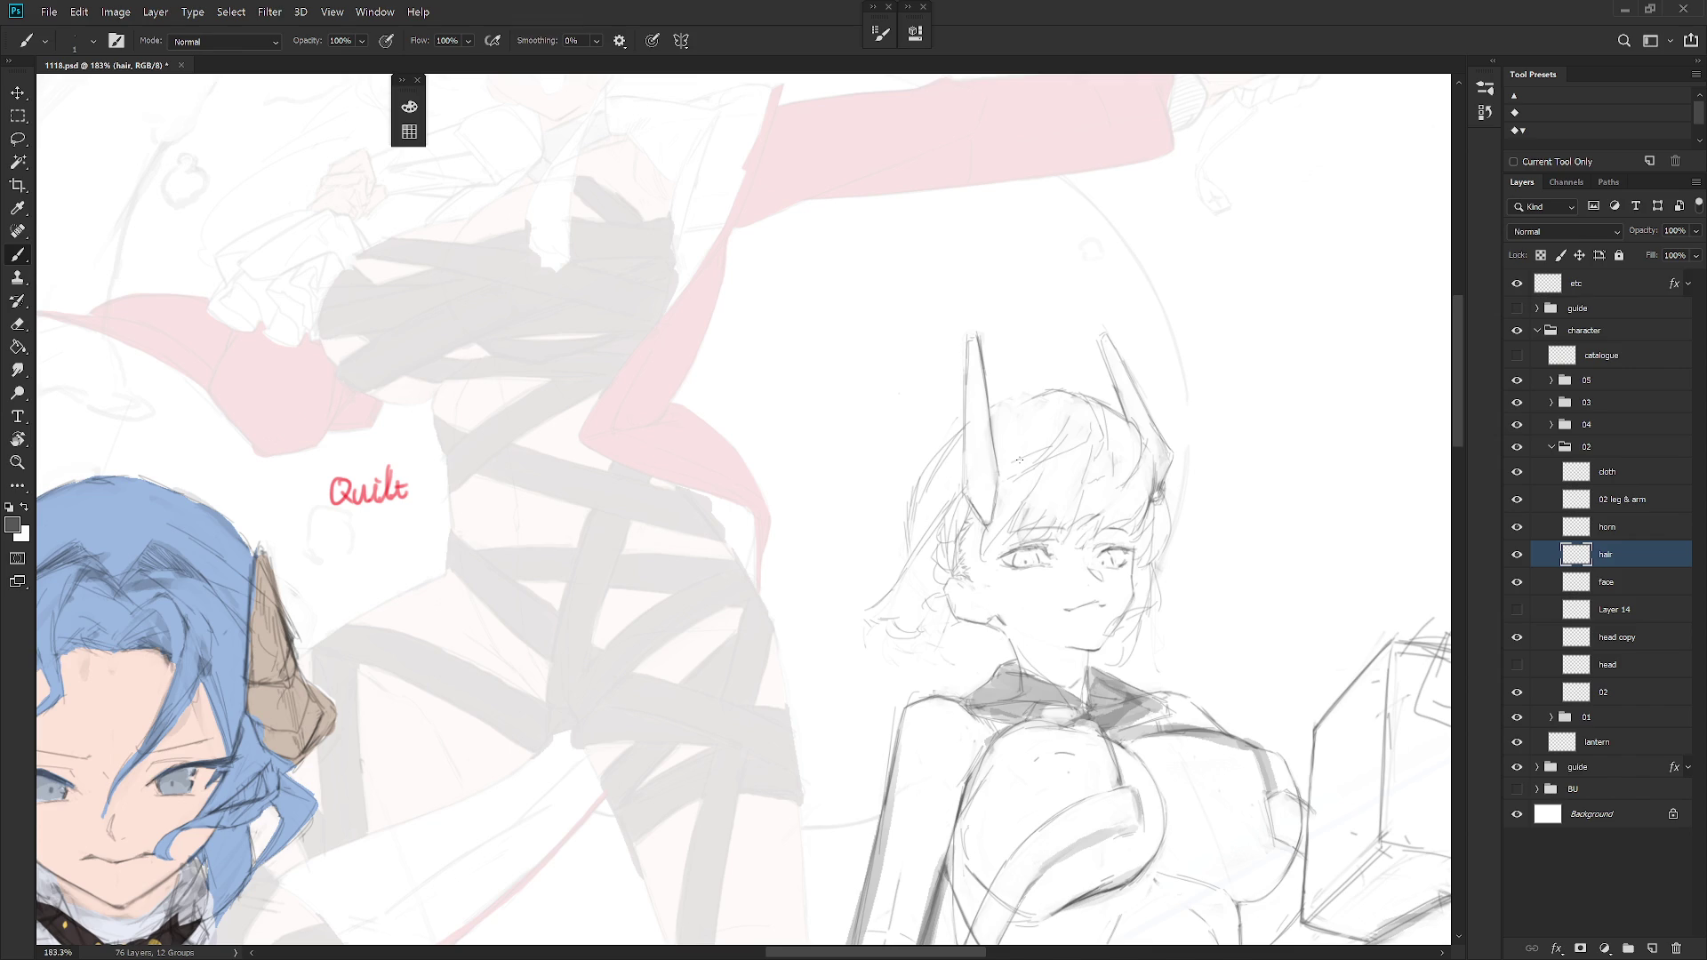
Erase part of the hair strands beside the face and redraw them with short strokes.
{"action": "key", "text": "e"}
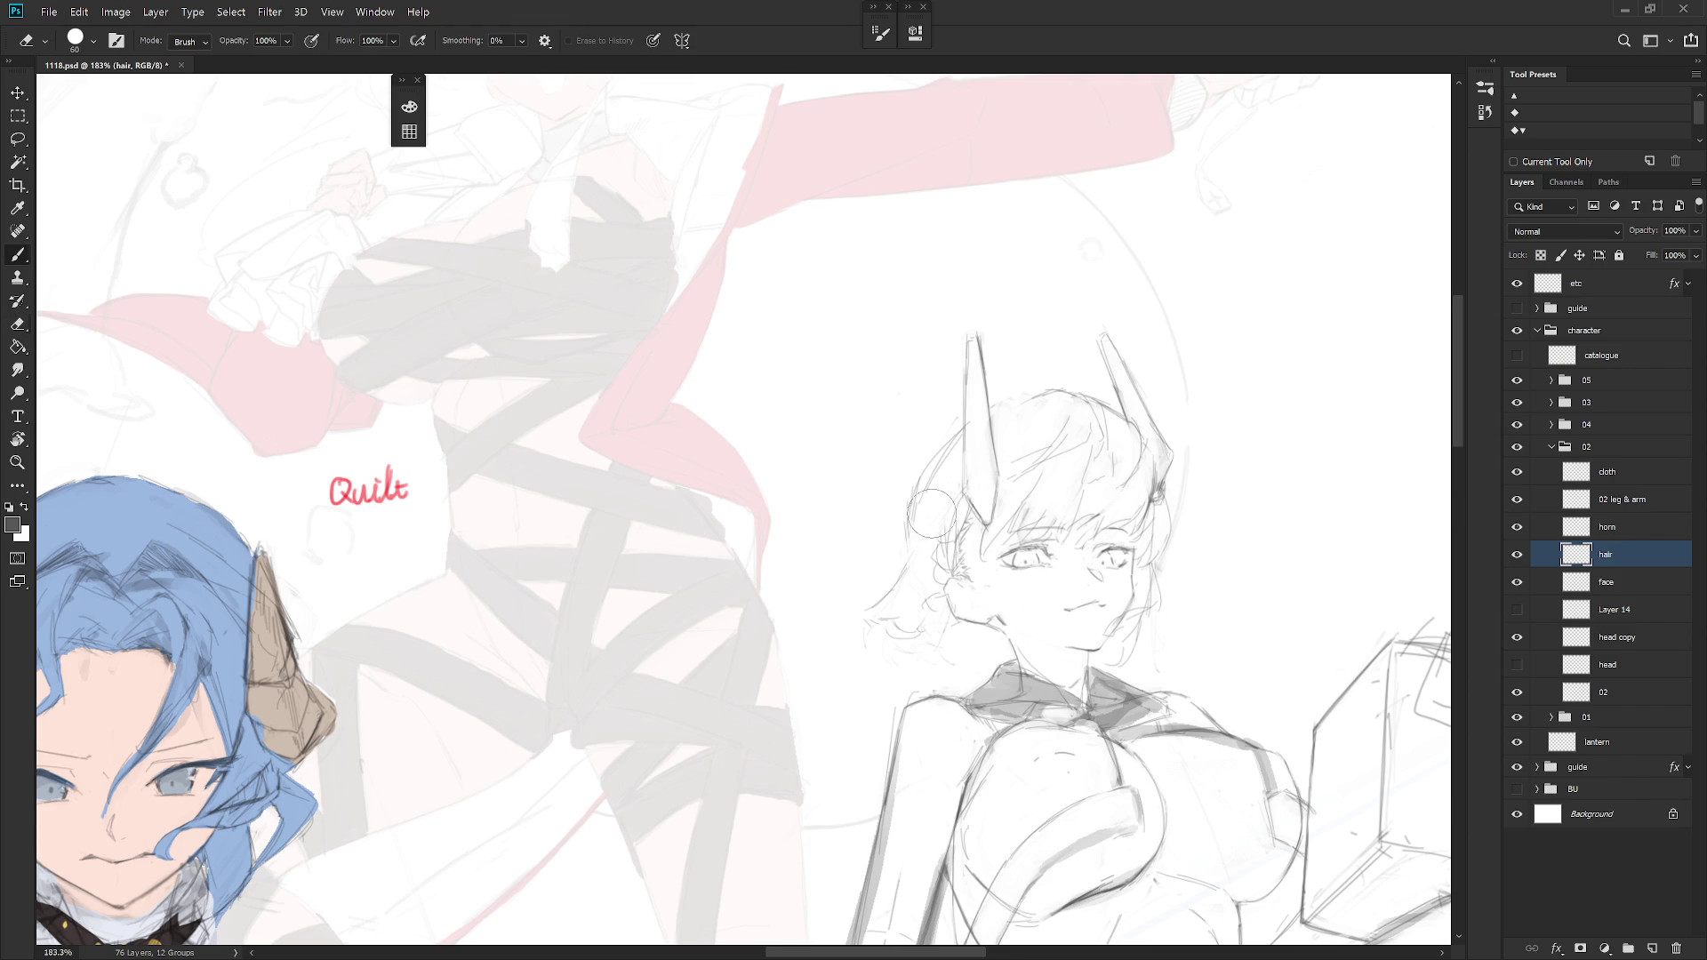
{"action": "key", "text": "b"}
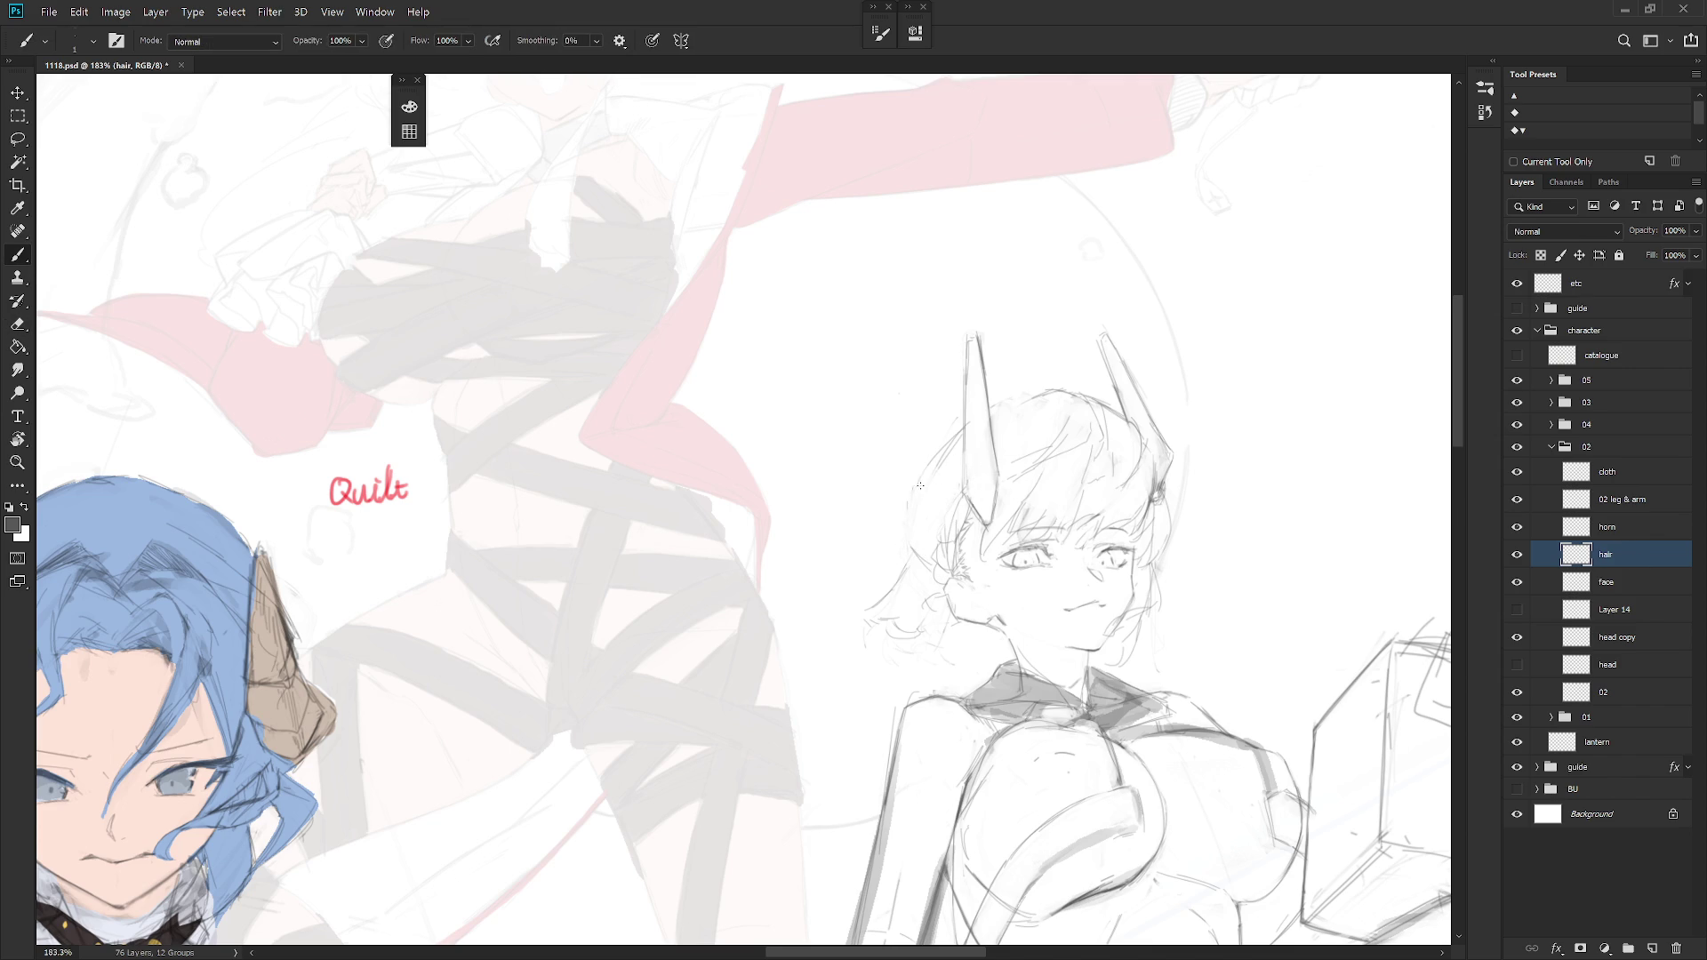
{"action": "key", "text": "e"}
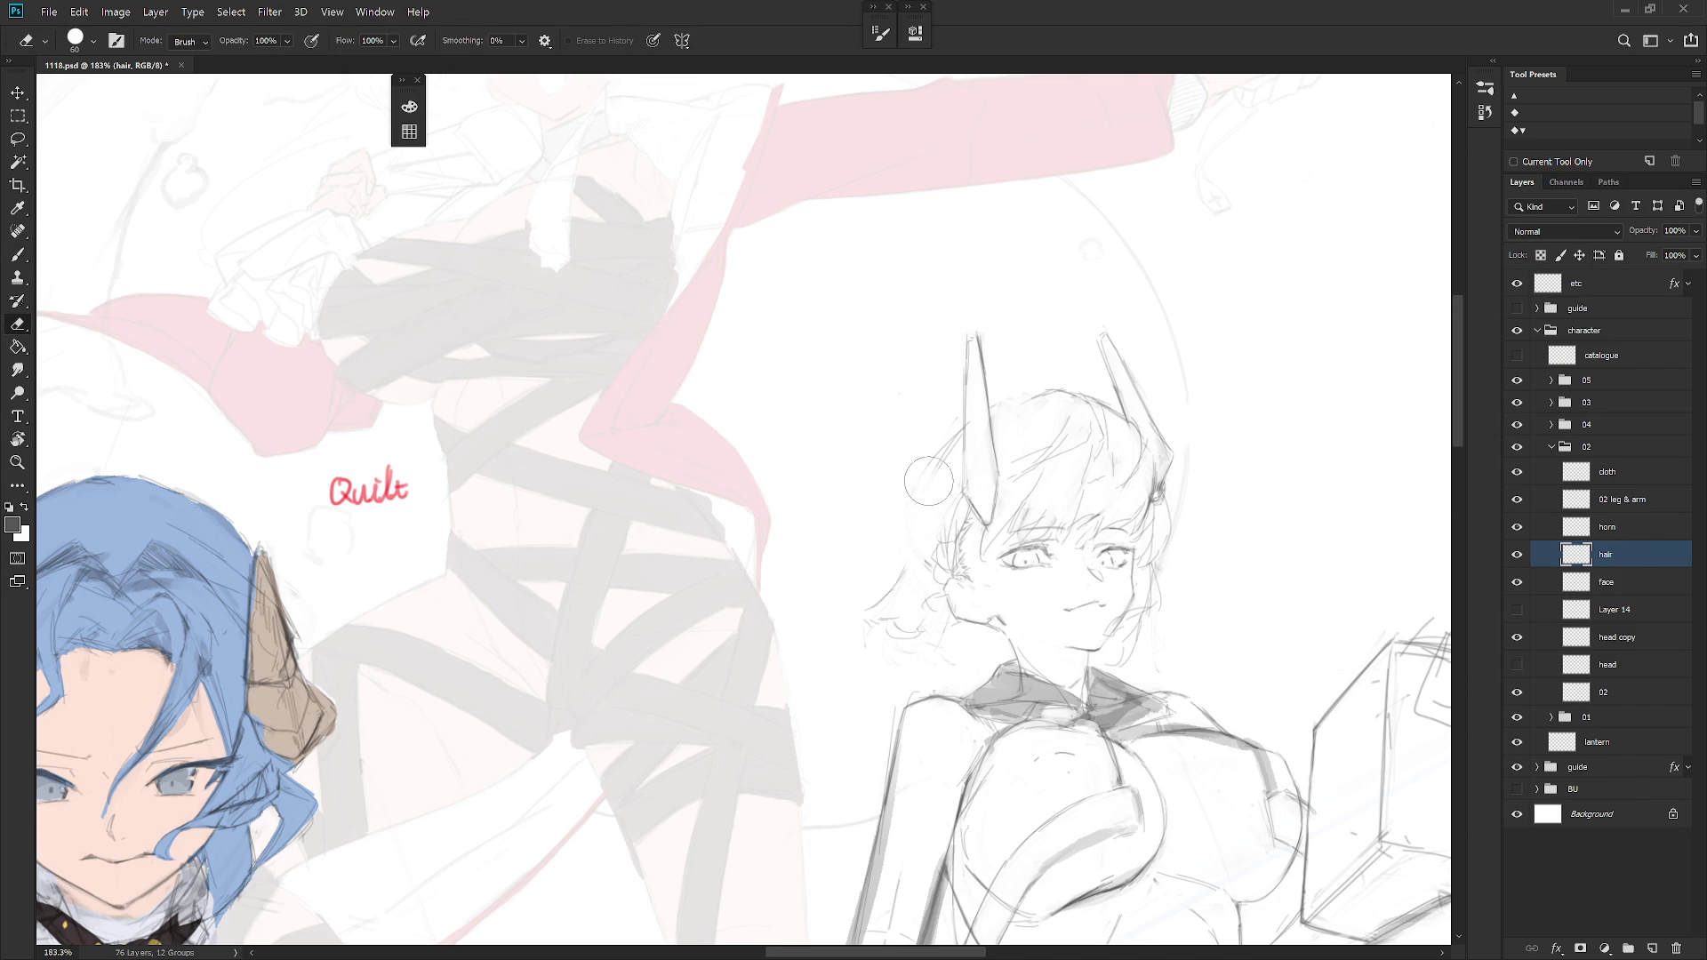
{"action": "key", "text": "b"}
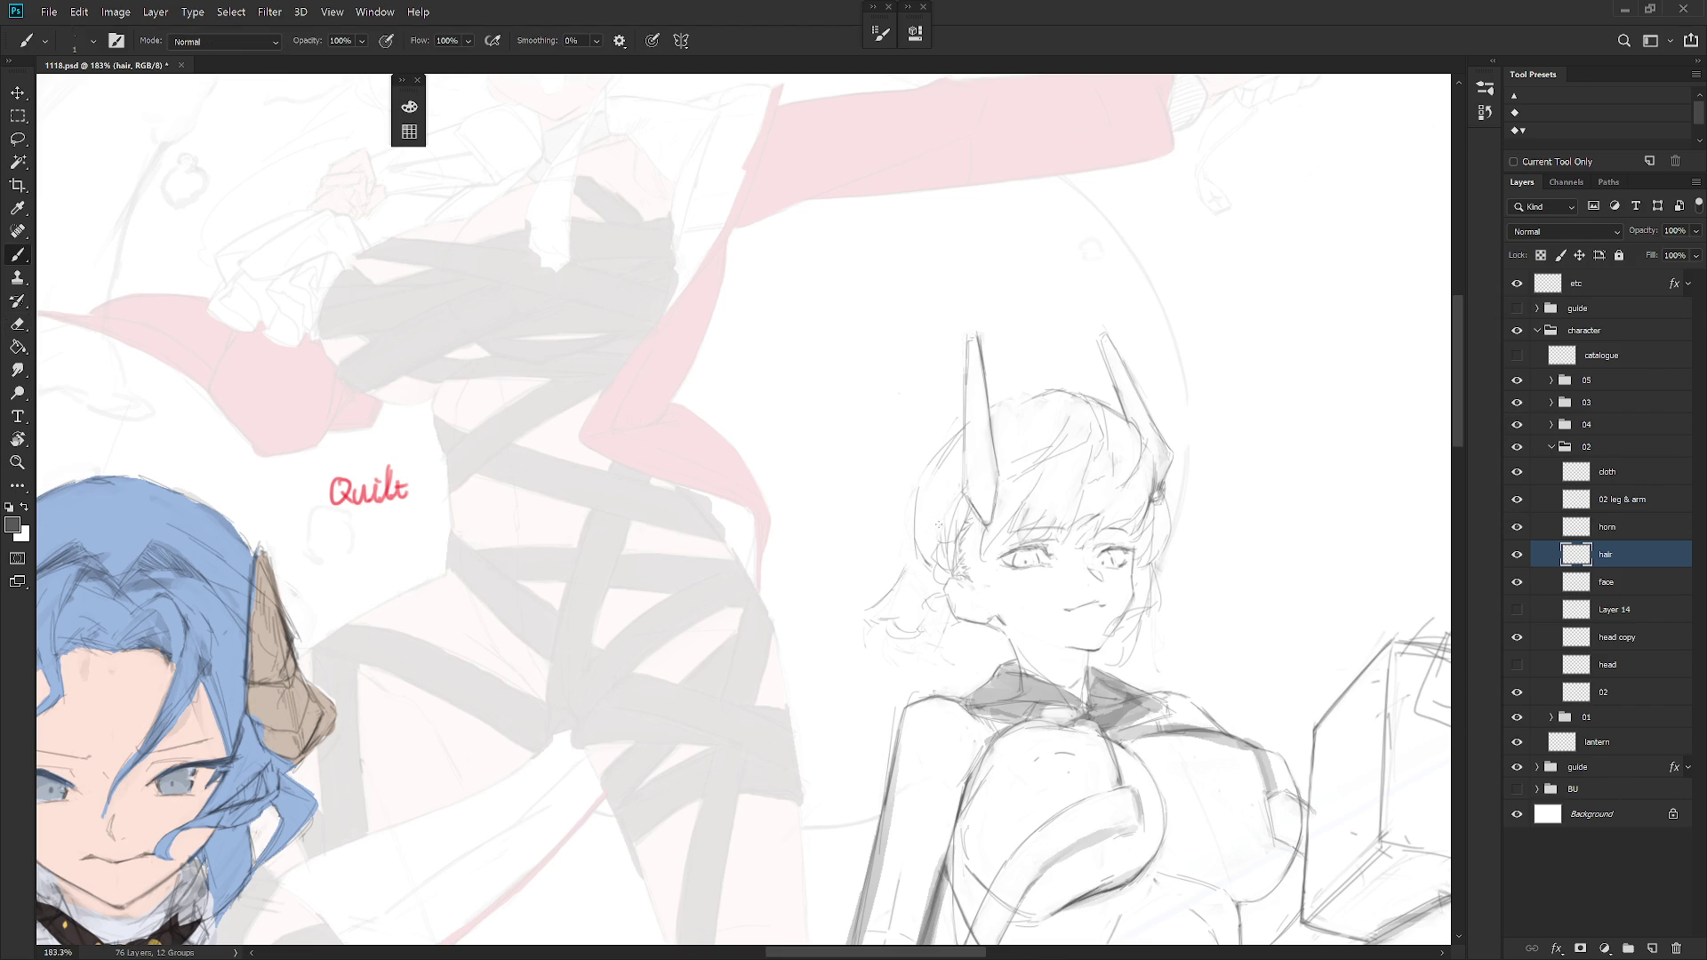
{"action": "key", "text": "e"}
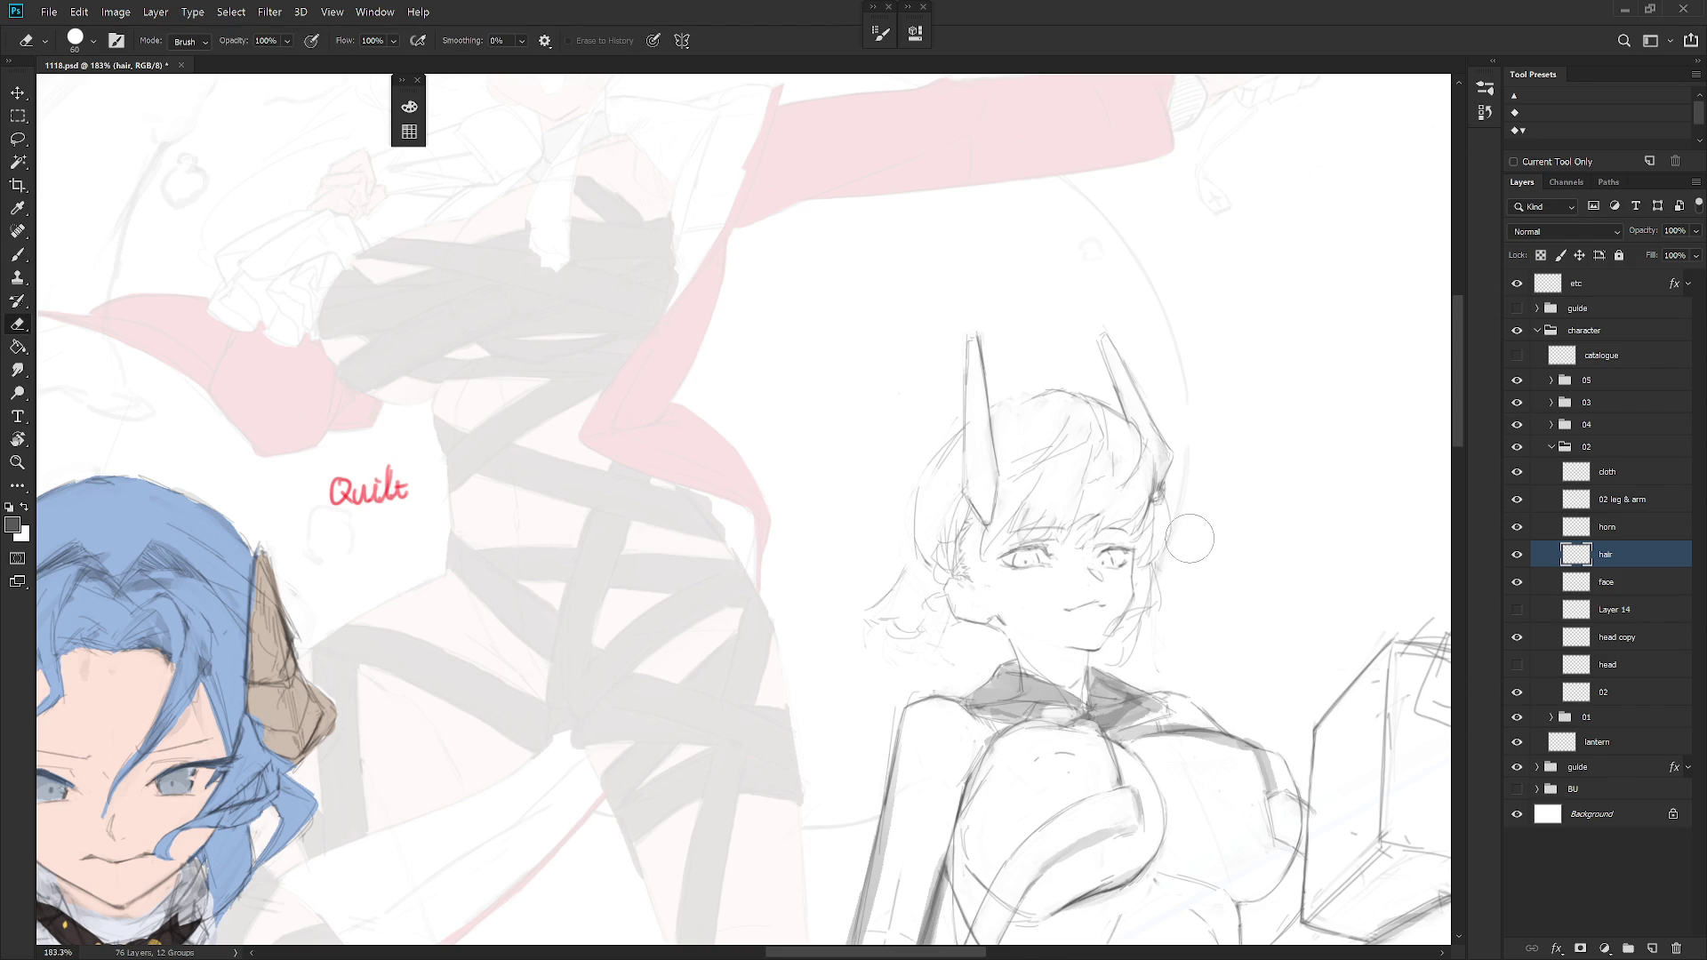
{"action": "key", "text": "b"}
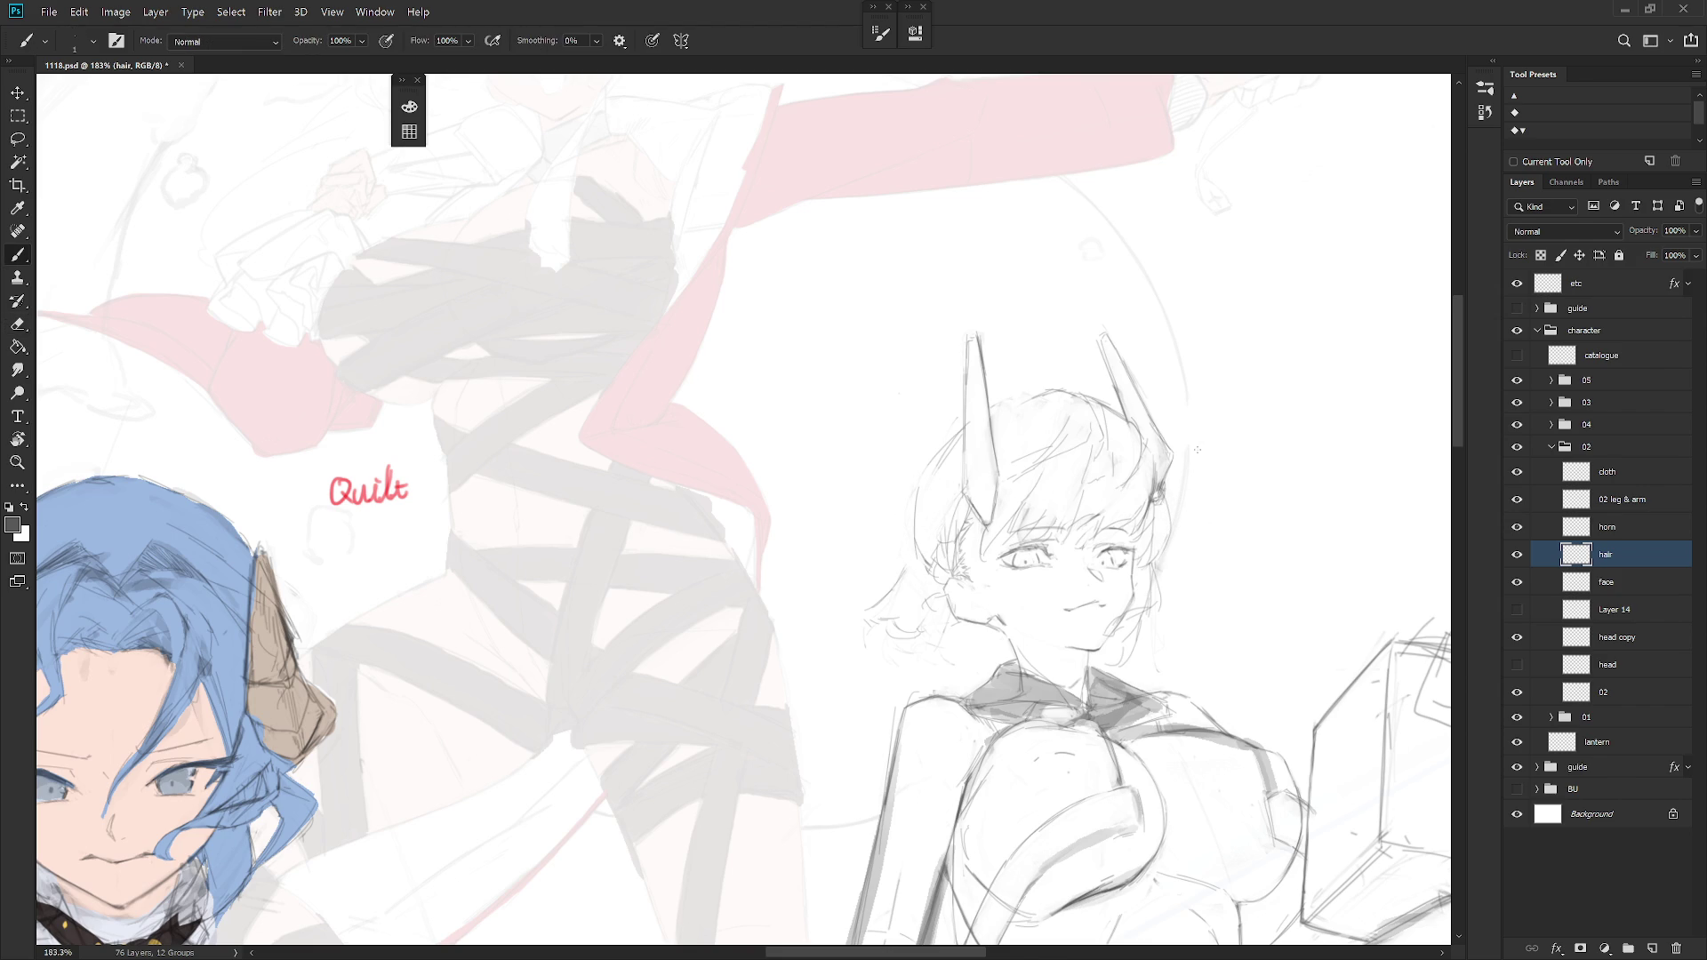
{"action": "key", "text": "e"}
{"action": "left_click_drag", "start_coordinate": [956, 542], "coordinate": [920, 587]}
{"action": "key", "text": "b"}
{"action": "left_click_drag", "start_coordinate": [947, 505], "coordinate": [931, 553]}
{"action": "key", "text": "e"}
{"action": "key", "text": "b"}
{"action": "mouse_move", "coordinate": [964, 481]}
{"action": "left_mouse_down"}
{"action": "mouse_move", "coordinate": [924, 534]}
{"action": "mouse_move", "coordinate": [934, 571]}
{"action": "left_mouse_up"}
Lasso-clear the hair patch left of the face, deselect, and draw a new strand there.
{"action": "key", "text": "l"}
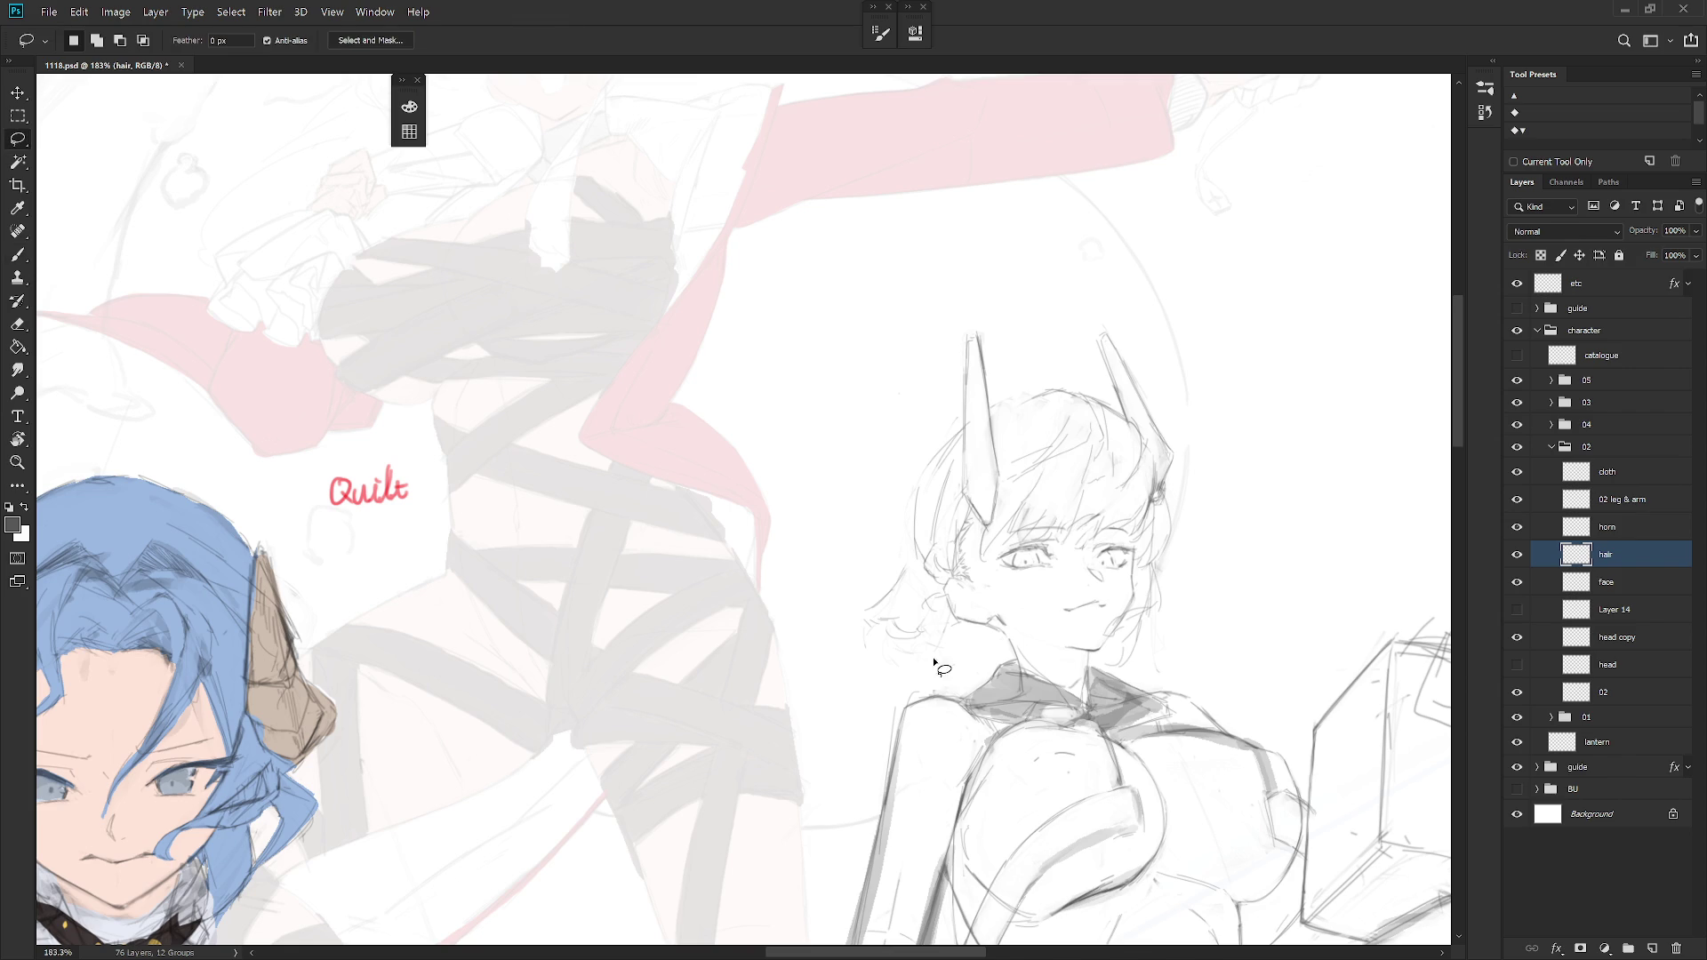
{"action": "left_click_drag", "start_coordinate": [955, 644], "coordinate": [933, 660]}
{"action": "key", "text": "ctrl+d"}
{"action": "key", "text": "b"}
{"action": "mouse_move", "coordinate": [931, 575]}
{"action": "left_mouse_down"}
{"action": "mouse_move", "coordinate": [890, 667]}
{"action": "mouse_move", "coordinate": [921, 662]}
{"action": "left_mouse_up"}
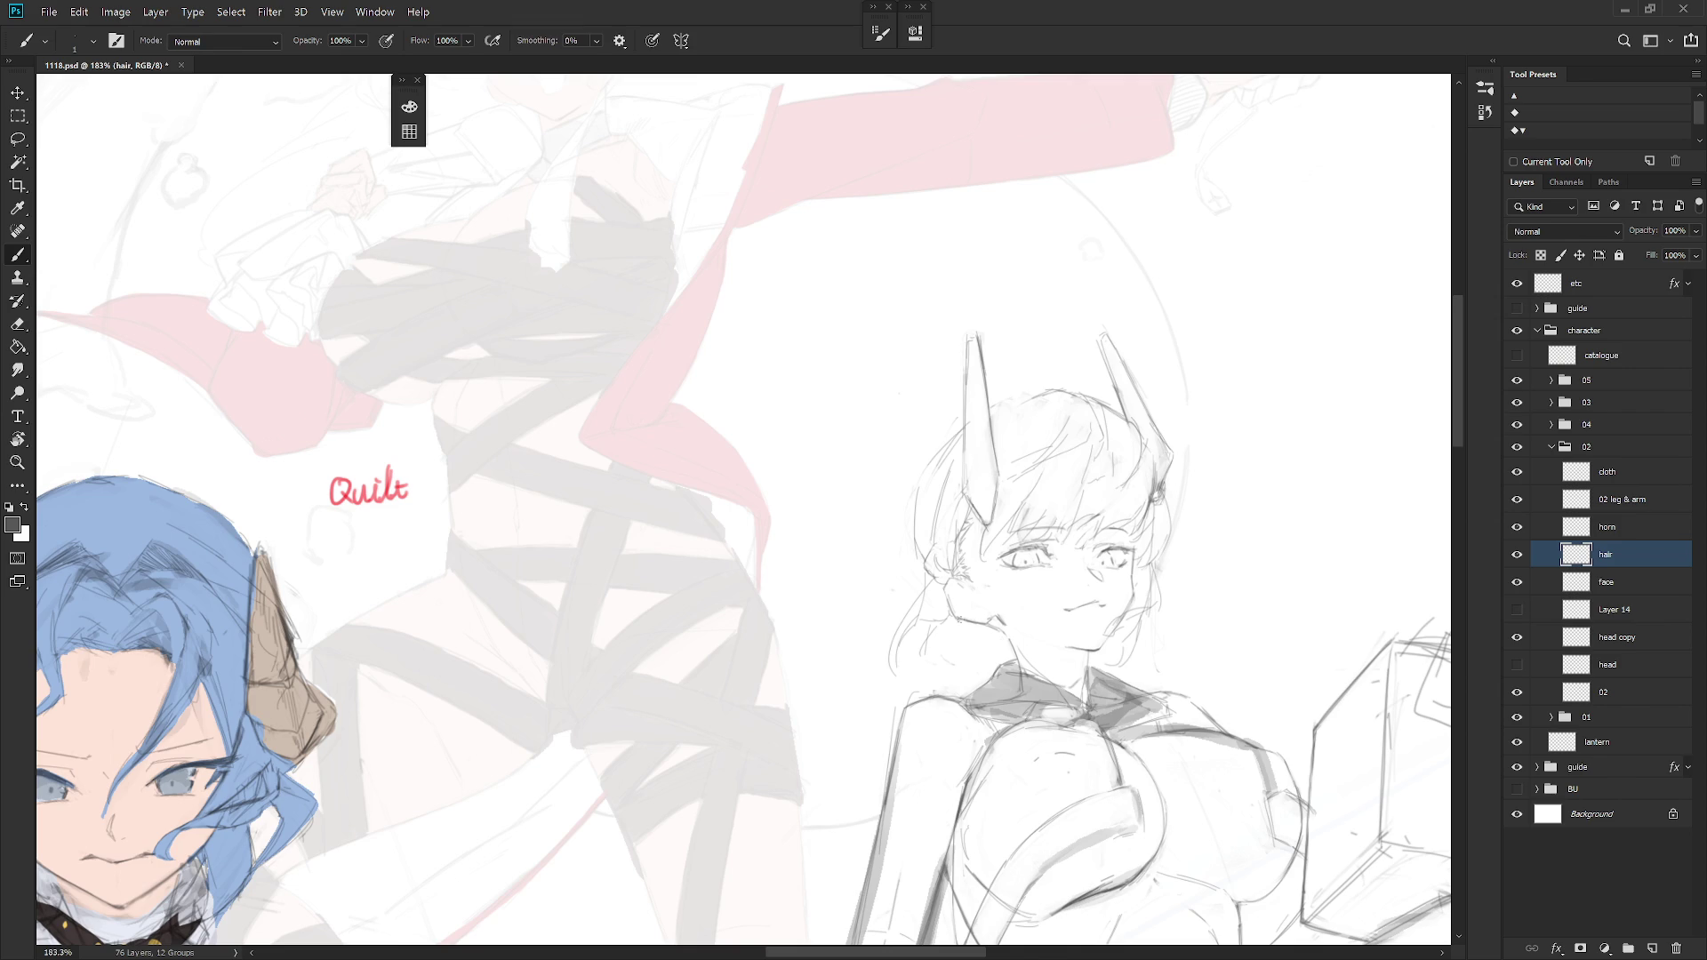
{"action": "scroll", "coordinate": [1182, 679], "scroll_direction": "down", "scroll_amount": 5}
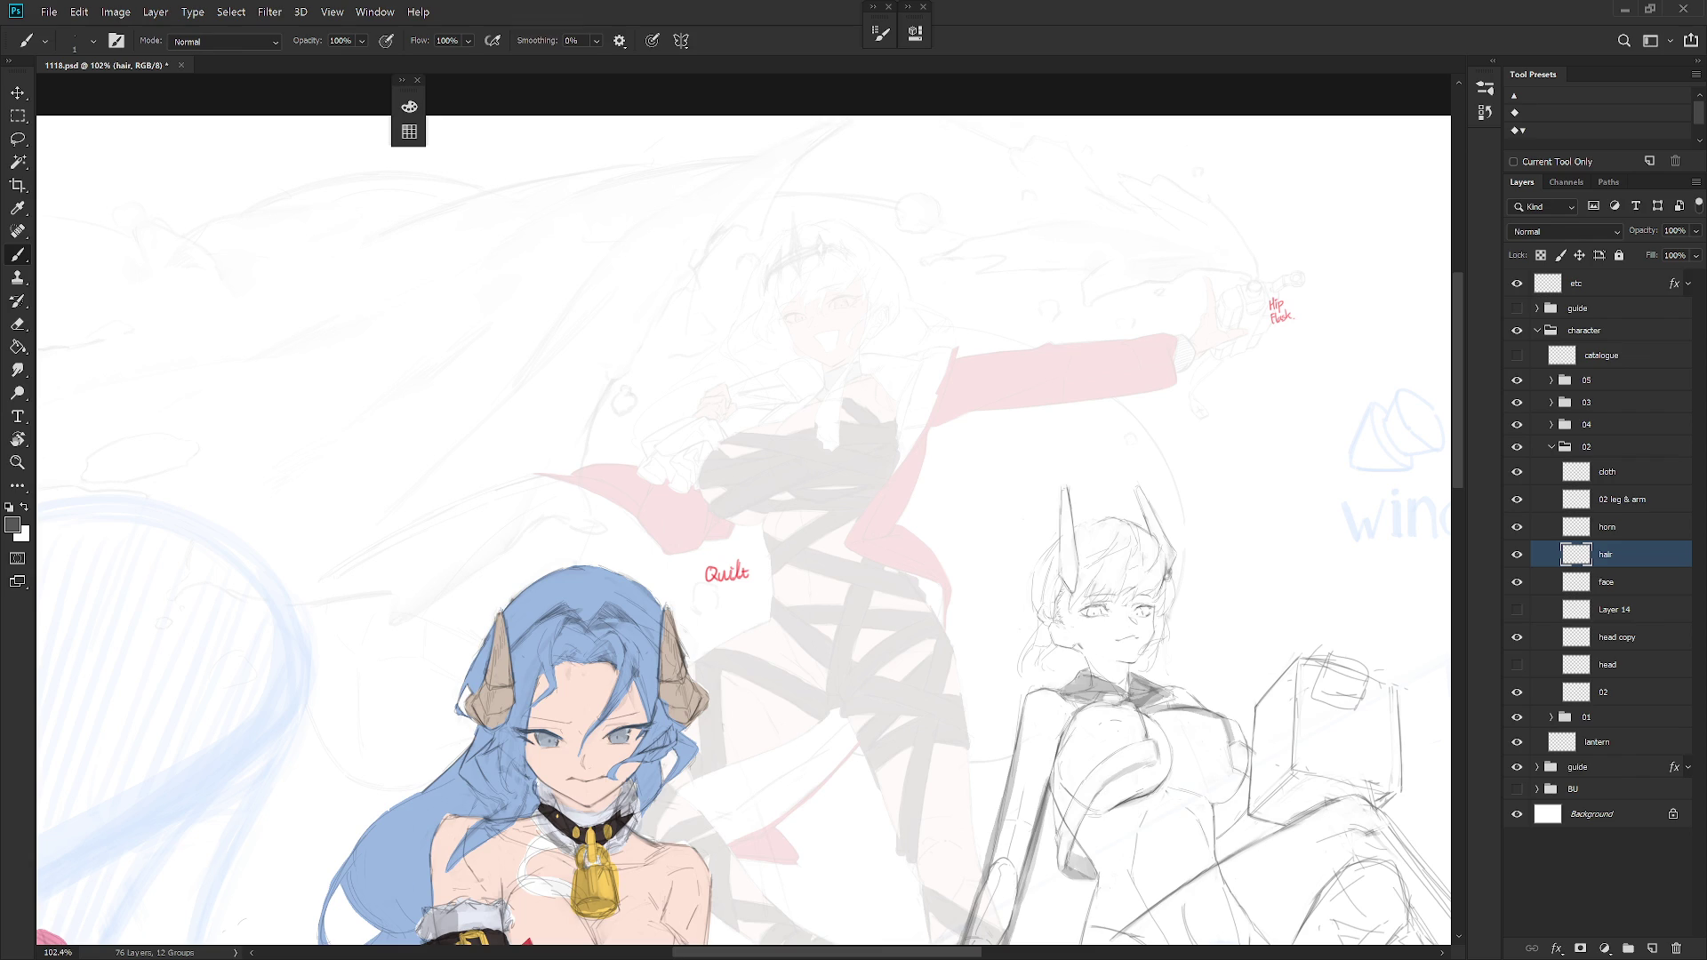
{"action": "scroll", "coordinate": [1182, 702], "scroll_direction": "up", "scroll_amount": 4}
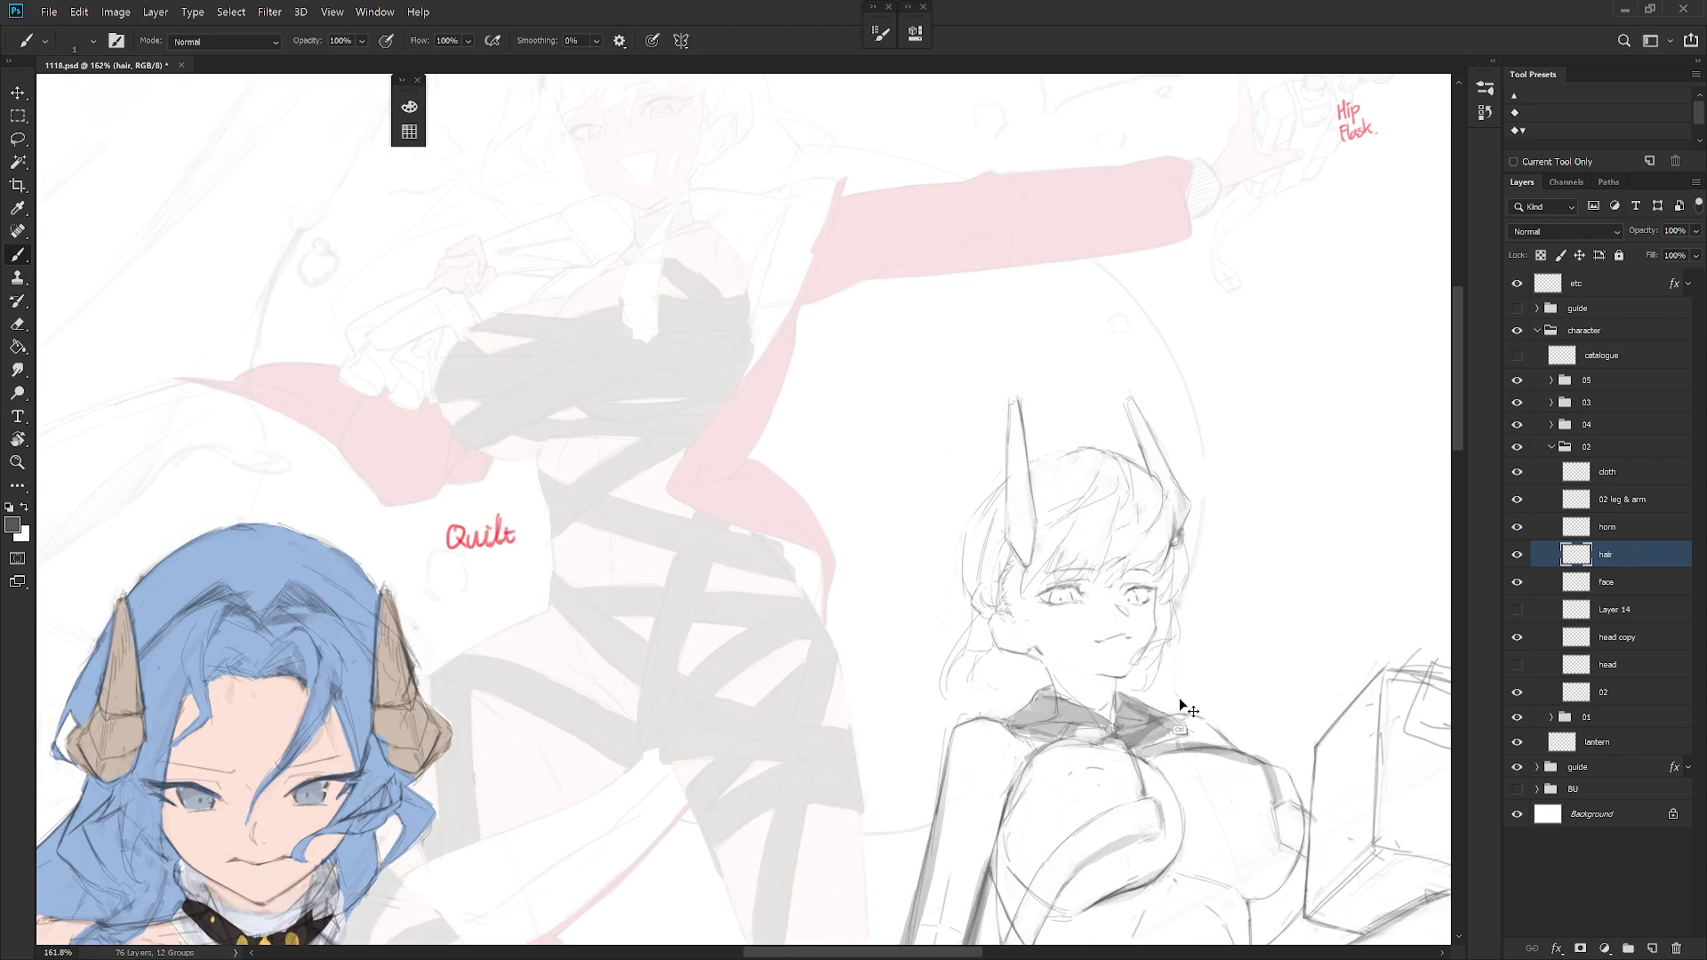
Undo and redo to compare recent strokes, then sketch short hair strokes near the left ear.
{"action": "key", "text": "ctrl+z"}
{"action": "key", "text": "ctrl+z"}
{"action": "key", "text": "ctrl+z"}
{"action": "key", "text": "ctrl+z"}
{"action": "key", "text": "ctrl+z"}
{"action": "key", "text": "ctrl+shift+z"}
{"action": "key", "text": "ctrl+shift+z"}
{"action": "key", "text": "ctrl+shift+z"}
{"action": "key", "text": "e"}
{"action": "key", "text": "b"}
{"action": "key", "text": "e"}
{"action": "key", "text": "b"}
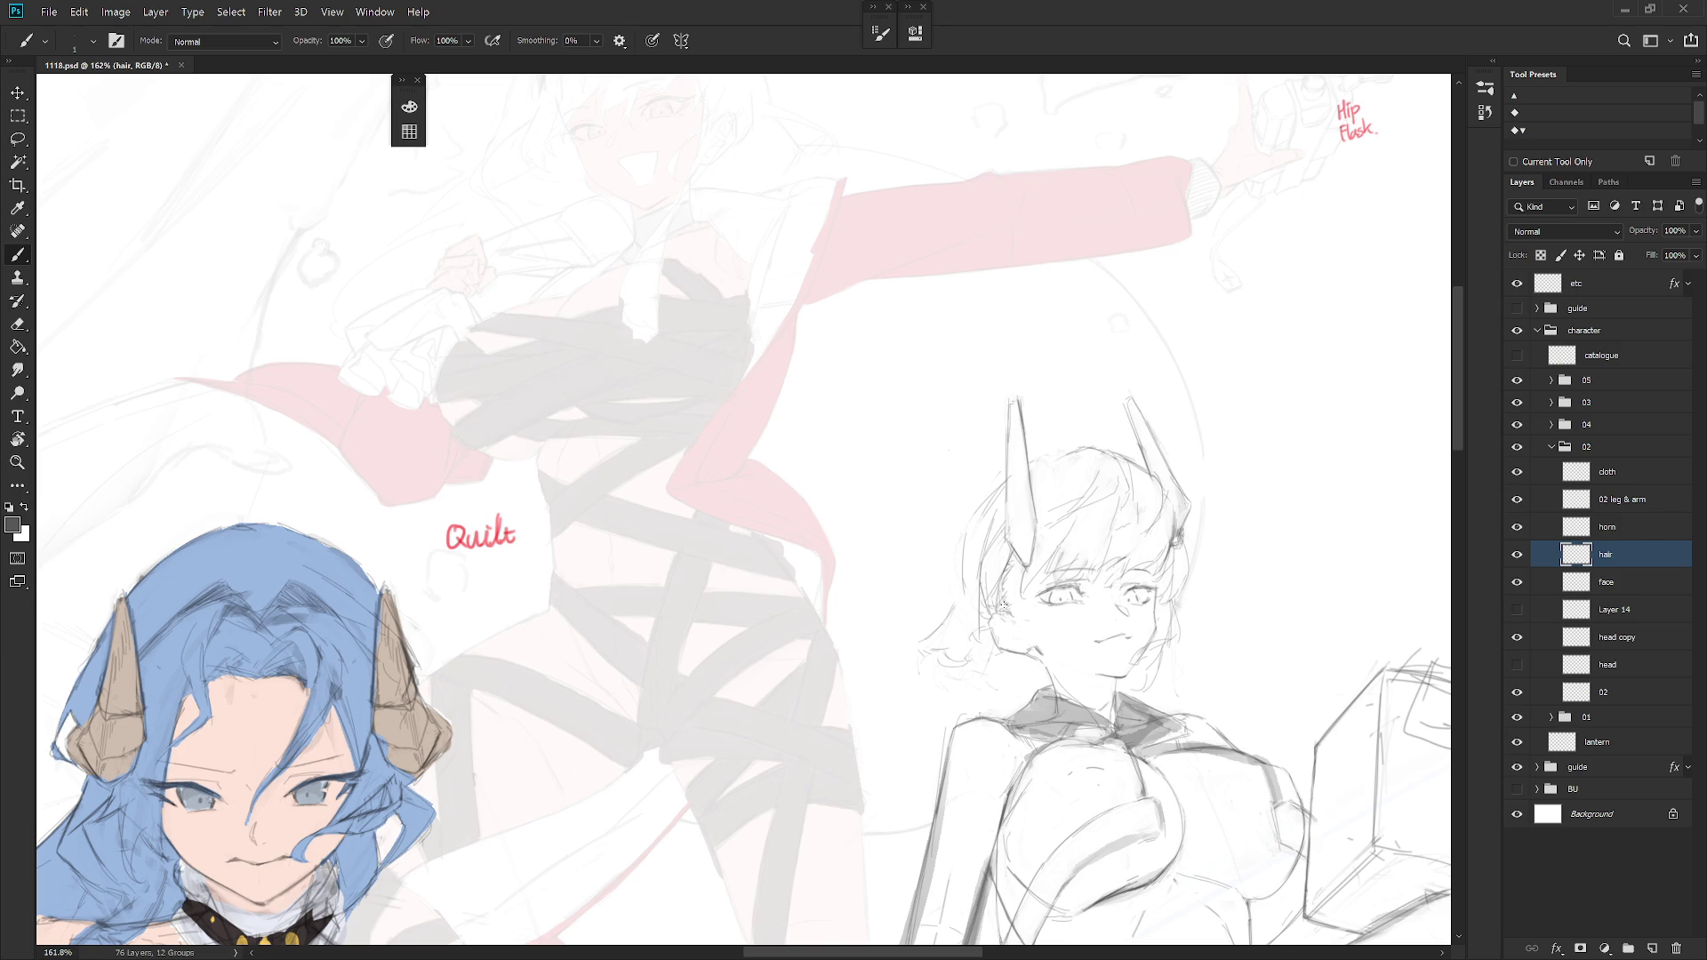
{"action": "left_click_drag", "start_coordinate": [988, 595], "coordinate": [998, 562]}
Sketch strands over the left cheek and along the hair's darkened lower left edge.
{"action": "key", "text": "e"}
{"action": "key", "text": "b"}
{"action": "left_click_drag", "start_coordinate": [1011, 632], "coordinate": [975, 651]}
{"action": "left_click_drag", "start_coordinate": [991, 543], "coordinate": [980, 580]}
{"action": "key", "text": "e"}
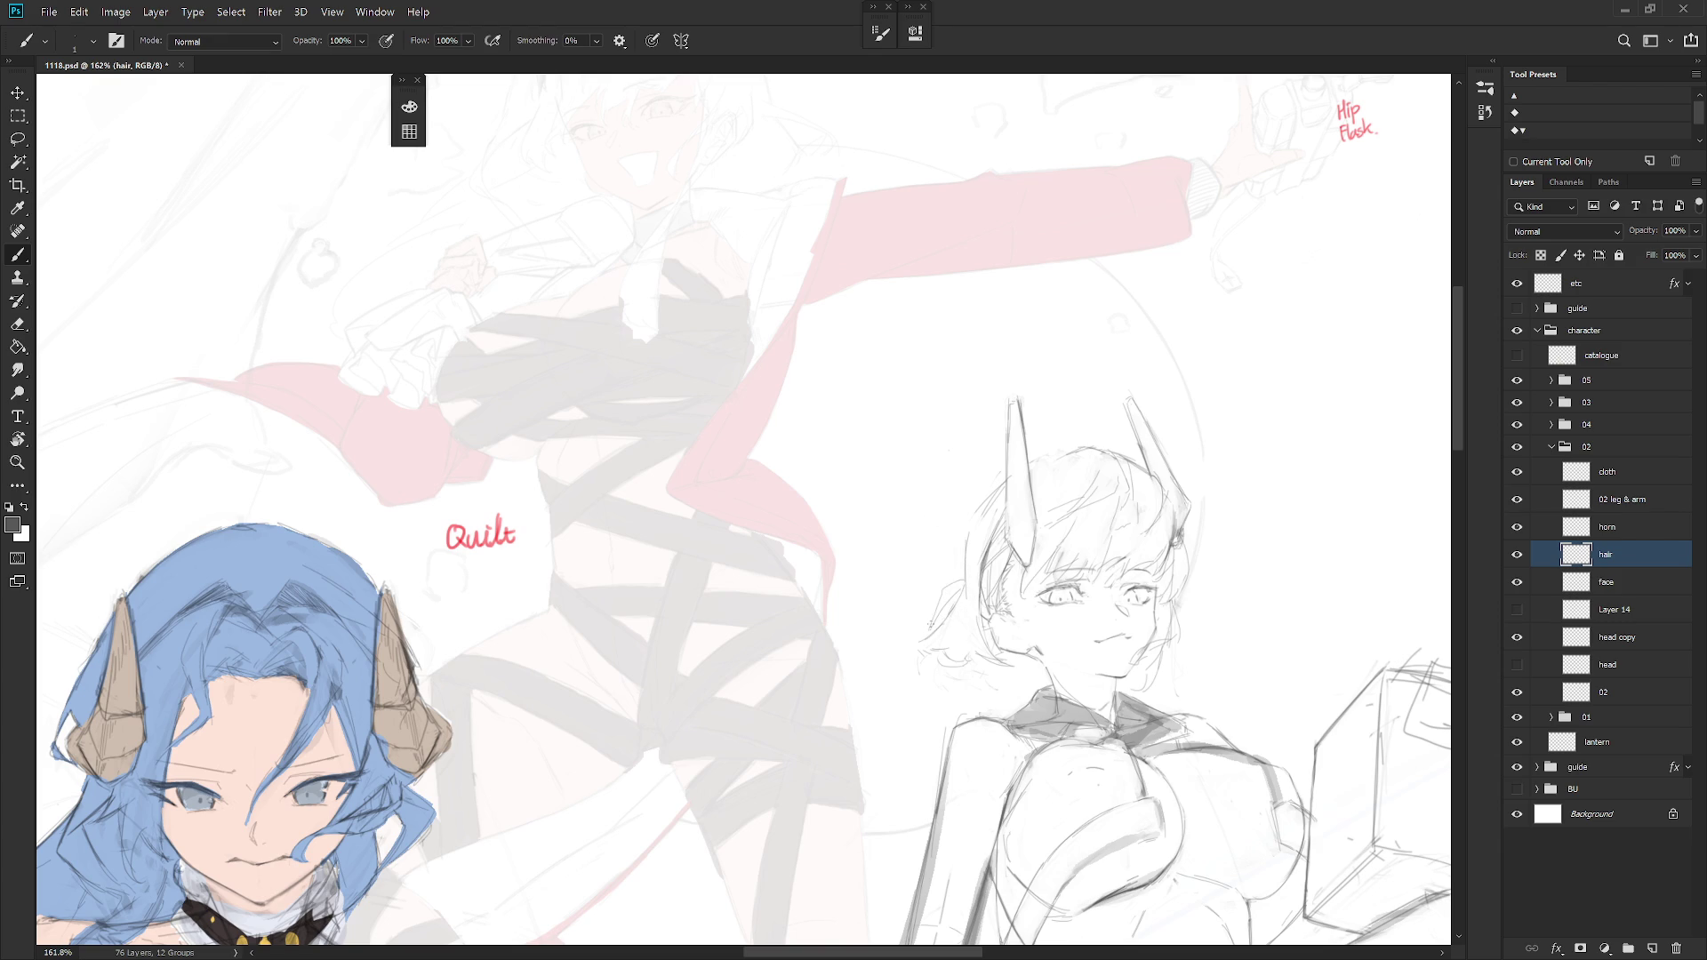
{"action": "left_click_drag", "start_coordinate": [932, 622], "coordinate": [964, 586]}
{"action": "left_click_drag", "start_coordinate": [982, 569], "coordinate": [955, 600]}
{"action": "left_click_drag", "start_coordinate": [951, 614], "coordinate": [930, 628]}
Abandon a lasso outline around the hair's lower left and zoom in on the cheek.
{"action": "key", "text": "l"}
{"action": "left_click_drag", "start_coordinate": [944, 720], "coordinate": [924, 673]}
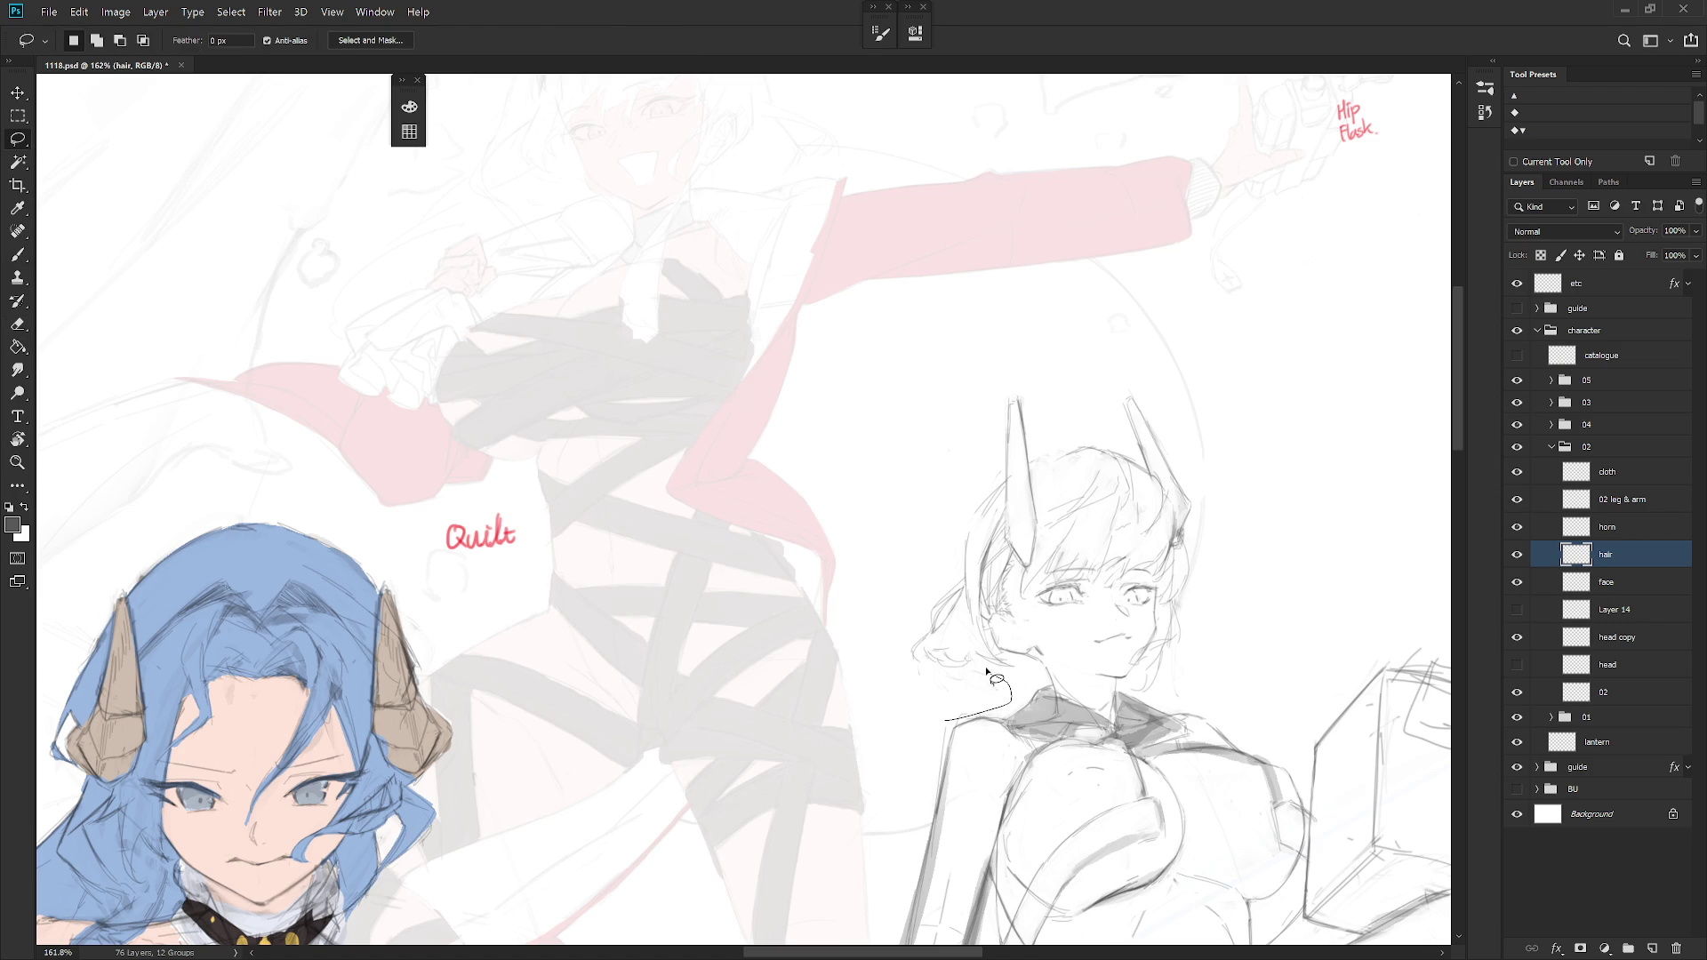
{"action": "key", "text": "b"}
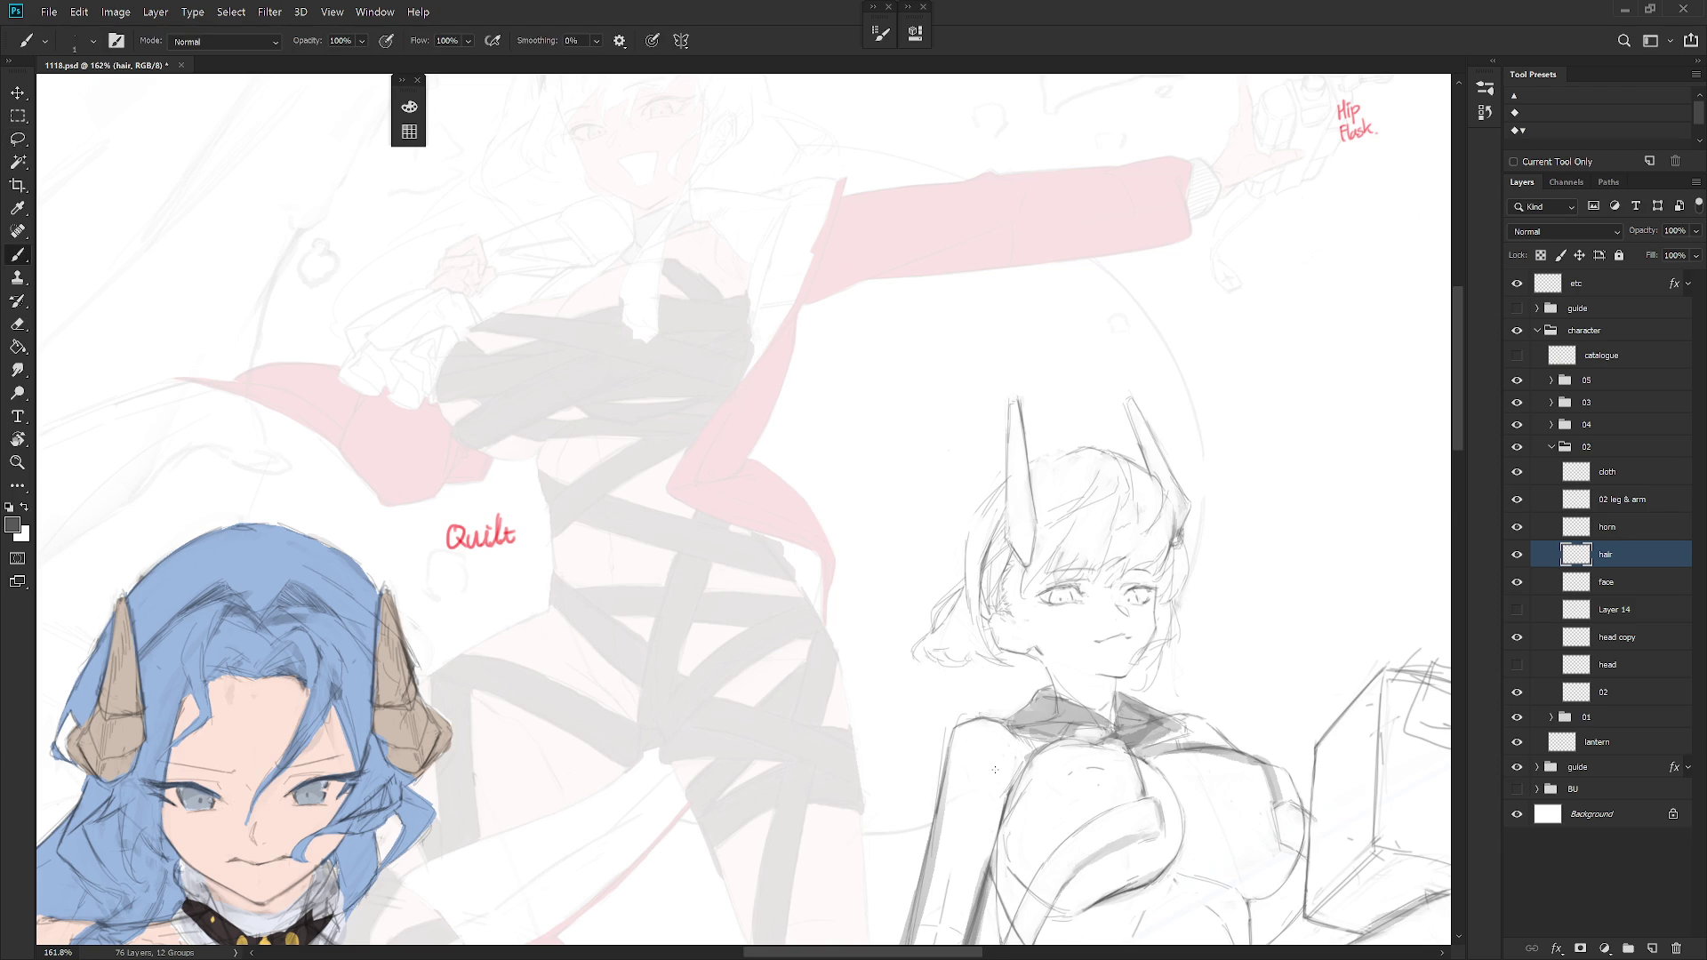
{"action": "scroll", "coordinate": [1111, 628], "scroll_direction": "down", "scroll_amount": 5}
{"action": "scroll", "coordinate": [1018, 623], "scroll_direction": "up", "scroll_amount": 6}
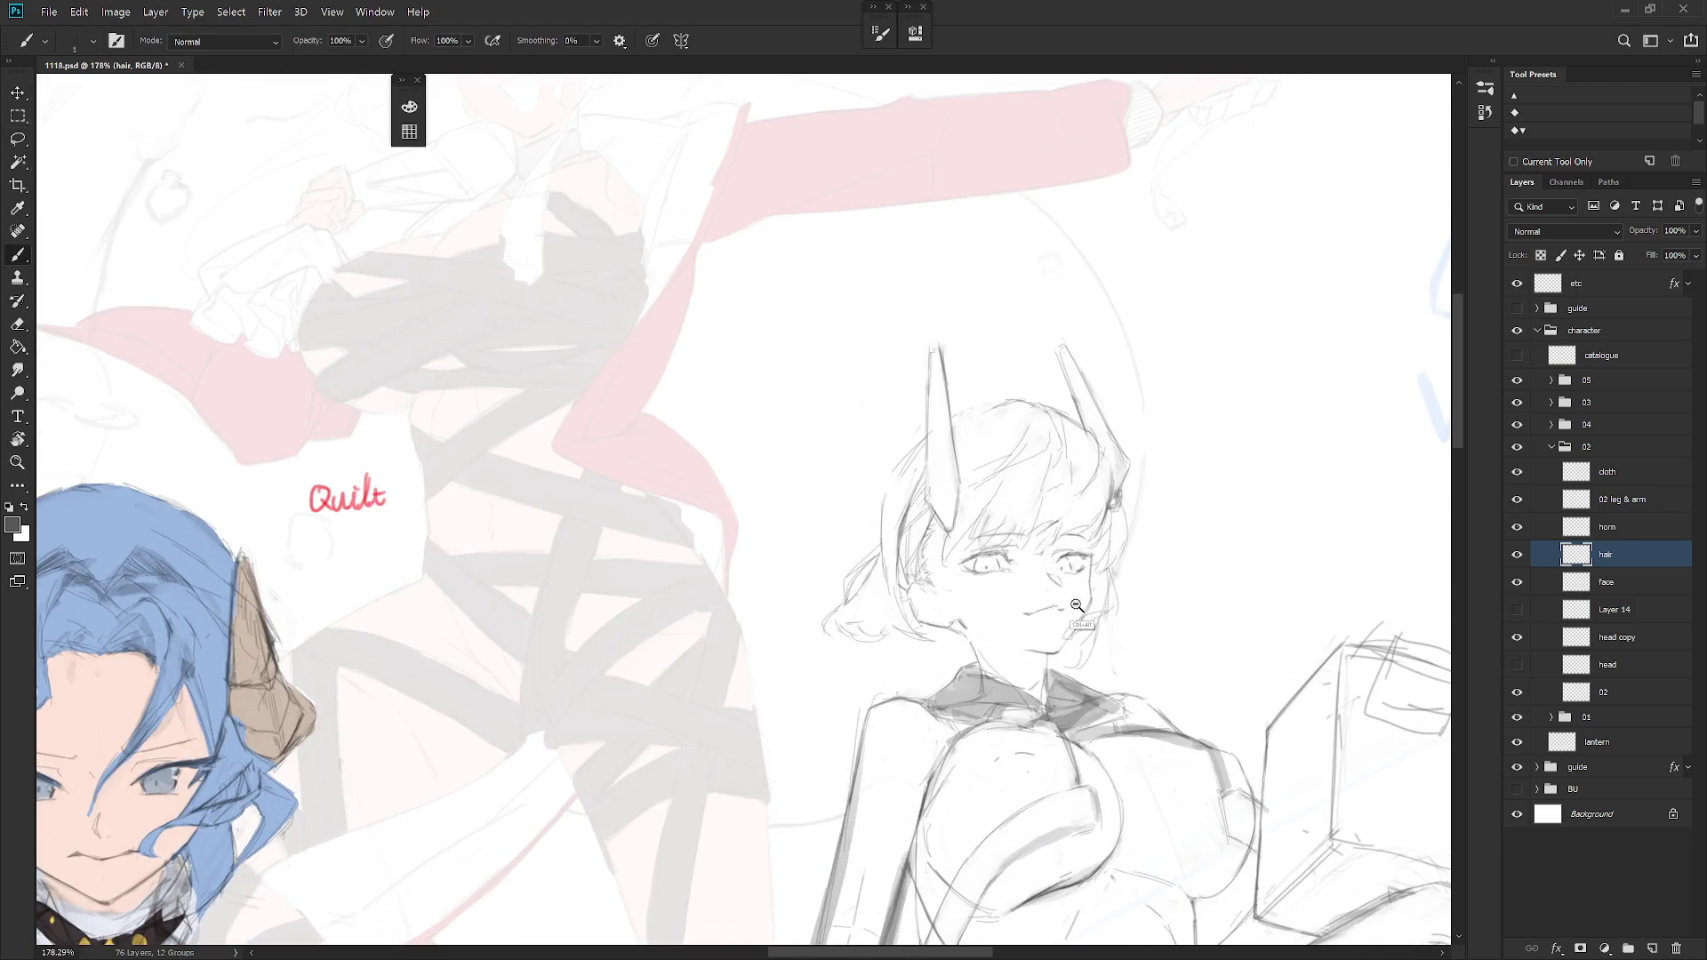
{"action": "scroll", "coordinate": [1083, 589], "scroll_direction": "down", "scroll_amount": 5}
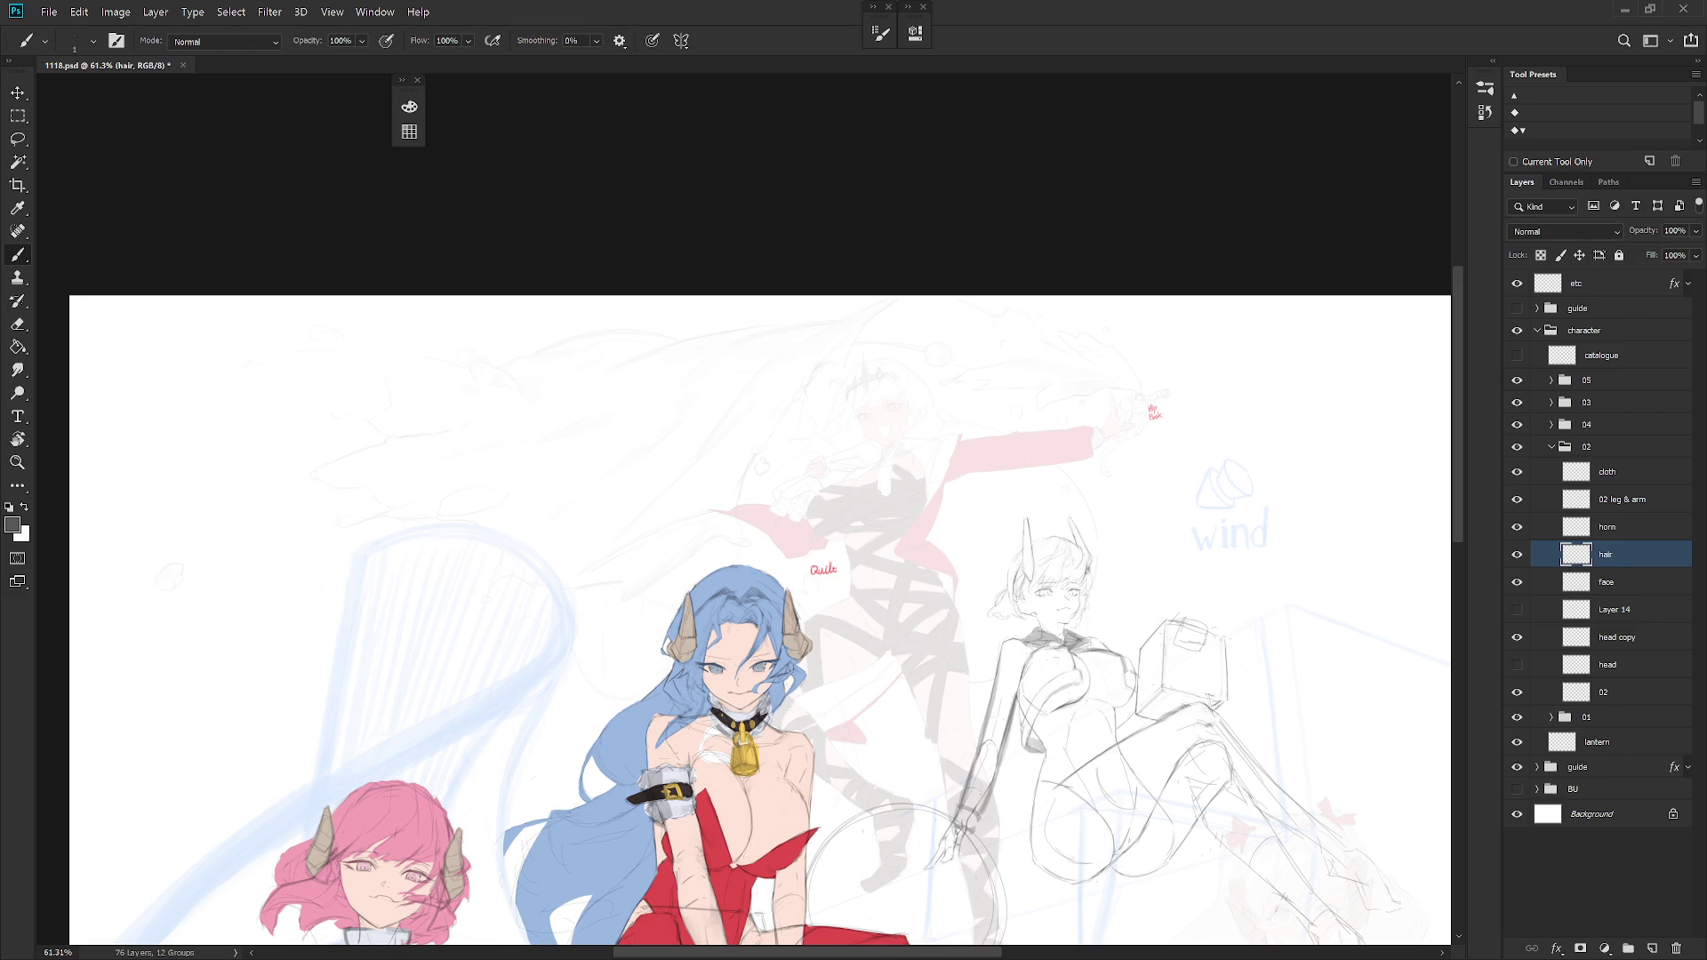
{"action": "scroll", "coordinate": [1074, 644], "scroll_direction": "up", "scroll_amount": 5}
Brush faint pencil strands along the hair by the cheek and left of the horn.
{"action": "key", "text": "e"}
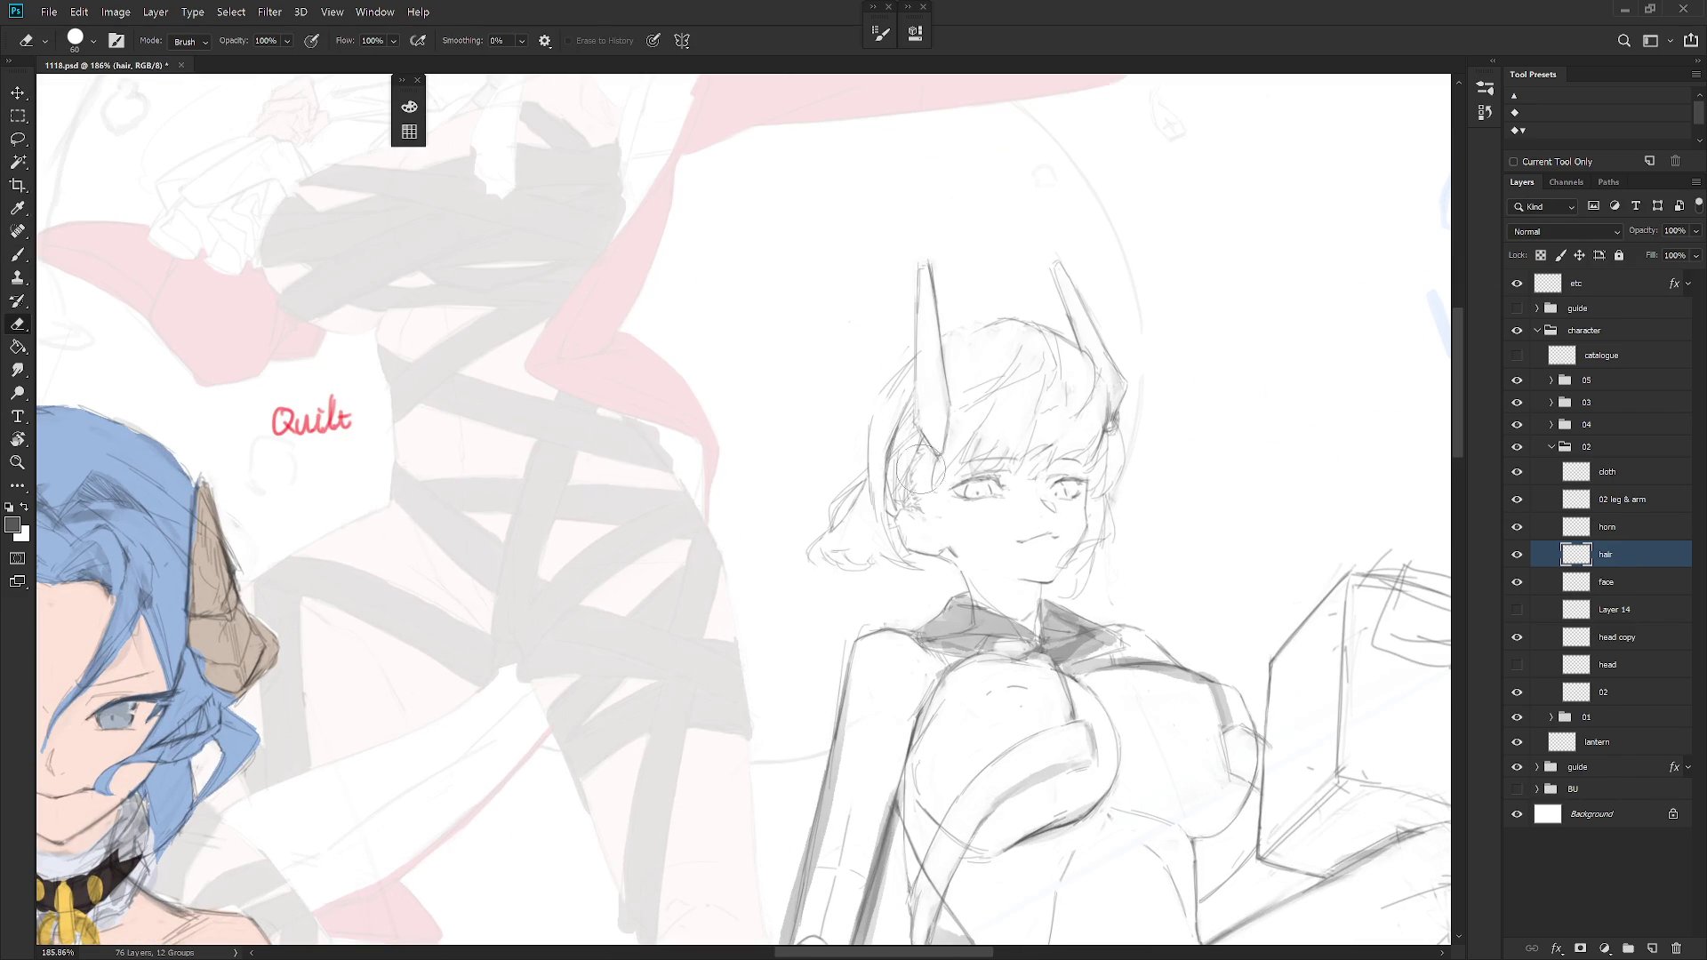
{"action": "key", "text": "b"}
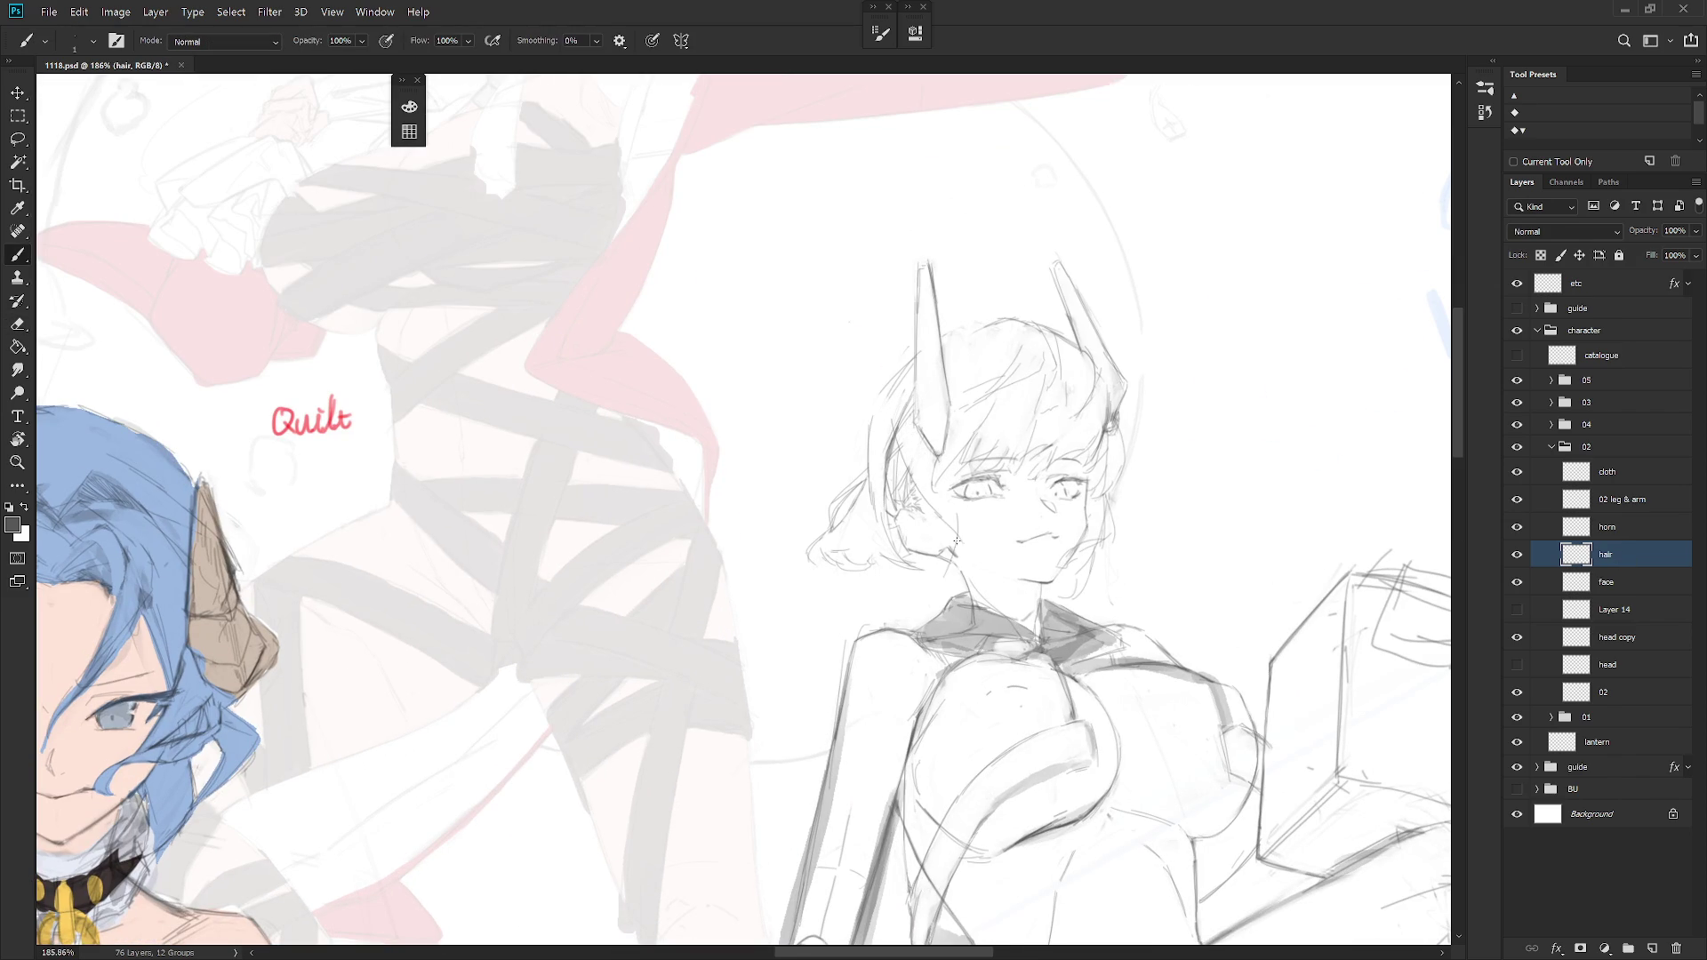
{"action": "left_click_drag", "start_coordinate": [929, 580], "coordinate": [967, 534]}
{"action": "left_click_drag", "start_coordinate": [932, 476], "coordinate": [962, 529]}
{"action": "left_click_drag", "start_coordinate": [907, 369], "coordinate": [898, 429]}
{"action": "scroll", "coordinate": [1171, 766], "scroll_direction": "down", "scroll_amount": 5}
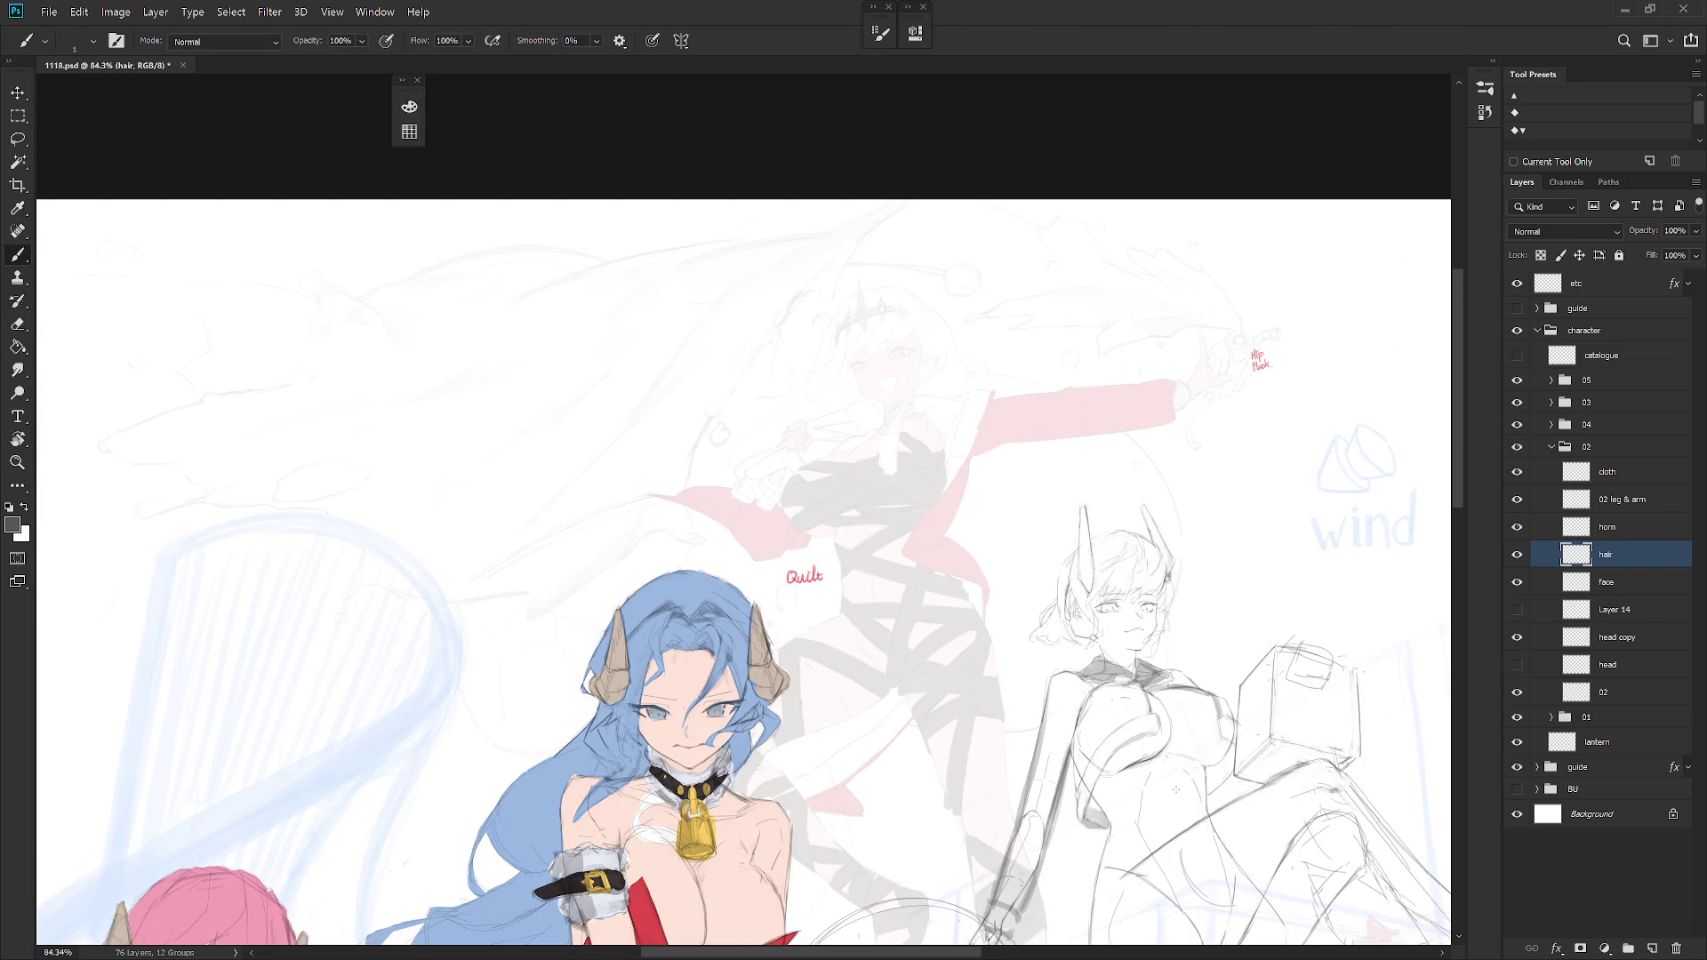
Mirror the canvas and roll History back to the Deselect state, discarding later strokes.
{"action": "key", "text": "ctrl+shift+h"}
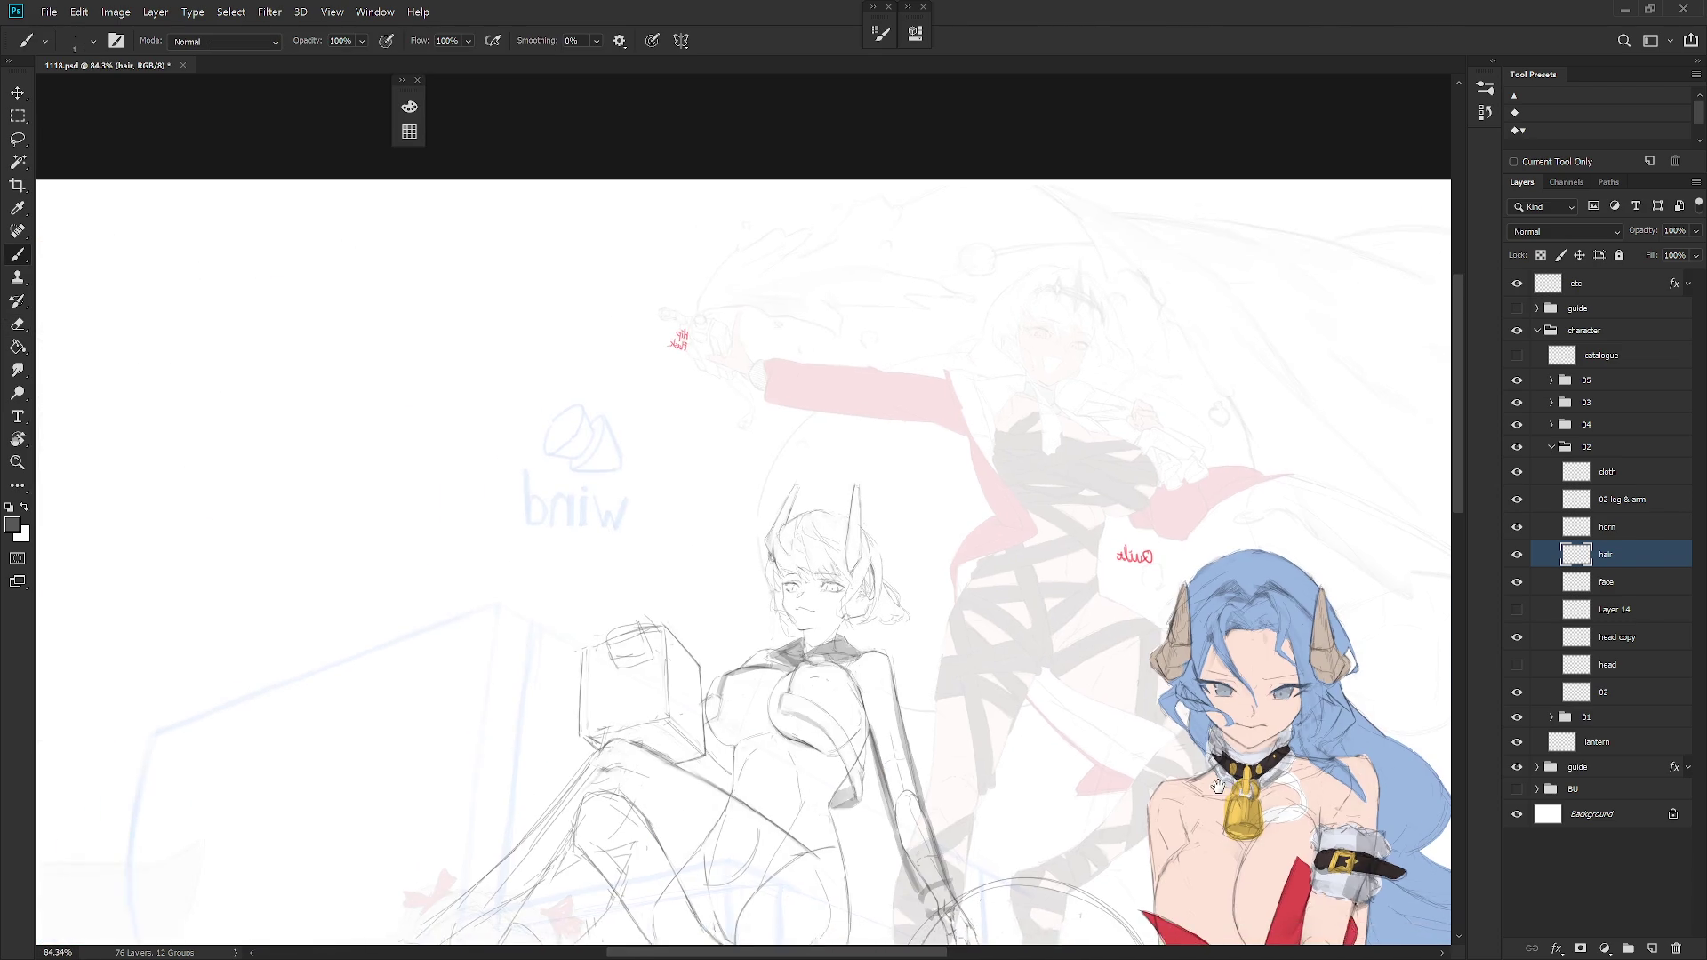
{"action": "scroll", "coordinate": [930, 611], "scroll_direction": "up", "scroll_amount": 5}
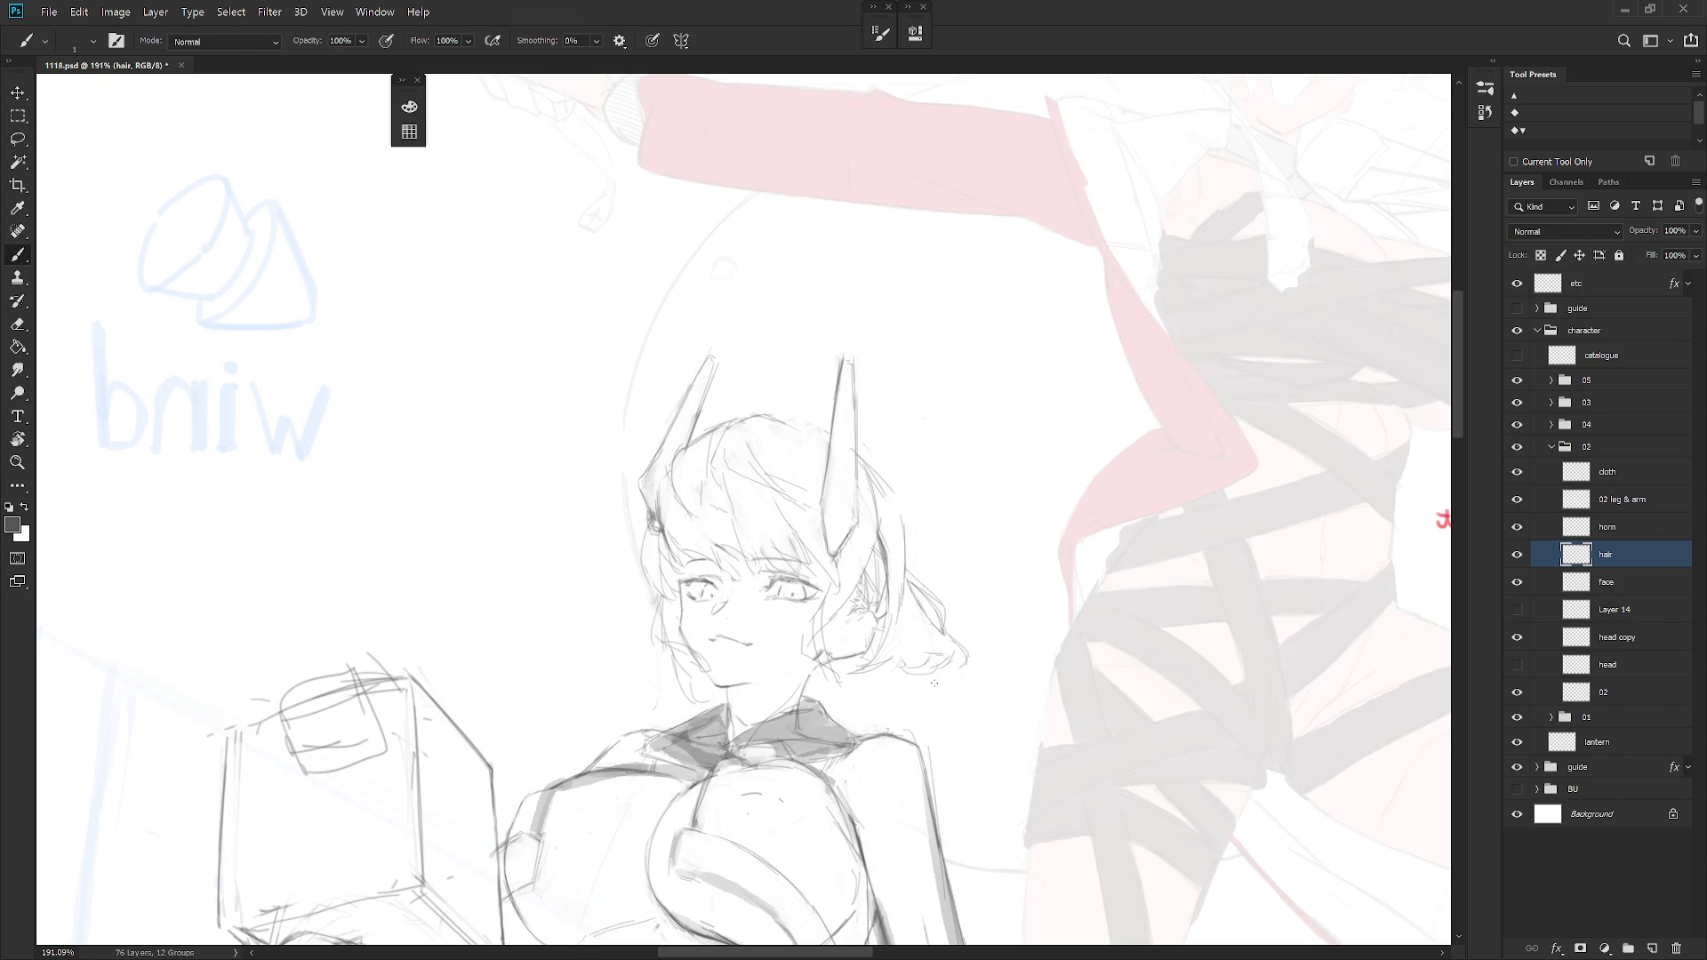
{"action": "left_click", "coordinate": [1493, 61]}
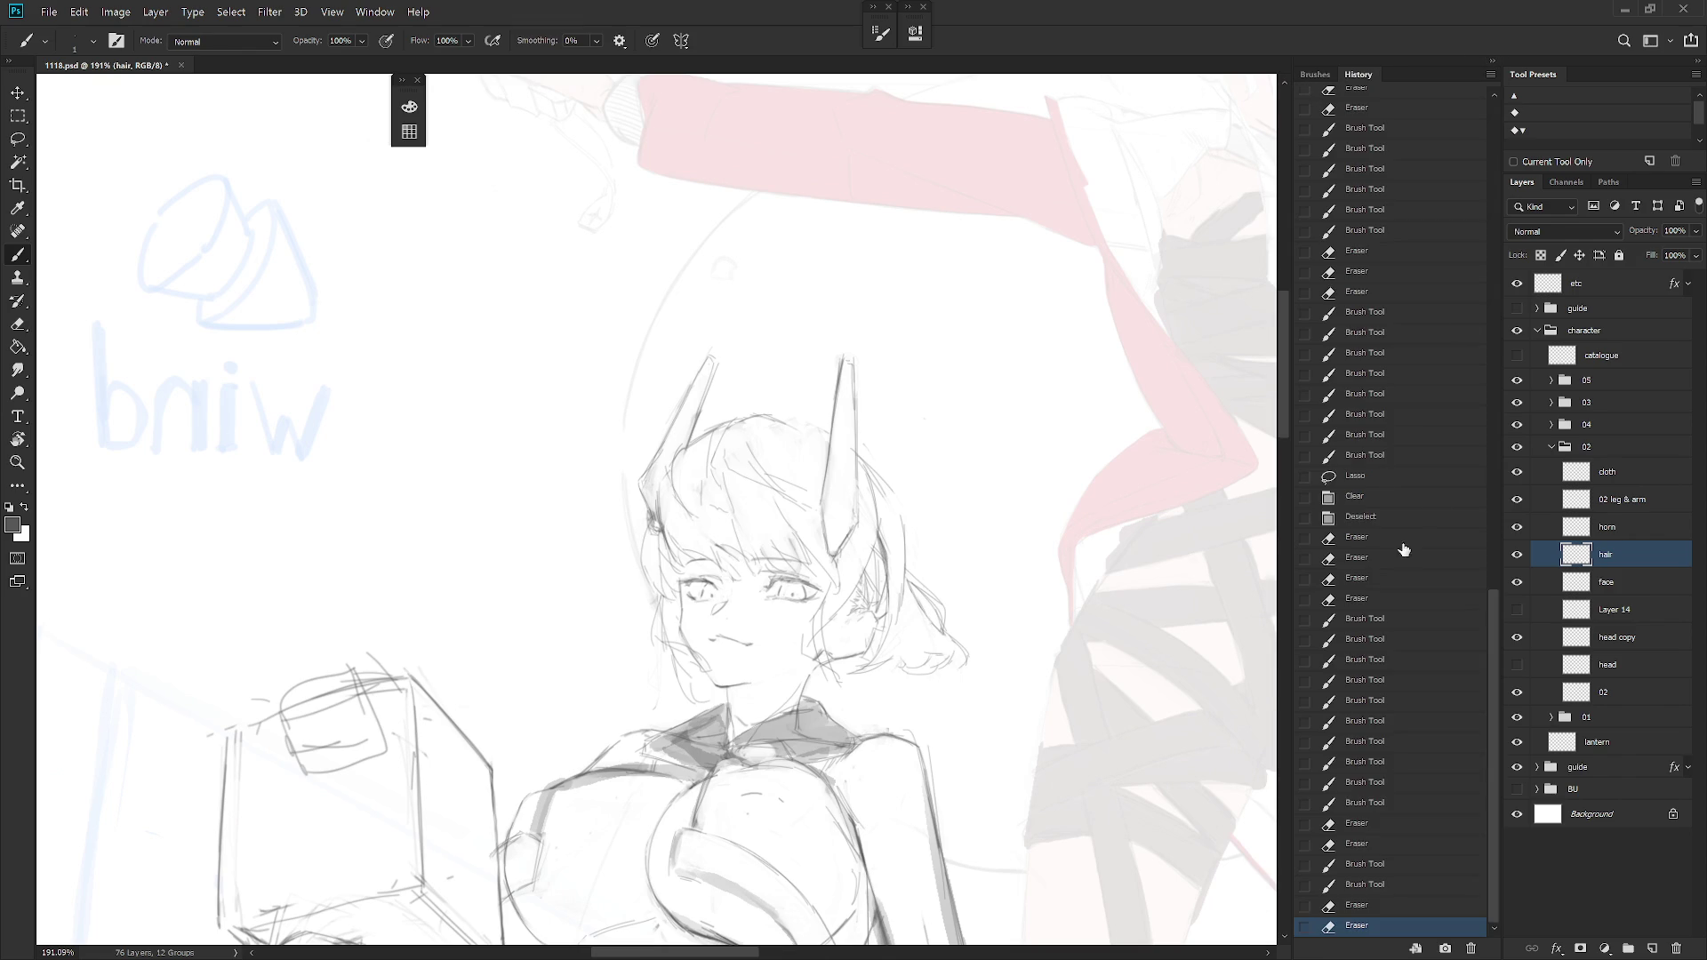
{"action": "left_click", "coordinate": [1376, 455]}
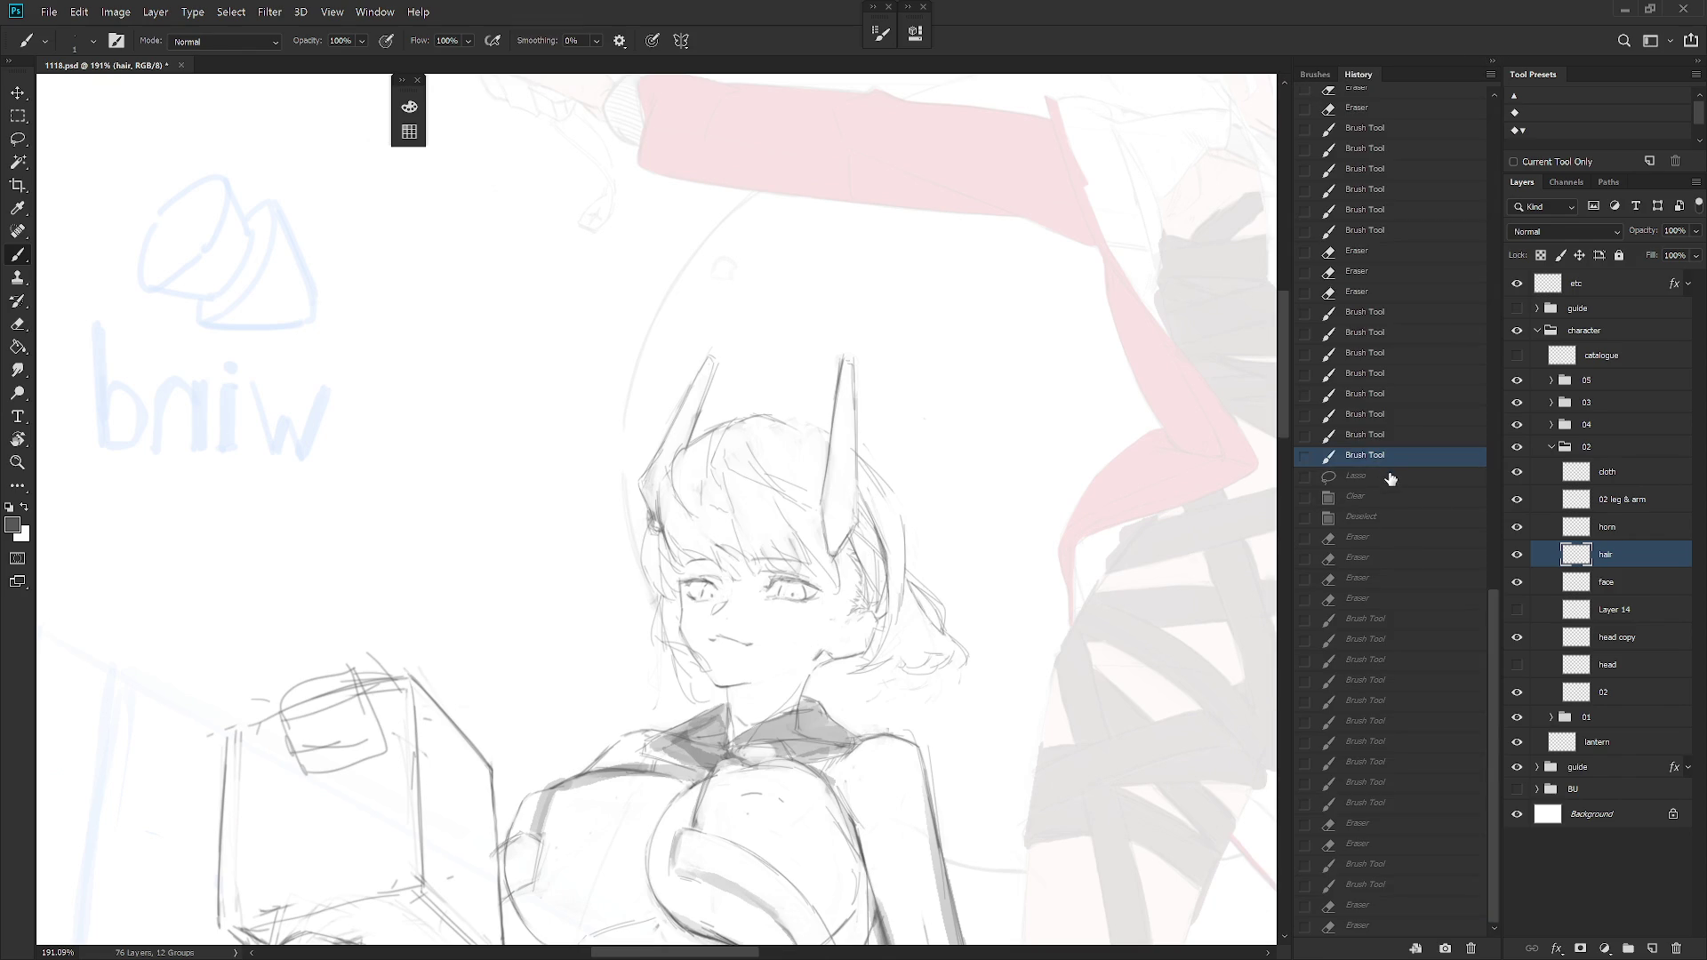
{"action": "left_click", "coordinate": [1387, 518]}
{"action": "left_click", "coordinate": [1376, 602]}
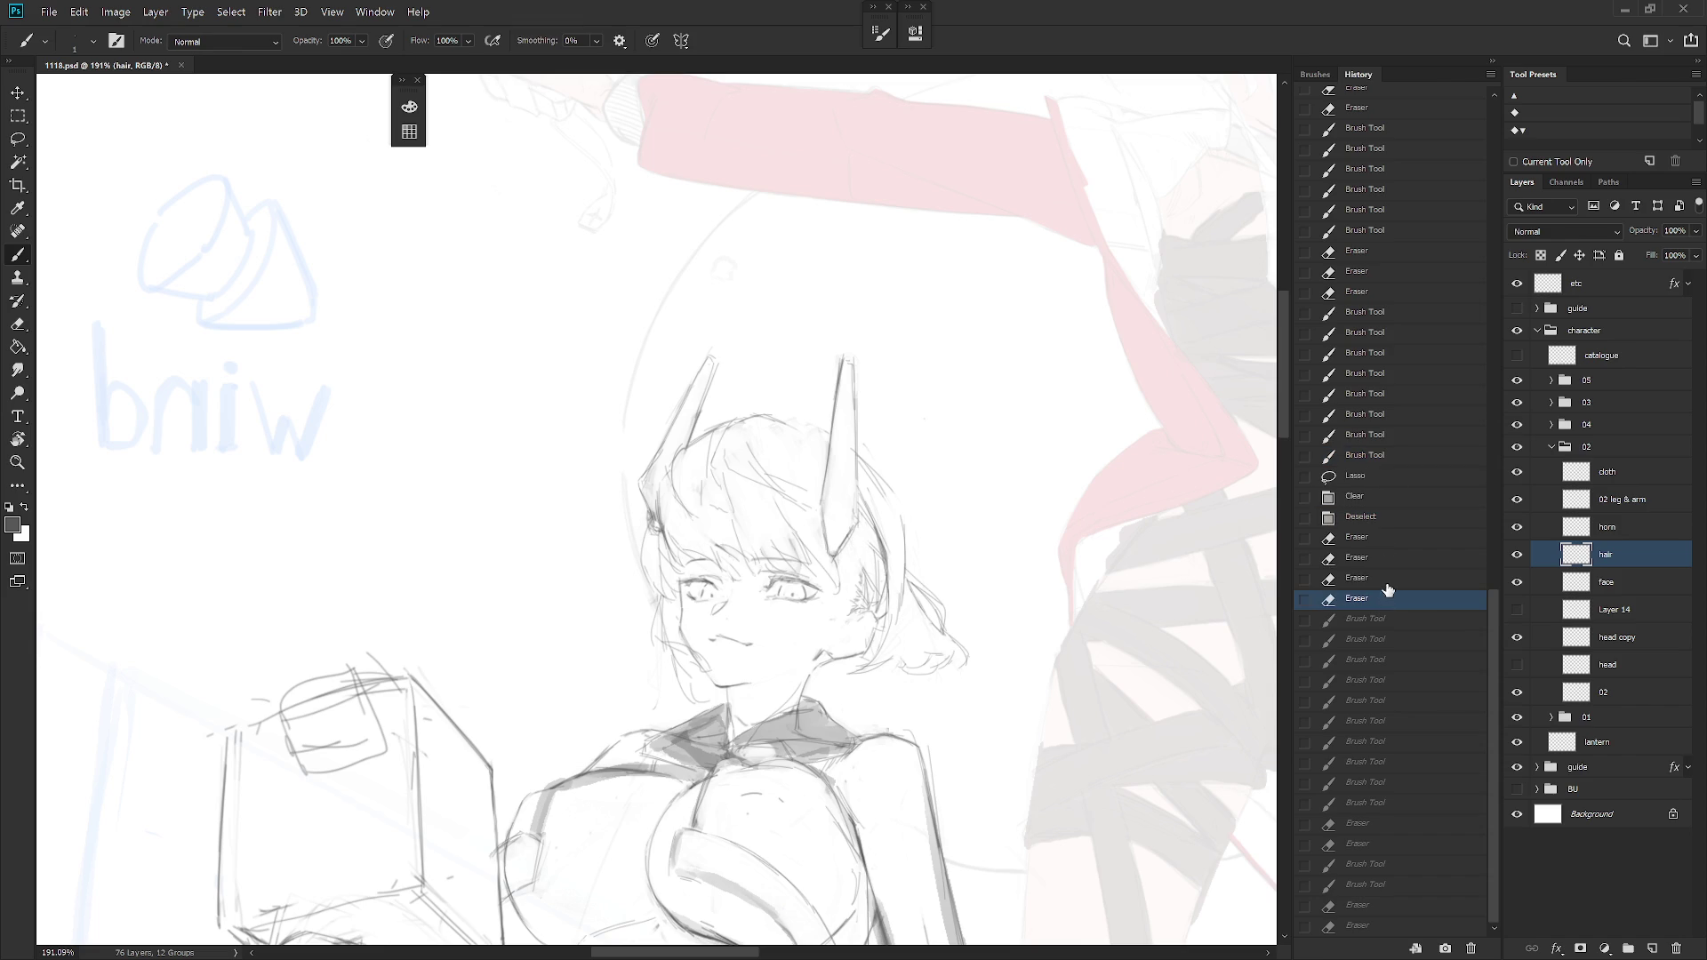
{"action": "left_click", "coordinate": [1389, 517]}
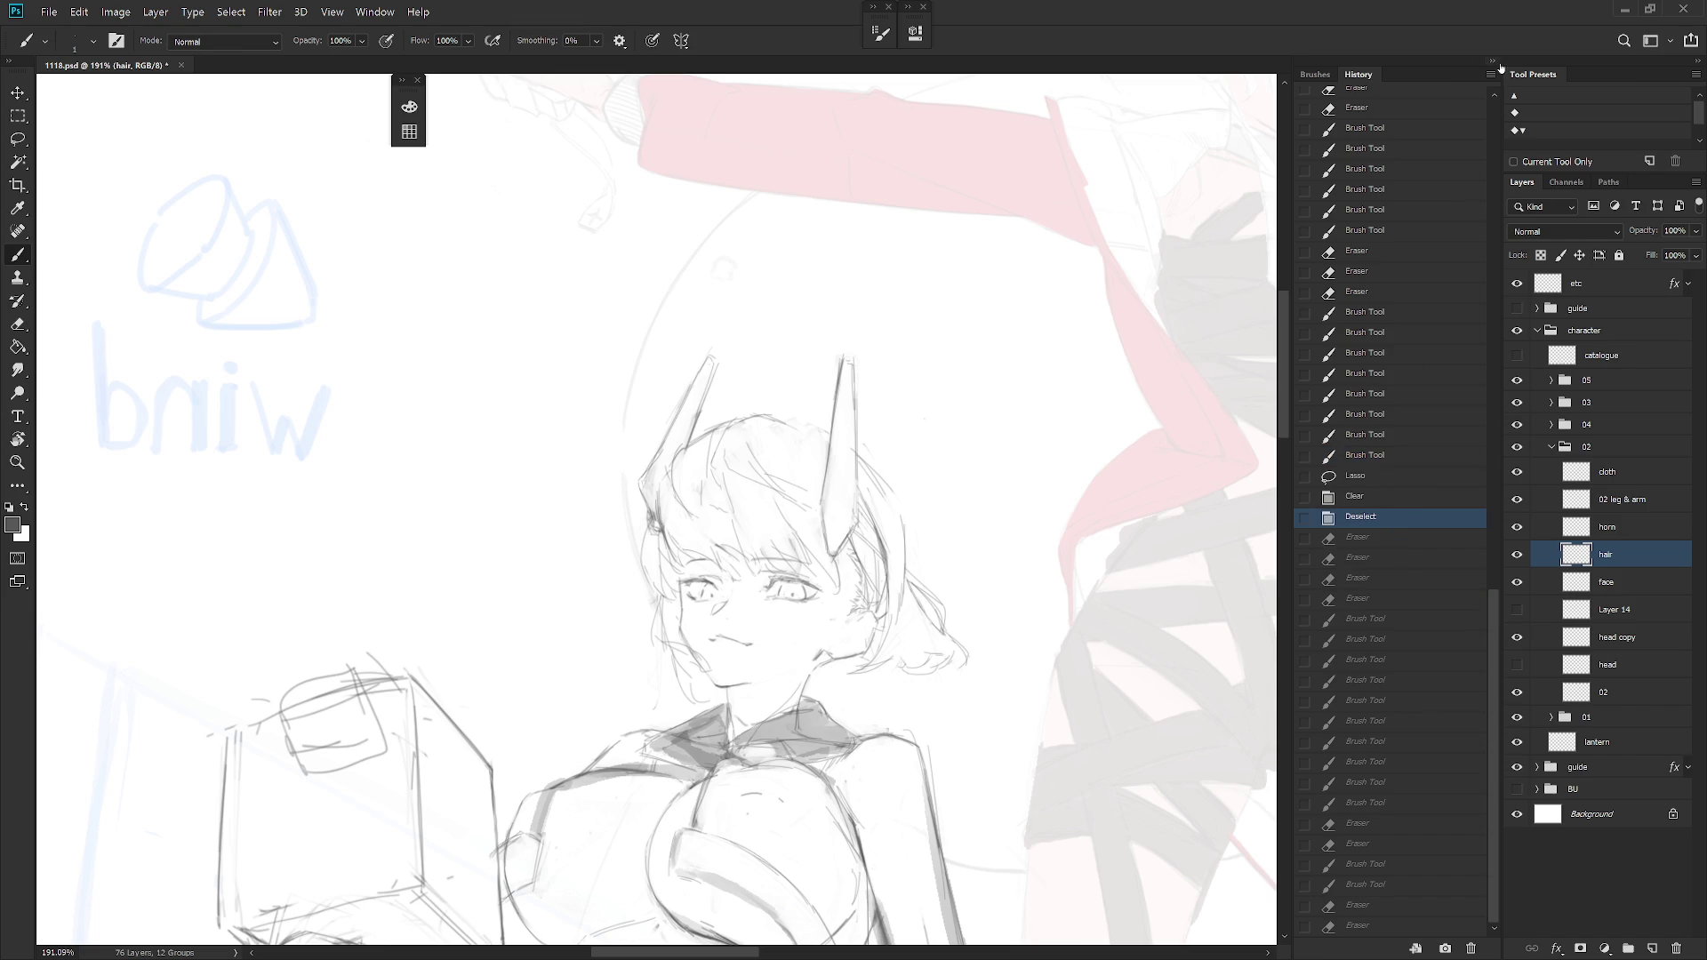
Collapse the History panel and add small strokes along the bob's hair.
{"action": "left_click", "coordinate": [1493, 61]}
{"action": "left_click_drag", "start_coordinate": [963, 570], "coordinate": [1067, 578]}
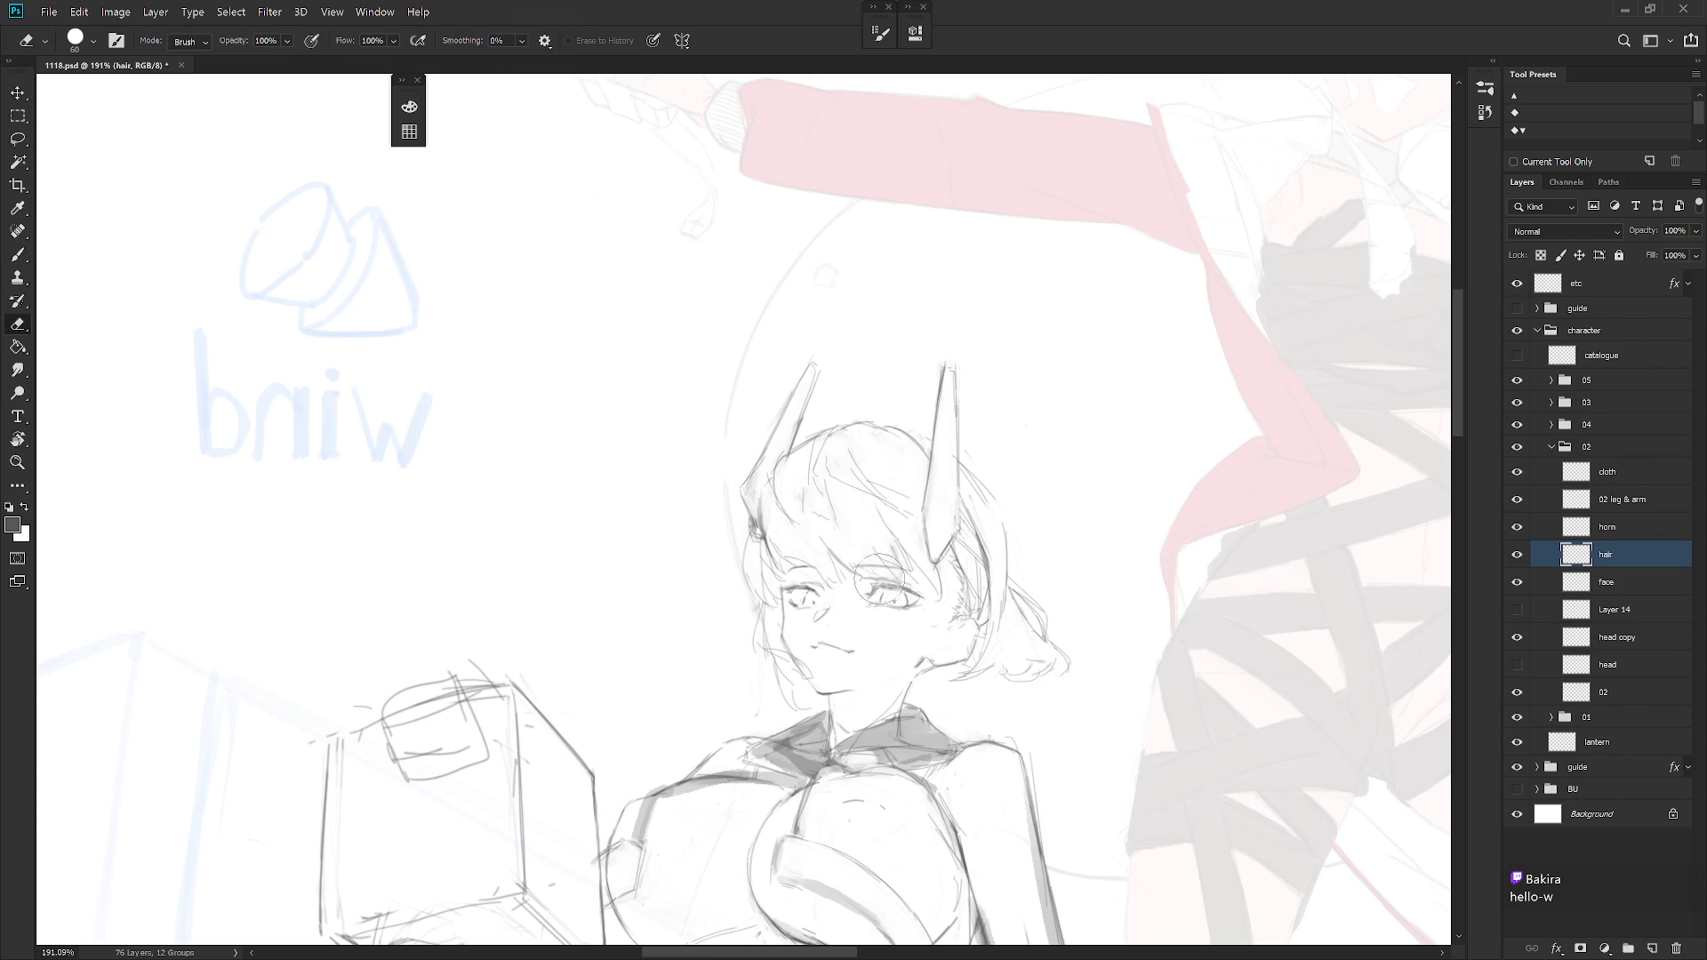
{"action": "mouse_move", "coordinate": [864, 578]}
{"action": "left_mouse_down"}
{"action": "mouse_move", "coordinate": [892, 564]}
{"action": "mouse_move", "coordinate": [913, 583]}
{"action": "left_mouse_up"}
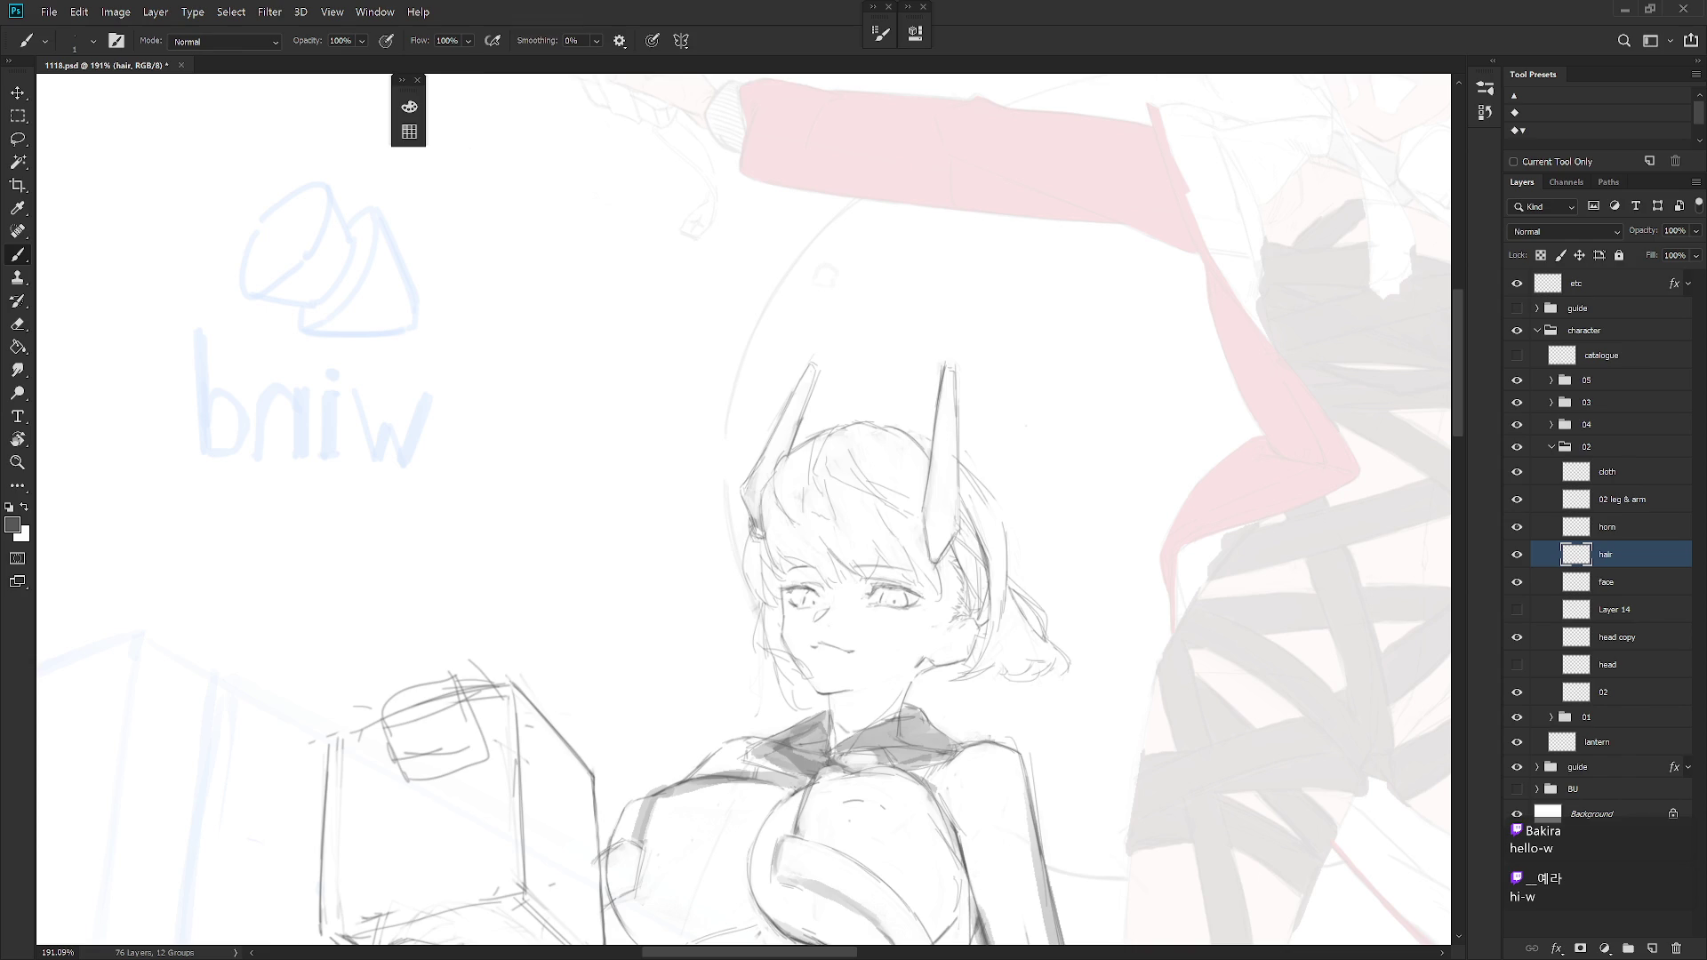
Duplicate the hair layer, undo the duplicate, and zoom out to 63% on the seated girl.
{"action": "key", "text": "ctrl+j"}
{"action": "left_click_drag", "start_coordinate": [1183, 782], "coordinate": [1061, 538]}
{"action": "key", "text": "ctrl+z"}
{"action": "scroll", "coordinate": [1060, 538], "scroll_direction": "down", "scroll_amount": 5}
{"action": "left_click_drag", "start_coordinate": [1112, 703], "coordinate": [852, 660]}
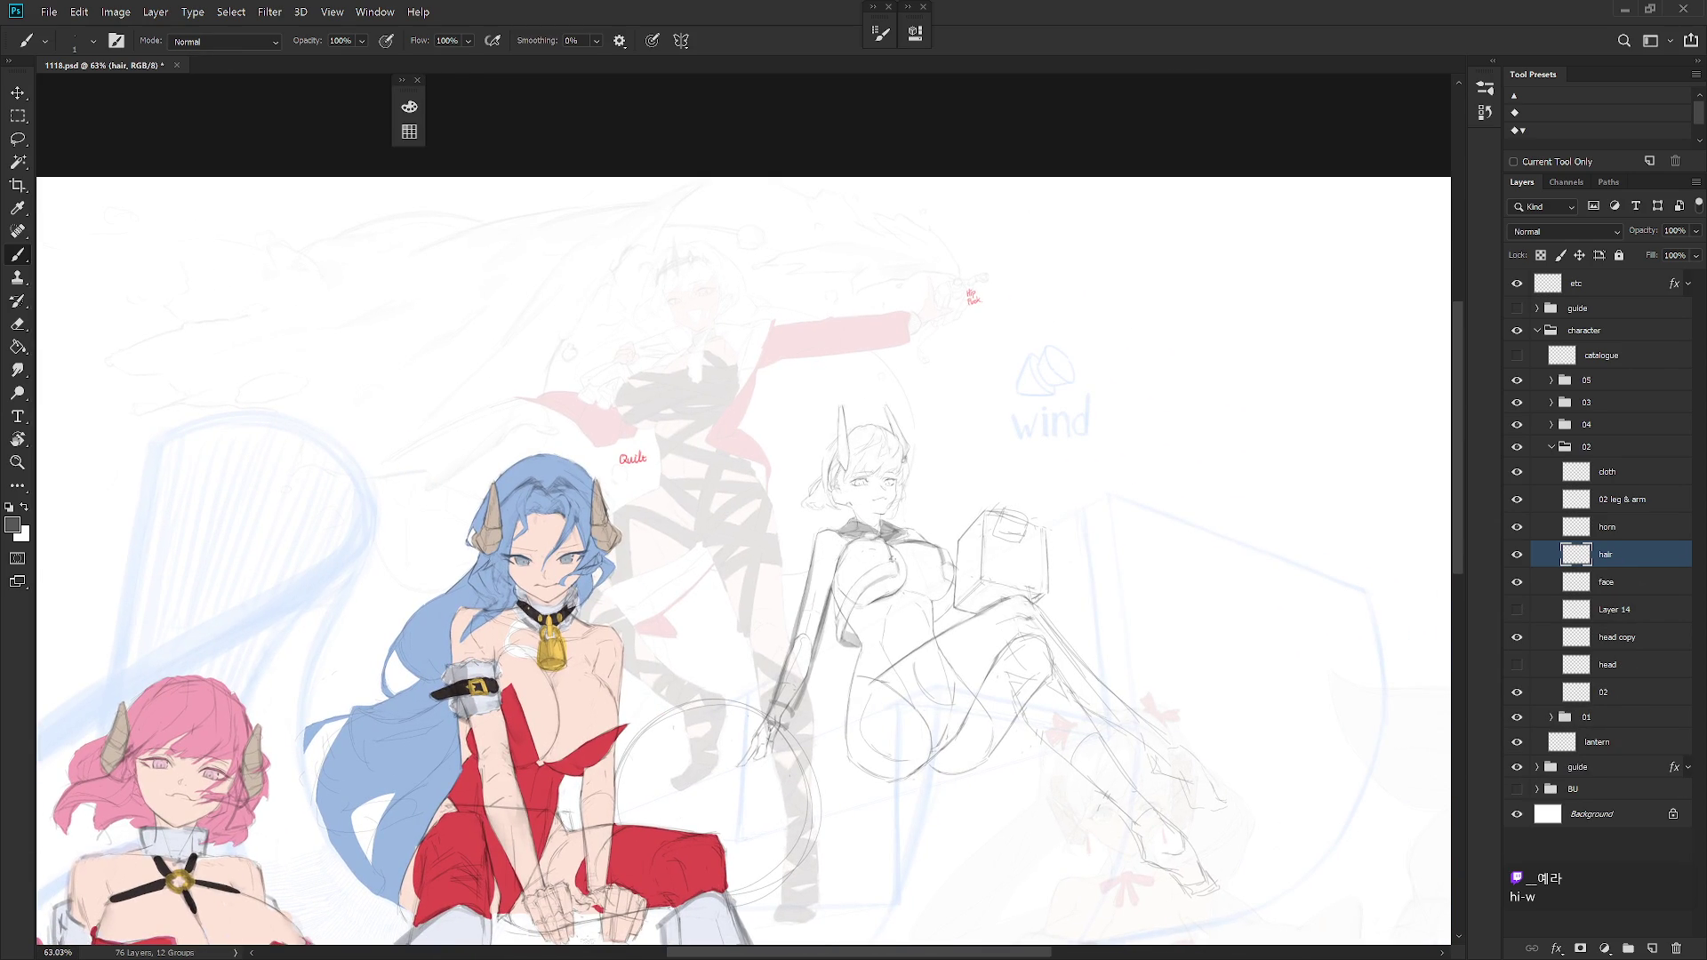
Duplicate the hair layer as 'hair copy' and hide the original hair layer.
{"action": "scroll", "coordinate": [826, 440], "scroll_direction": "up", "scroll_amount": 3}
{"action": "key", "text": "ctrl+j"}
{"action": "left_click", "coordinate": [1516, 583]}
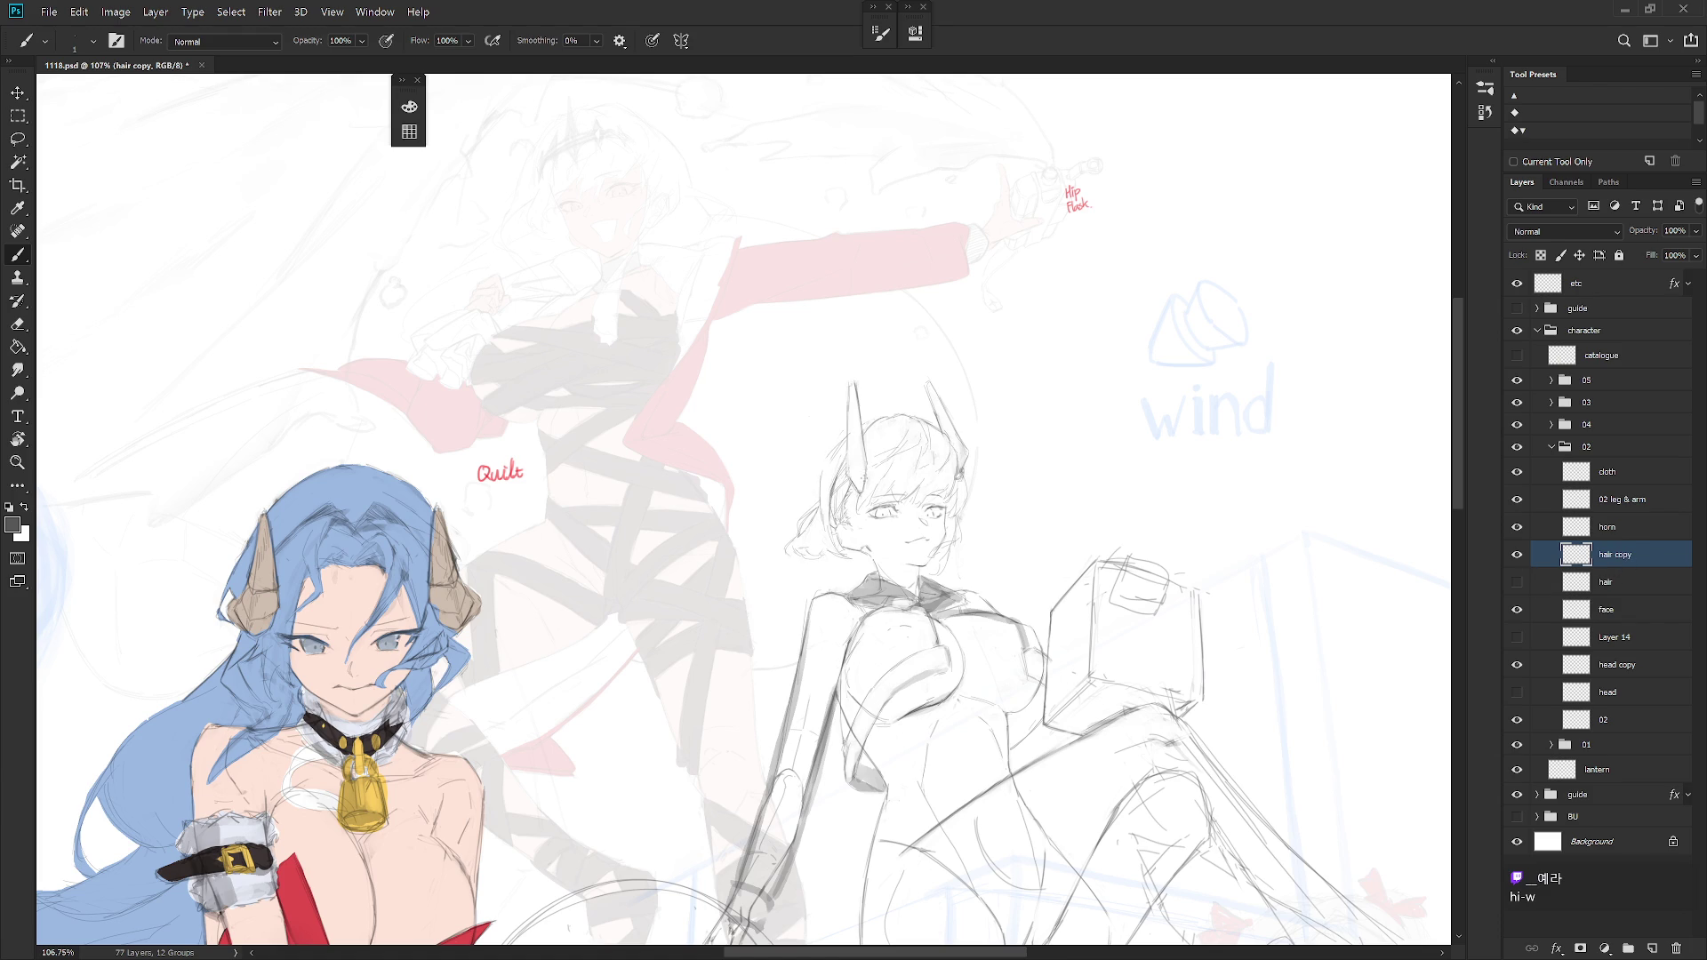
{"action": "left_click", "coordinate": [817, 476]}
Drop the trial lasso outlines and erase faint hair lines left of the face.
{"action": "key", "text": "l"}
{"action": "left_click_drag", "start_coordinate": [844, 546], "coordinate": [849, 573]}
{"action": "mouse_move", "coordinate": [947, 598]}
{"action": "left_mouse_down"}
{"action": "mouse_move", "coordinate": [945, 613]}
{"action": "mouse_move", "coordinate": [973, 600]}
{"action": "left_mouse_up"}
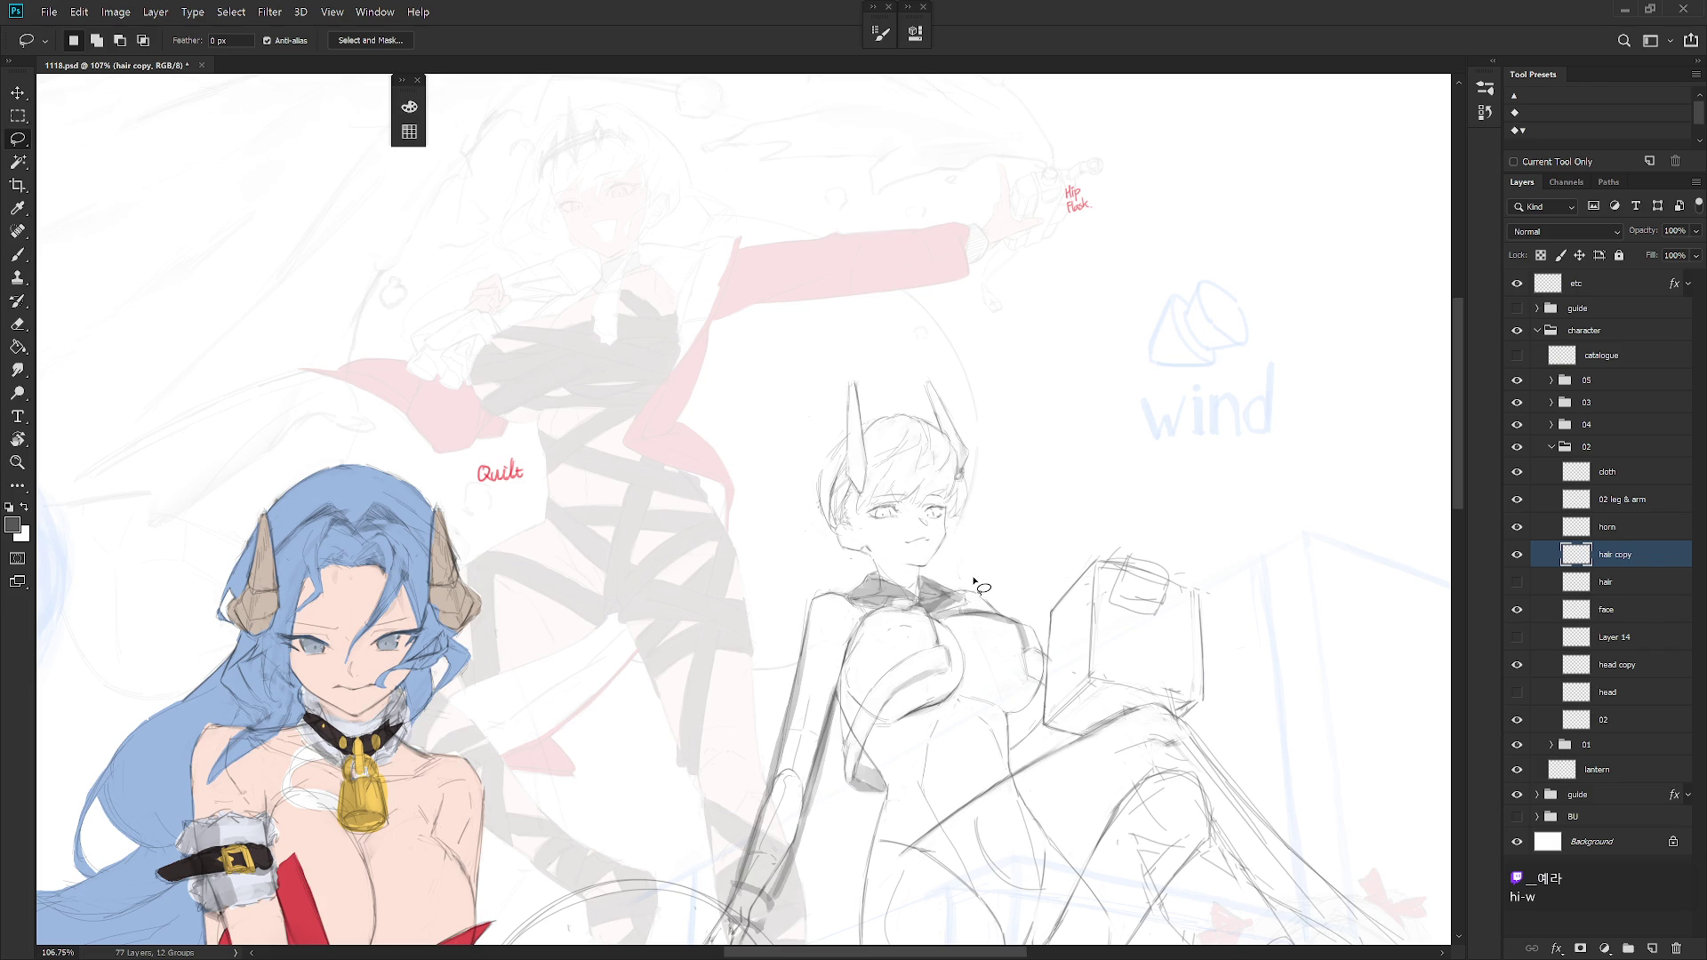
{"action": "key", "text": "b"}
{"action": "key", "text": "e"}
{"action": "left_click_drag", "start_coordinate": [823, 475], "coordinate": [840, 529]}
{"action": "key", "text": "b"}
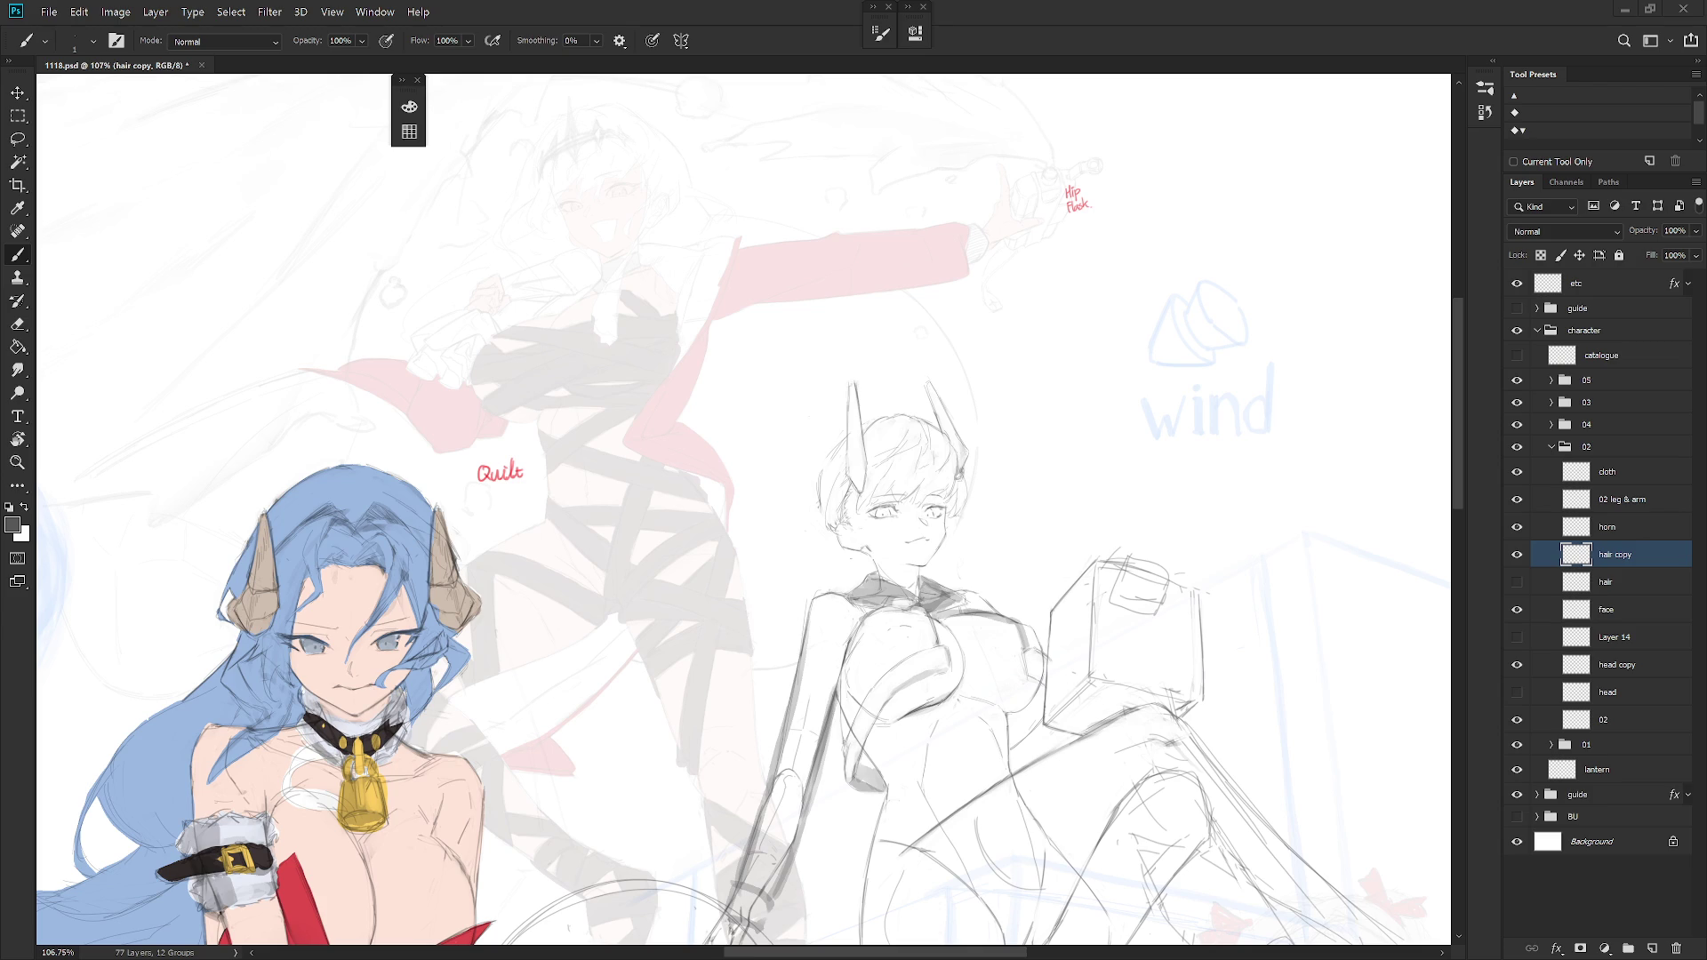
{"action": "scroll", "coordinate": [886, 498], "scroll_direction": "up", "scroll_amount": 2}
Sketch strands along the left and right hair outlines and the bangs near the left horn.
{"action": "scroll", "coordinate": [886, 489], "scroll_direction": "up", "scroll_amount": 3}
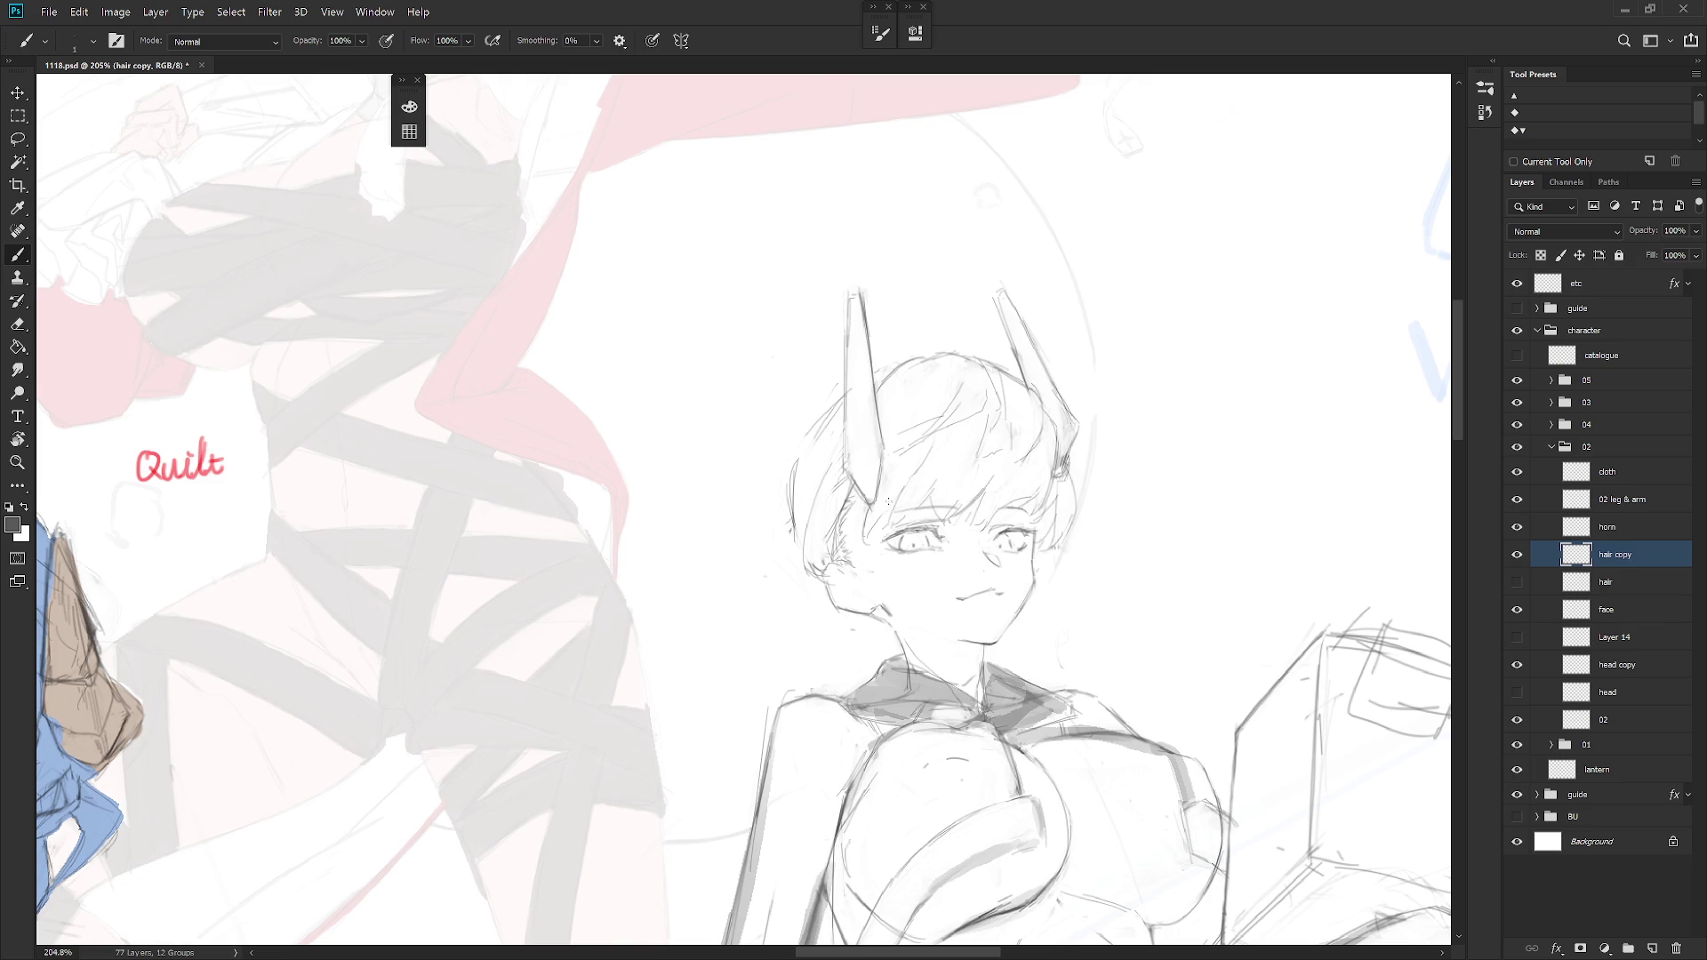
{"action": "left_click_drag", "start_coordinate": [814, 500], "coordinate": [794, 573]}
{"action": "left_click_drag", "start_coordinate": [812, 554], "coordinate": [799, 604]}
{"action": "mouse_move", "coordinate": [873, 508]}
{"action": "left_mouse_down"}
{"action": "mouse_move", "coordinate": [863, 544]}
{"action": "mouse_move", "coordinate": [882, 516]}
{"action": "mouse_move", "coordinate": [889, 533]}
{"action": "left_mouse_up"}
{"action": "left_click_drag", "start_coordinate": [926, 494], "coordinate": [903, 520]}
{"action": "left_click_drag", "start_coordinate": [808, 443], "coordinate": [782, 492]}
{"action": "mouse_move", "coordinate": [801, 458]}
{"action": "left_mouse_down"}
{"action": "mouse_move", "coordinate": [770, 488]}
{"action": "mouse_move", "coordinate": [774, 565]}
{"action": "mouse_move", "coordinate": [788, 556]}
{"action": "mouse_move", "coordinate": [812, 596]}
{"action": "left_mouse_up"}
{"action": "left_click_drag", "start_coordinate": [800, 488], "coordinate": [789, 517]}
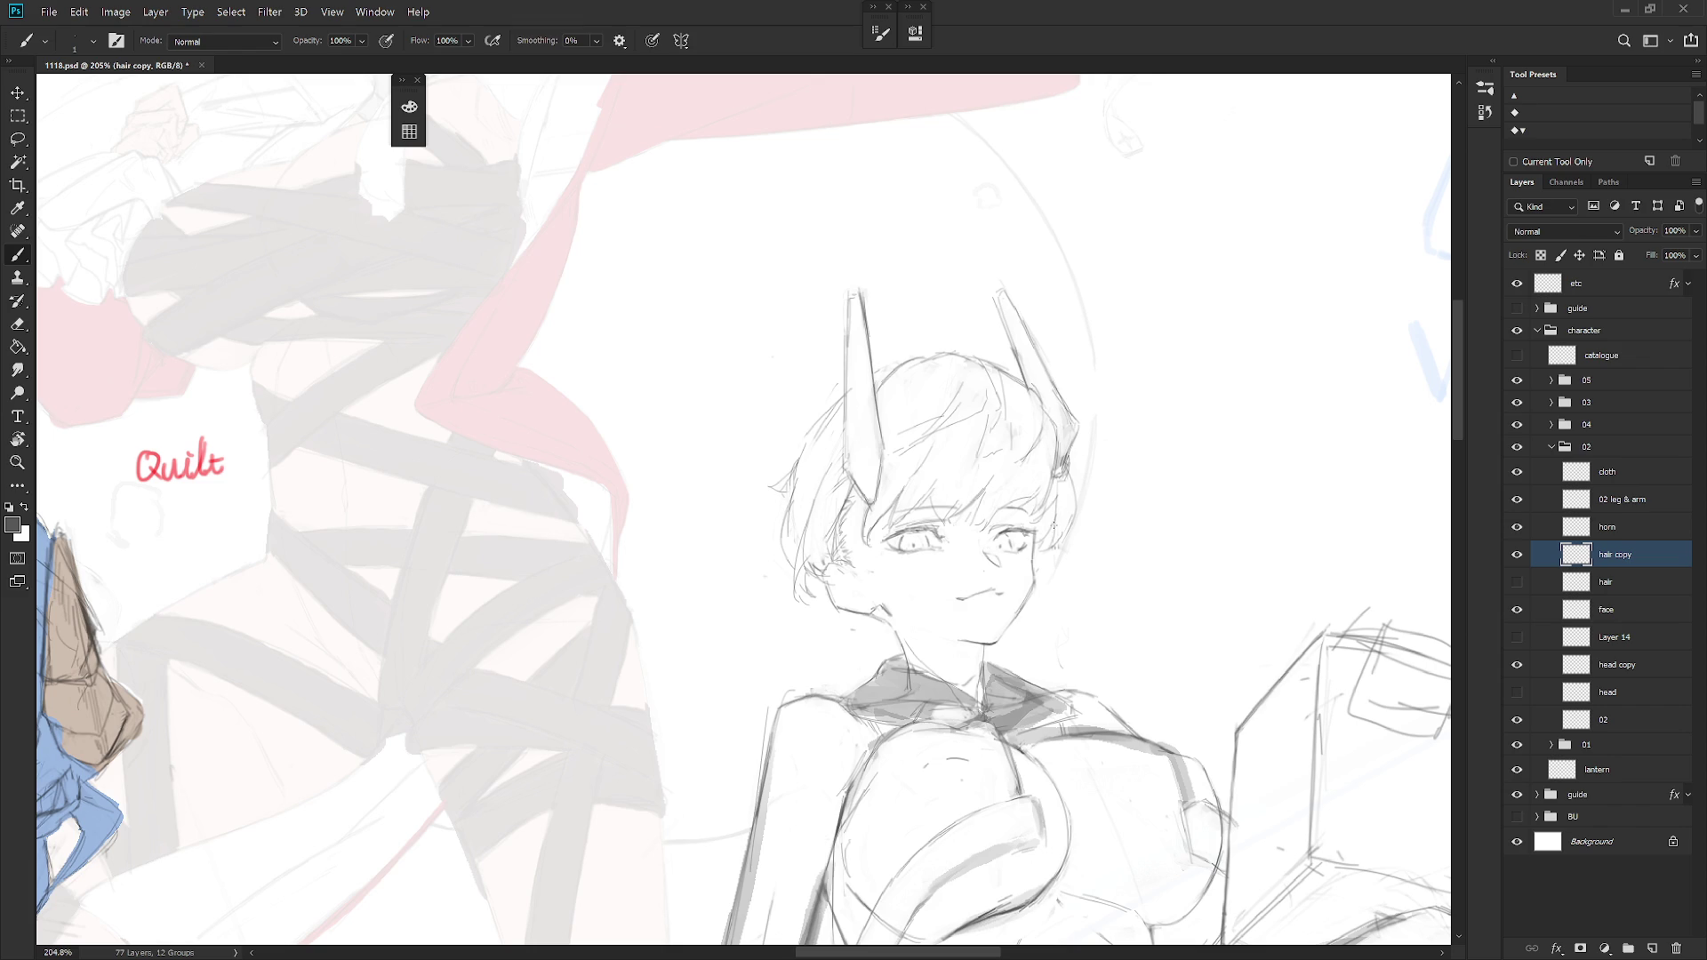
{"action": "left_click_drag", "start_coordinate": [1067, 534], "coordinate": [1057, 572]}
{"action": "left_click_drag", "start_coordinate": [801, 447], "coordinate": [781, 522]}
Add short, light hair strands below the ear along the jaw.
{"action": "left_click_drag", "start_coordinate": [862, 622], "coordinate": [873, 646]}
{"action": "left_click_drag", "start_coordinate": [868, 627], "coordinate": [887, 635]}
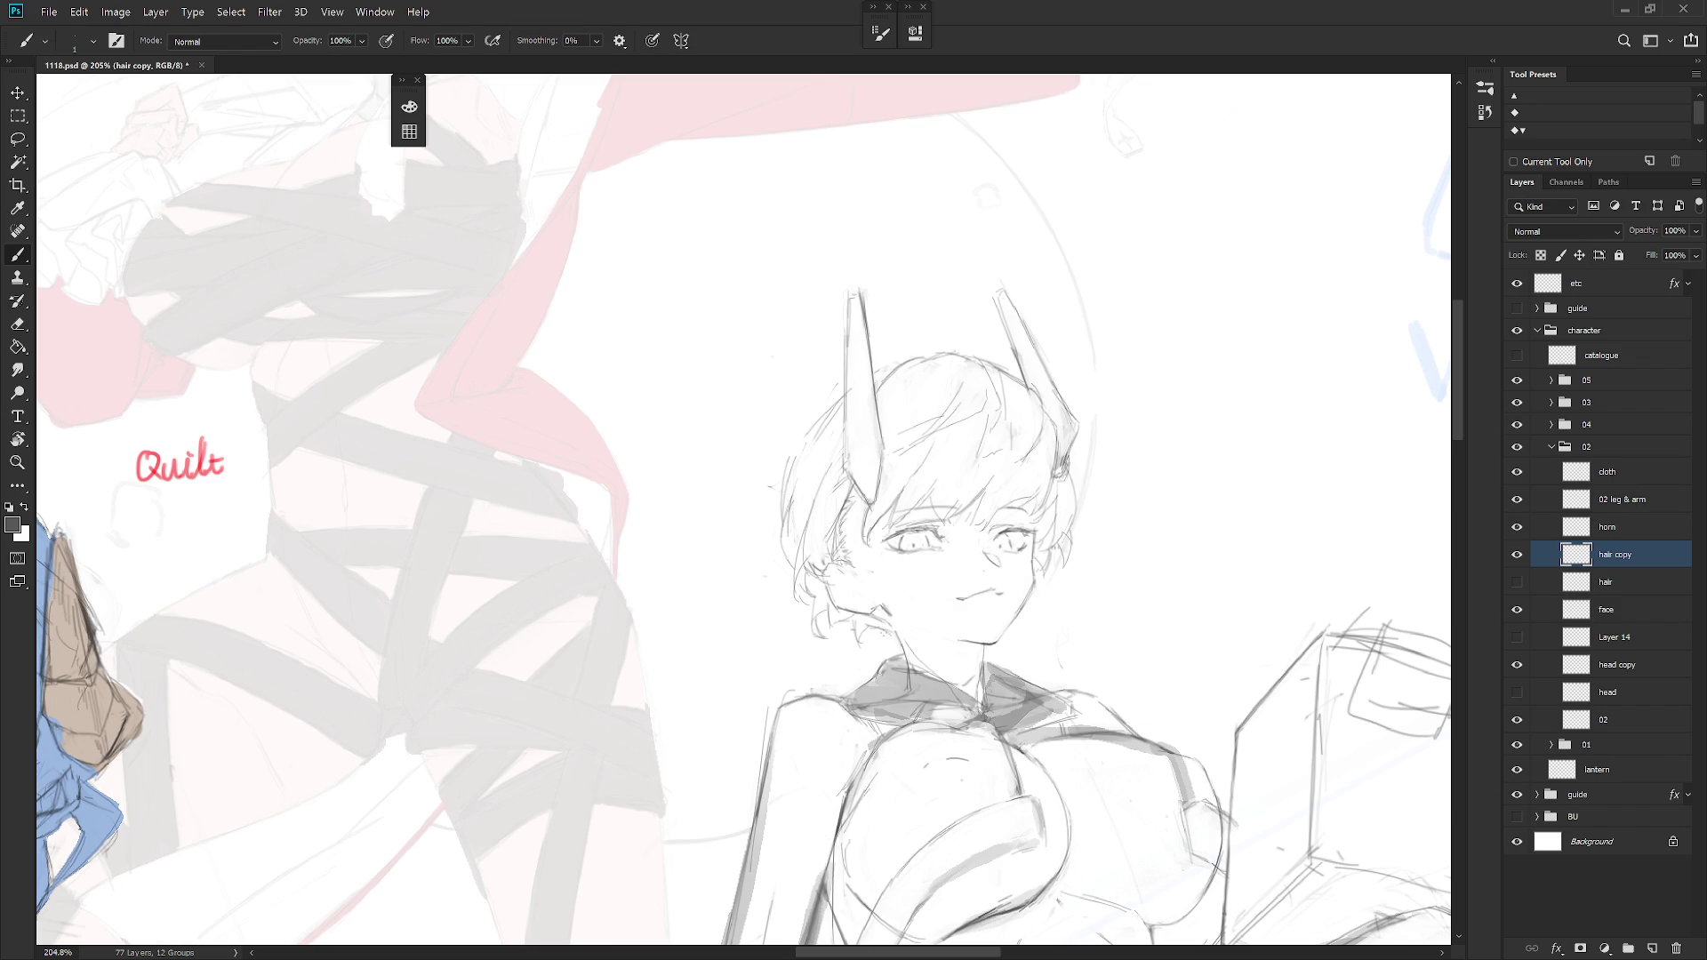
{"action": "left_click", "coordinate": [858, 625], "text": "alt"}
{"action": "left_click_drag", "start_coordinate": [861, 625], "coordinate": [877, 637]}
{"action": "mouse_move", "coordinate": [816, 594]}
{"action": "left_mouse_down"}
{"action": "mouse_move", "coordinate": [804, 618]}
{"action": "mouse_move", "coordinate": [832, 613]}
{"action": "left_mouse_up"}
{"action": "left_click", "coordinate": [833, 614], "text": "alt"}
Erase the stray line near the seated character's chin.
{"action": "key", "text": "l"}
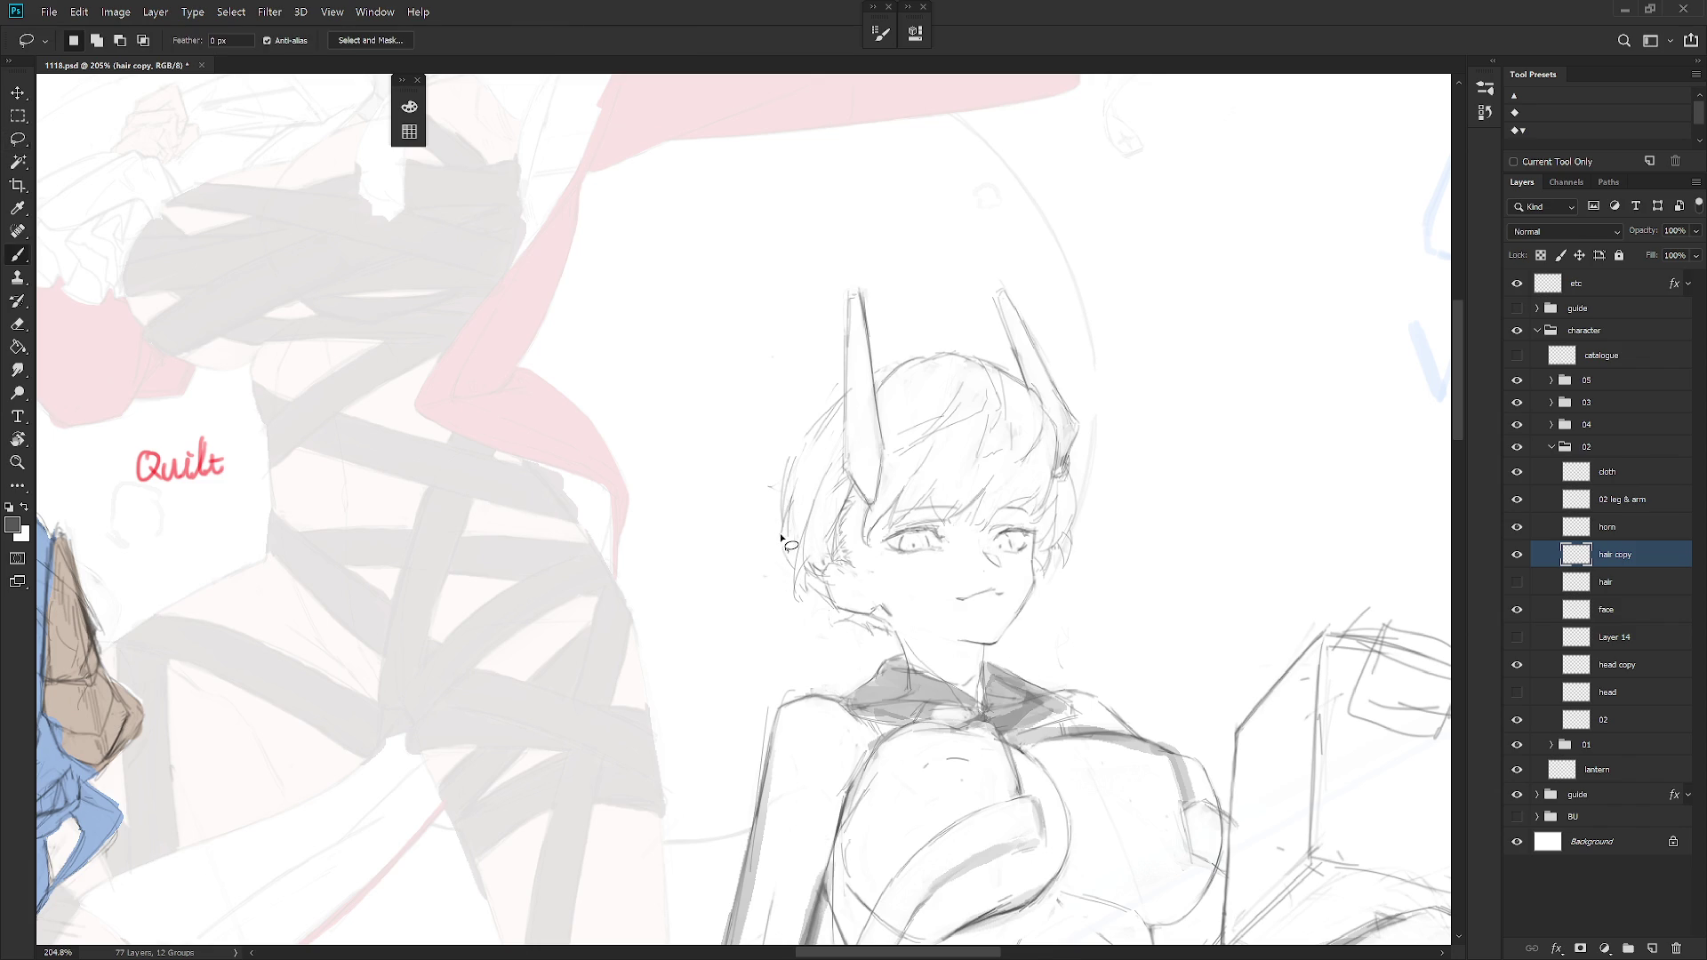
{"action": "key", "text": "b"}
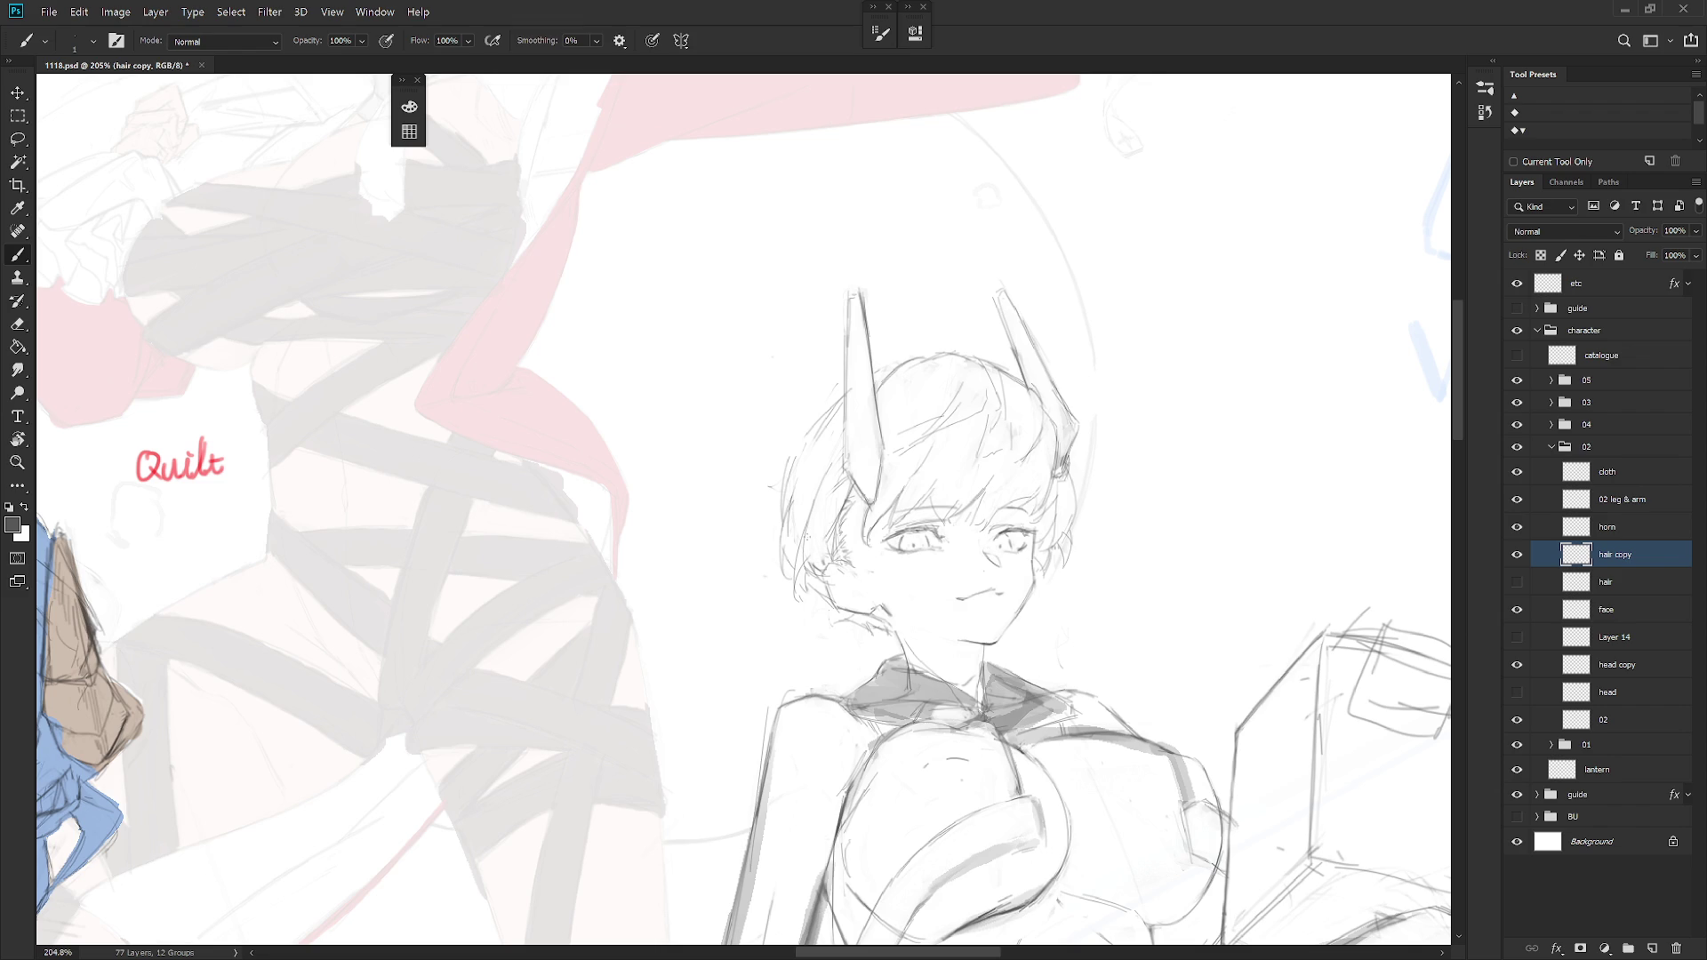
{"action": "key", "text": "e"}
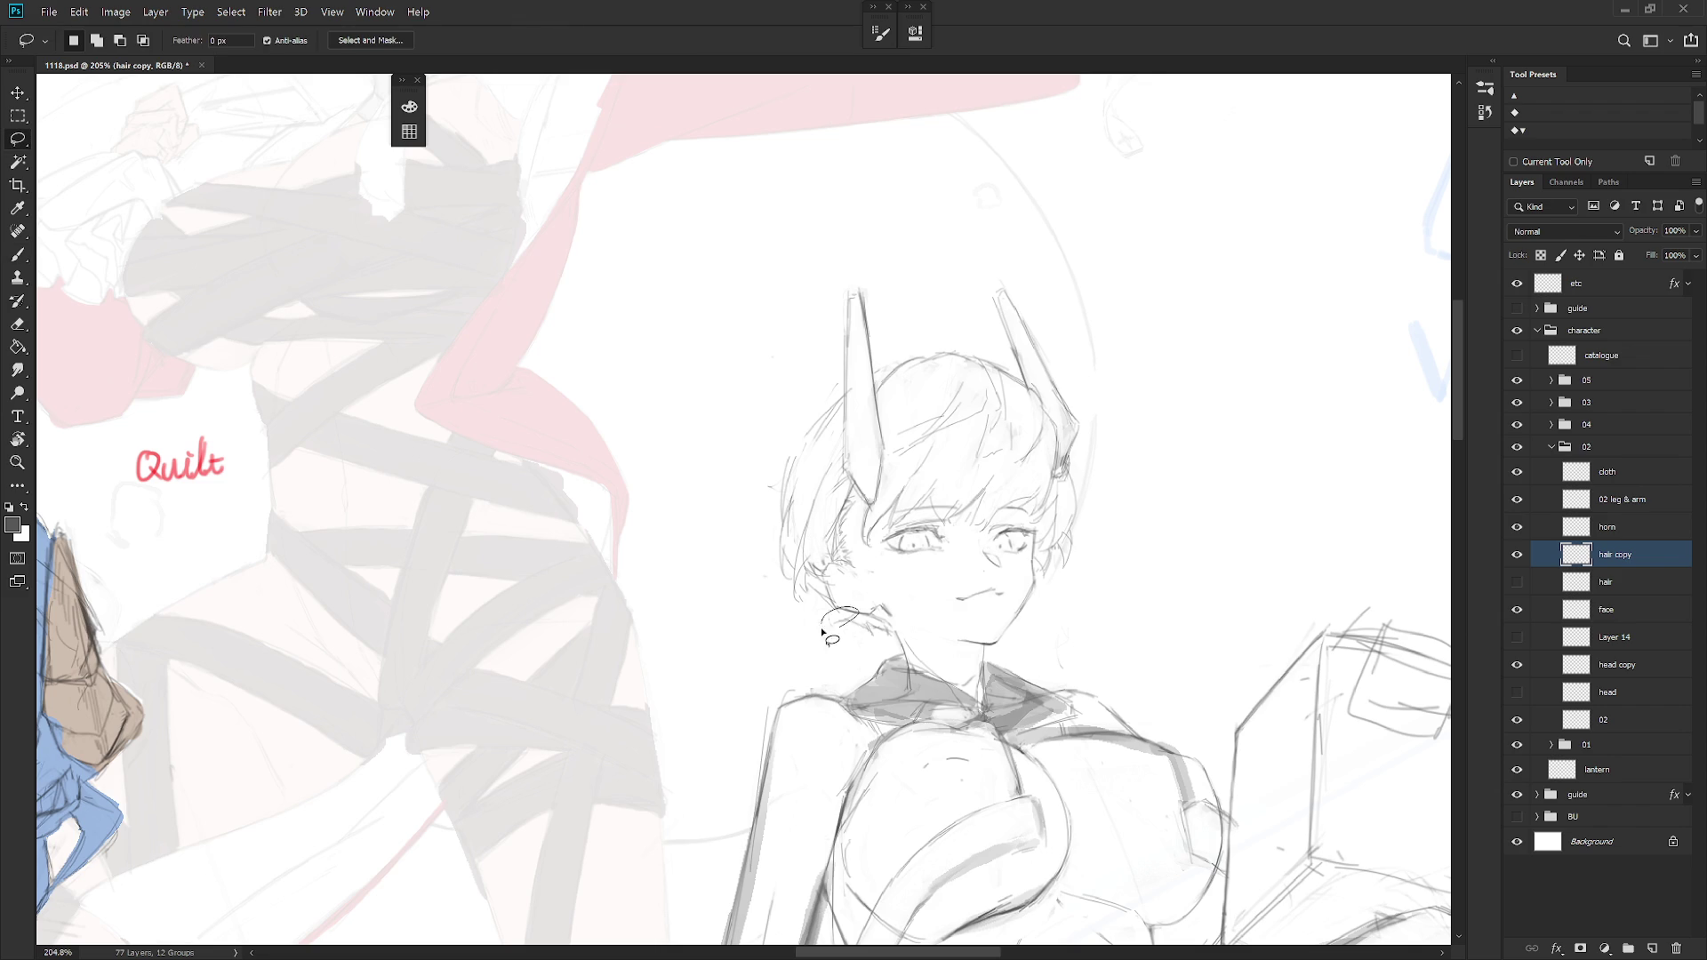
{"action": "left_click_drag", "start_coordinate": [858, 621], "coordinate": [879, 627]}
{"action": "key", "text": "b"}
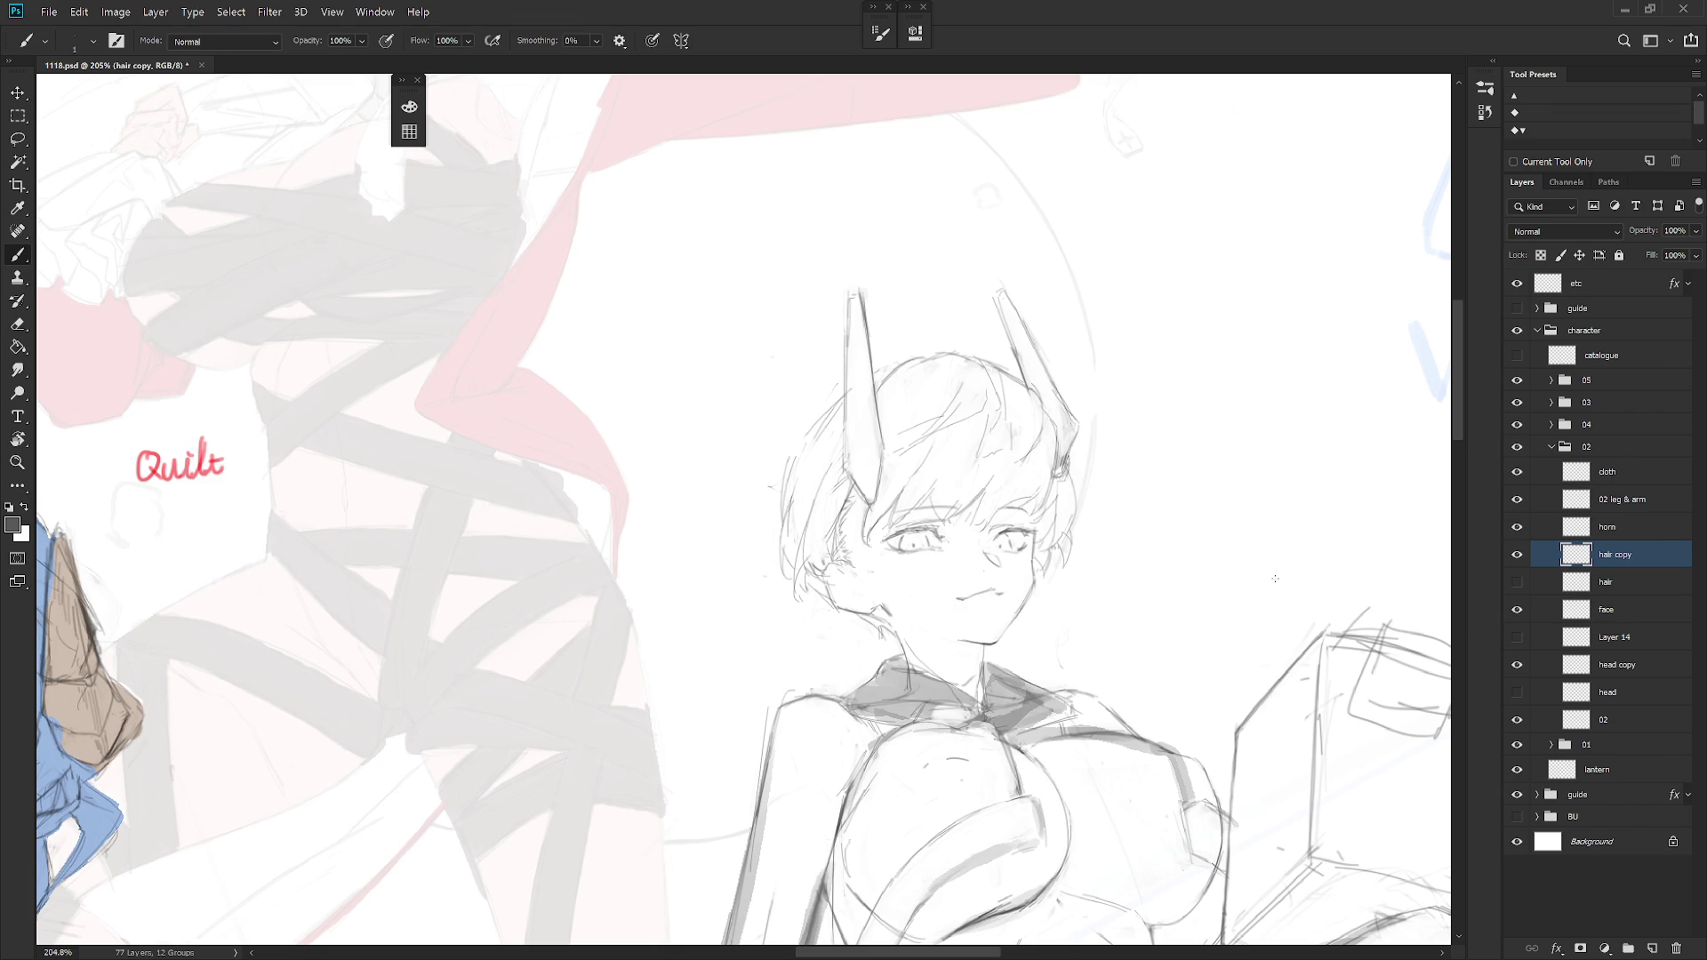
Select the face, head copy and cloth layers in turn while zooming out to the whole illustration.
{"action": "left_click", "coordinate": [1645, 585]}
{"action": "left_click", "coordinate": [1650, 610]}
{"action": "left_click", "coordinate": [1642, 662]}
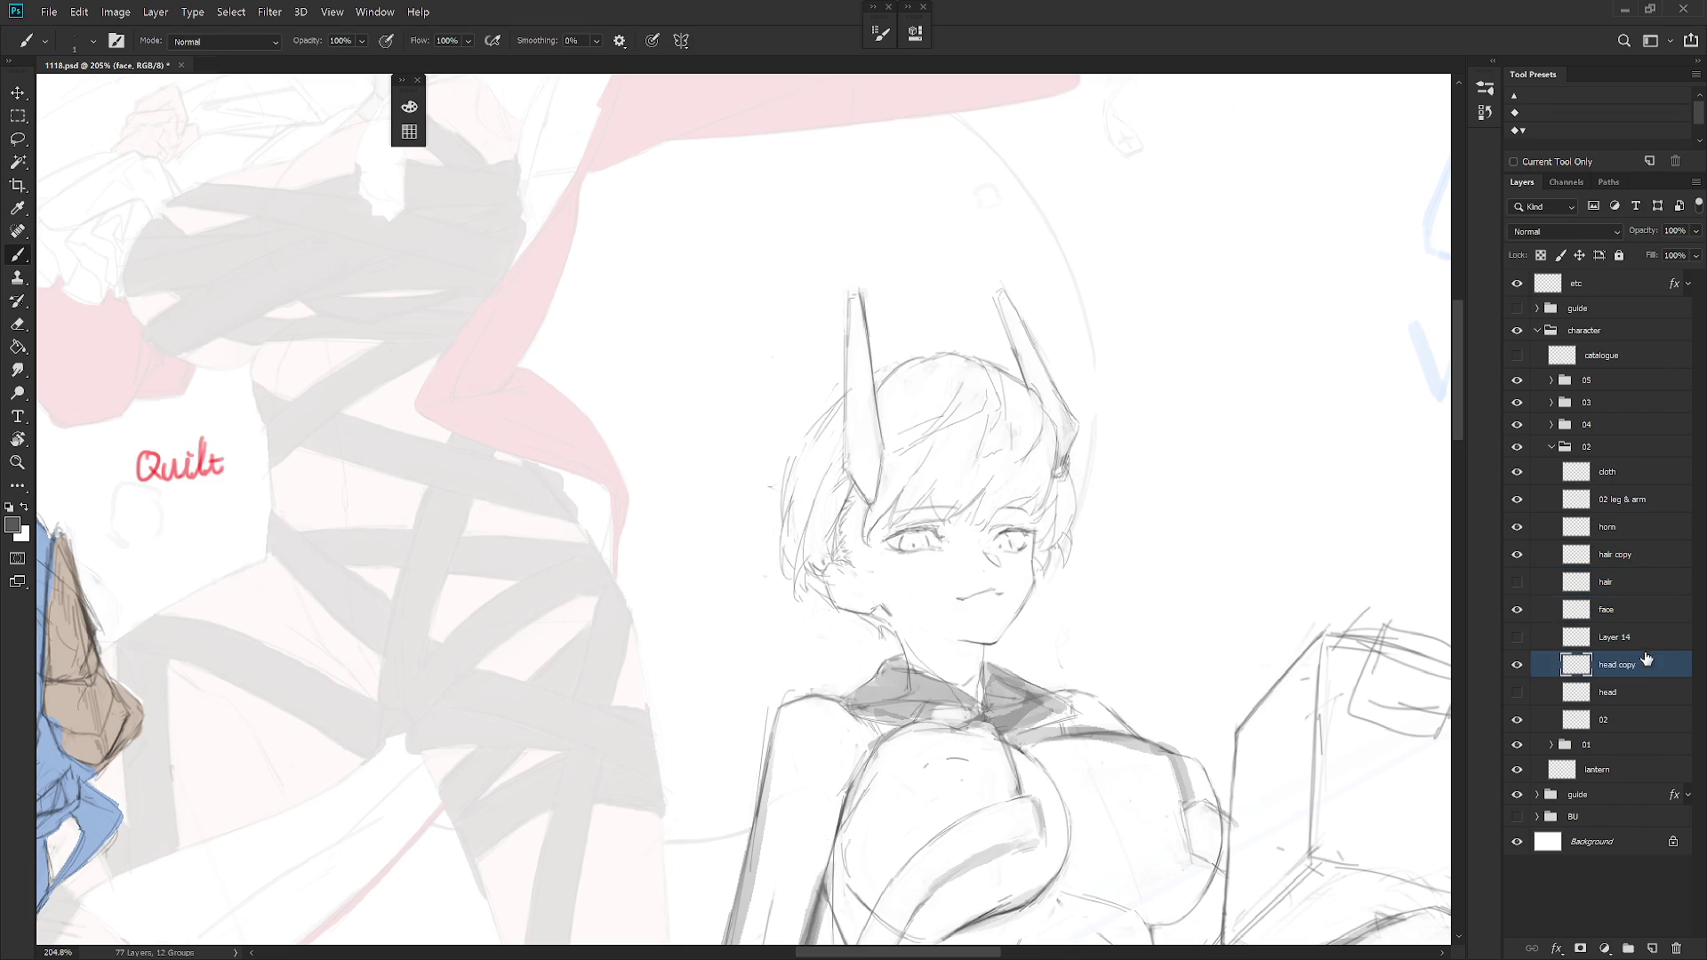
{"action": "scroll", "coordinate": [1031, 609], "scroll_direction": "up", "scroll_amount": 3}
{"action": "key", "text": "e"}
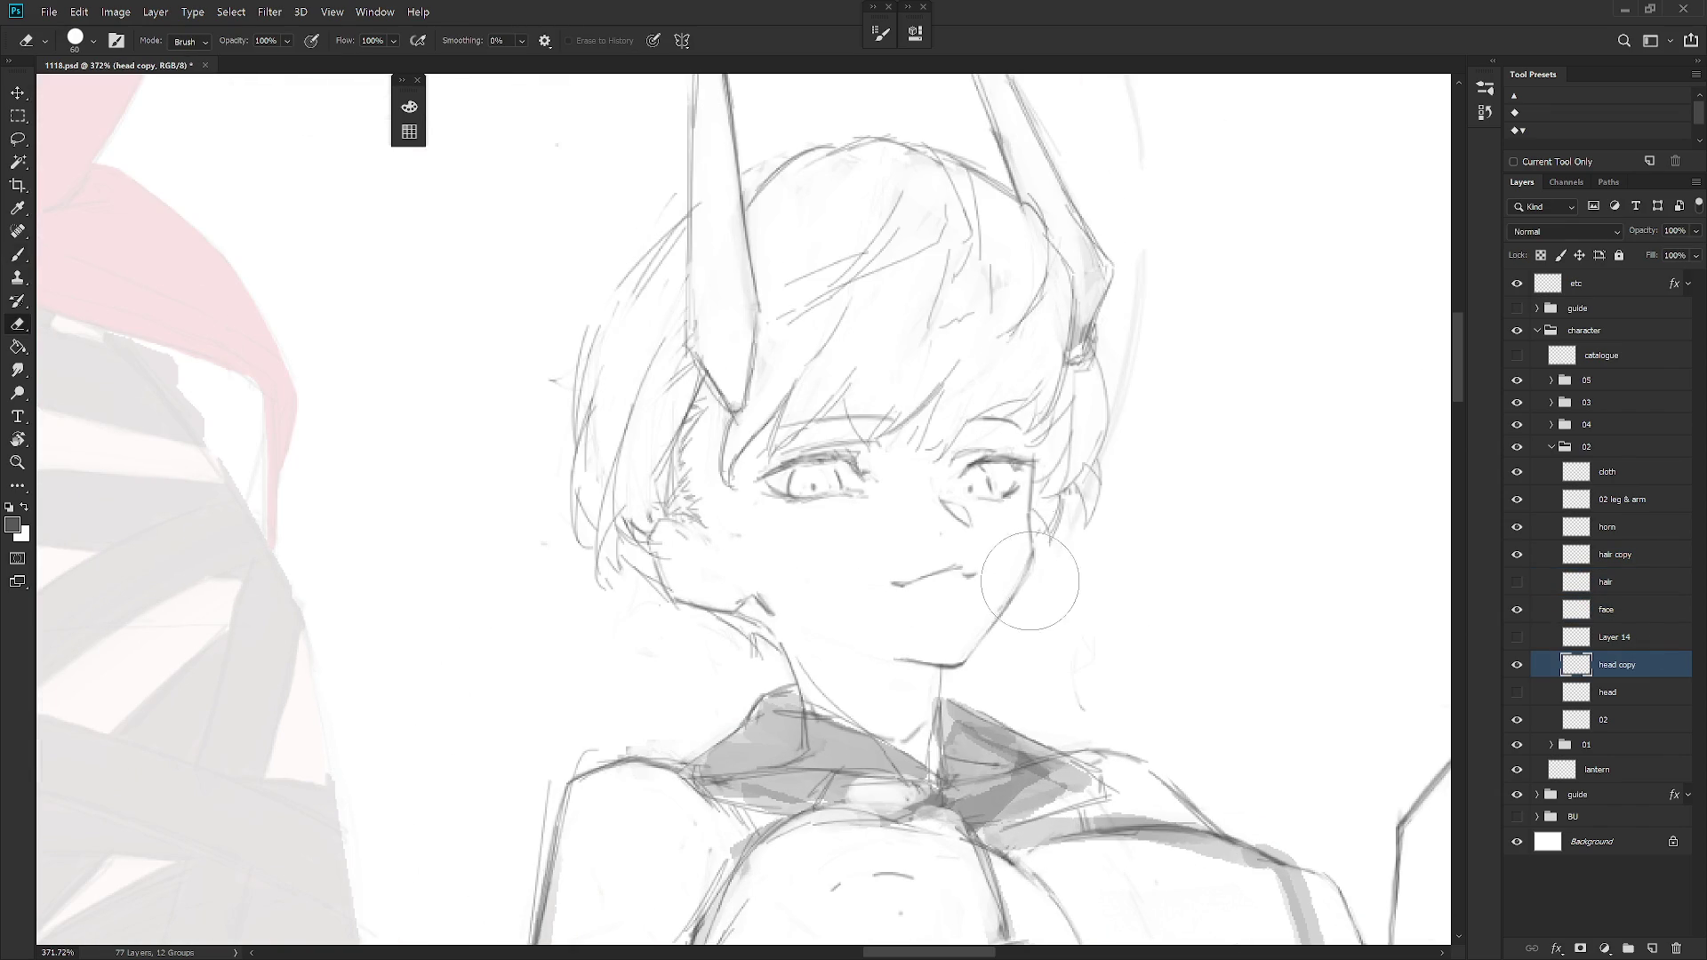
{"action": "key", "text": "b"}
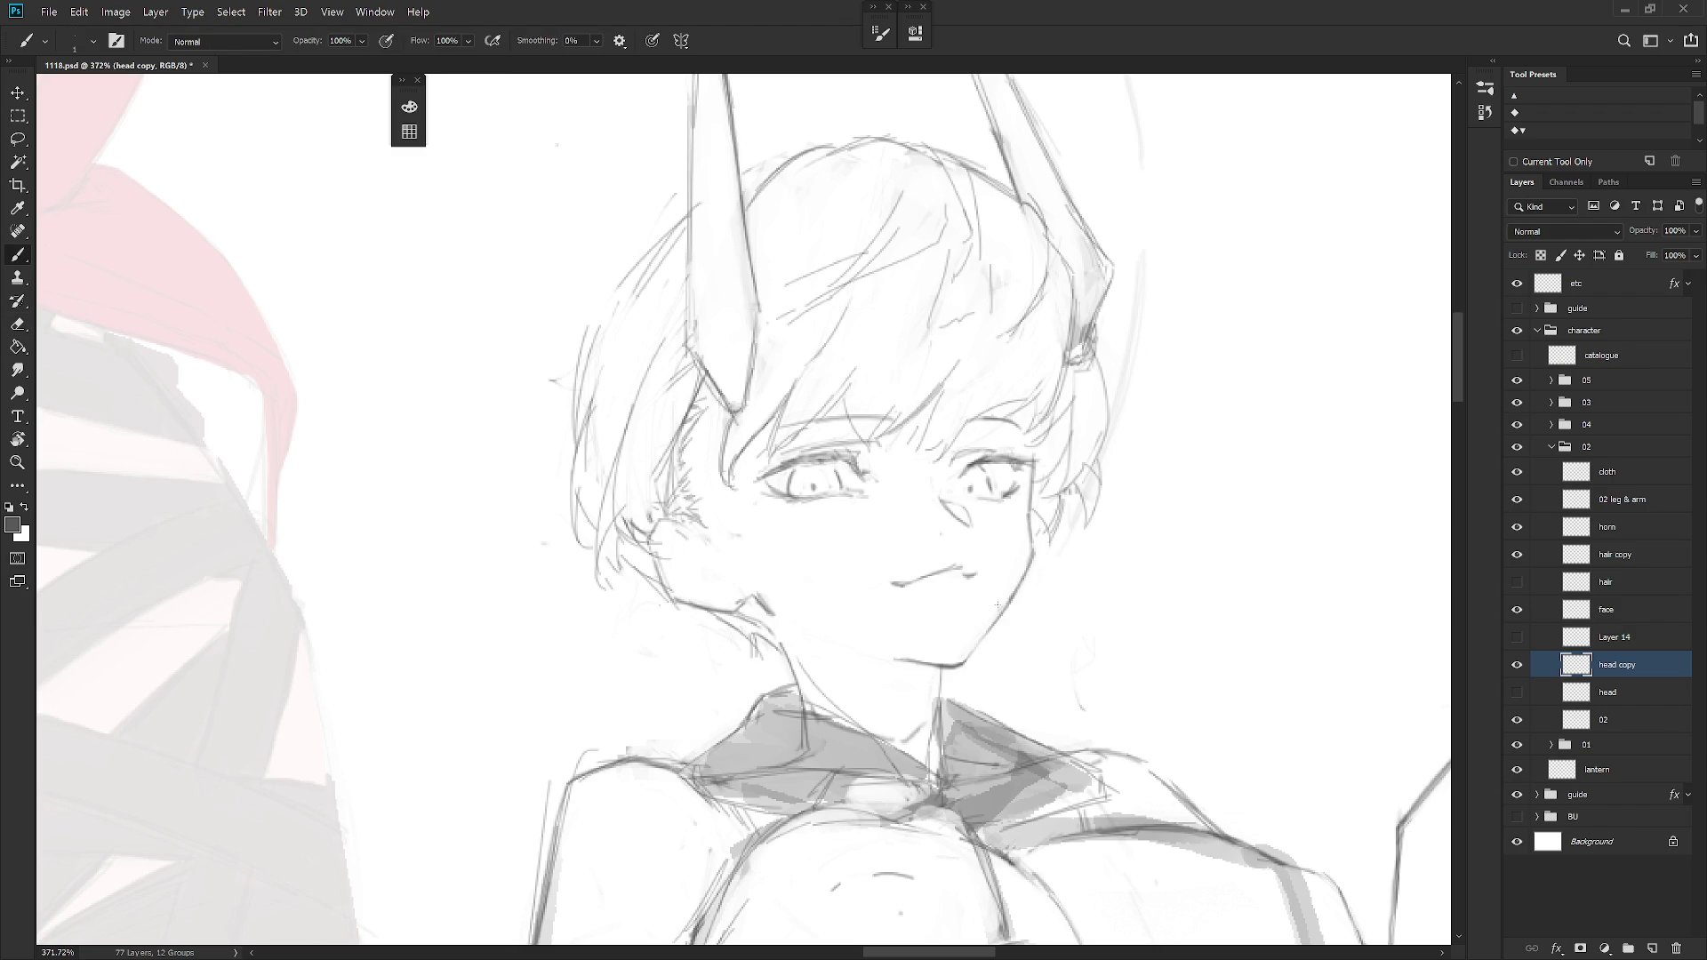
{"action": "scroll", "coordinate": [1005, 609], "scroll_direction": "down", "scroll_amount": 5}
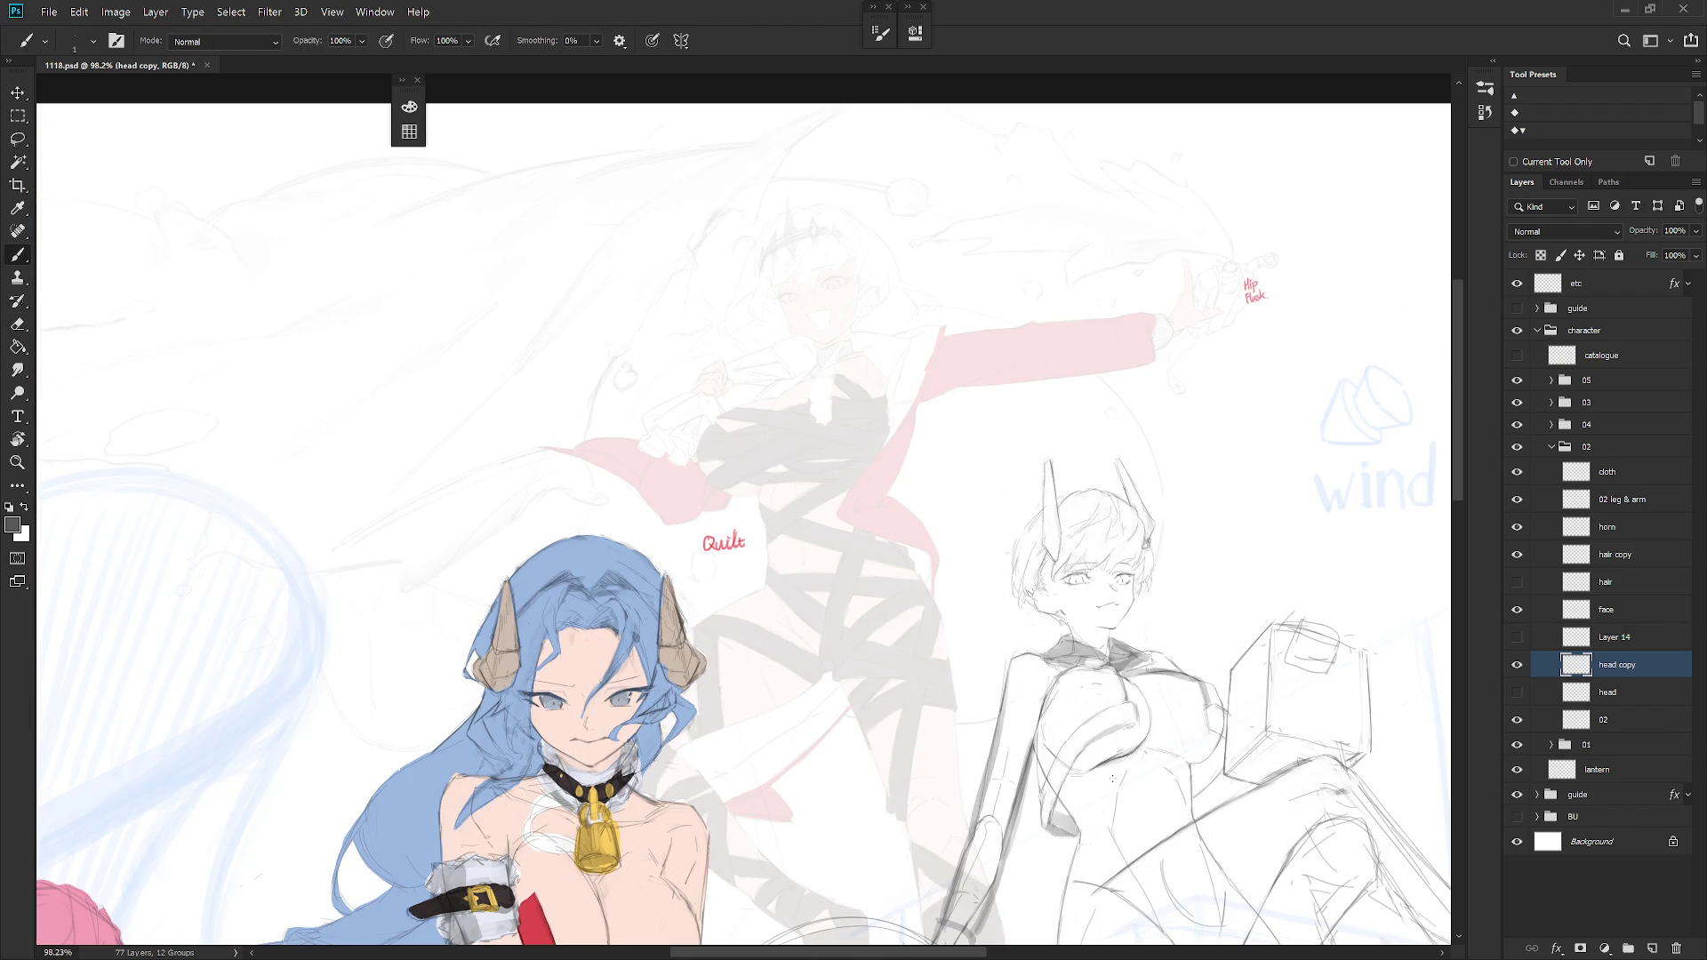
{"action": "scroll", "coordinate": [1113, 775], "scroll_direction": "down", "scroll_amount": 2}
{"action": "scroll", "coordinate": [1058, 631], "scroll_direction": "down", "scroll_amount": 2}
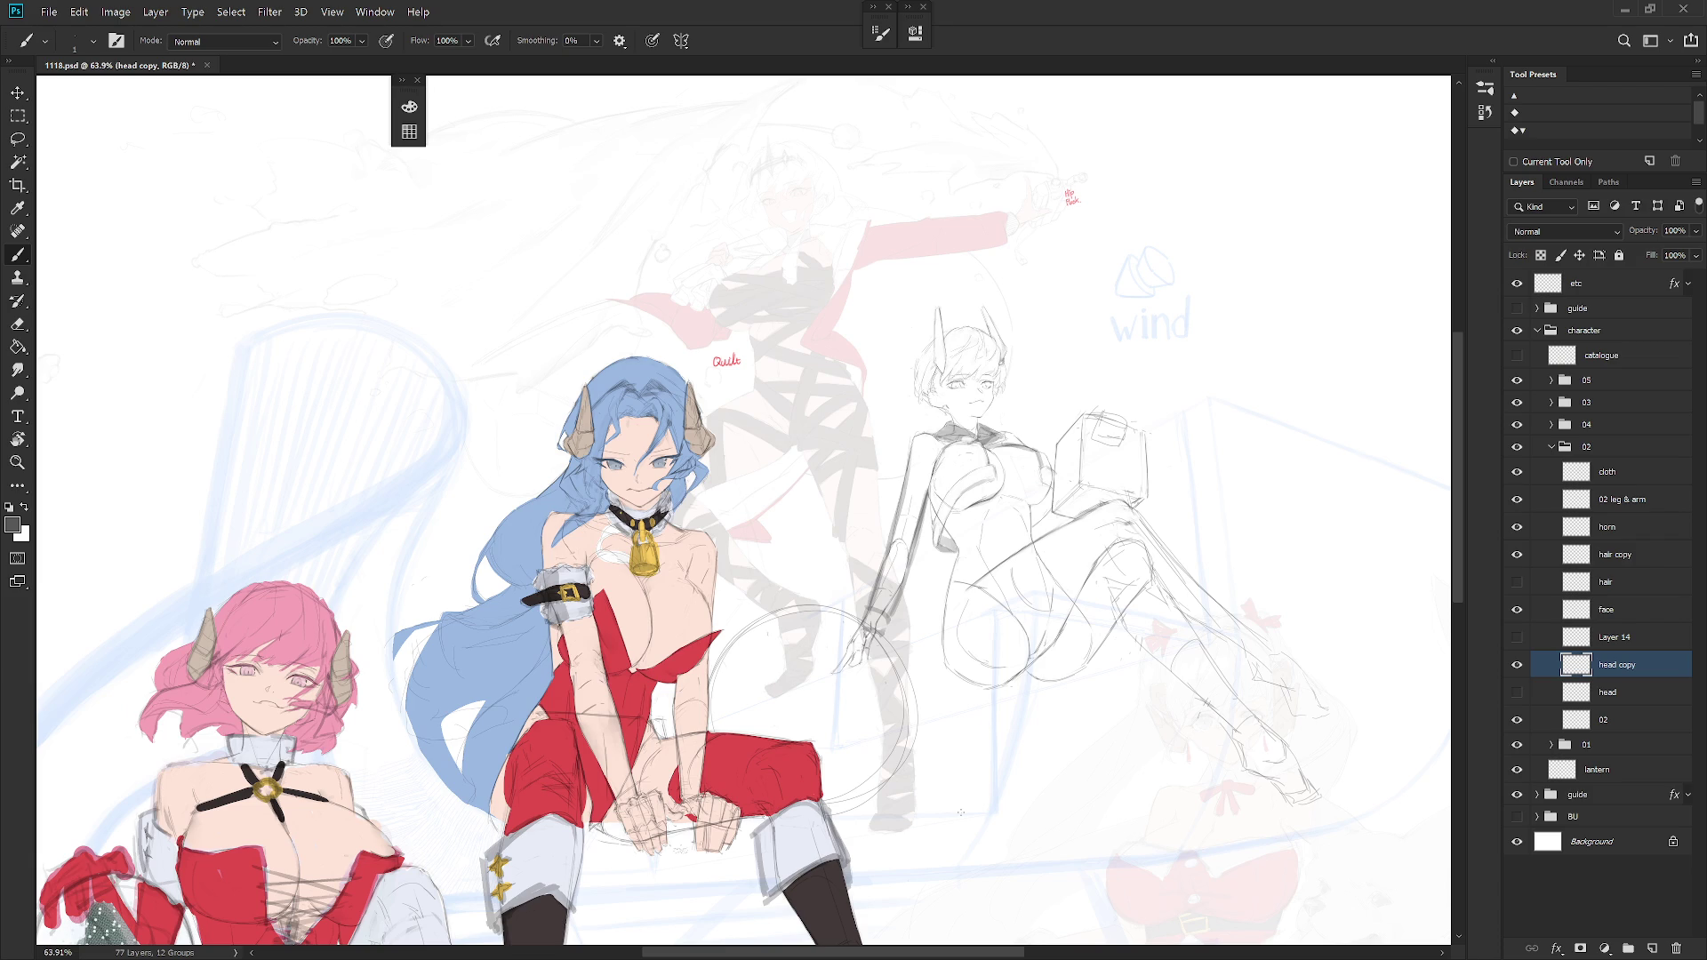
{"action": "left_click", "coordinate": [1636, 473]}
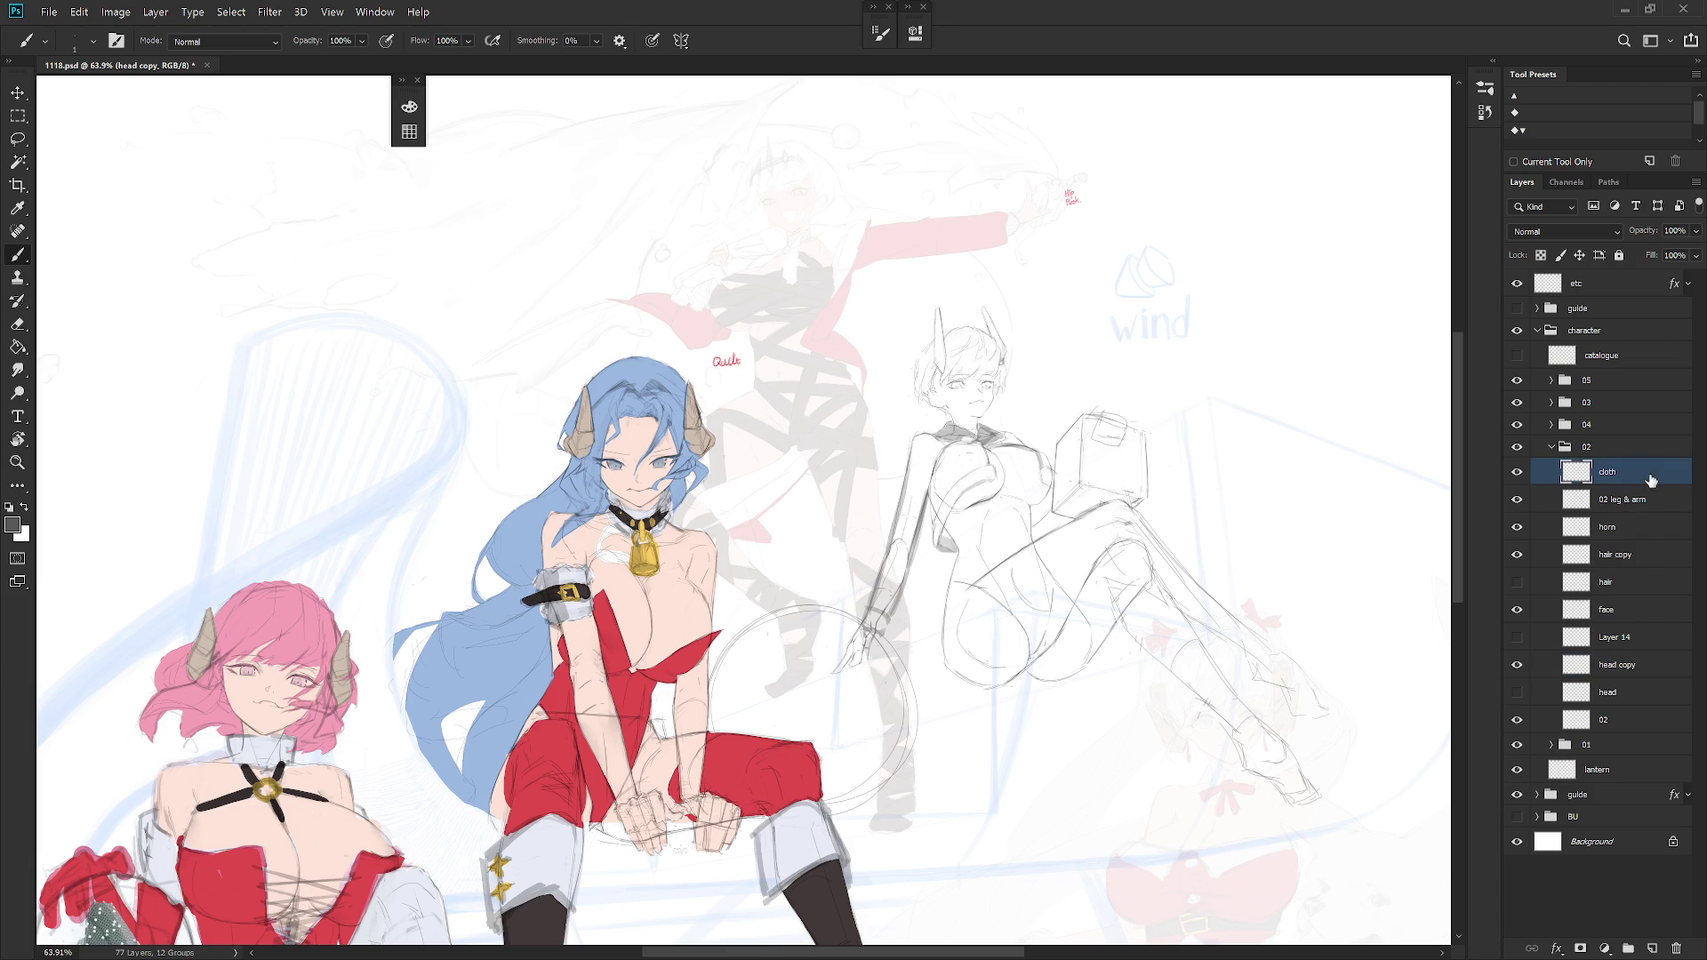
Toggle the hair and hair copy layers' visibility to compare the two versions.
{"action": "key", "text": "l"}
{"action": "left_click_drag", "start_coordinate": [929, 494], "coordinate": [906, 643]}
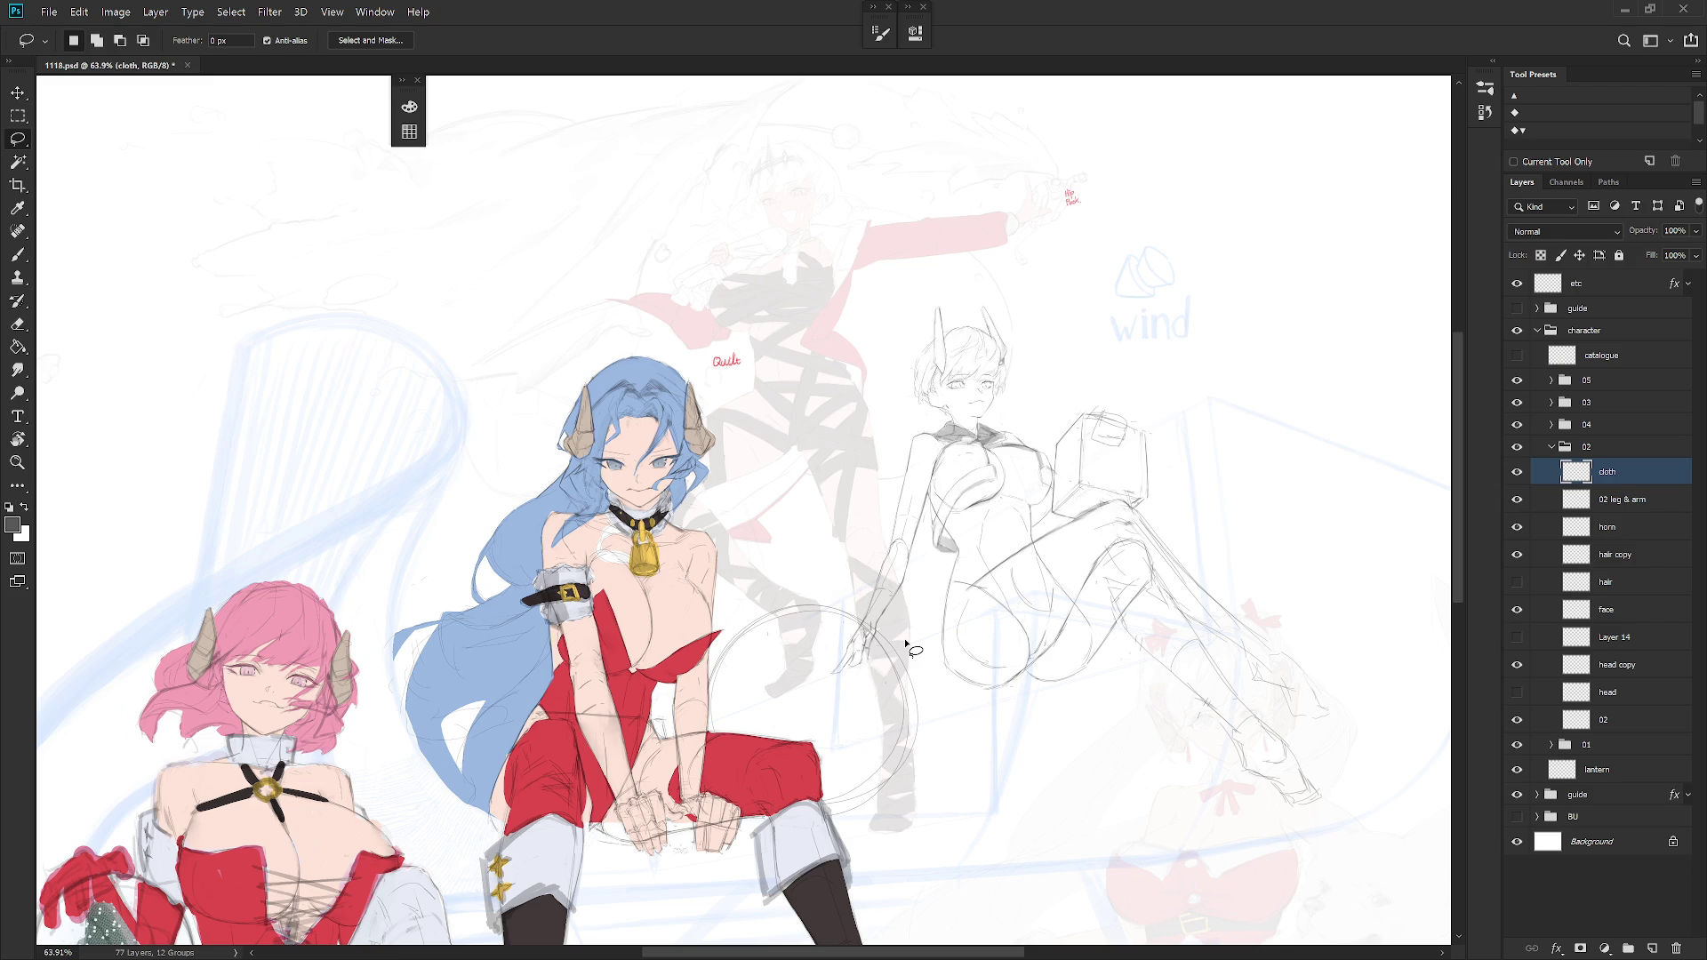
{"action": "left_click", "coordinate": [1620, 587]}
{"action": "scroll", "coordinate": [960, 374], "scroll_direction": "up", "scroll_amount": 5}
{"action": "left_click", "coordinate": [1517, 554]}
{"action": "left_click", "coordinate": [1517, 583]}
{"action": "left_click", "coordinate": [1517, 555]}
{"action": "left_click", "coordinate": [1517, 582]}
Delete the old hair layer and rename 'hair copy' to 'hair'.
{"action": "key", "text": "Delete"}
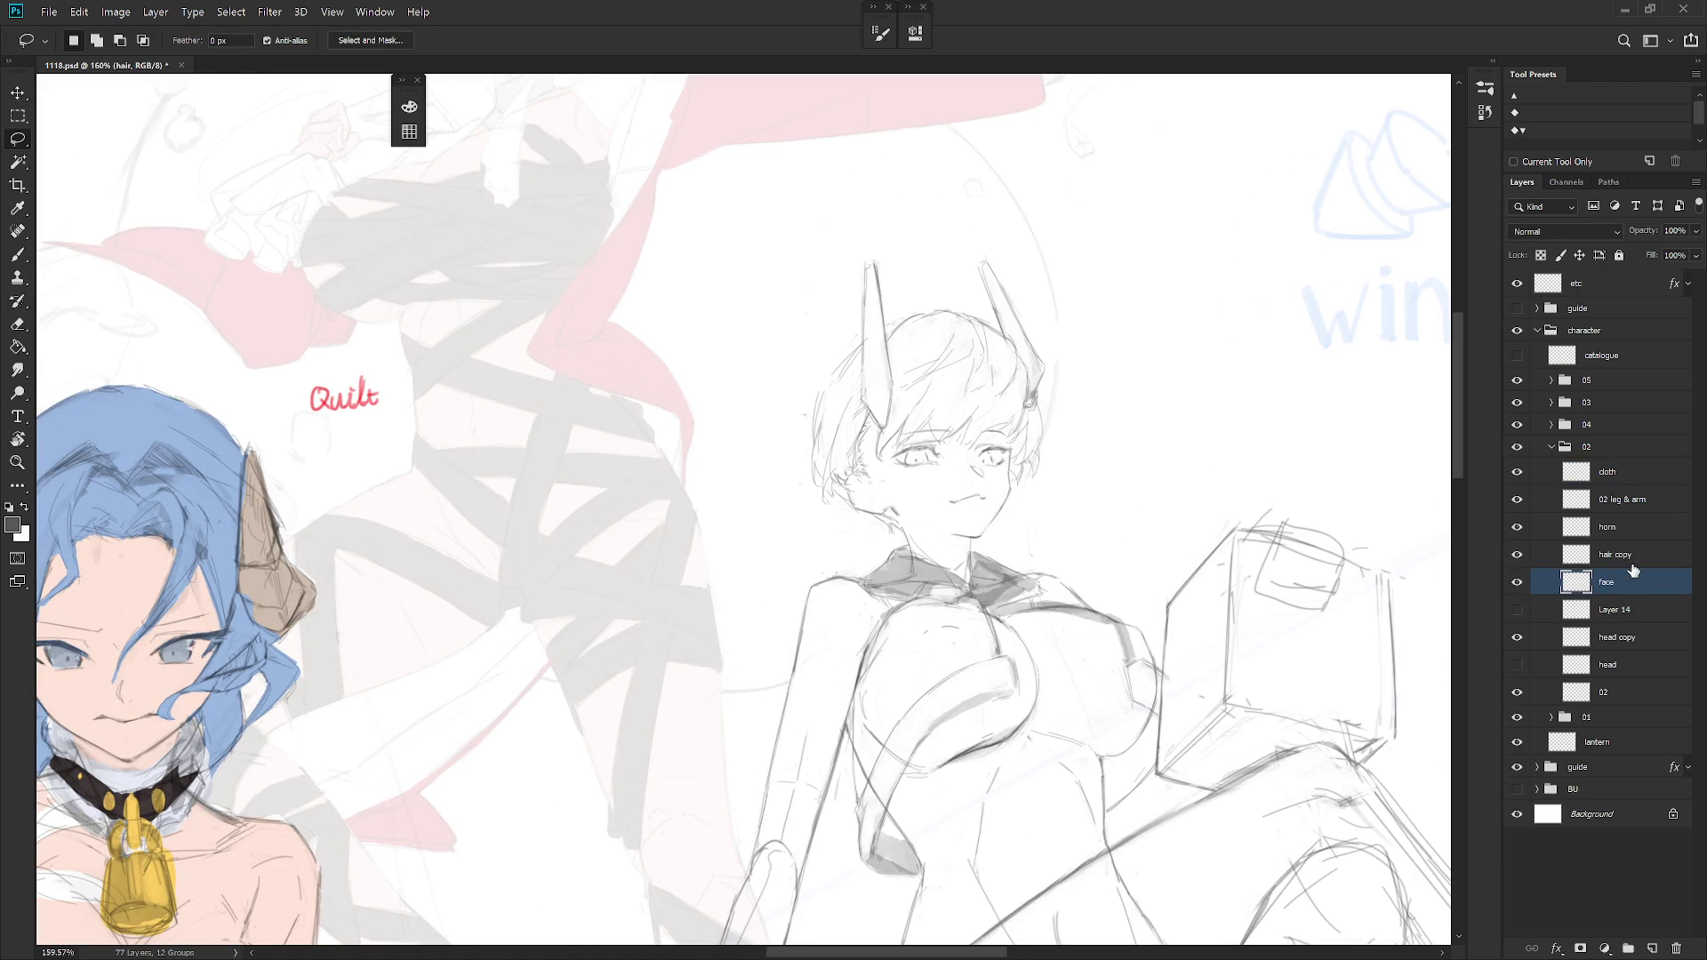
{"action": "double_click", "coordinate": [1616, 554]}
{"action": "type", "text": "hair"}
{"action": "key", "text": "Return"}
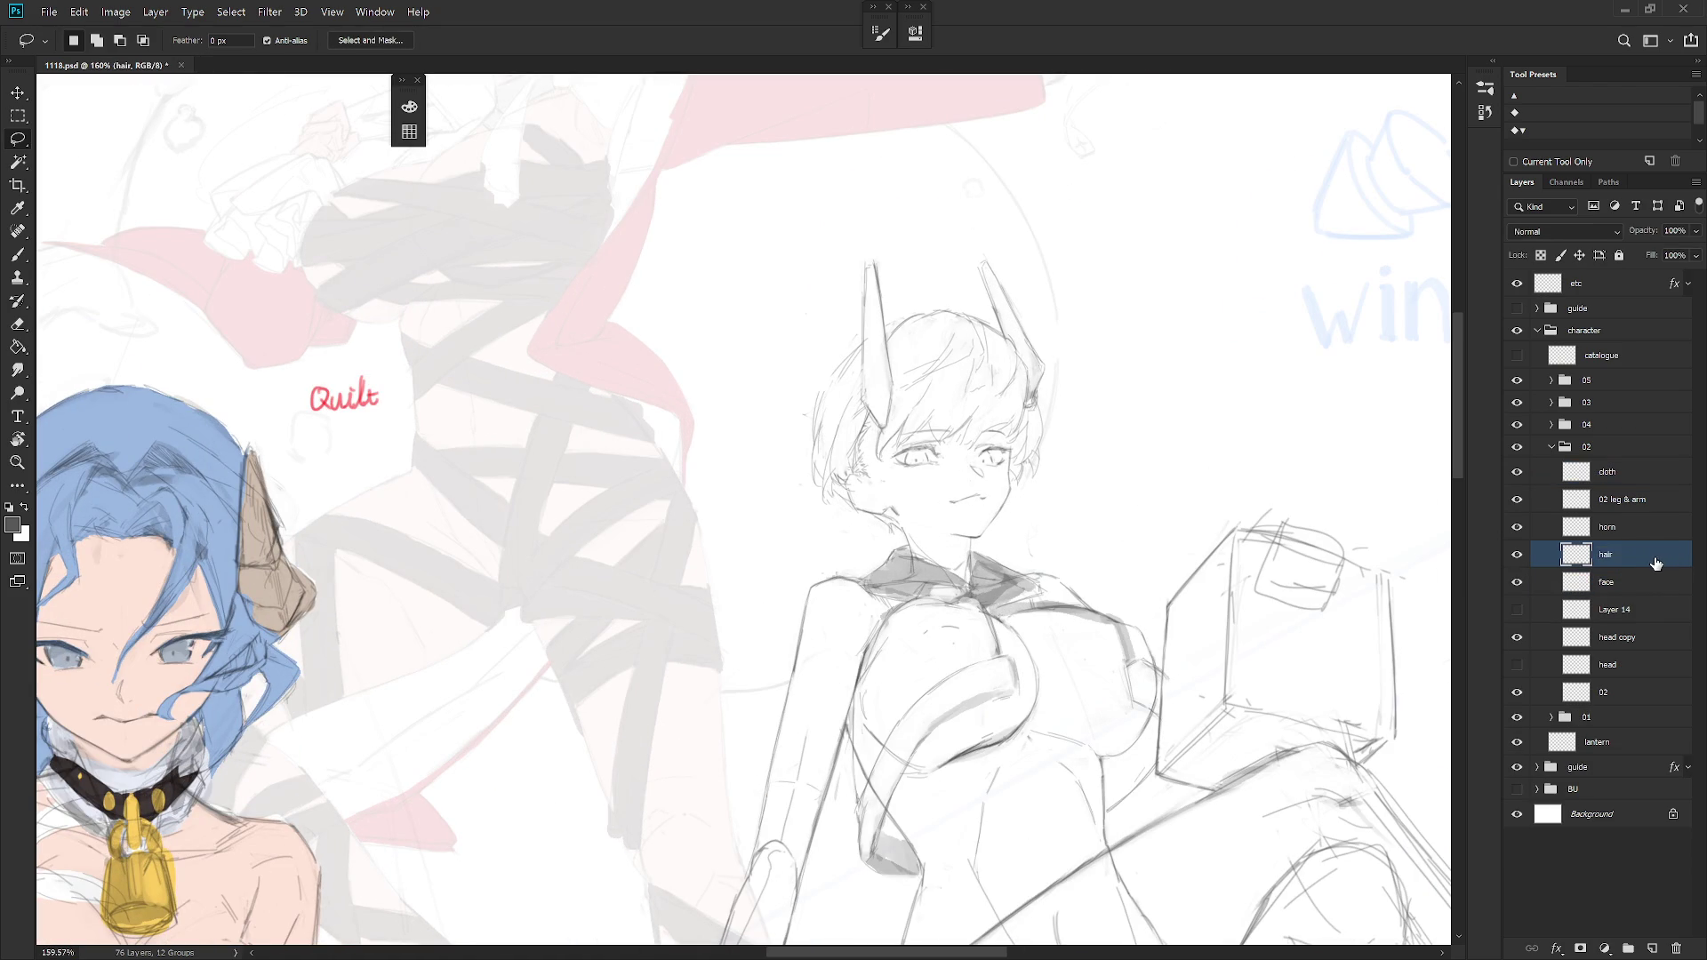
{"action": "key", "text": "b"}
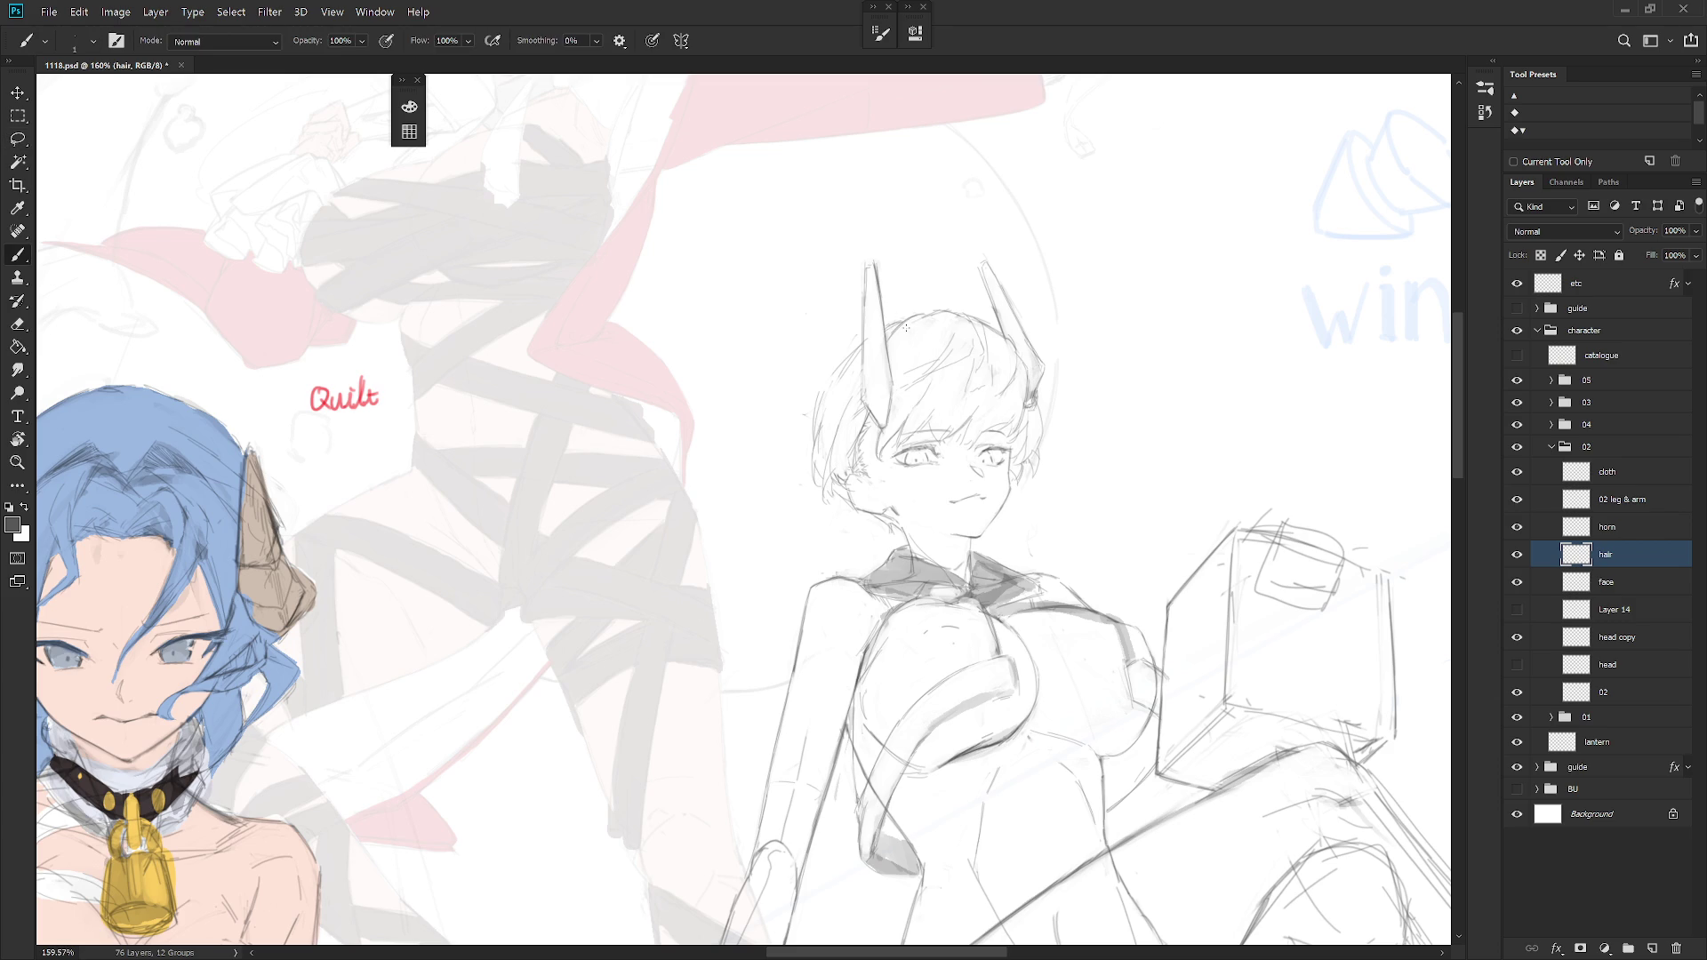
{"action": "key", "text": "e"}
{"action": "key", "text": "b"}
Delete the unused Layer 14 from the Layers panel.
{"action": "scroll", "coordinate": [1097, 663], "scroll_direction": "down", "scroll_amount": 5}
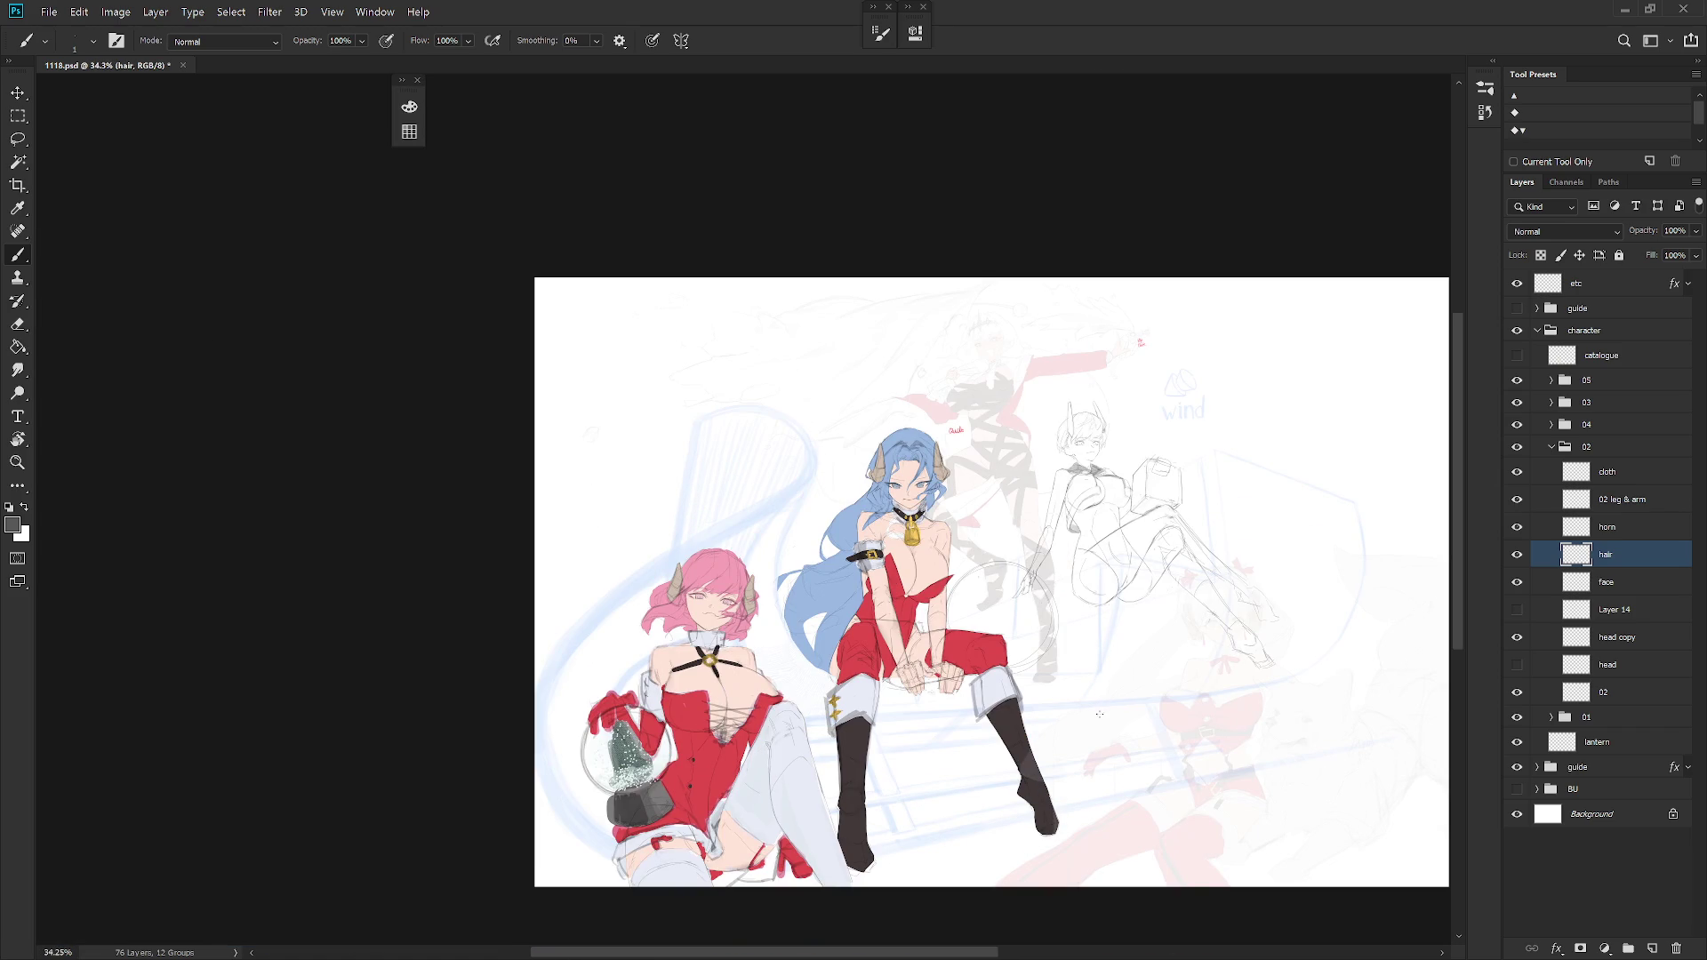
{"action": "scroll", "coordinate": [1111, 458], "scroll_direction": "up", "scroll_amount": 3}
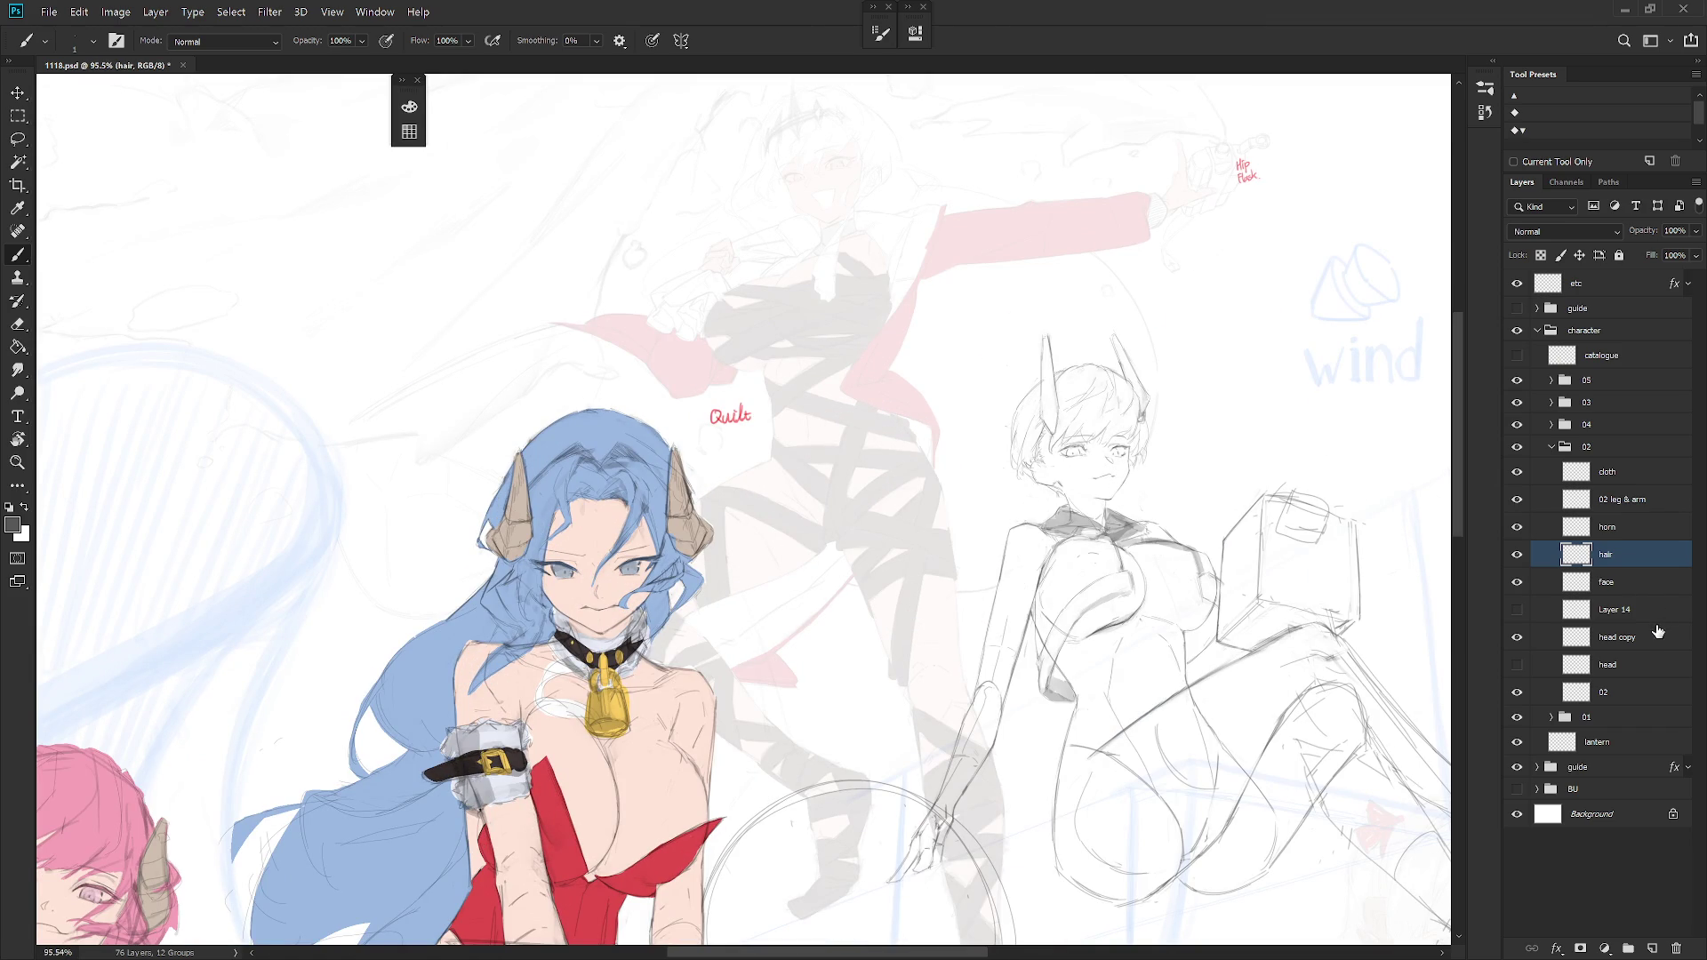
{"action": "left_click", "coordinate": [1517, 610]}
{"action": "left_click", "coordinate": [1623, 611]}
{"action": "key", "text": "Delete"}
Compare head against head copy, then delete the old head layer.
{"action": "left_click", "coordinate": [1517, 638]}
{"action": "left_click", "coordinate": [1519, 612]}
{"action": "left_click", "coordinate": [1517, 610]}
{"action": "left_click", "coordinate": [1517, 637]}
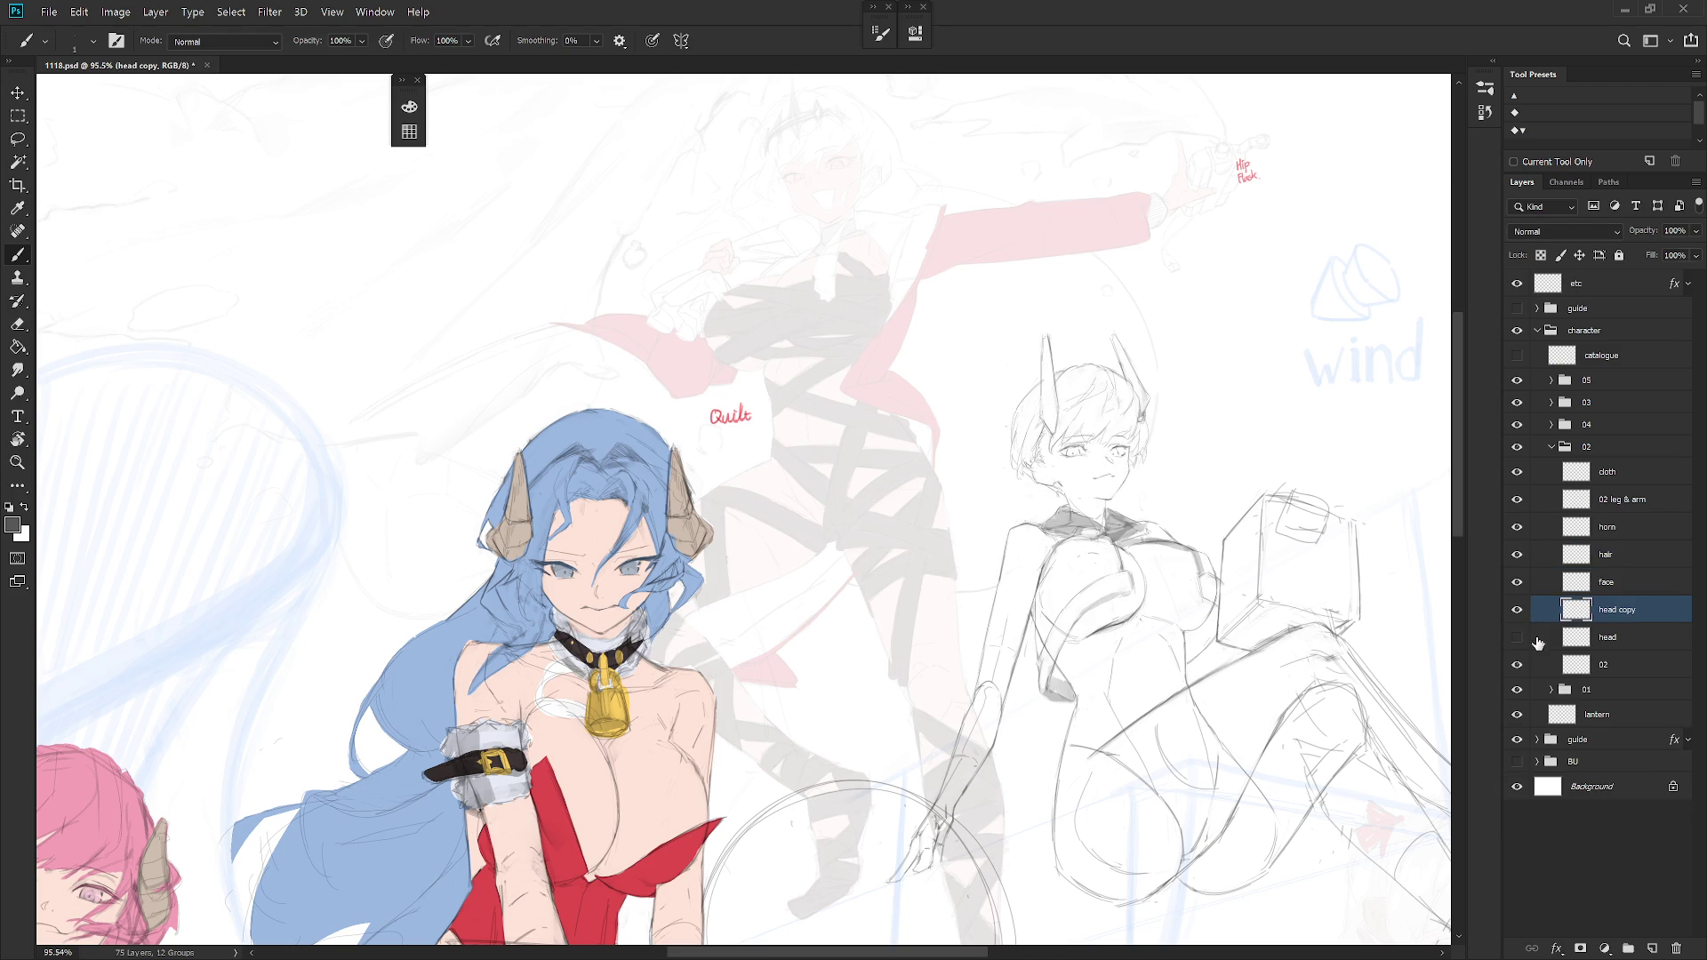
{"action": "left_click", "coordinate": [1626, 637]}
{"action": "key", "text": "Delete"}
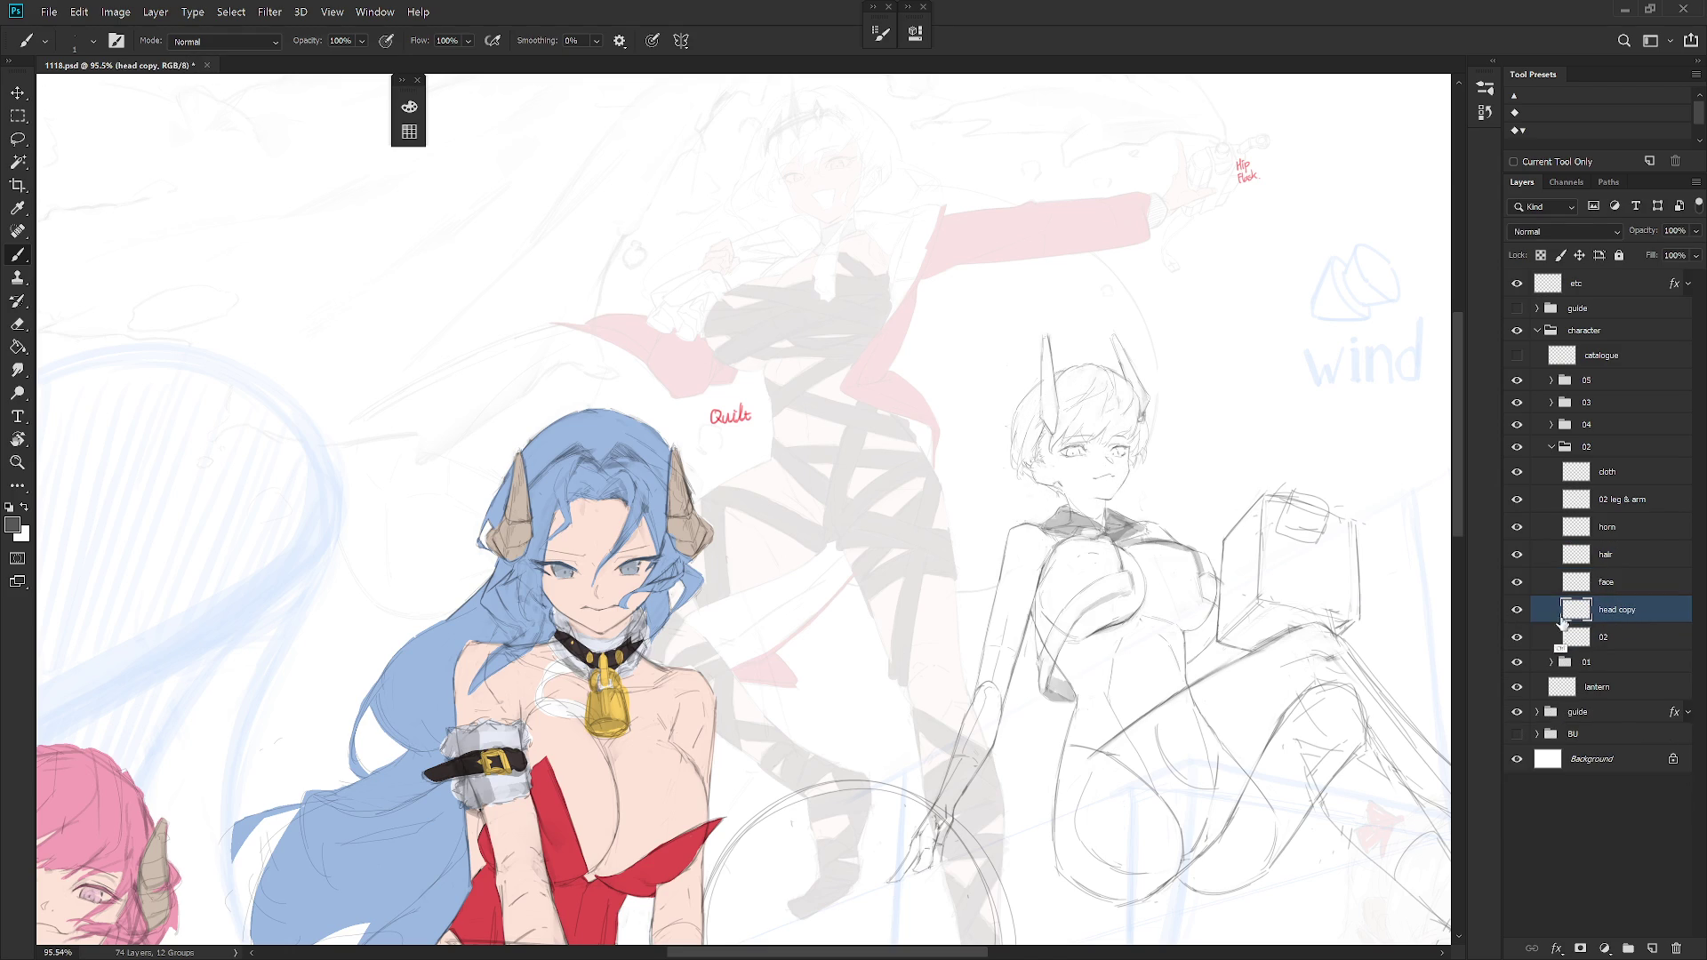
{"action": "scroll", "coordinate": [1240, 714], "scroll_direction": "down", "scroll_amount": 5}
{"action": "left_click_drag", "start_coordinate": [1240, 714], "coordinate": [1113, 621]}
{"action": "key", "text": "h"}
{"action": "scroll", "coordinate": [1047, 562], "scroll_direction": "up", "scroll_amount": 5}
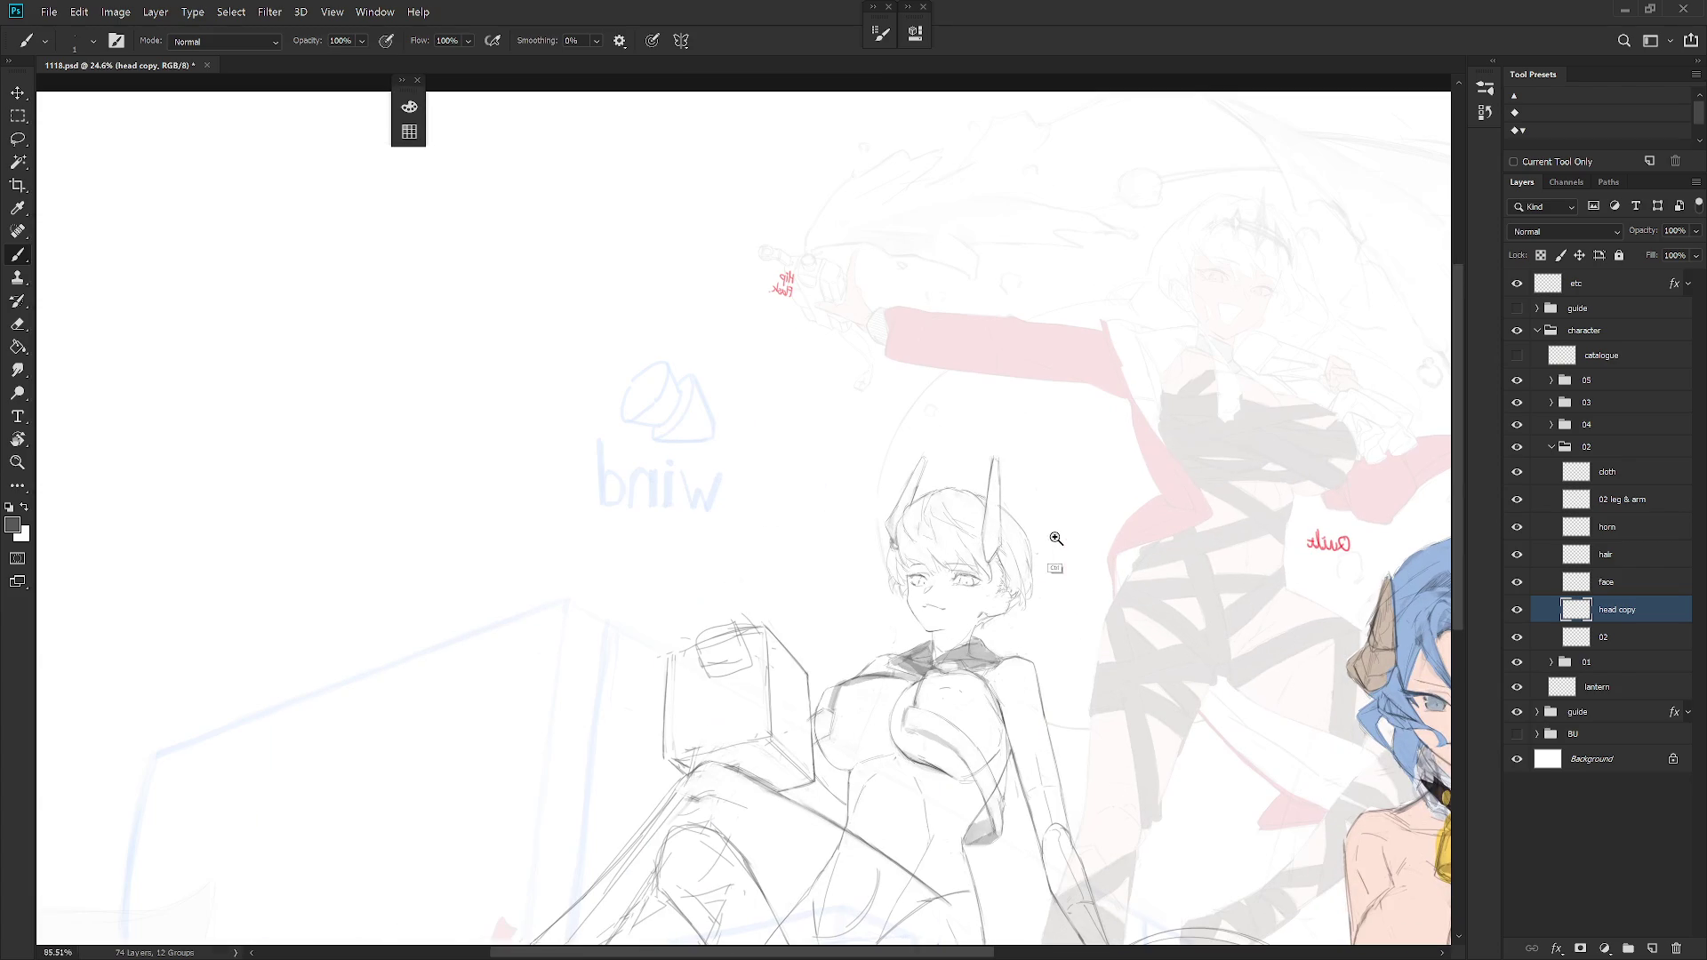
On the face layer, step through undo/redo and keep the short strokes beside the right eye.
{"action": "scroll", "coordinate": [957, 577], "scroll_direction": "up", "scroll_amount": 3}
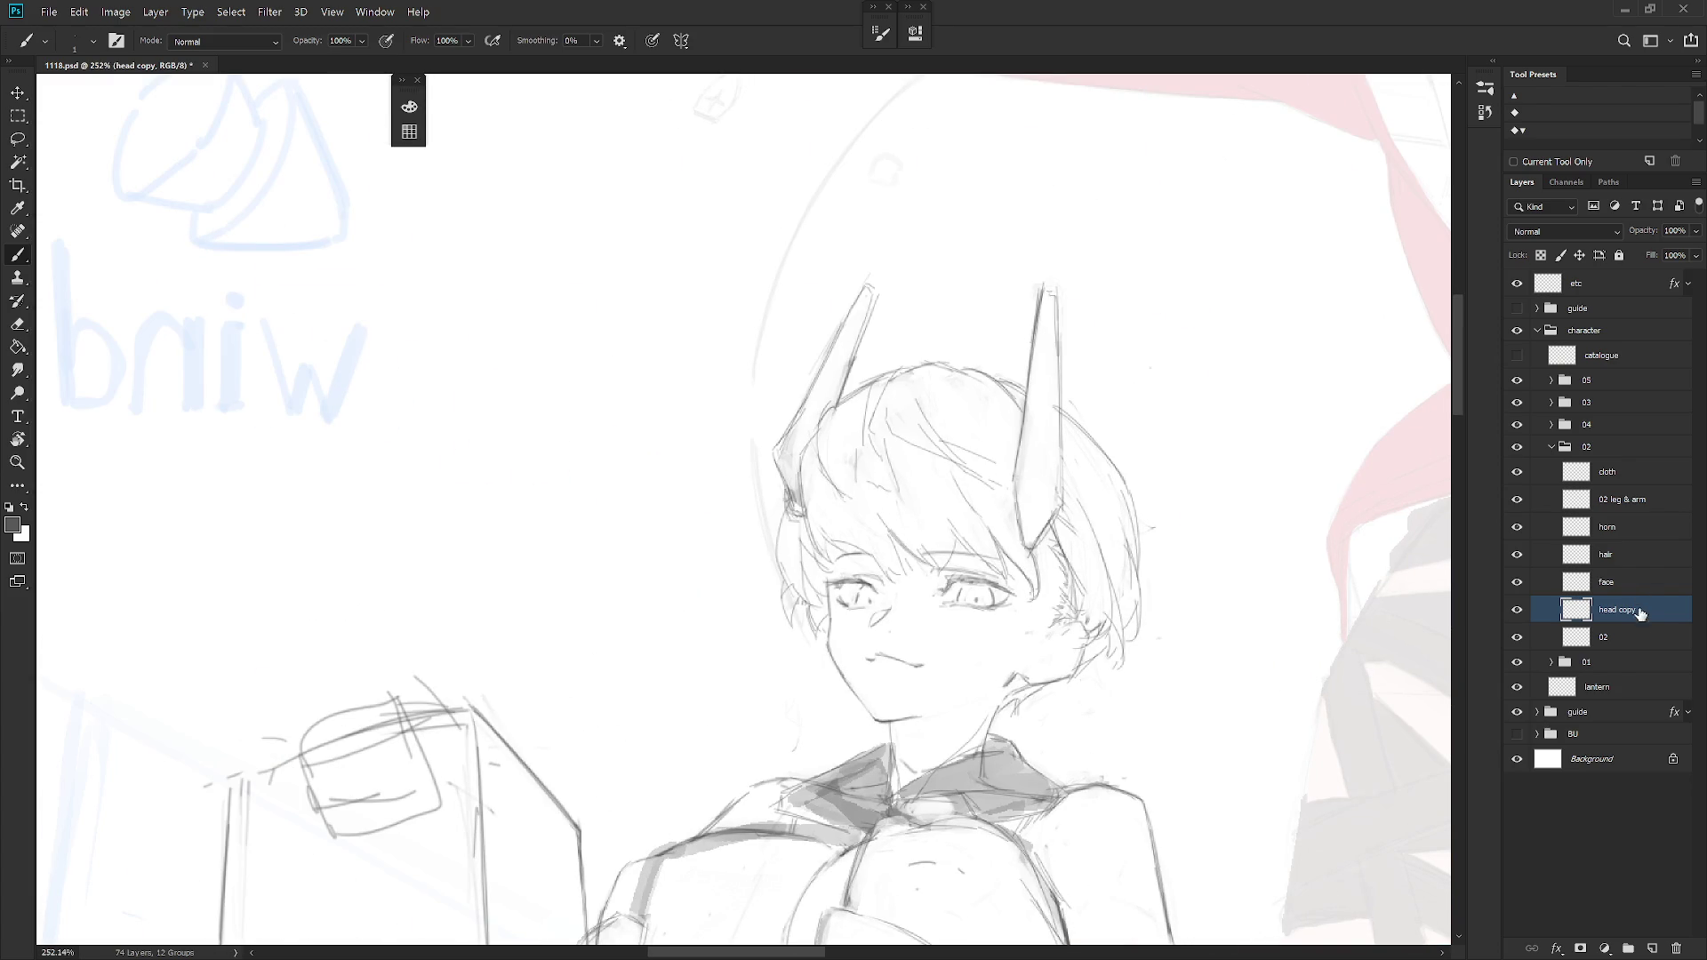
{"action": "left_click", "coordinate": [1601, 581]}
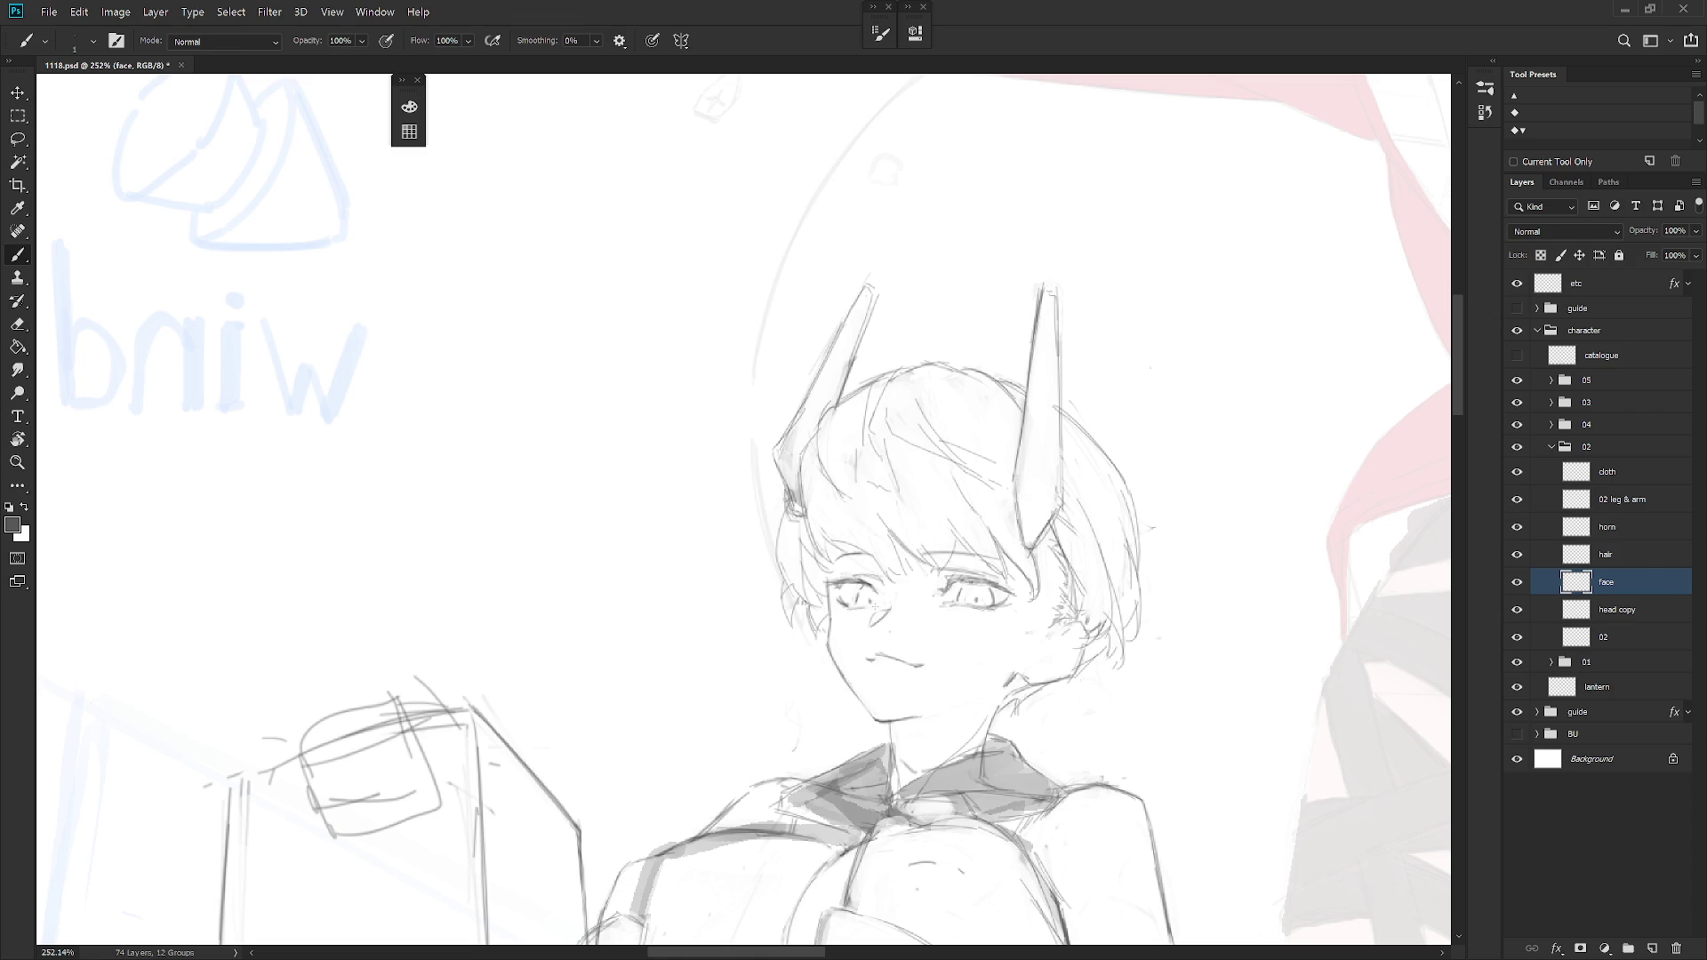
{"action": "key", "text": "ctrl+shift+z"}
{"action": "key", "text": "ctrl+z"}
{"action": "key", "text": "ctrl+shift+z"}
{"action": "key", "text": "ctrl+z"}
{"action": "key", "text": "ctrl+shift+z"}
{"action": "key", "text": "ctrl+z"}
{"action": "key", "text": "ctrl+shift+z"}
{"action": "key", "text": "ctrl+z"}
{"action": "key", "text": "ctrl+shift+z"}
{"action": "key", "text": "ctrl+z"}
{"action": "key", "text": "ctrl+shift+z"}
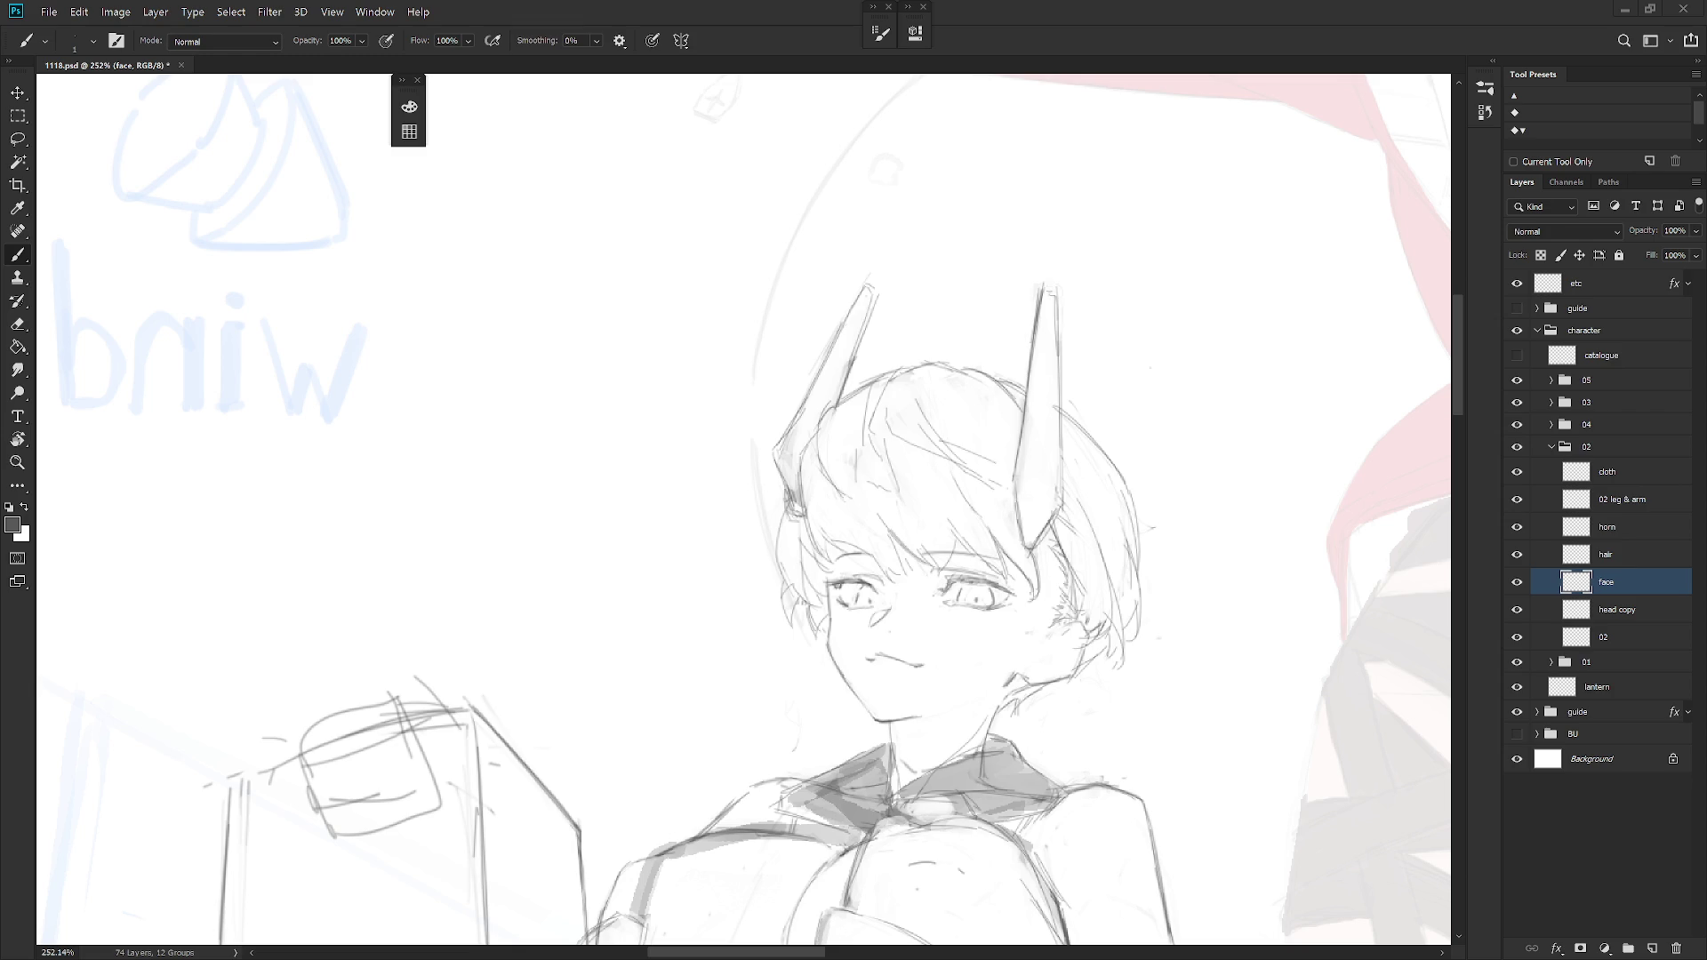
Zoom out to the seated girl sketch and select the 'cloth' layer.
{"action": "scroll", "coordinate": [1238, 700], "scroll_direction": "down", "scroll_amount": 5}
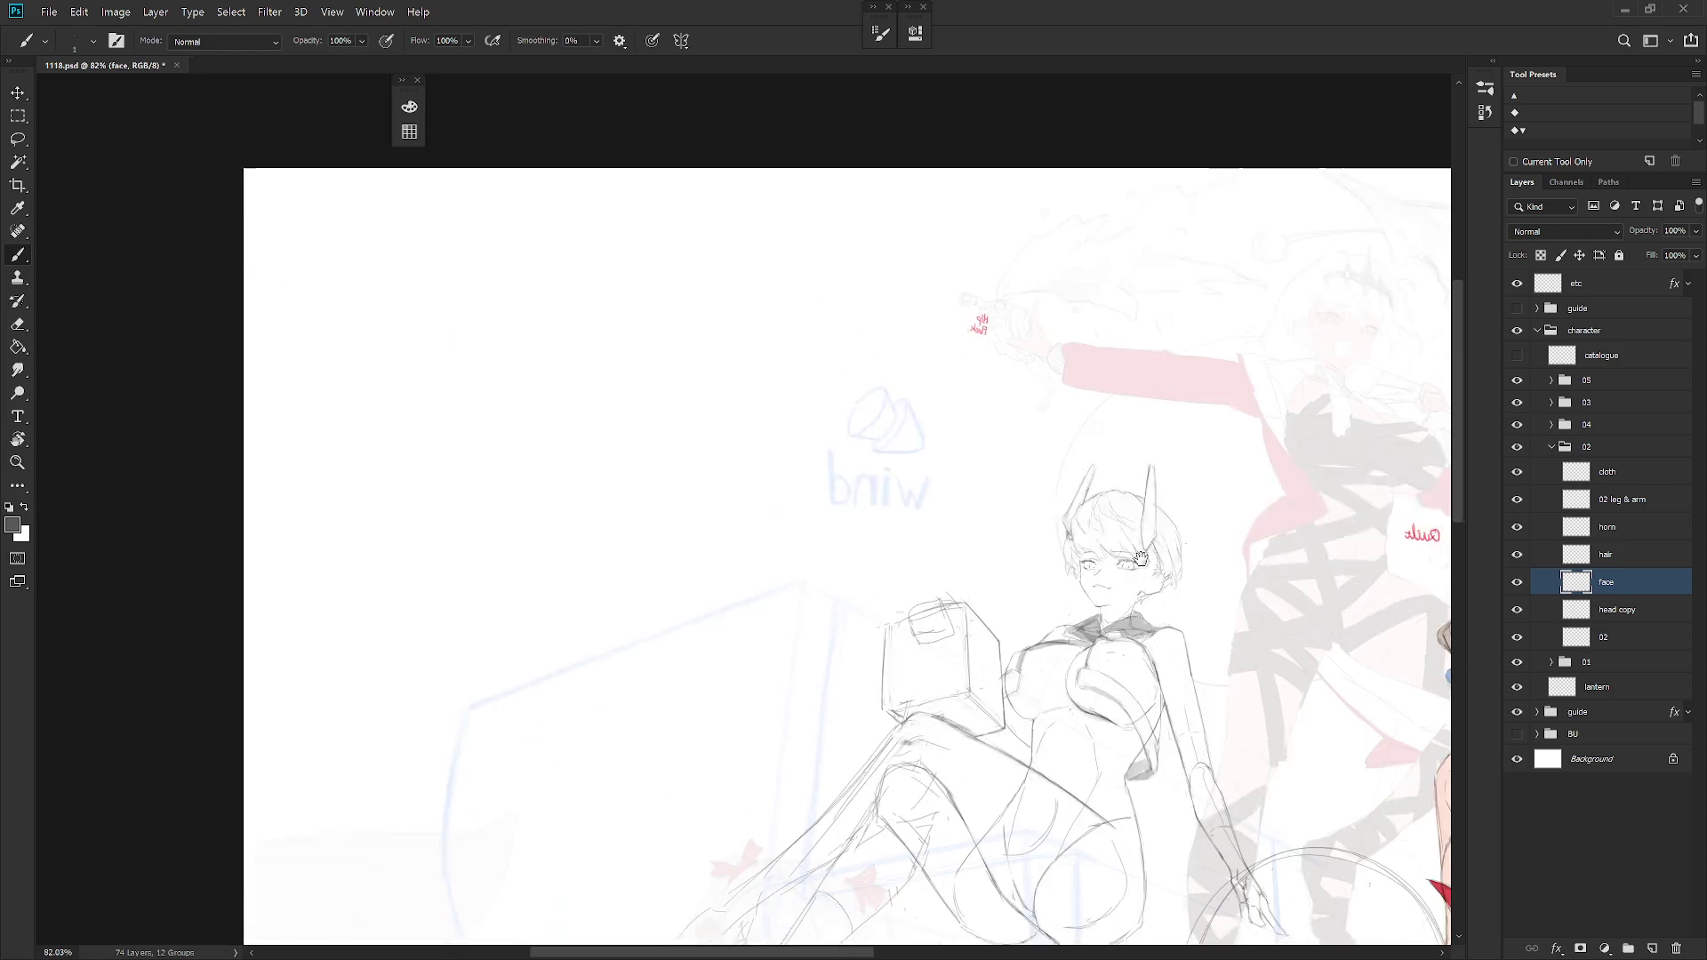
{"action": "scroll", "coordinate": [1239, 699], "scroll_direction": "right", "scroll_amount": 10}
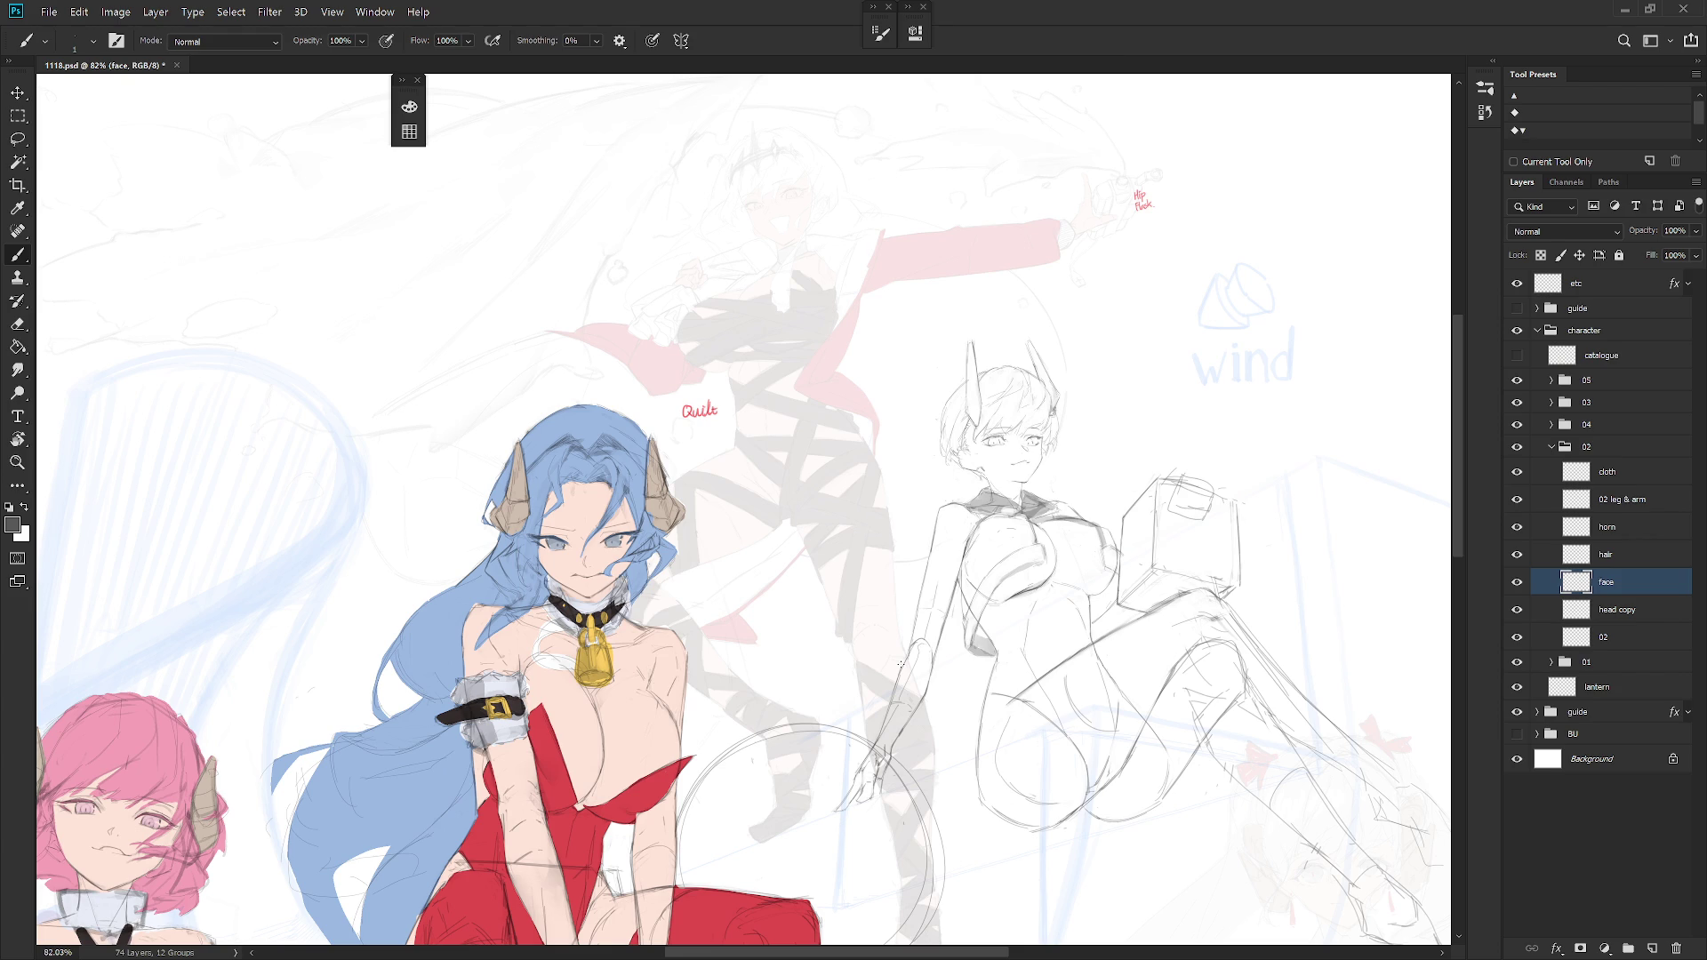
{"action": "left_click", "coordinate": [1626, 480]}
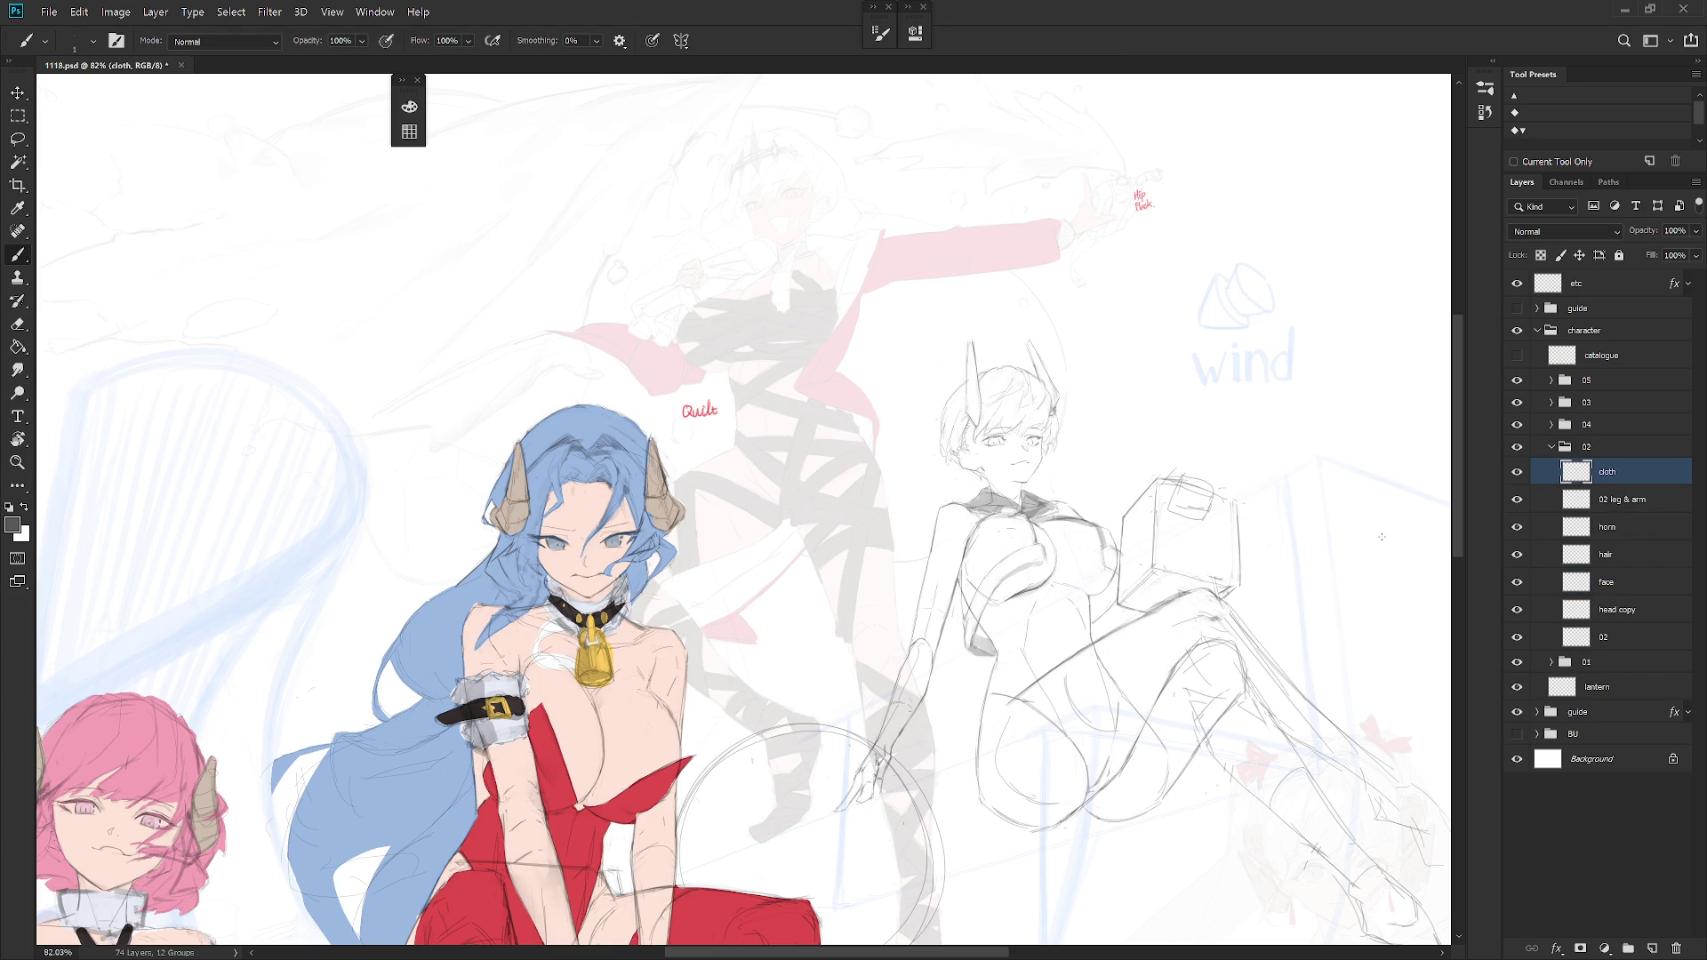
Draw clothing lines along the girl's shoulder and chest edges, then refocus on her torso.
{"action": "scroll", "coordinate": [1187, 587], "scroll_direction": "up", "scroll_amount": 3}
{"action": "left_click_drag", "start_coordinate": [1233, 553], "coordinate": [1134, 603]}
{"action": "mouse_move", "coordinate": [945, 532]}
{"action": "left_mouse_down"}
{"action": "mouse_move", "coordinate": [933, 569]}
{"action": "mouse_move", "coordinate": [957, 573]}
{"action": "left_mouse_up"}
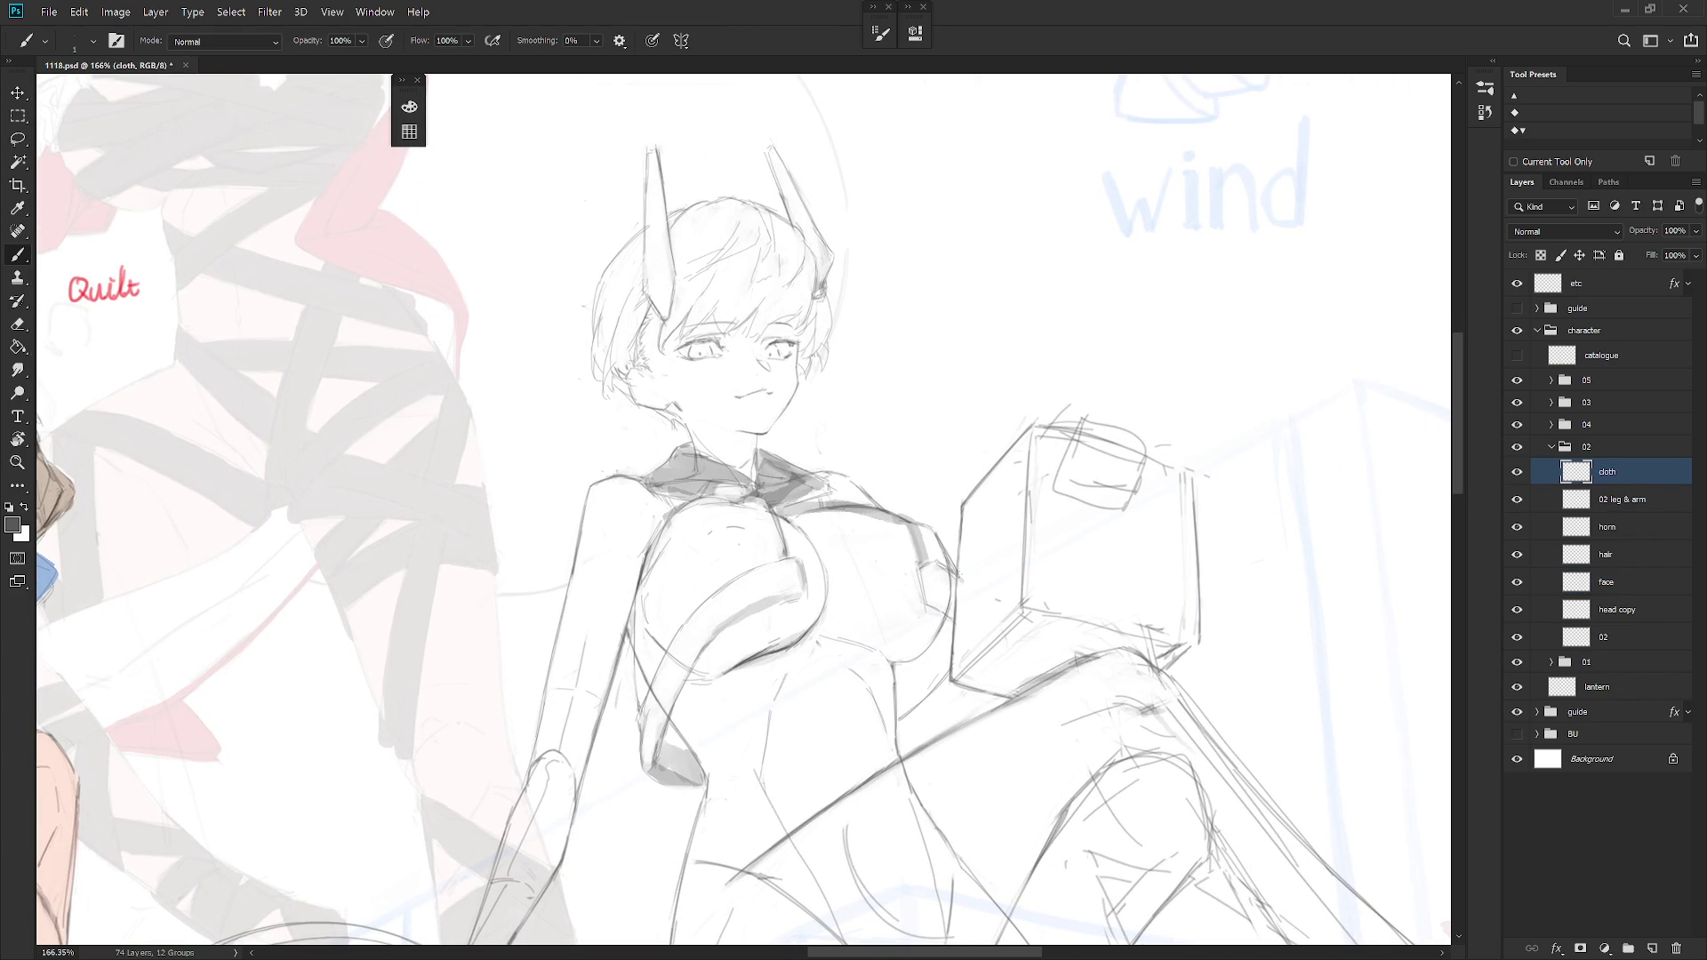
{"action": "left_click_drag", "start_coordinate": [900, 519], "coordinate": [919, 562]}
{"action": "scroll", "coordinate": [1122, 401], "scroll_direction": "down", "scroll_amount": 1}
{"action": "scroll", "coordinate": [1123, 401], "scroll_direction": "down", "scroll_amount": 4}
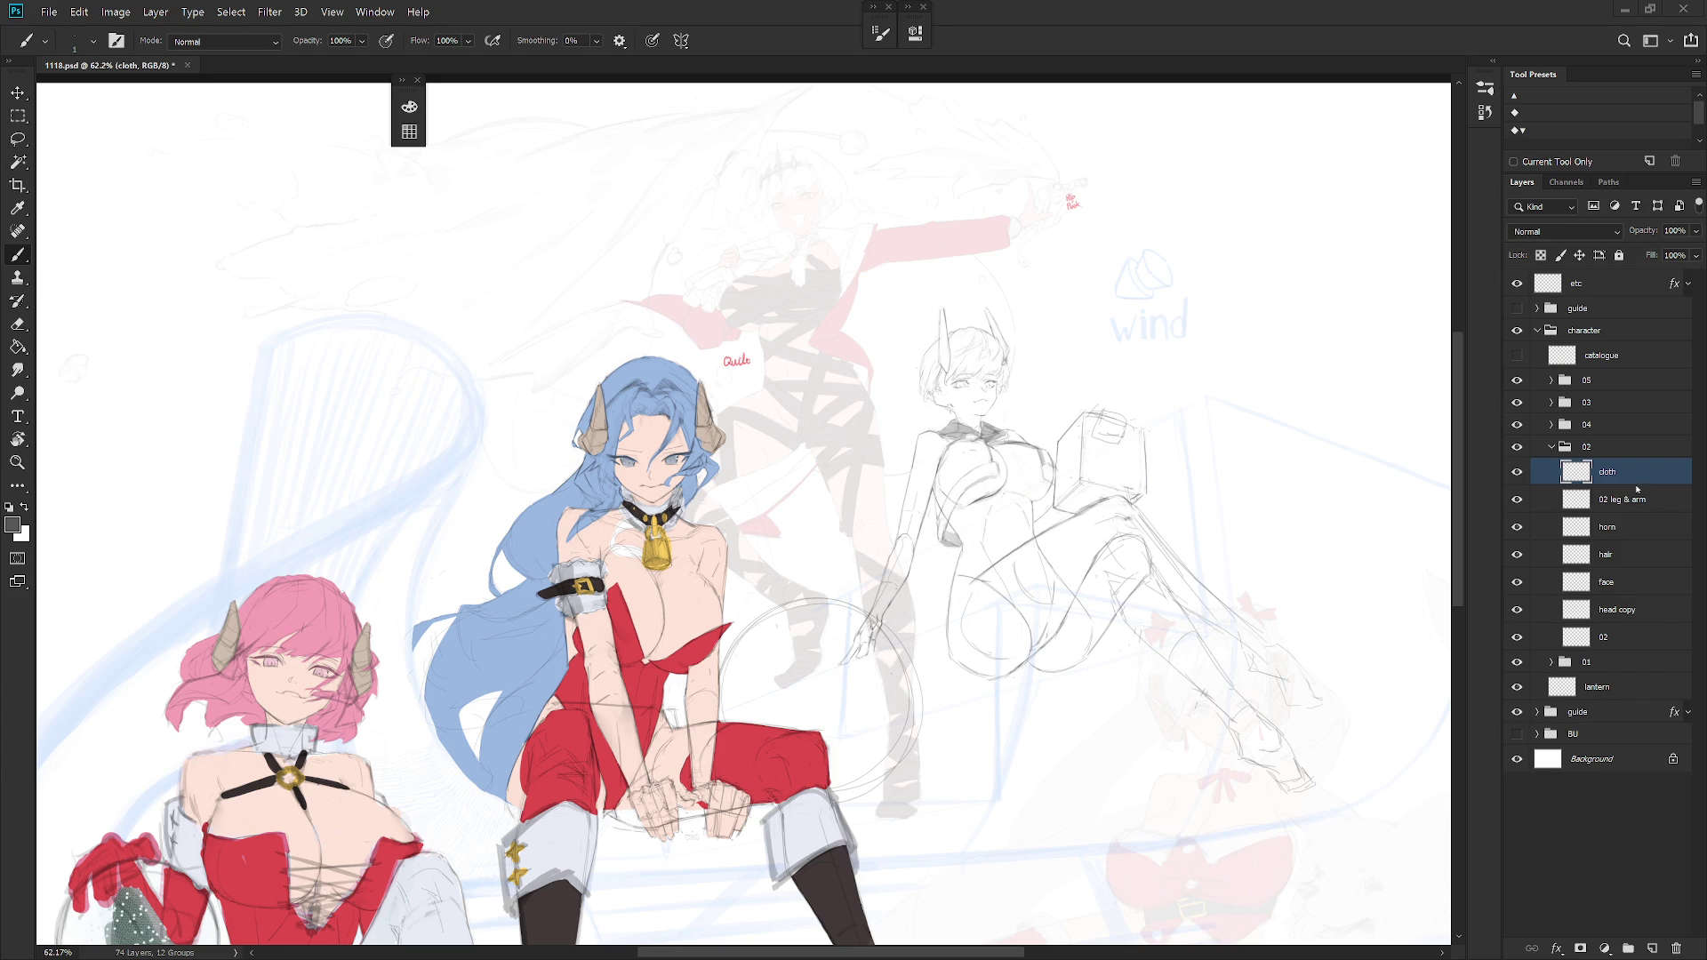
{"action": "left_click_drag", "start_coordinate": [949, 416], "coordinate": [982, 394]}
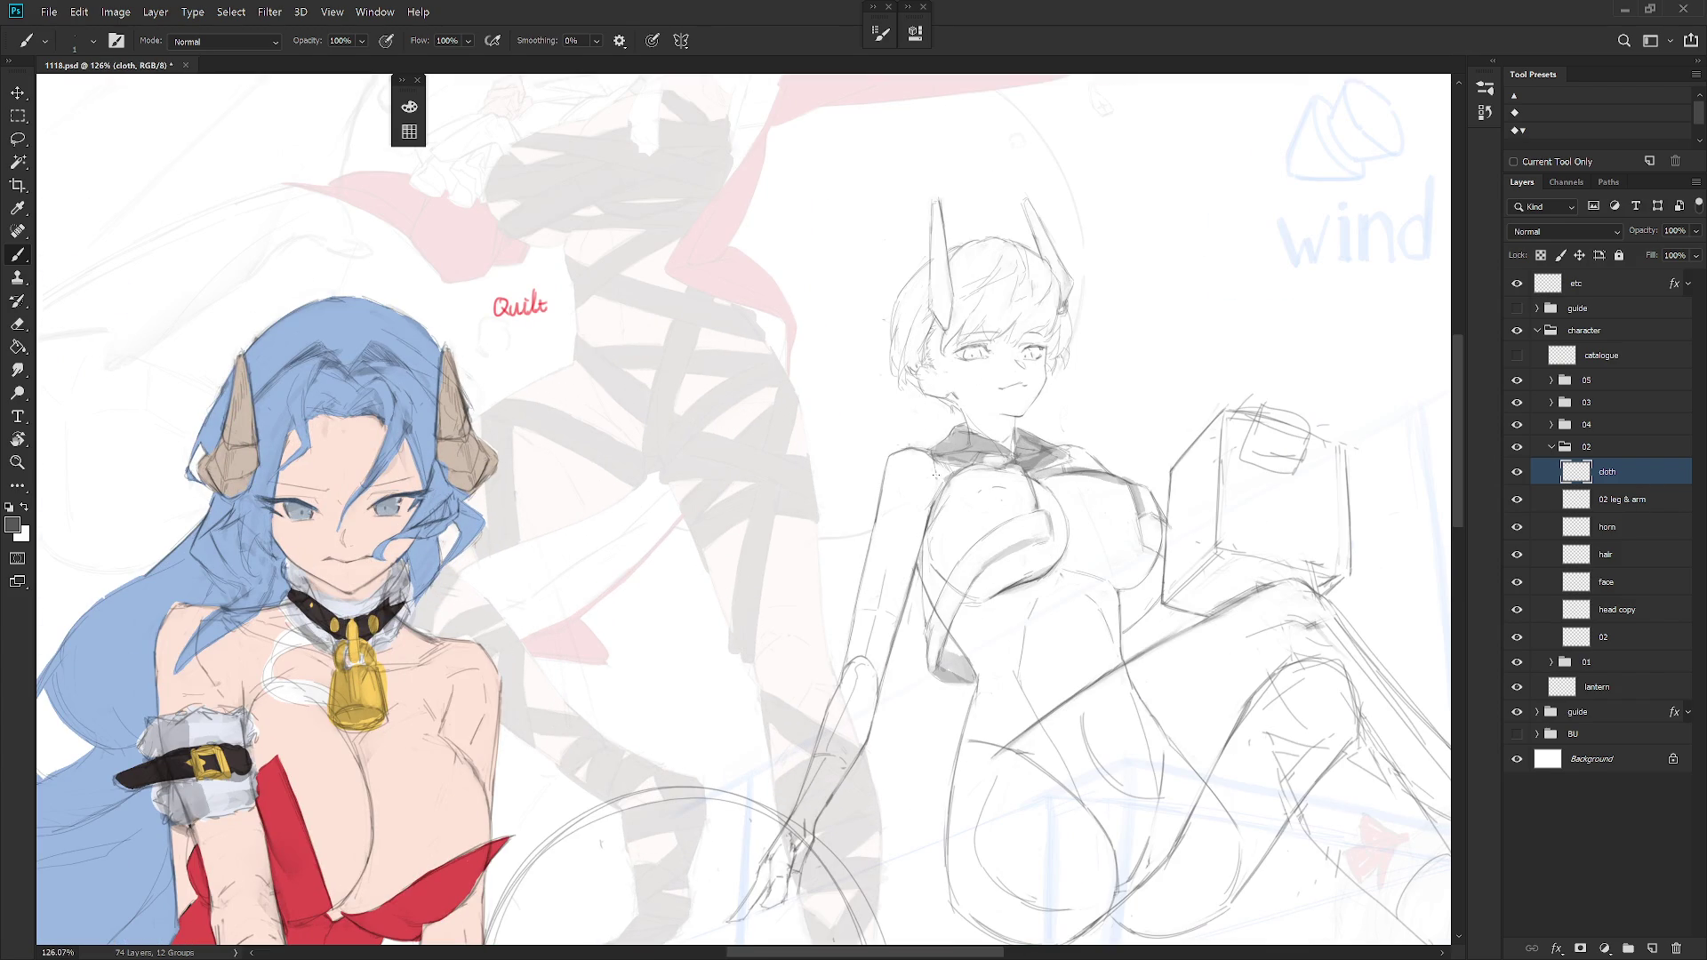
Compare the sketch with and without the cloth layer while alternating Brush and Eraser.
{"action": "key", "text": "e"}
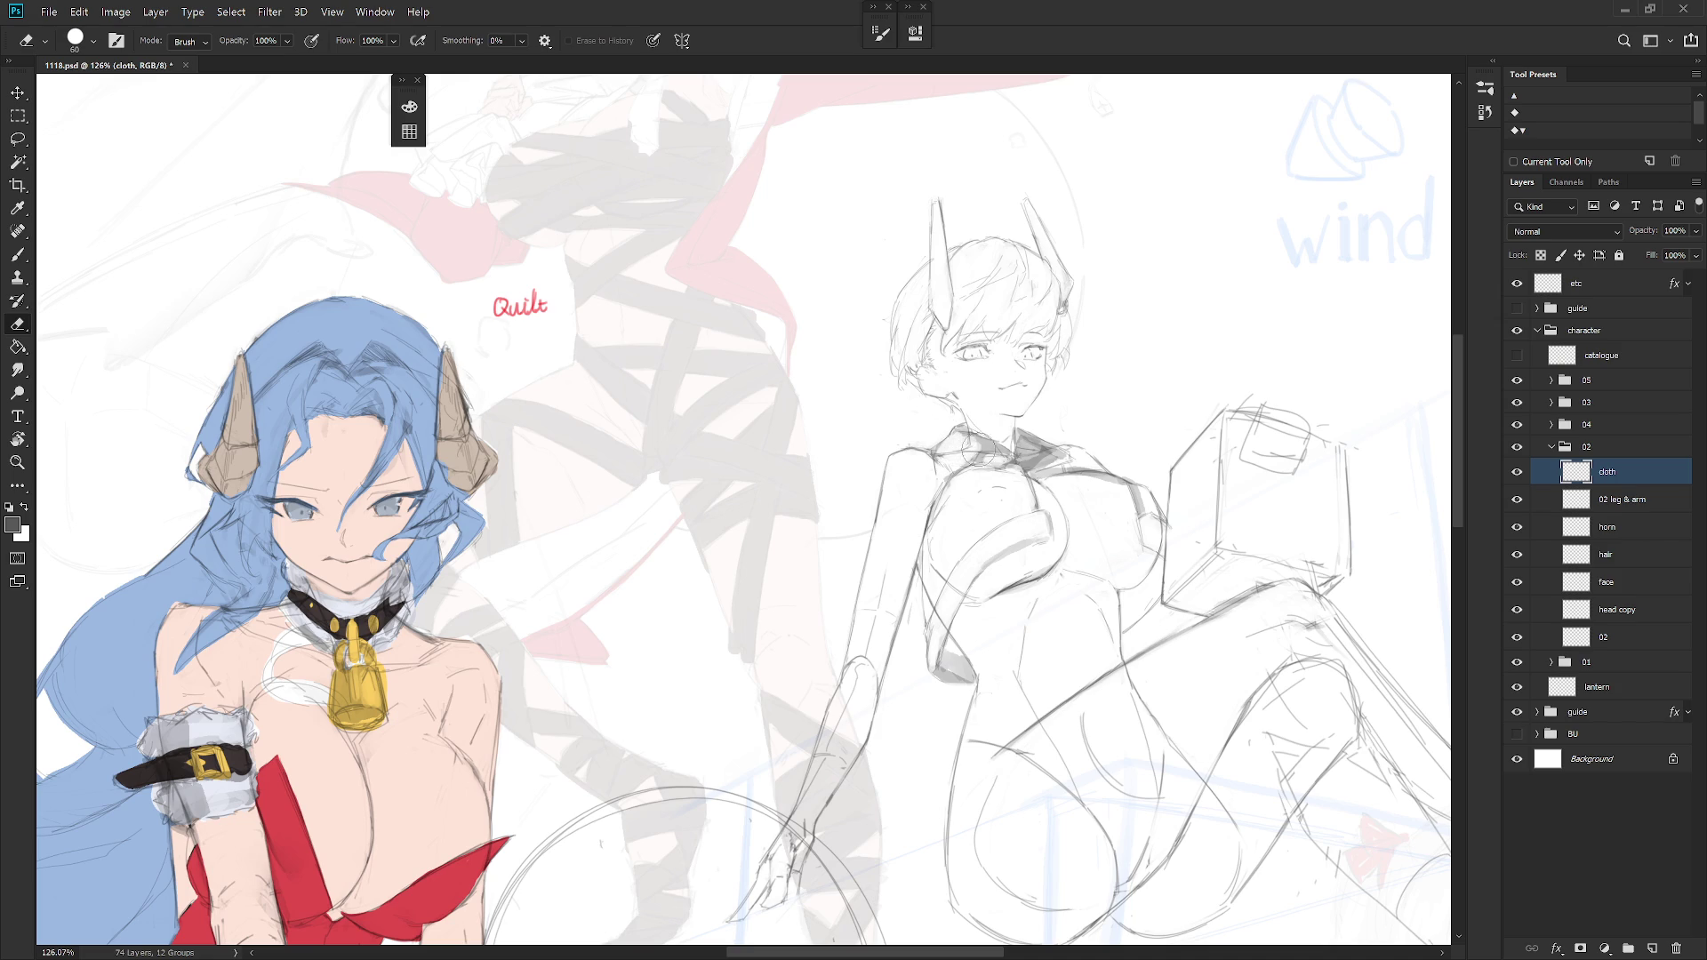
{"action": "left_click", "coordinate": [1518, 474]}
{"action": "left_click", "coordinate": [1518, 472]}
{"action": "key", "text": "b"}
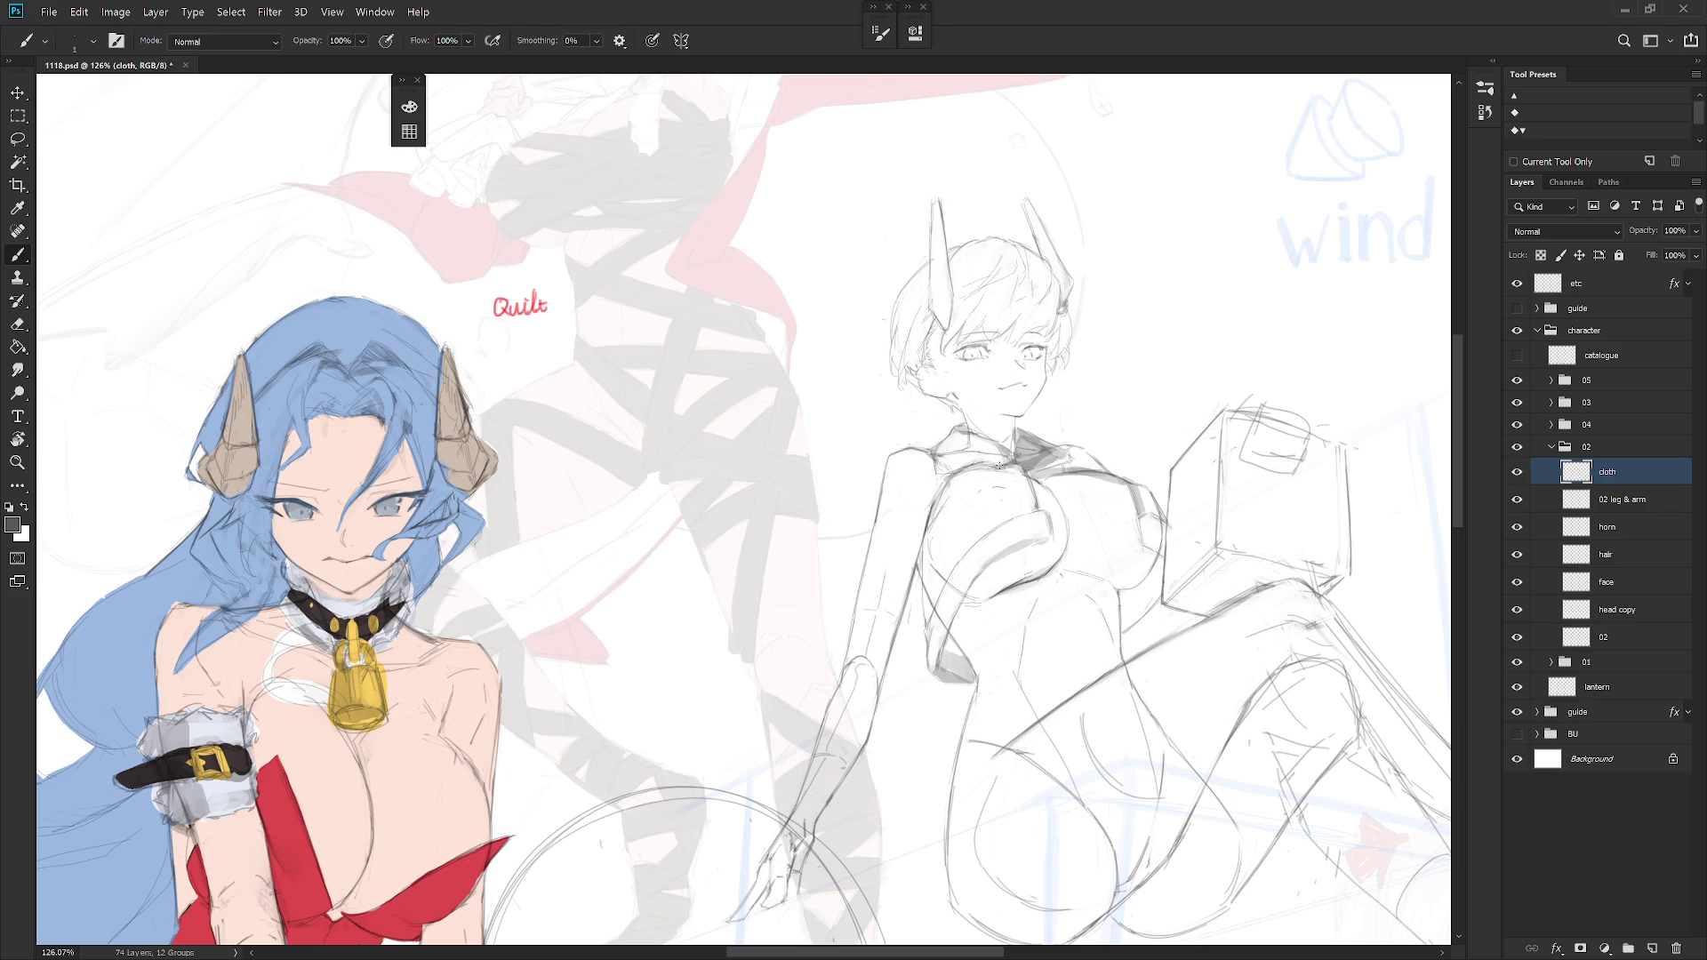
{"action": "key", "text": "e"}
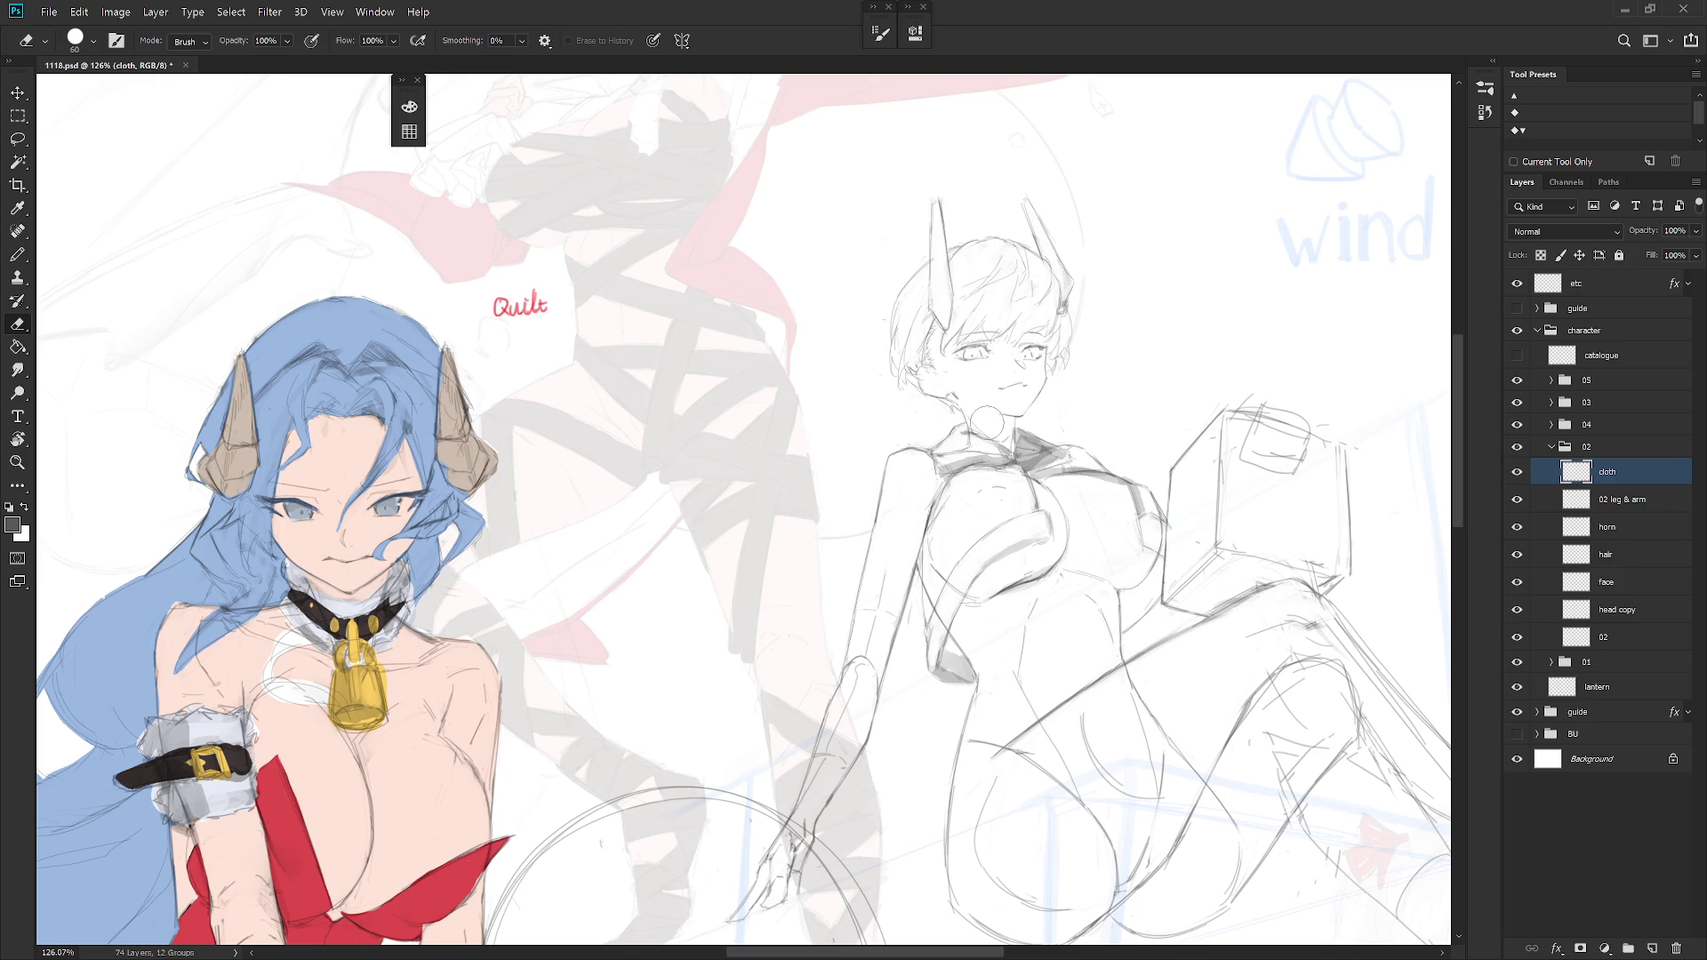
{"action": "key", "text": "b"}
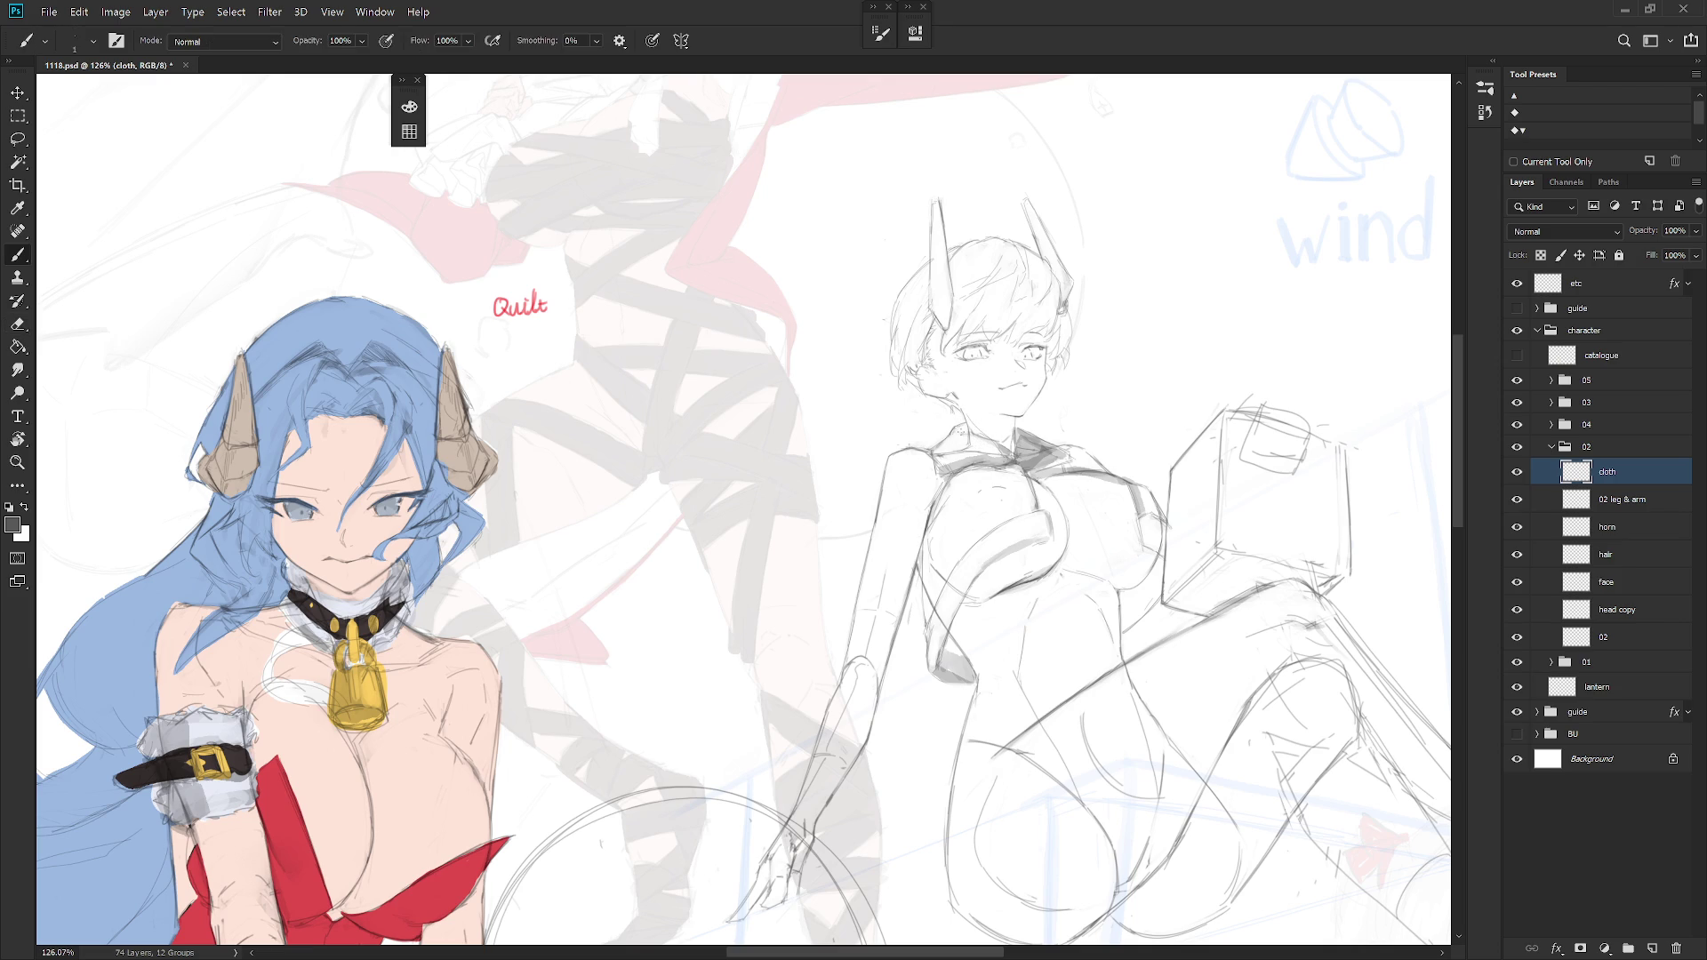
{"action": "key", "text": "e"}
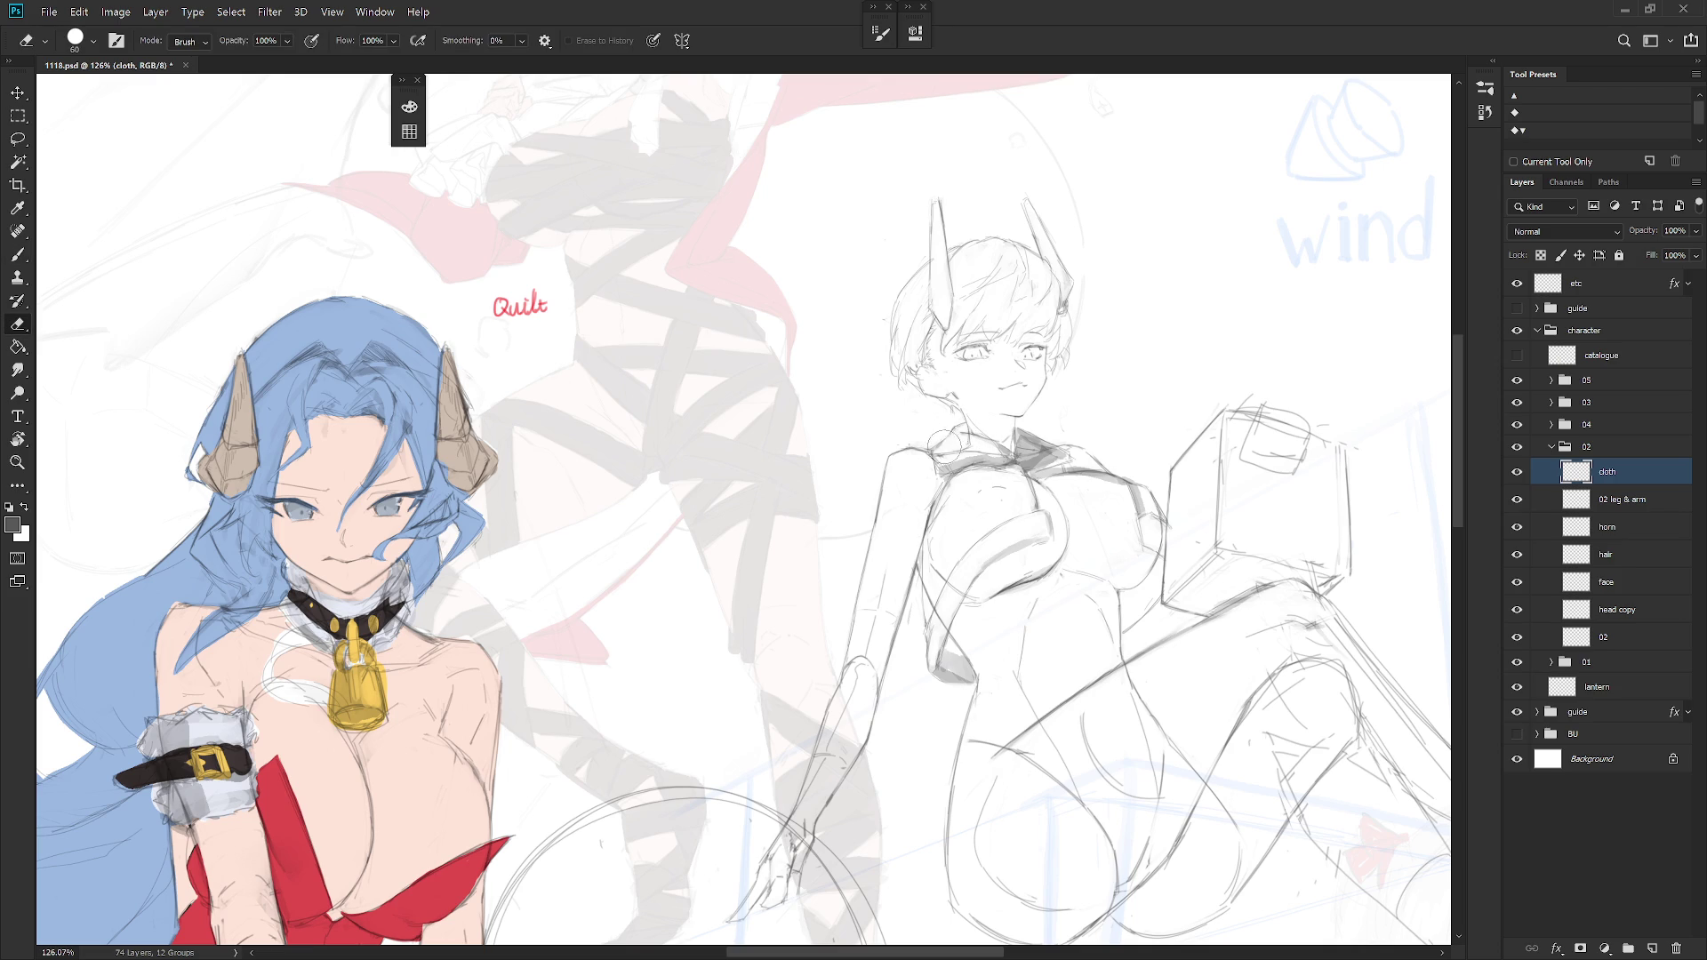
{"action": "key", "text": "b"}
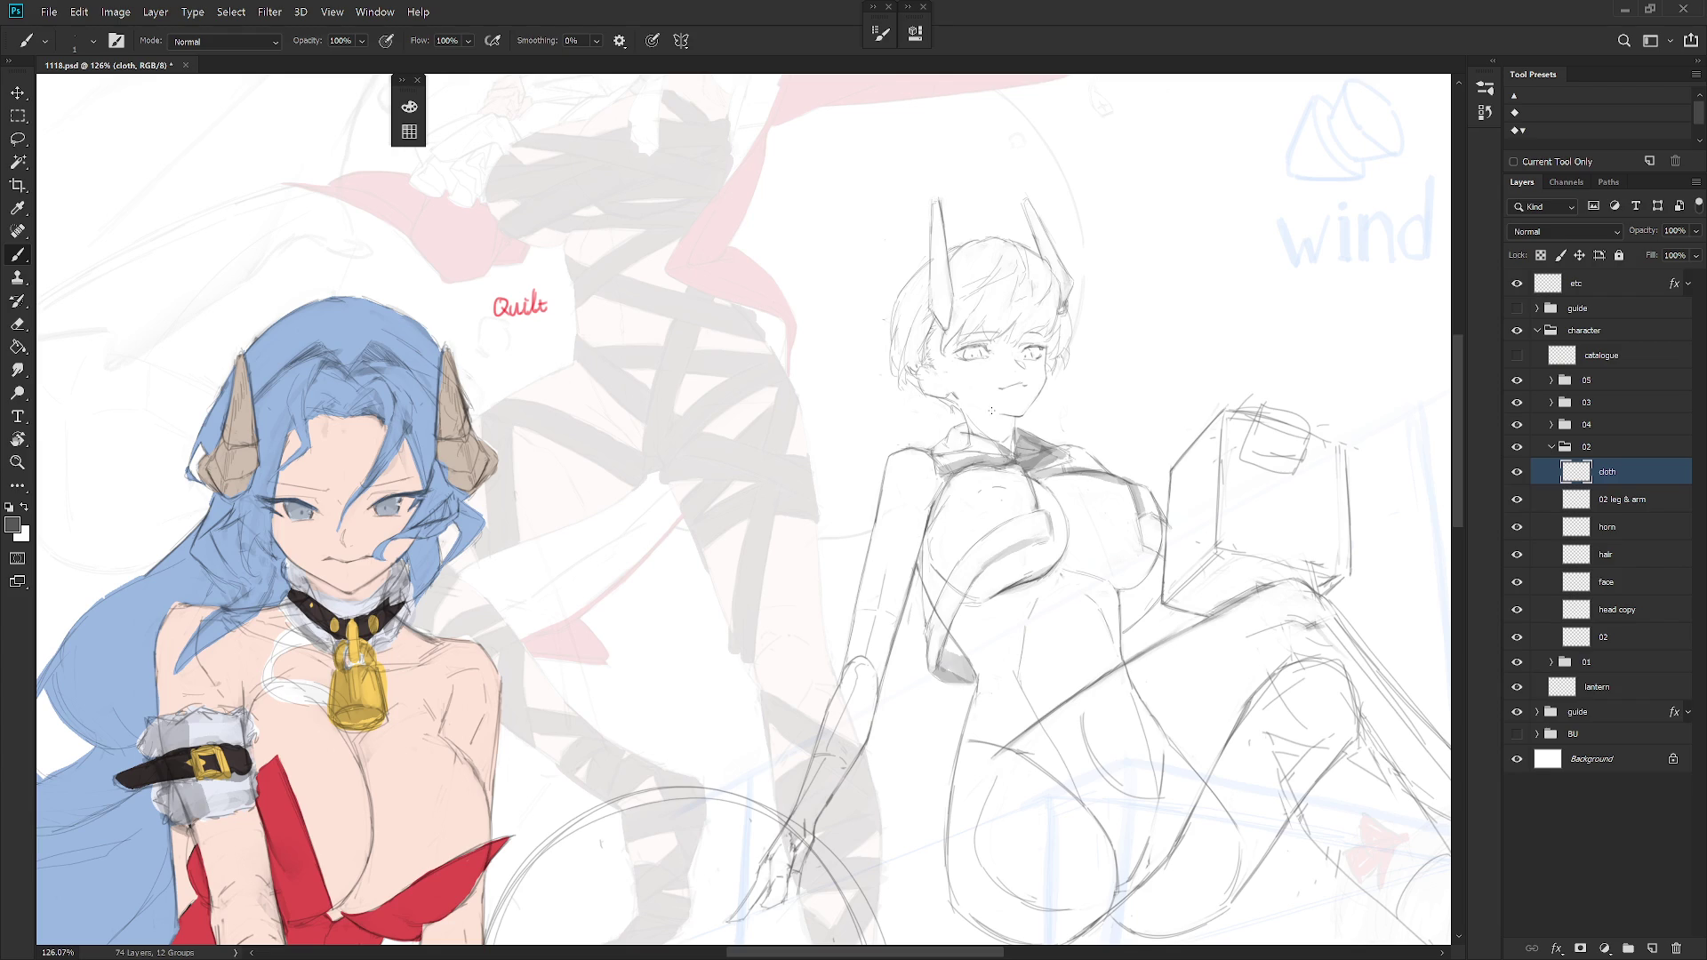
Leave the cloth layer hidden after a few more Brush/Eraser switches.
{"action": "key", "text": "e"}
{"action": "key", "text": "b"}
{"action": "key", "text": "e"}
{"action": "key", "text": "b"}
{"action": "left_click", "coordinate": [1516, 472]}
{"action": "left_click", "coordinate": [1518, 474]}
{"action": "left_click", "coordinate": [1518, 474]}
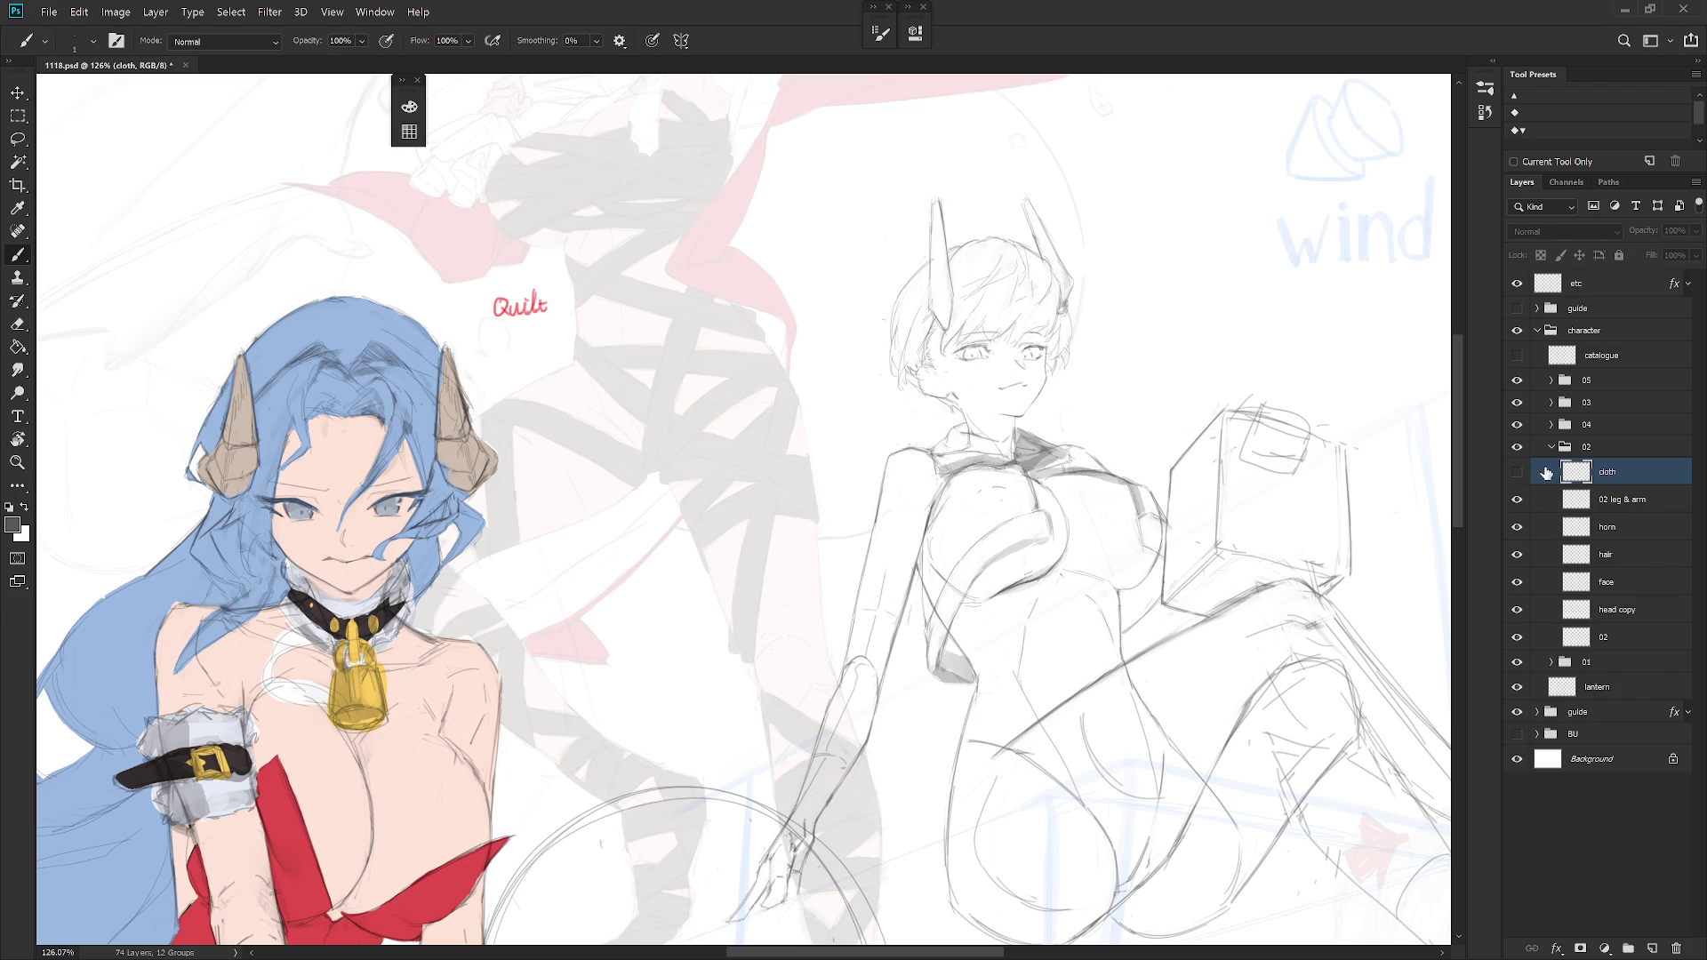
Briefly select layer 02, then show the cloth layer again and make it active.
{"action": "left_click", "coordinate": [1629, 639]}
{"action": "key", "text": "l"}
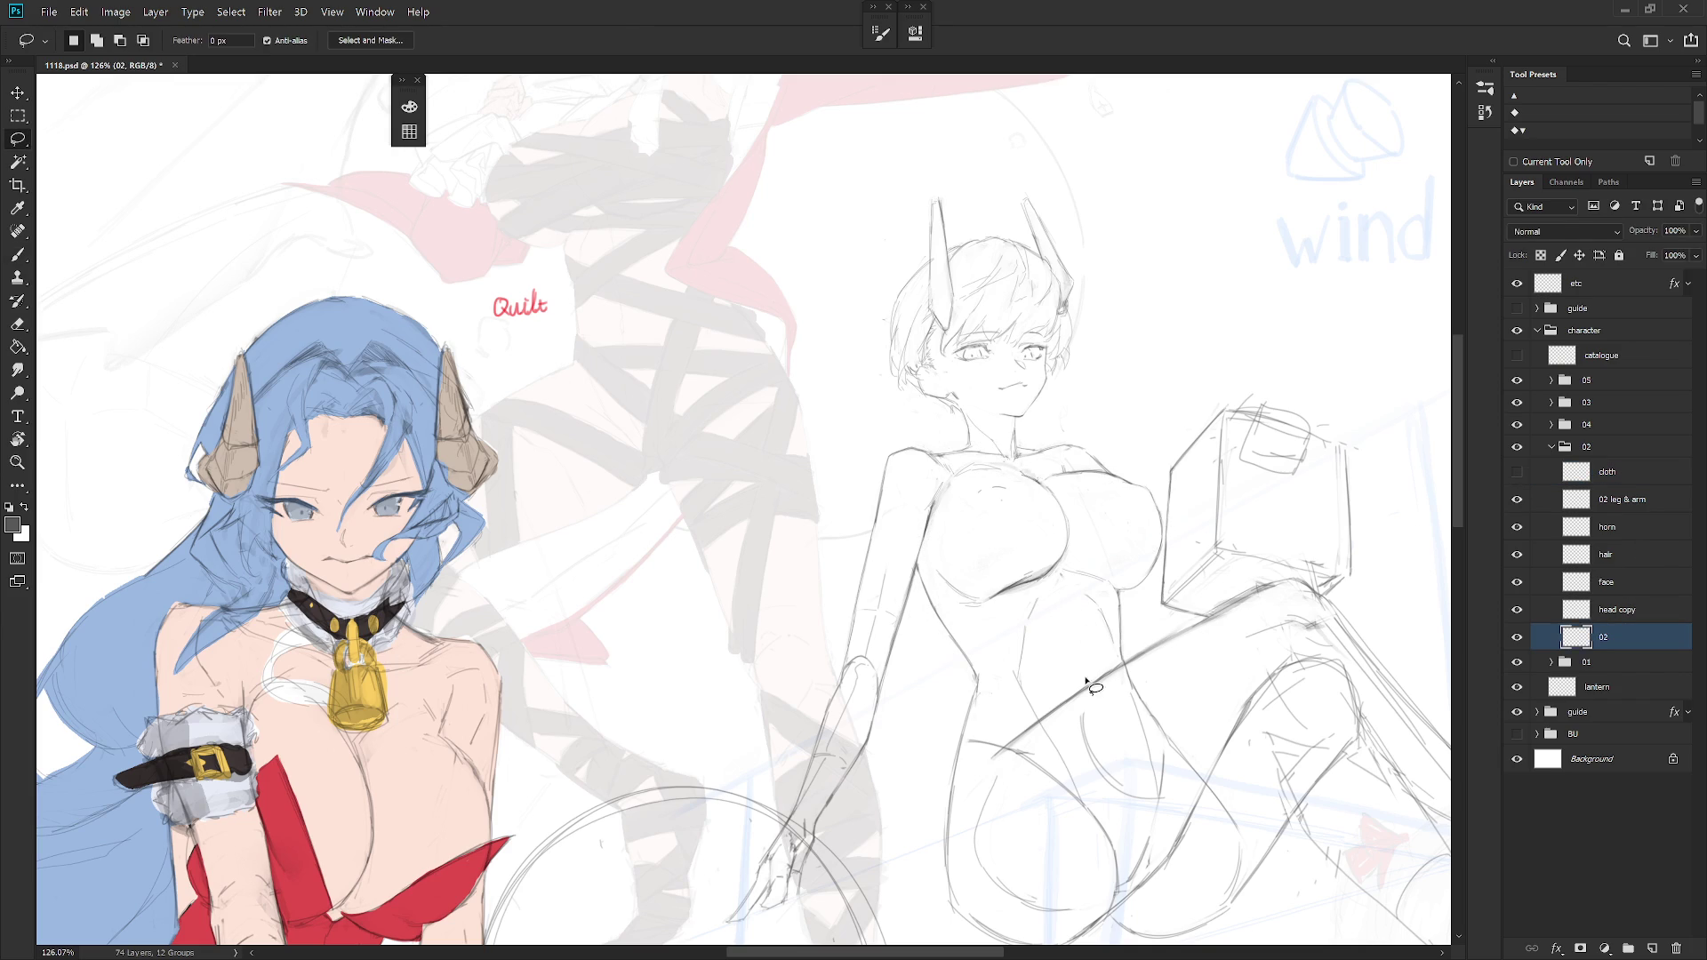
{"action": "key", "text": "e"}
{"action": "key", "text": "b"}
{"action": "key", "text": "e"}
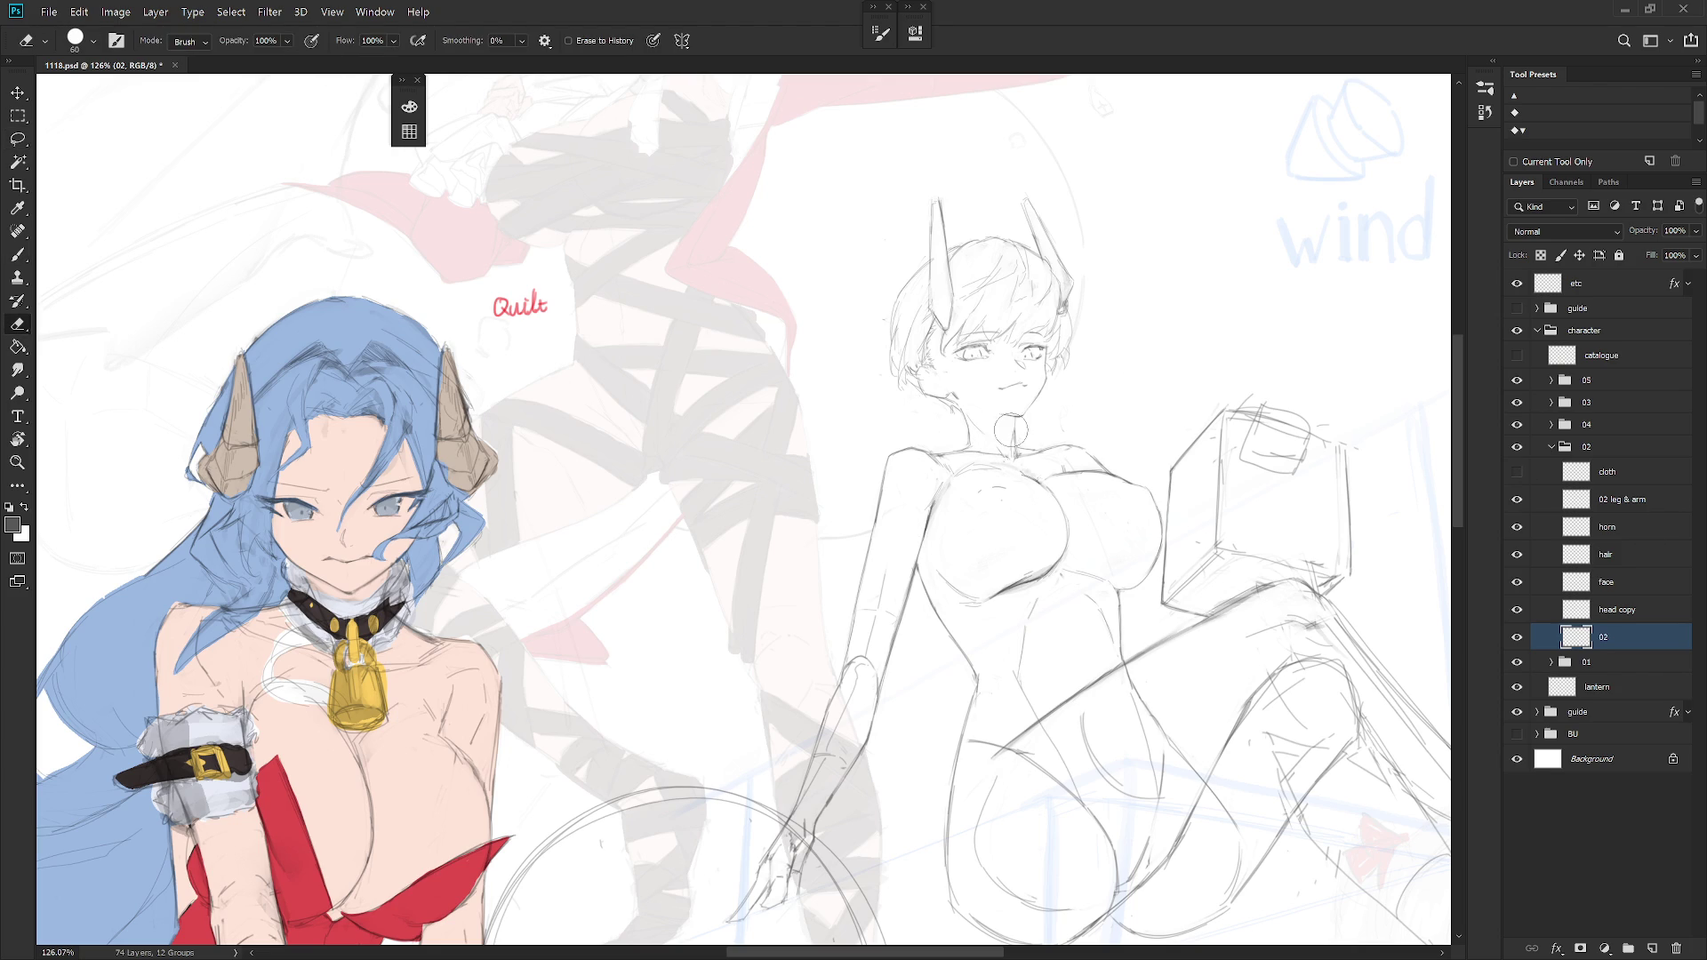
{"action": "key", "text": "b"}
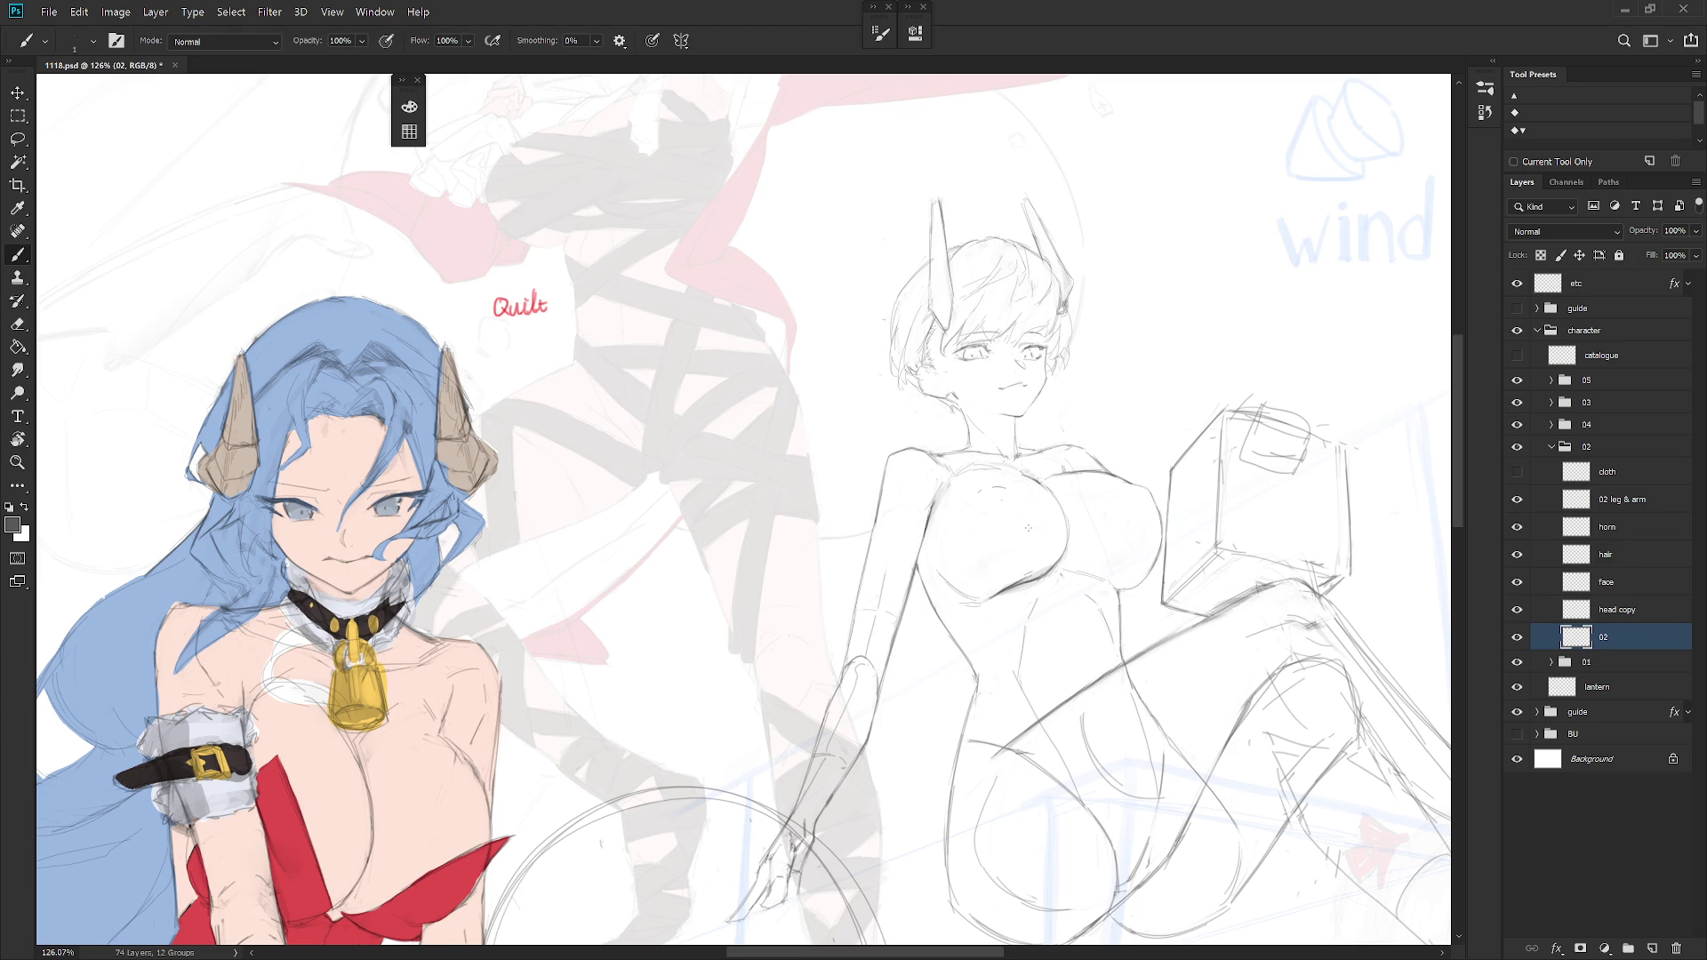
{"action": "left_click", "coordinate": [1517, 472]}
{"action": "left_click", "coordinate": [1624, 479]}
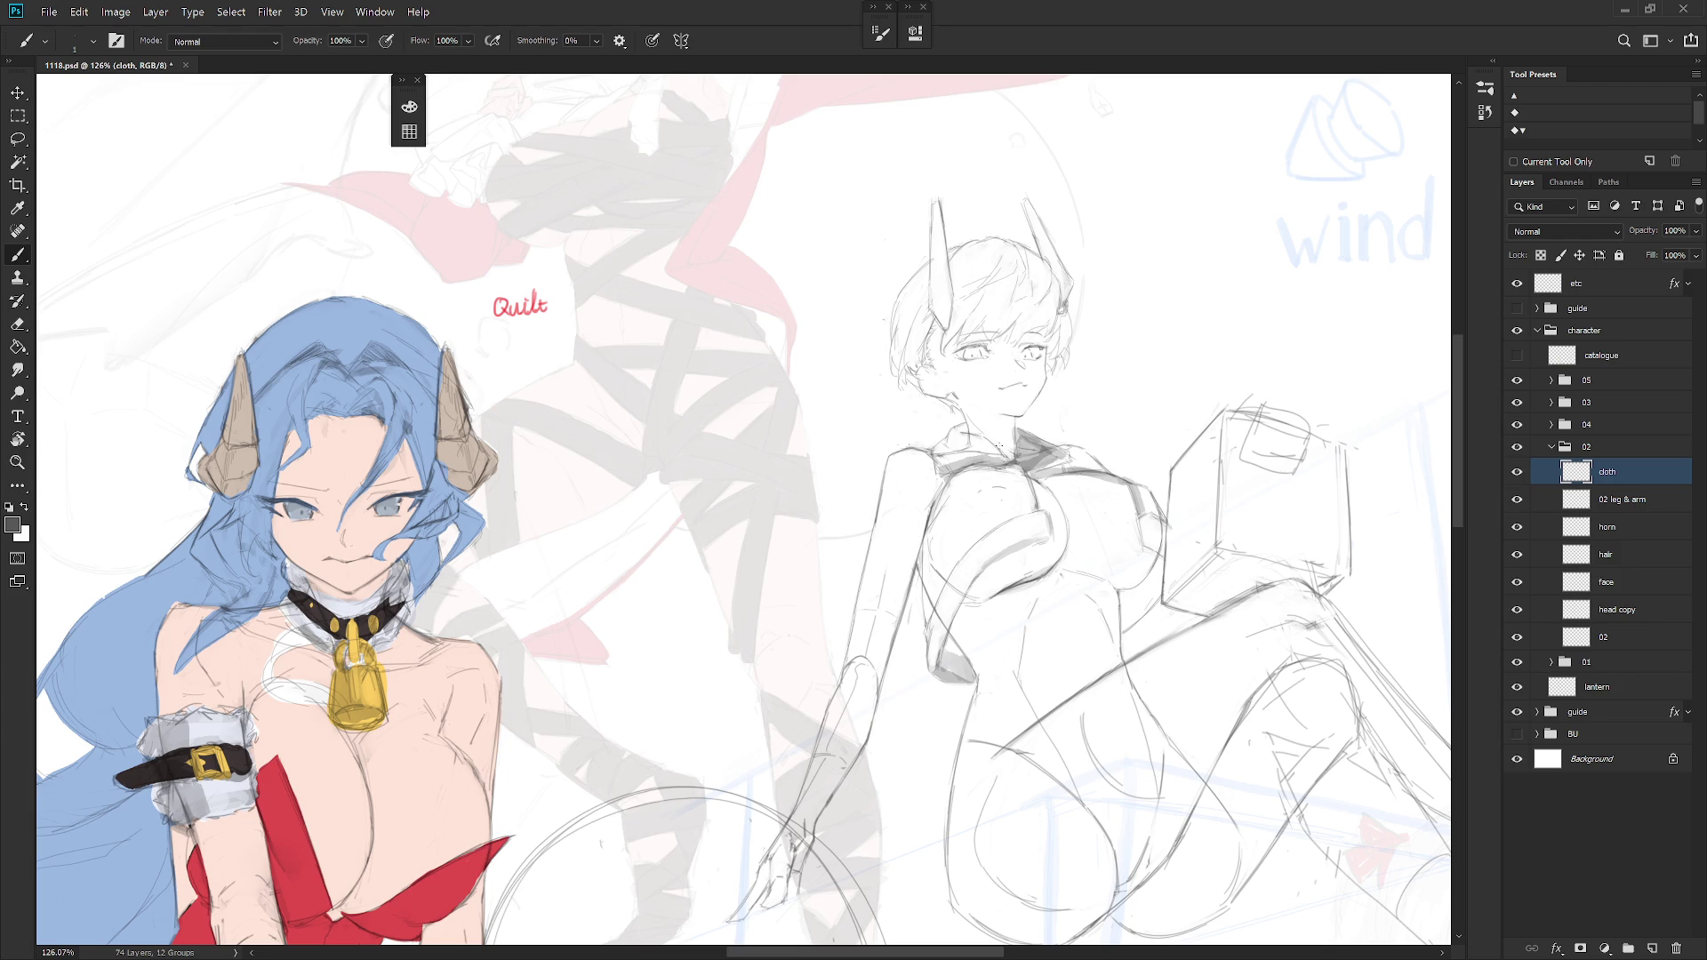
Erase stray strokes at the collar on the cloth layer, alternating with Brush.
{"action": "key", "text": "e"}
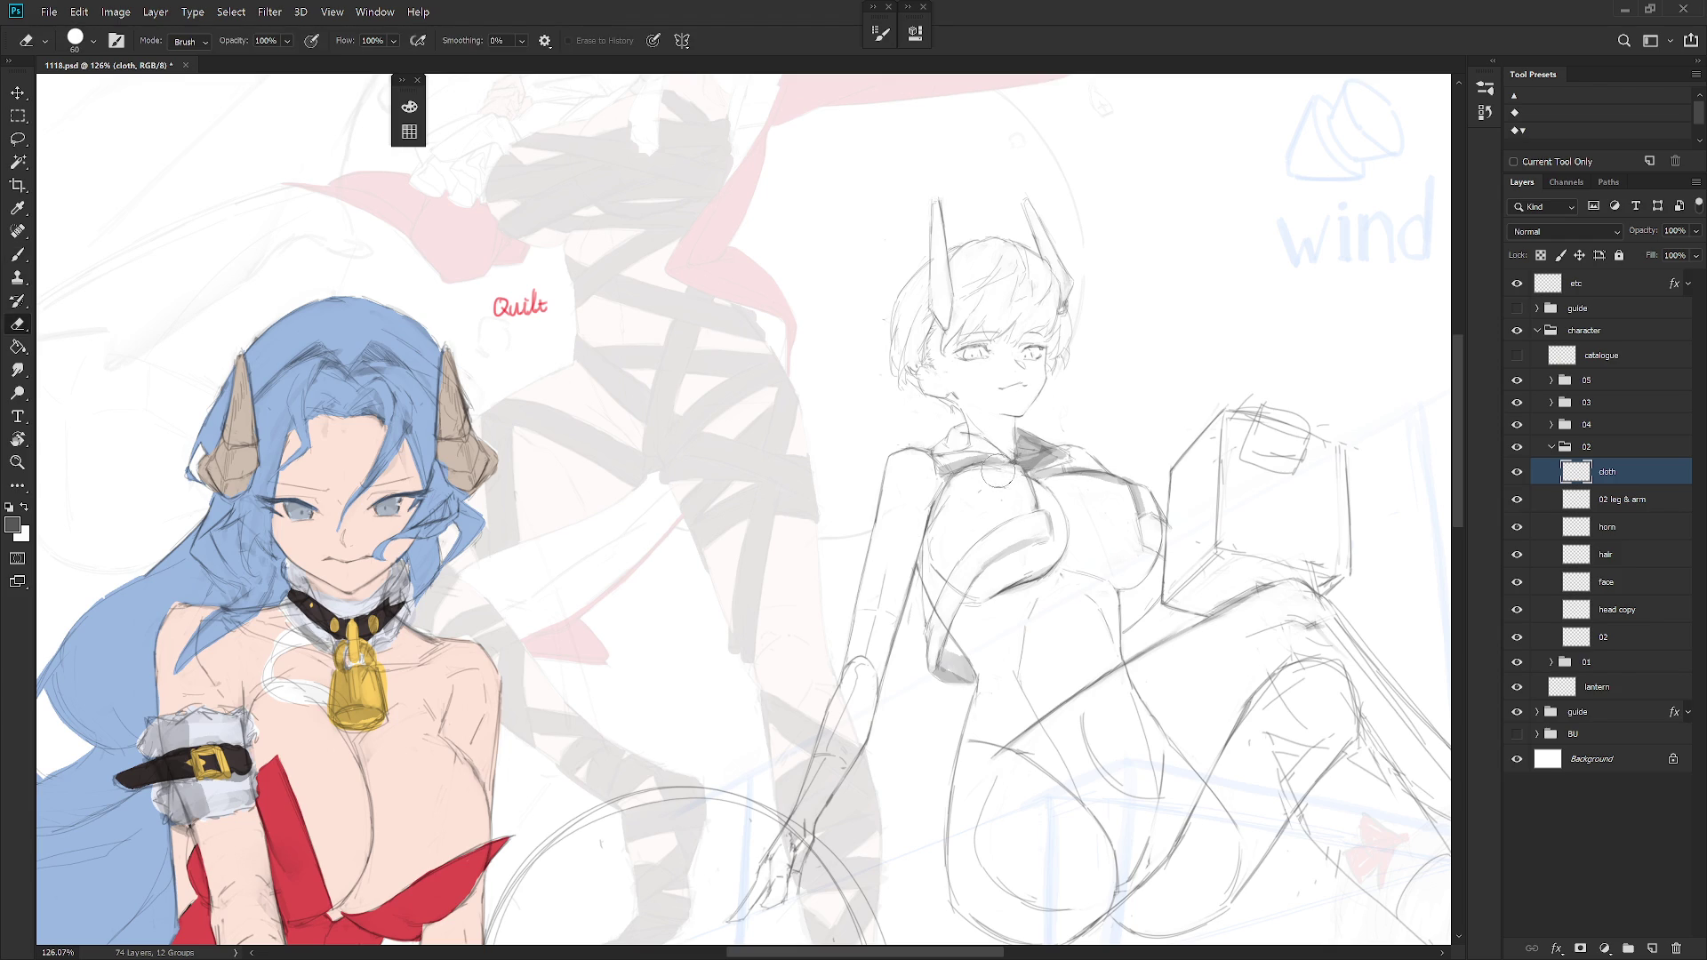
{"action": "key", "text": "b"}
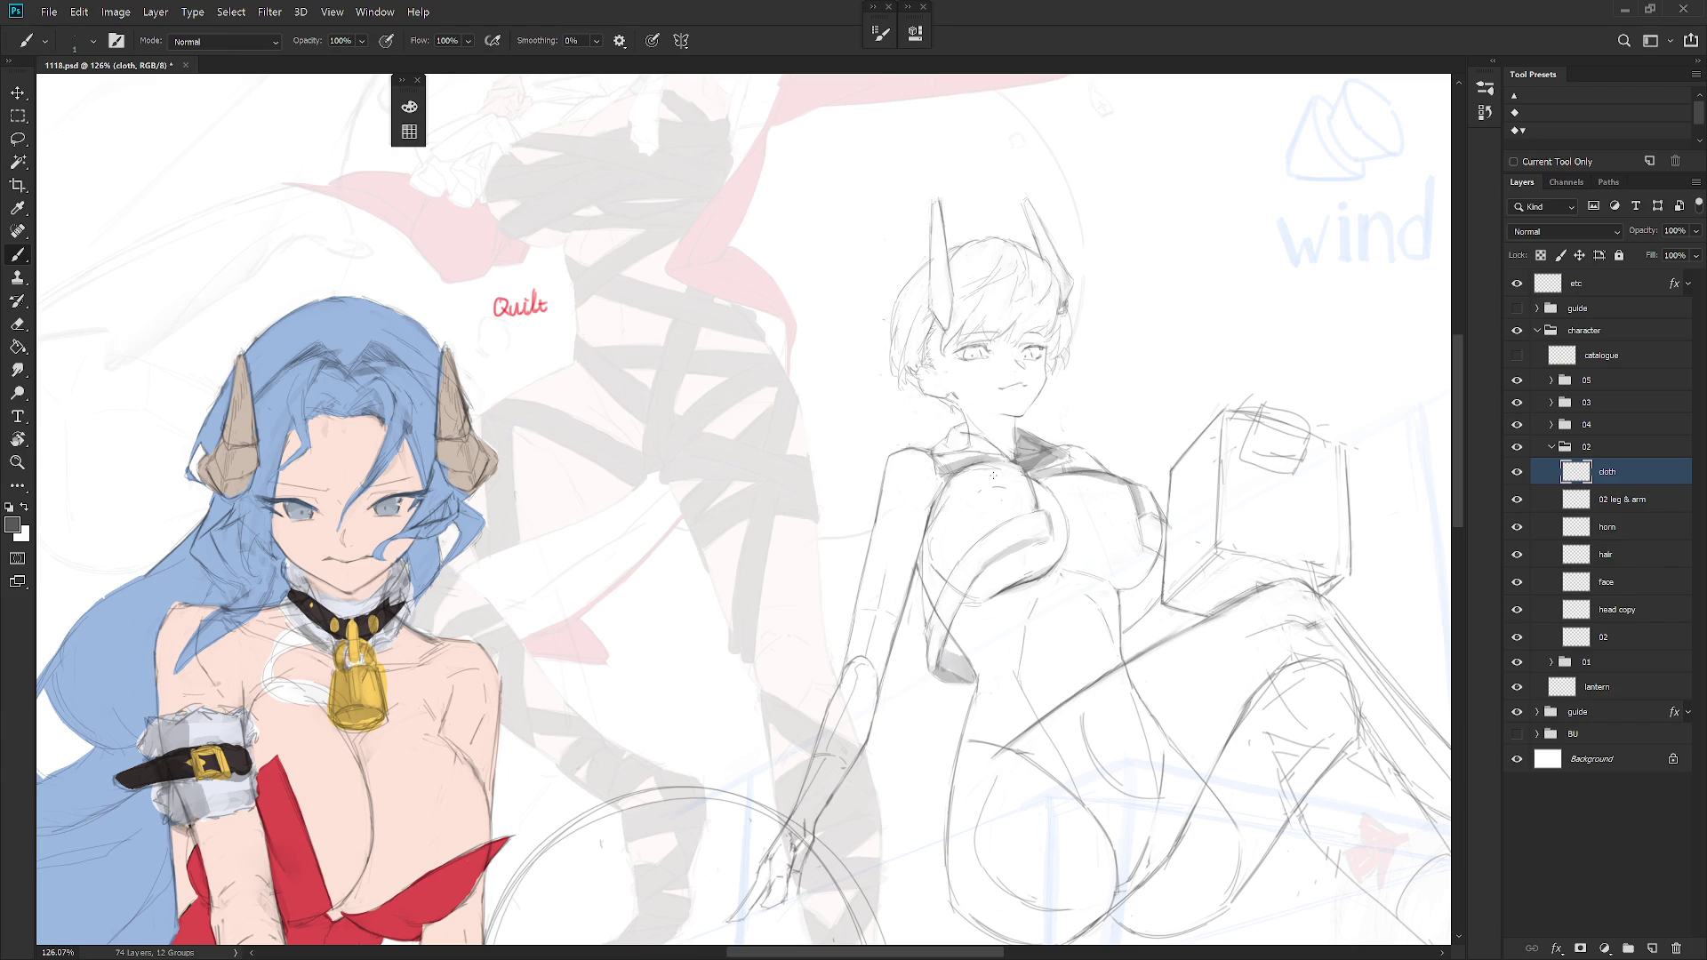
{"action": "key", "text": "e"}
{"action": "left_click_drag", "start_coordinate": [961, 480], "coordinate": [1022, 480]}
{"action": "key", "text": "b"}
{"action": "key", "text": "e"}
{"action": "left_click_drag", "start_coordinate": [926, 445], "coordinate": [974, 464]}
{"action": "key", "text": "b"}
{"action": "key", "text": "e"}
{"action": "left_click_drag", "start_coordinate": [1005, 443], "coordinate": [995, 471]}
{"action": "key", "text": "b"}
Lighten the shading near the collar, then hide the cloth layer to compare.
{"action": "key", "text": "e"}
{"action": "left_click_drag", "start_coordinate": [1022, 437], "coordinate": [1063, 460]}
{"action": "key", "text": "b"}
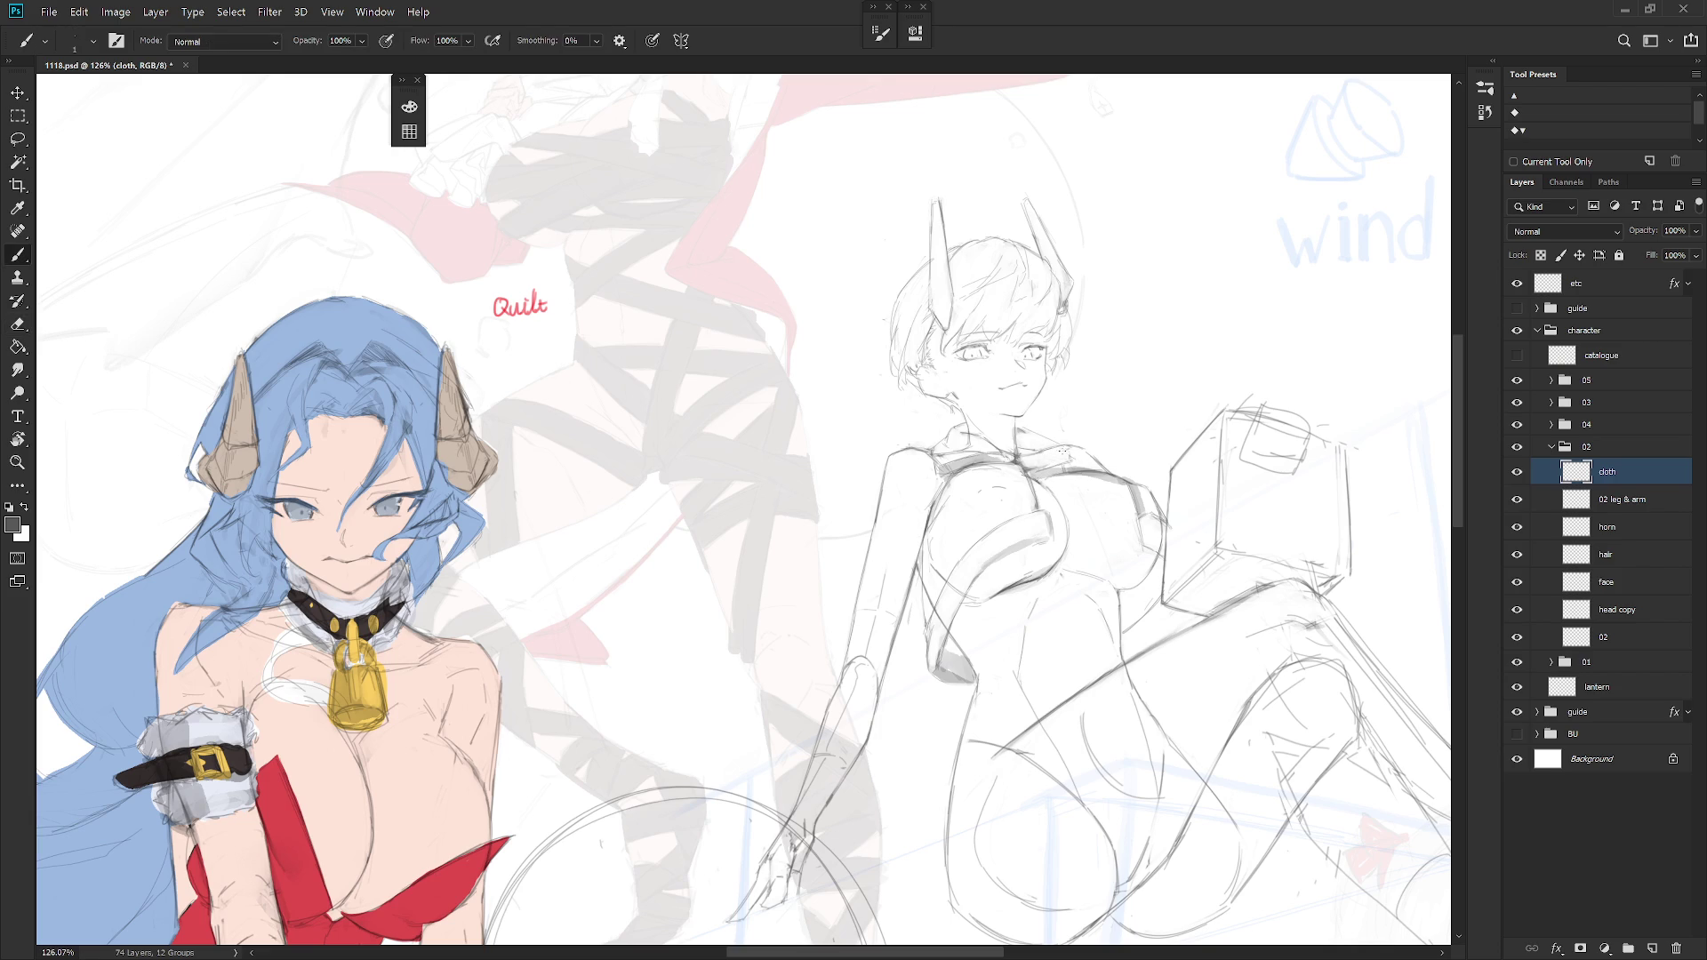
{"action": "key", "text": "e"}
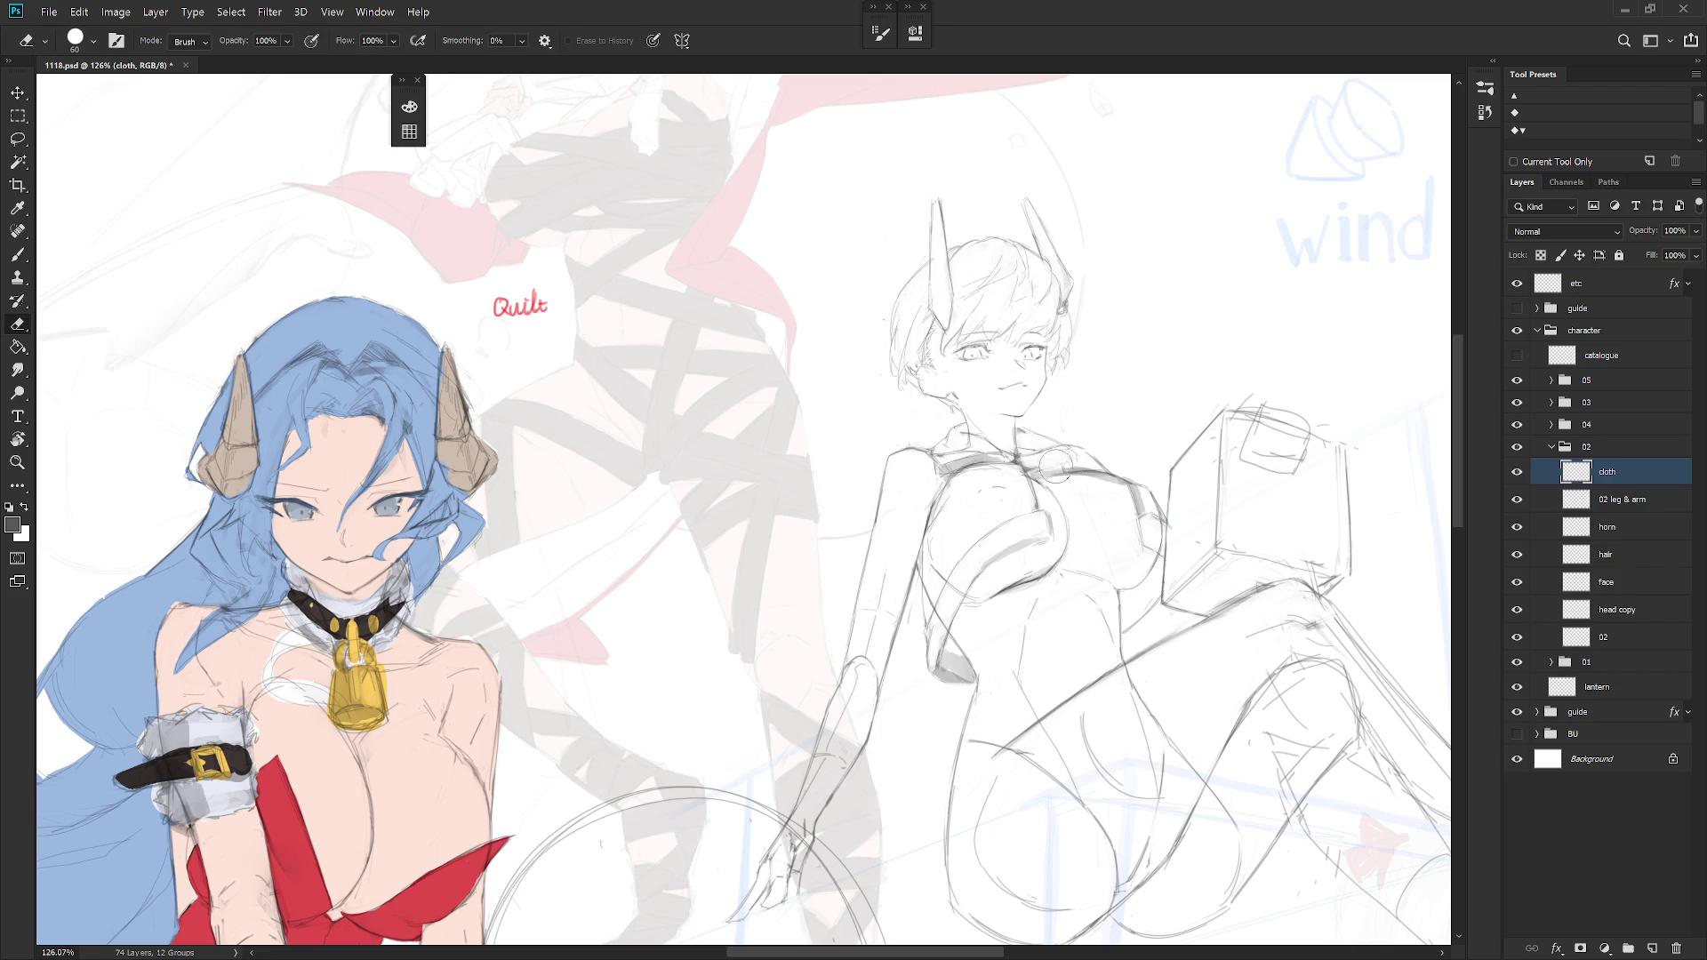
{"action": "key", "text": "b"}
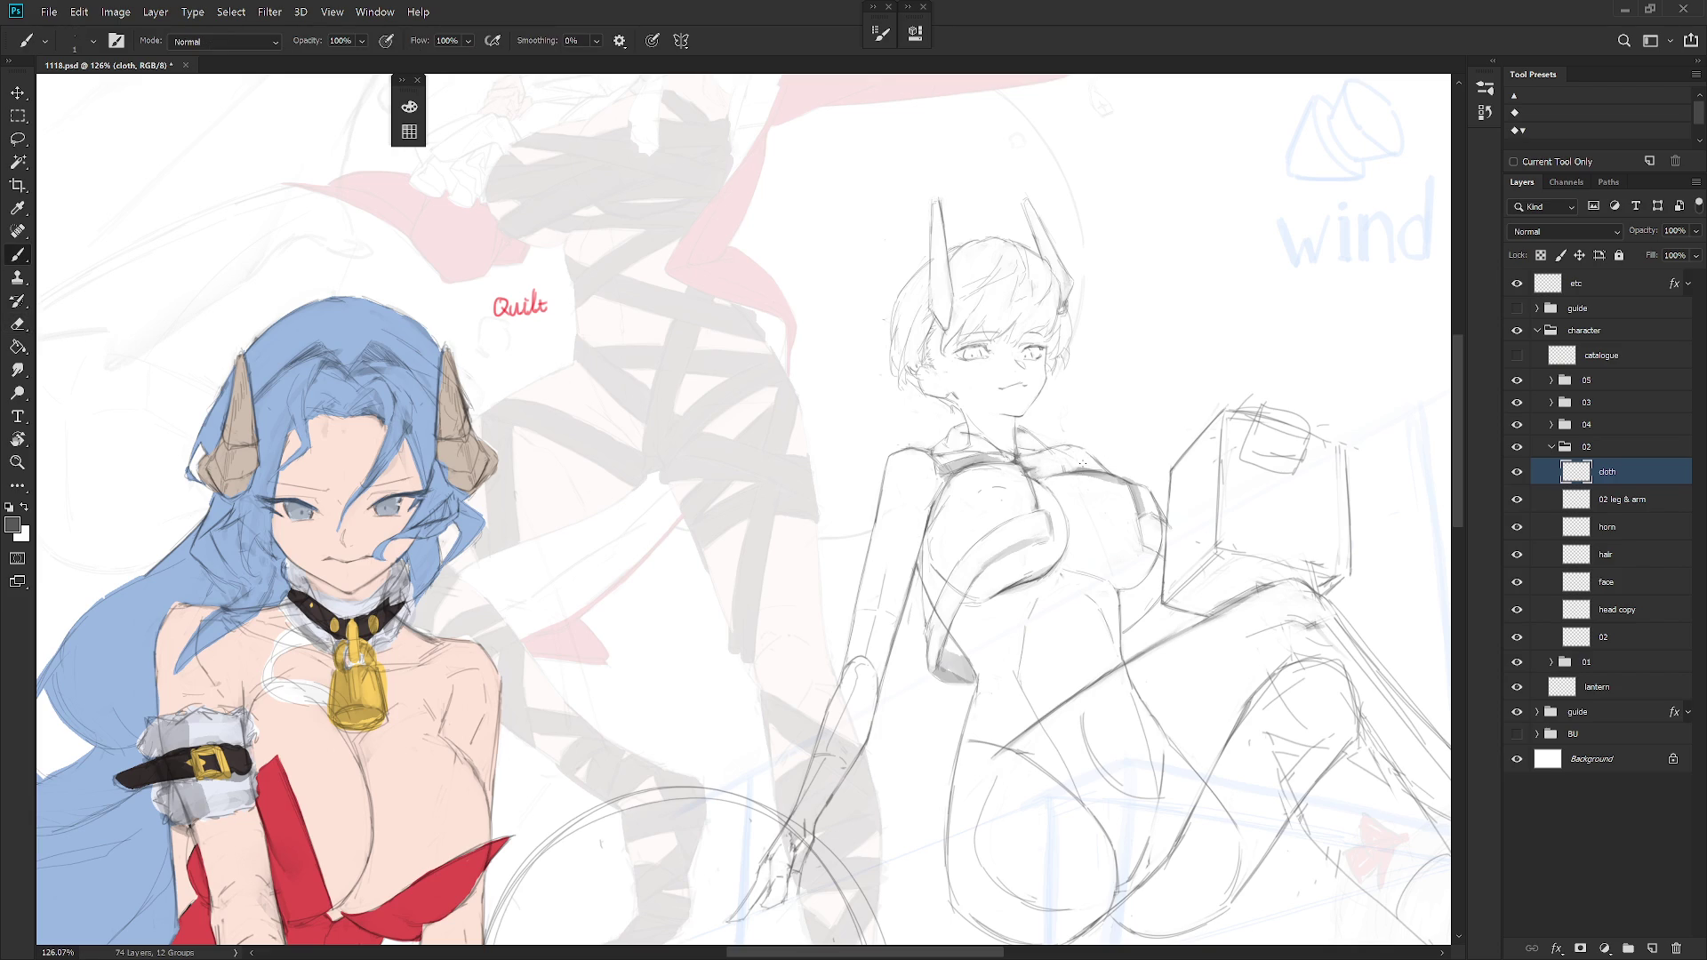
{"action": "key", "text": "e"}
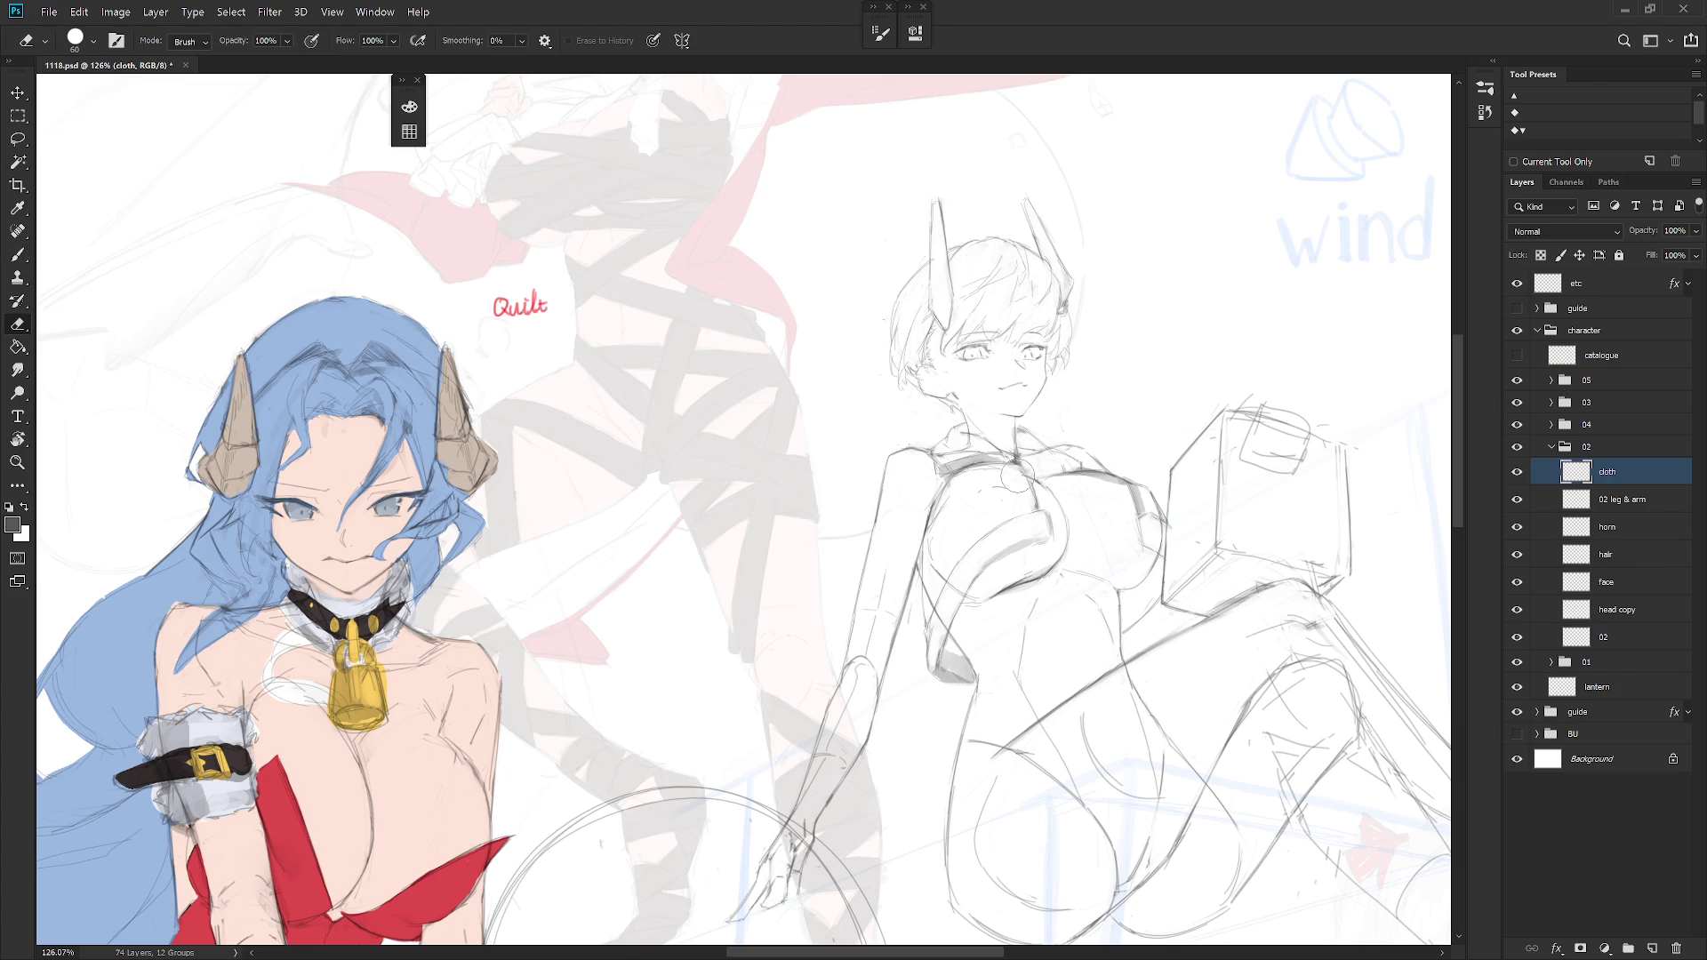
{"action": "key", "text": "b"}
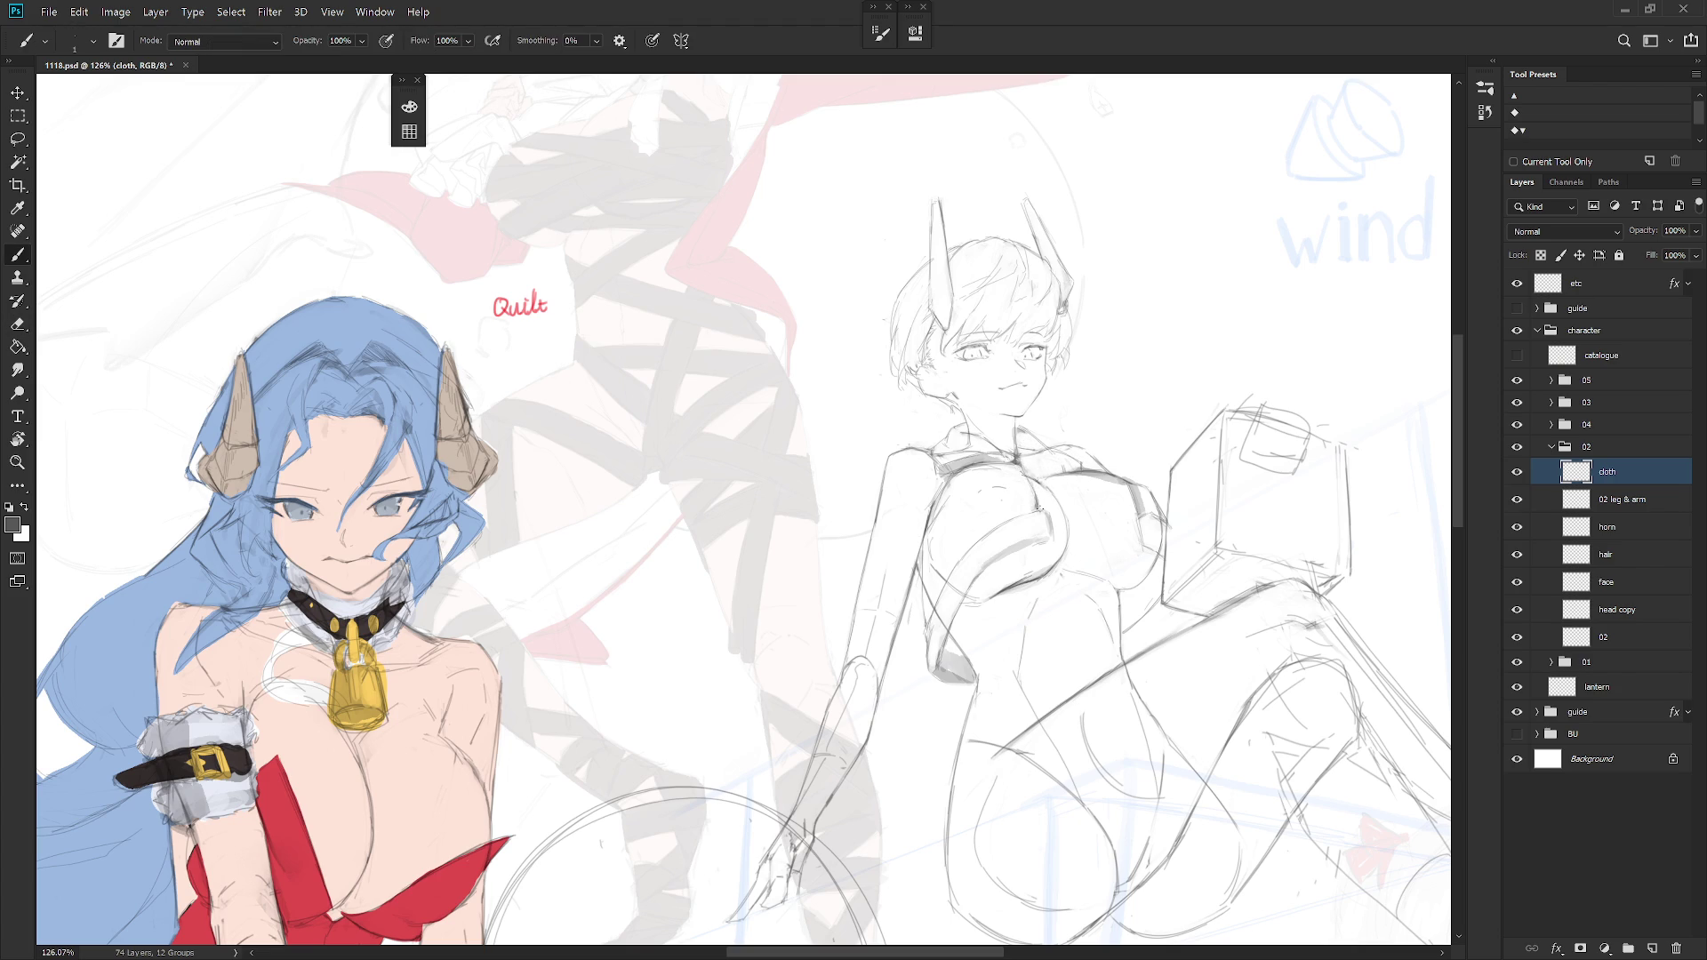
{"action": "left_click", "coordinate": [1517, 471]}
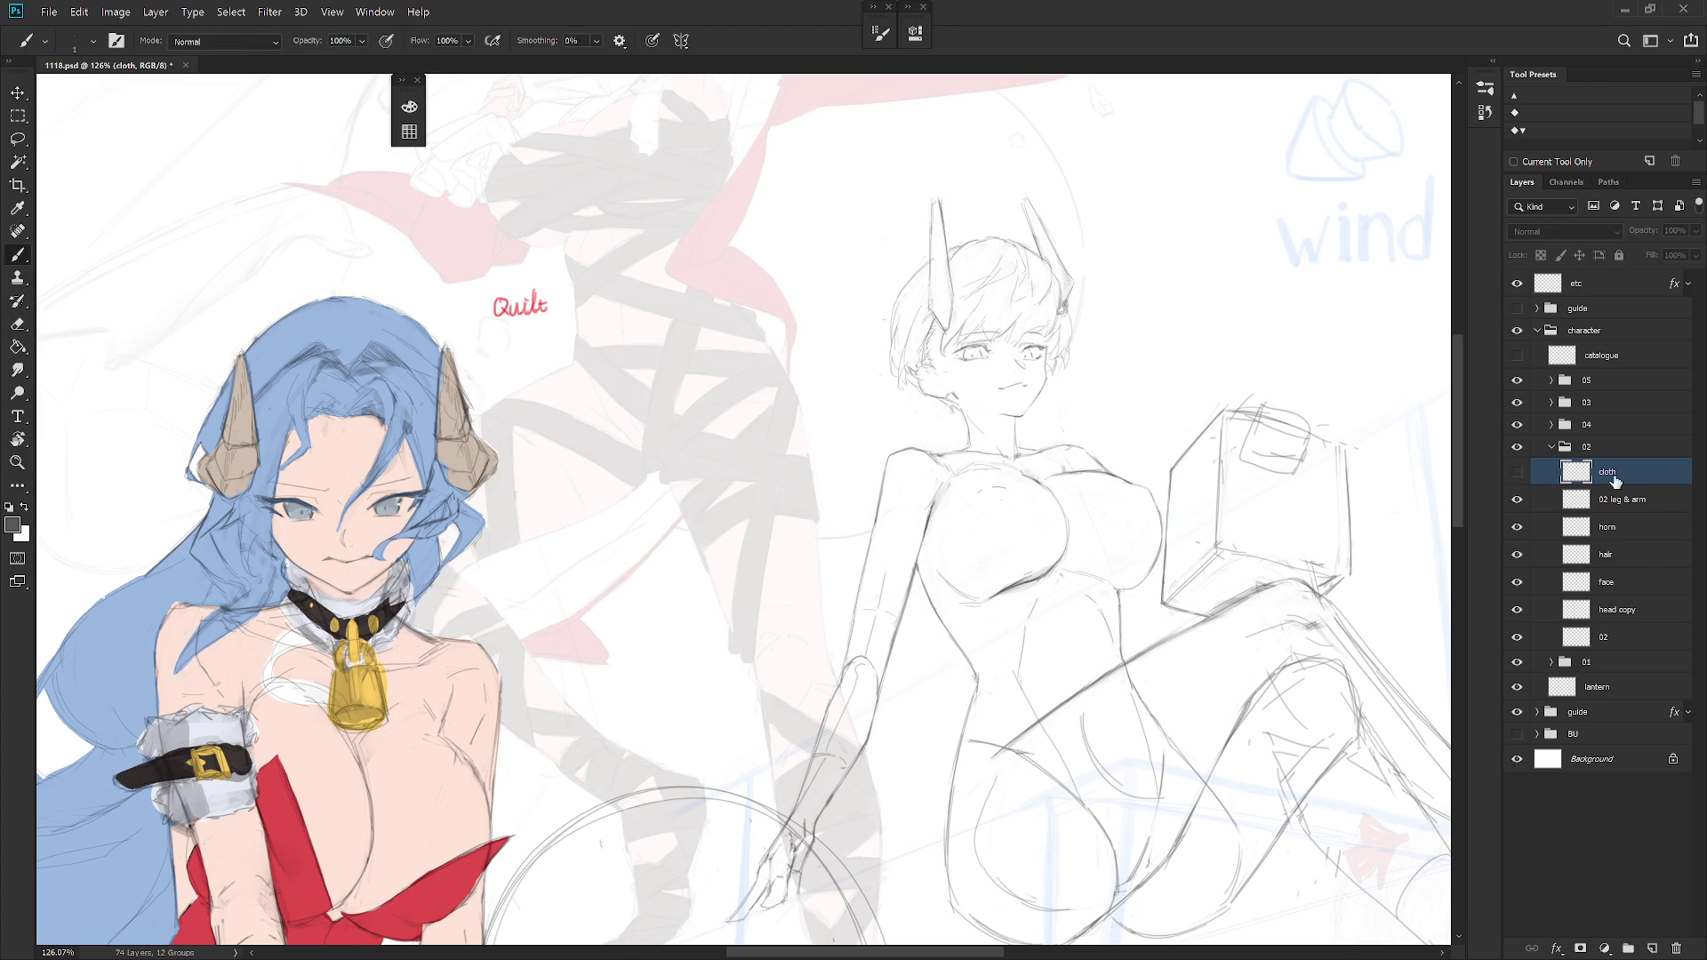
Show the cloth layer, lasso the chest lines, and create Layer 14 above 02 leg & arm.
{"action": "left_click", "coordinate": [1517, 471]}
{"action": "key", "text": "l"}
{"action": "mouse_move", "coordinate": [1052, 525]}
{"action": "left_mouse_down"}
{"action": "mouse_move", "coordinate": [1030, 477]}
{"action": "mouse_move", "coordinate": [978, 443]}
{"action": "mouse_move", "coordinate": [936, 452]}
{"action": "mouse_move", "coordinate": [926, 552]}
{"action": "mouse_move", "coordinate": [956, 620]}
{"action": "left_mouse_up"}
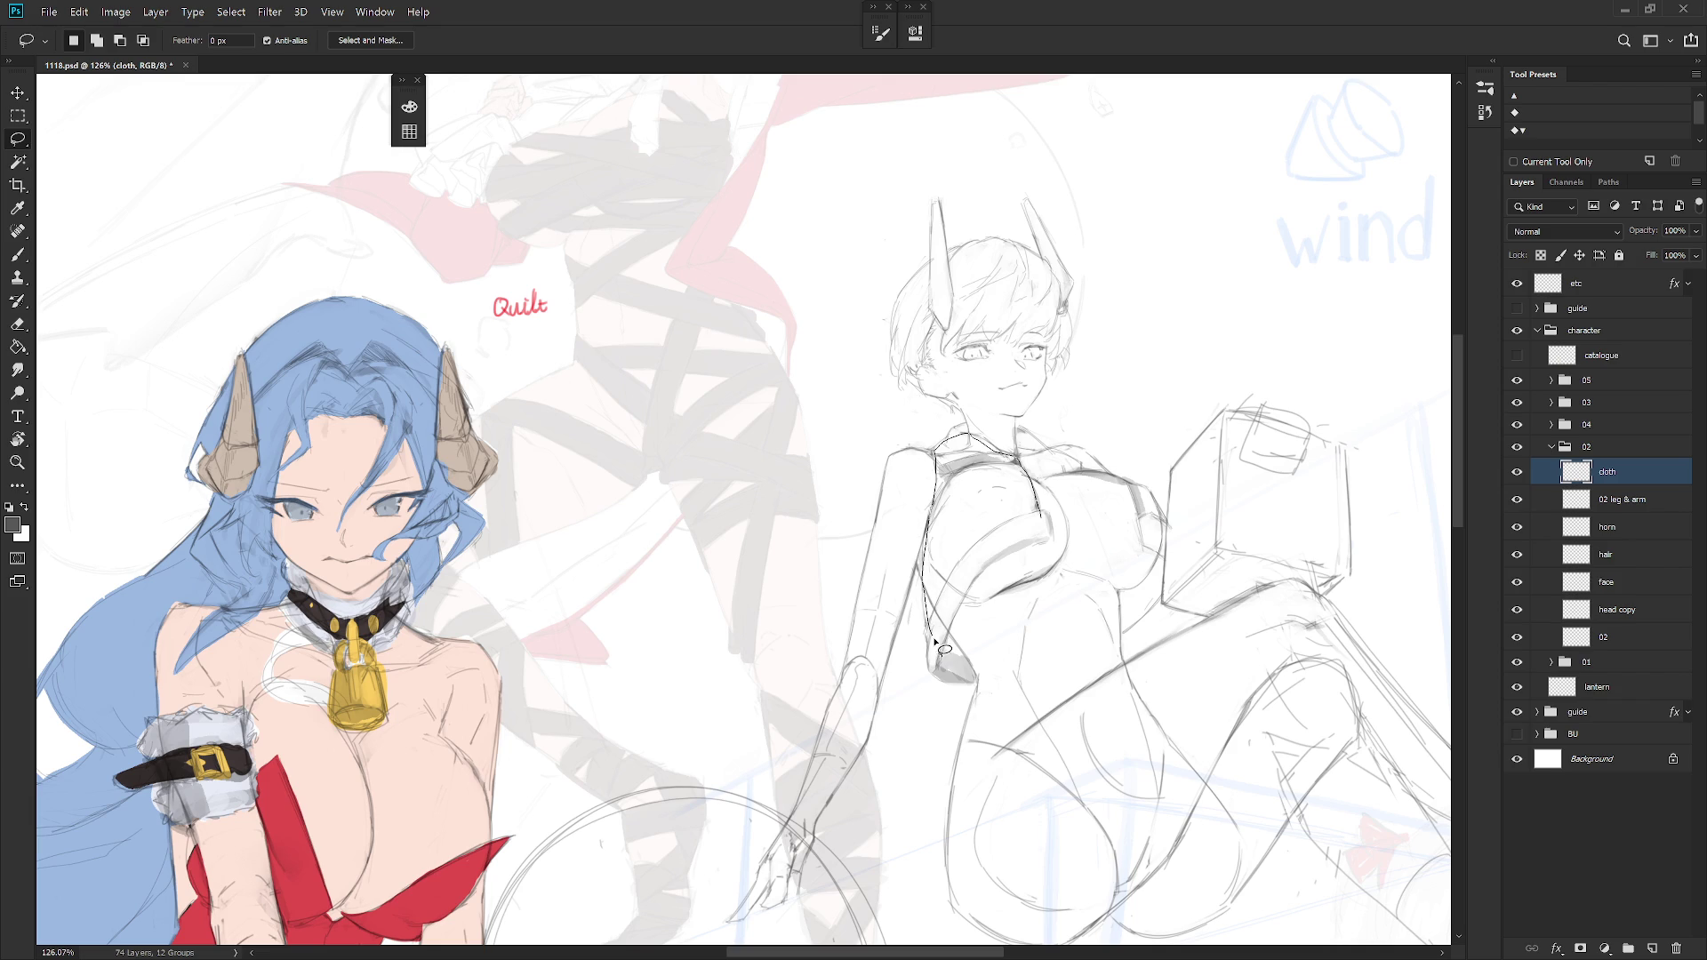
{"action": "left_click_drag", "start_coordinate": [956, 619], "coordinate": [1052, 533]}
{"action": "left_click", "coordinate": [1611, 499]}
{"action": "key", "text": "ctrl+shift+n"}
{"action": "key", "text": "Return"}
{"action": "key", "text": "ctrl+d"}
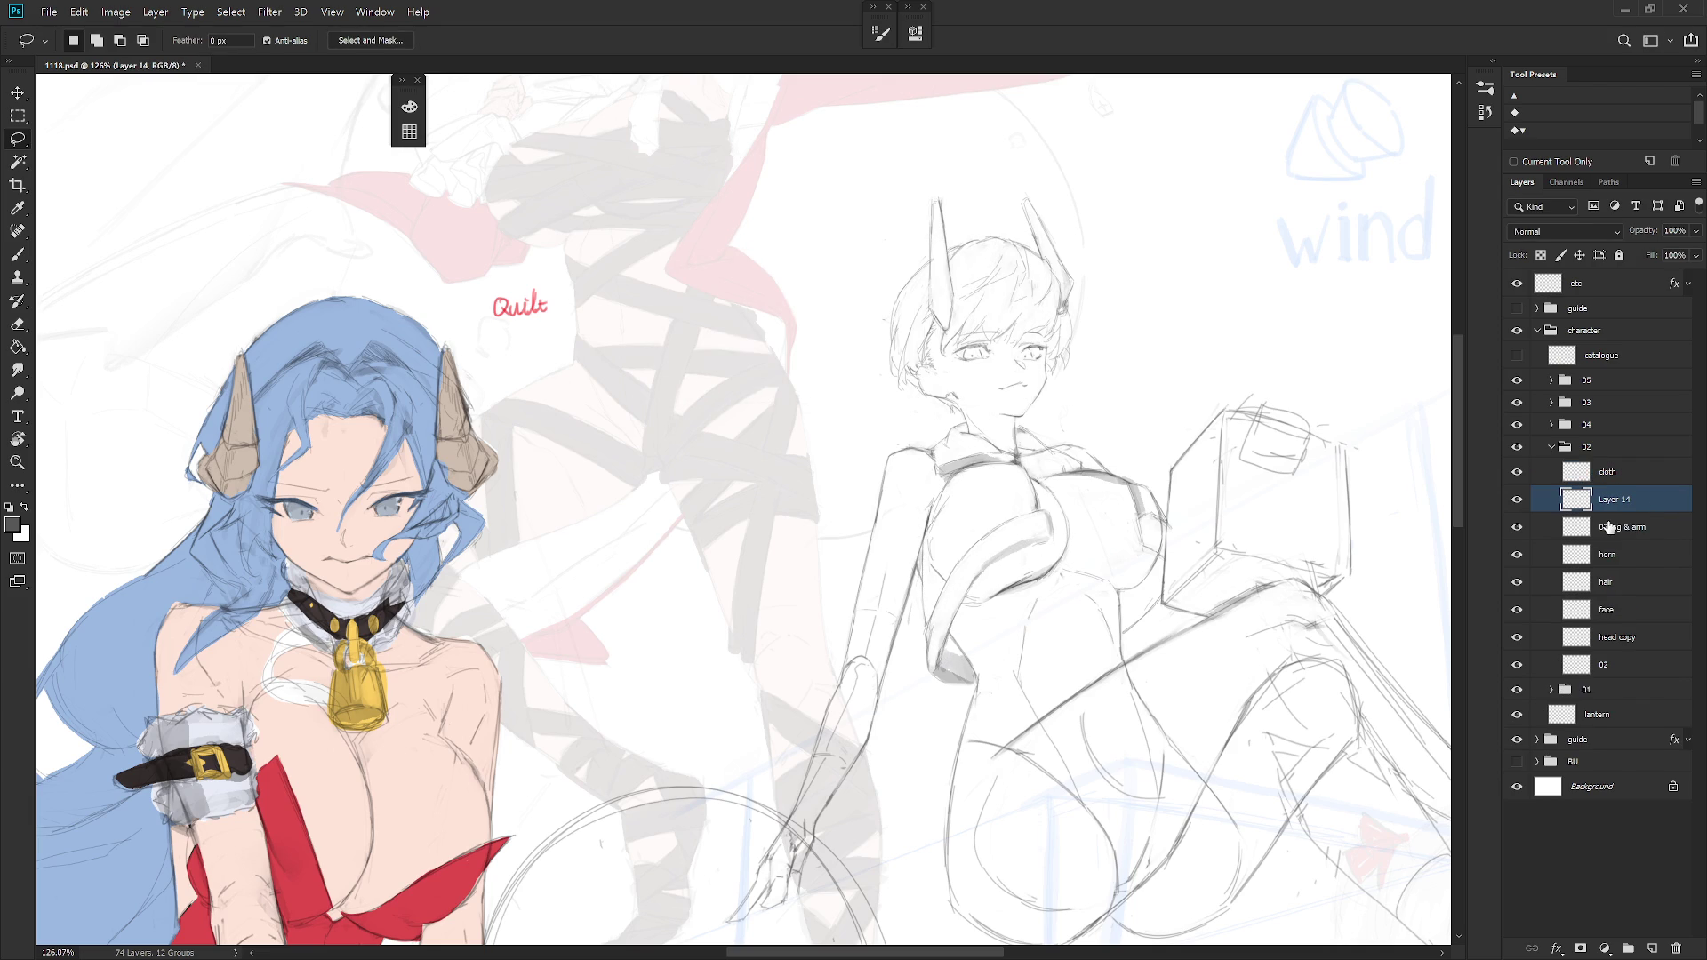
Resume brushing on the cloth layer, then switch to Layer 14.
{"action": "left_click", "coordinate": [1607, 472]}
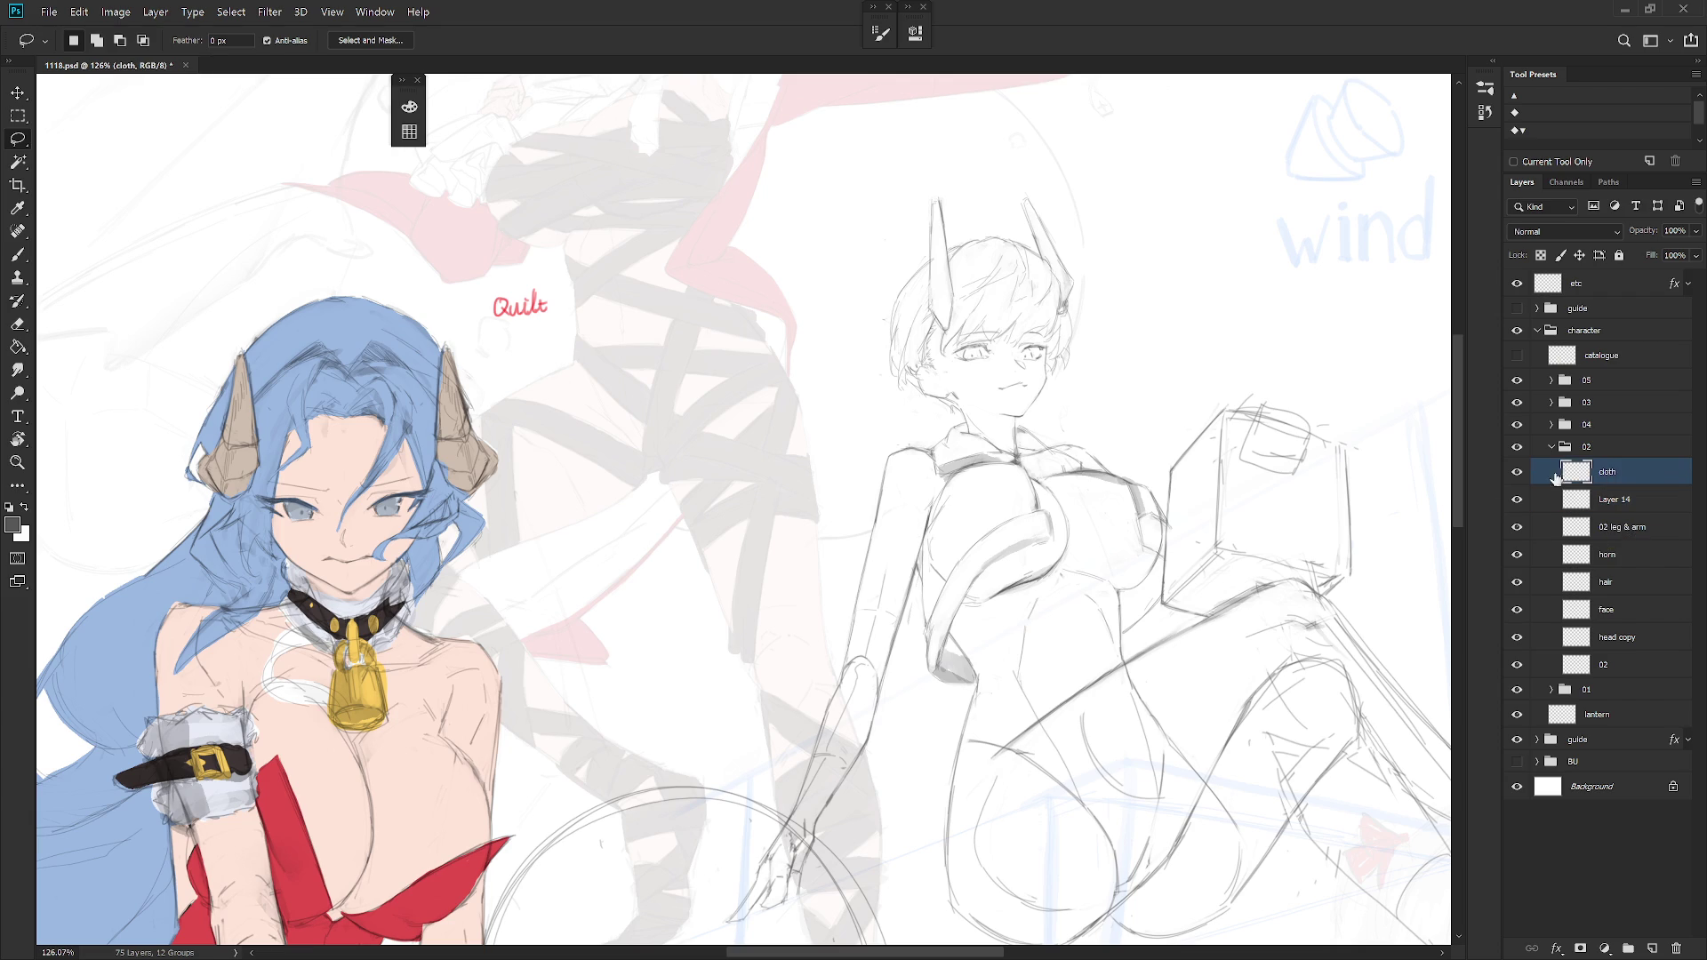
{"action": "key", "text": "e"}
{"action": "key", "text": "b"}
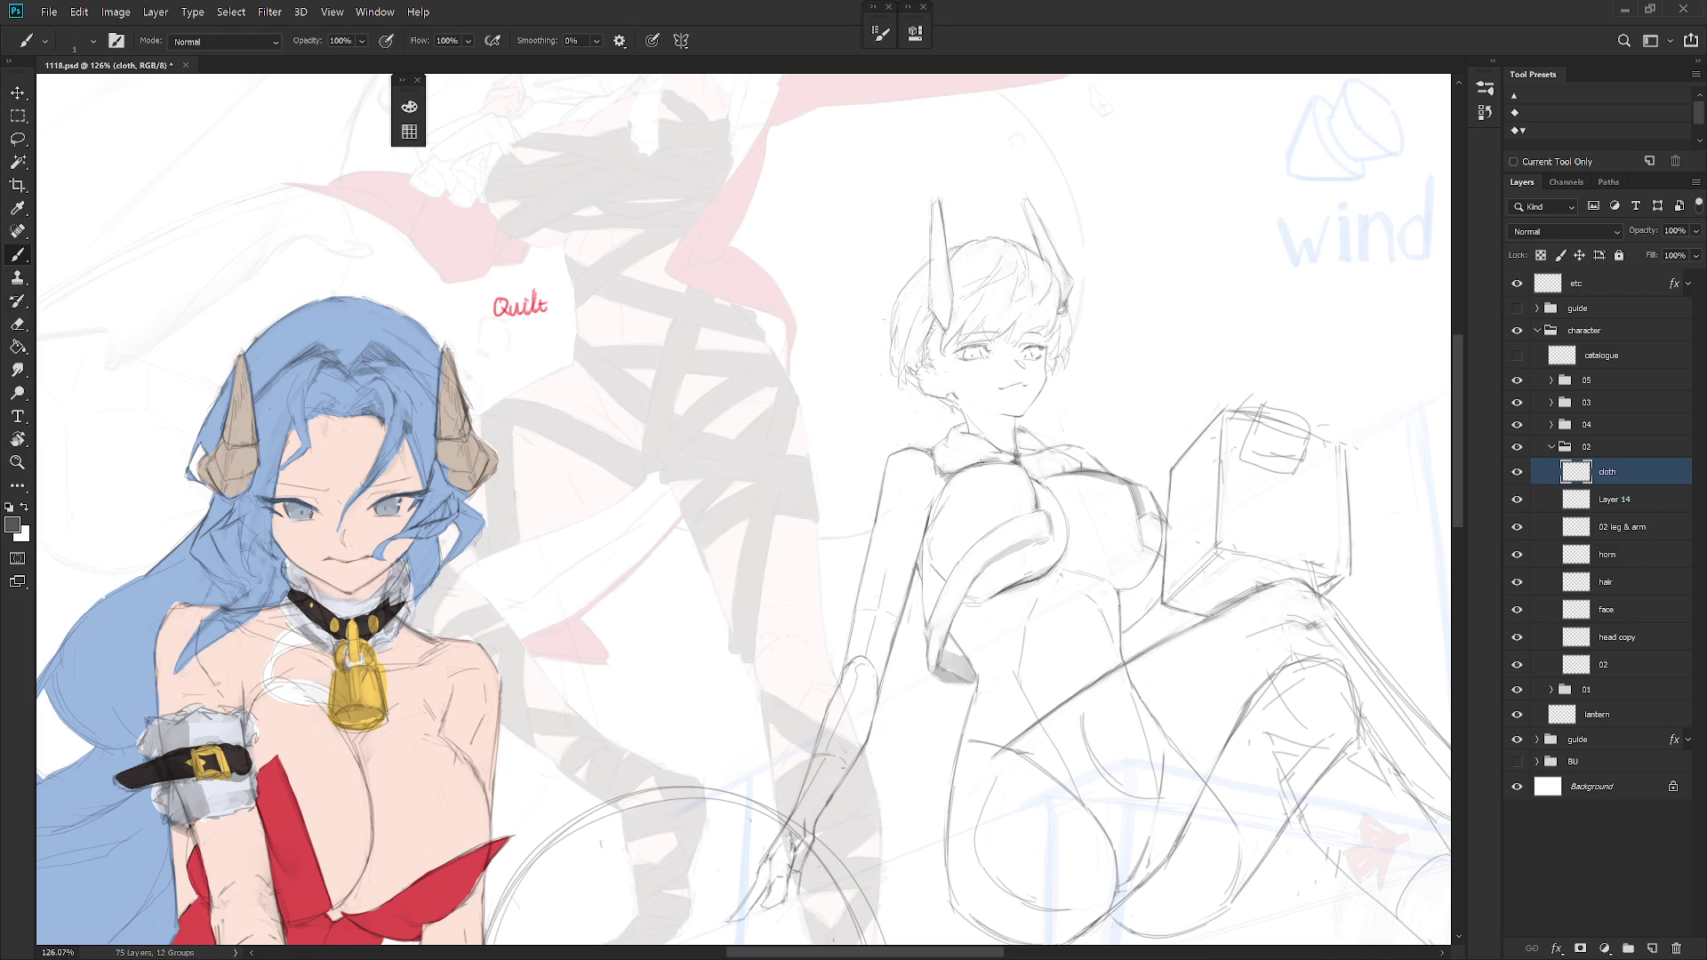
{"action": "left_click", "coordinate": [1614, 498]}
Lasso a small neck area on Layer 14, then check and touch up the cloth layer.
{"action": "key", "text": "l"}
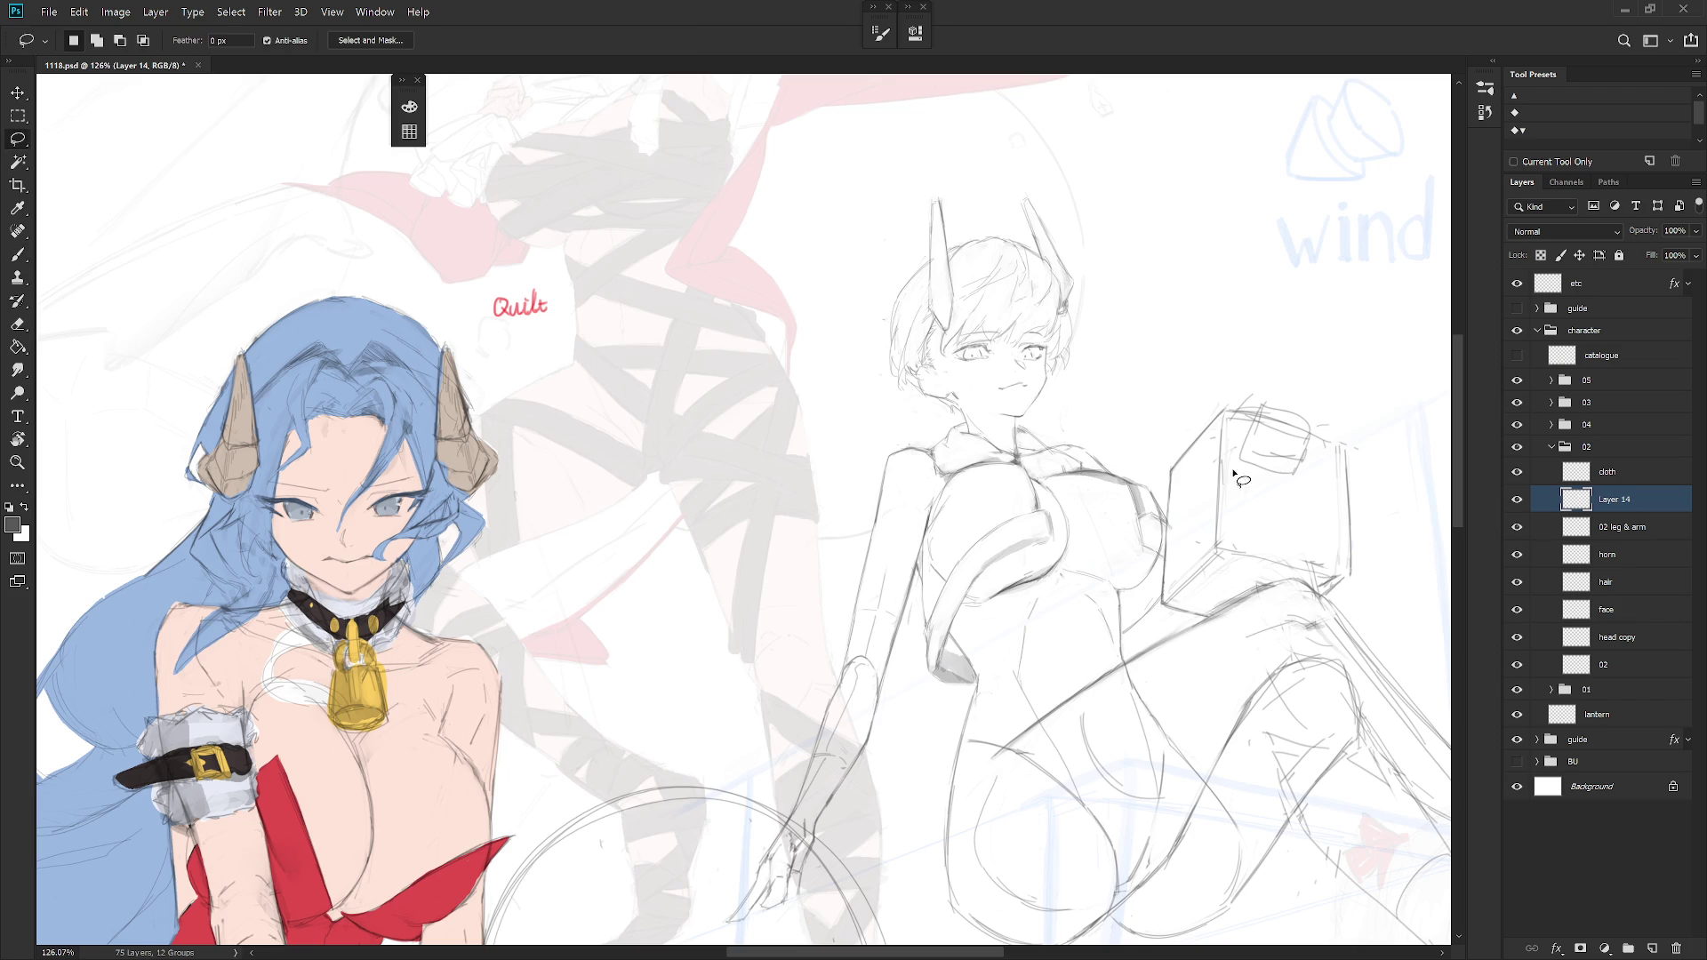
{"action": "left_click_drag", "start_coordinate": [1022, 443], "coordinate": [1048, 455]}
{"action": "key", "text": "ctrl+d"}
{"action": "key", "text": "alt+bracketright"}
{"action": "key", "text": "e"}
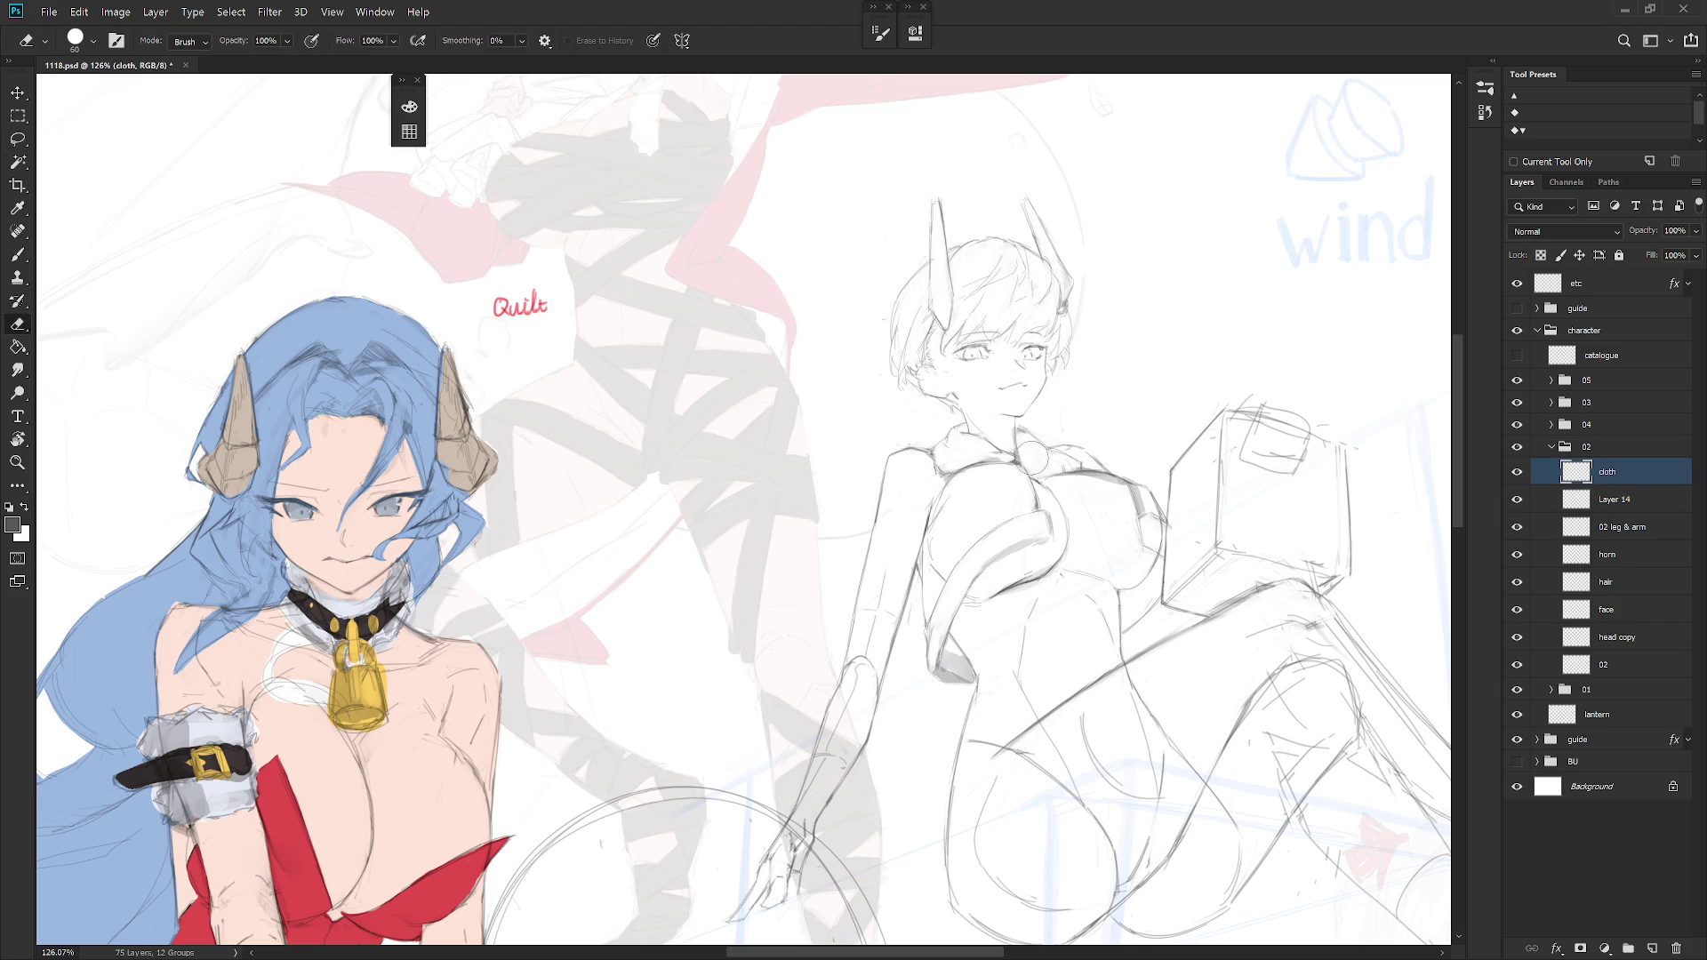
{"action": "left_click", "coordinate": [1517, 471]}
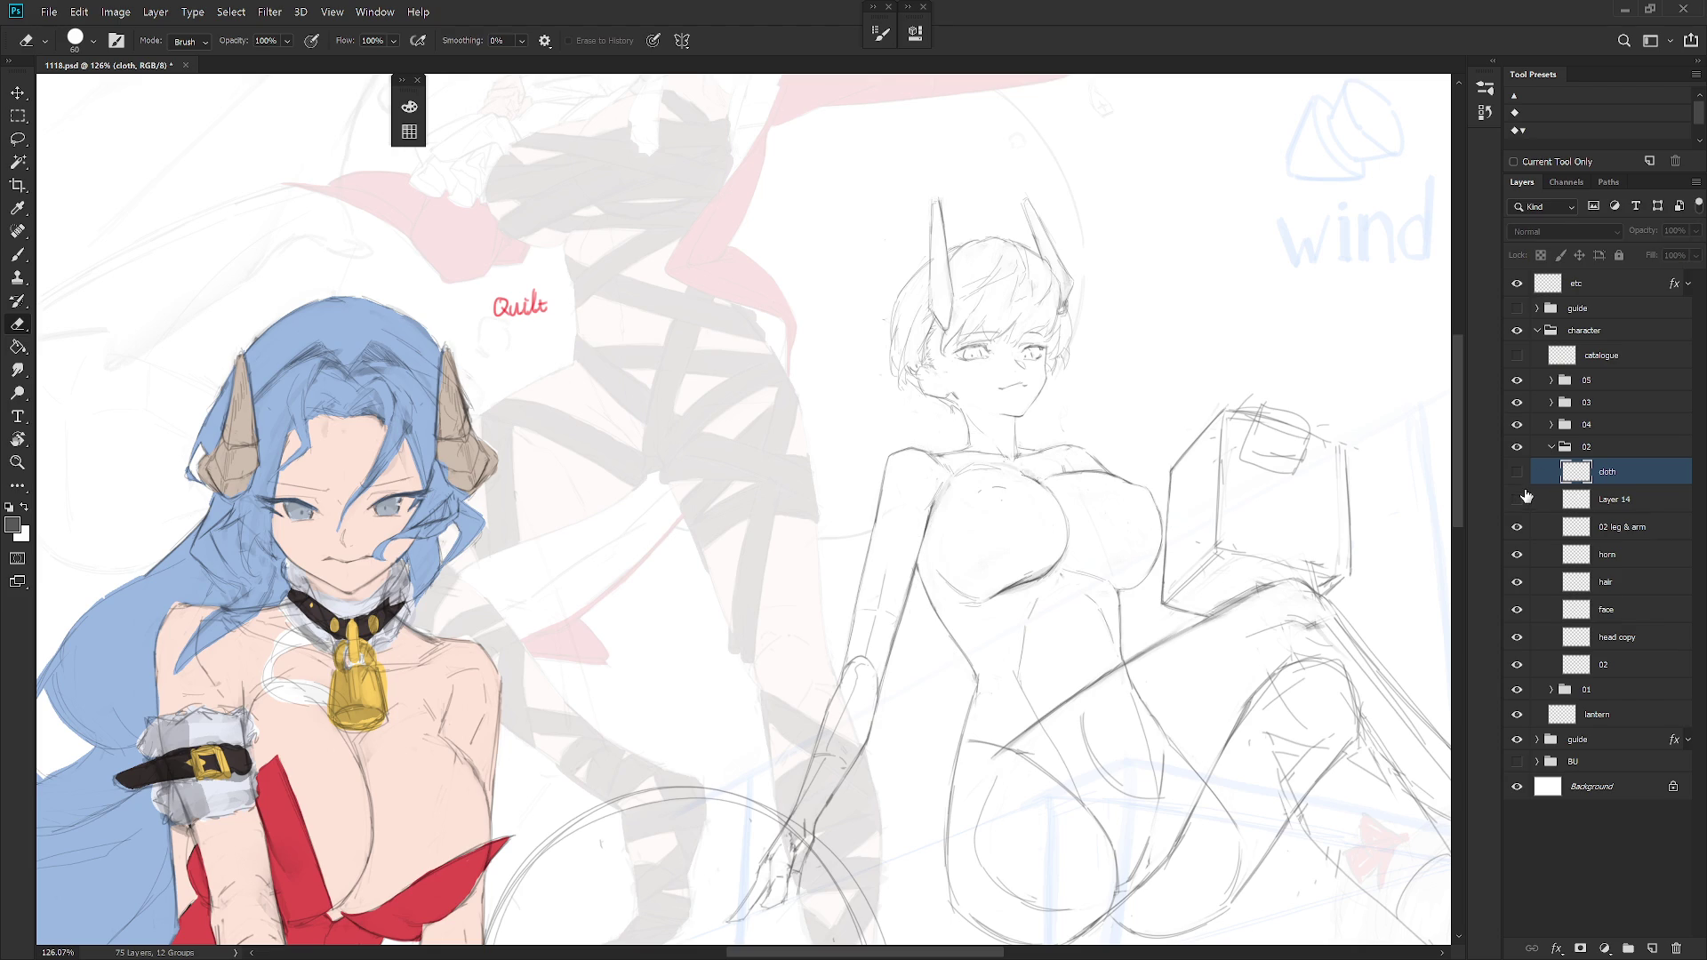
{"action": "left_click", "coordinate": [1517, 471]}
{"action": "key", "text": "b"}
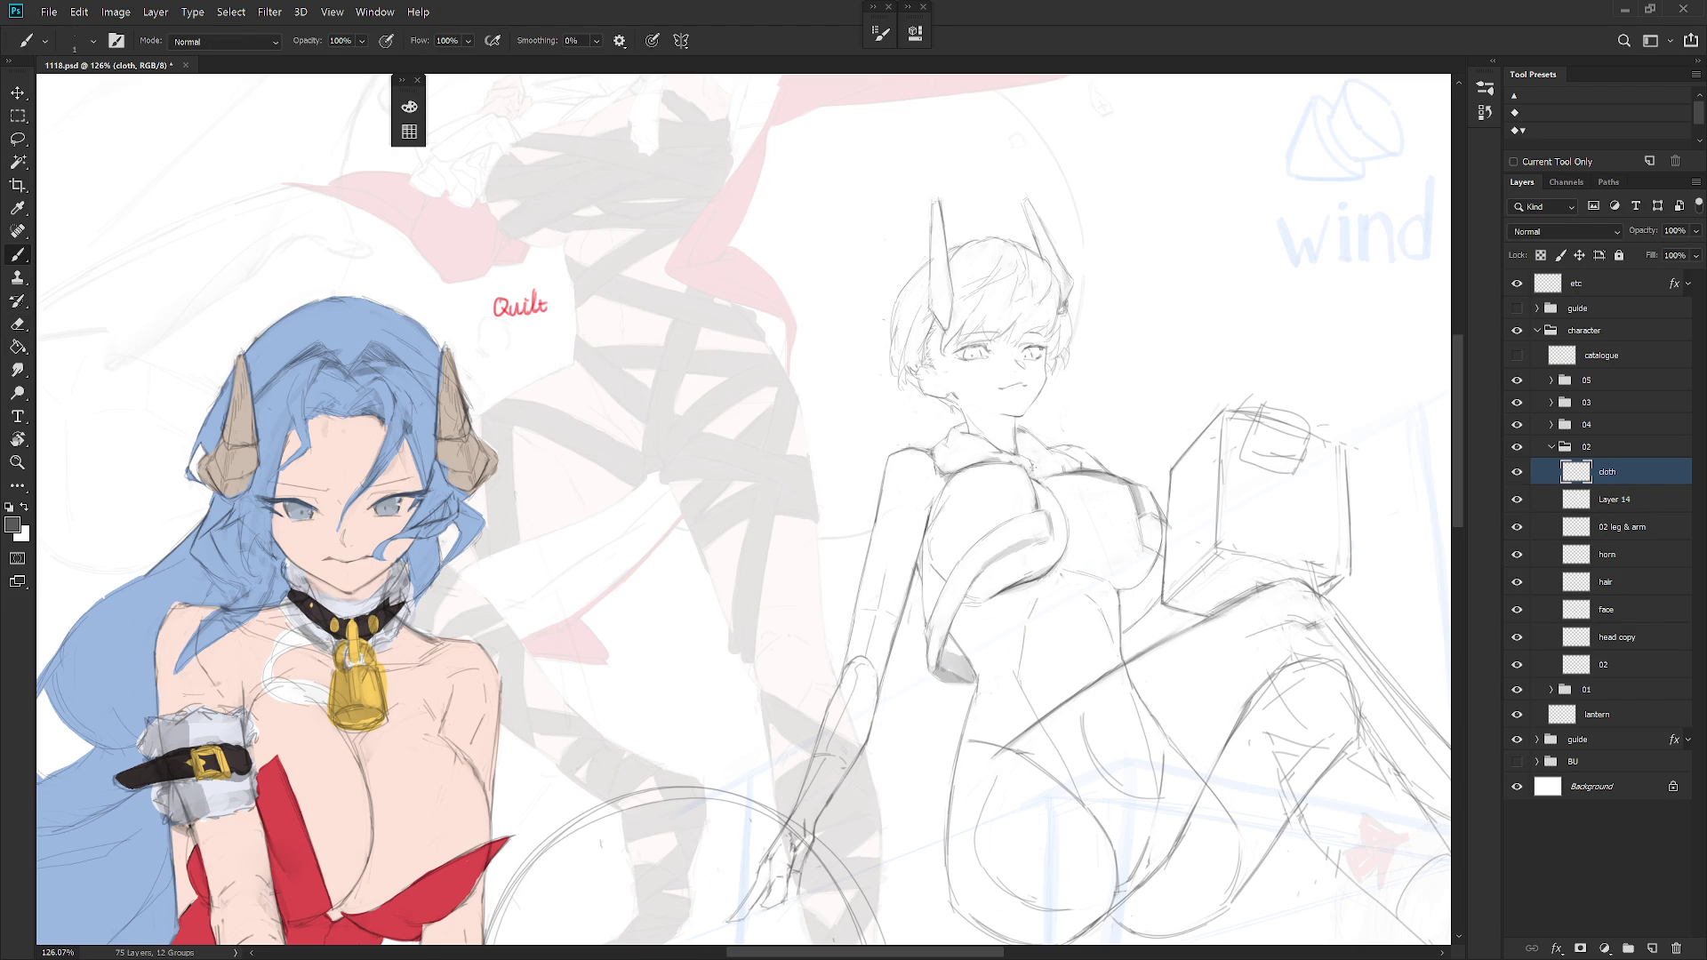
{"action": "key", "text": "e"}
{"action": "key", "text": "b"}
{"action": "key", "text": "e"}
Outline part of the chest on Layer 14, then refine strokes on the cloth layer.
{"action": "left_click", "coordinate": [1657, 510]}
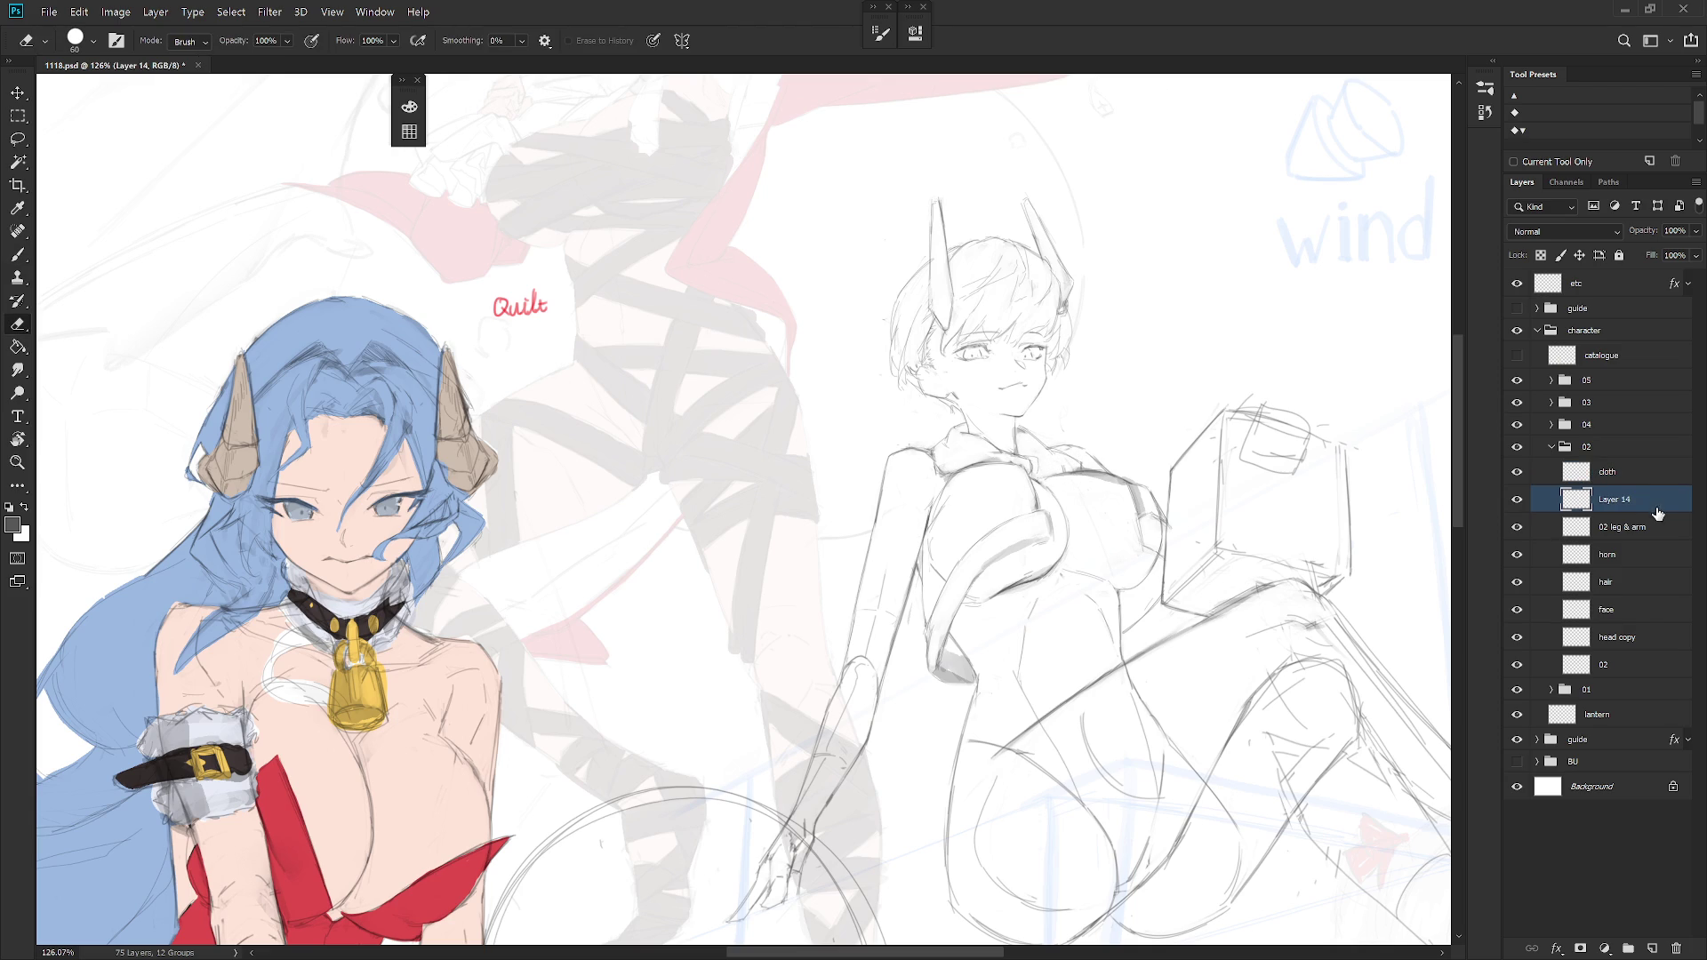
{"action": "key", "text": "l"}
{"action": "left_click_drag", "start_coordinate": [1039, 477], "coordinate": [1081, 462]}
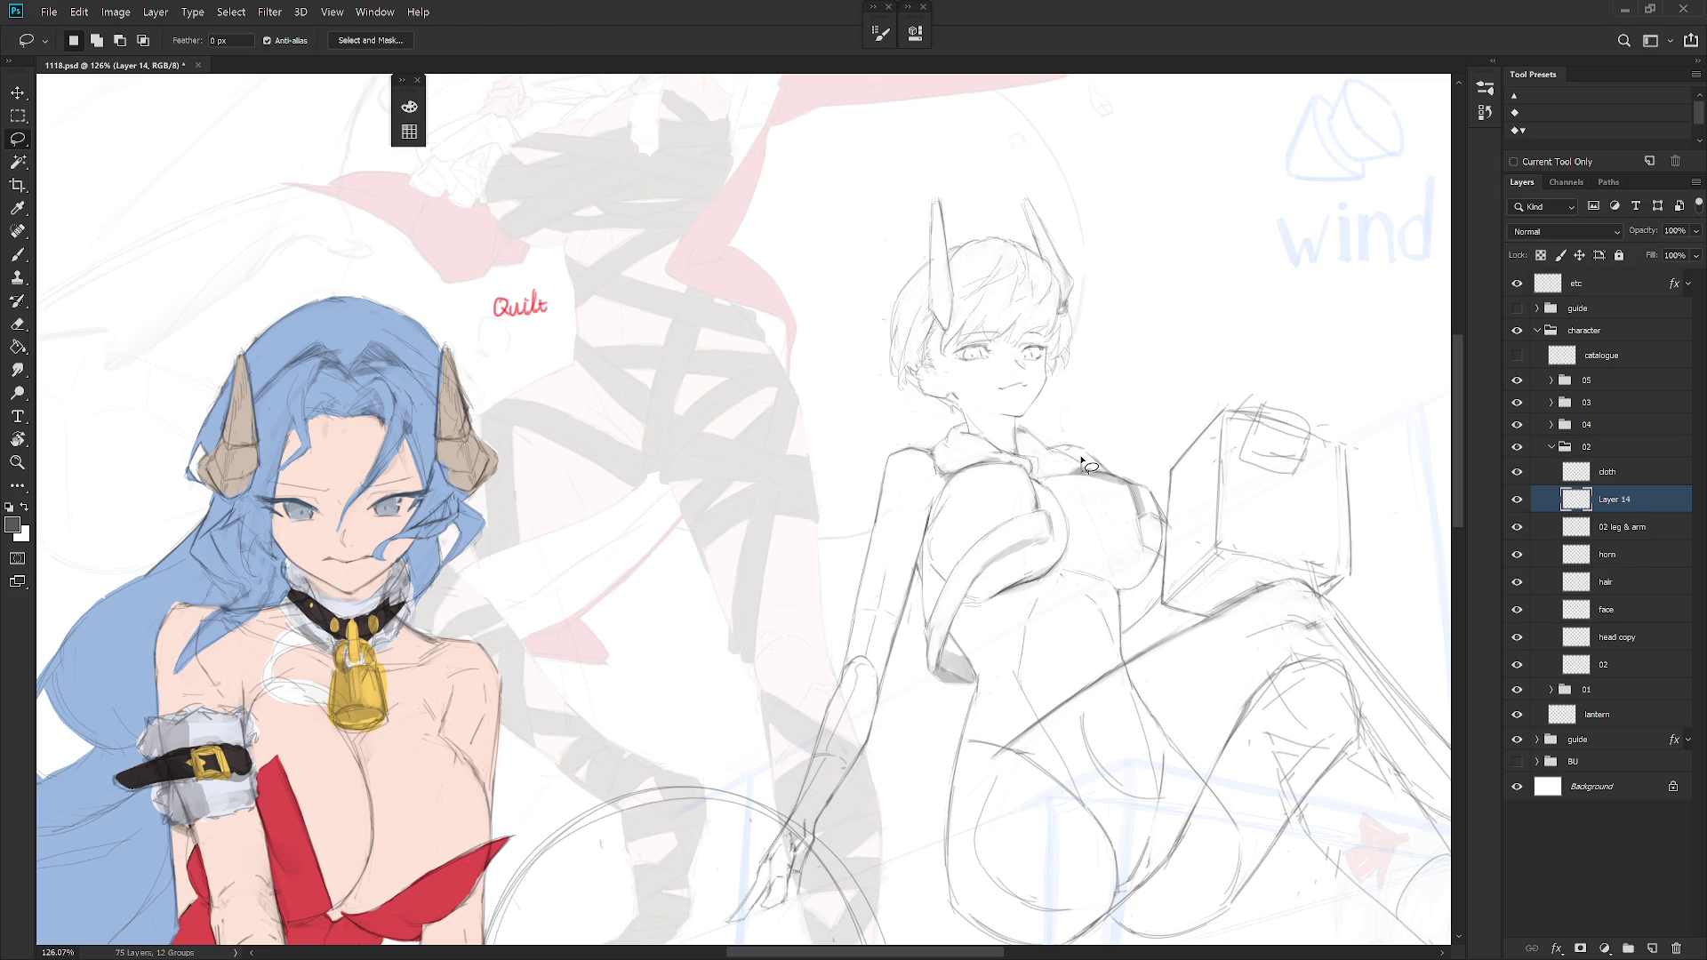
{"action": "key", "text": "alt+bracketright"}
{"action": "key", "text": "b"}
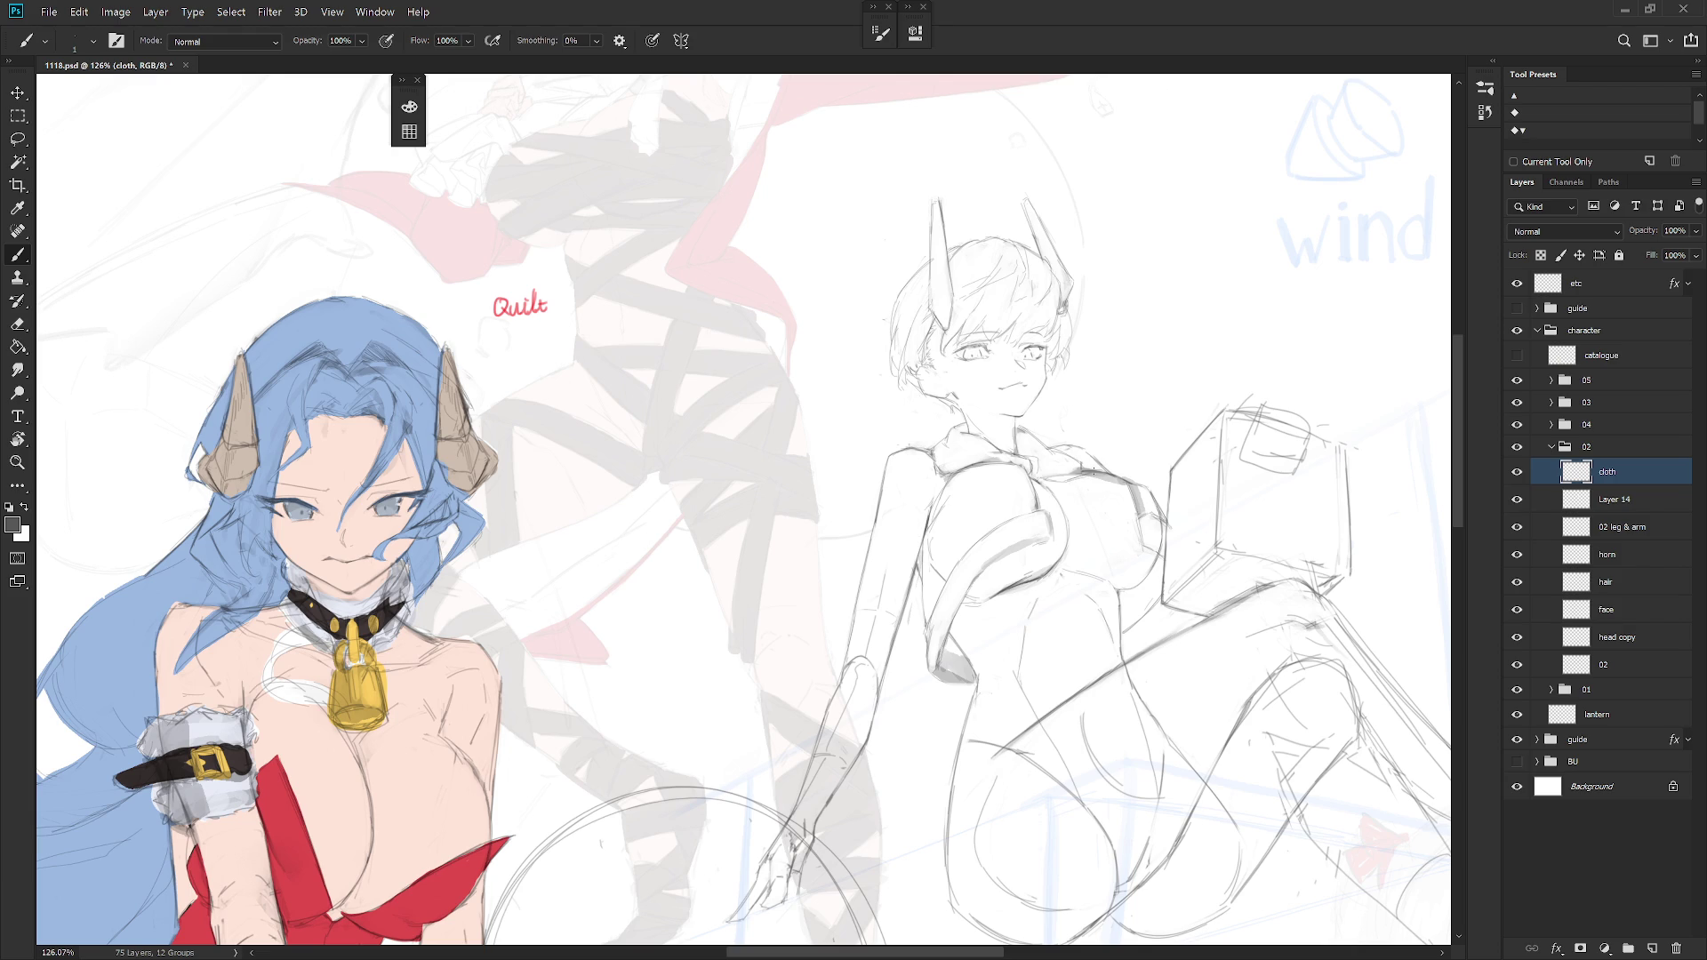
{"action": "key", "text": "e"}
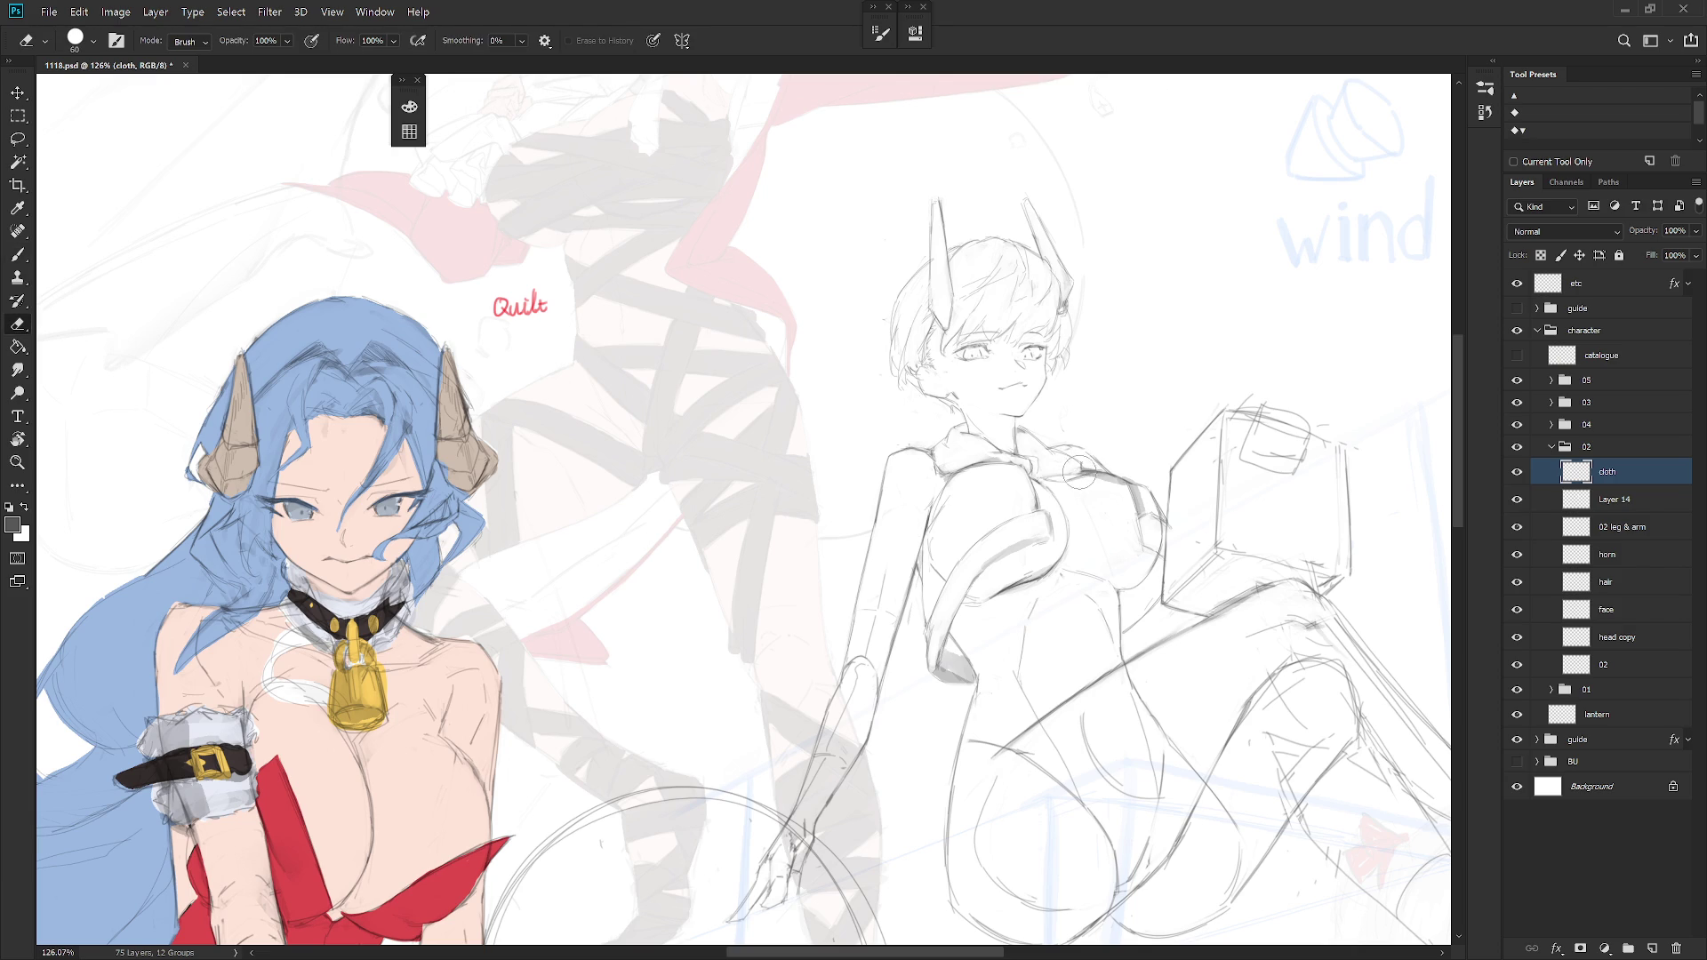
{"action": "key", "text": "b"}
{"action": "key", "text": "e"}
{"action": "key", "text": "b"}
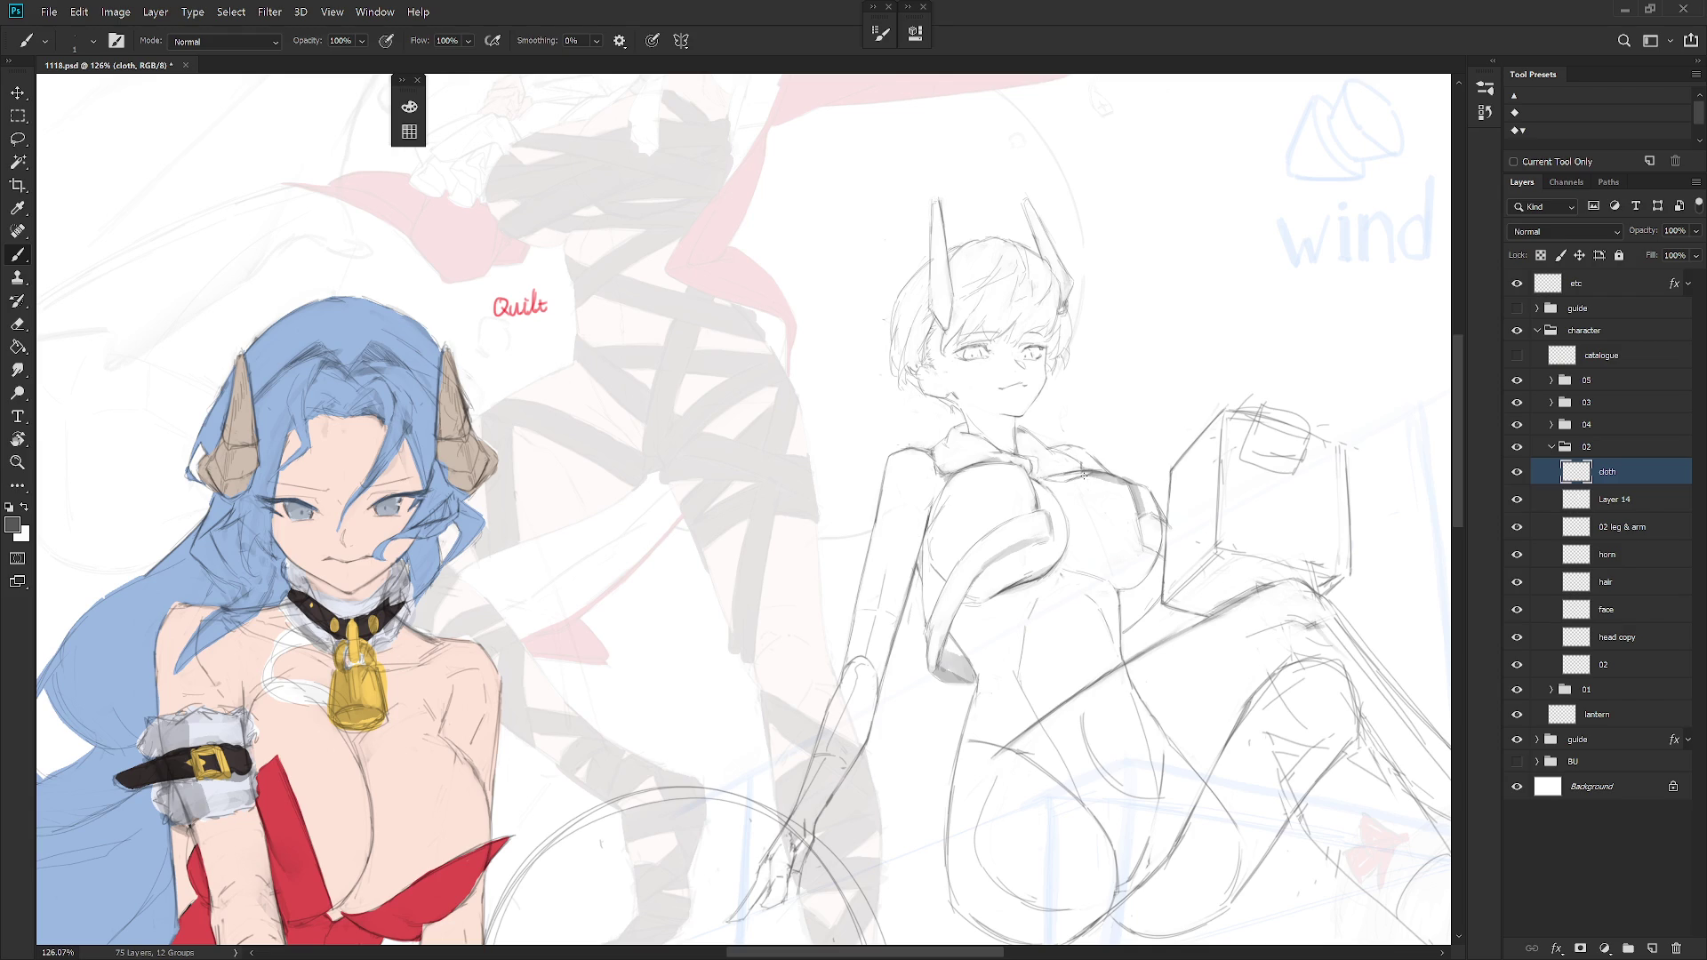
Rotate the canvas about 25° counterclockwise and draw a short neckline stroke.
{"action": "key", "text": "r"}
{"action": "left_click_drag", "start_coordinate": [1143, 522], "coordinate": [1110, 345]}
{"action": "key", "text": "e"}
{"action": "key", "text": "b"}
{"action": "left_click_drag", "start_coordinate": [983, 477], "coordinate": [997, 494]}
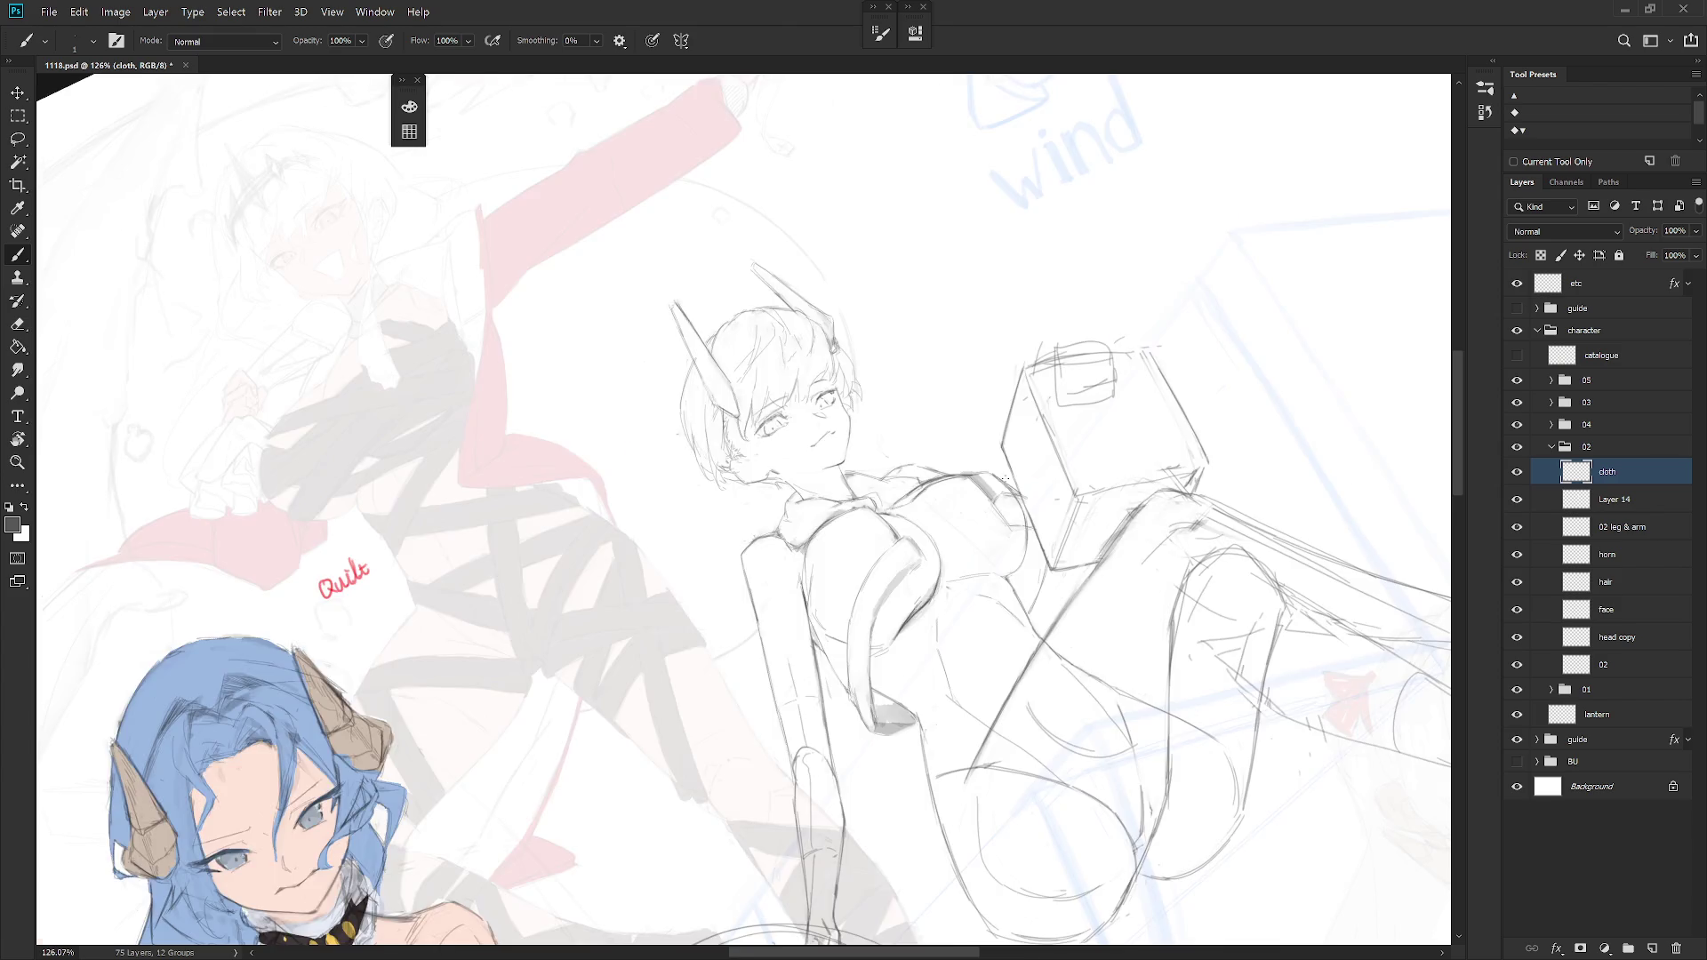
Reset the canvas rotation, erase stray neckline lines, and compare with the cloth layer hidden.
{"action": "key", "text": "Escape"}
{"action": "key", "text": "e"}
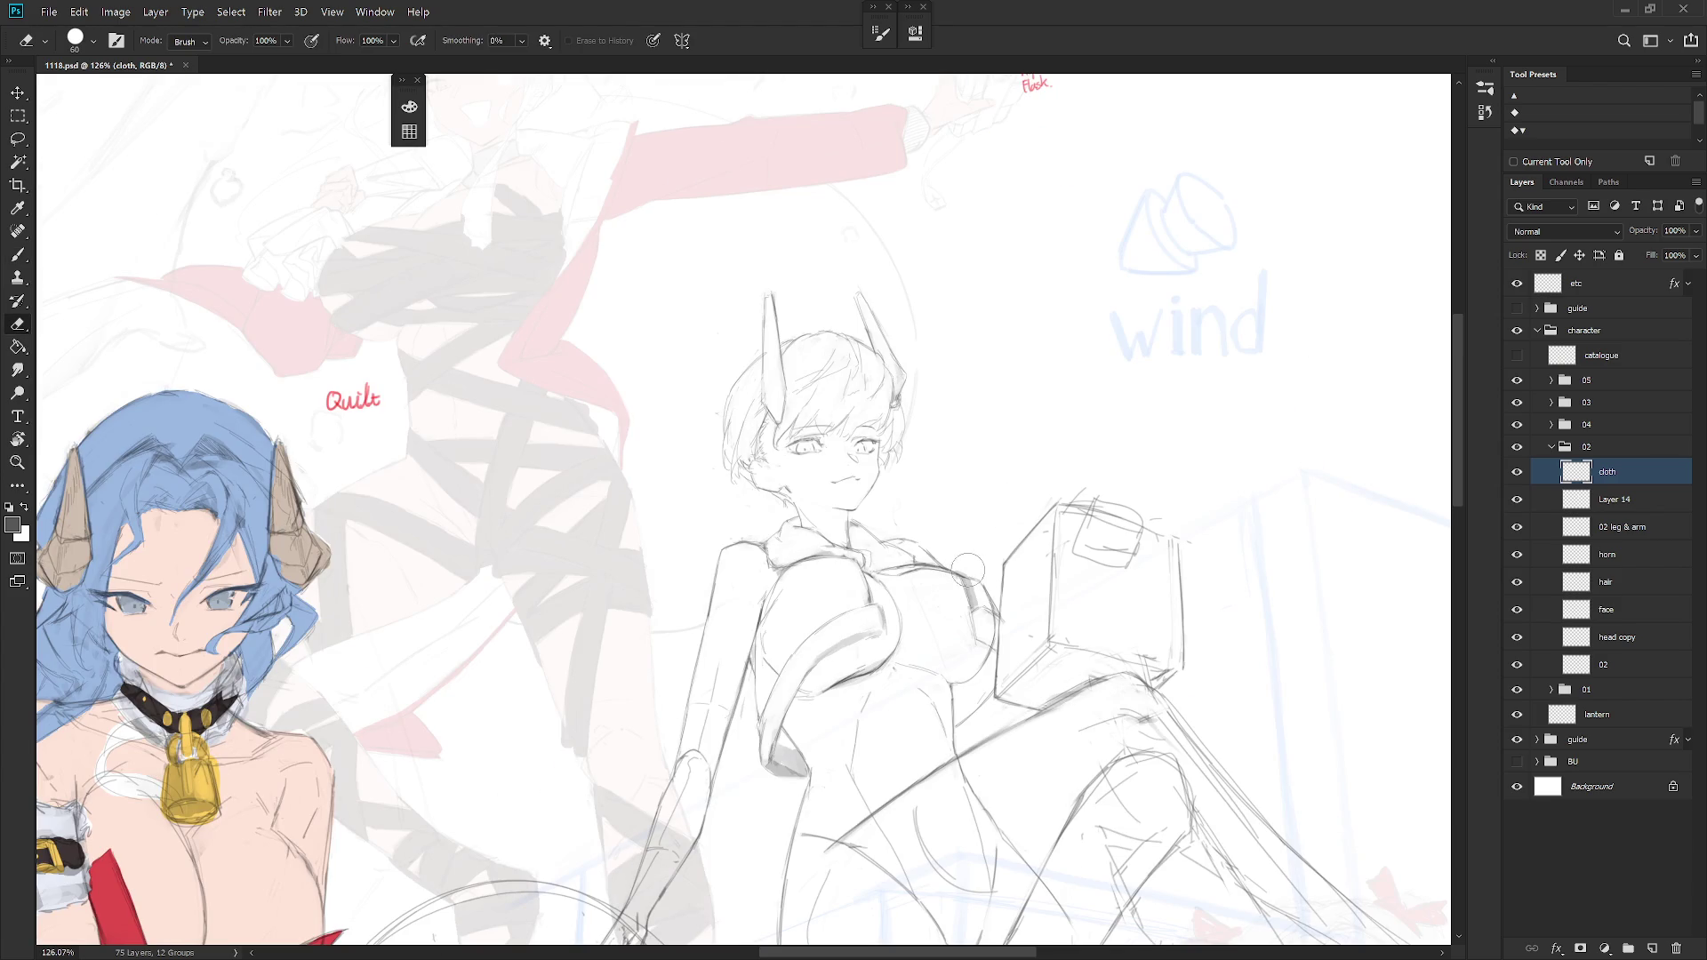
{"action": "mouse_move", "coordinate": [971, 567]}
{"action": "left_mouse_down"}
{"action": "mouse_move", "coordinate": [938, 551]}
{"action": "mouse_move", "coordinate": [940, 573]}
{"action": "left_mouse_up"}
{"action": "key", "text": "b"}
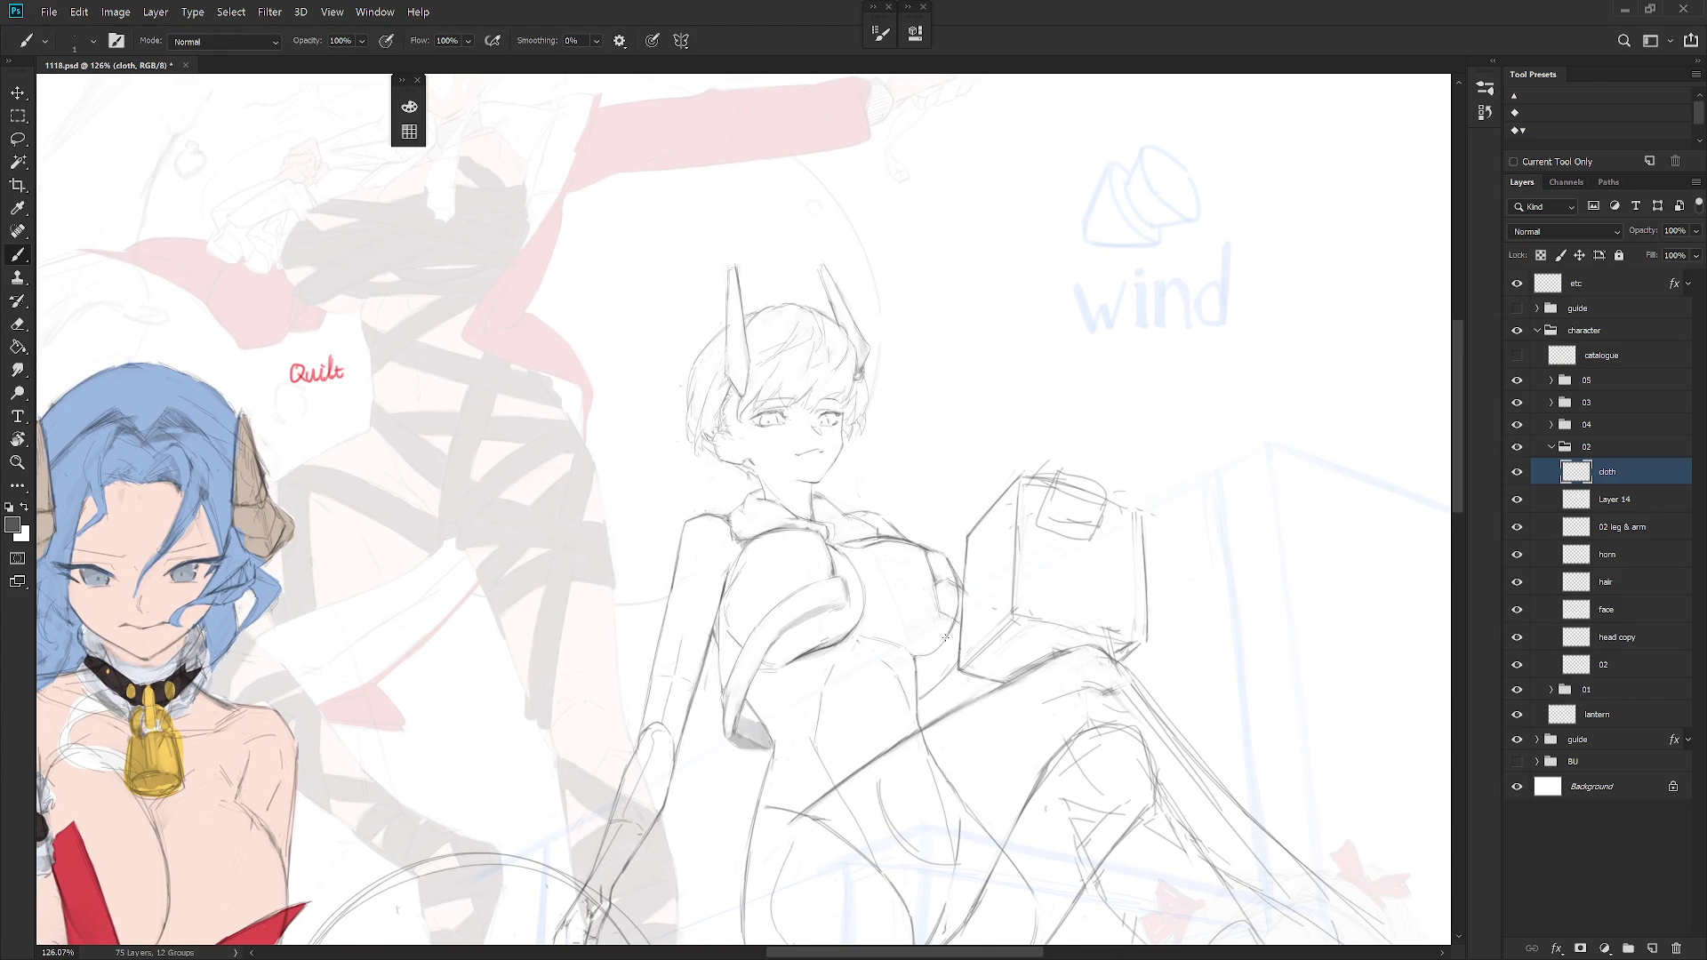
{"action": "left_click", "coordinate": [1517, 472]}
{"action": "left_click", "coordinate": [1516, 472]}
Touch up clothing strokes curving around the chest toward the upper arm.
{"action": "left_click_drag", "start_coordinate": [739, 630], "coordinate": [761, 601]}
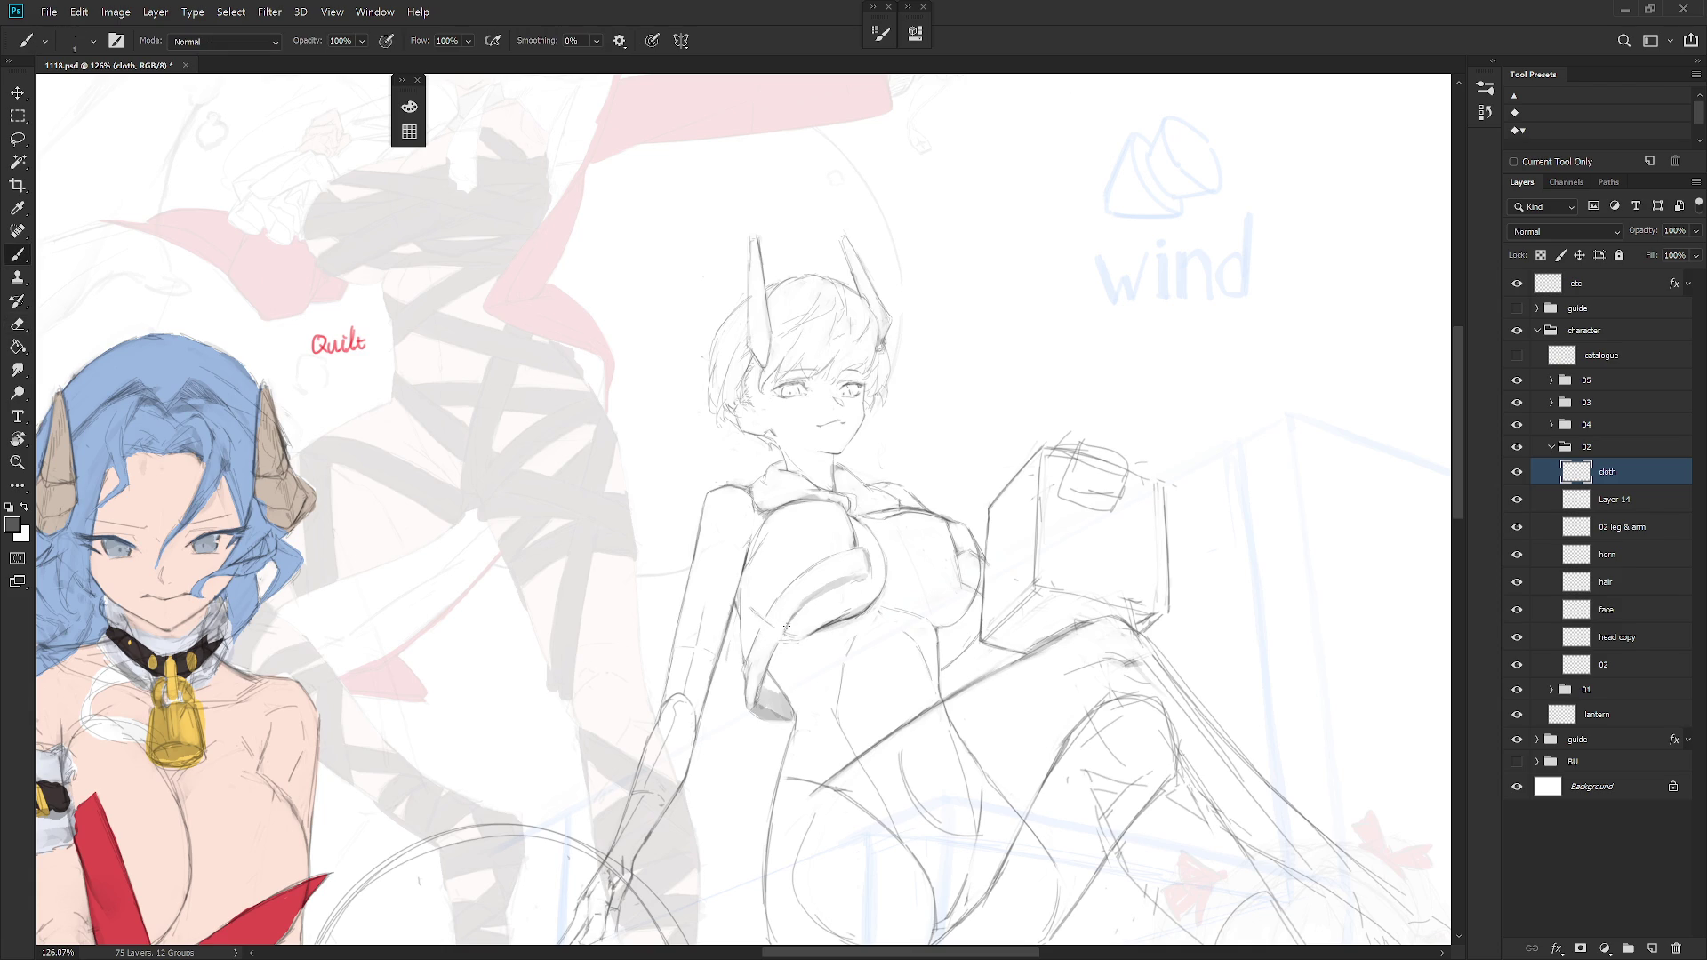
{"action": "key", "text": "e"}
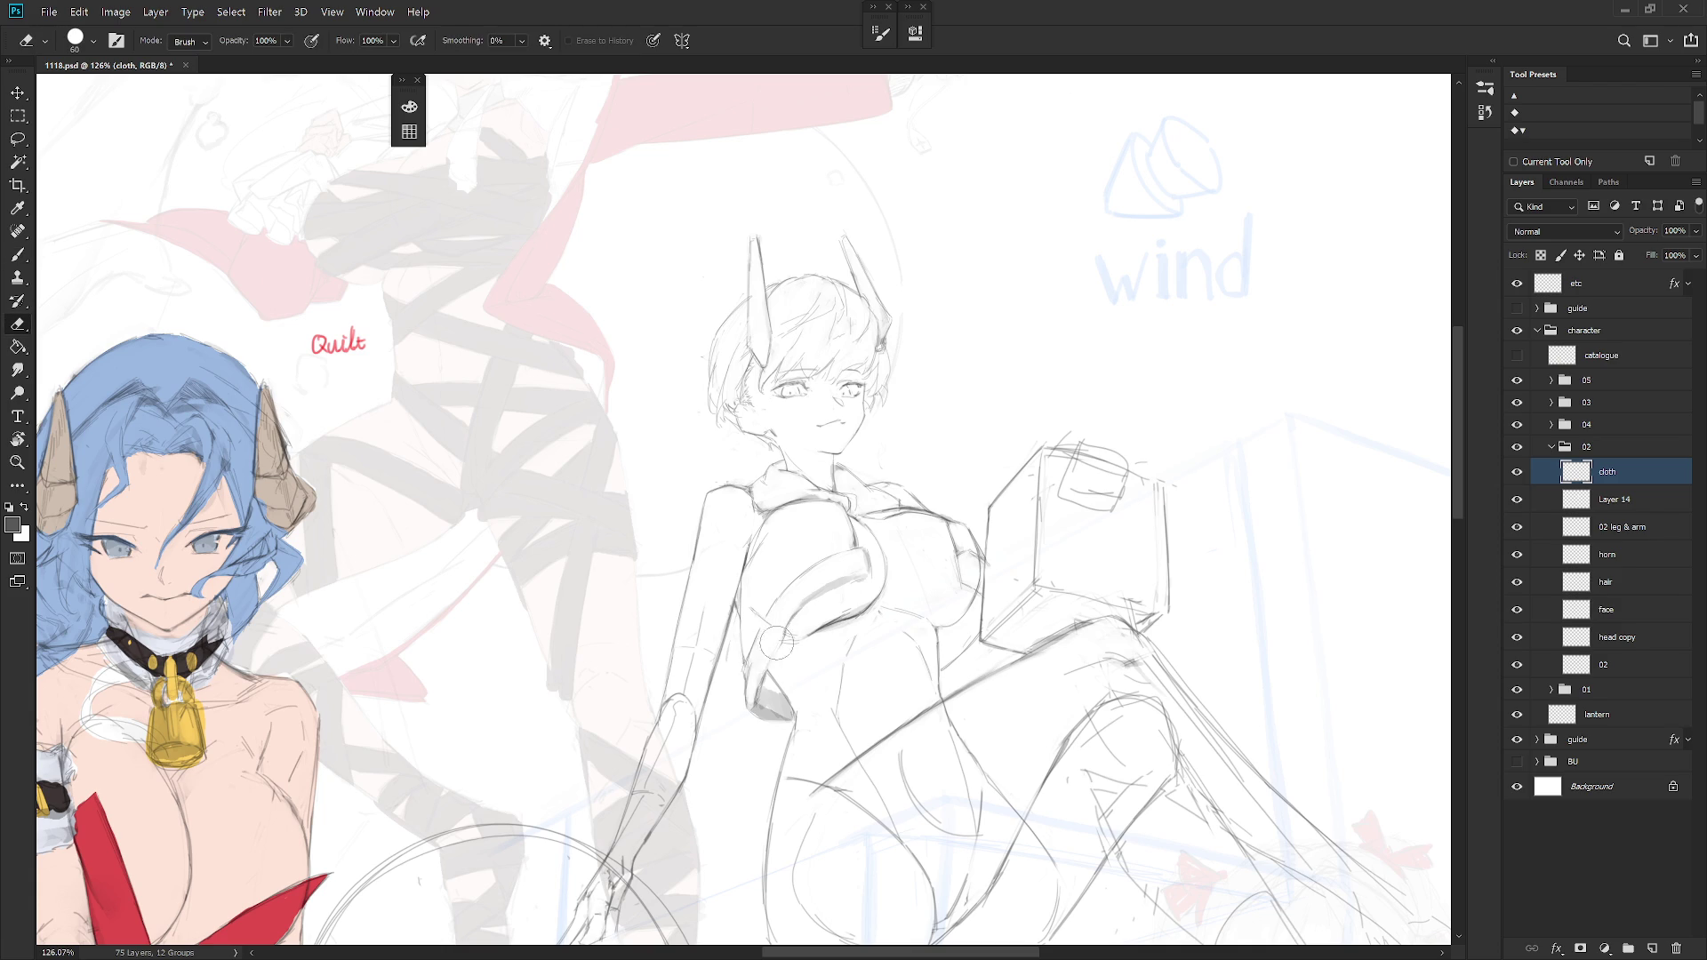
{"action": "key", "text": "b"}
{"action": "key", "text": "e"}
{"action": "key", "text": "b"}
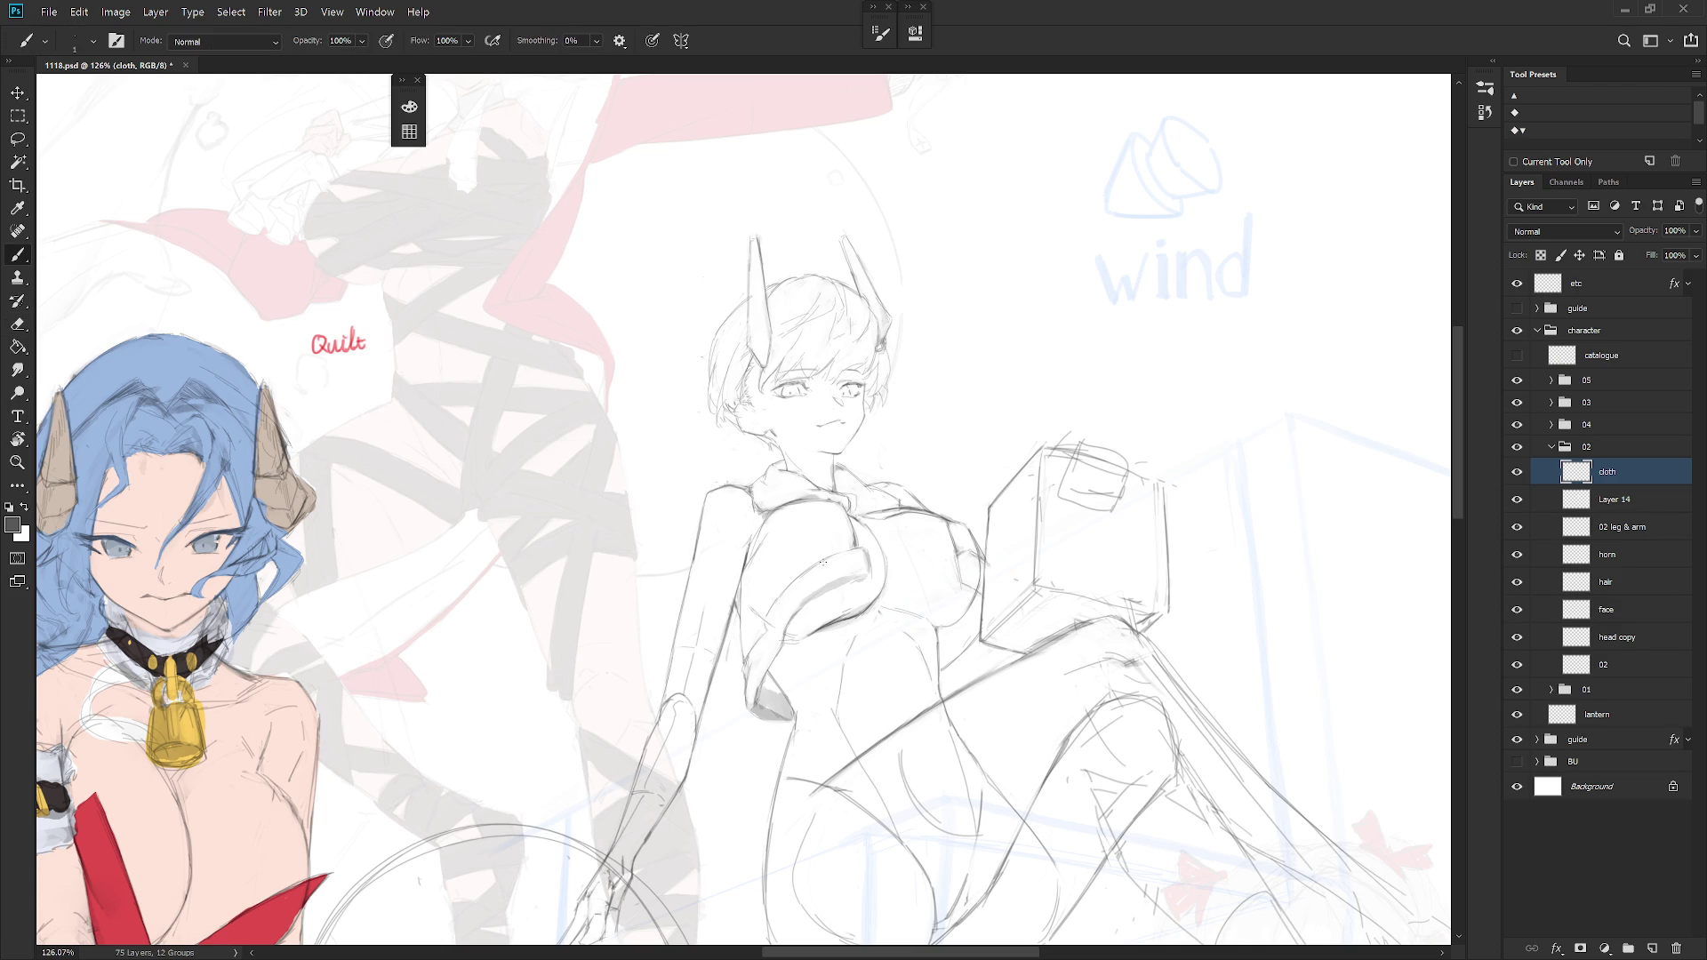
{"action": "key", "text": "e"}
{"action": "key", "text": "b"}
{"action": "key", "text": "e"}
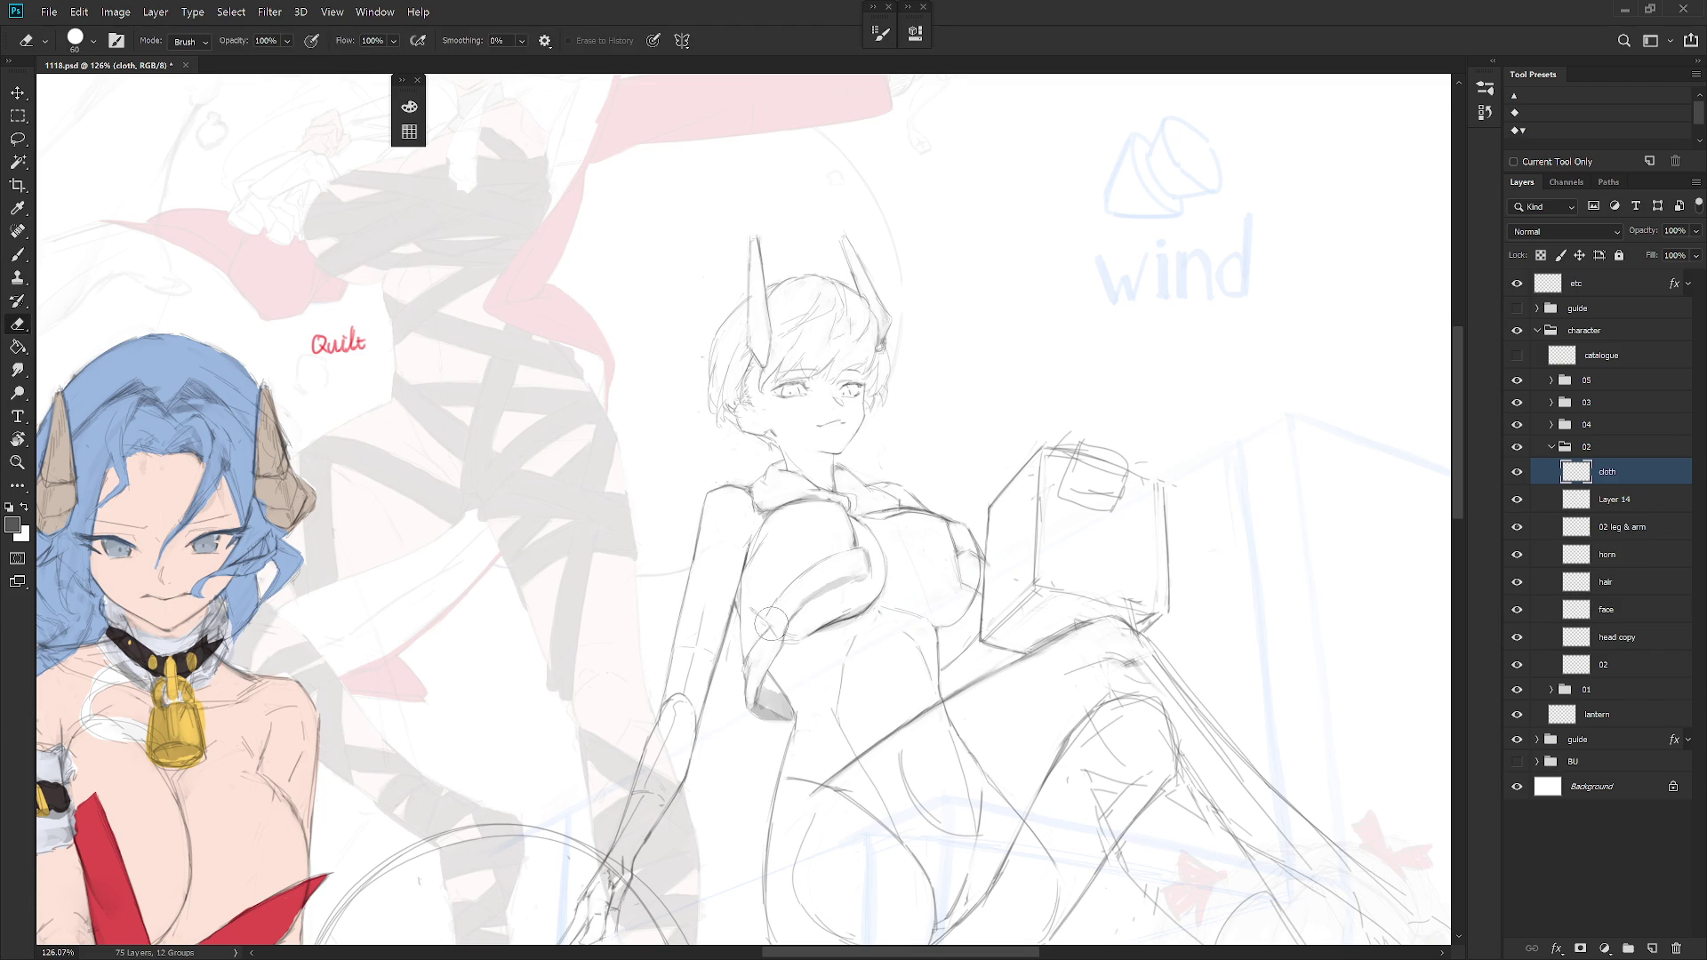